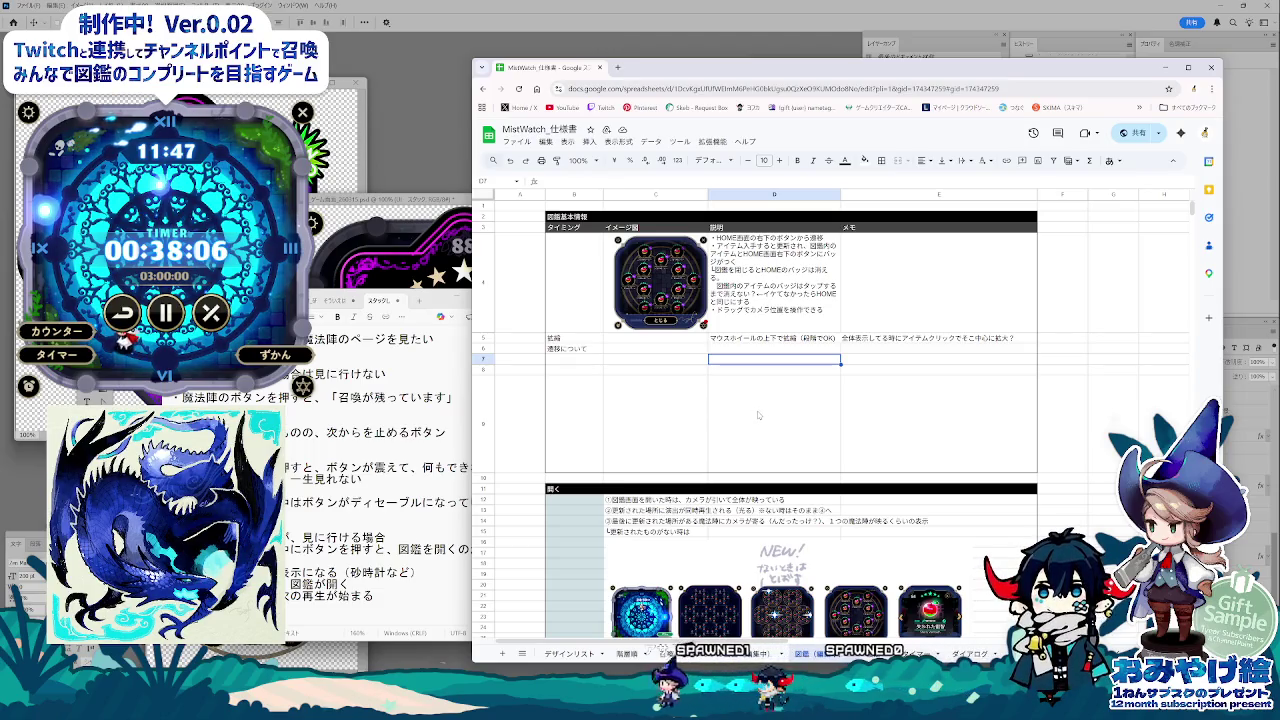
Step: Inspect the 図鑑 table by selecting C6, C9, D9, E11 and the range B7:E9
left_click(655, 422)
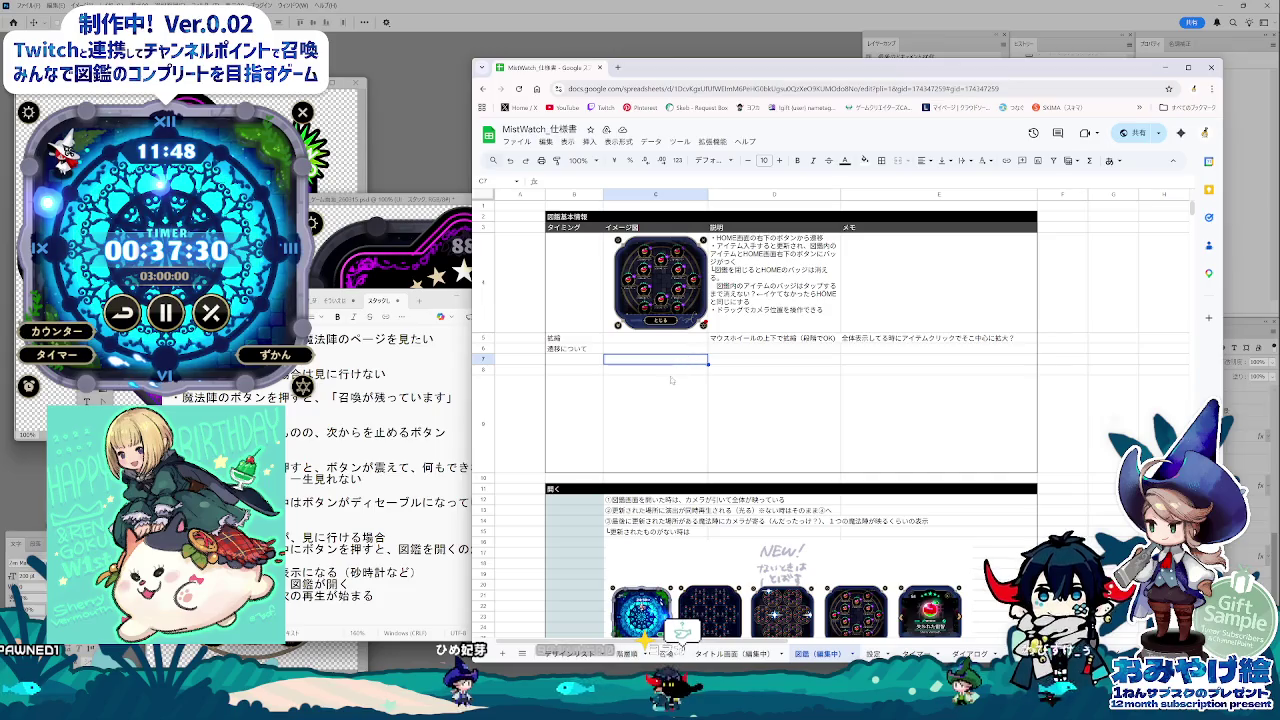
left_click(660, 420)
left_click(664, 350)
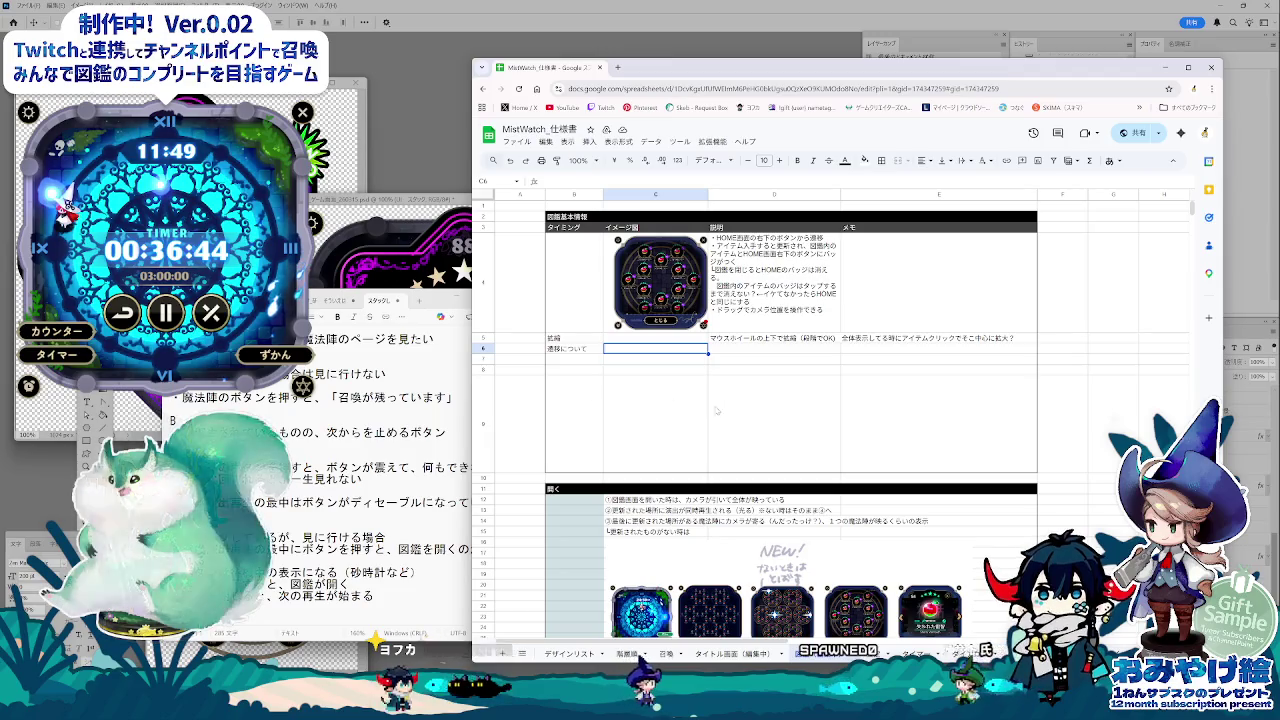
left_click(741, 457)
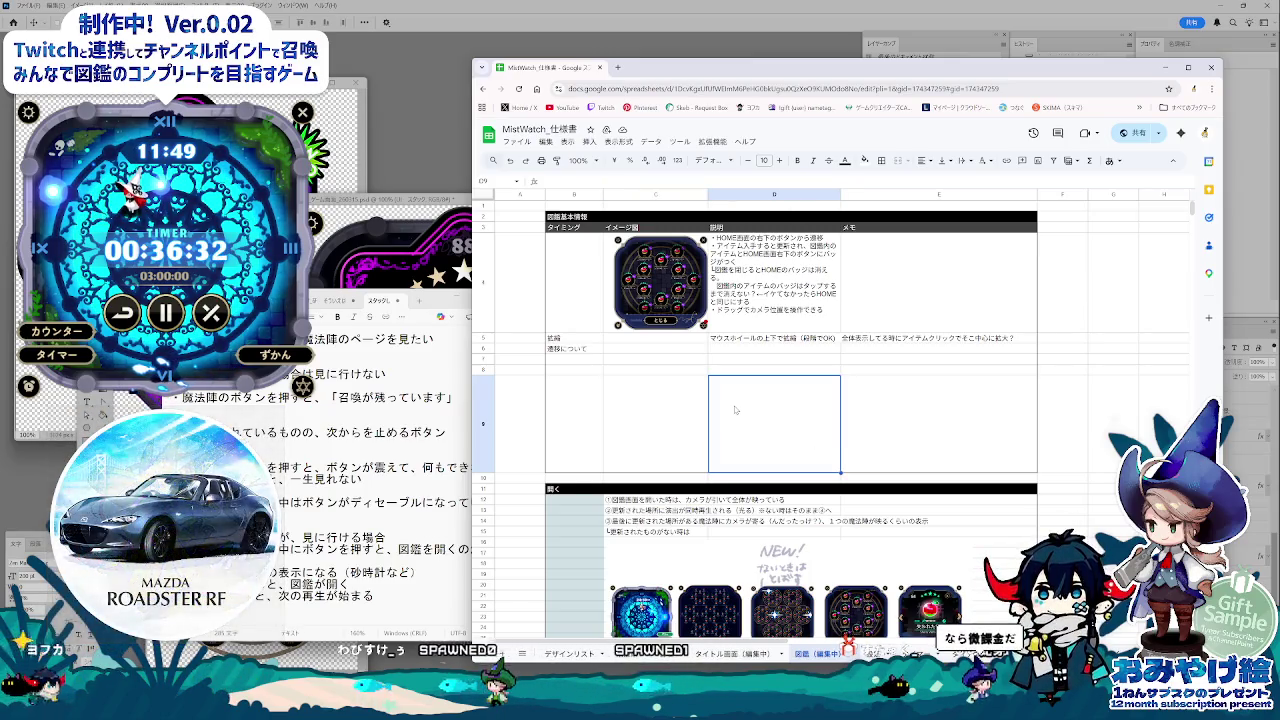
left_click(672, 422)
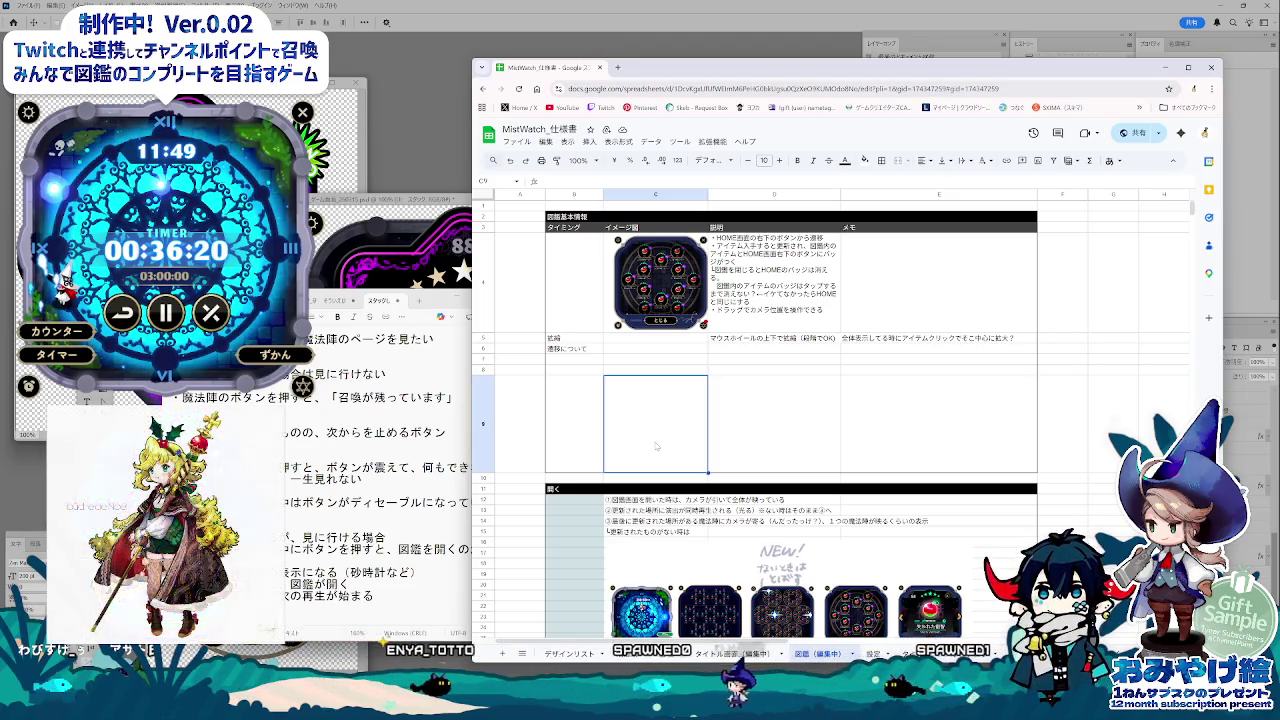
left_click(726, 449)
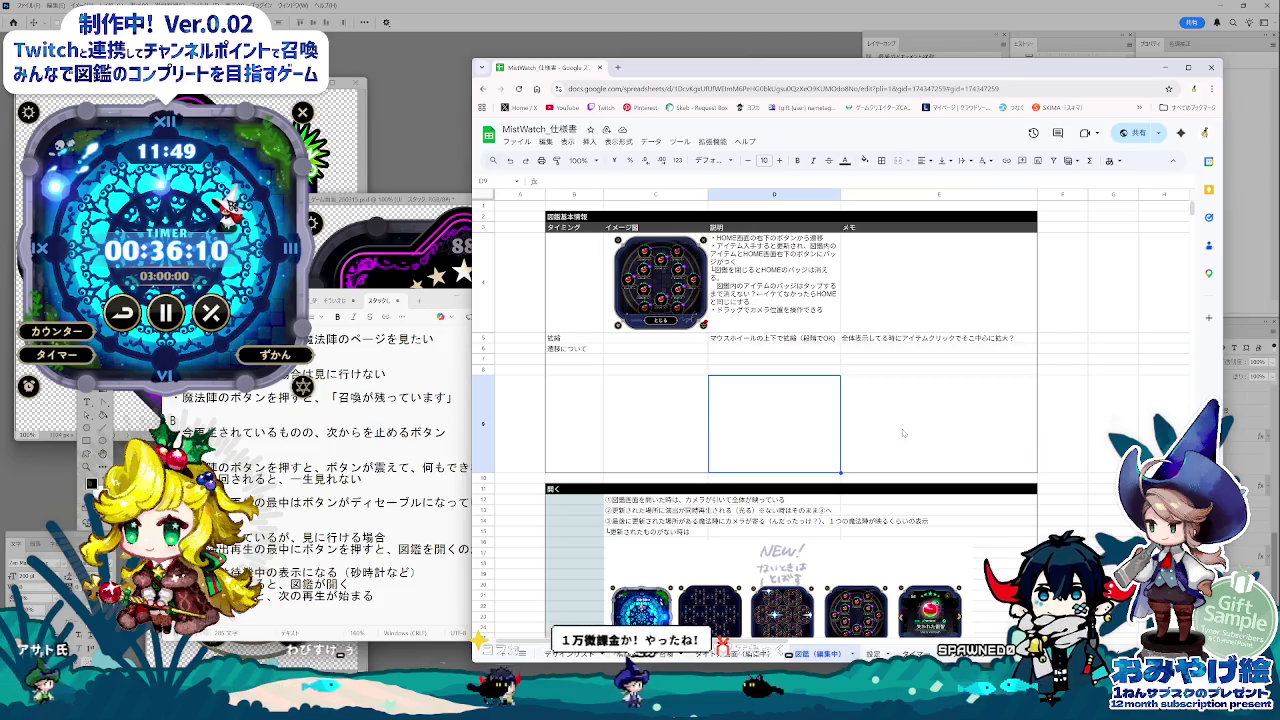
left_click(575, 360)
left_click_drag(575, 365, 890, 447)
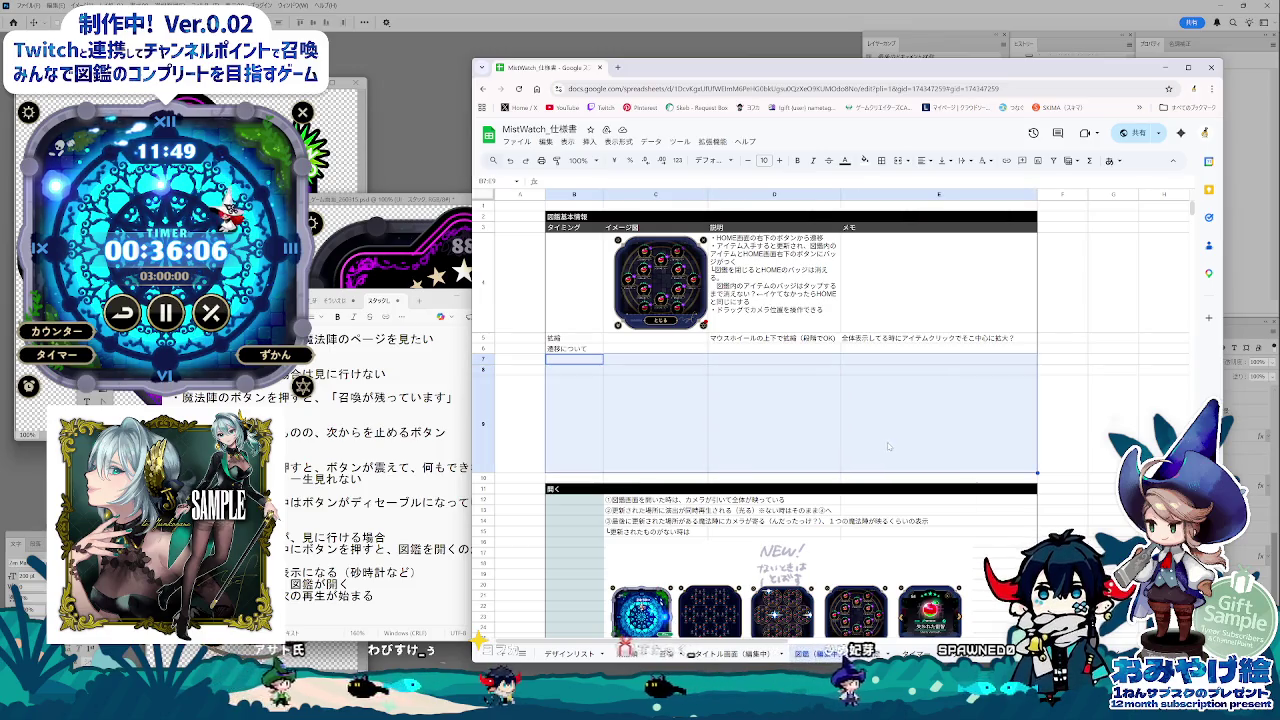
left_click(922, 487)
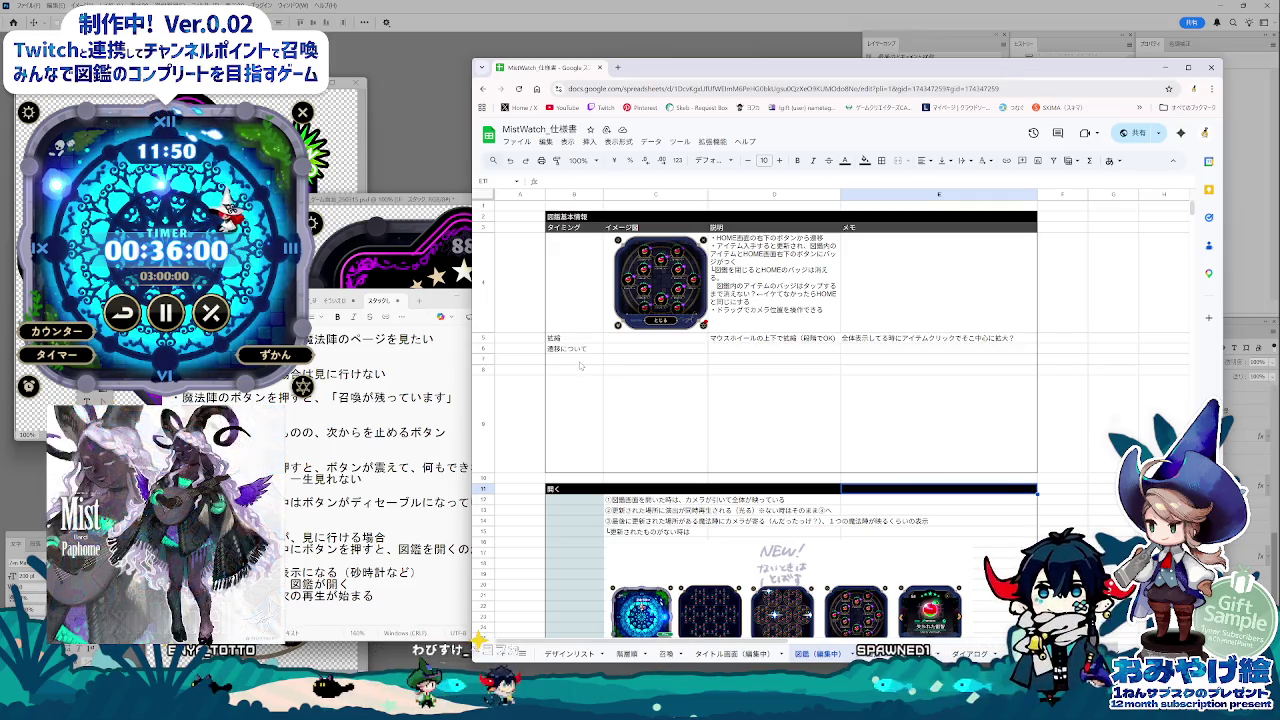
left_click_drag(580, 366, 884, 466)
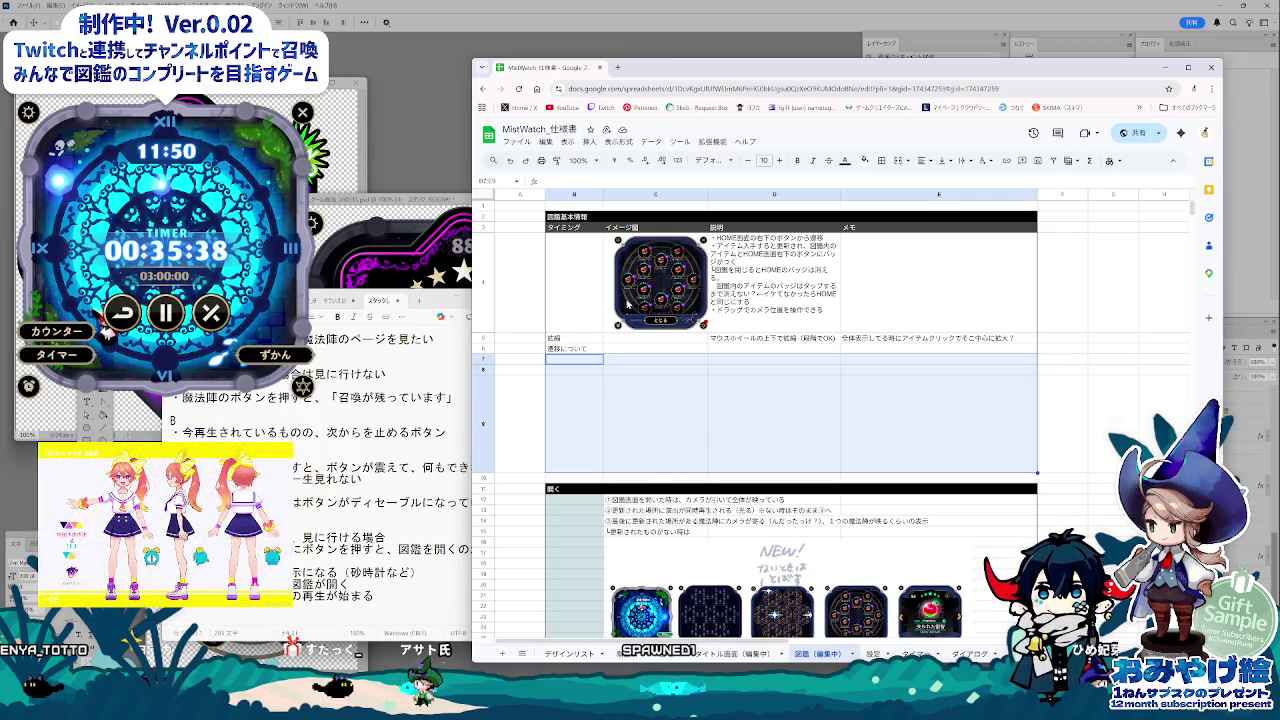
Step: Scroll down through the spec sheet and back up to review it
scroll(707, 411, "down", 3)
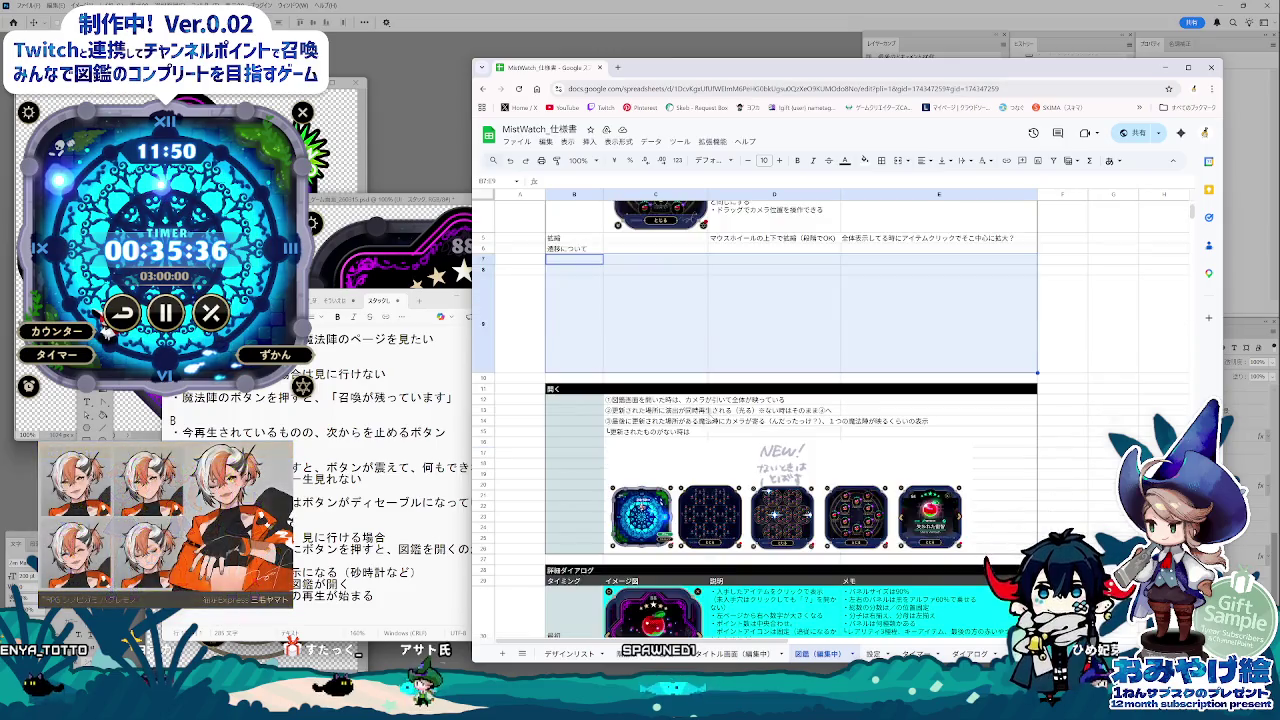
scroll(708, 415, "down", 4)
scroll(710, 420, "down", 4)
scroll(712, 425, "down", 4)
scroll(712, 424, "down", 2)
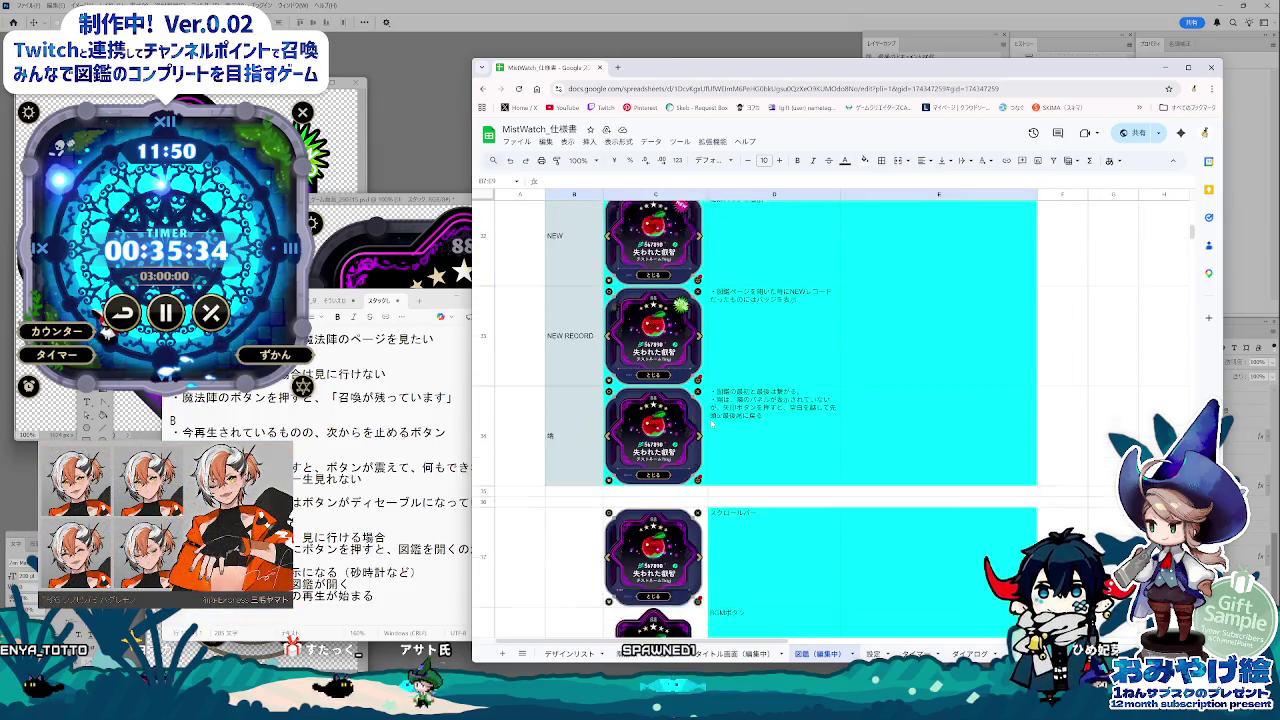
scroll(712, 424, "down", 1)
scroll(712, 424, "down", 1)
scroll(712, 424, "down", 2)
scroll(712, 424, "up", 2)
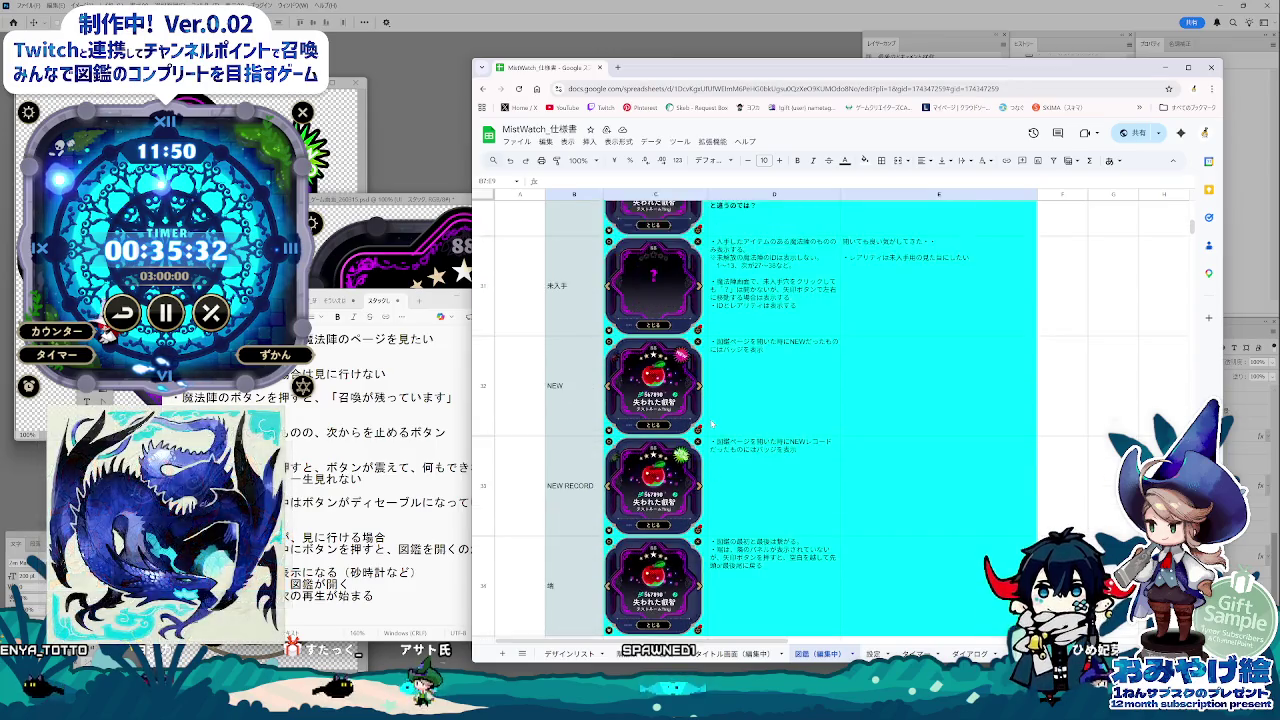
scroll(712, 424, "up", 3)
scroll(713, 419, "up", 3)
scroll(700, 410, "up", 2)
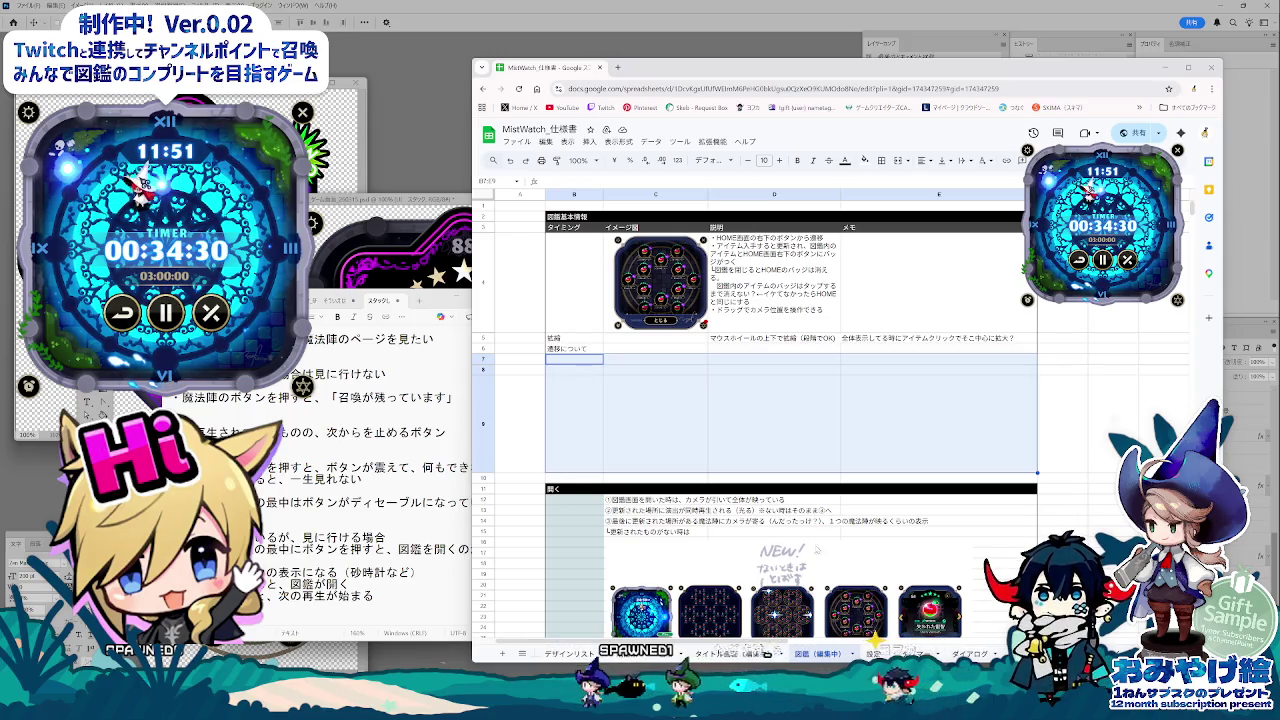
Step: Flip to the タイトル画面（編集中） sheet and return to the 図鑑（編集中） sheet
key("ctrl+Page_Up")
key("ctrl+Page_Down")
key("ctrl+Page_Up")
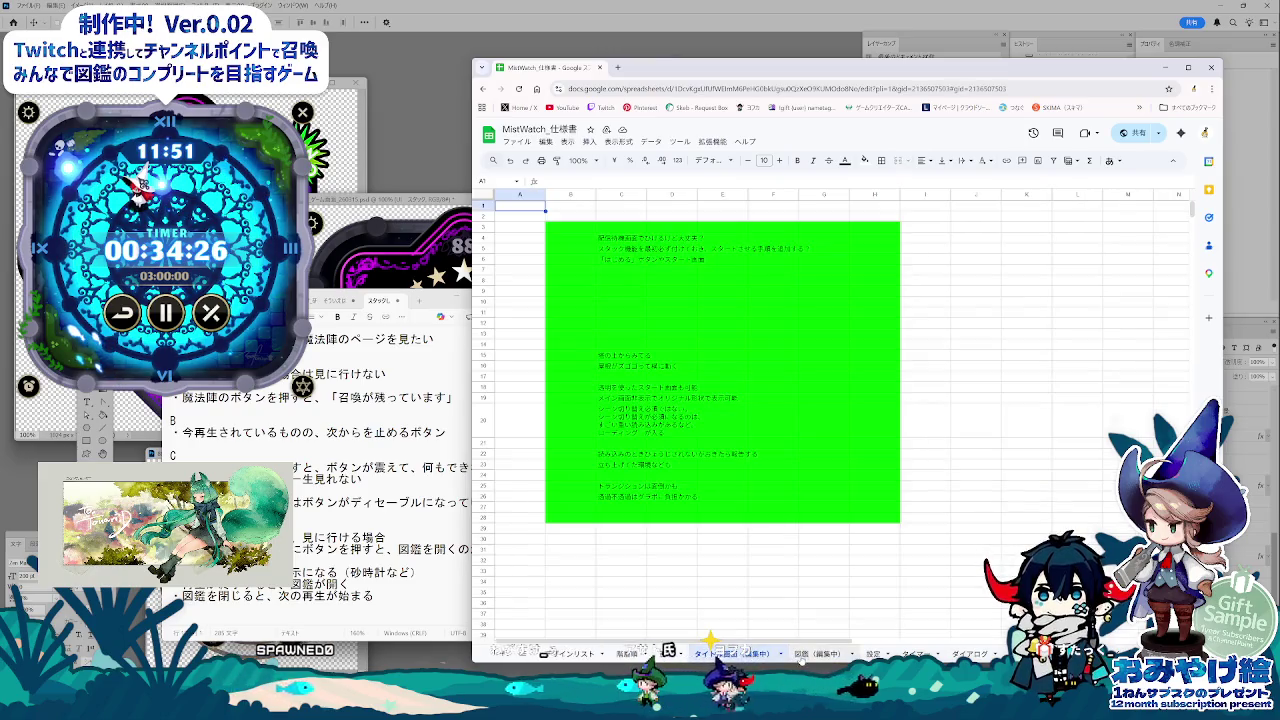
key("ctrl+Page_Down")
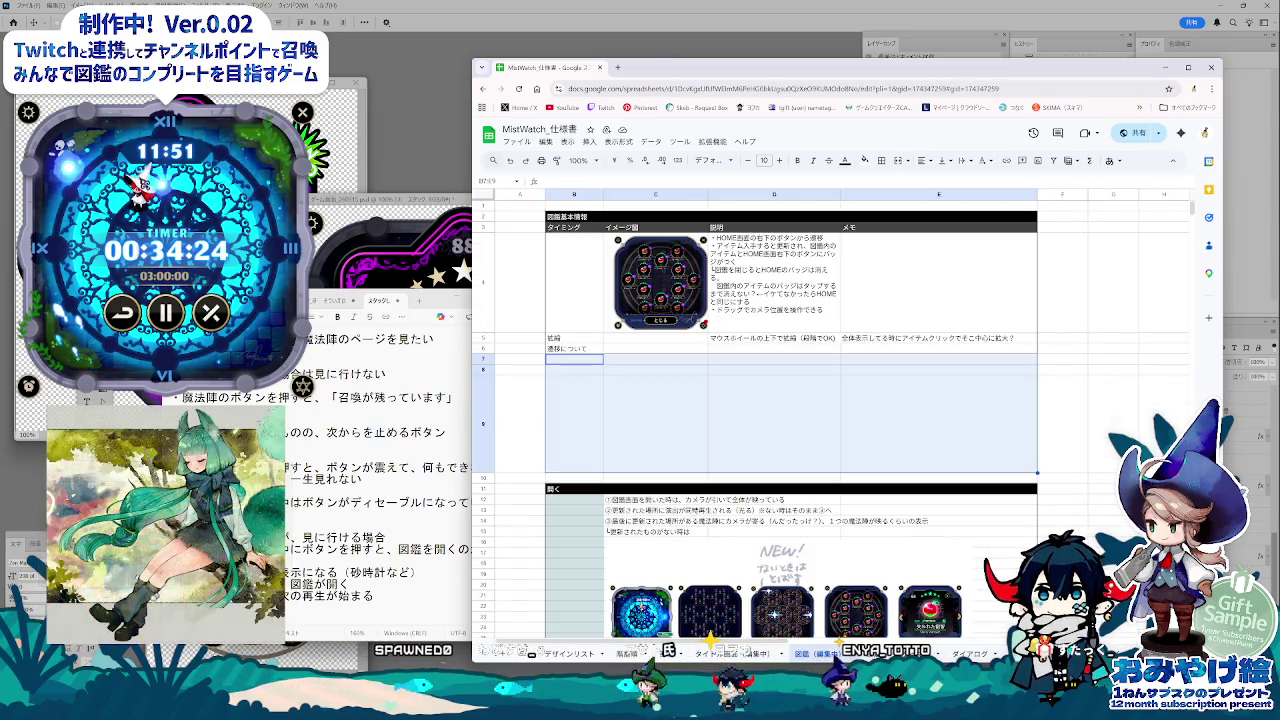
Step: Enter the note 図鑑鑑賞中にタイマーの時間がきたら in B7 and make it wrap
left_click(582, 384)
key("Tab")
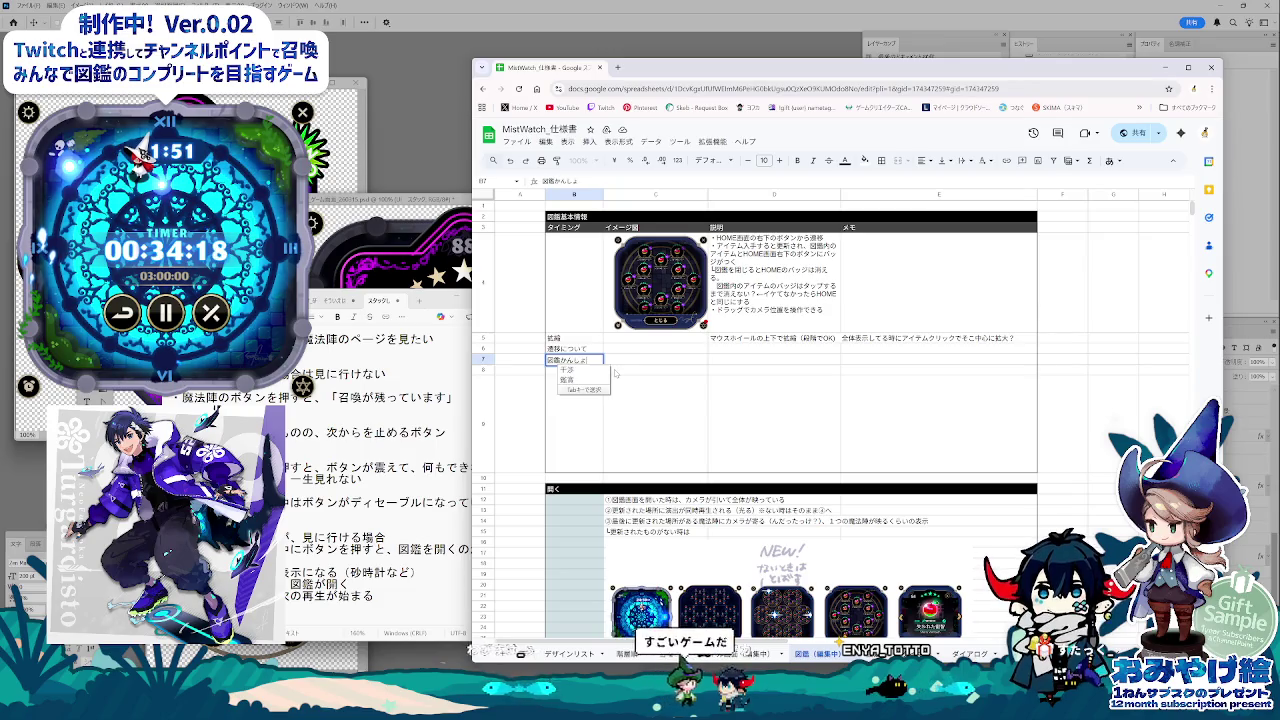
type("鑑賞中に")
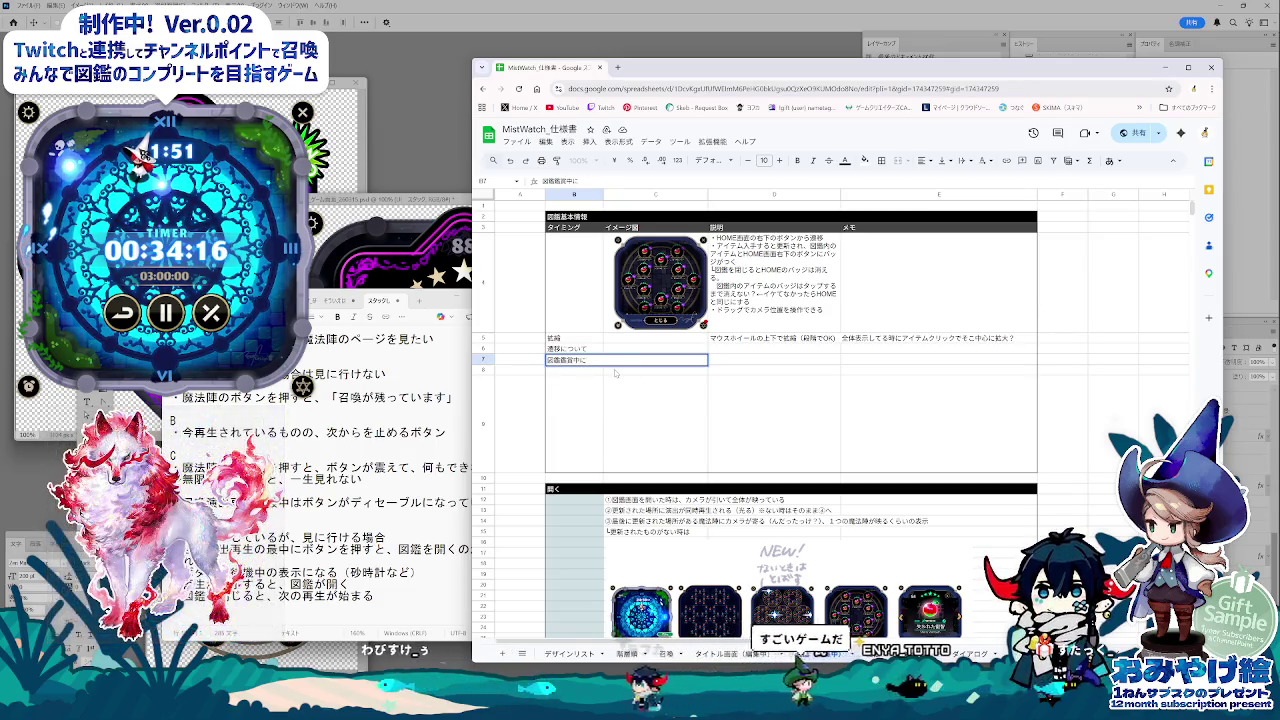
type("タイマーの時間がきたら")
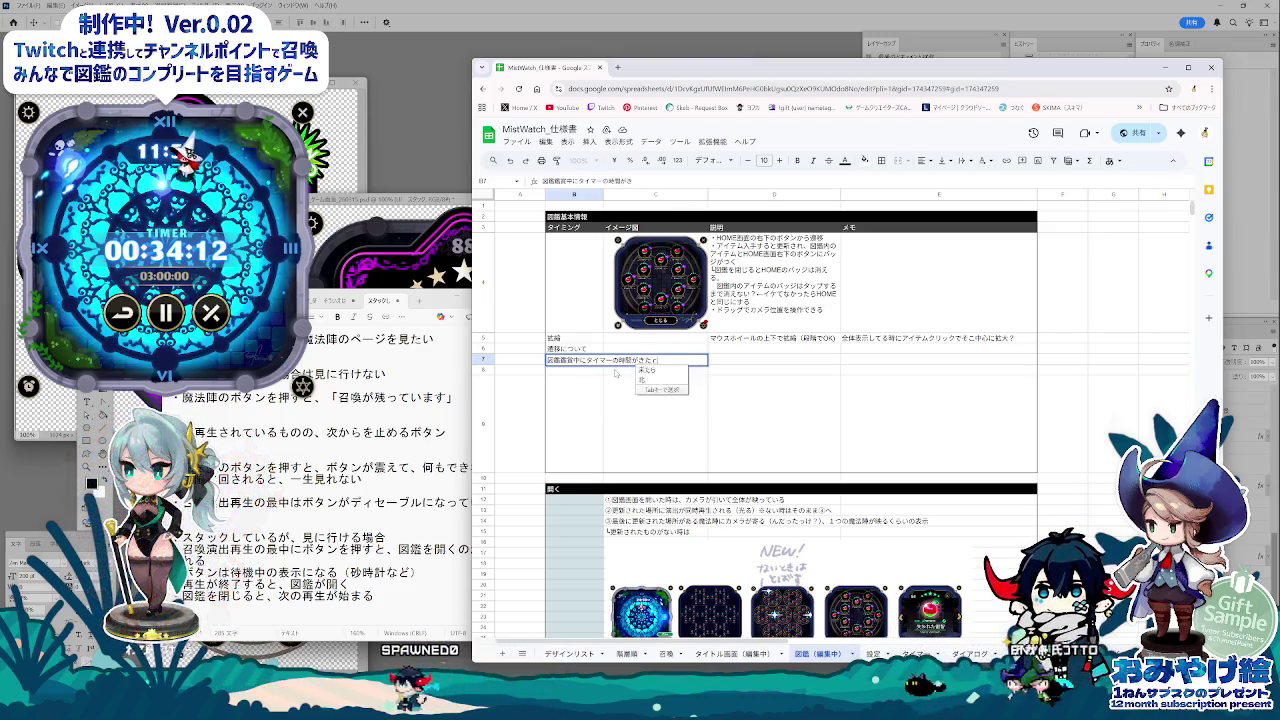
key("Return")
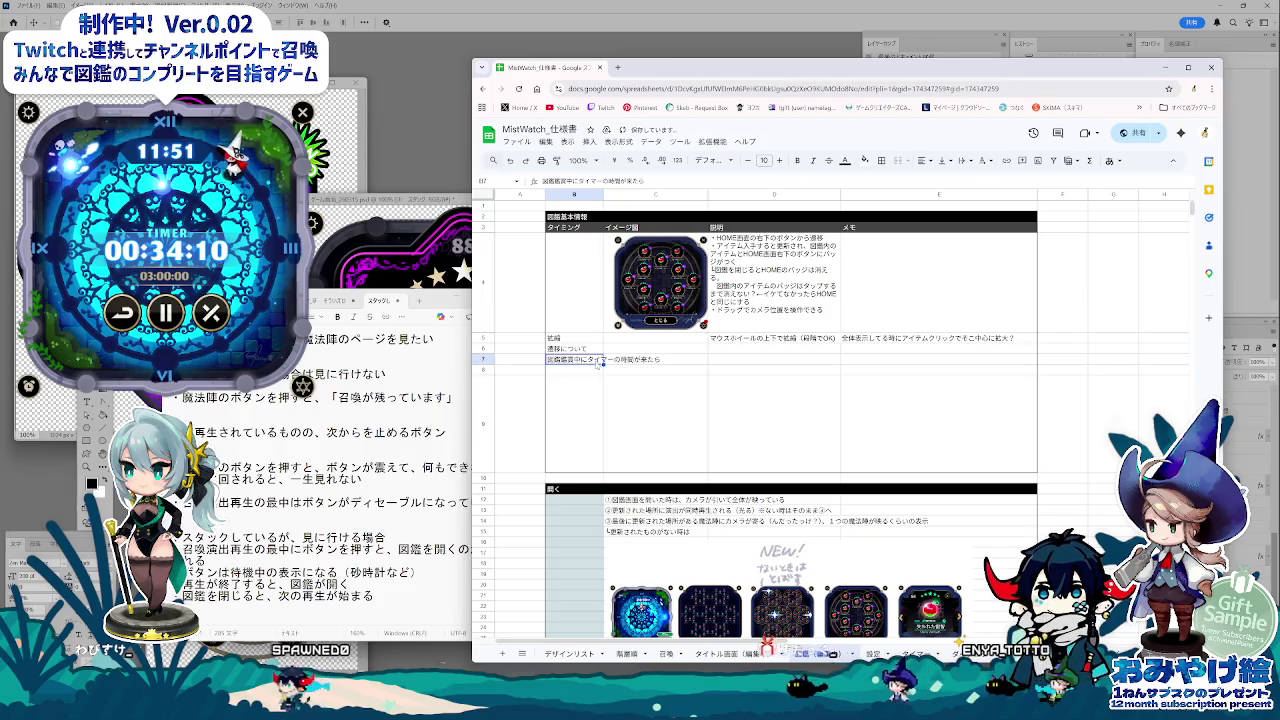
left_click(962, 160)
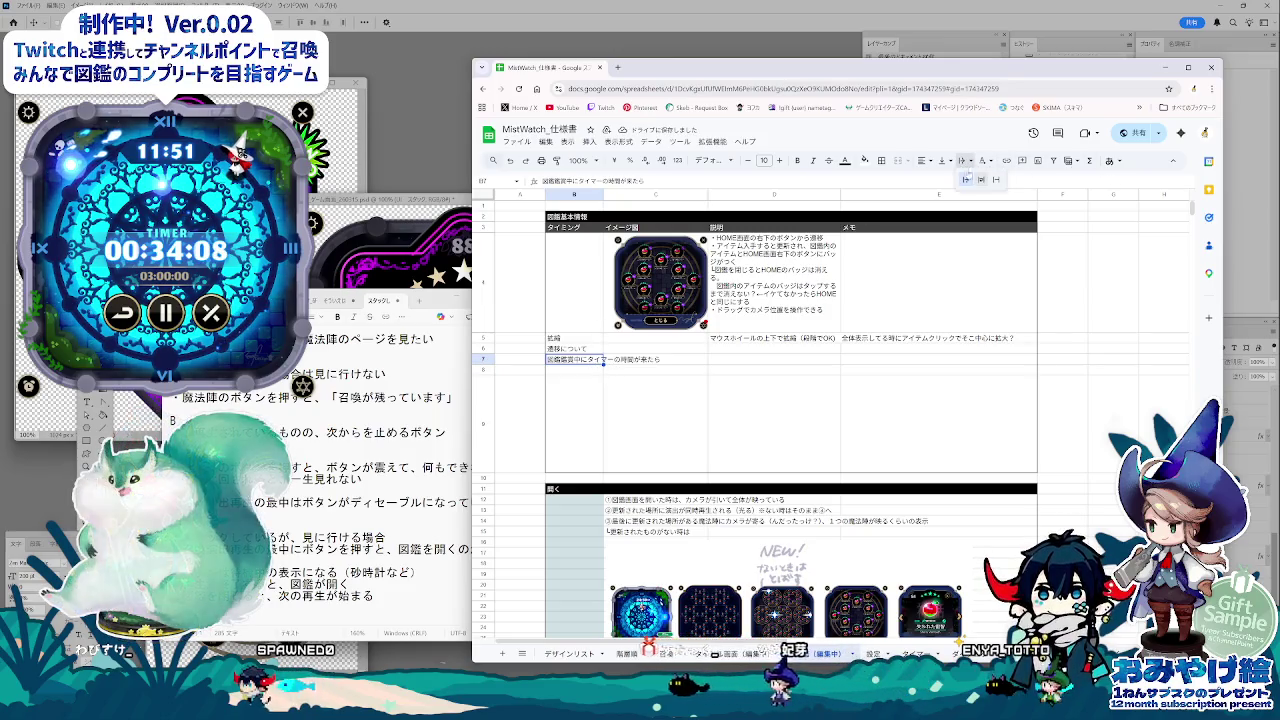
left_click(981, 180)
Step: Check cells E9, D7, C7 and D9, then minimize all windows to the desktop
left_click(912, 410)
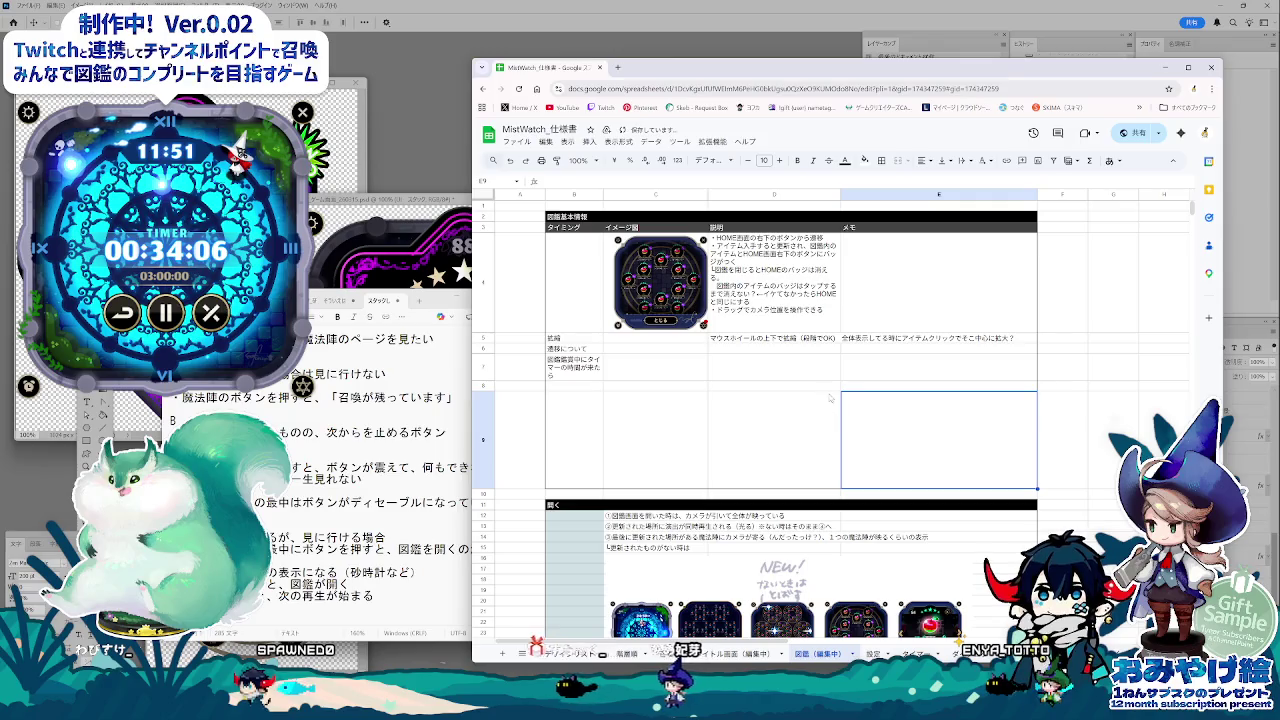
left_click(718, 378)
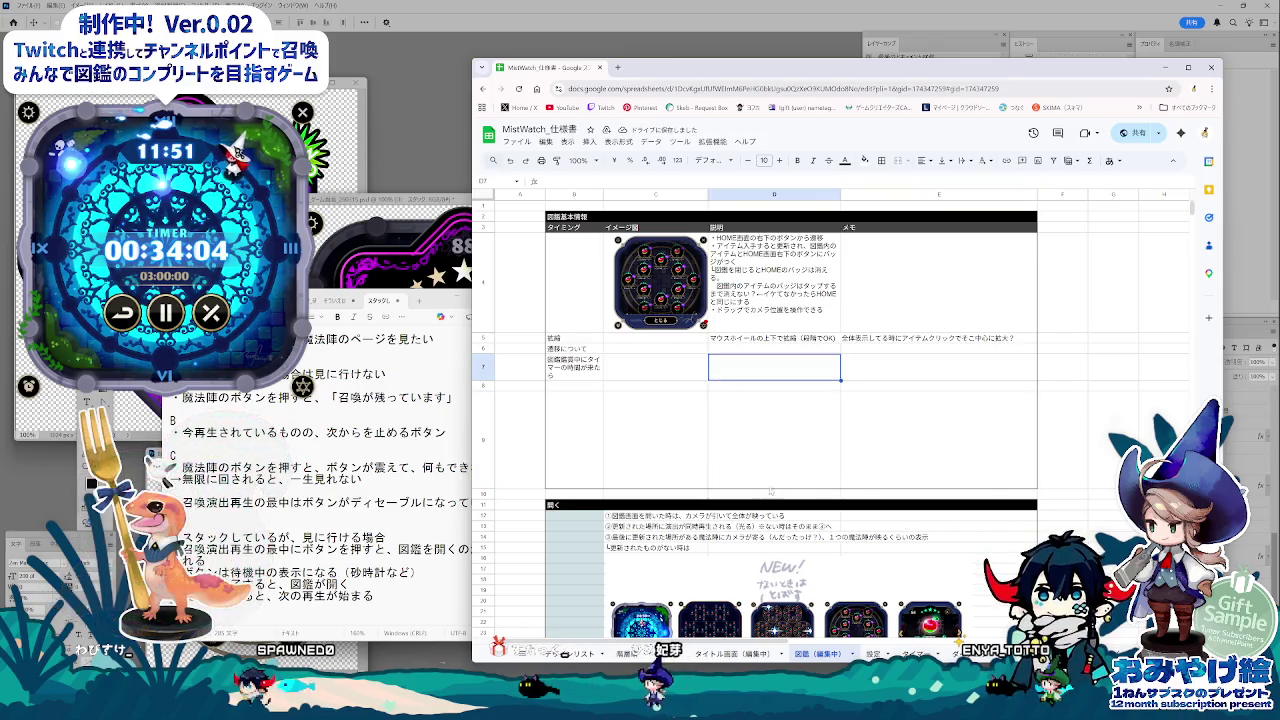
left_click(703, 378)
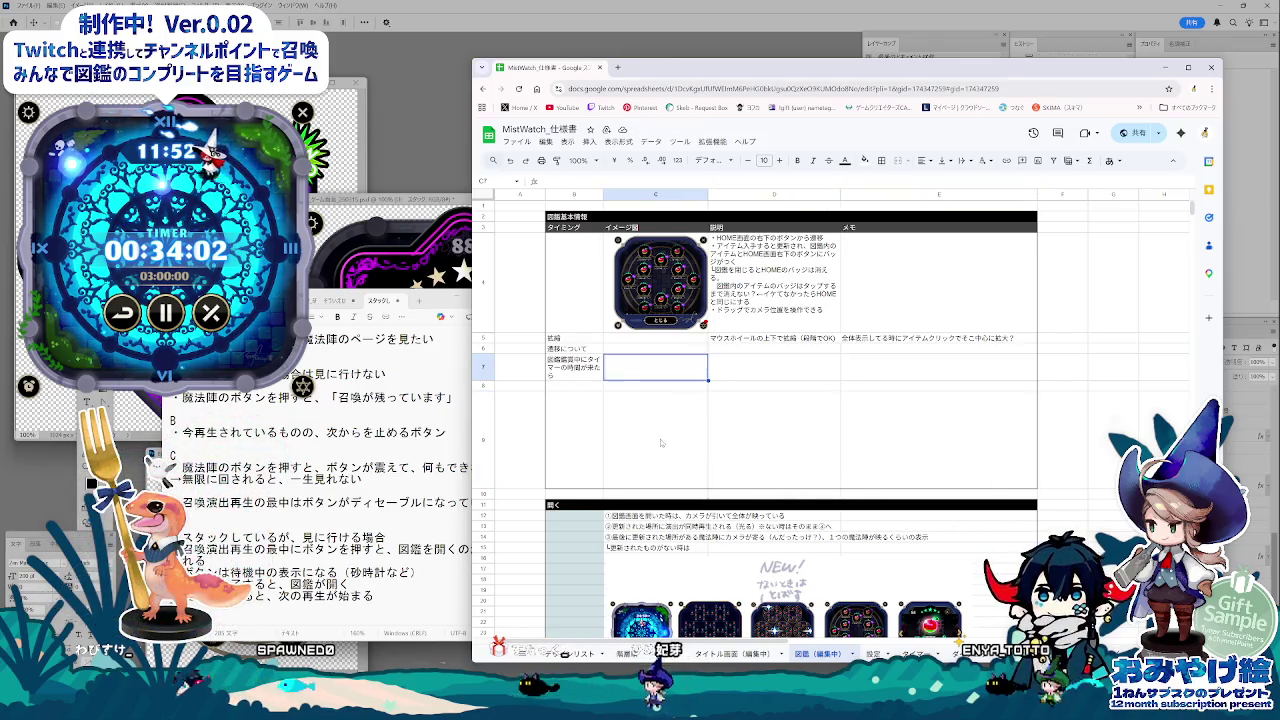
left_click(888, 395)
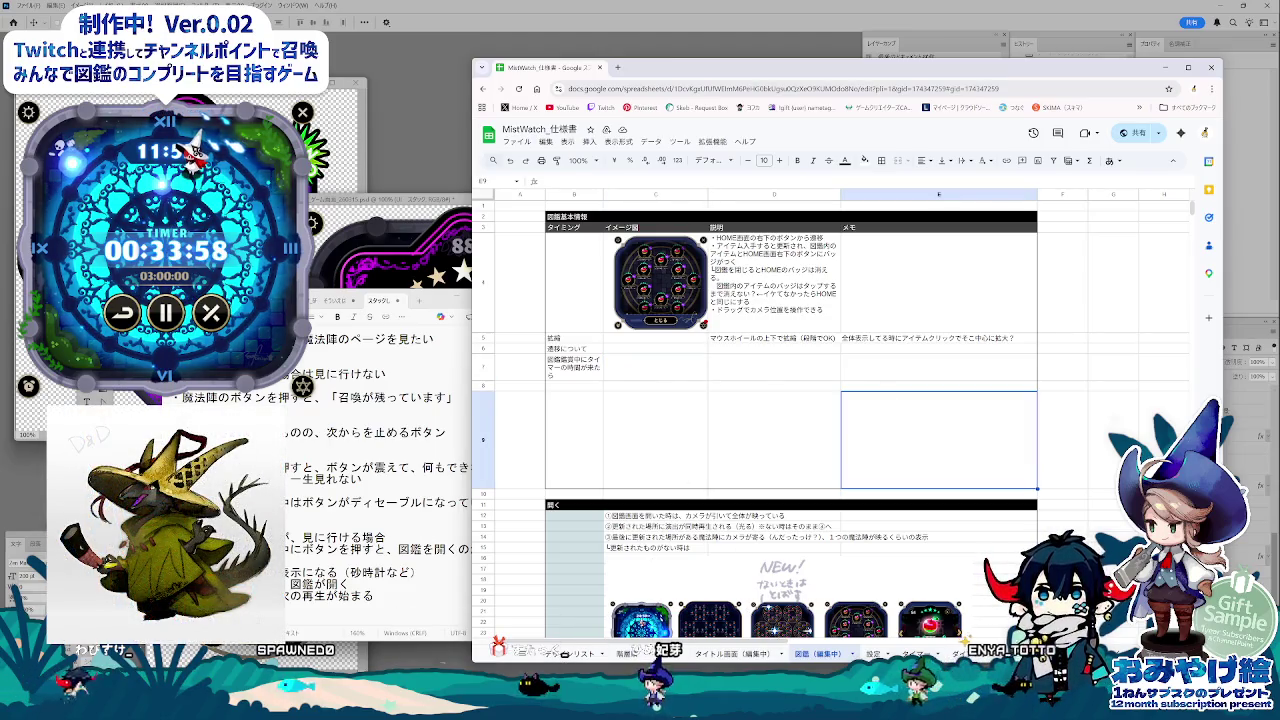
key("Left")
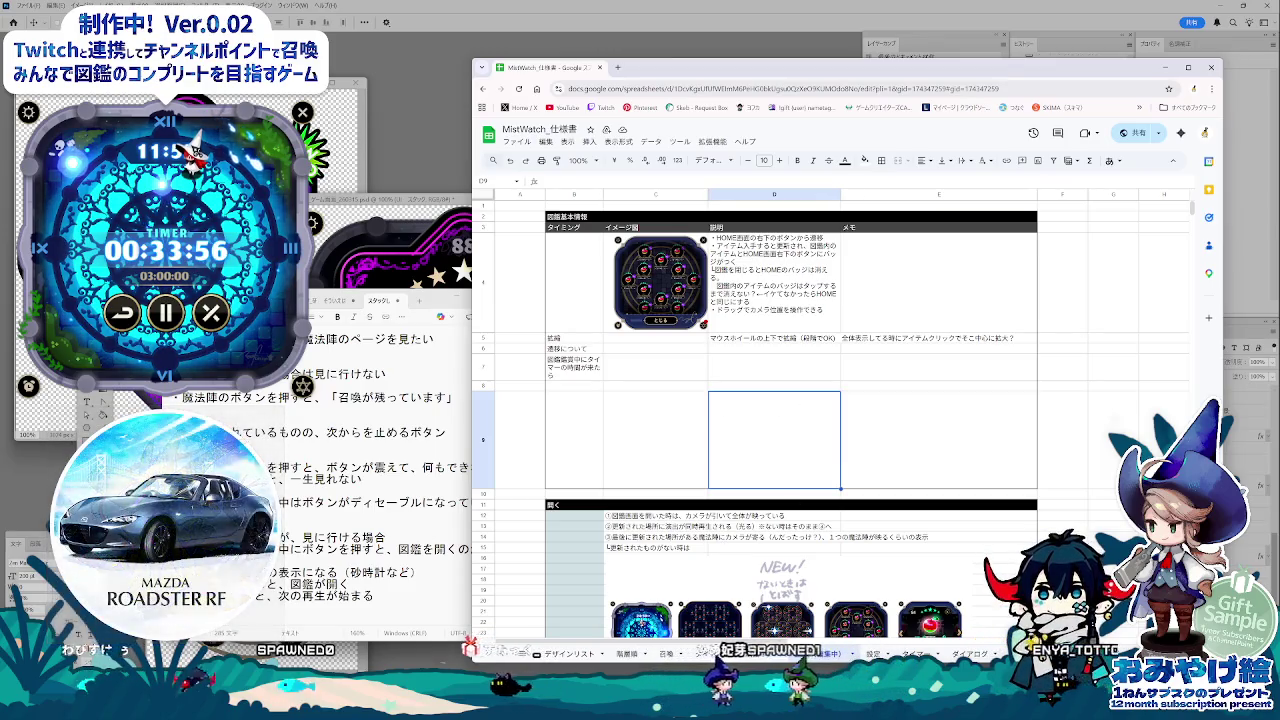
key("super+d")
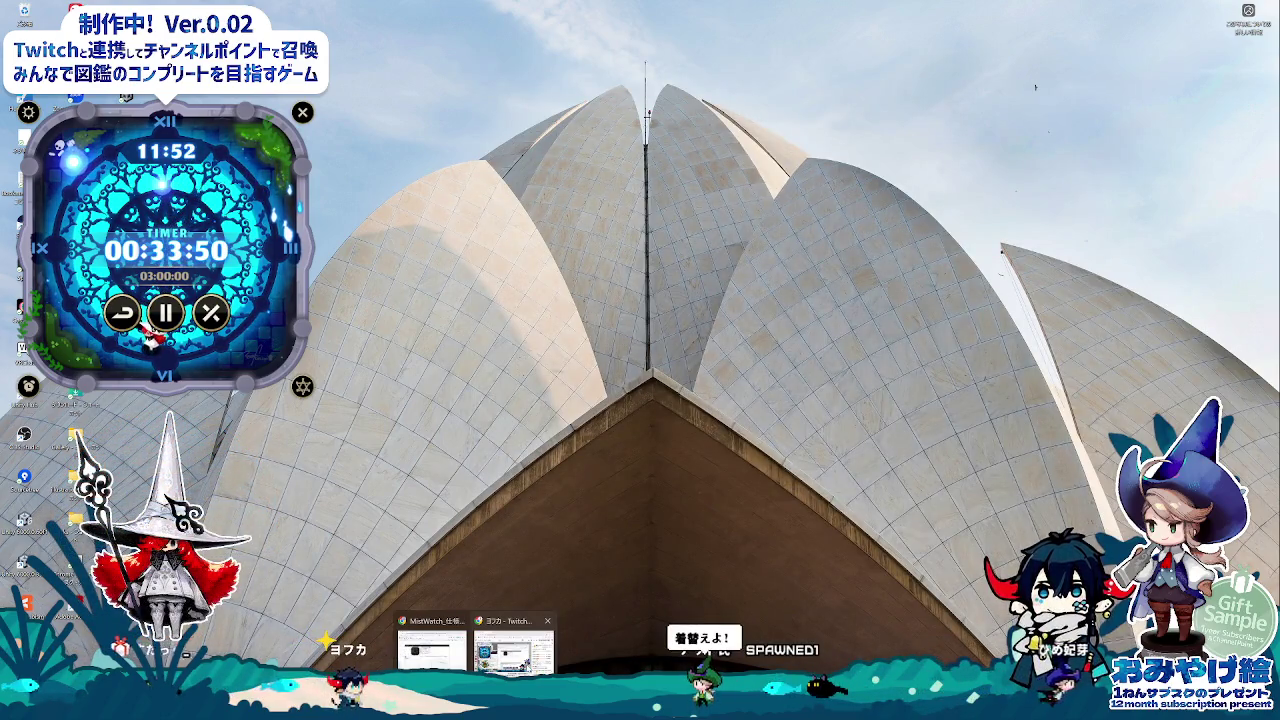
Step: Restore the windows with Win+D and drag the Sheets window further left on screen
key("super+d")
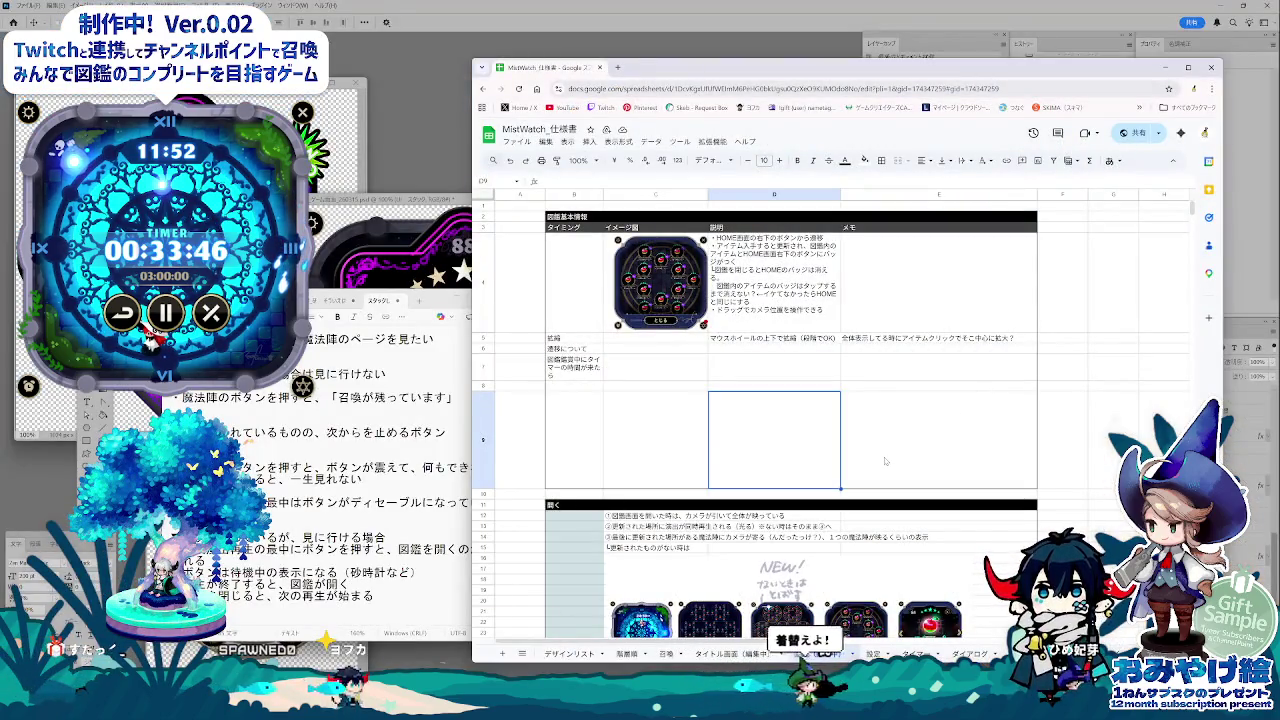
mouse_move(775, 76)
left_mouse_down()
mouse_move(803, 278)
mouse_move(790, 330)
left_mouse_up()
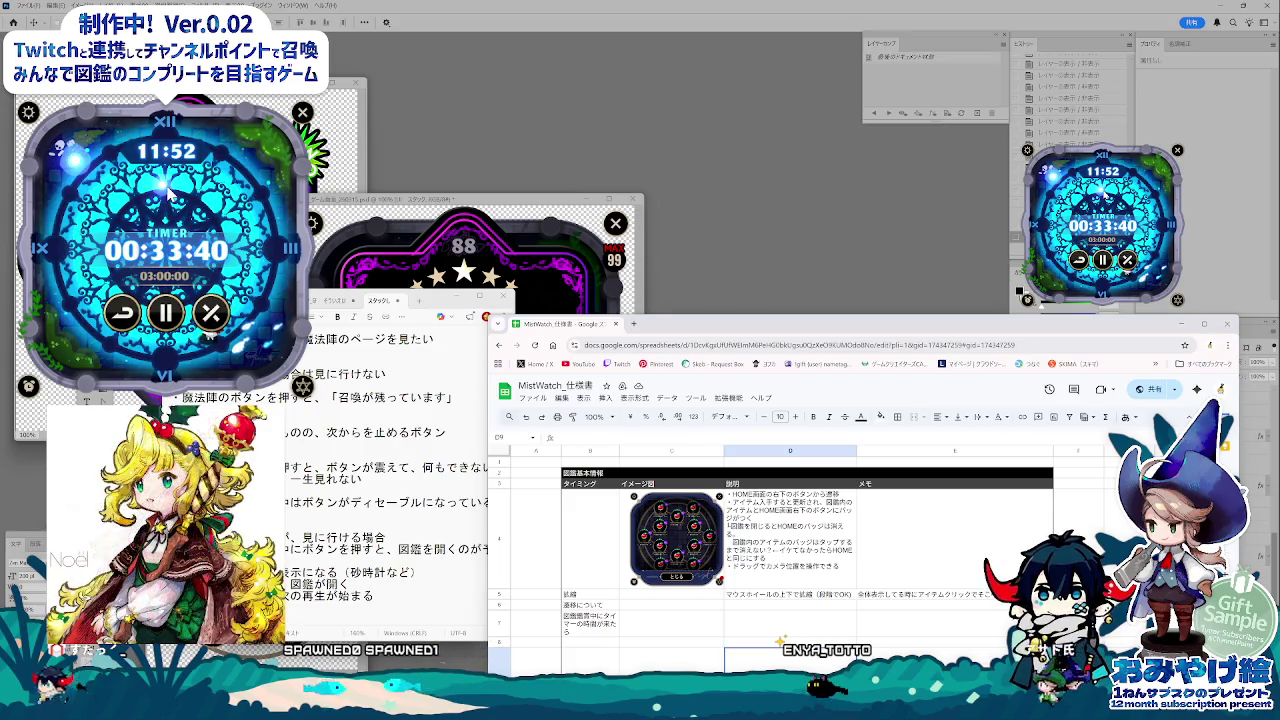
left_click_drag(1123, 325, 1121, 323)
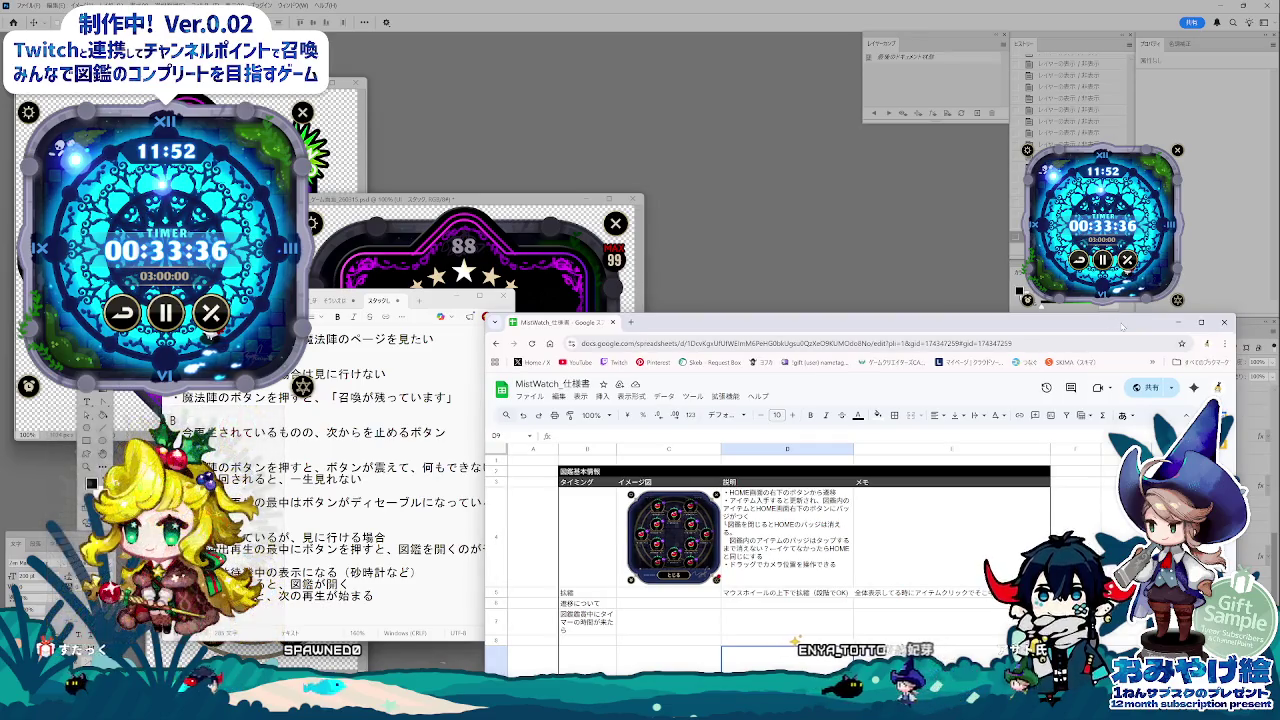
mouse_move(1123, 326)
left_mouse_down()
mouse_move(1098, 328)
mouse_move(1090, 253)
mouse_move(1093, 345)
mouse_move(1070, 168)
mouse_move(920, 106)
mouse_move(945, 95)
left_mouse_up()
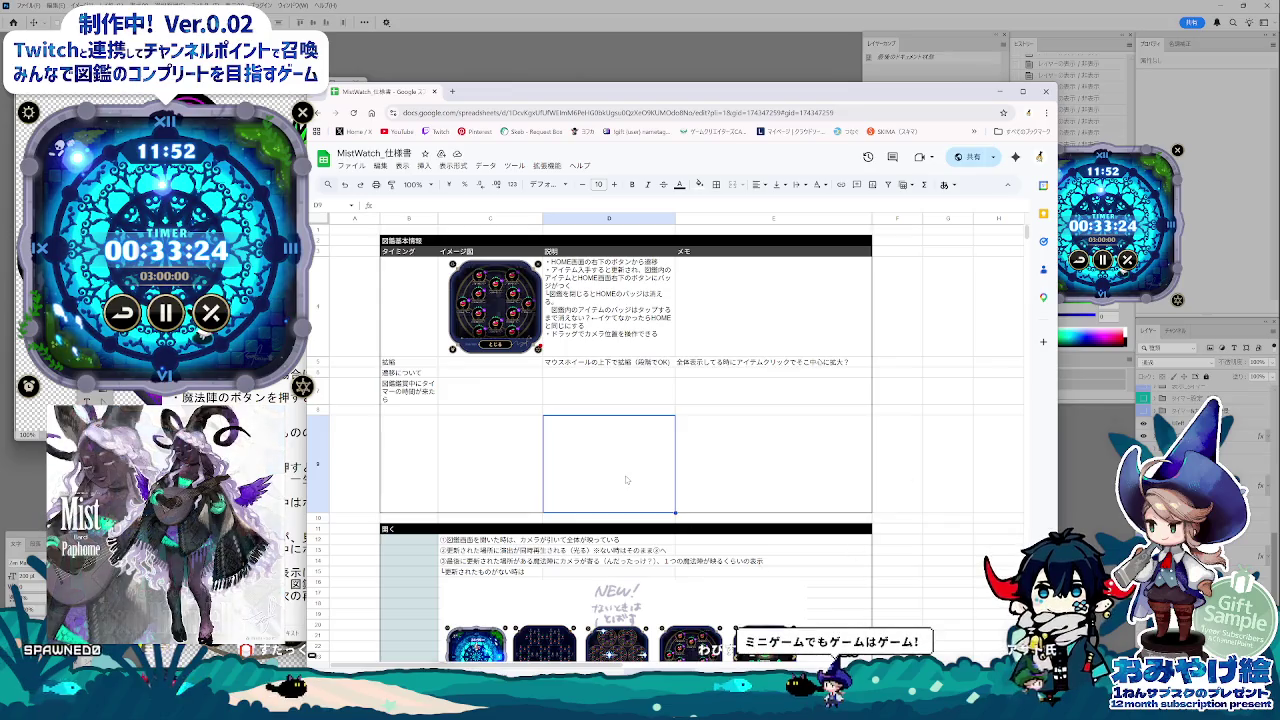
Step: Reposition the spreadsheet window and narrow it from both the right and left edges
left_click(1115, 155)
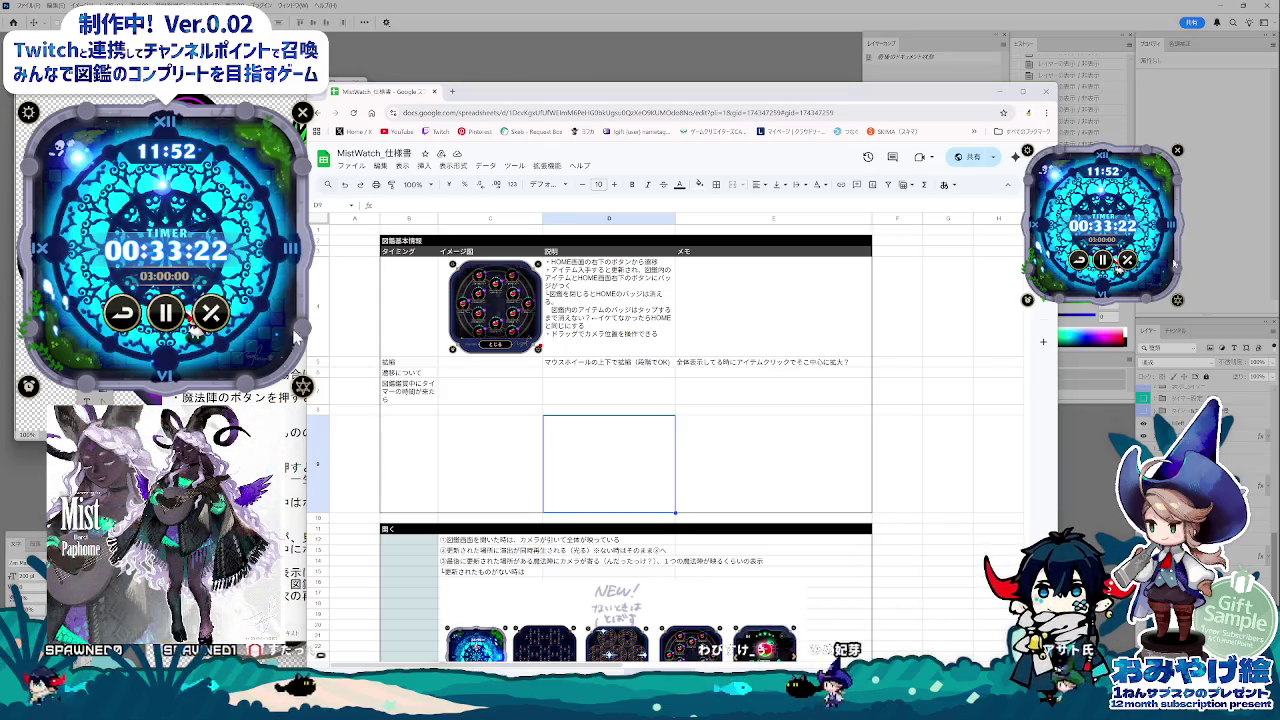
left_click_drag(930, 96, 919, 83)
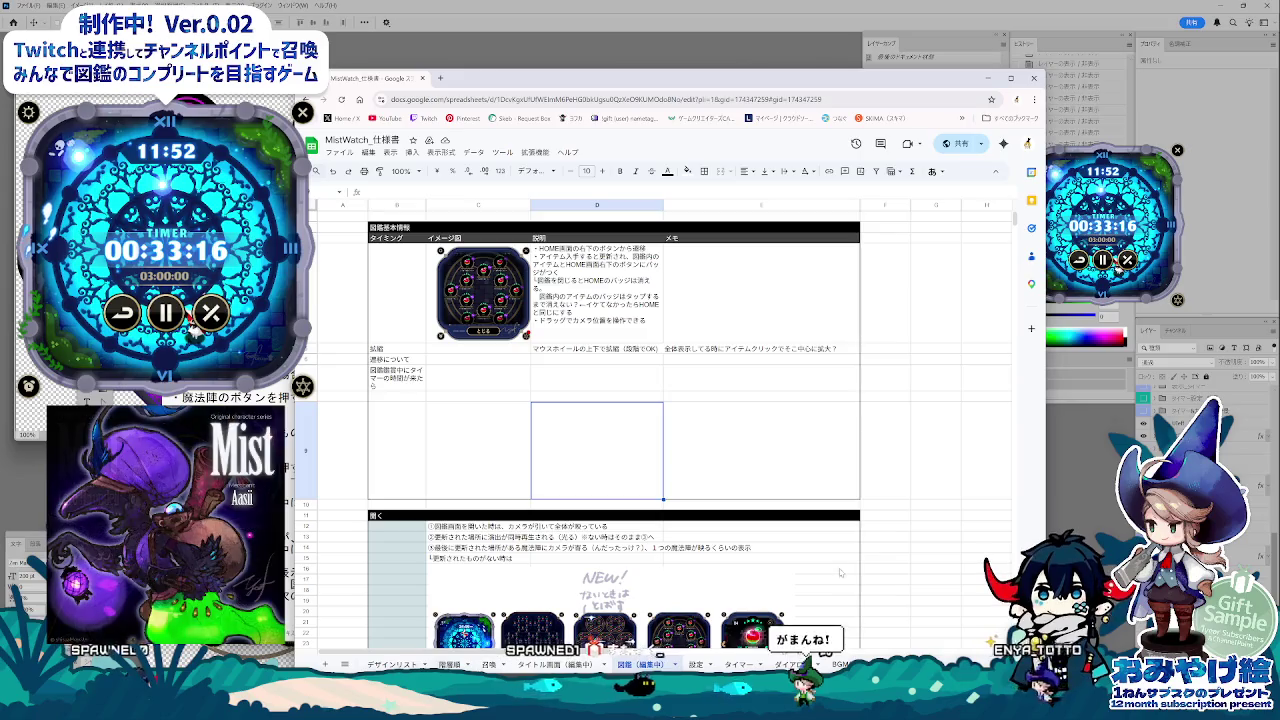
left_click(889, 572)
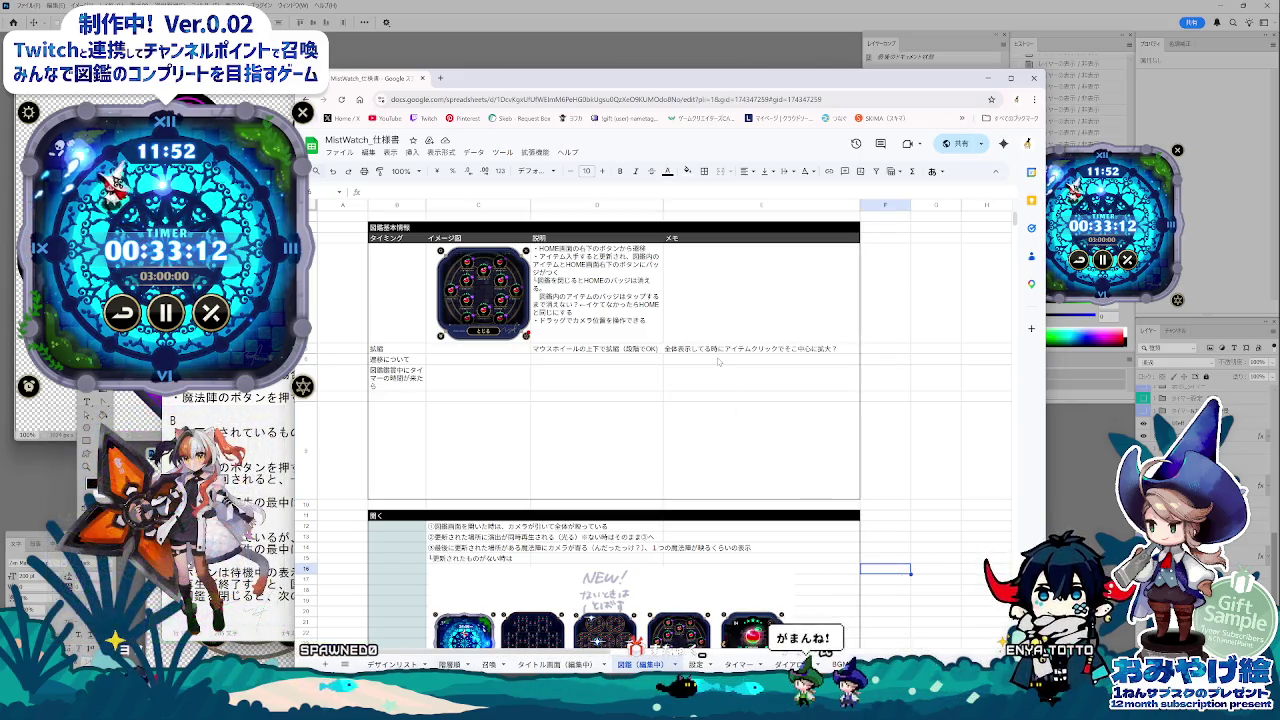
left_click_drag(1047, 419, 1017, 419)
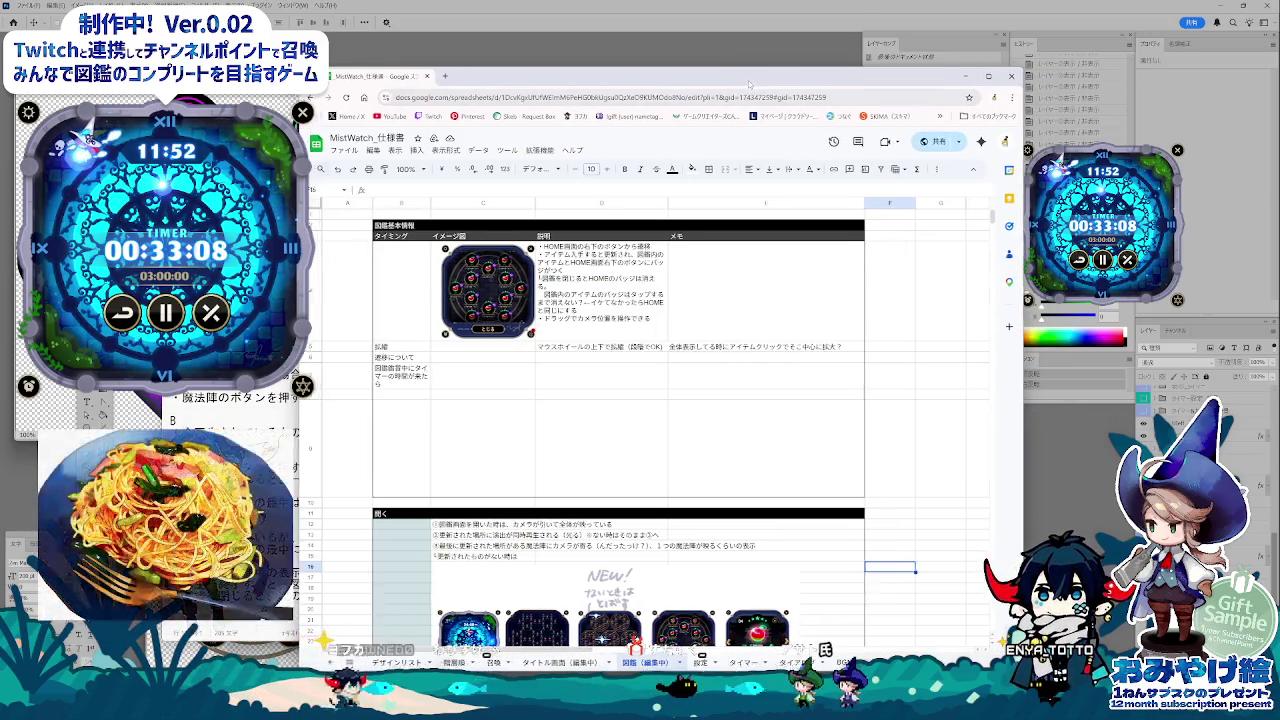
left_click_drag(751, 93, 759, 101)
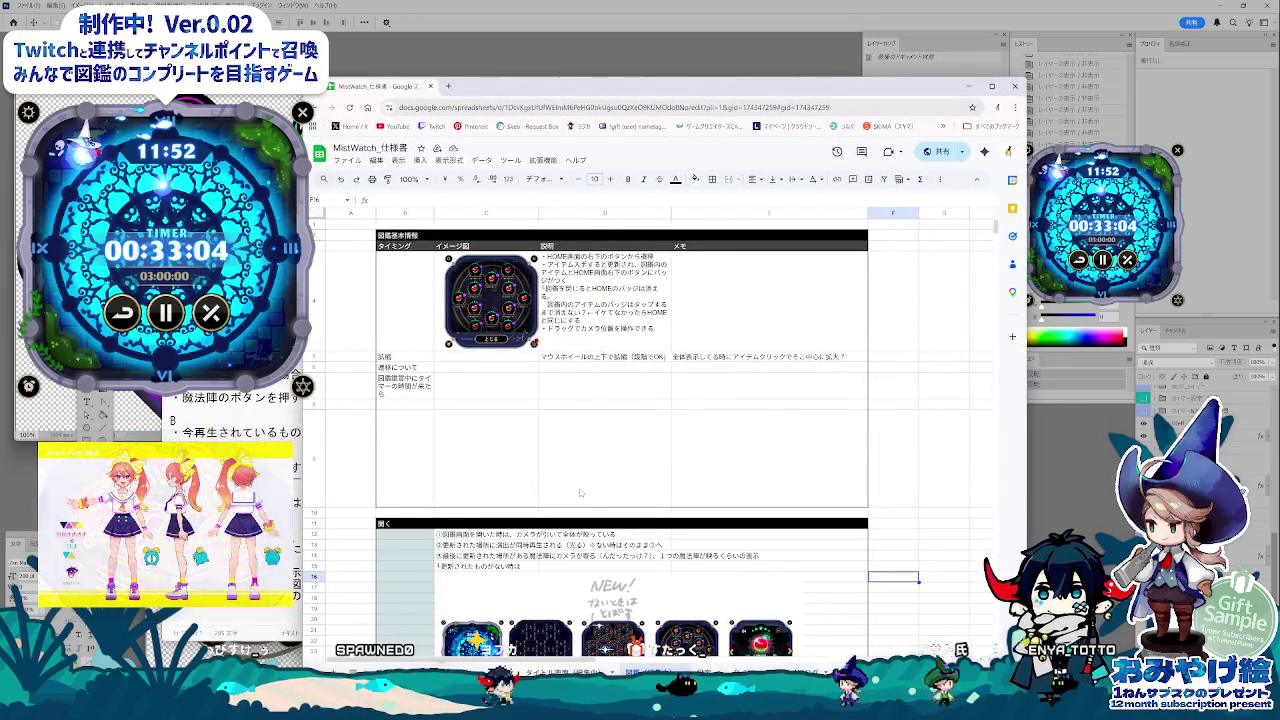
left_click_drag(303, 458, 350, 458)
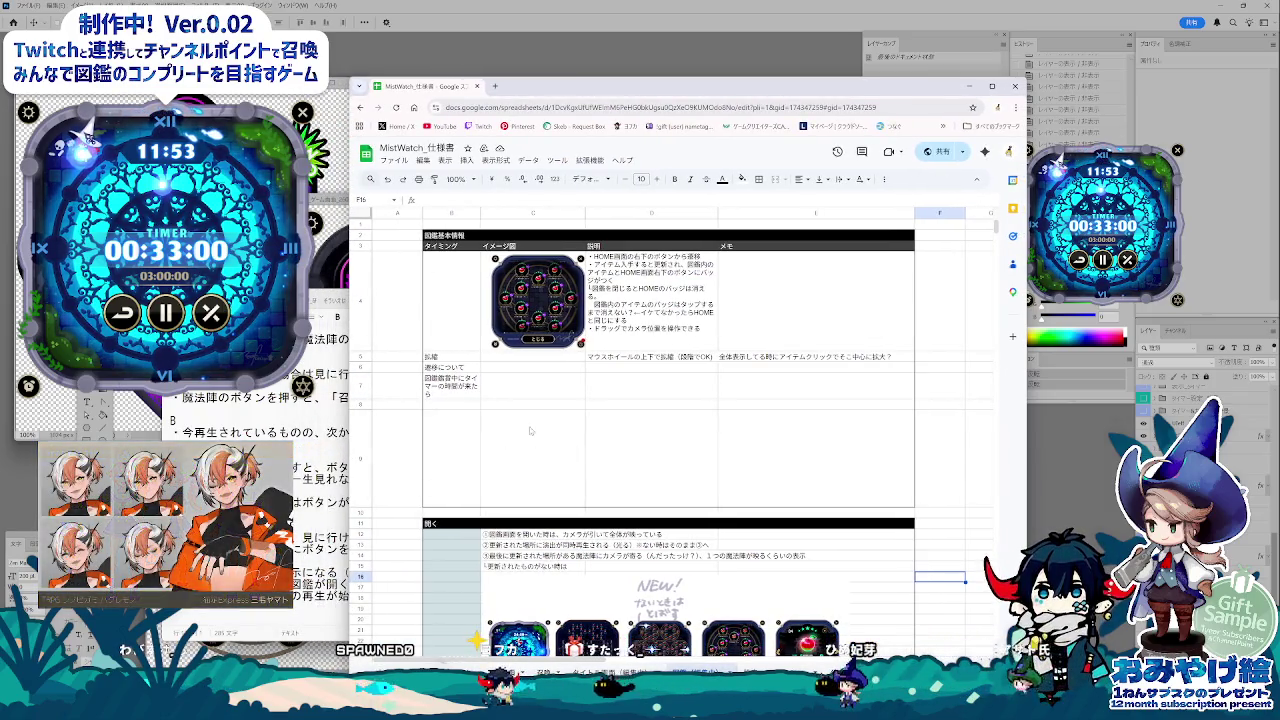
Step: Select cells C7, D9 and memo cell E7, then switch over to Photoshop
left_click(532, 385)
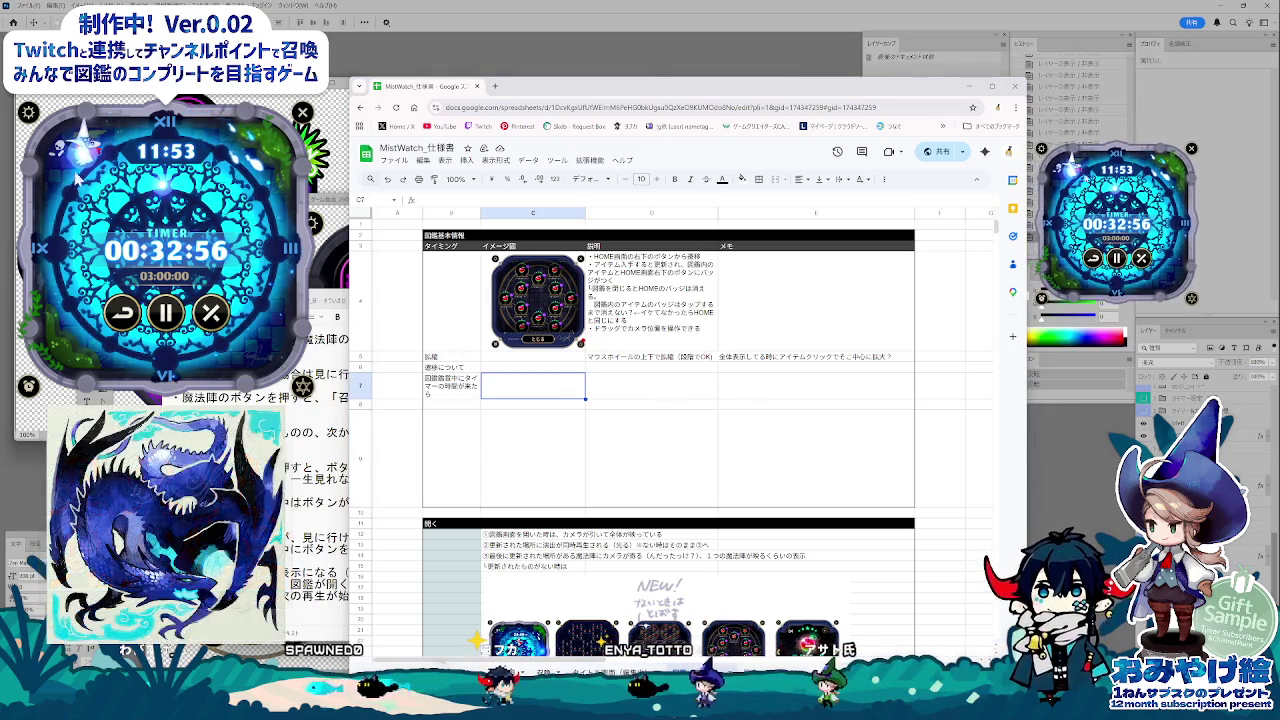
left_click(602, 450)
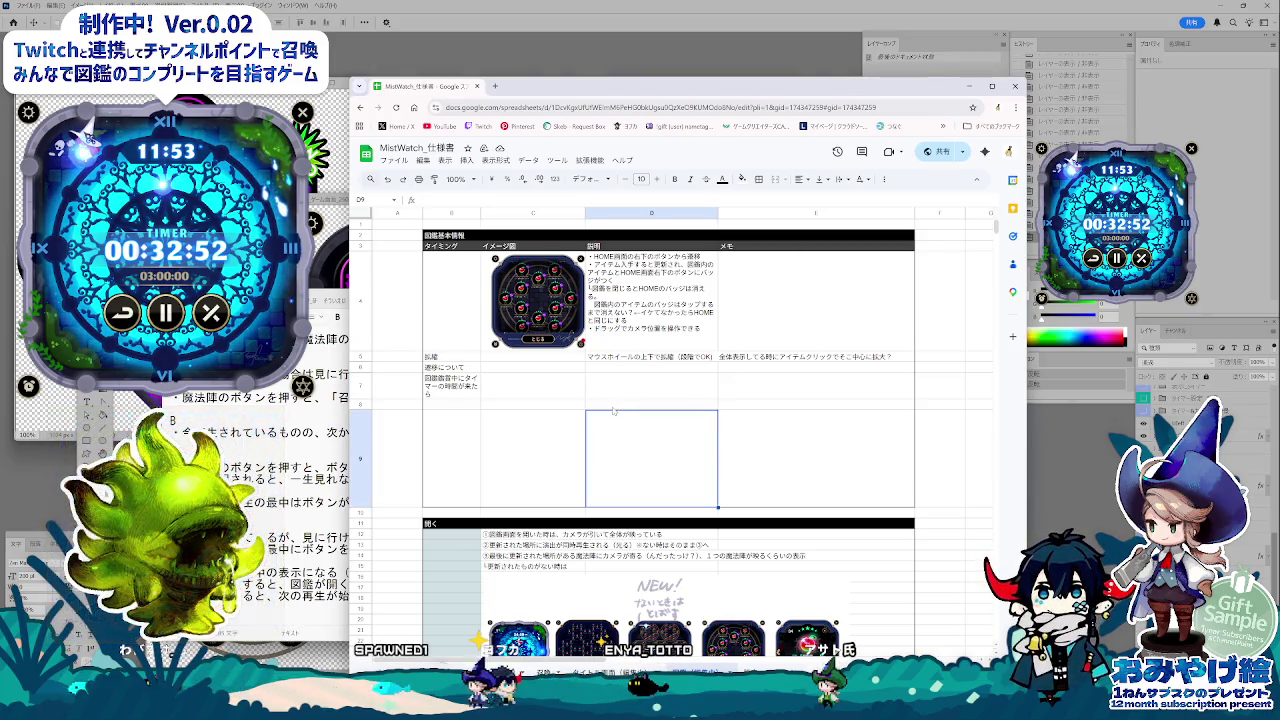
left_click(533, 387)
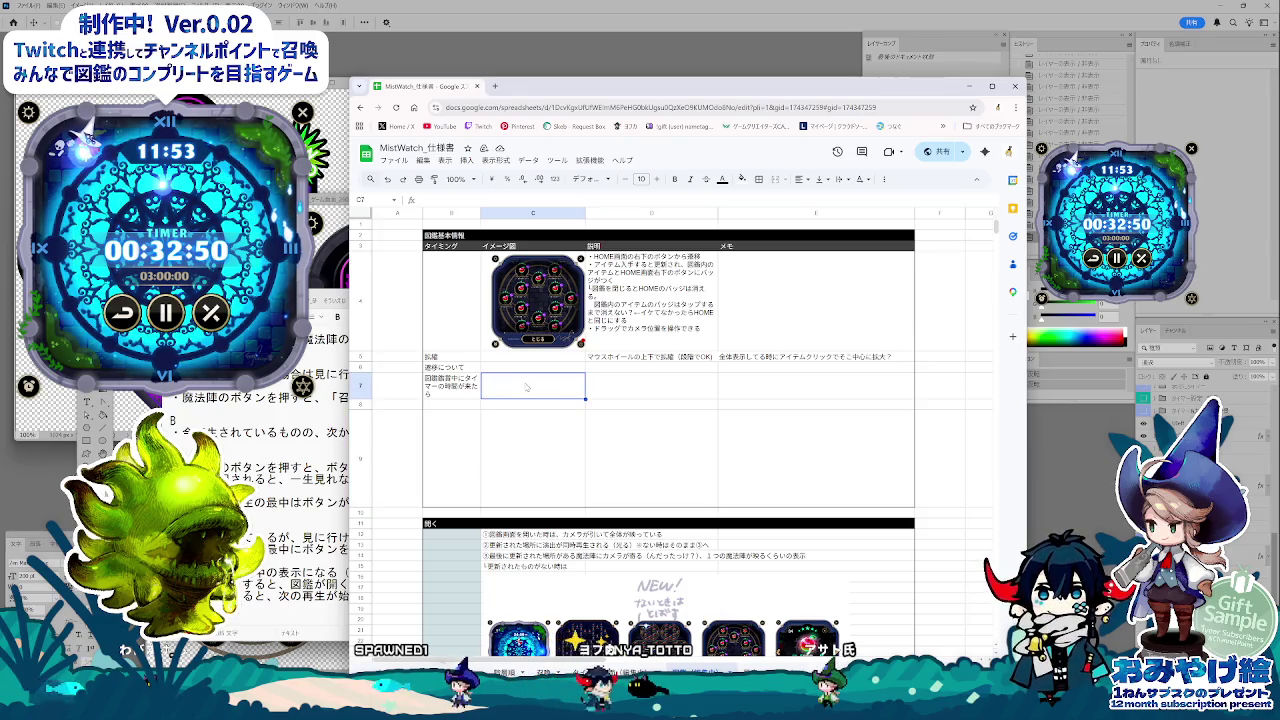
left_click(598, 390)
left_click(754, 390)
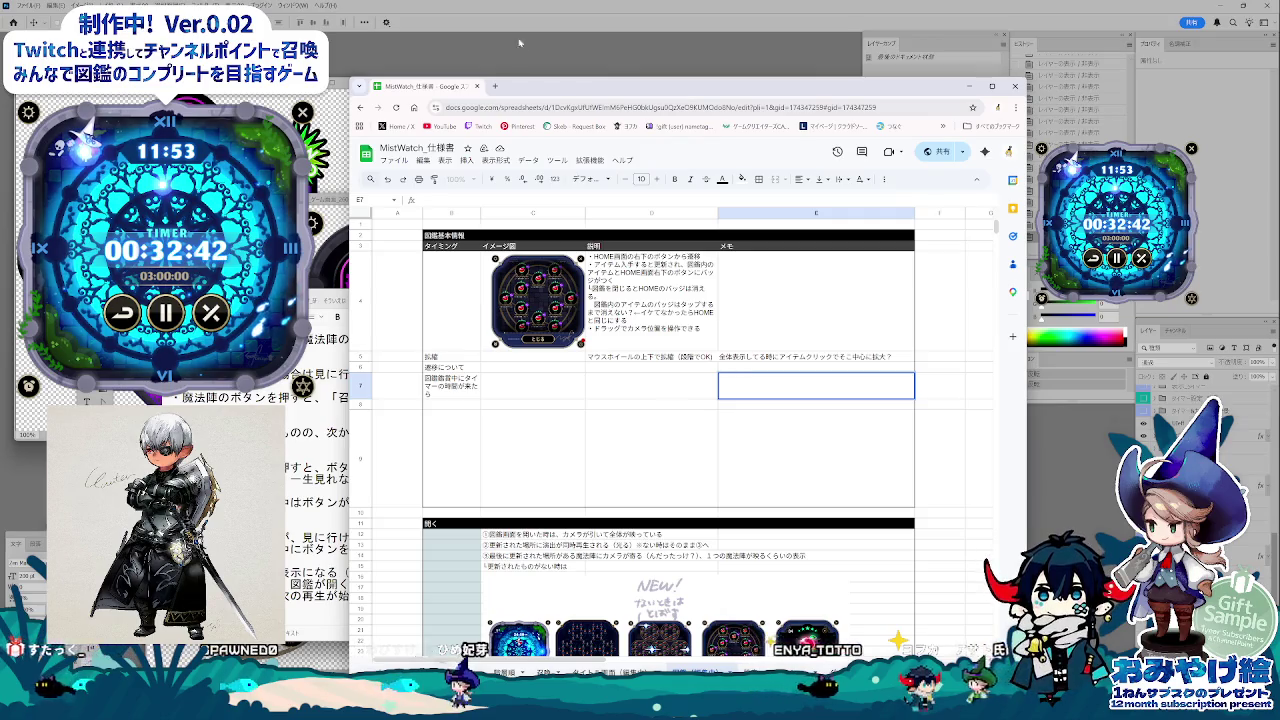
key("alt+Tab")
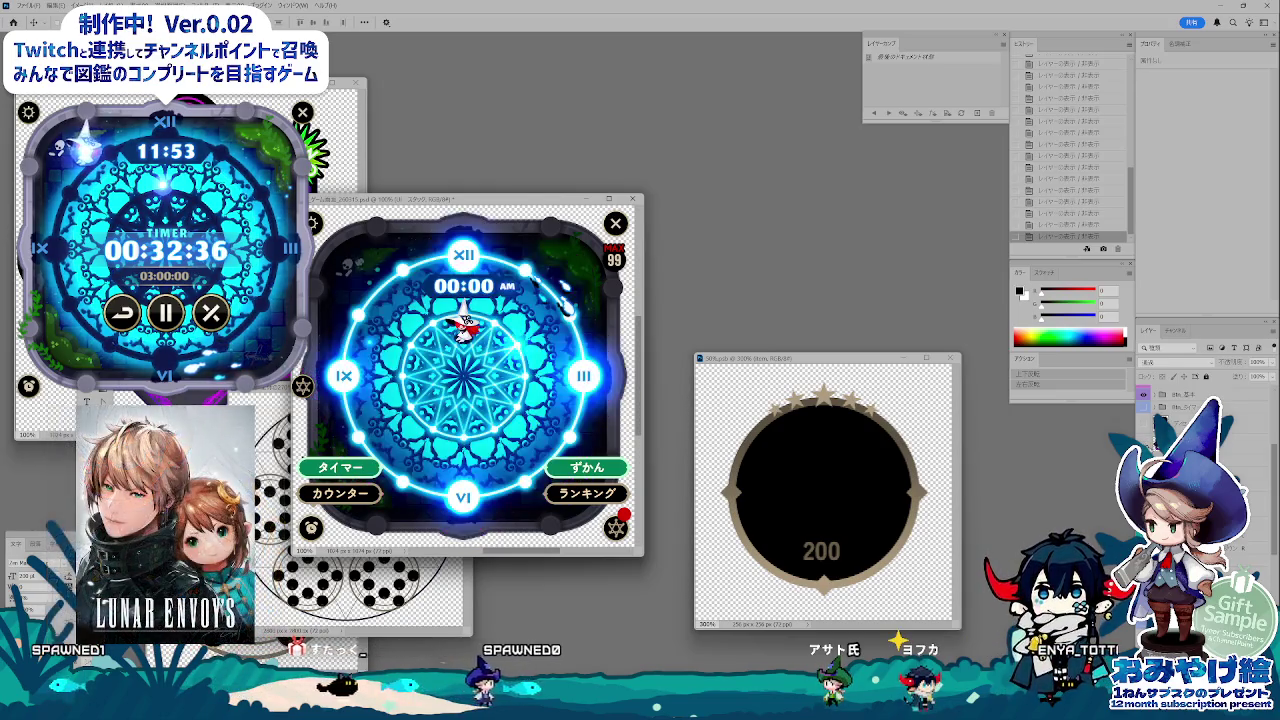
scroll(1143, 410, "down", 3)
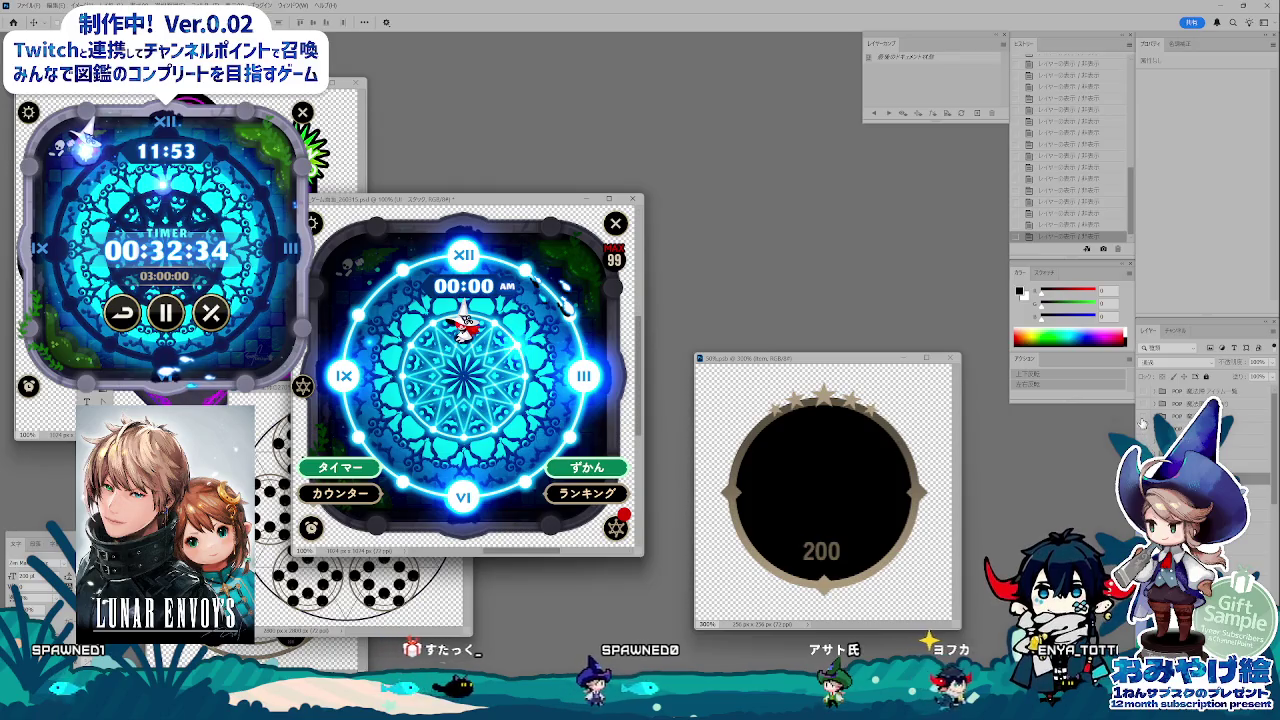
left_click(1144, 394)
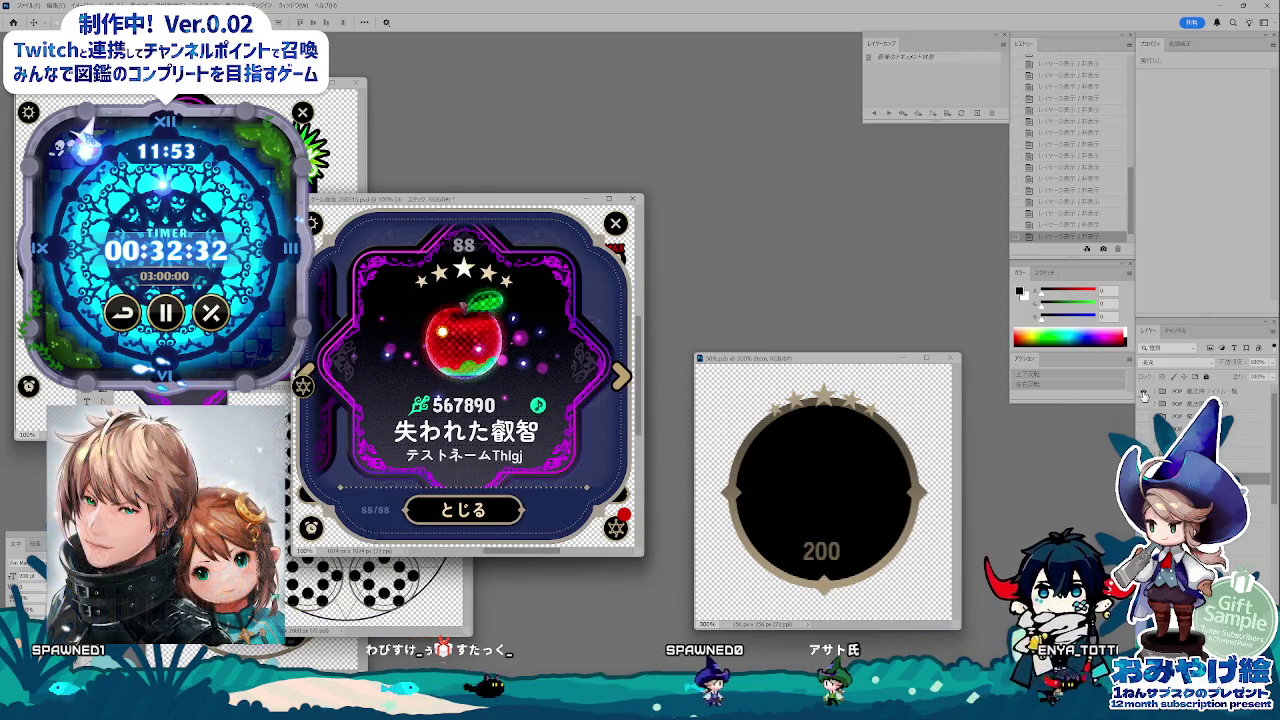
left_click(1144, 394)
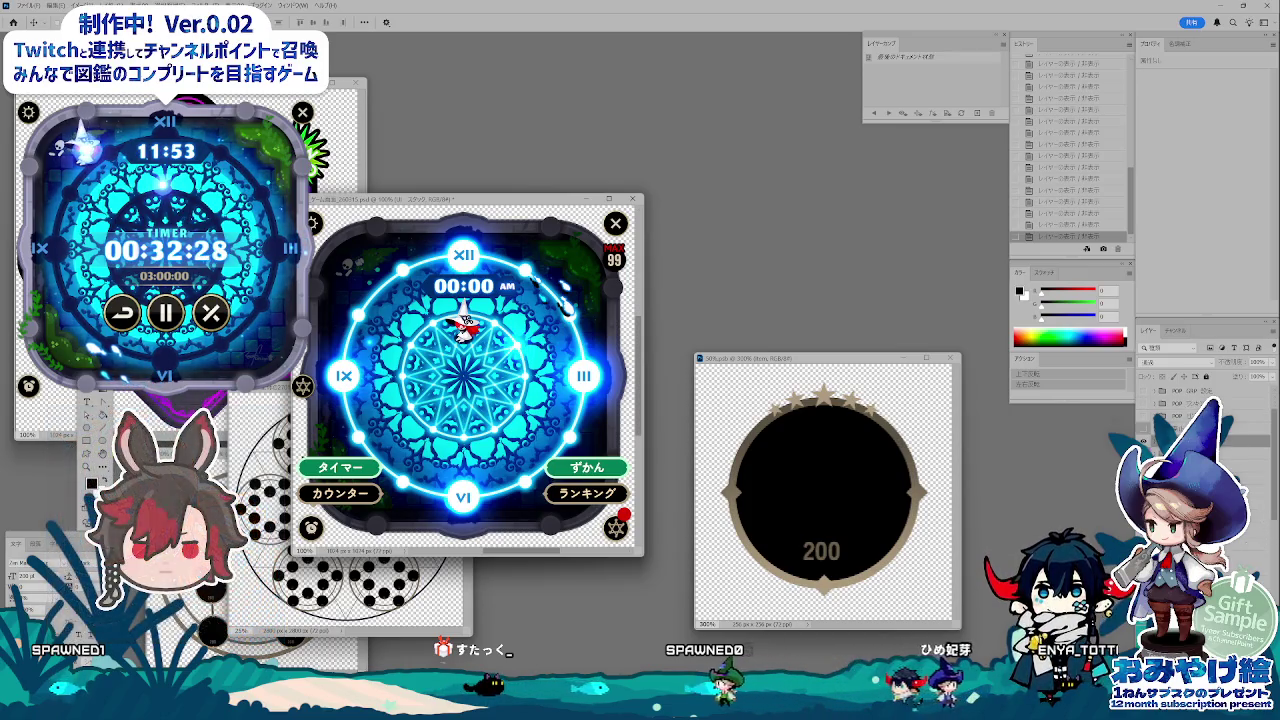
Step: Paste the TIMER readout layers into the clock centre, group them and duplicate the group
scroll(1150, 410, "down", 3)
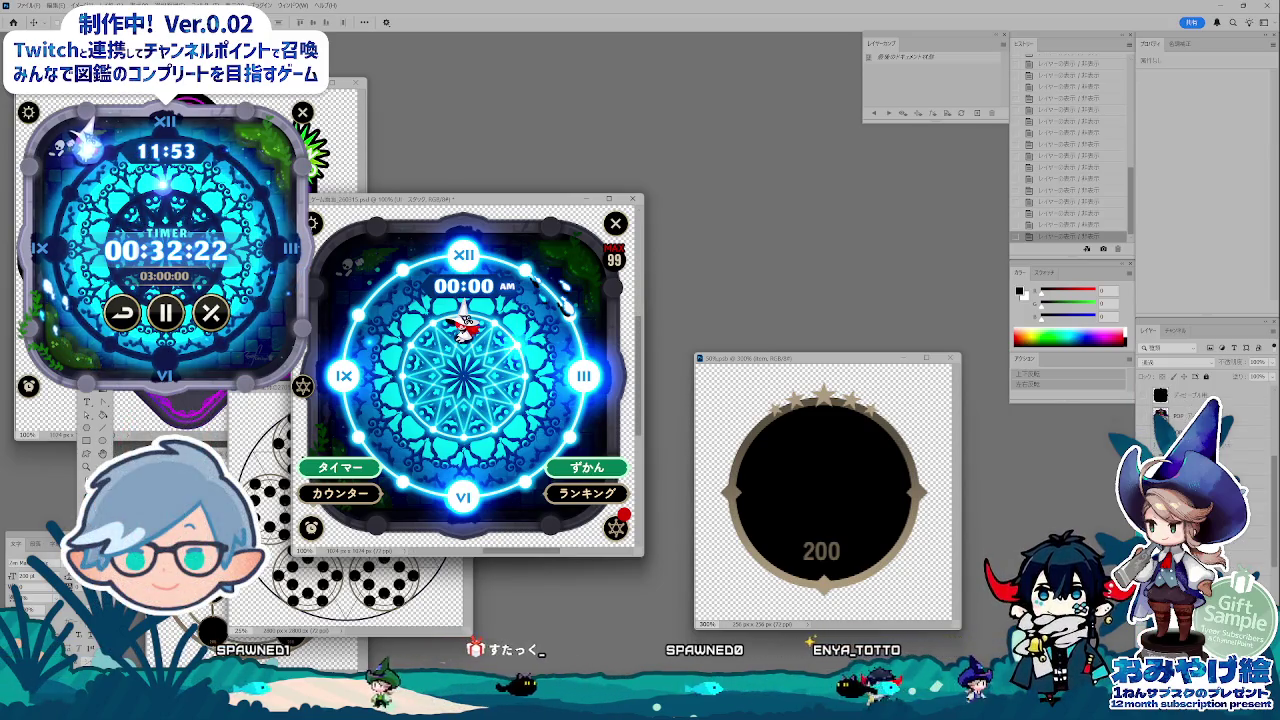
key("ctrl+v")
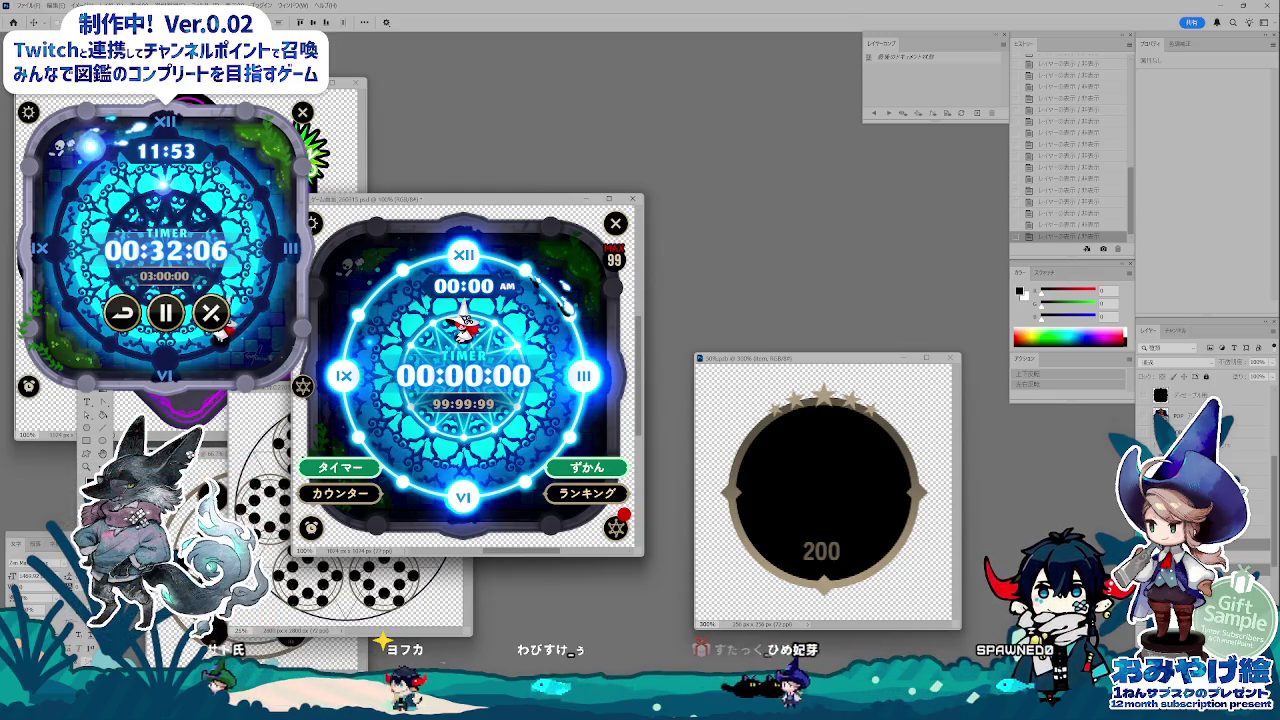
left_click(1194, 330)
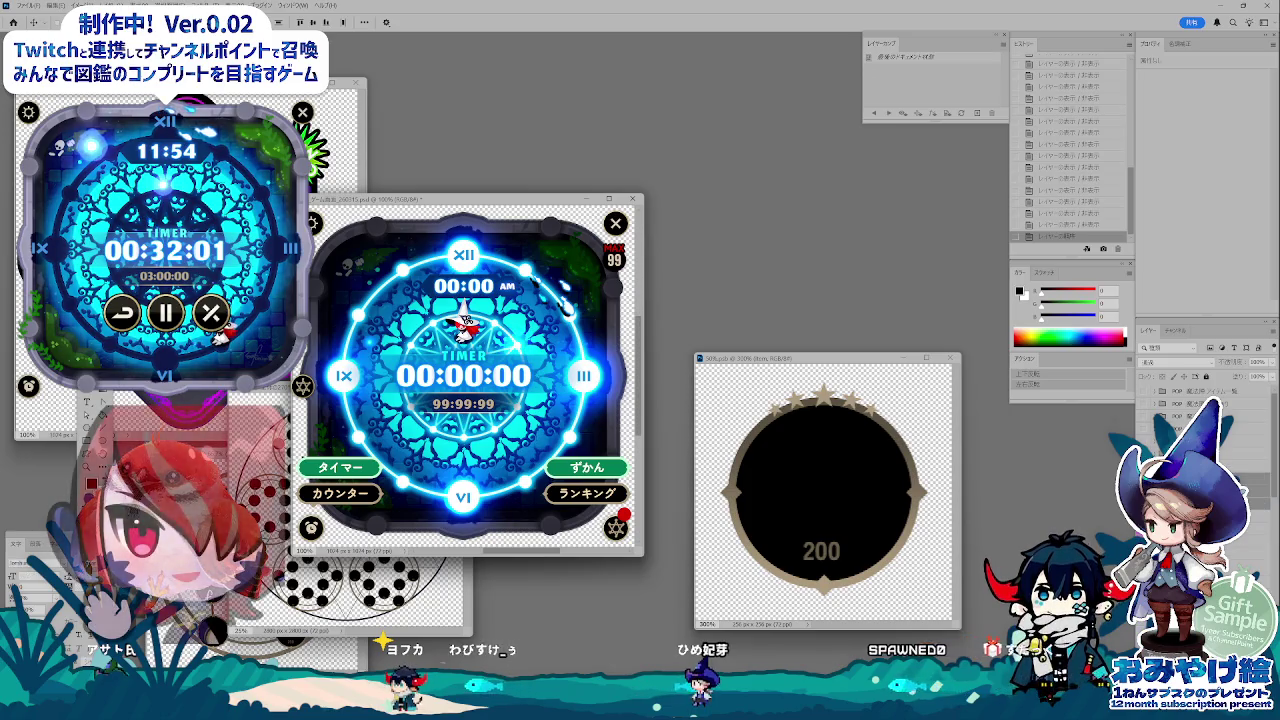
key("ctrl+g")
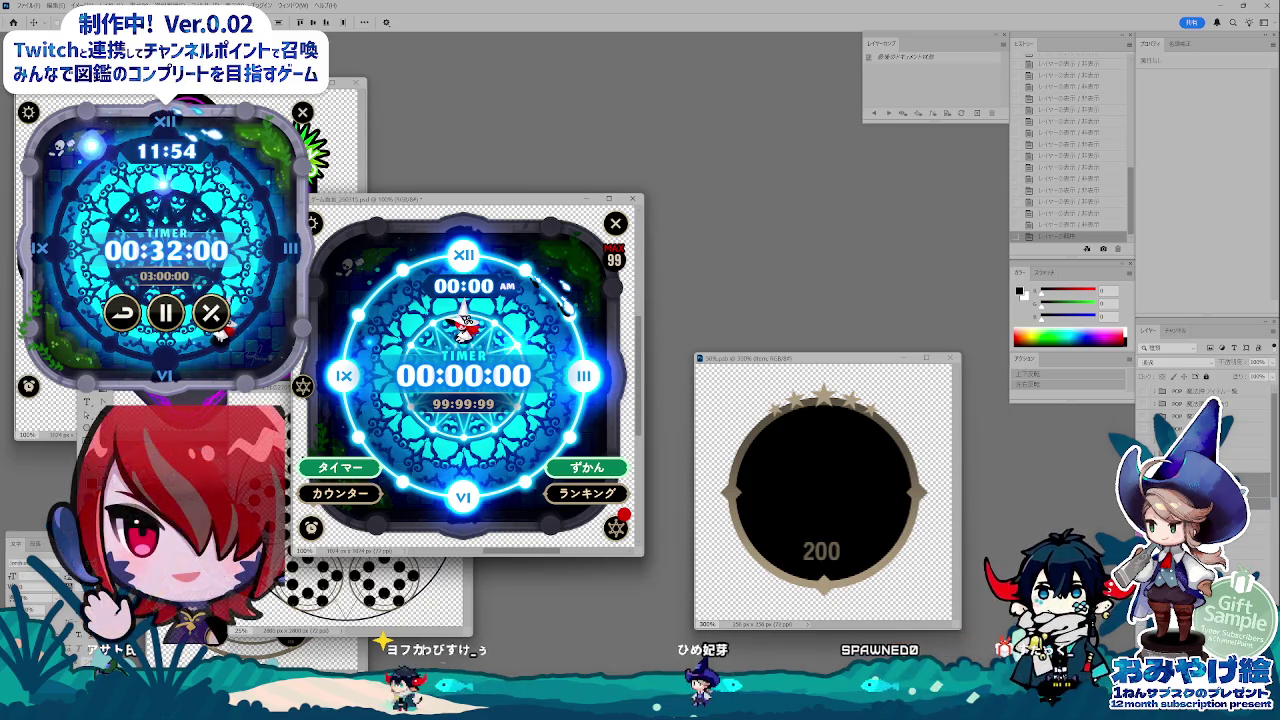
left_click(1273, 330)
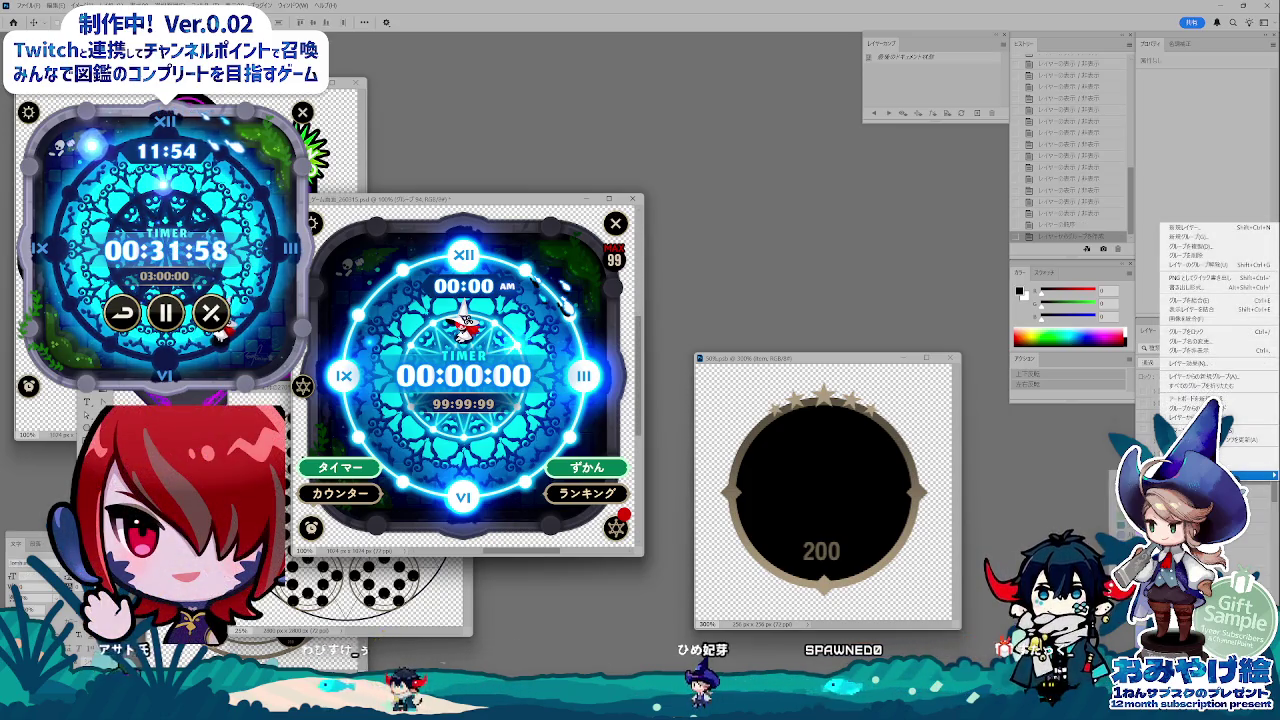
left_click(1220, 475)
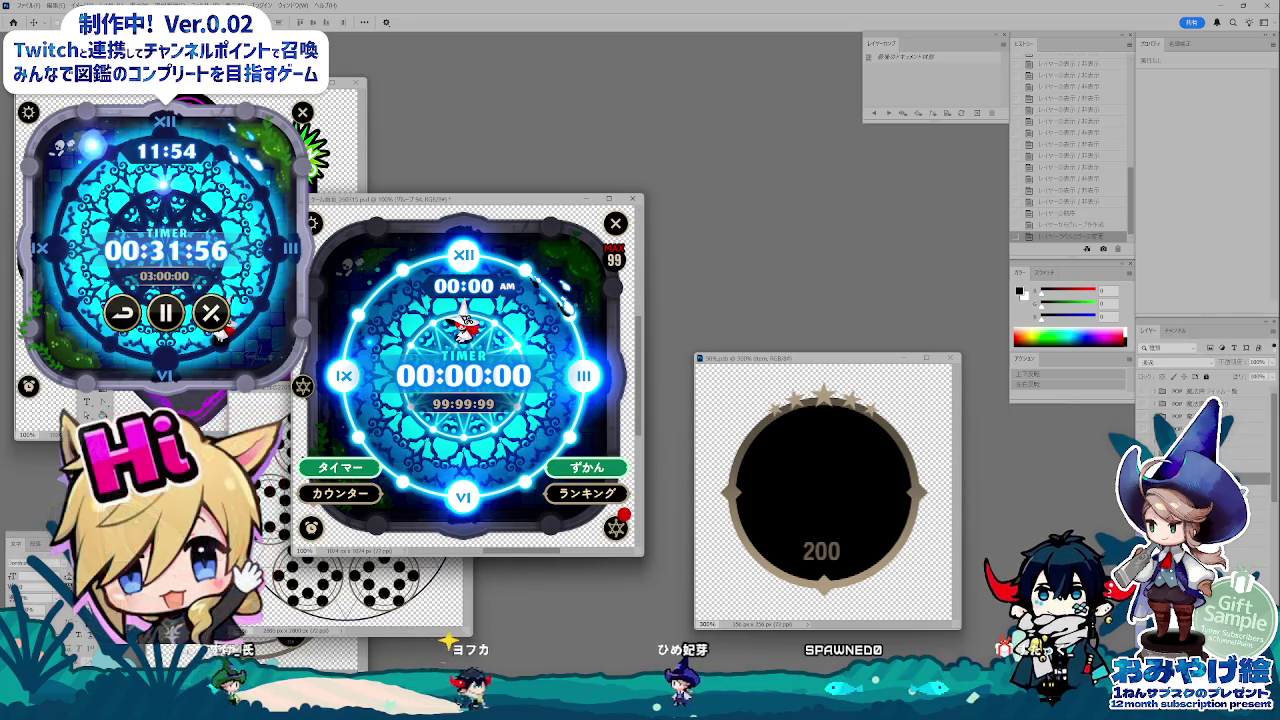
key("ctrl+t")
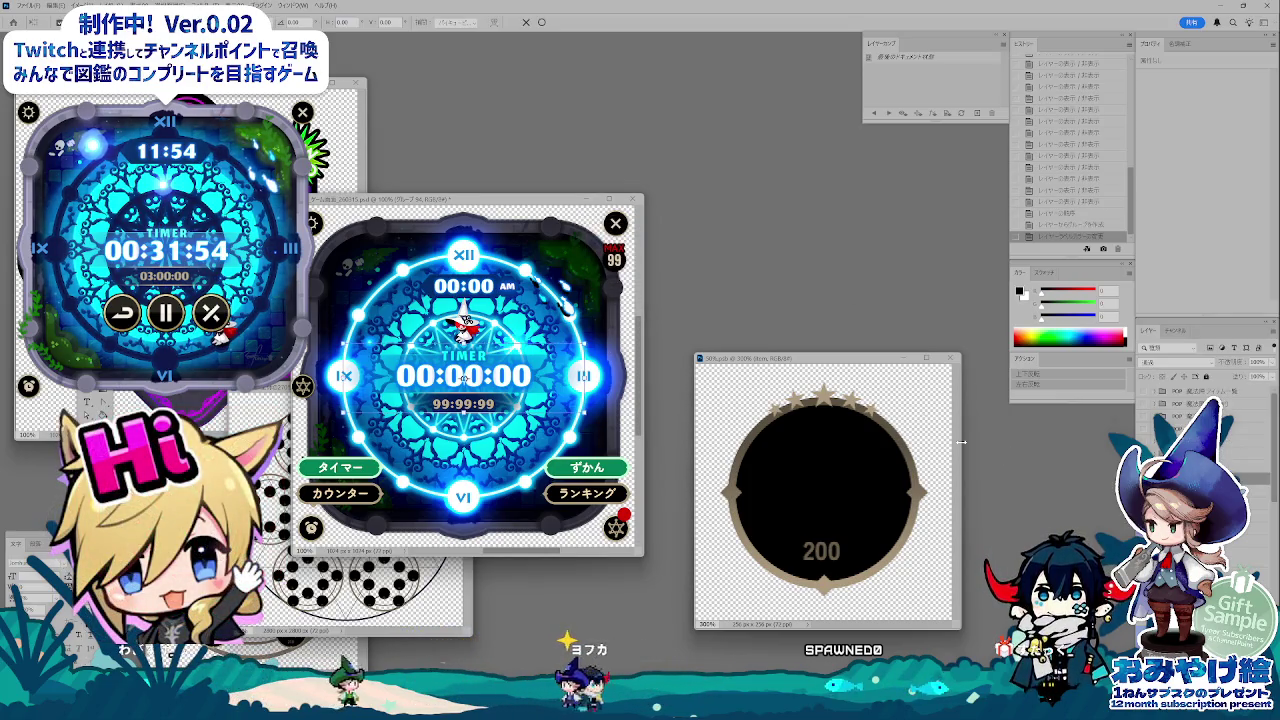
key("Return")
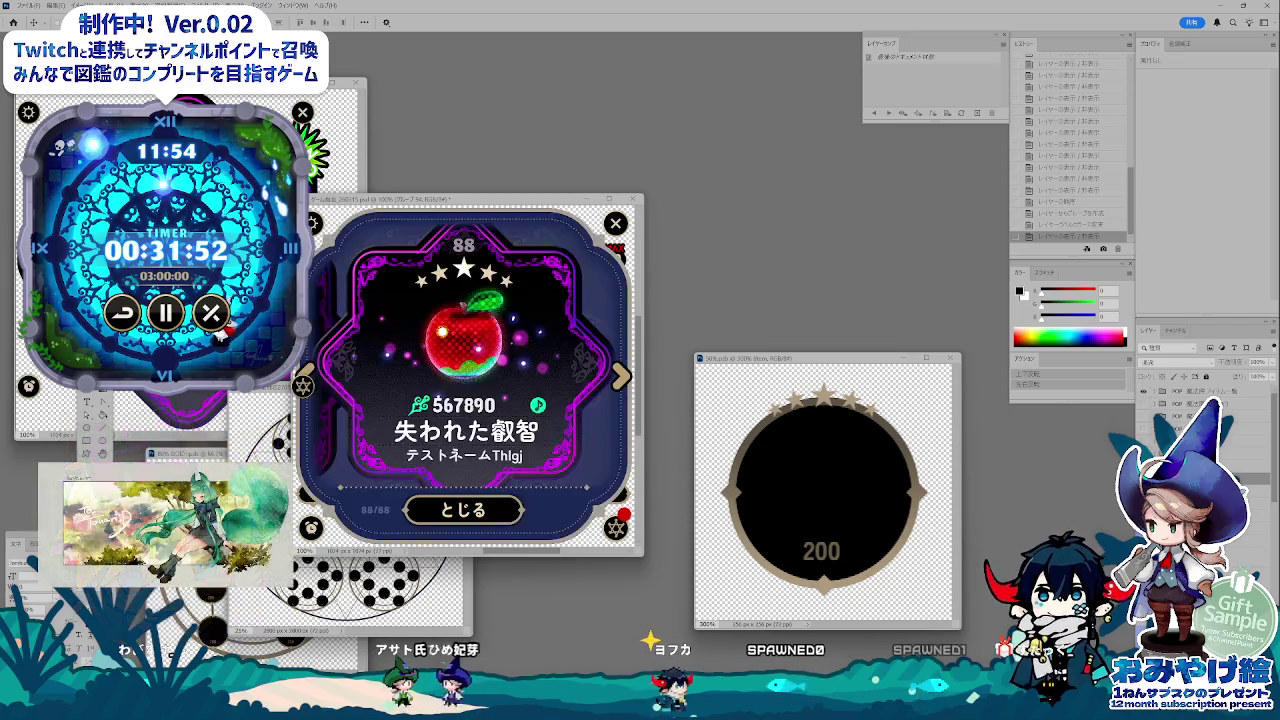
Step: Show the timer overlay, then move the TIMER block up and shrink it slightly
left_click(1172, 401)
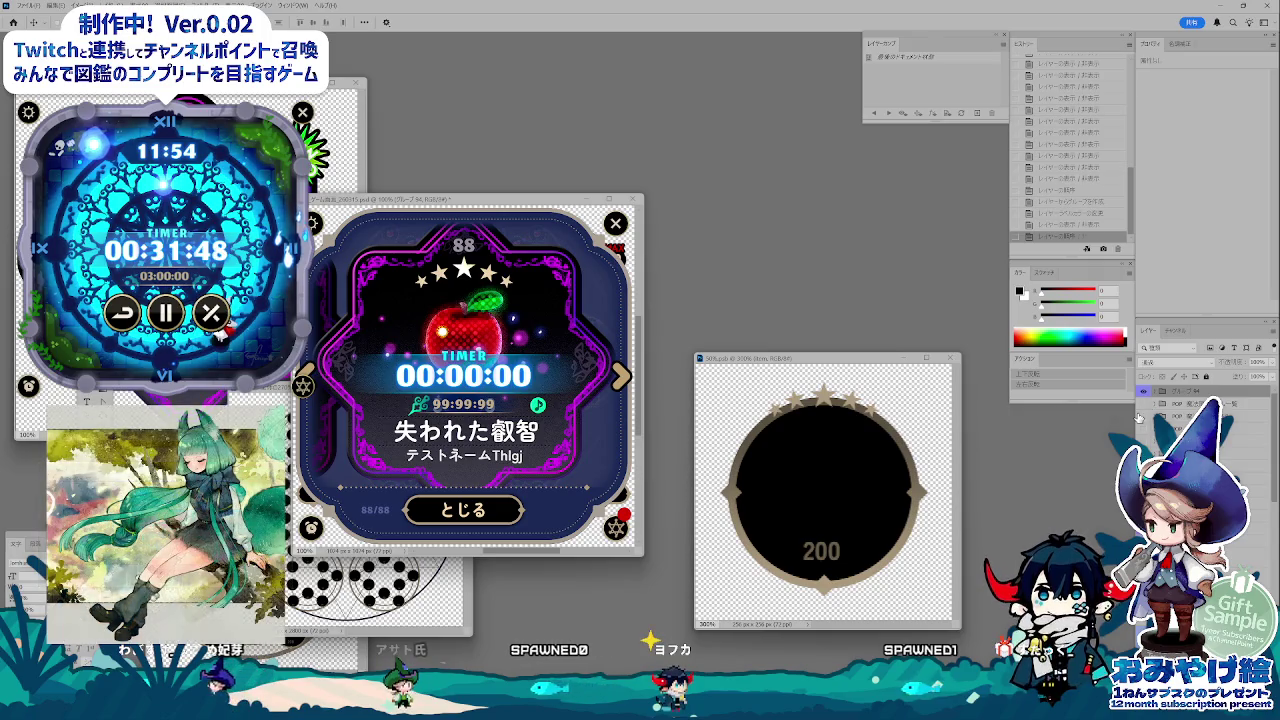
left_click(1142, 417)
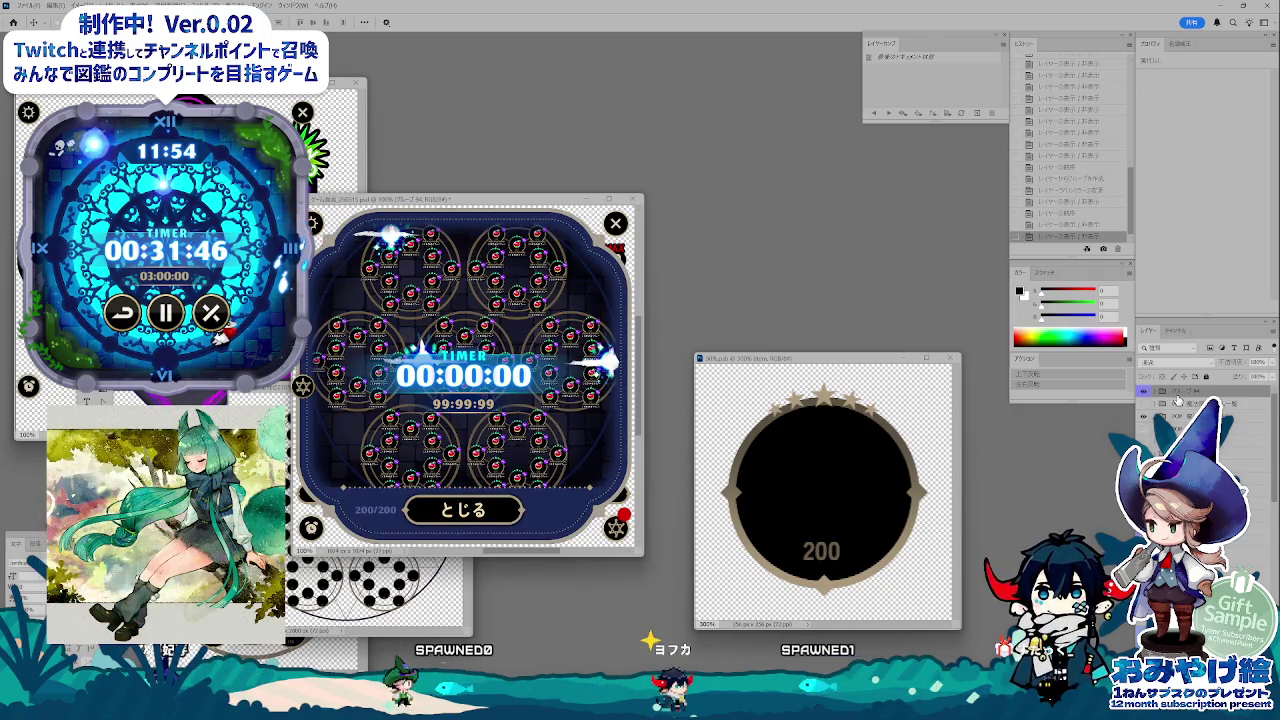
left_click_drag(512, 268, 514, 232)
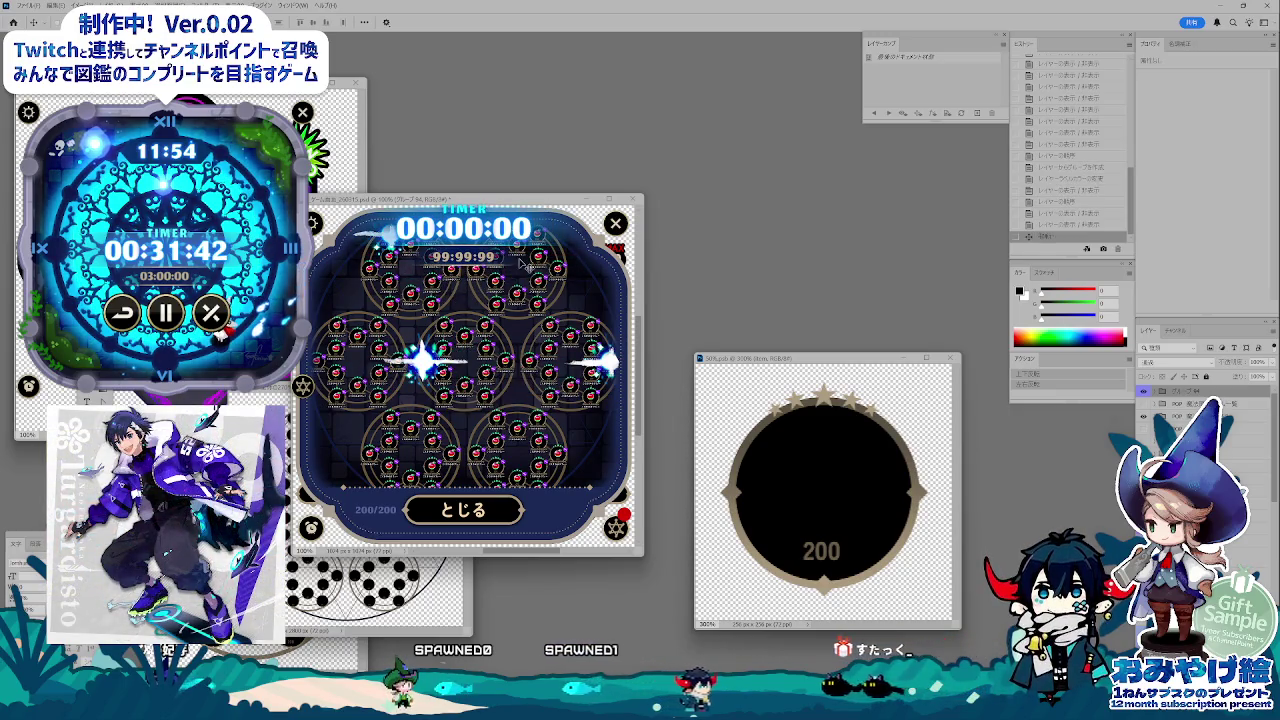
key("ctrl+t")
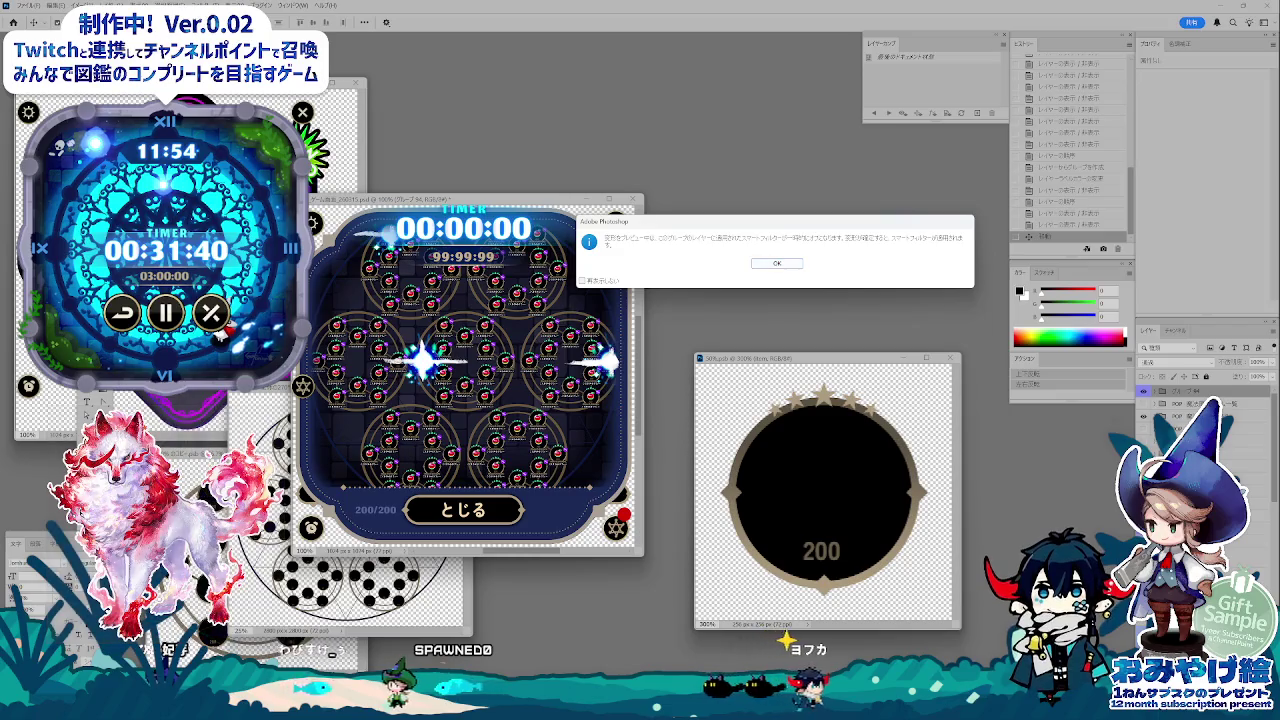
left_click(777, 265)
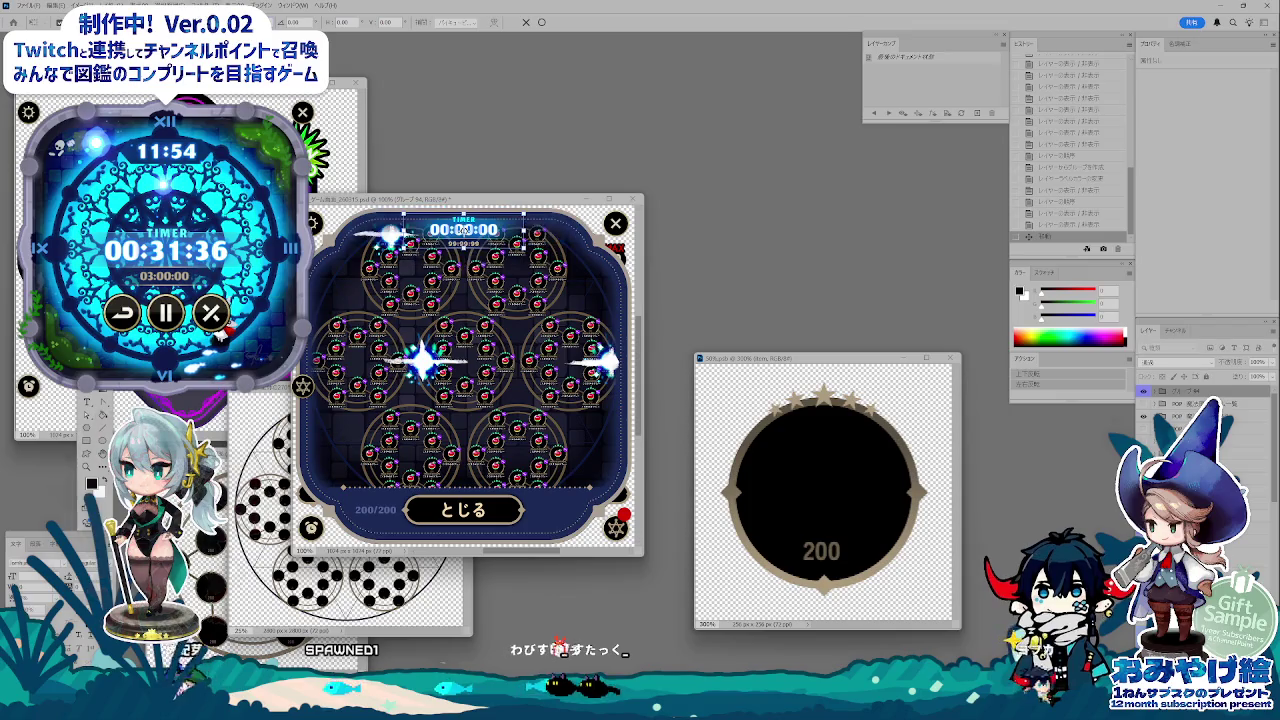
key("Return")
left_click_drag(527, 292, 518, 283)
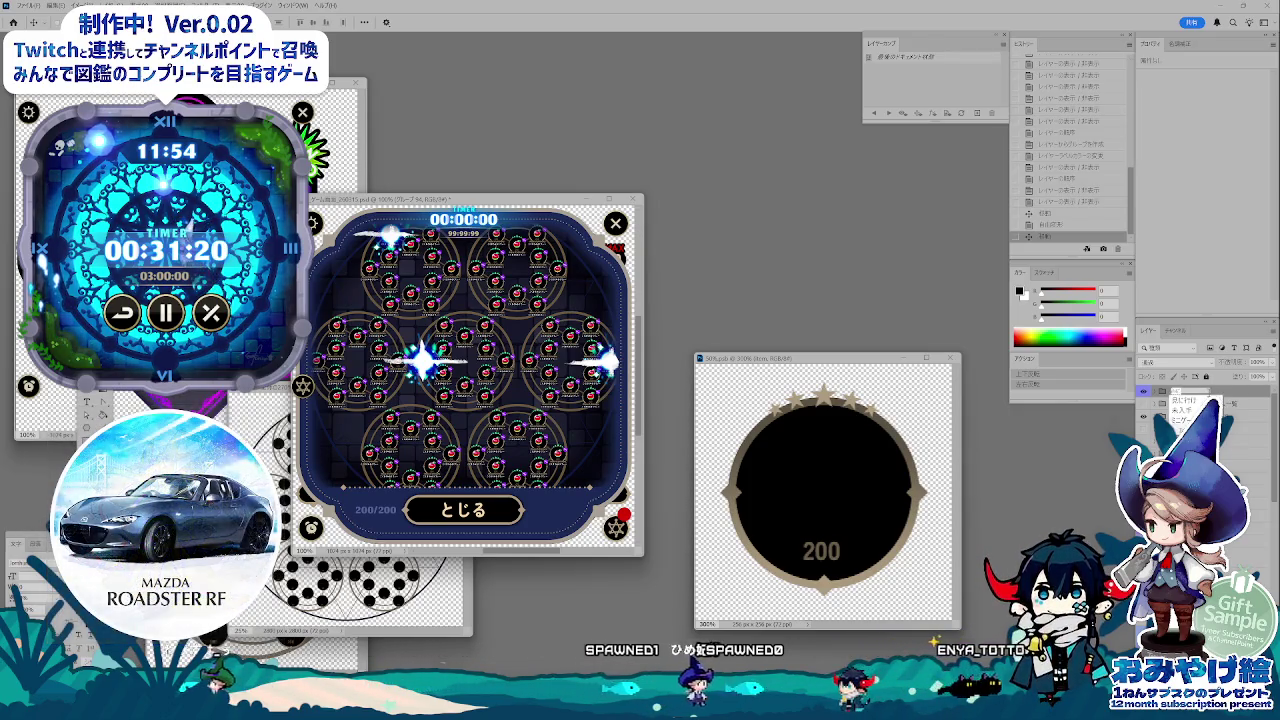
Step: Toggle layer visibility back to the apple card and move its window further right
left_click(1142, 417)
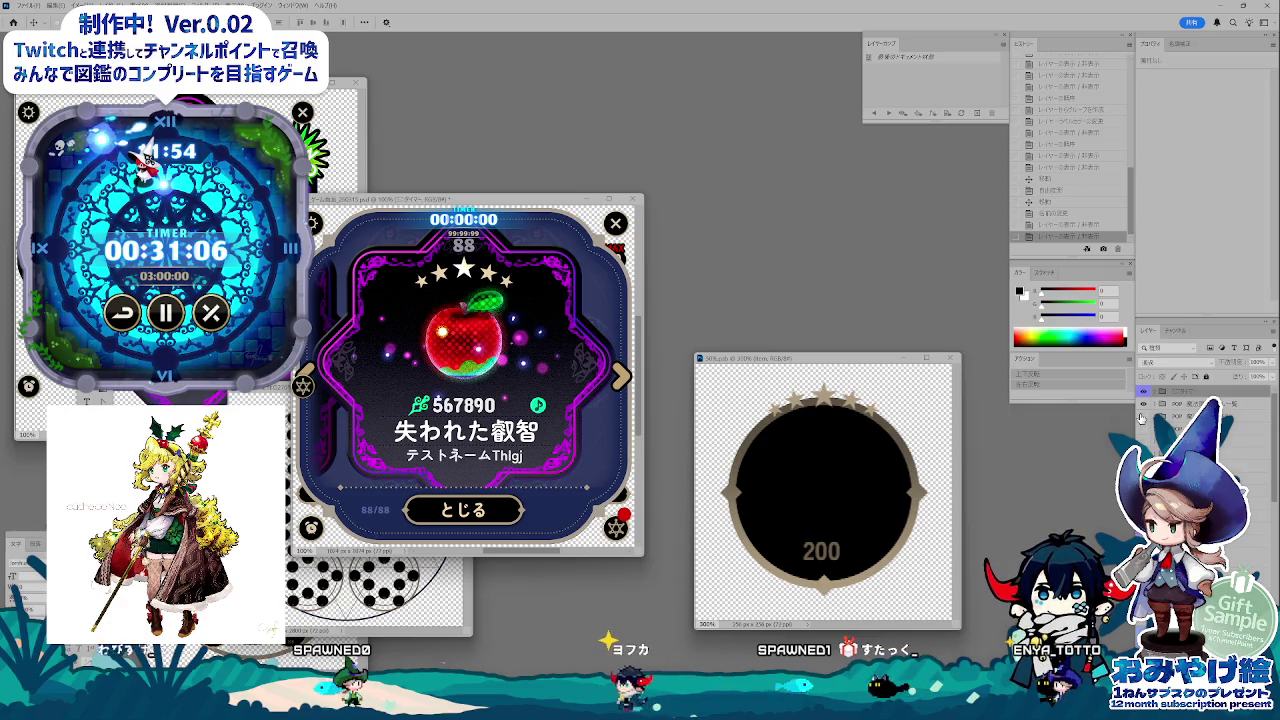
left_click(1143, 393)
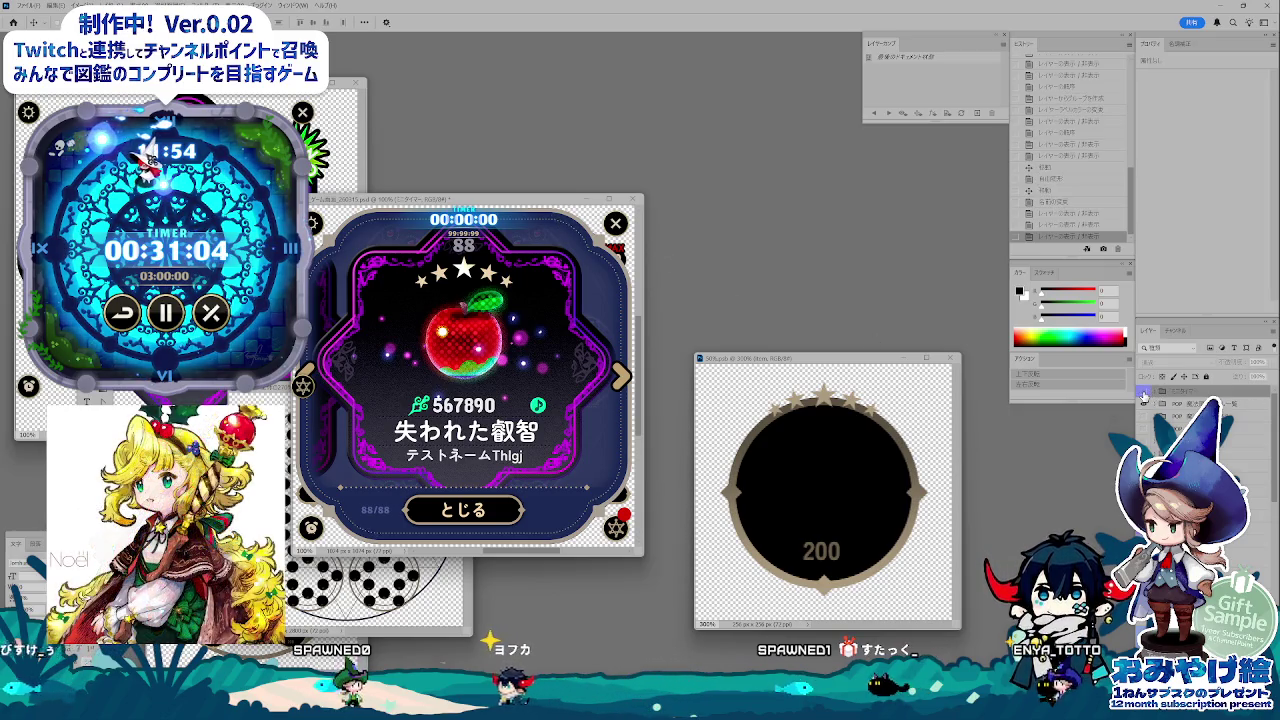
left_click(1143, 393)
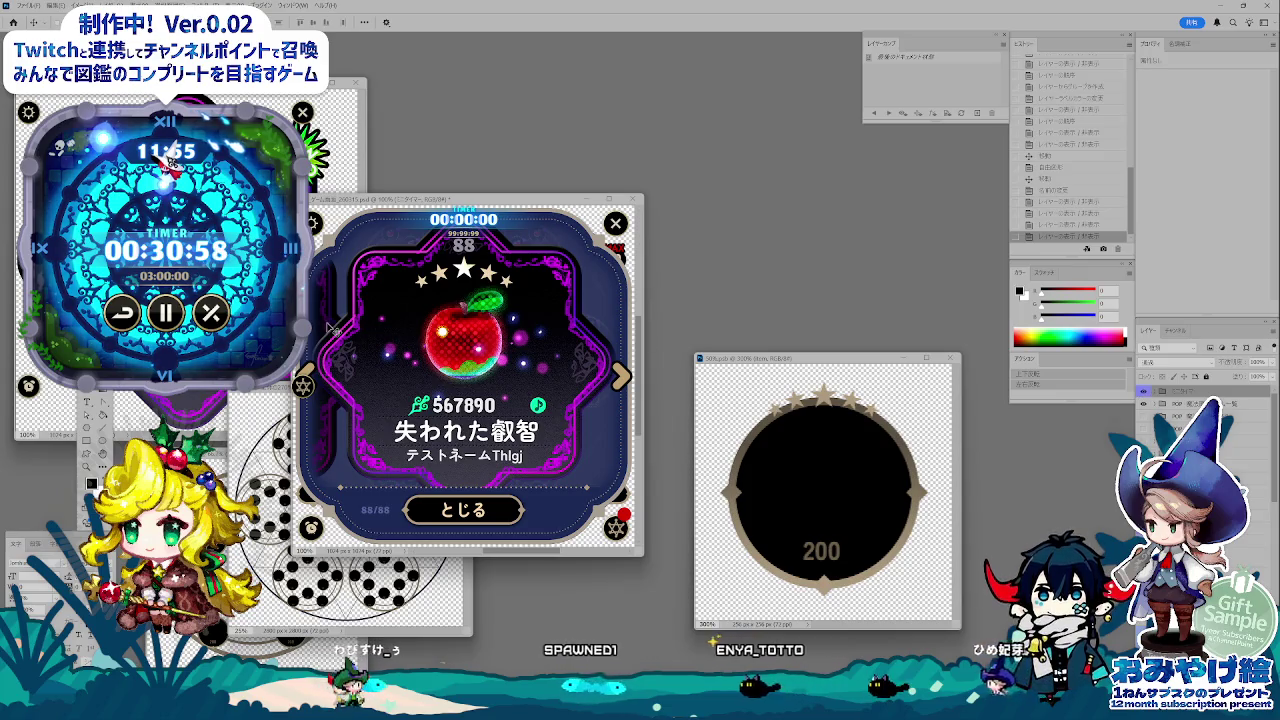
left_click_drag(450, 199, 550, 224)
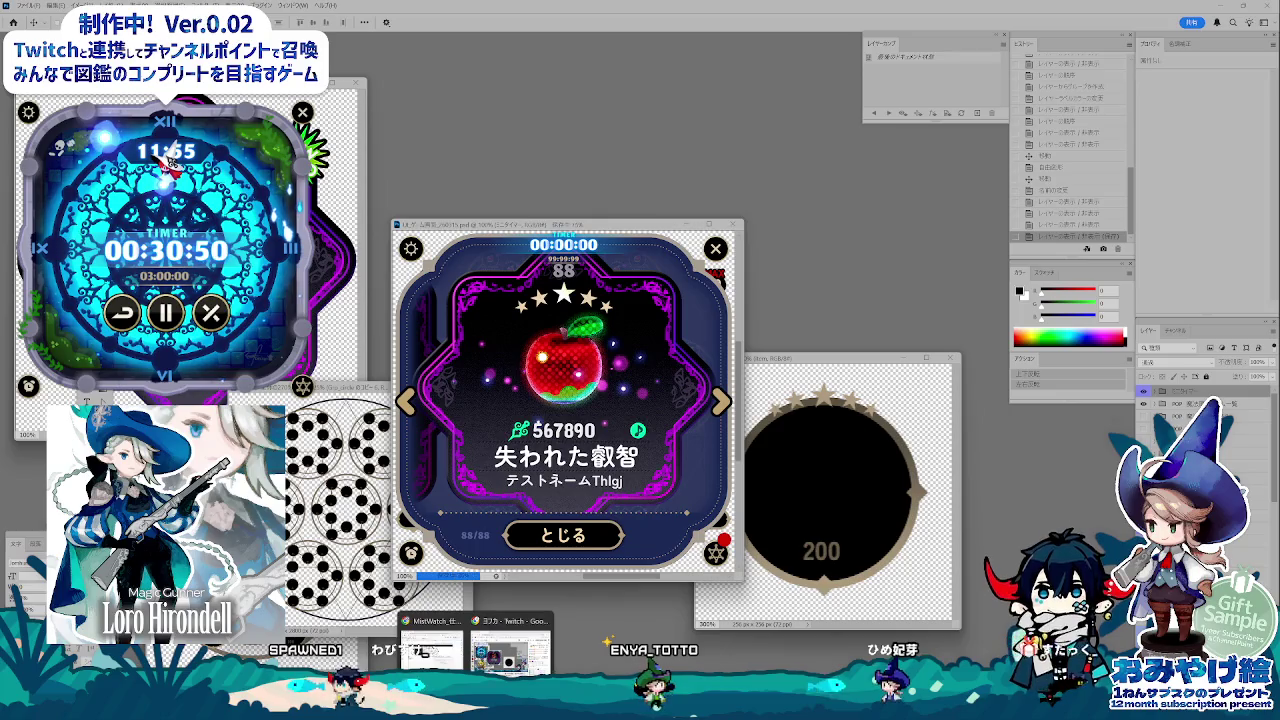
left_click(475, 625)
Step: Select the row 7 timer entry B7:E7 and change its text colour
left_click(599, 420)
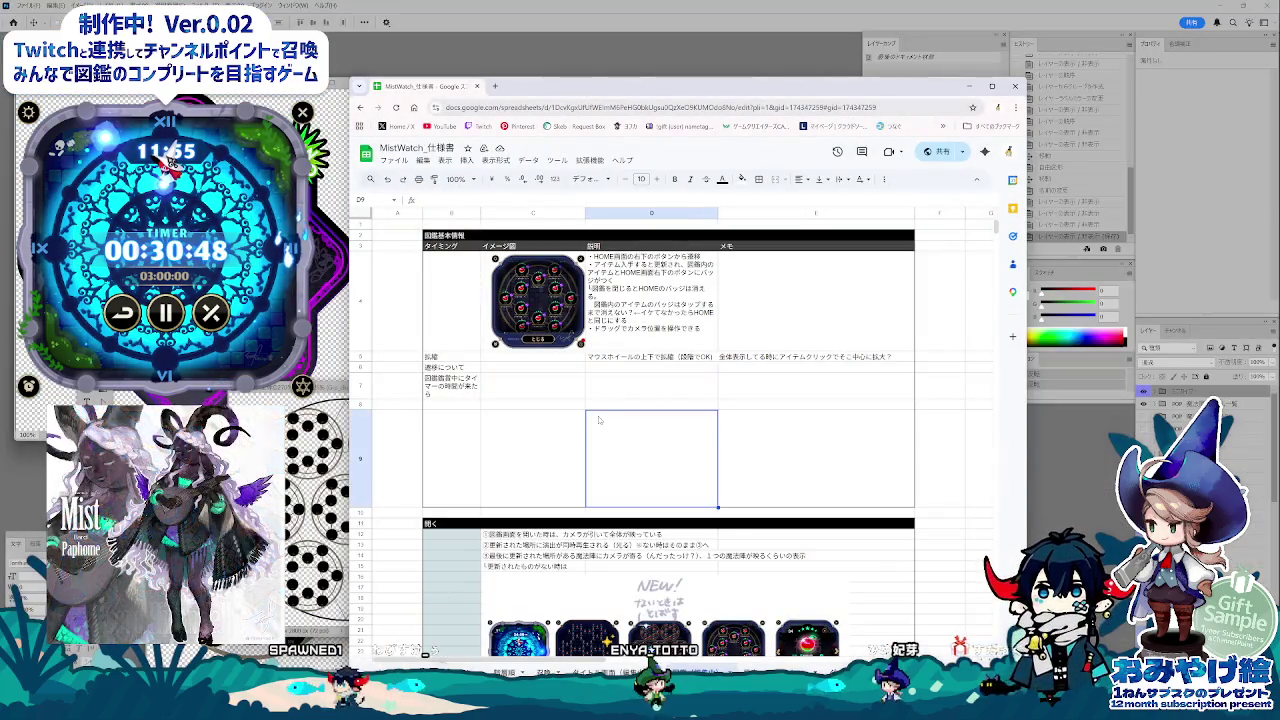
left_click(628, 384)
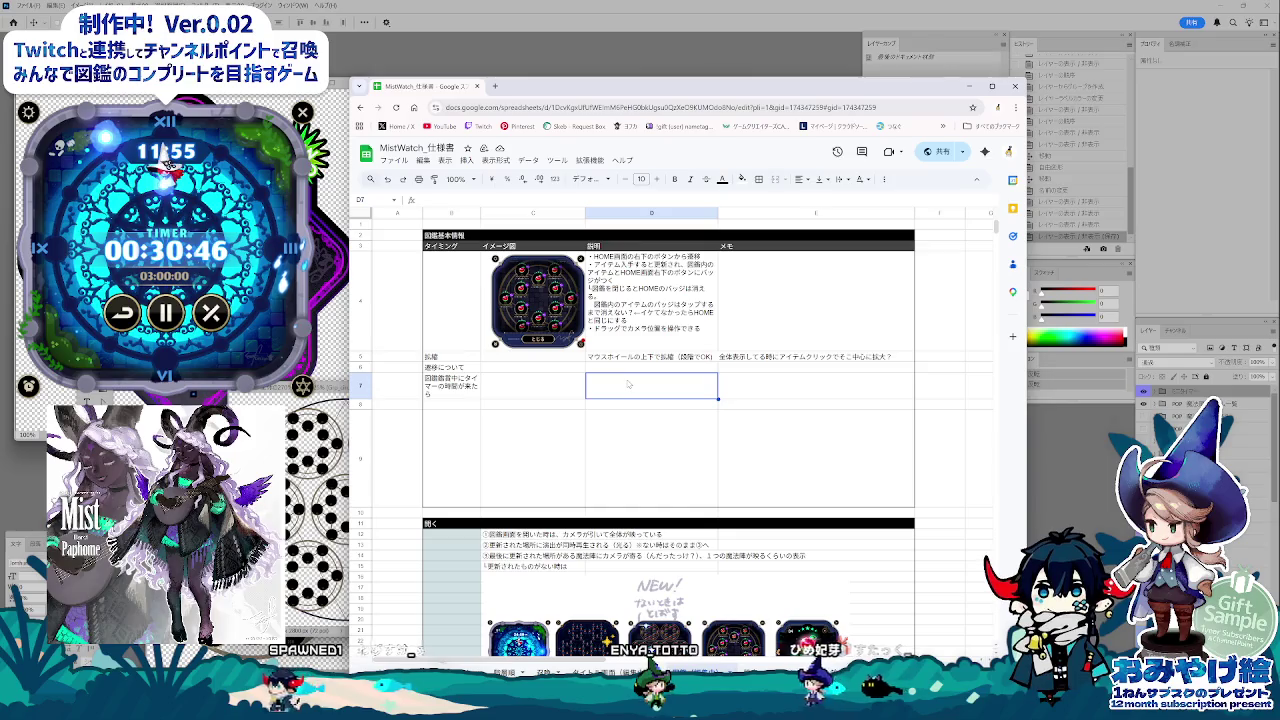
left_click(530, 385)
left_click(450, 385)
left_click(800, 385, "shift")
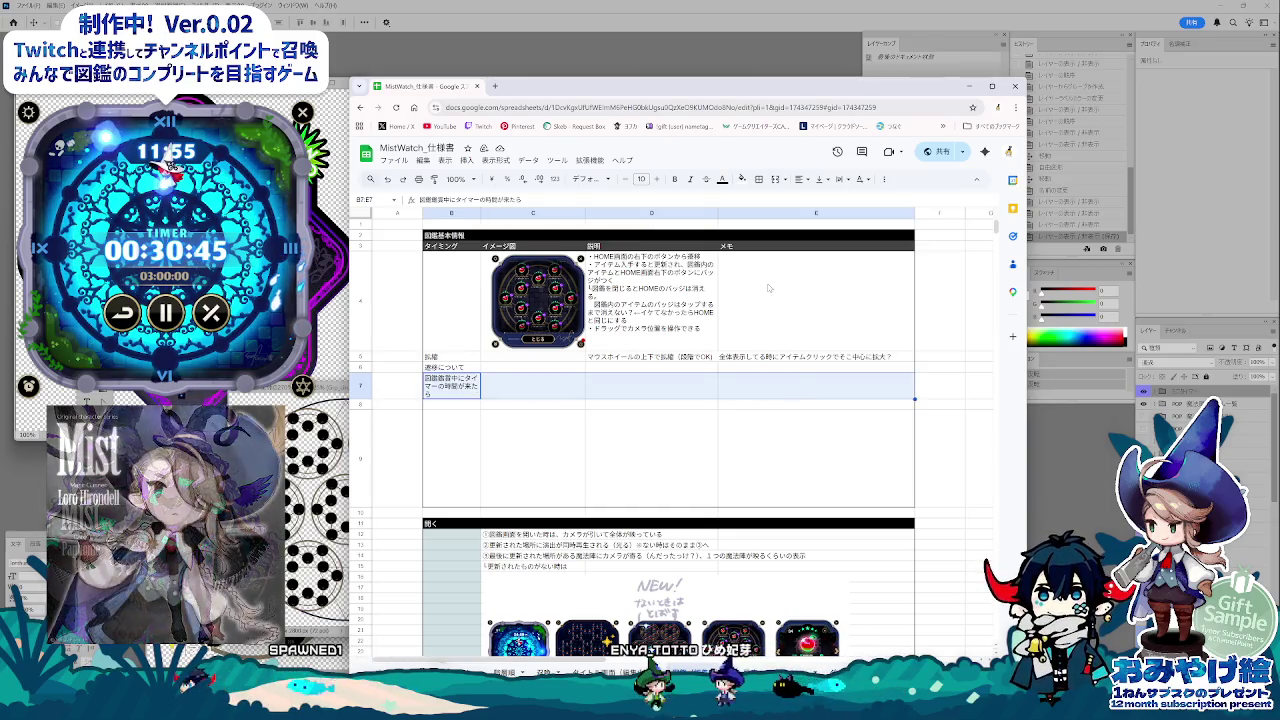
left_click(723, 179)
left_click(784, 228)
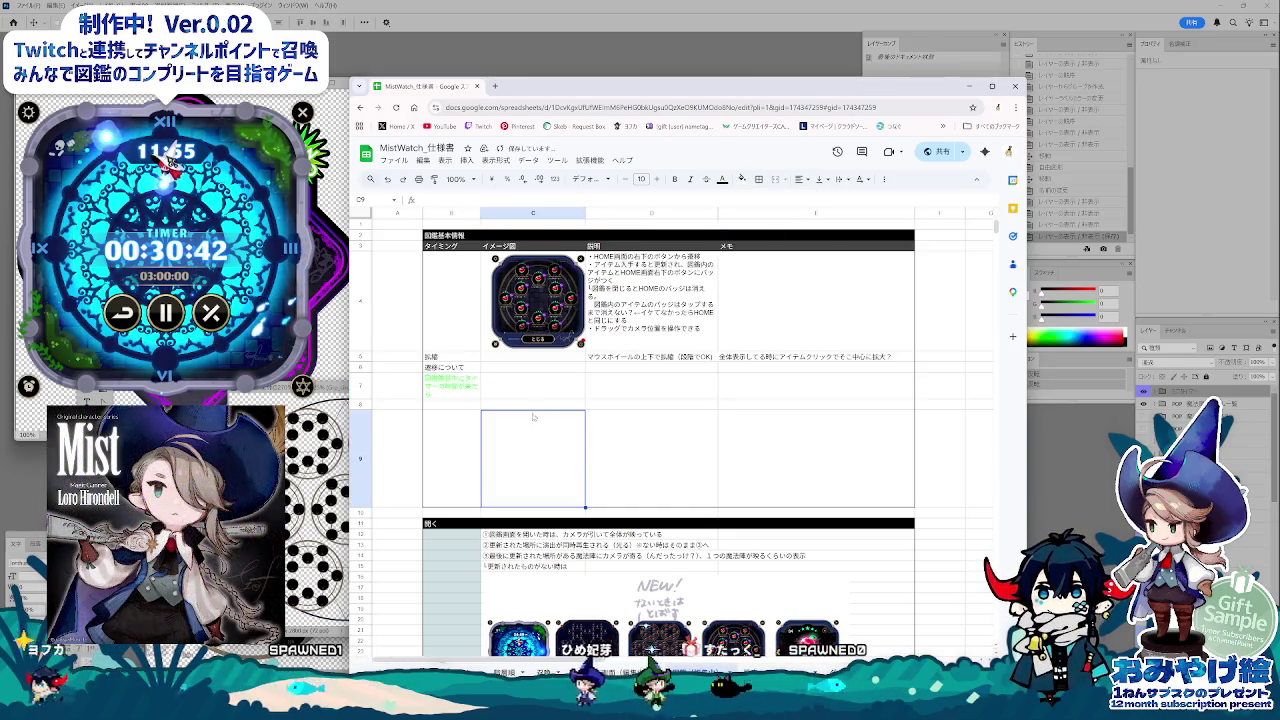
Step: Fill row 7 bright green, then deselect to check the result
left_click(741, 179)
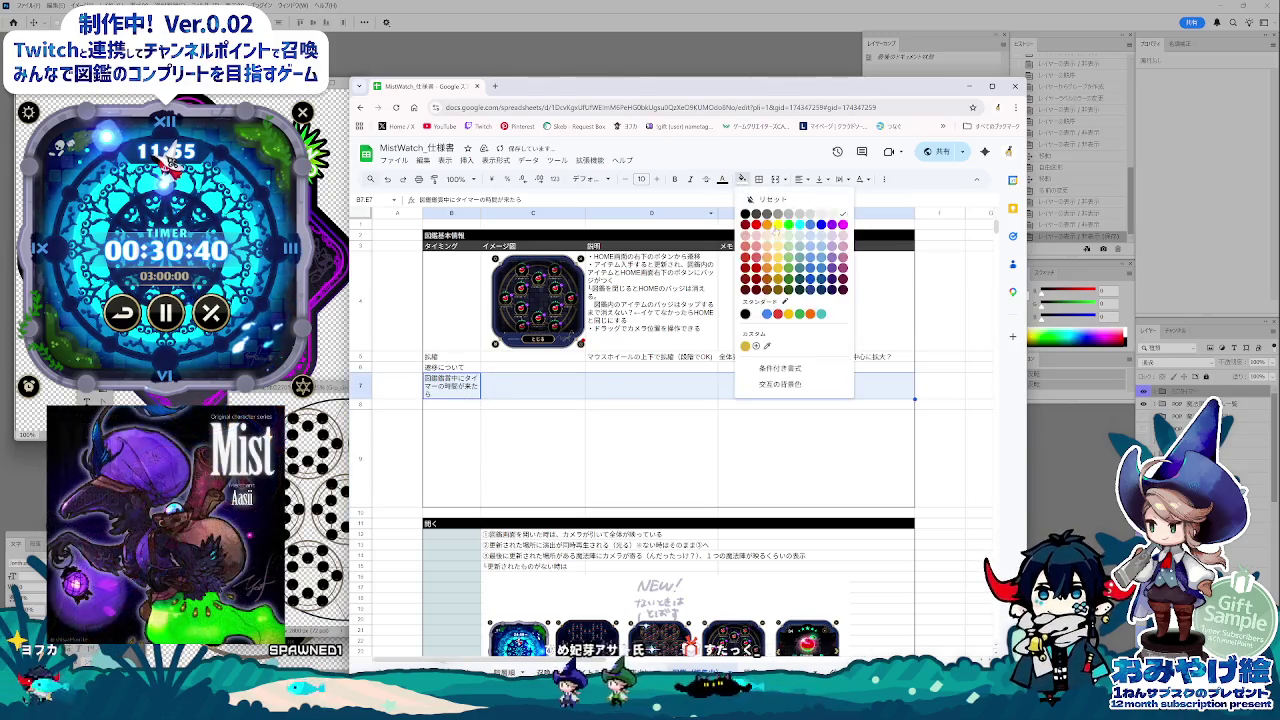
left_click(789, 225)
left_click(627, 481)
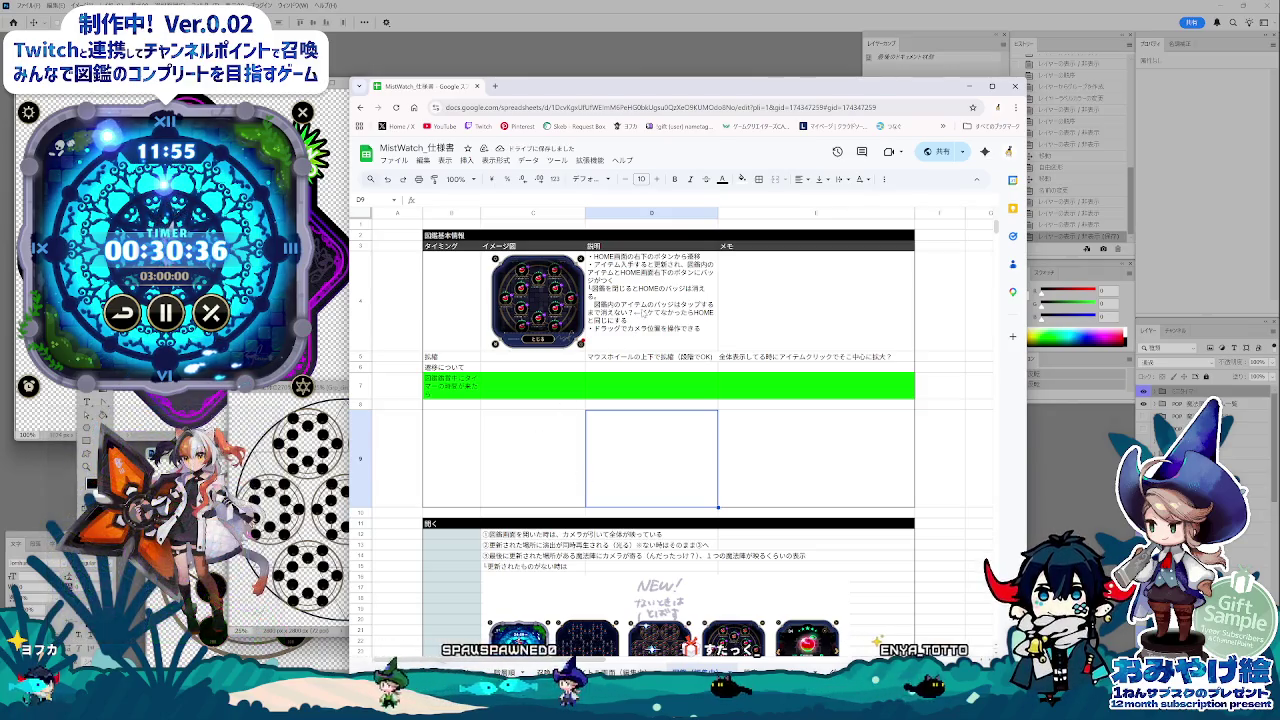
left_click(650, 300)
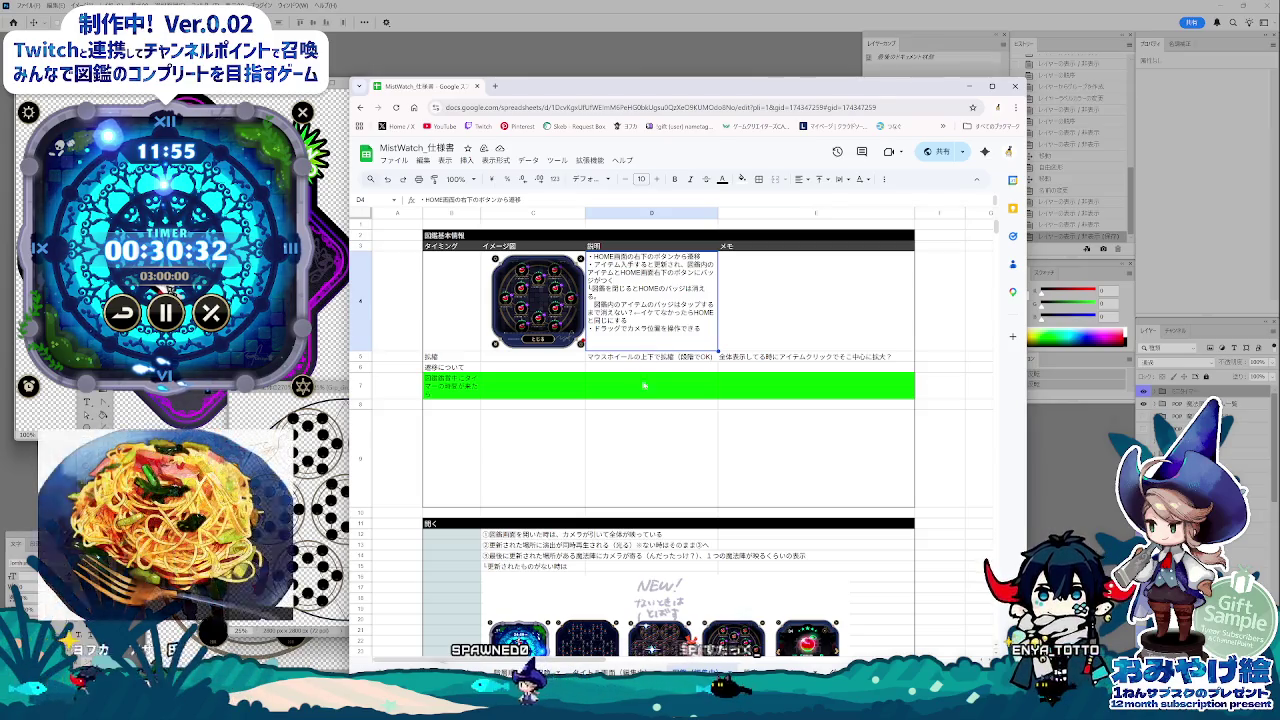
key("alt+Tab")
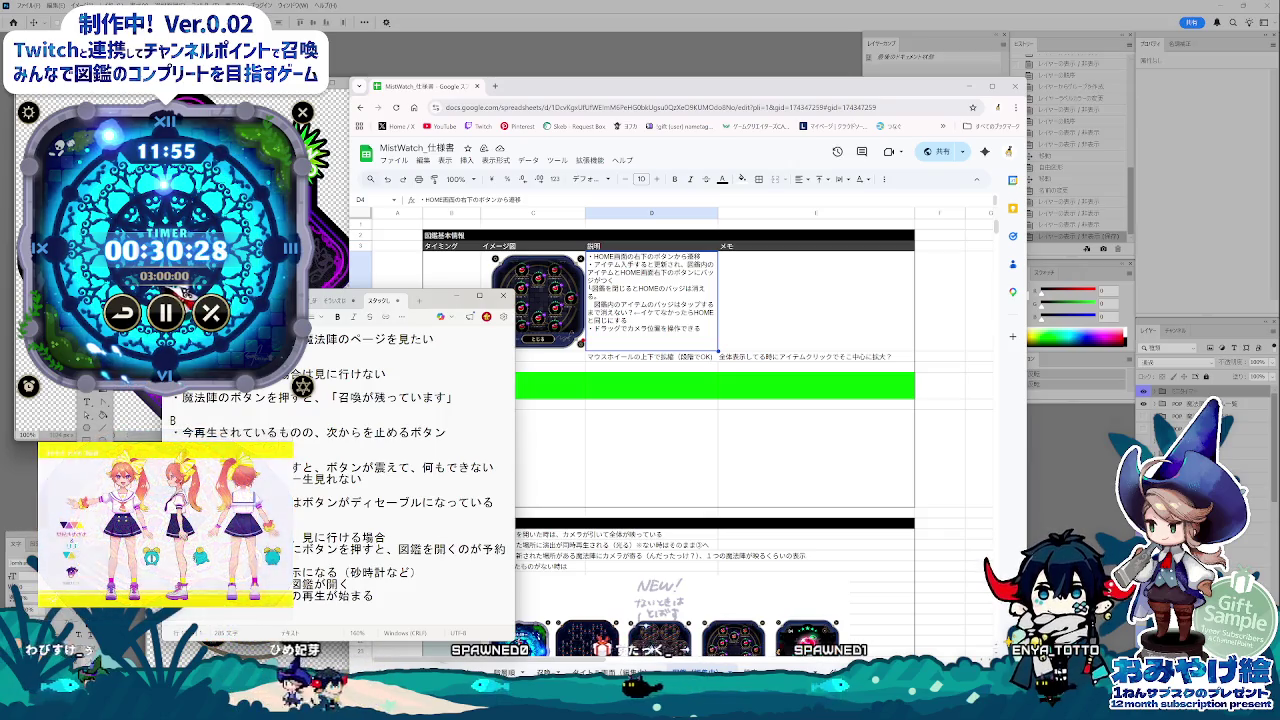
Step: Copy the final Notepad note lines and paste them into cell D6
left_click_drag(175, 548, 449, 608)
left_click(773, 291)
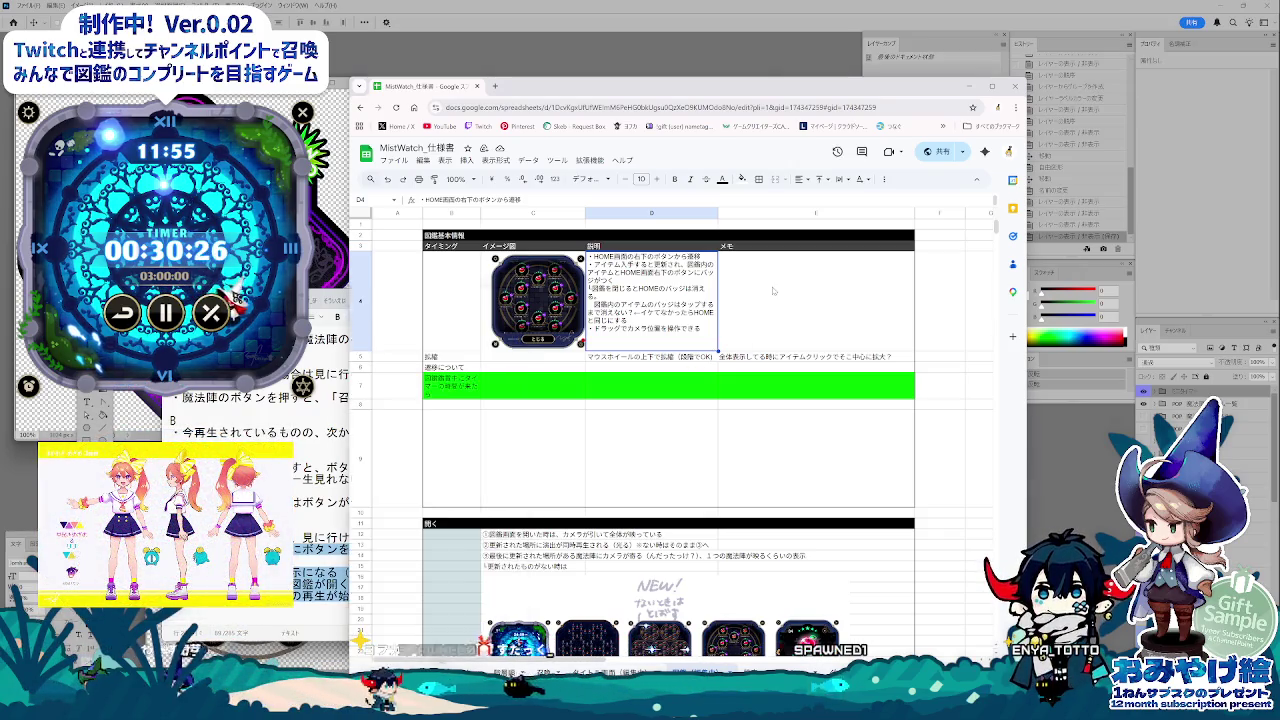
left_click(622, 378)
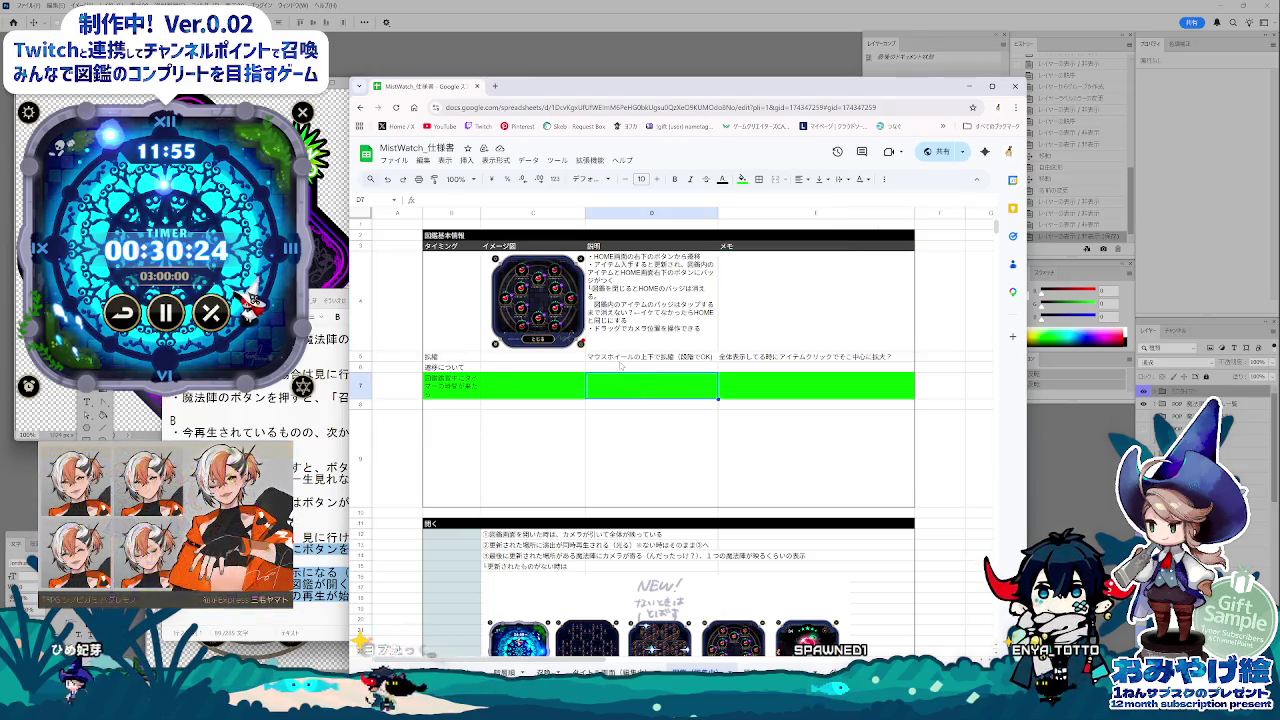
double_click(622, 367)
key("ctrl+v")
left_click(619, 454)
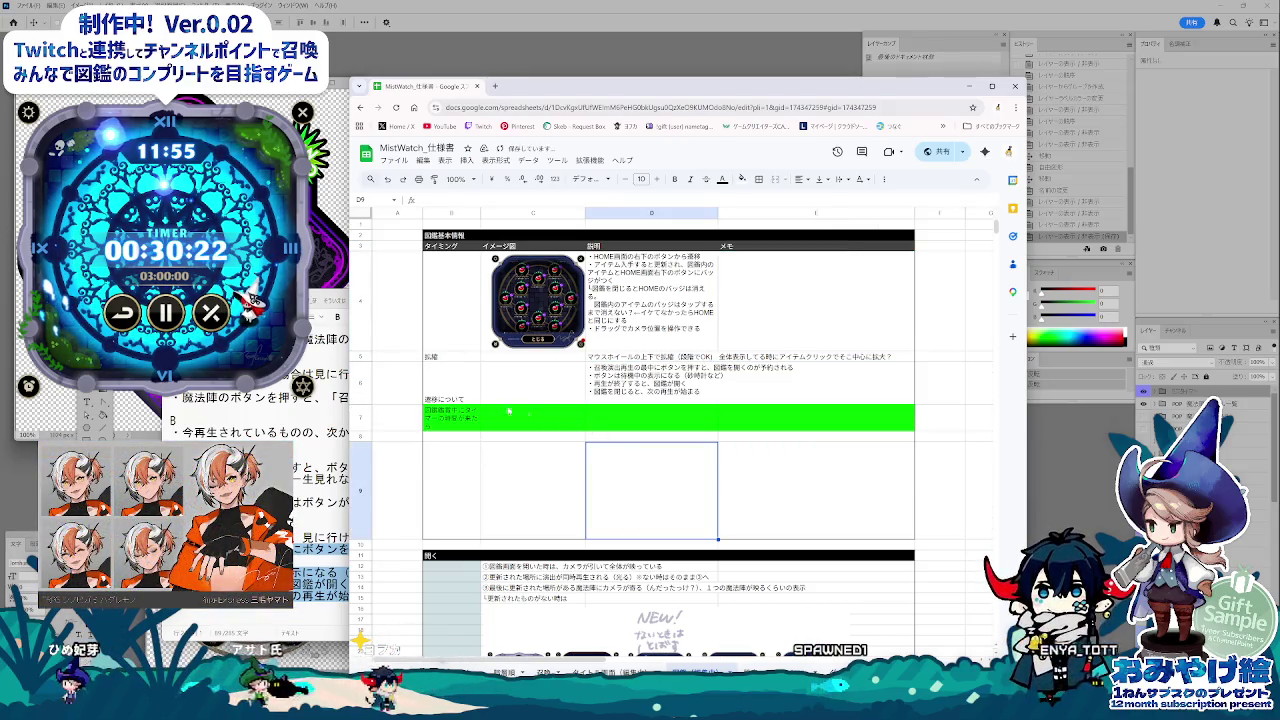
left_click(650, 392)
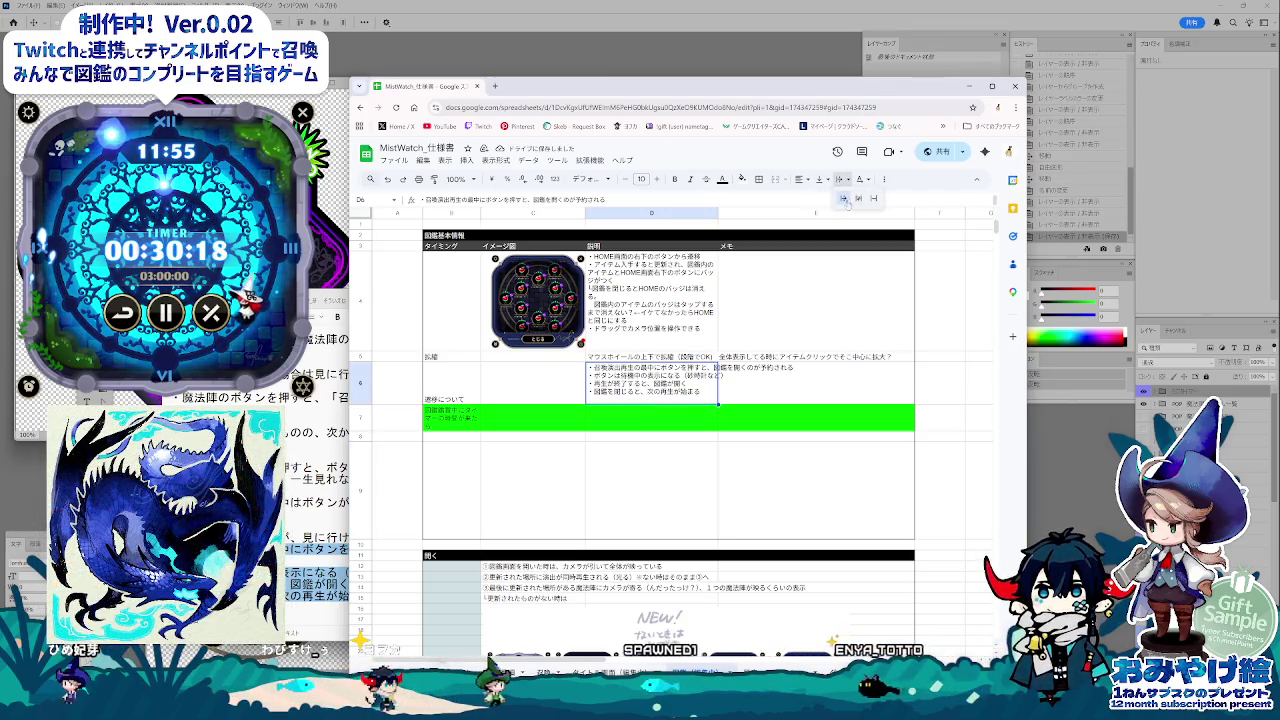
key("Down")
key("Down")
key("Down")
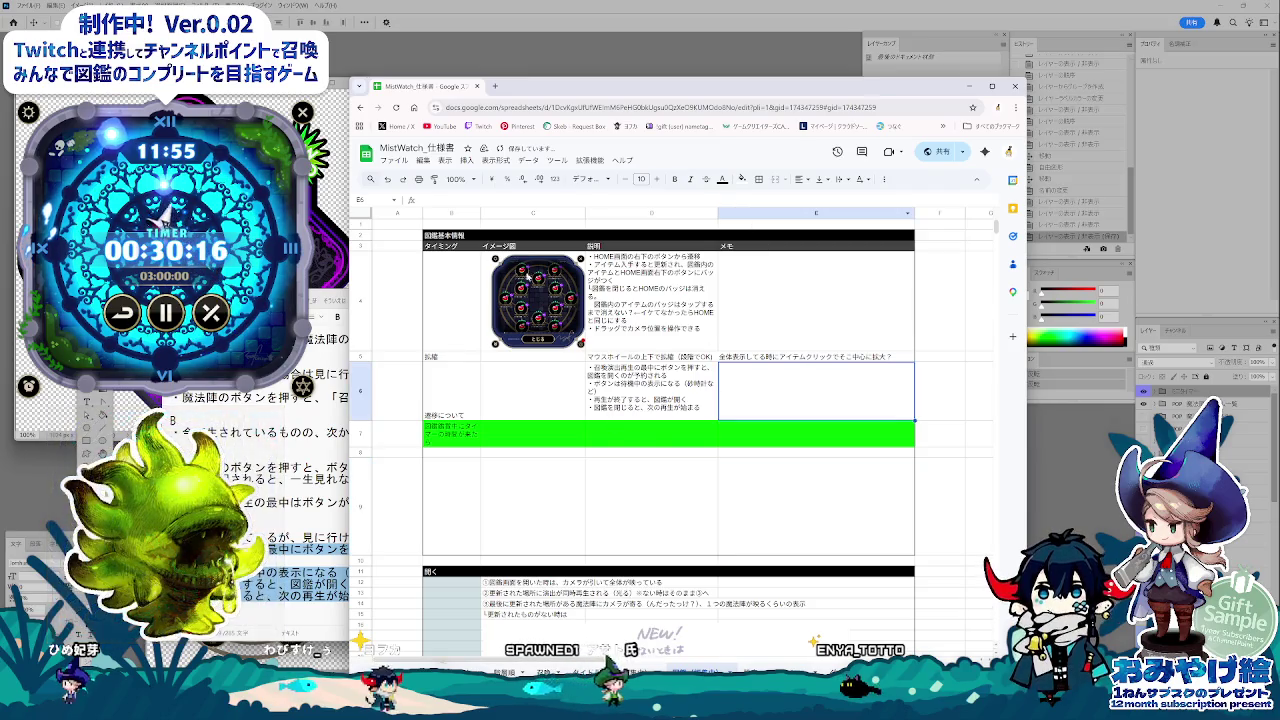
Step: Fill the range B4:E6 cyan
left_click_drag(722, 385, 455, 300)
left_click(741, 178)
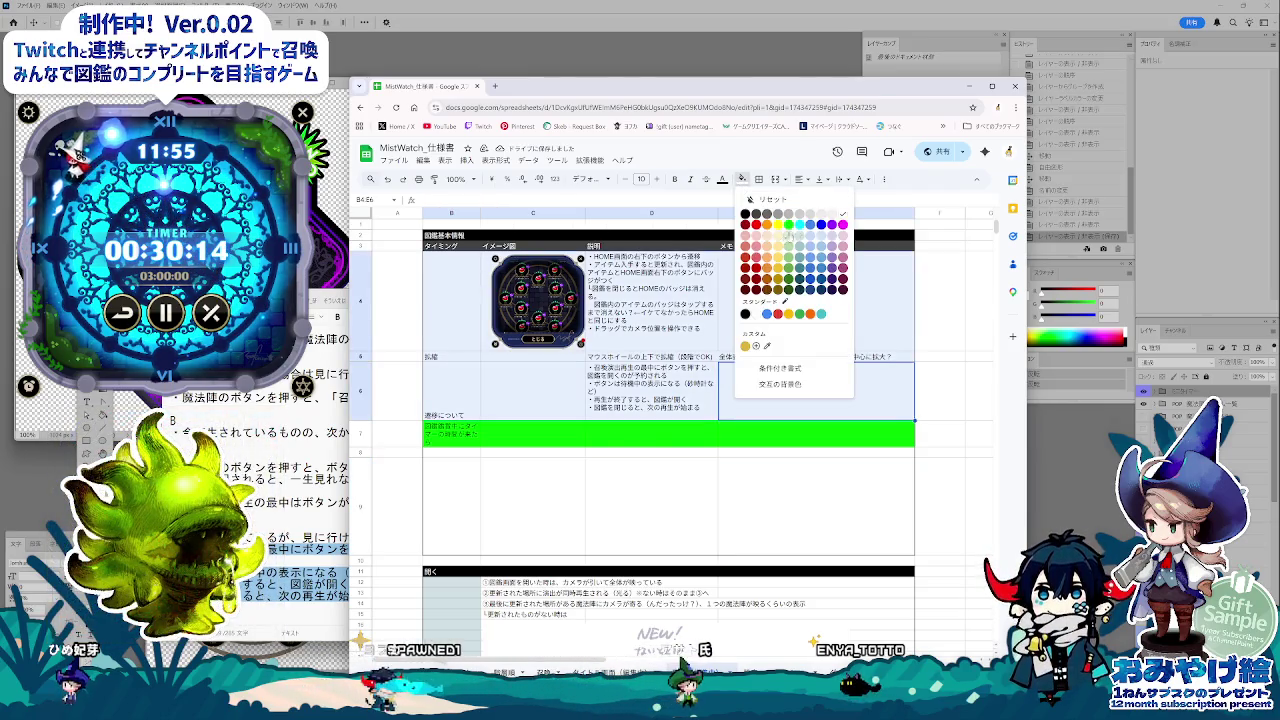
left_click(793, 236)
left_click(650, 505)
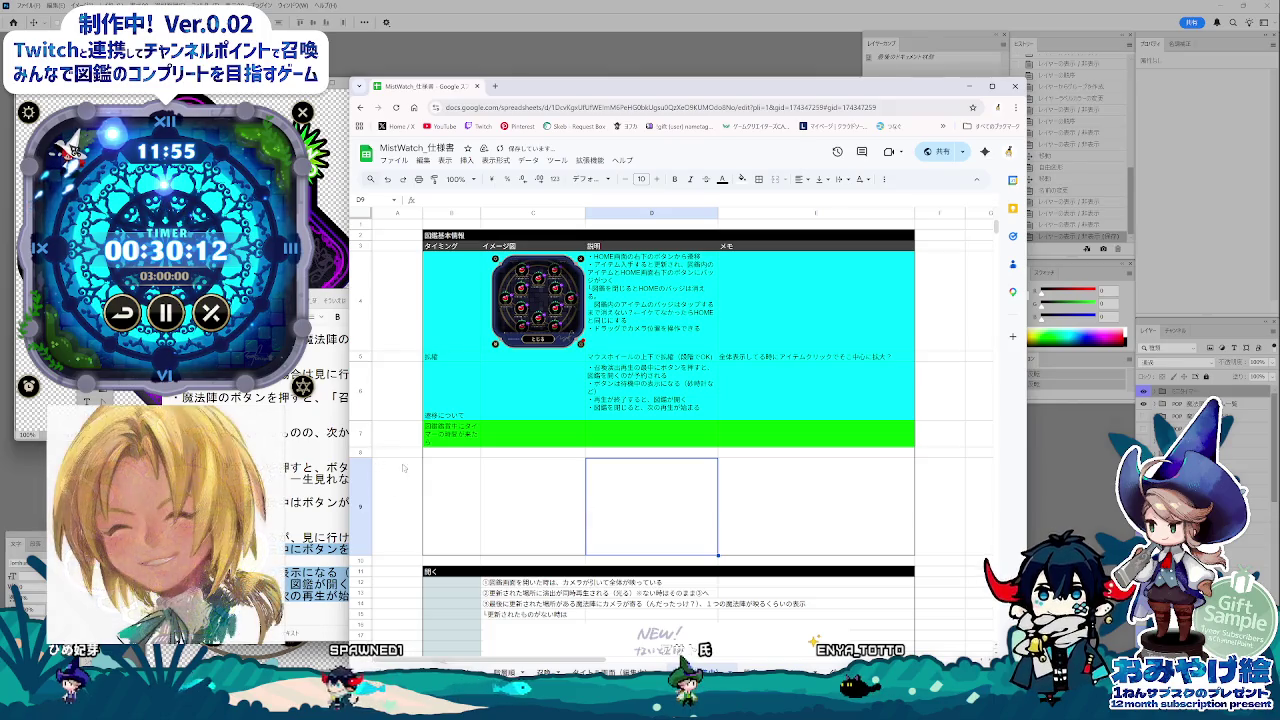
Step: Shrink empty row 9's height so the images show
left_click(360, 505)
right_click(360, 505)
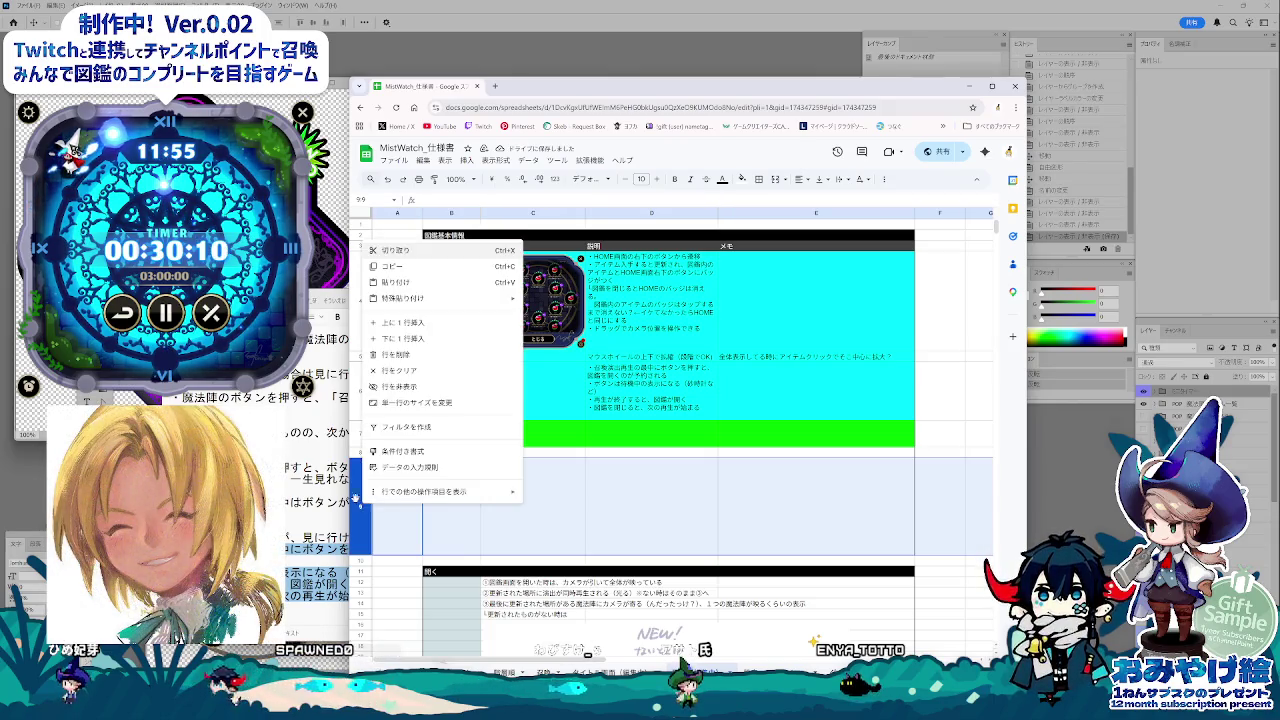
left_click(420, 440)
left_click(685, 337)
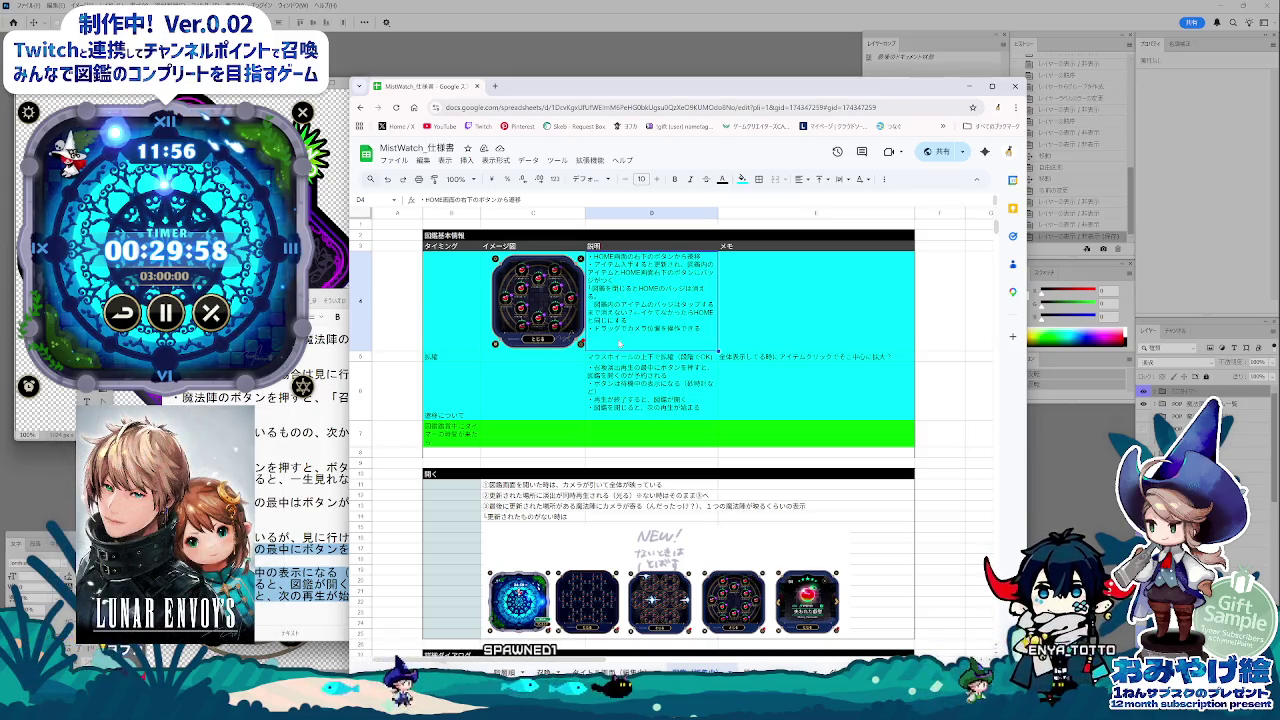
left_click(597, 386)
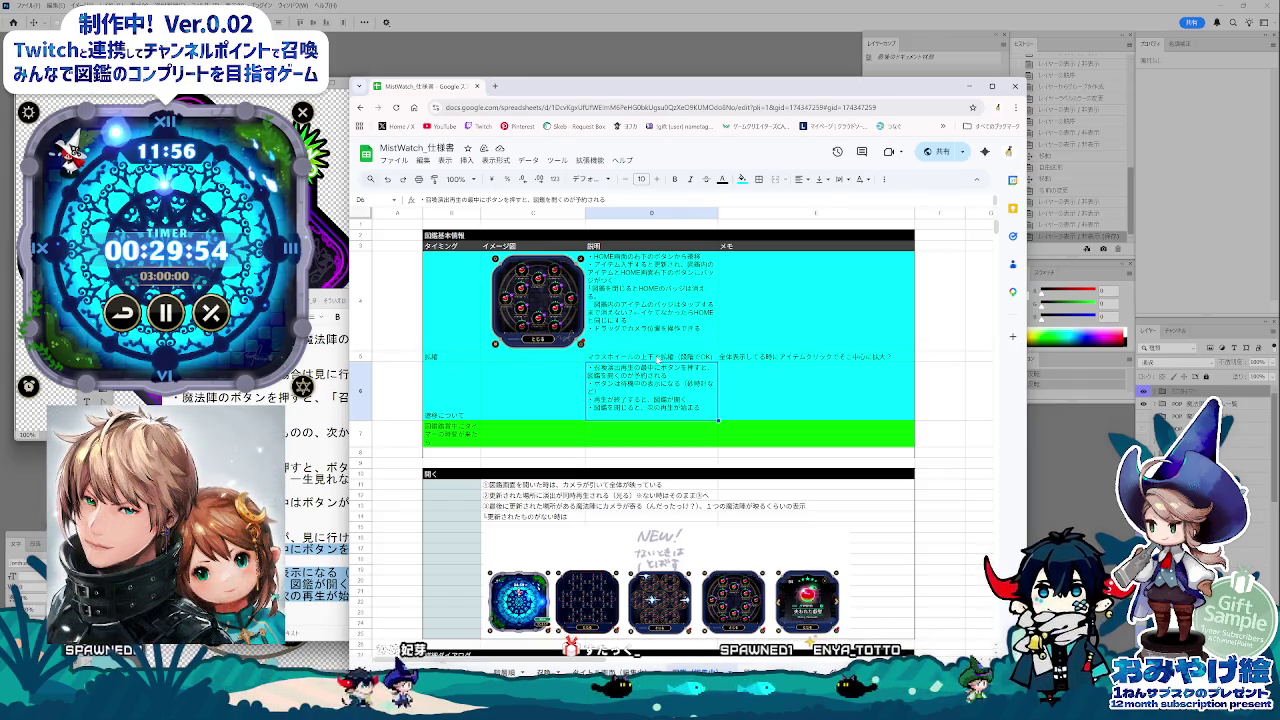
Step: Add the memo 全体表示してる時にアイテムクリックでそこを中心に拡大！ to cell E5
left_click(657, 357)
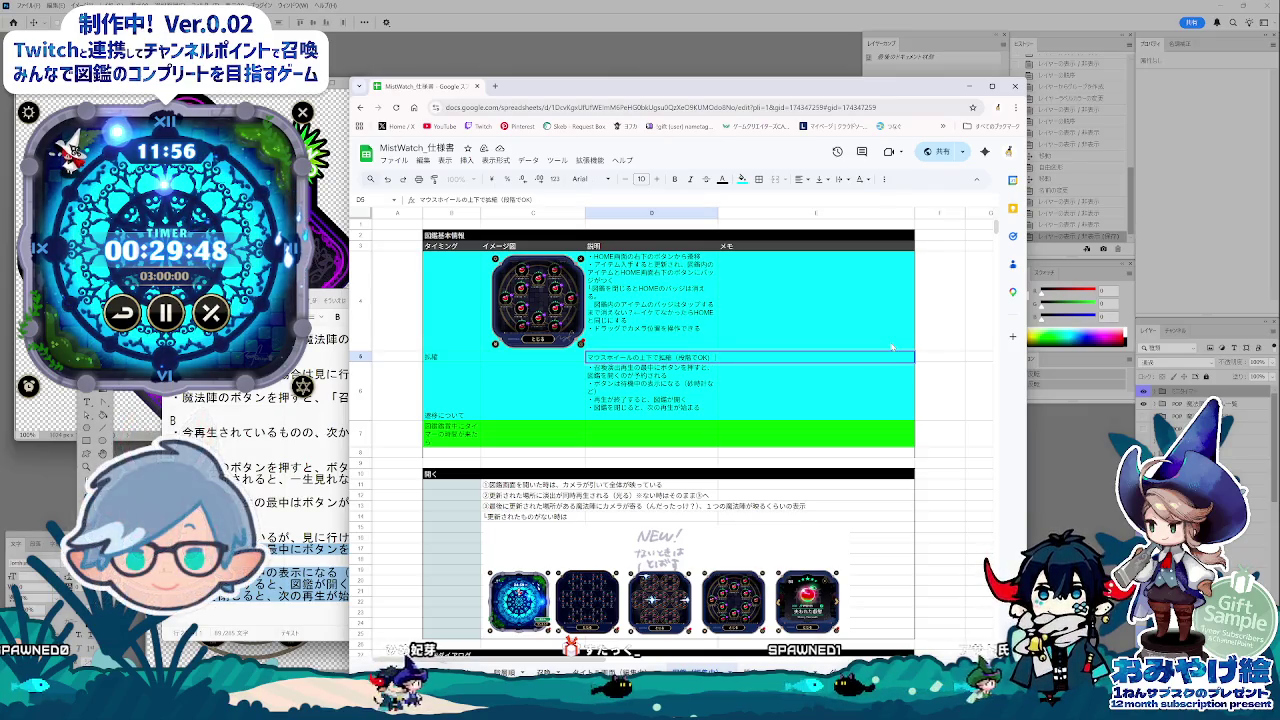
left_click(857, 357)
type("全体表示してる時にアイテムクリックでそこを中心に拡大！")
key("Return")
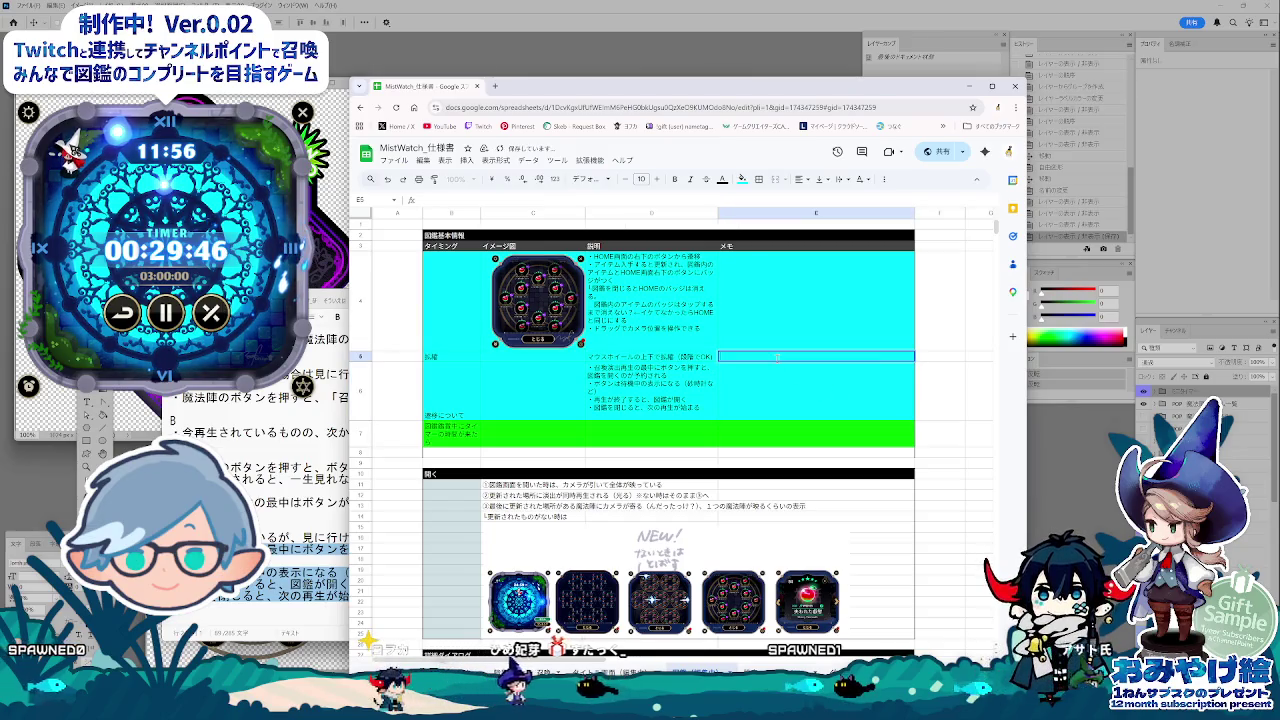
Step: Centre the label cells B4:B7 vertically
left_click(460, 392)
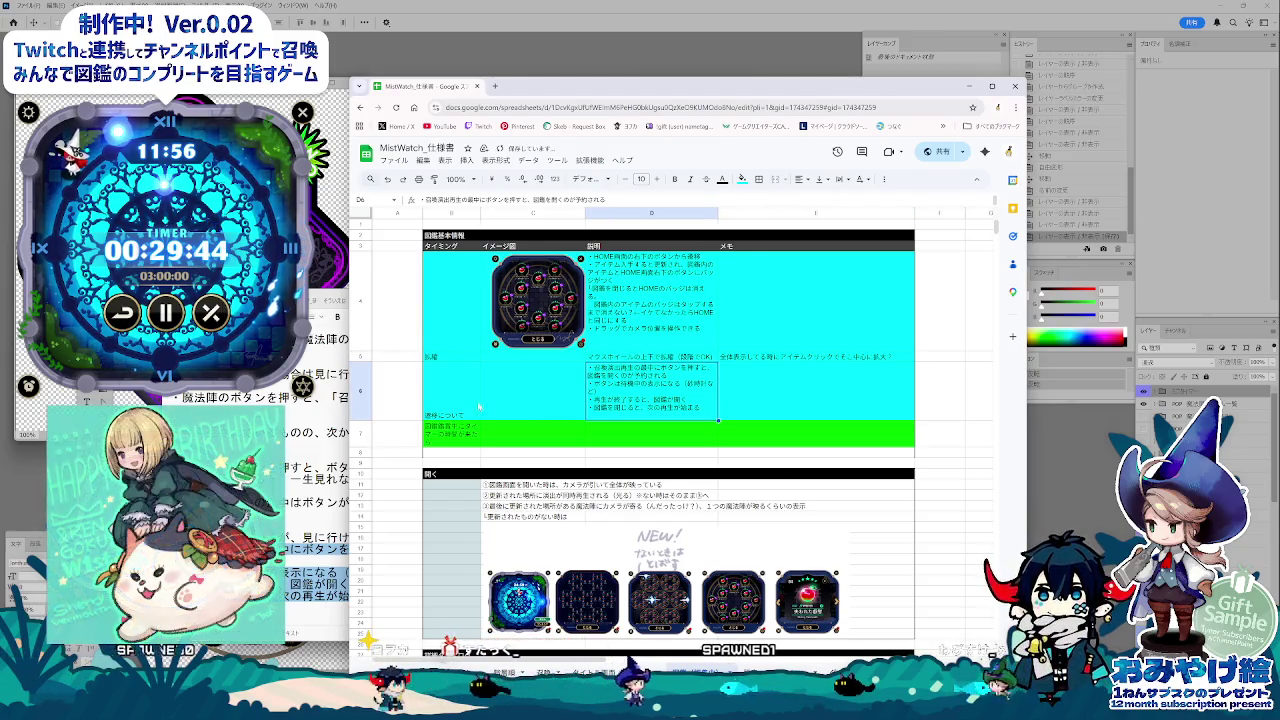
left_click_drag(450, 300, 450, 435)
left_click(818, 179)
left_click(836, 200)
left_click(818, 179)
left_click(818, 200)
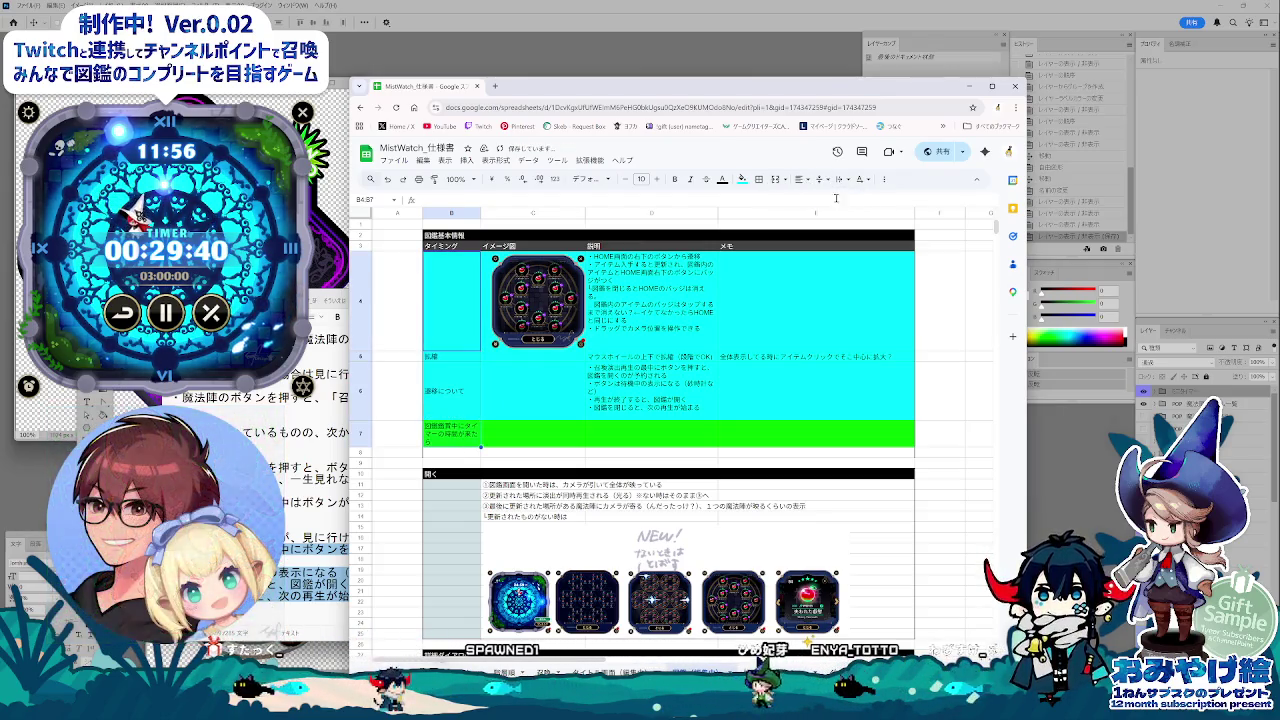
Step: Start editing D6's notes while checking the spec text file and the game's counter/timer popup
left_click(705, 393)
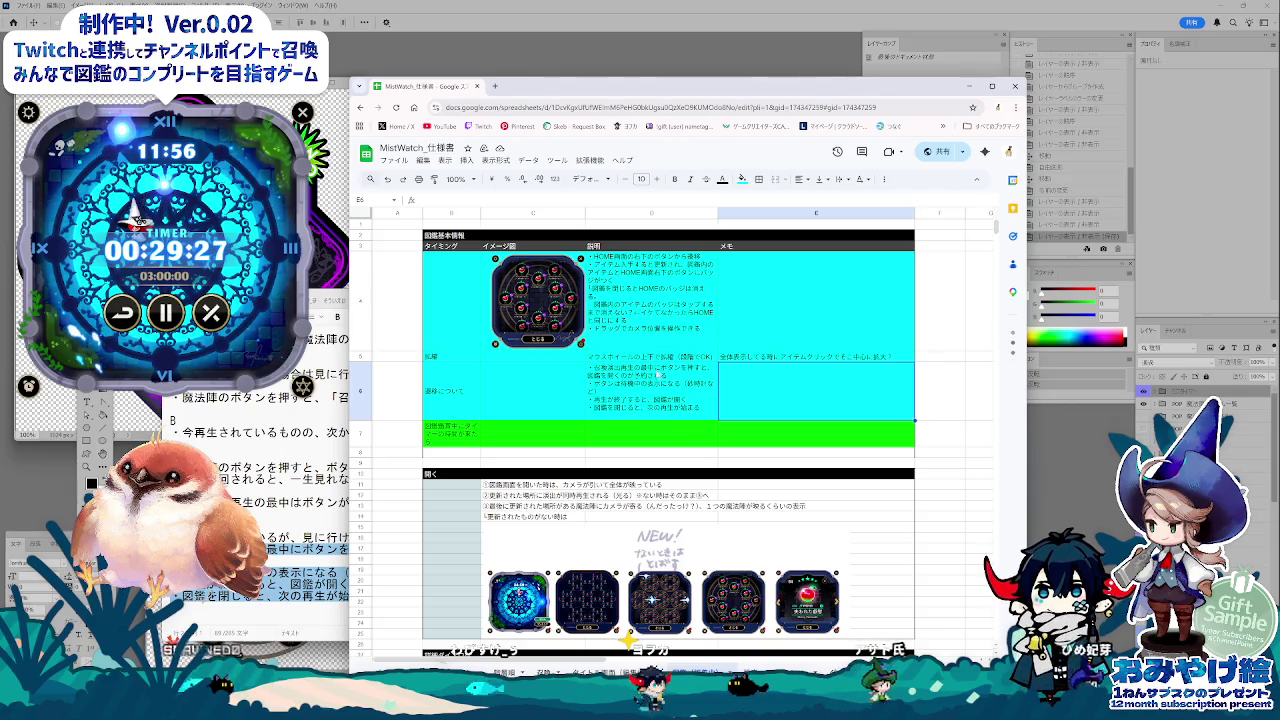
key("Left")
key("Return")
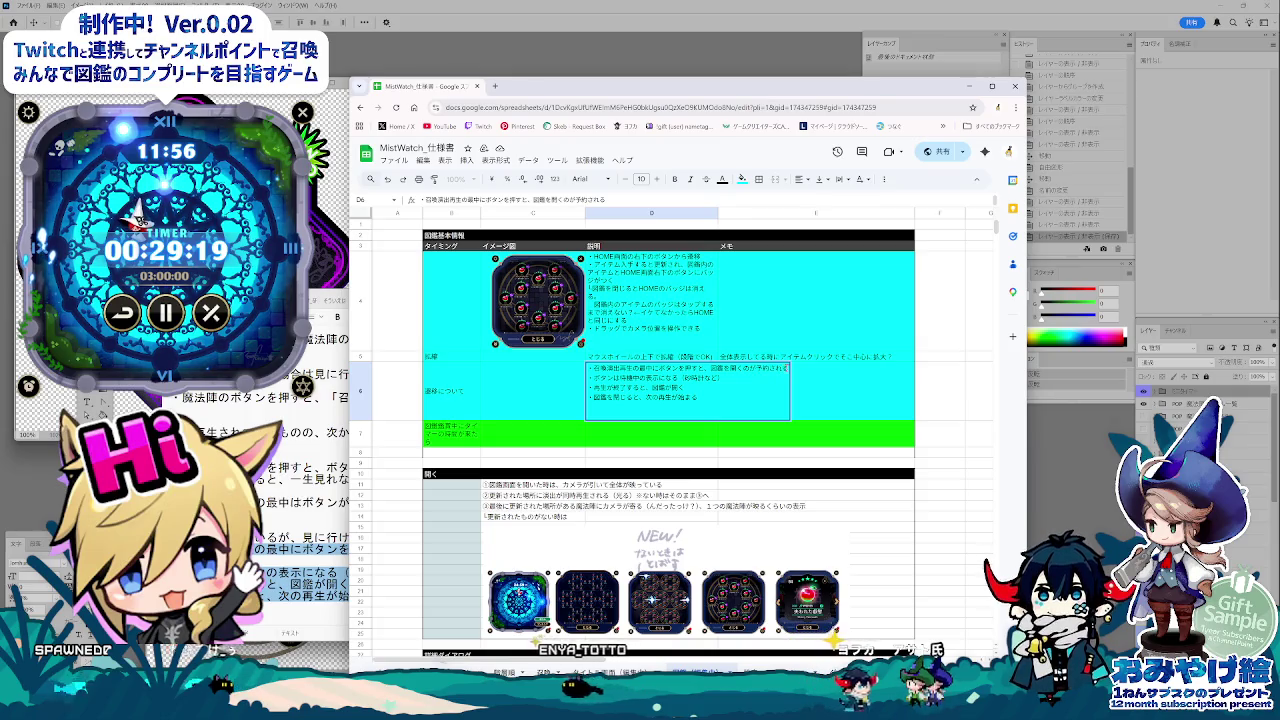
type("。")
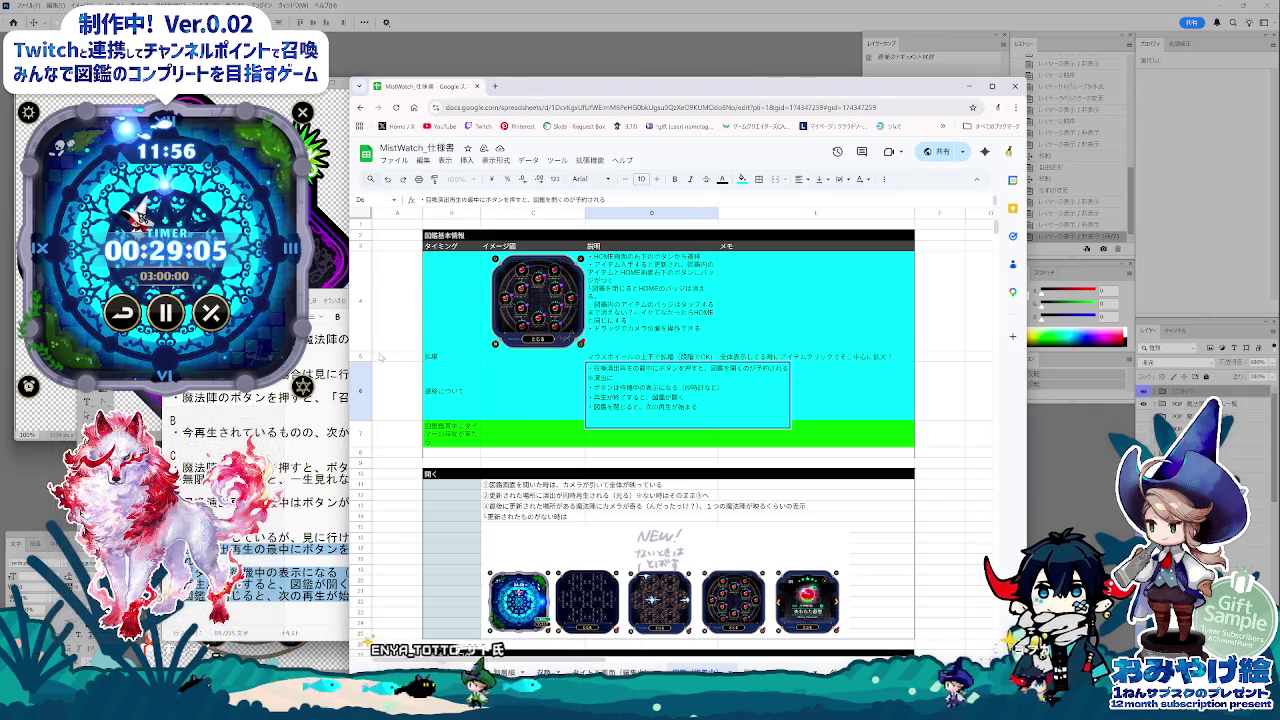
left_click(315, 517)
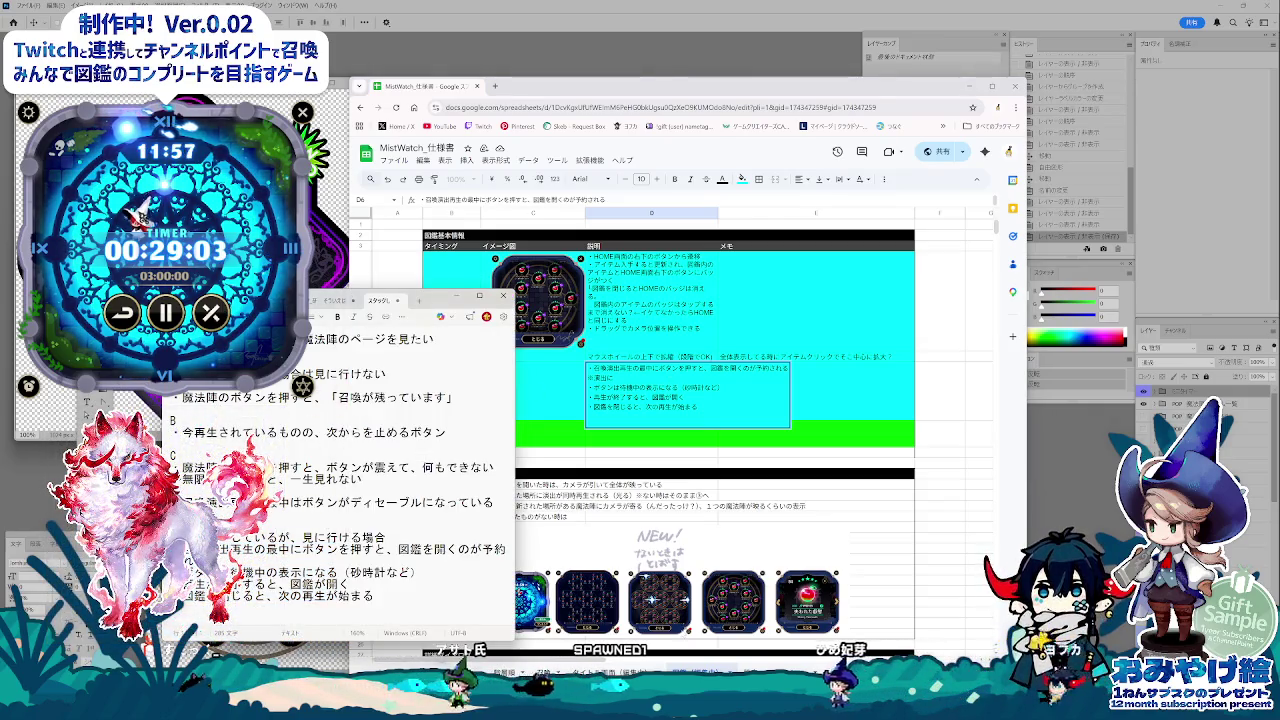
key("alt+Tab")
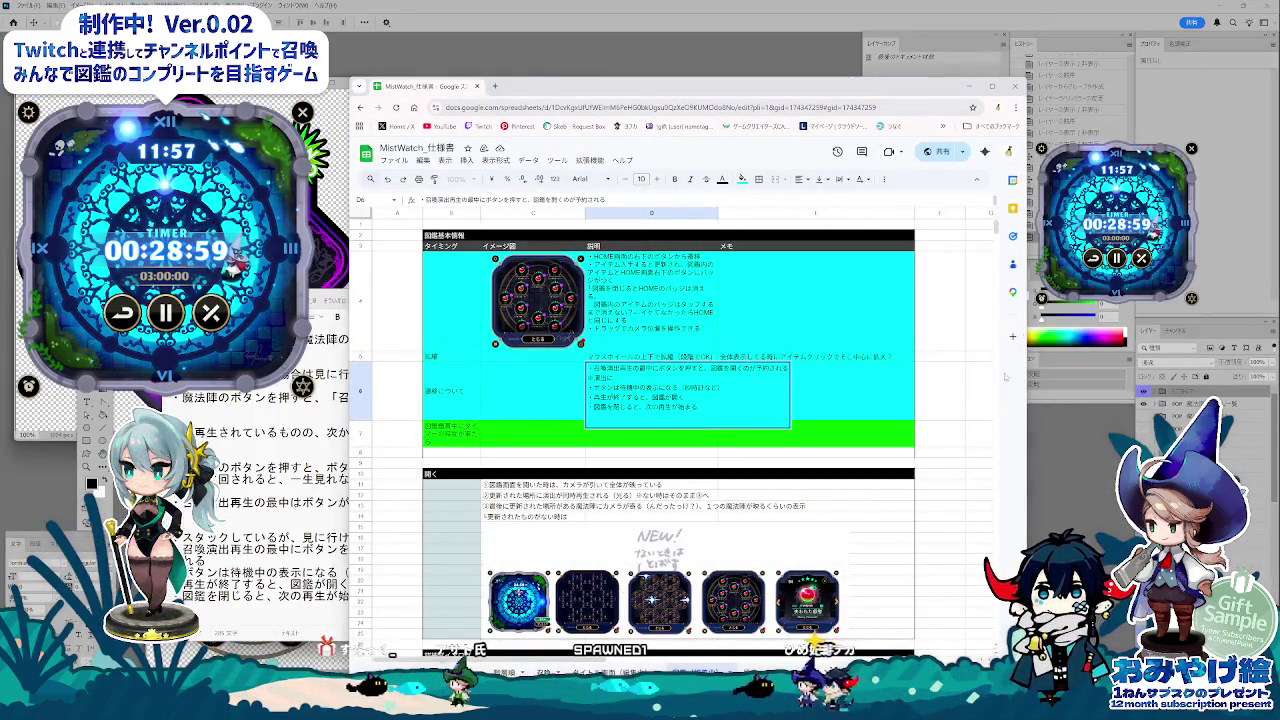
left_click(29, 384)
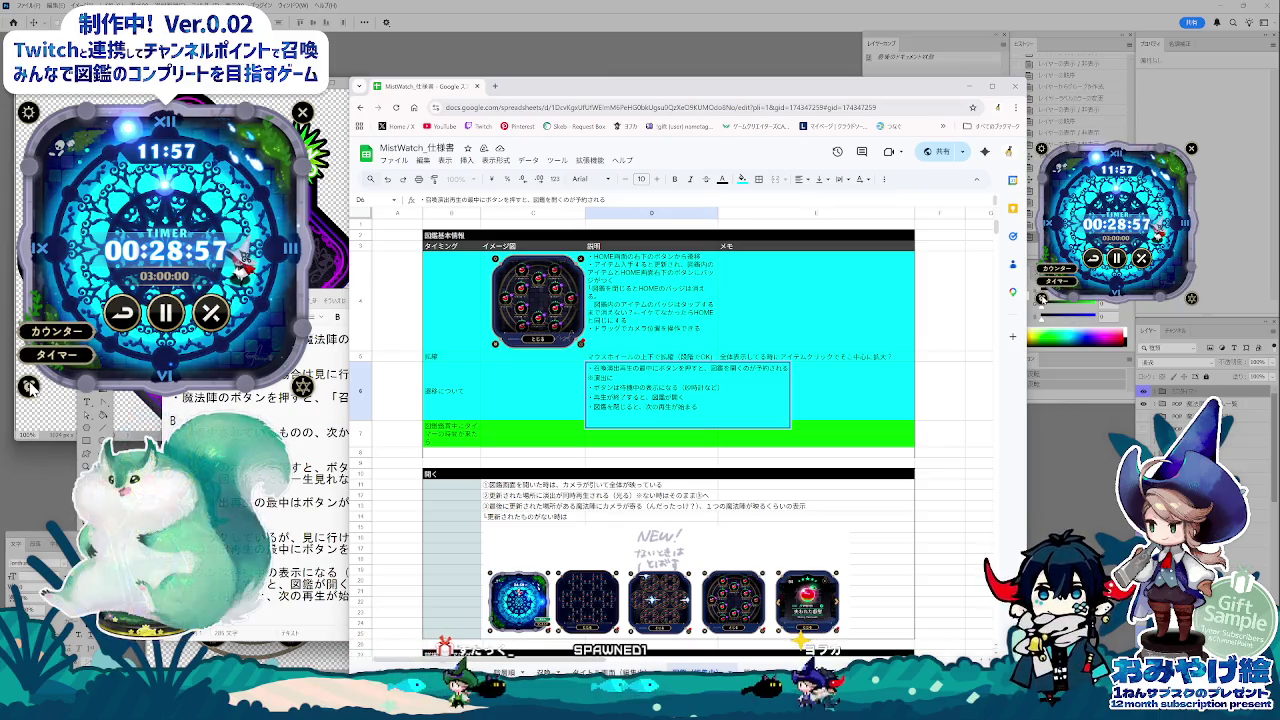
left_click(30, 386)
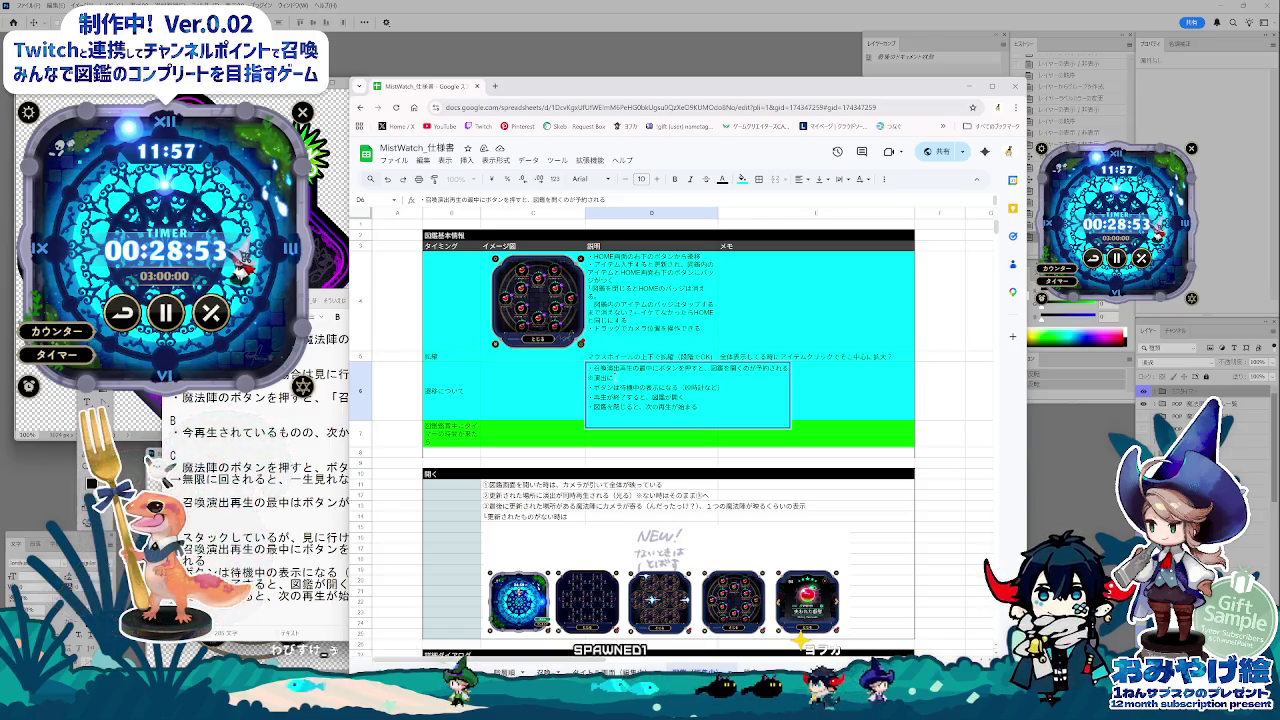
Step: Add a D6 line saying the corner buttons can be pressed at any time
type("召喚の上で")
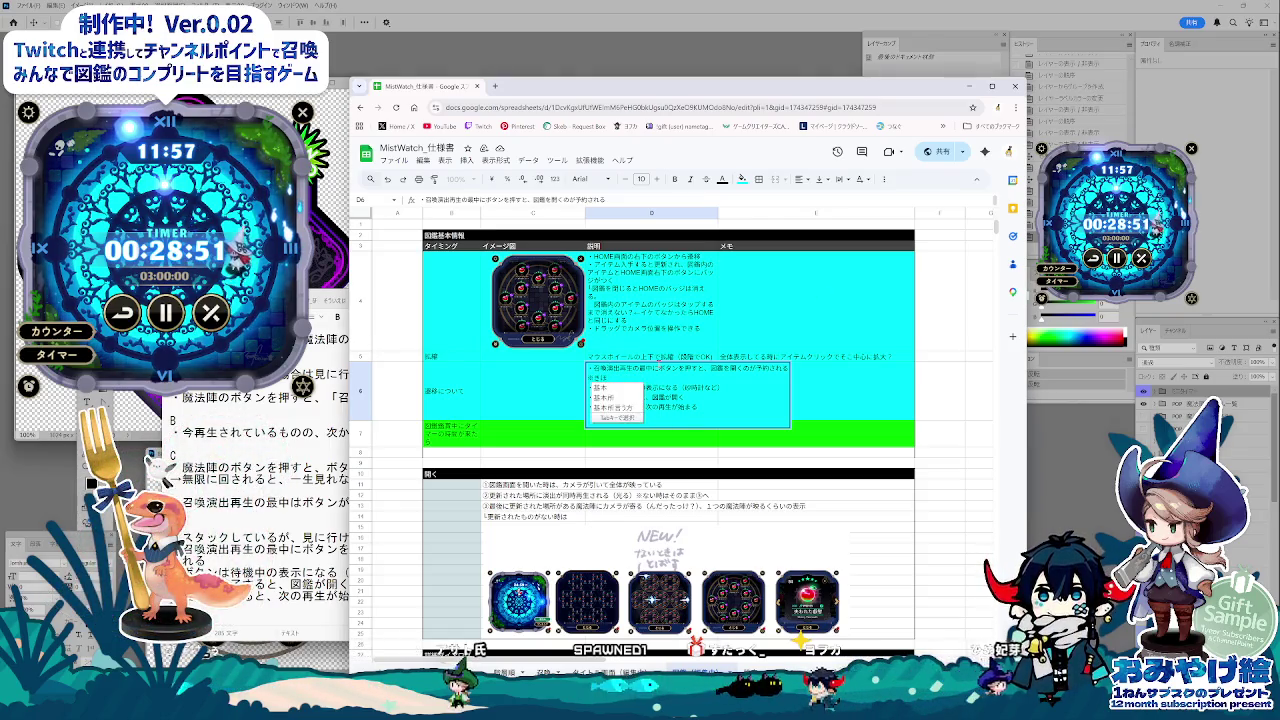
key("Escape")
type("※図鑑のまるほ")
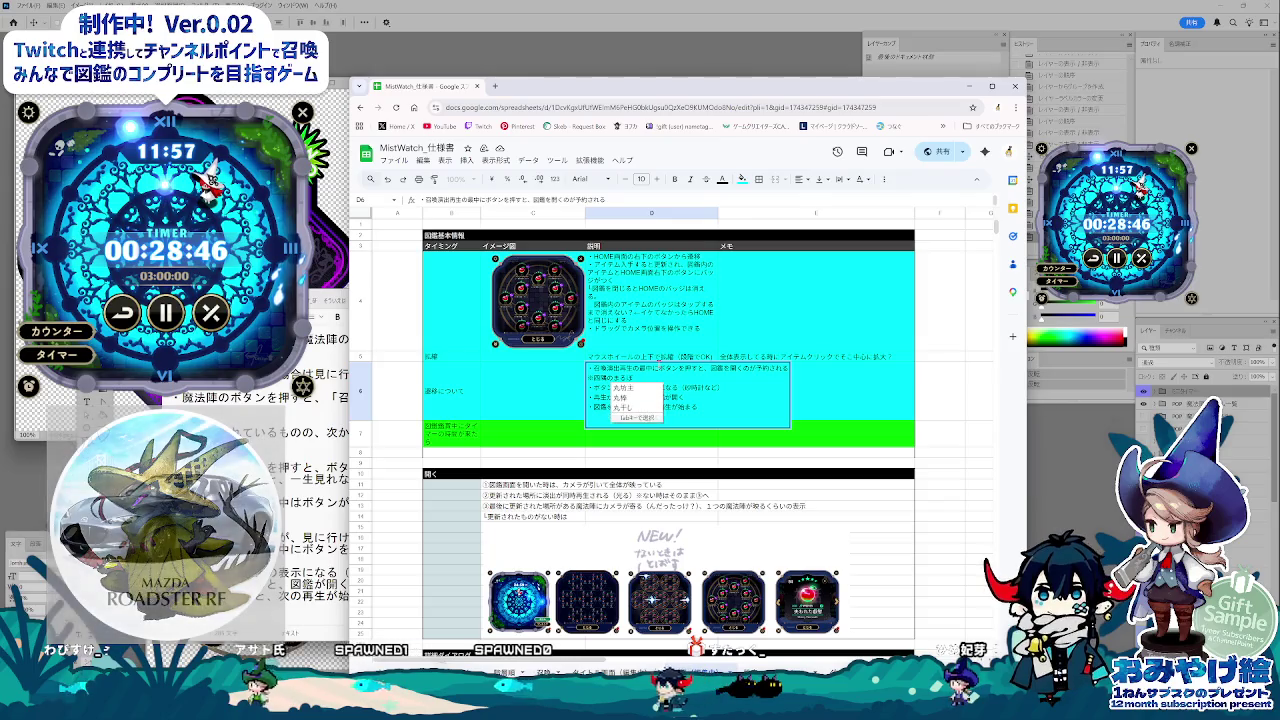
type("のボタンはいつでもお")
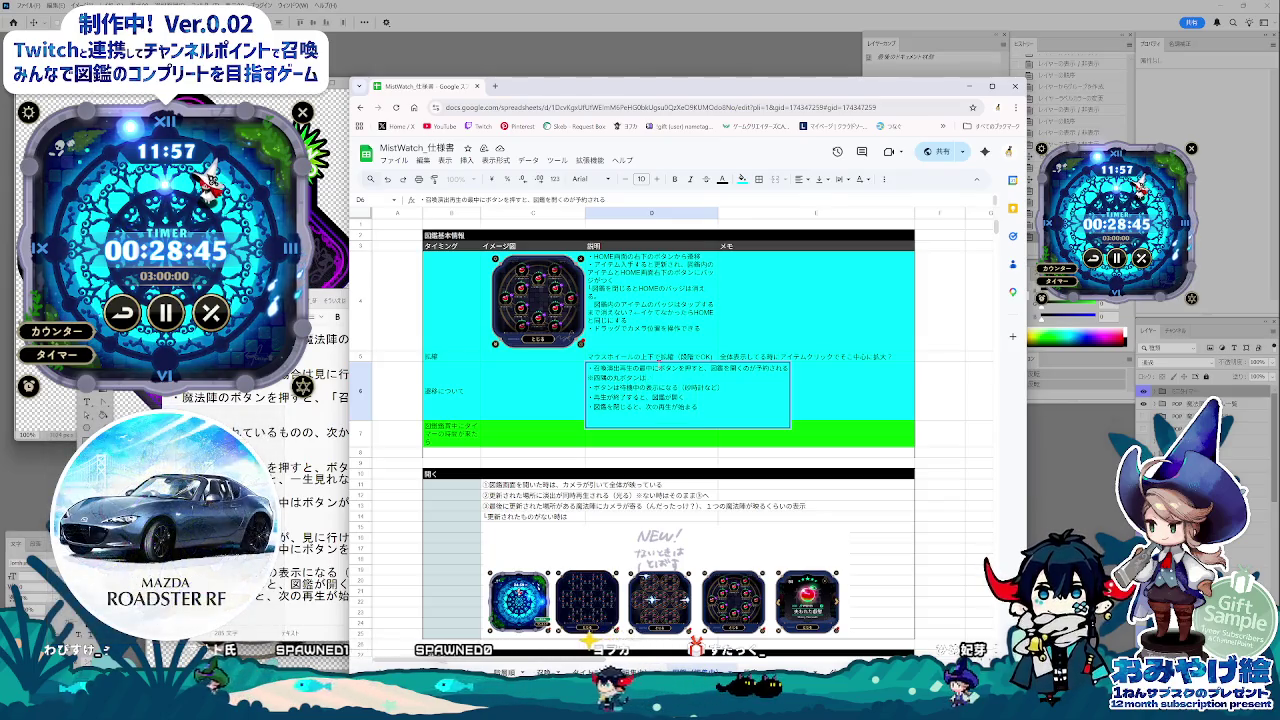
type("せる")
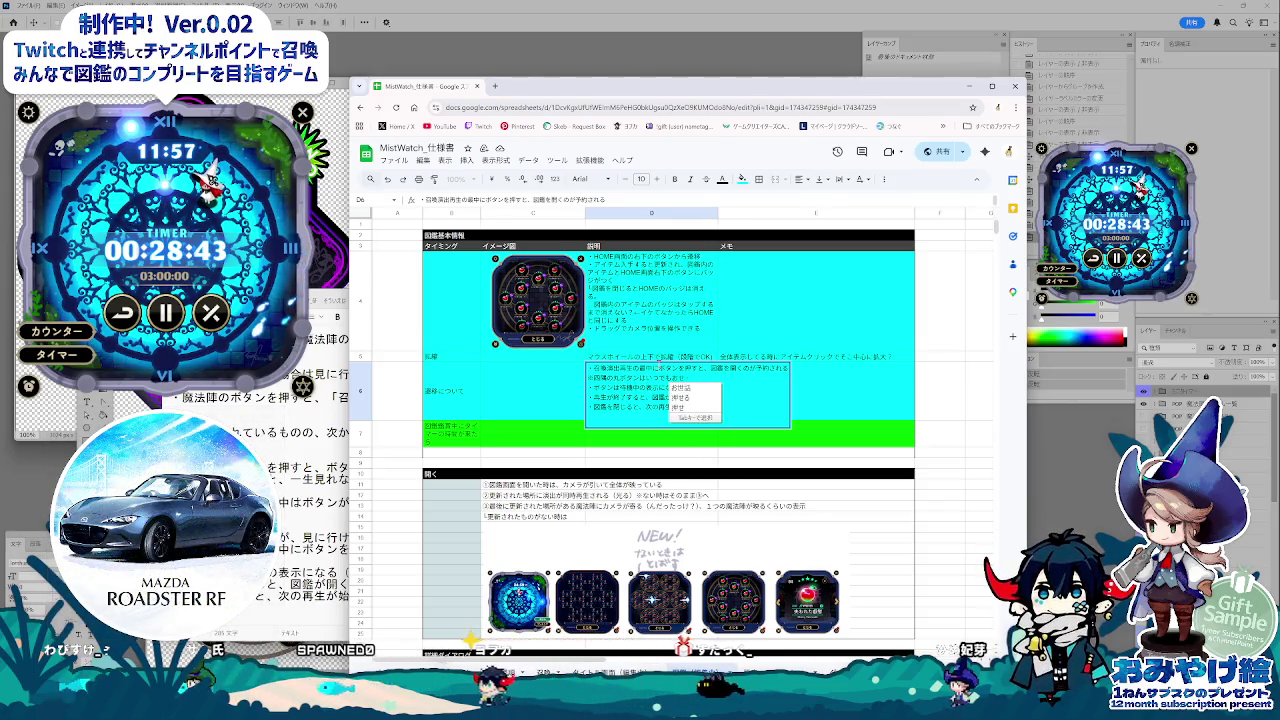
key("Return")
key("alt+Return")
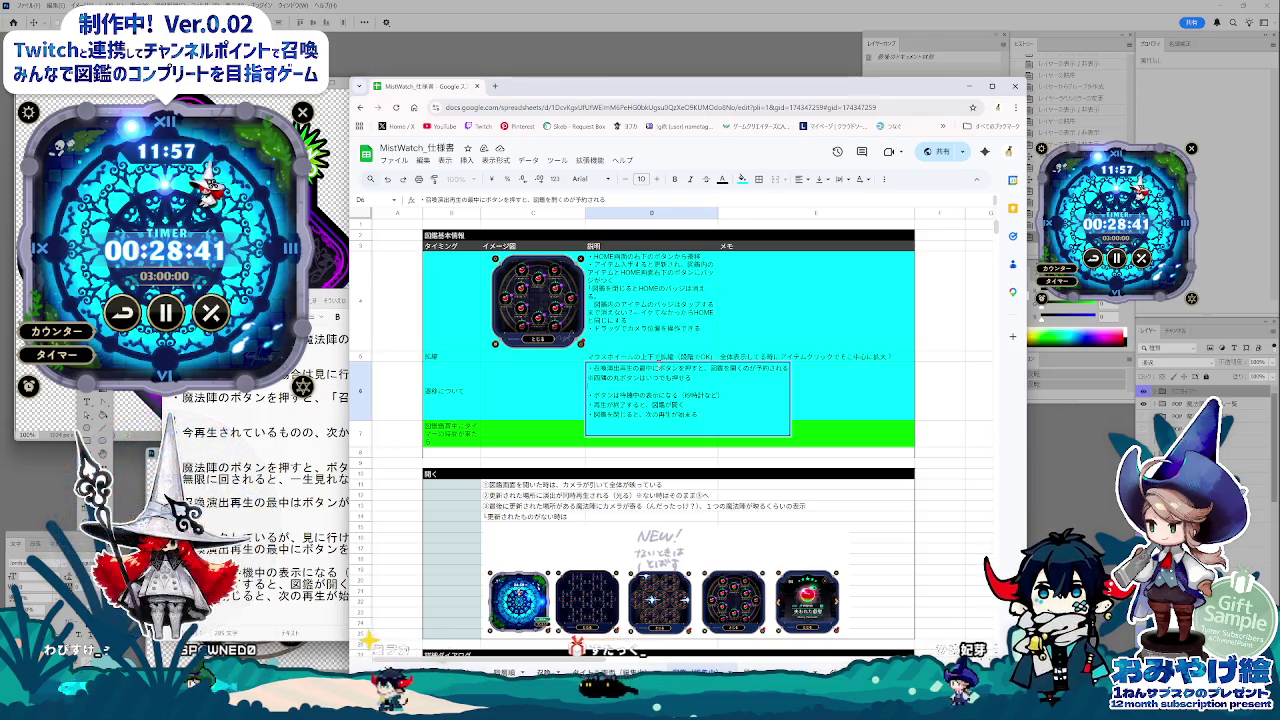
Step: Add a ※ line noting the bottom buttons reveal counter, timer and more
type("い")
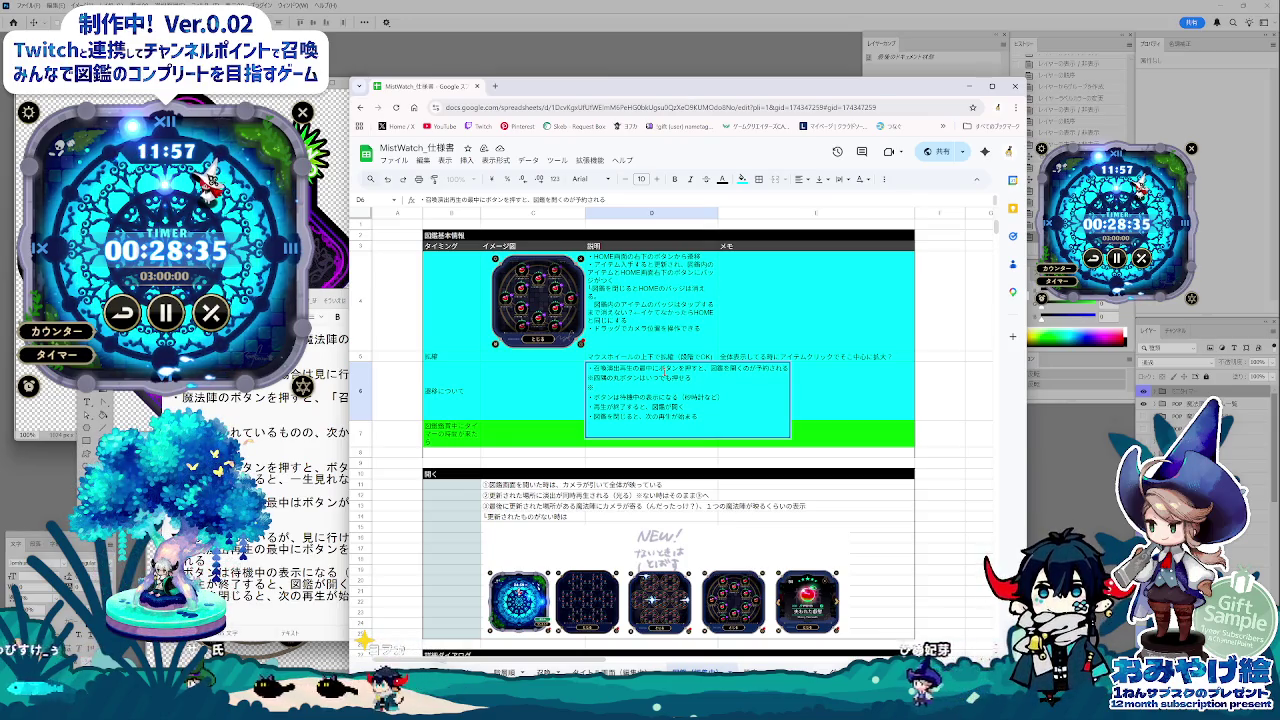
type("いむ")
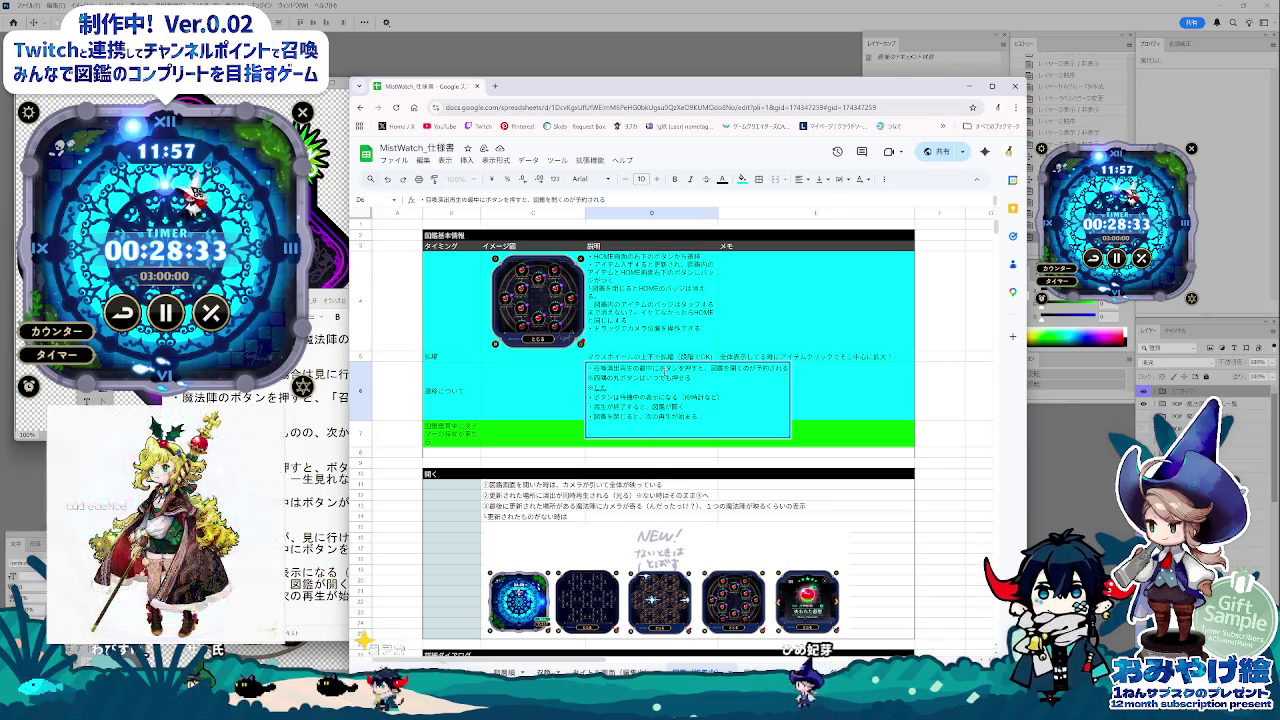
key("space")
key("Return")
type("のボタンをおす")
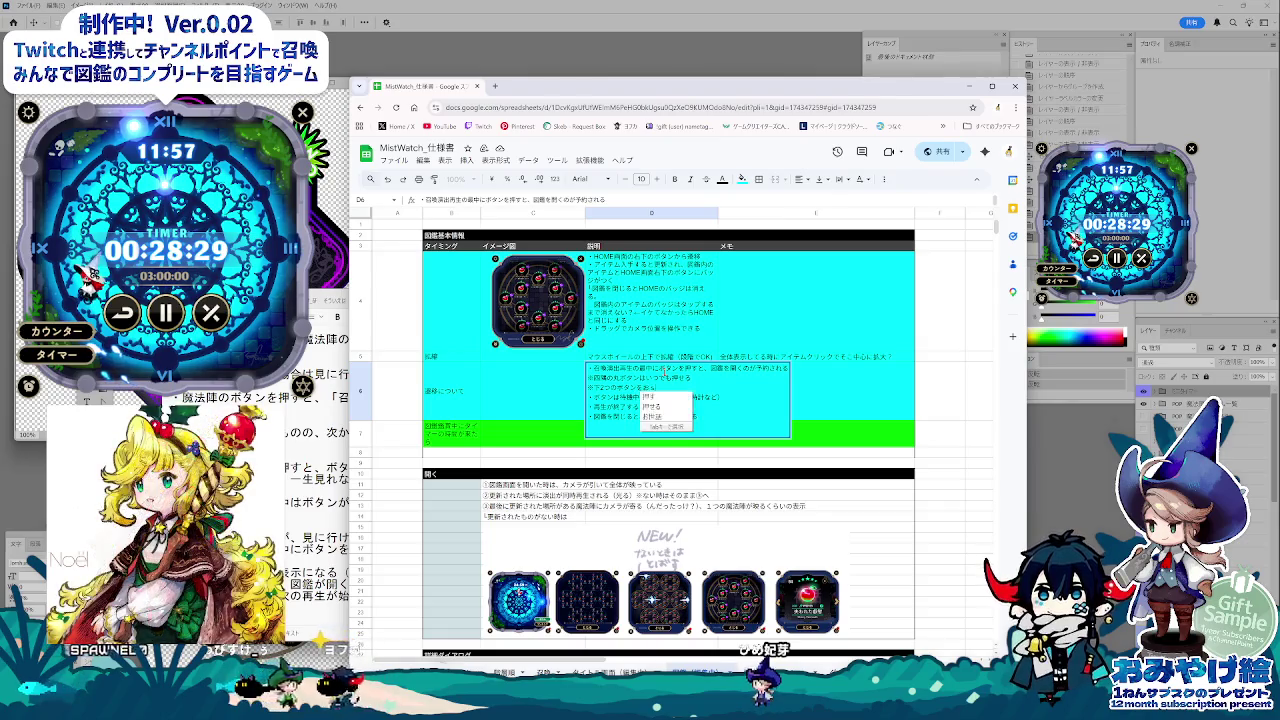
type("でてくる")
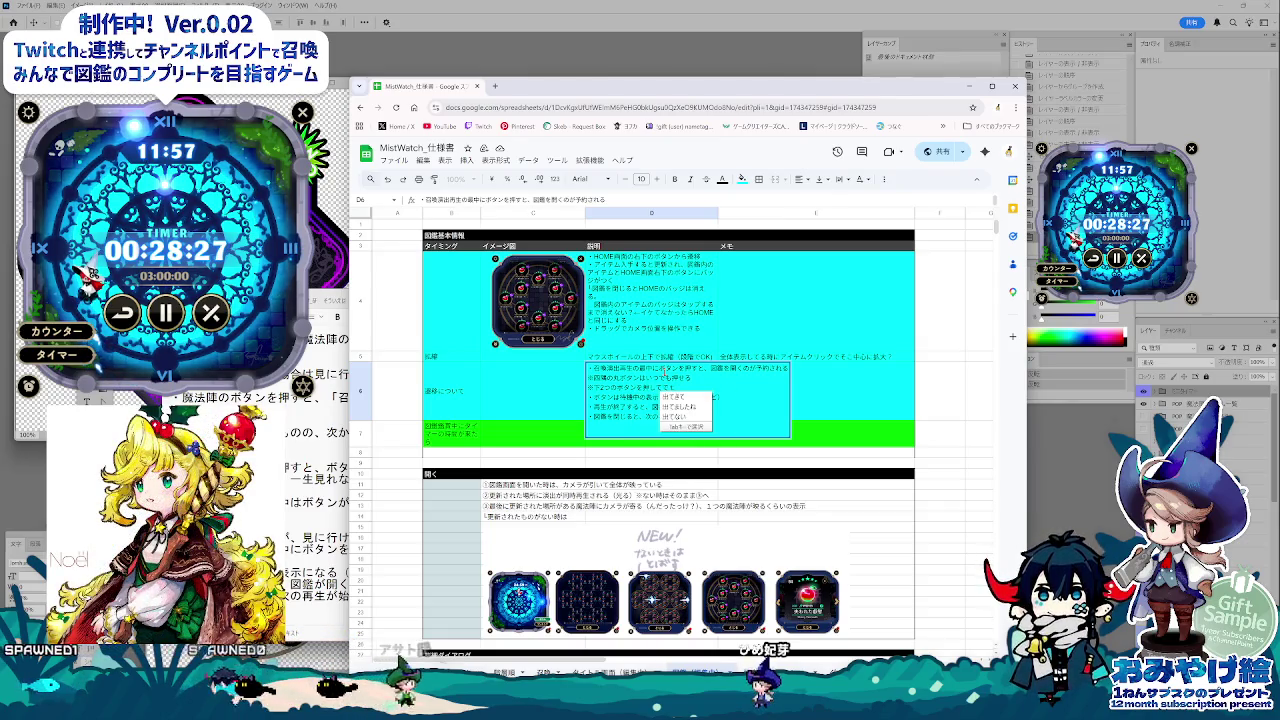
key("Return")
key("Return")
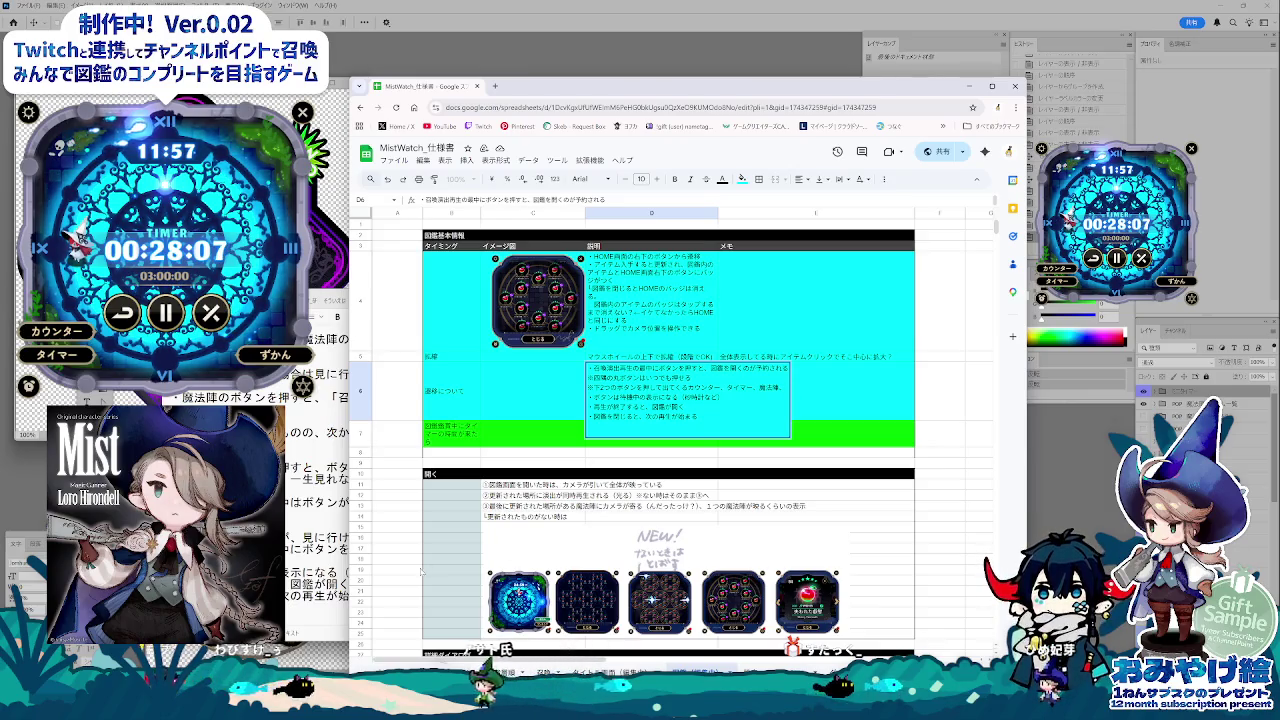
key("alt+Tab")
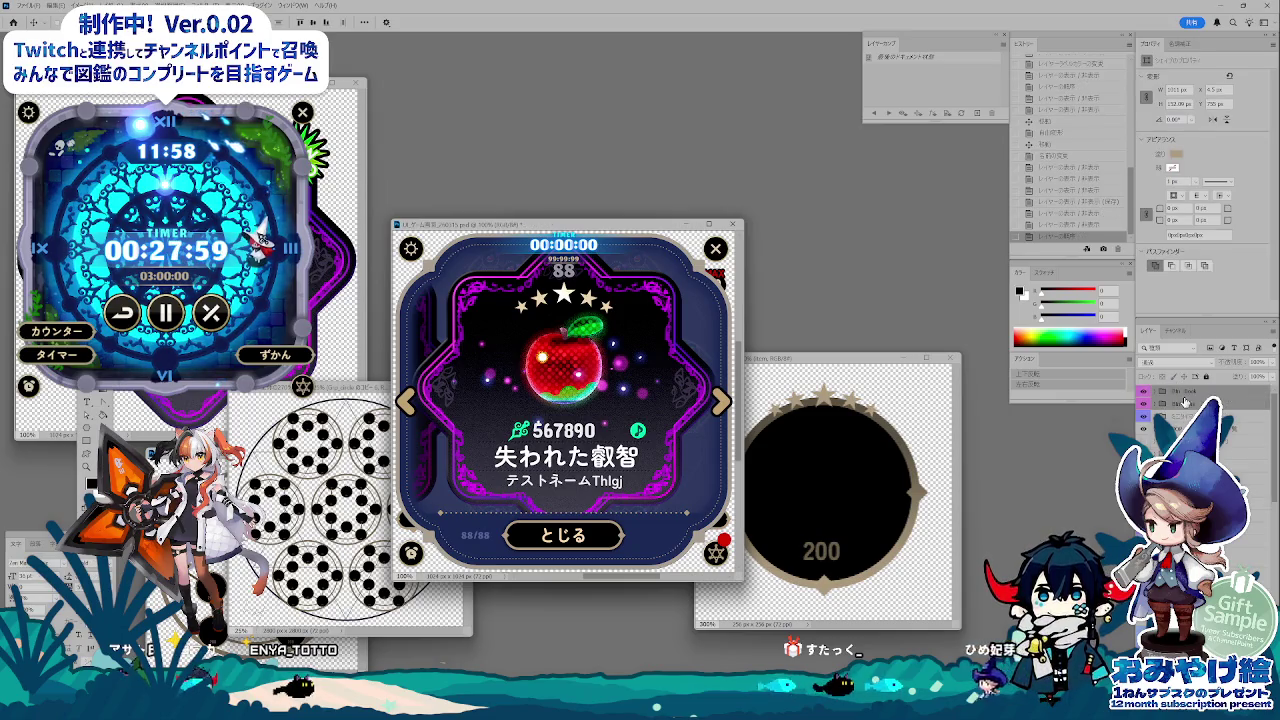
Step: Toggle the corner-button layers on and off to compare the timer screen with the apple card
left_click(1143, 416)
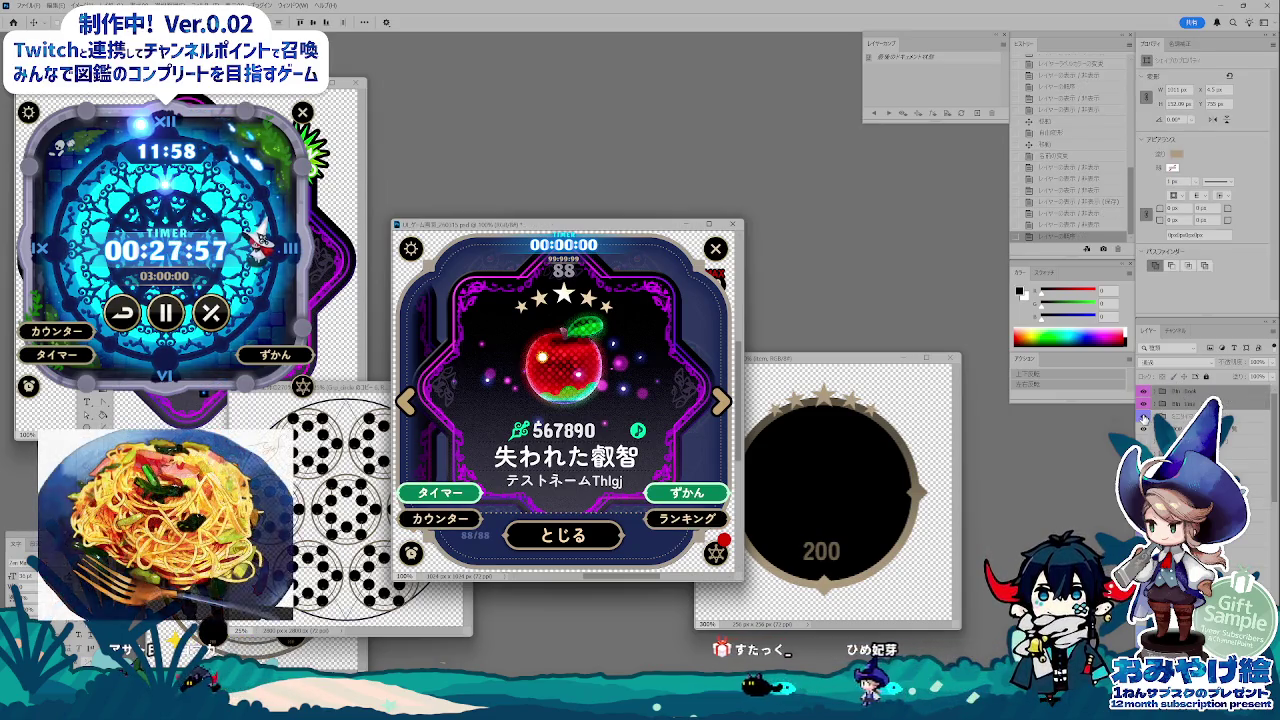
left_click(1143, 417)
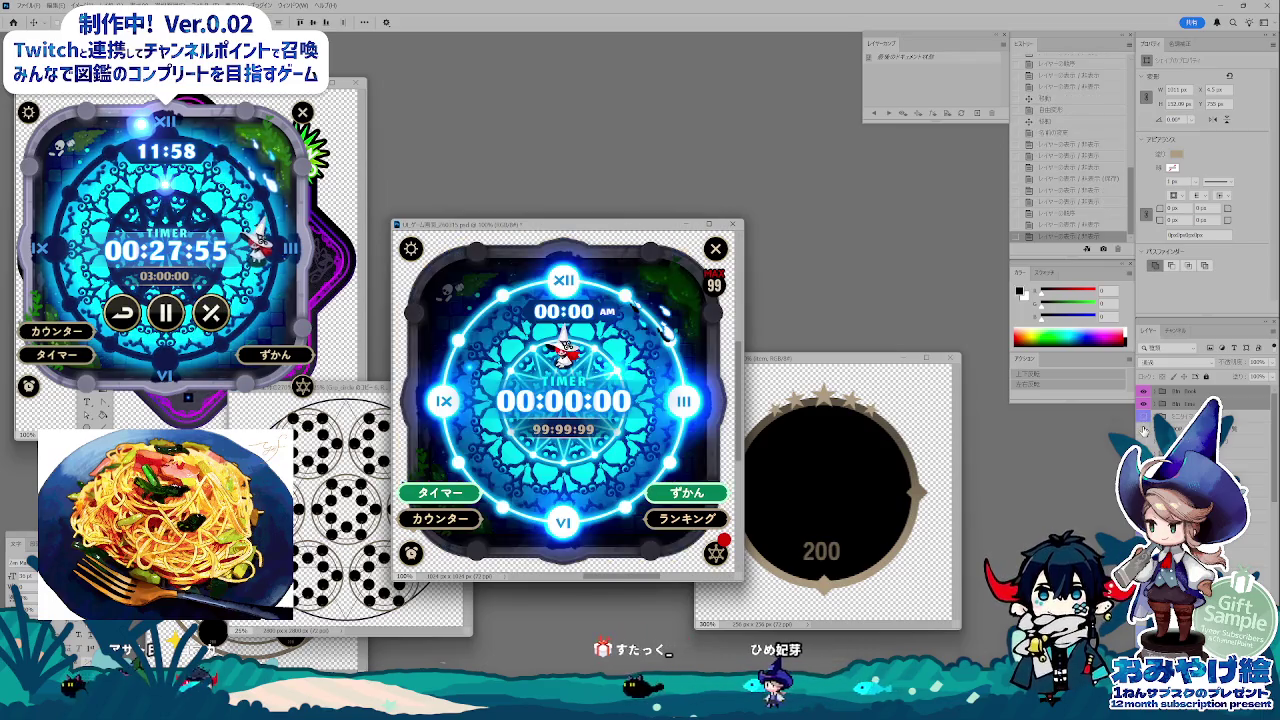
left_click(1143, 417)
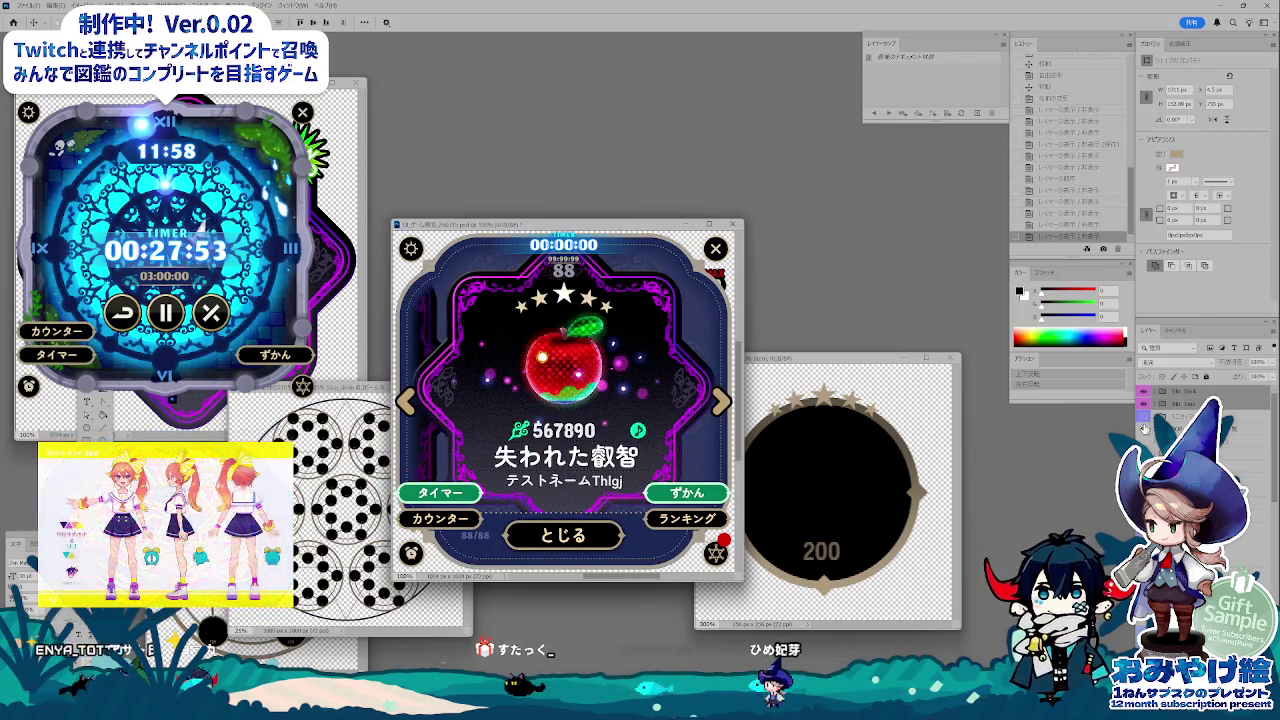
left_click(1143, 417)
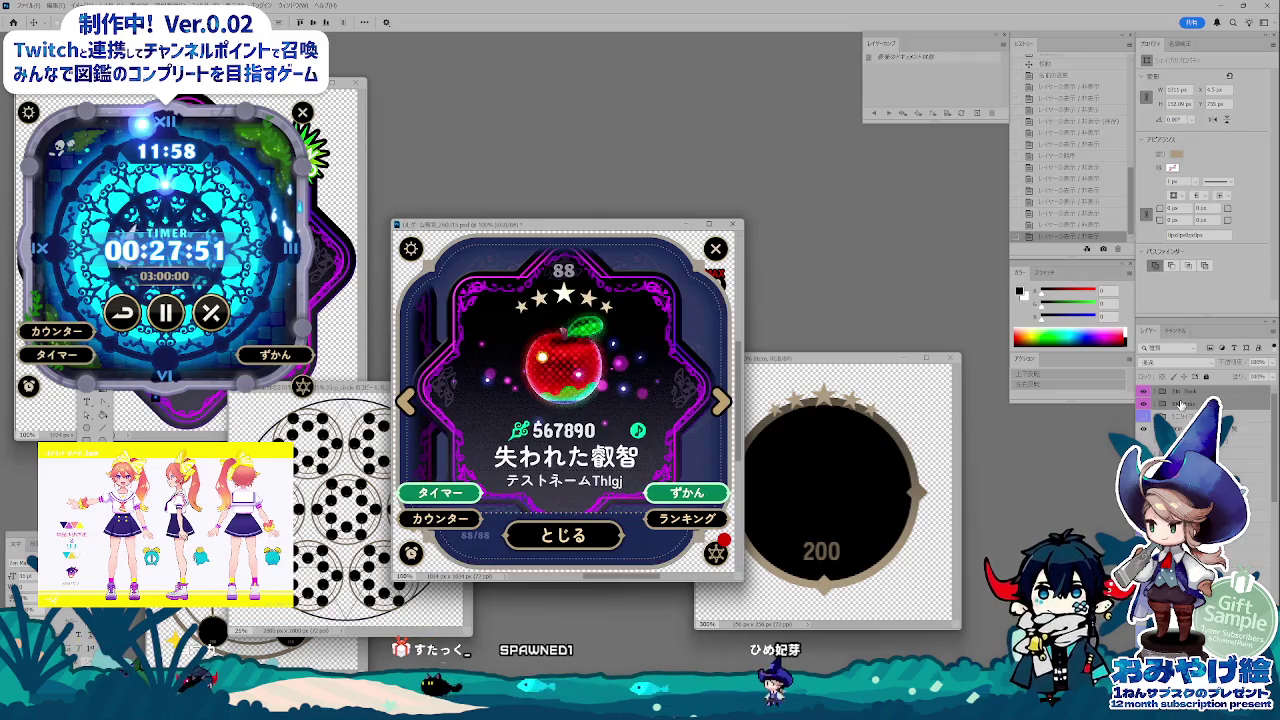
left_click(1143, 416)
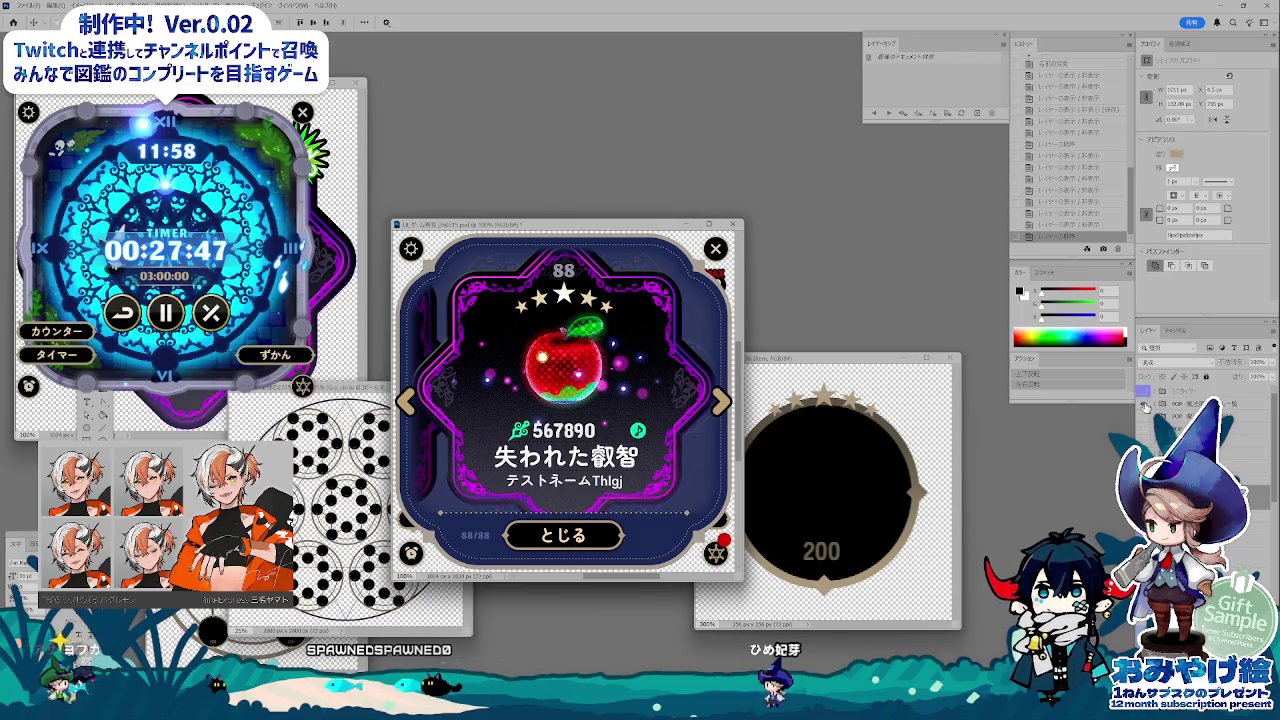
Step: Show the timer-screen layers in the preview, then bring the spec sheet back in front
left_click(1145, 408)
left_click(1145, 408)
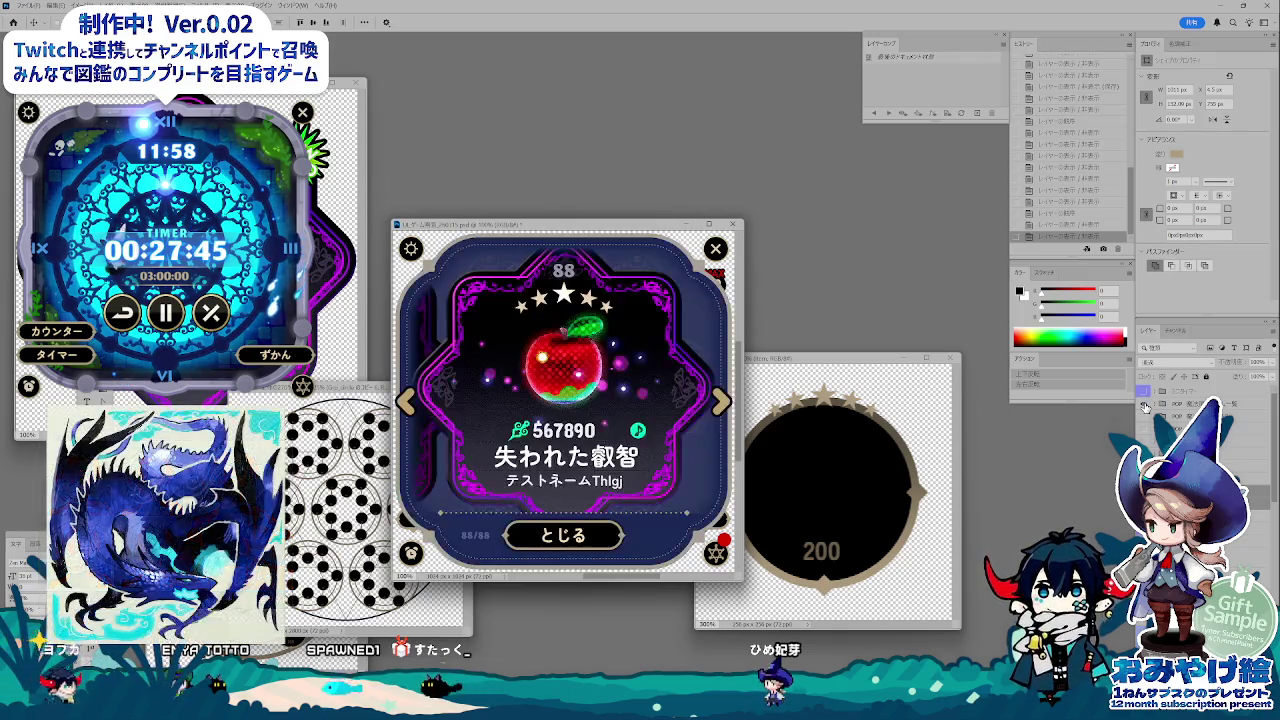
left_click(1145, 408)
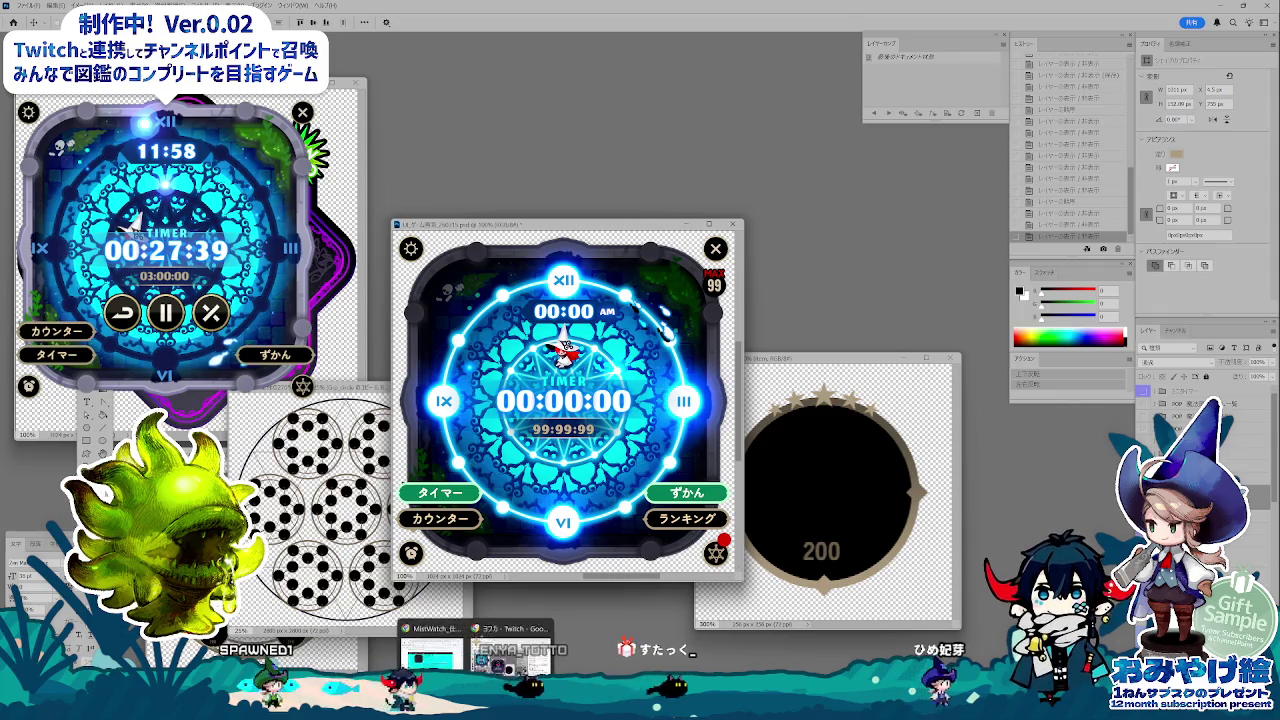
left_click(432, 655)
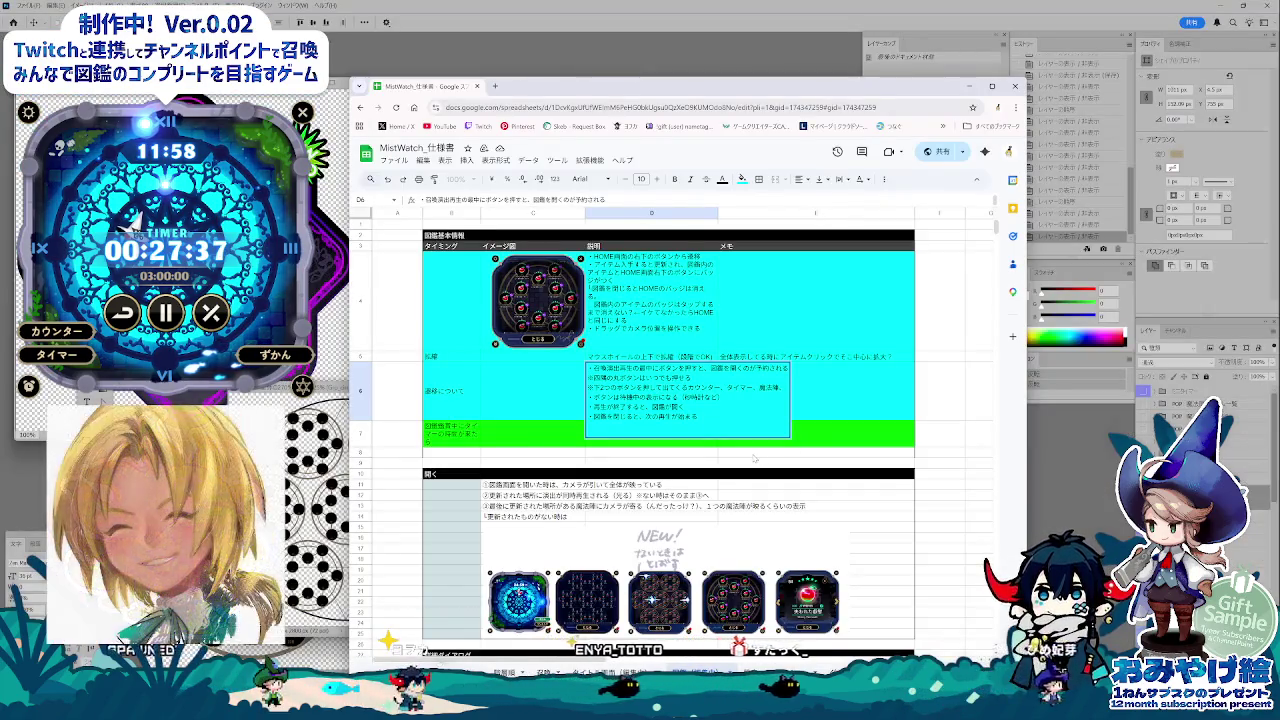
Step: Finish the D6 note with ランキング and '予約になる', commit it, and reopen D6
key("Return")
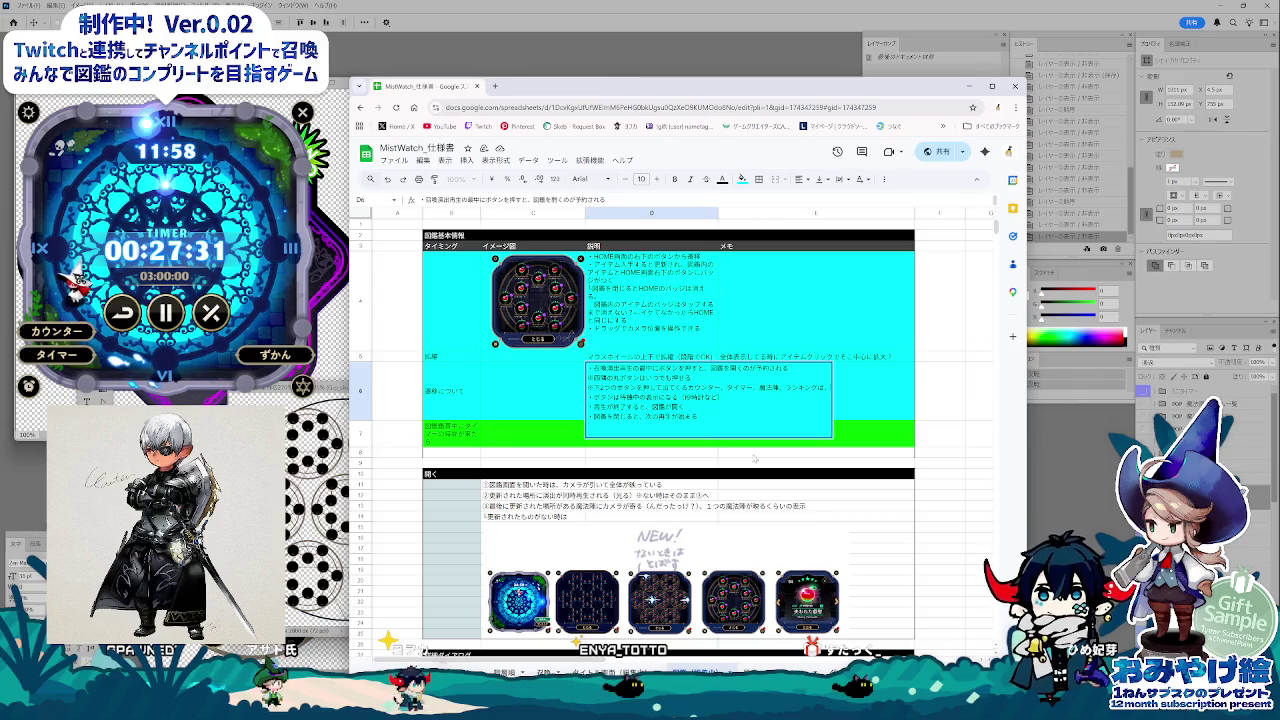
key("Return")
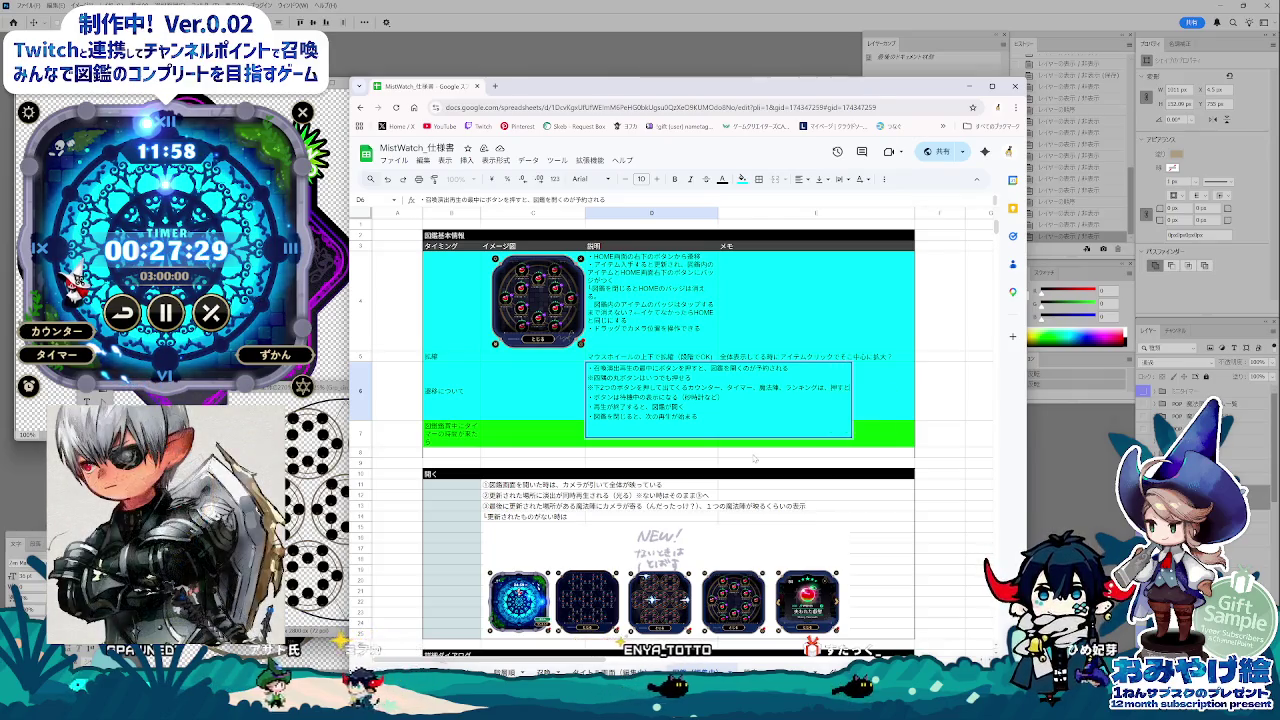
type("予約になる")
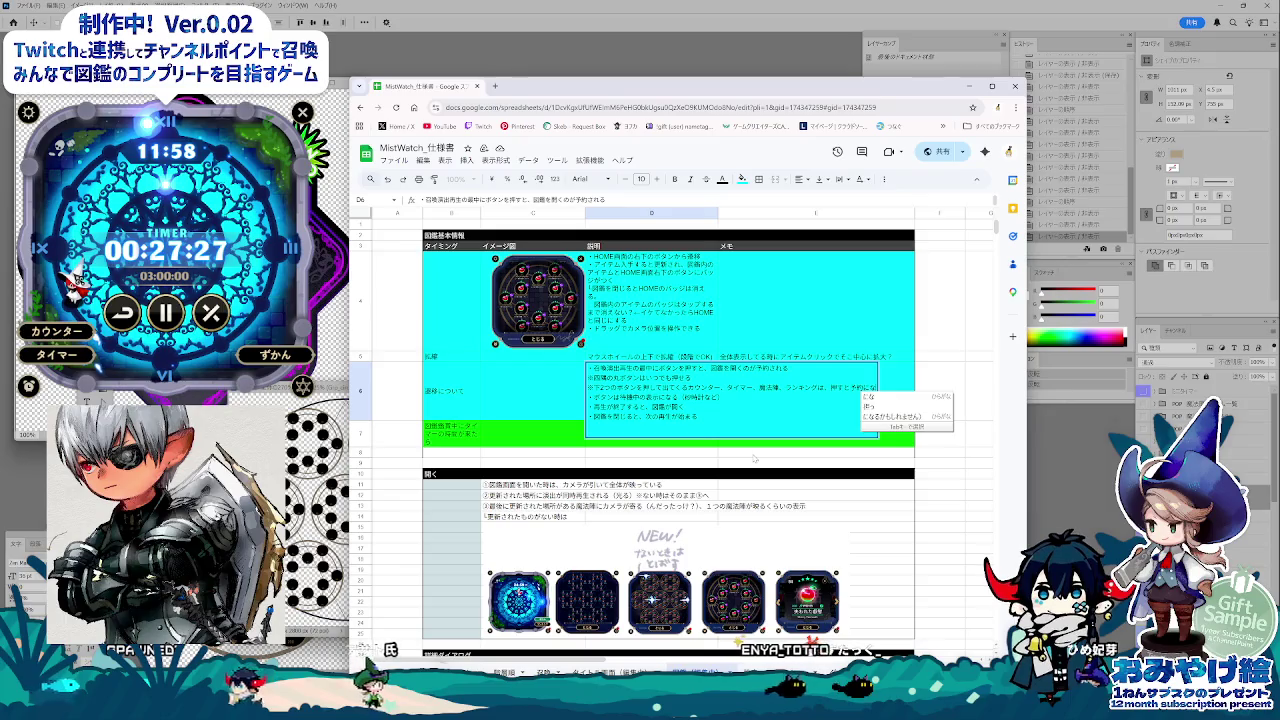
key("Return")
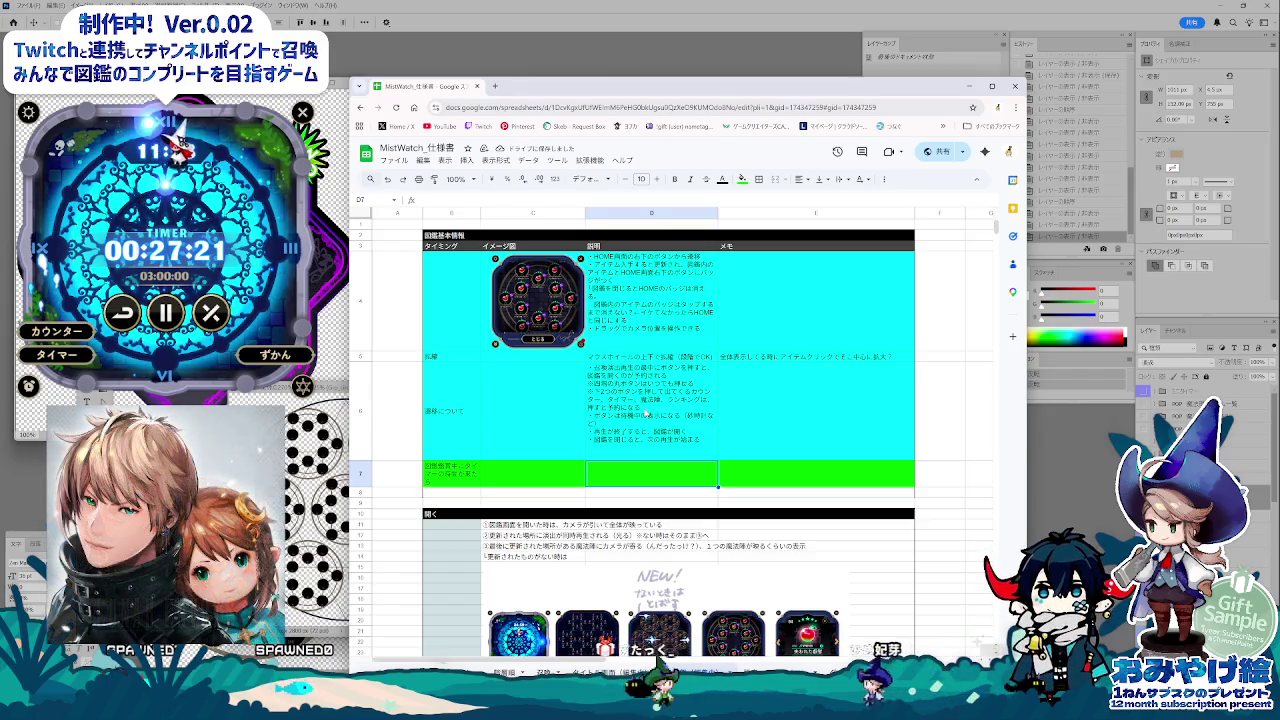
double_click(648, 413)
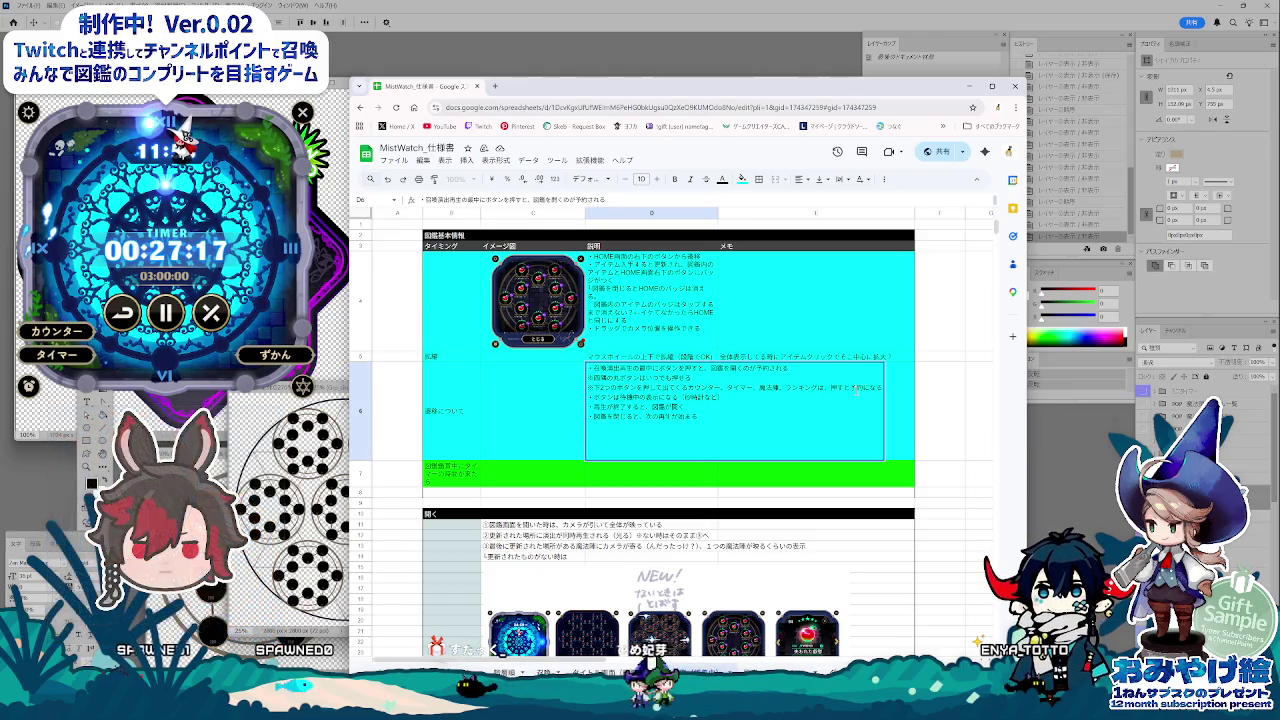
Step: In D6, add 'ボタンは' and '丸ボタンの上に' to the round-button description
left_click(895, 407)
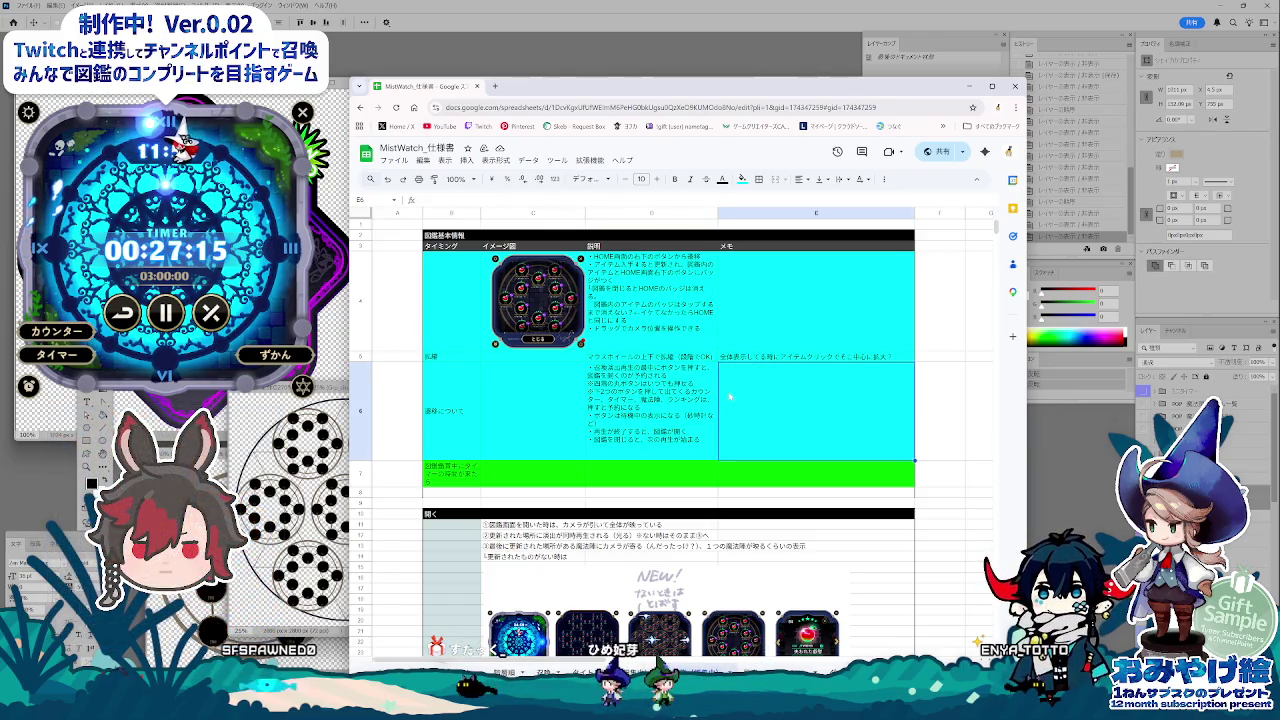
key("Left")
key("Return")
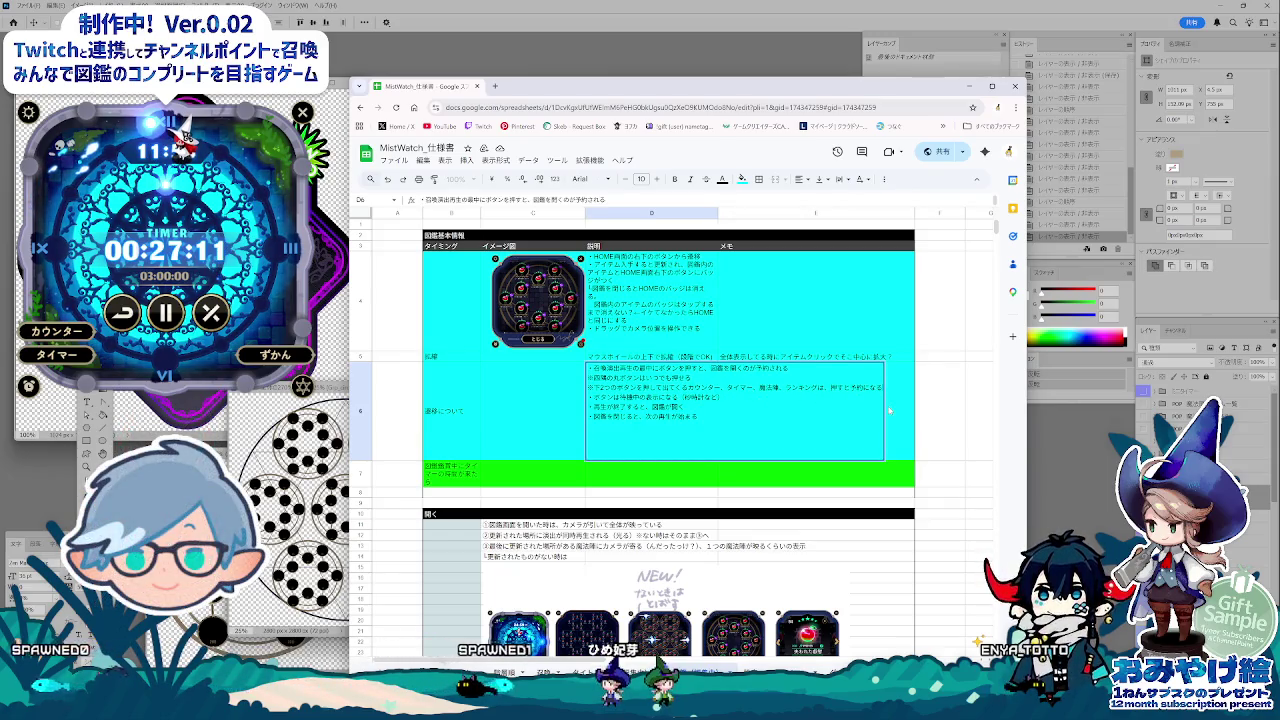
type("品")
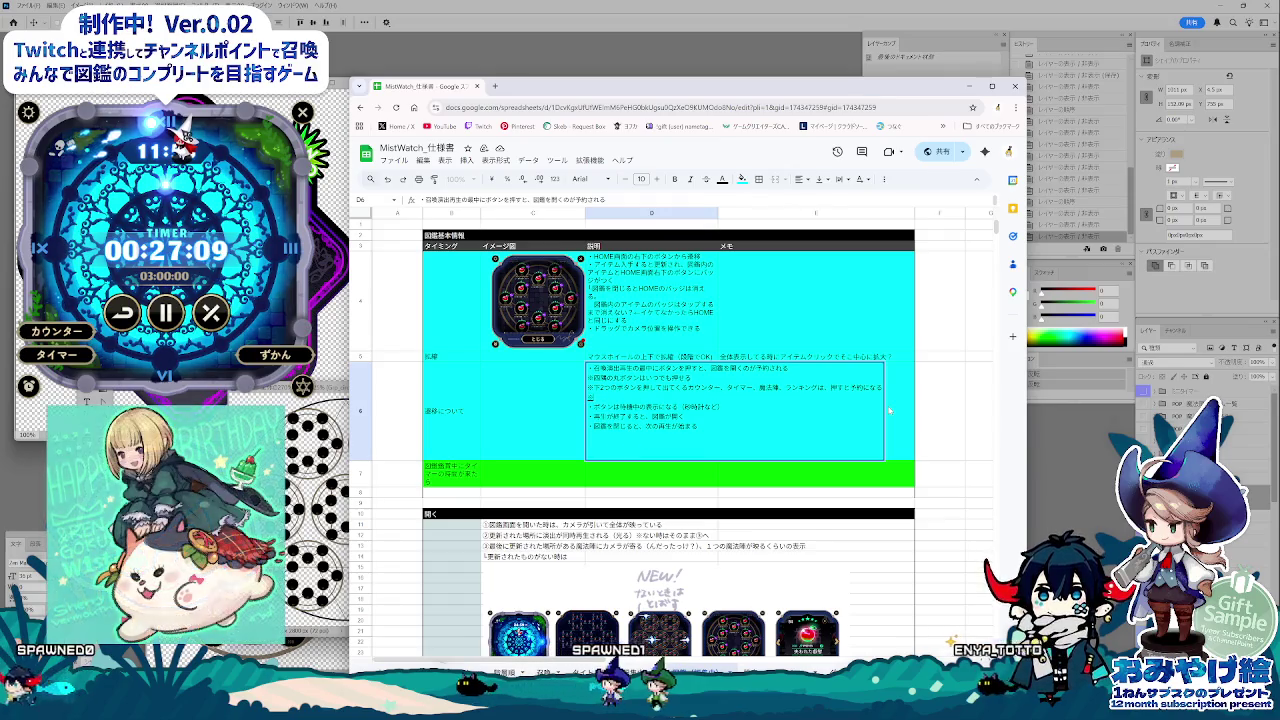
type("d")
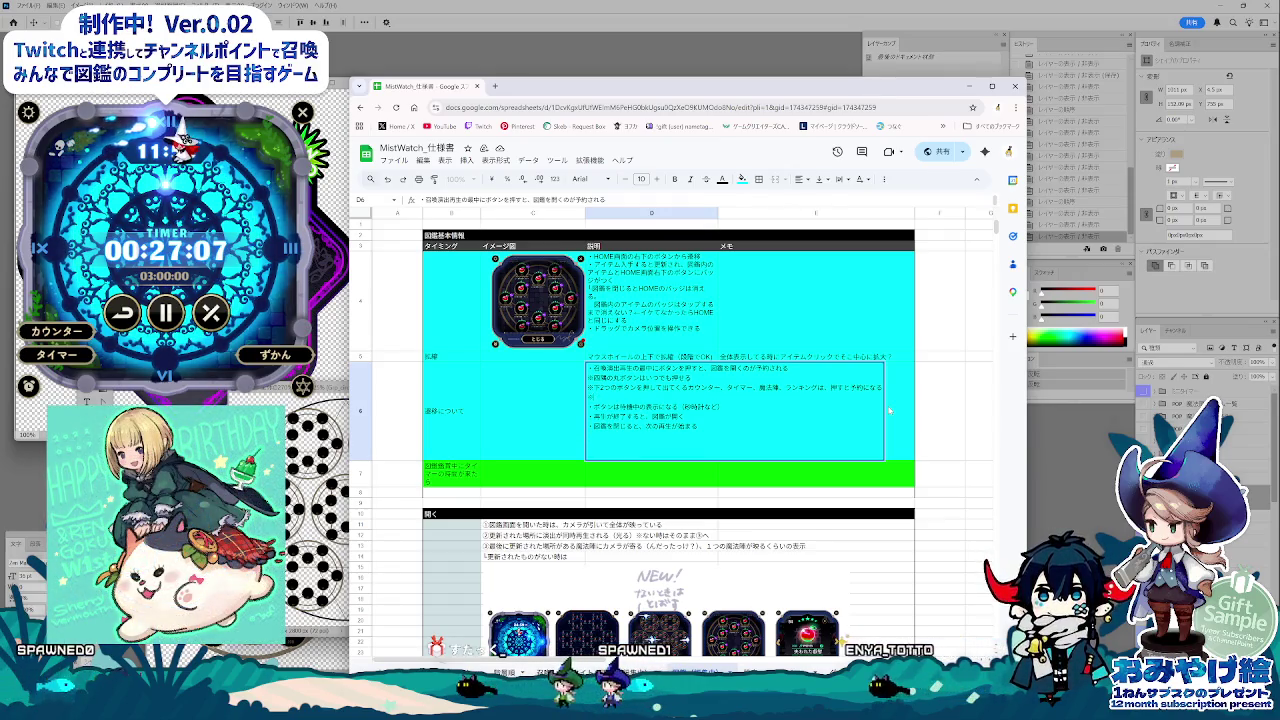
type("d")
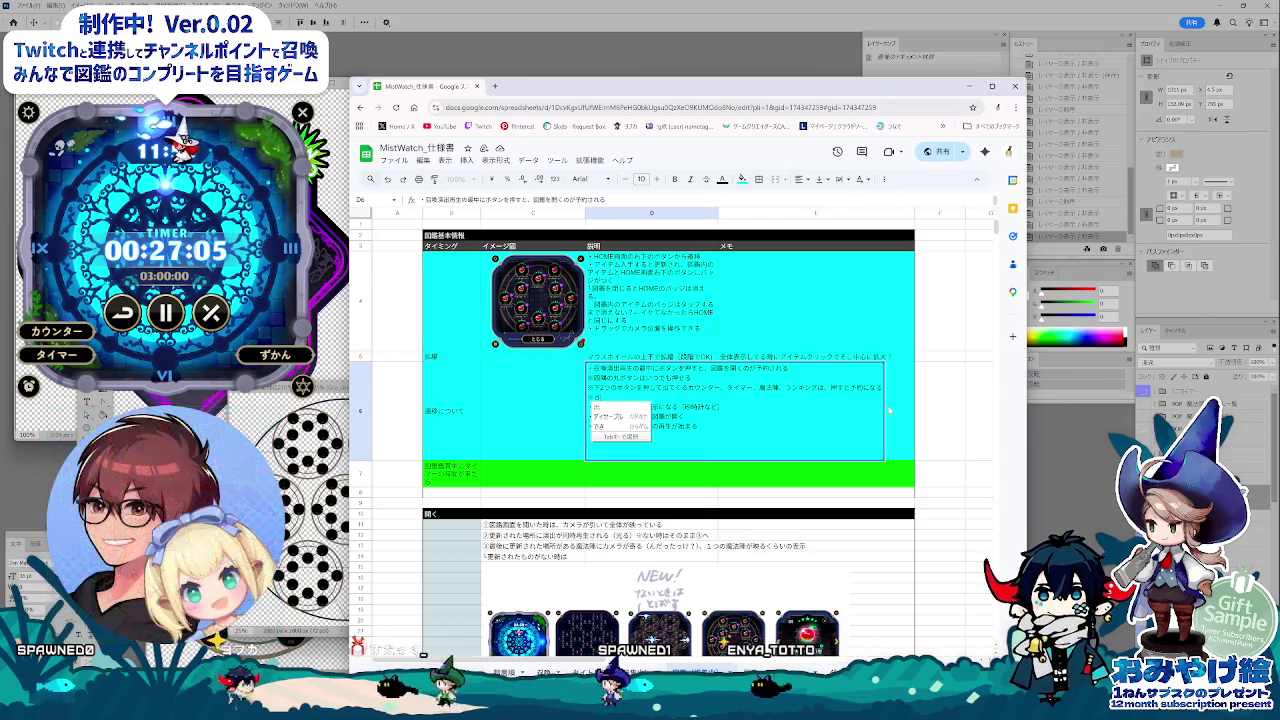
type("ekita")
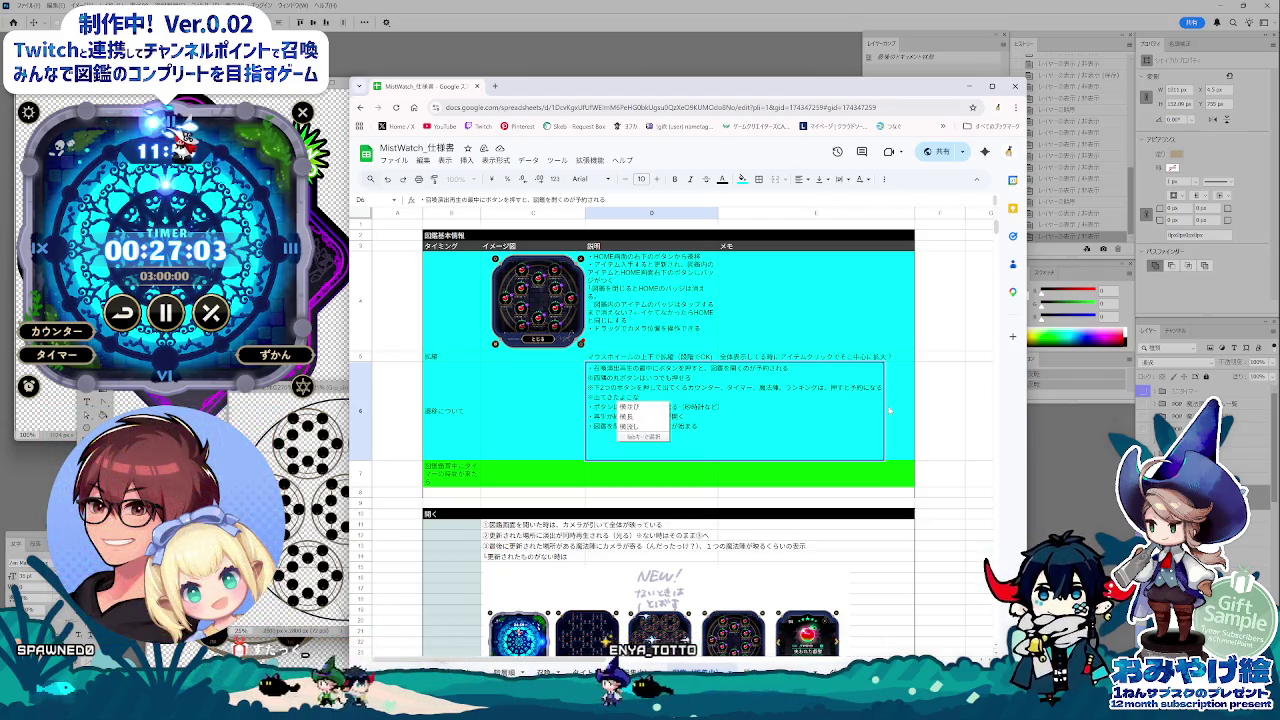
type("botanha")
key("Return")
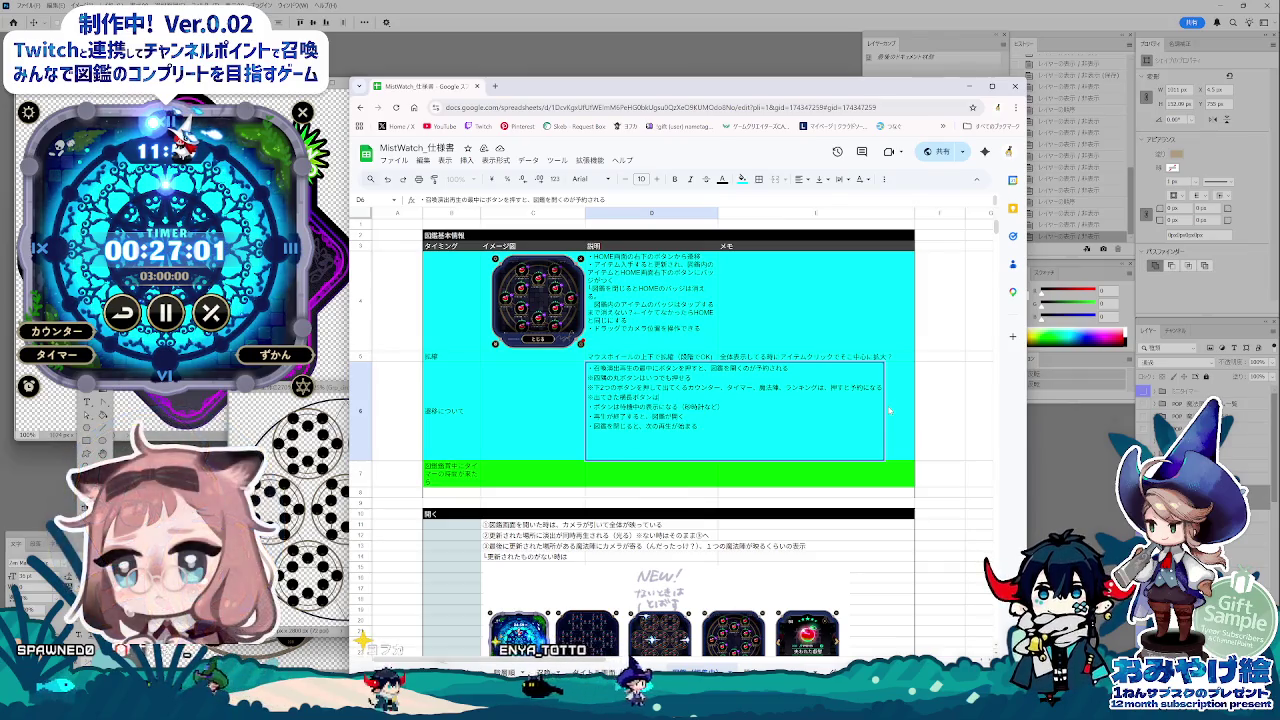
type("kie")
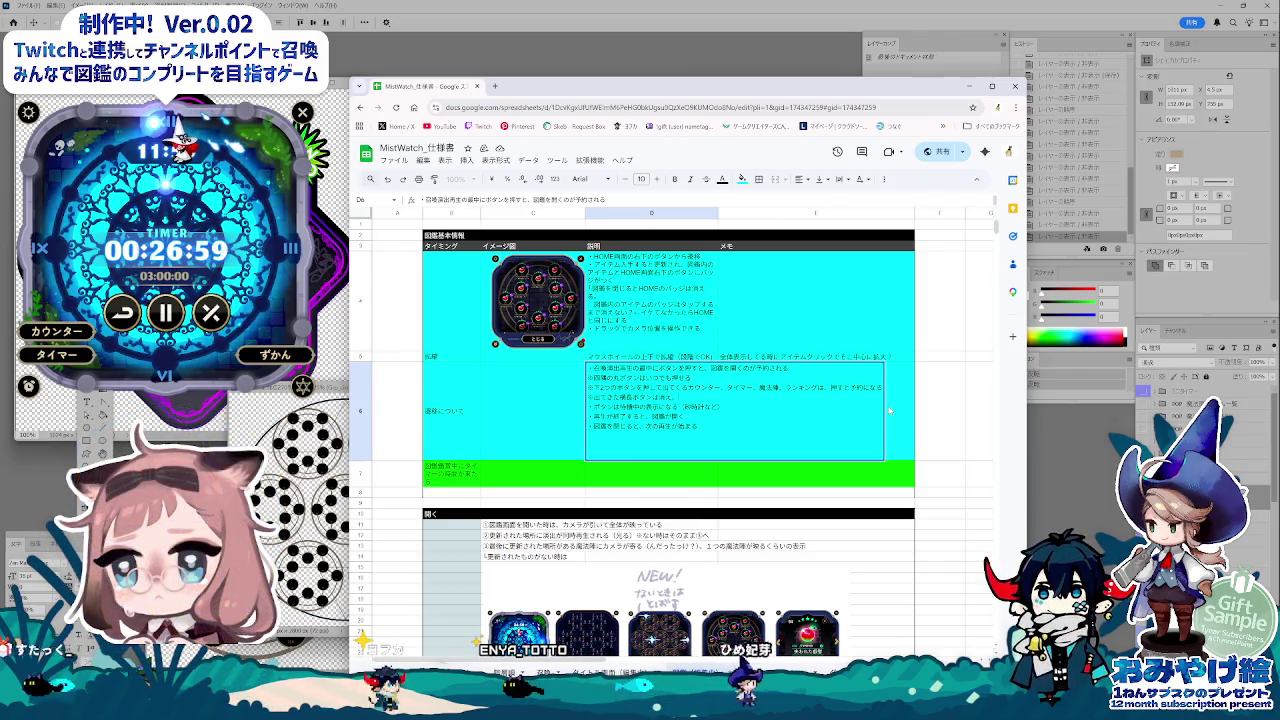
type("marubotannno")
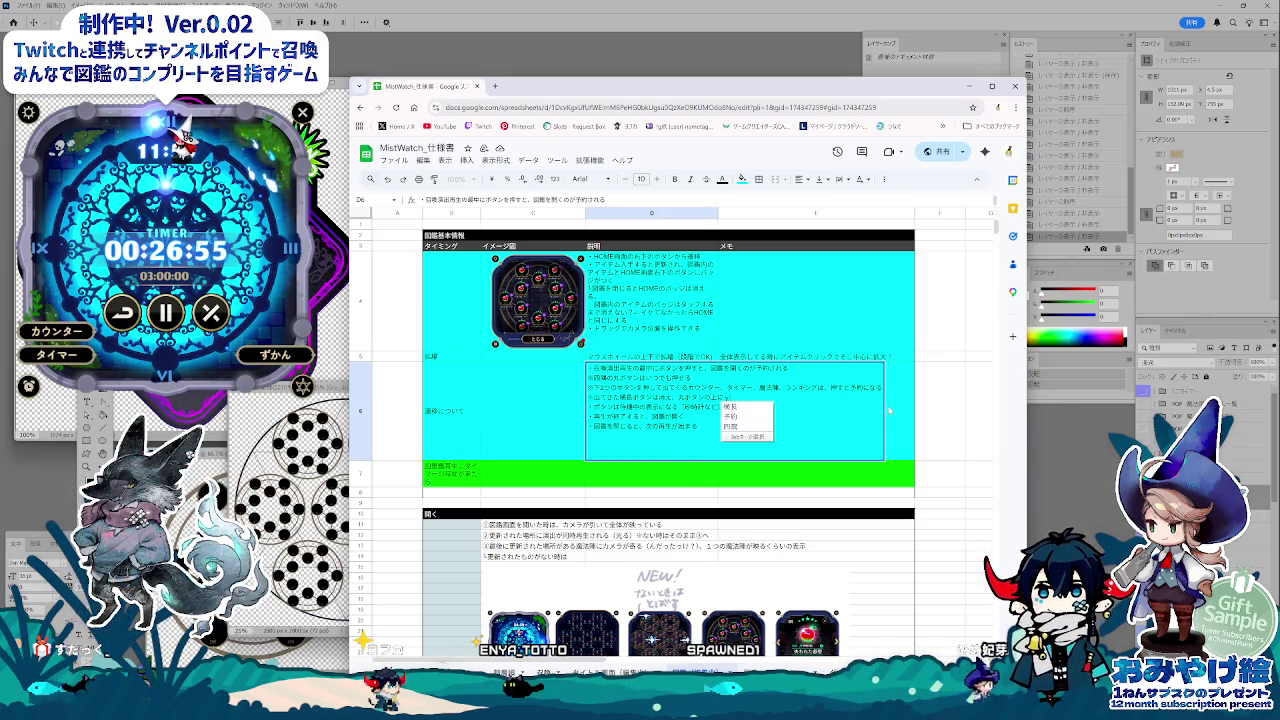
key("Return")
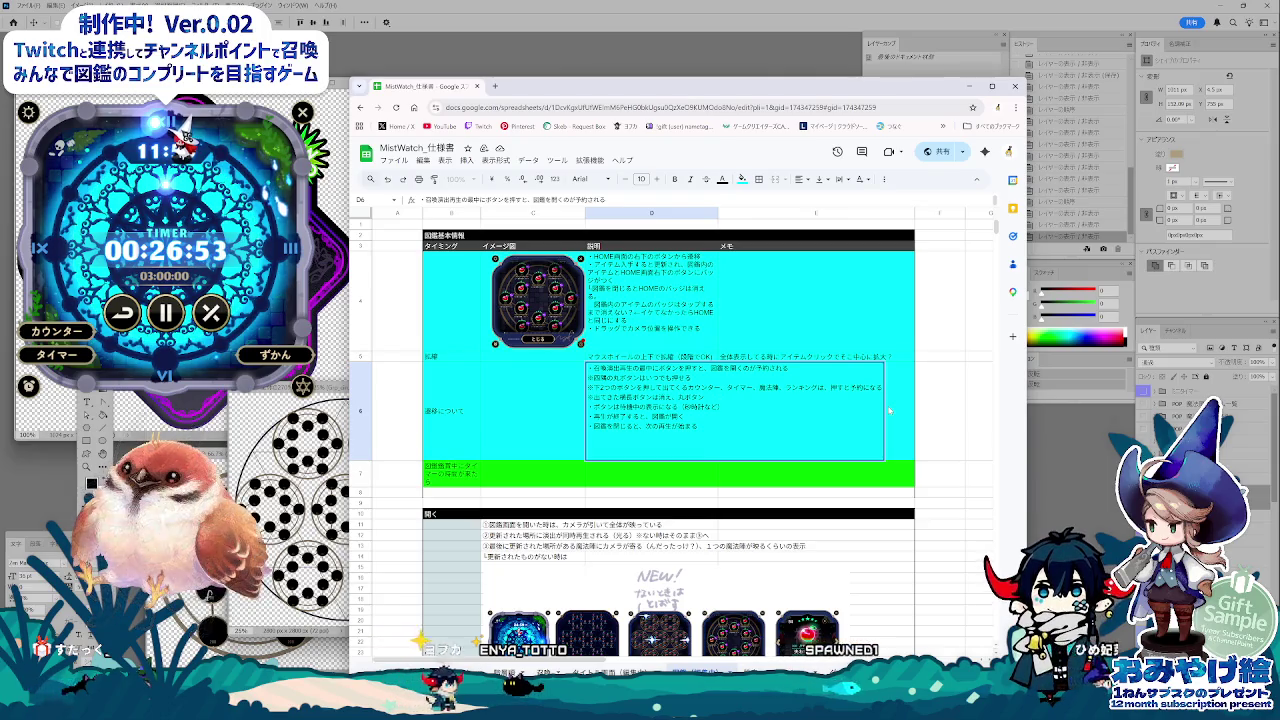
Step: Complete the D6 wording with '表示になる' and delete the standby-display line
type("bubunga")
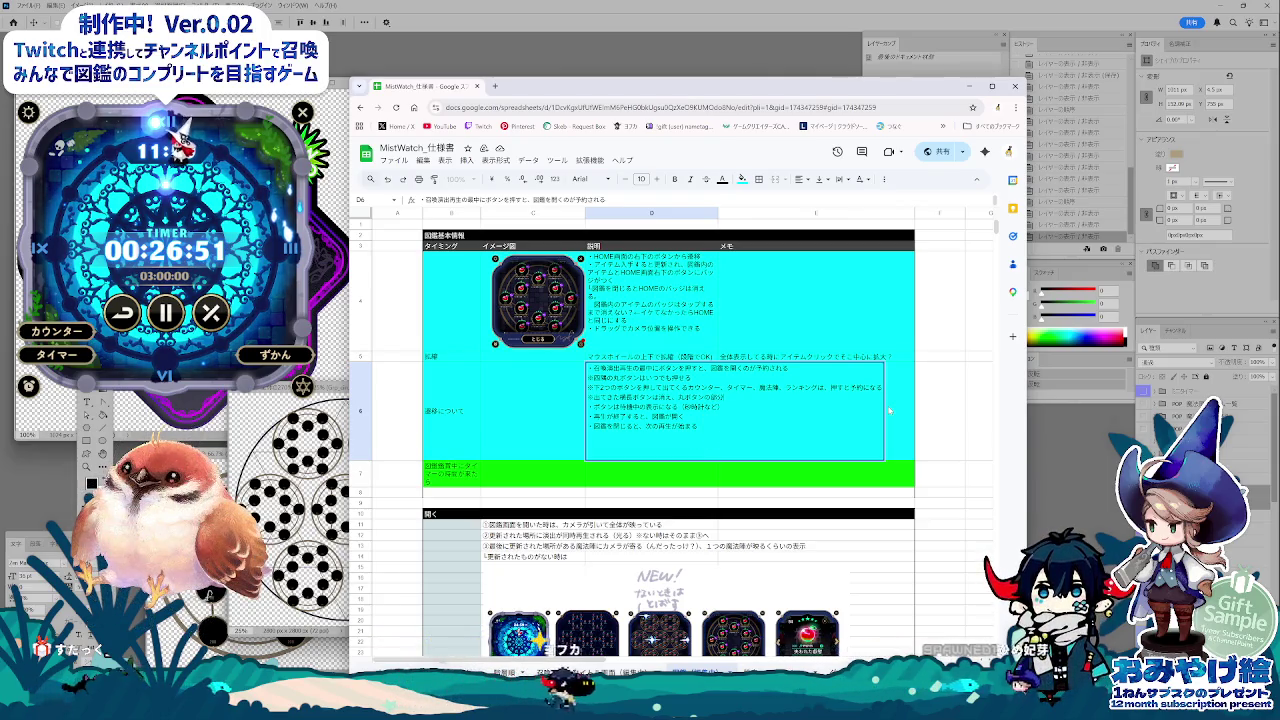
type("hyoujisa")
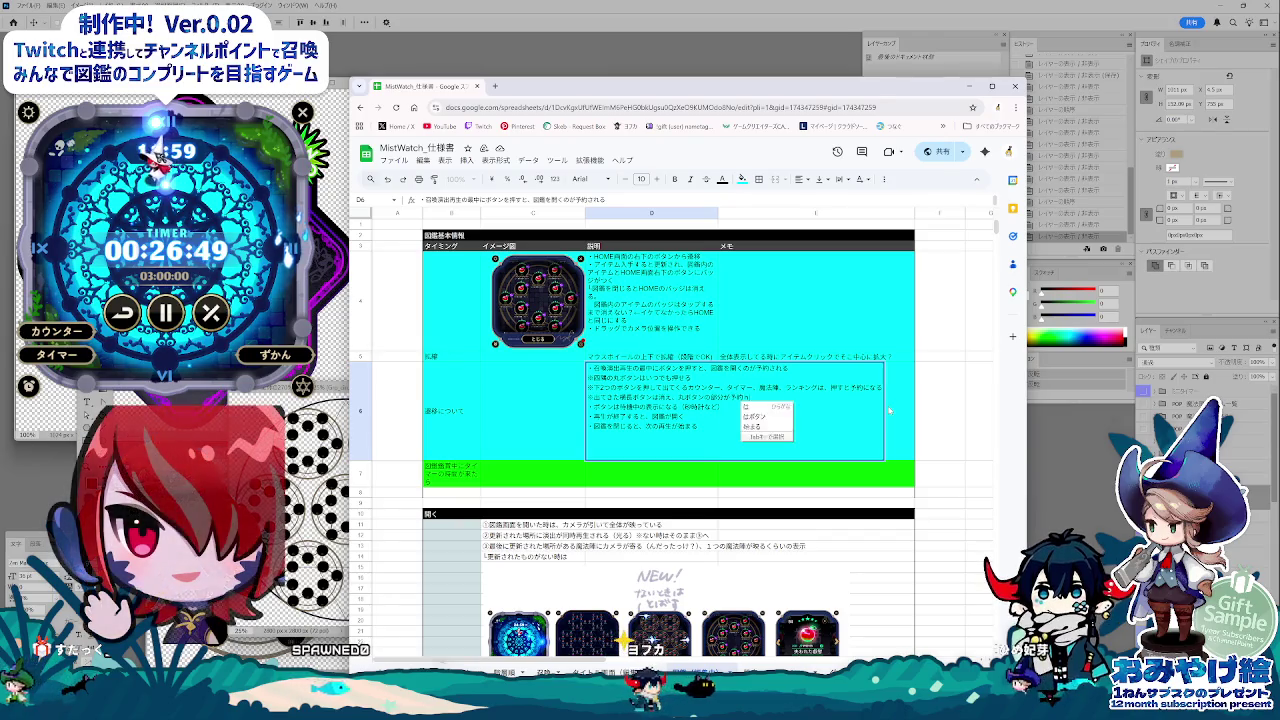
key("BackSpace")
type("ninaru")
key("Return")
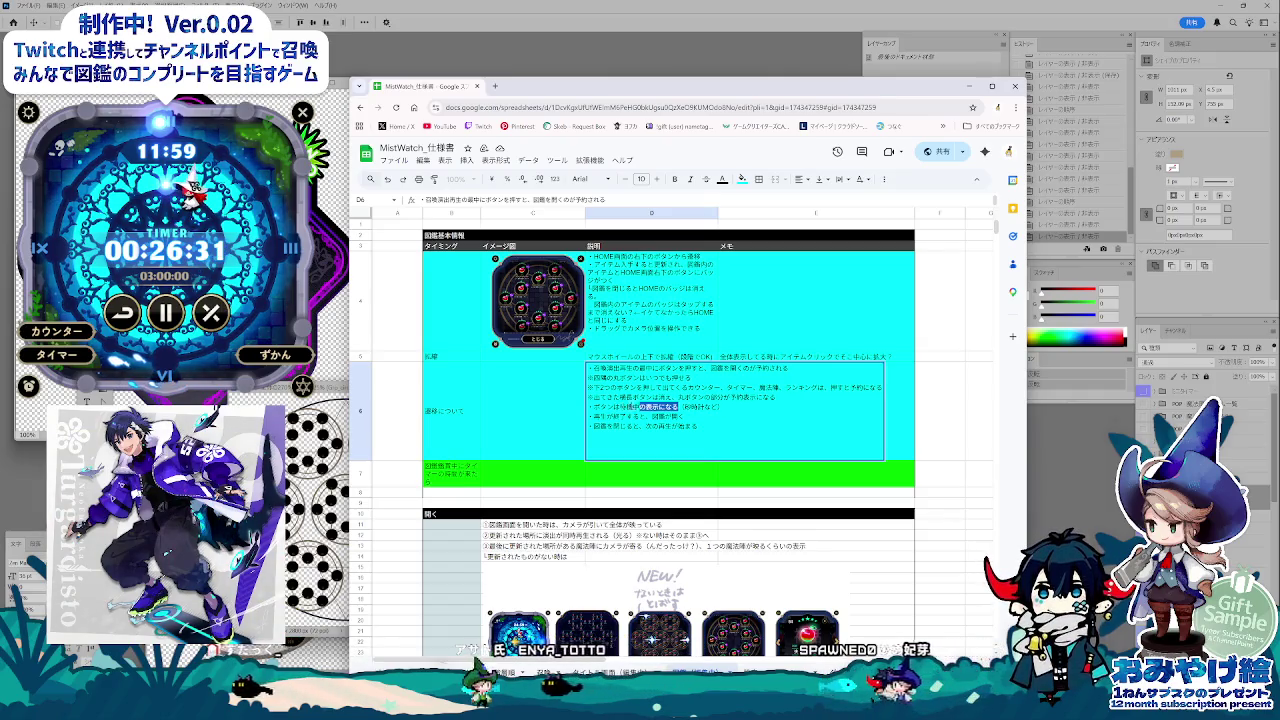
key("BackSpace")
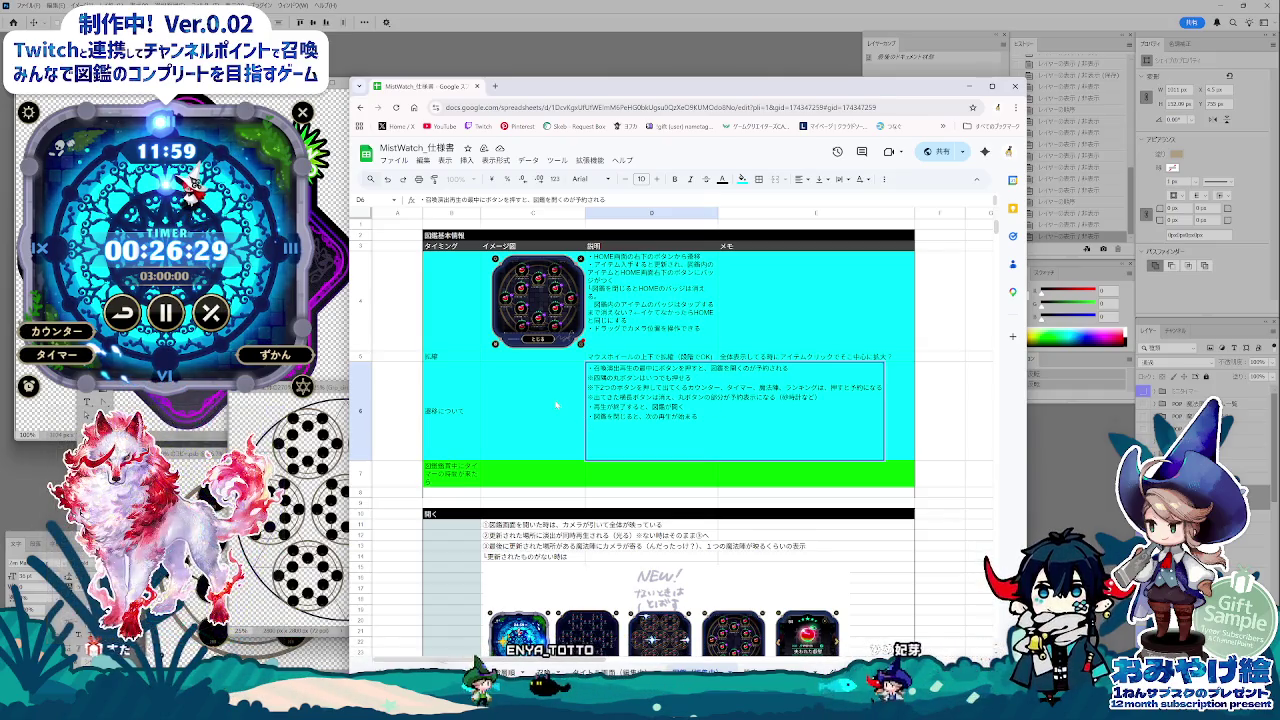
left_click(660, 470)
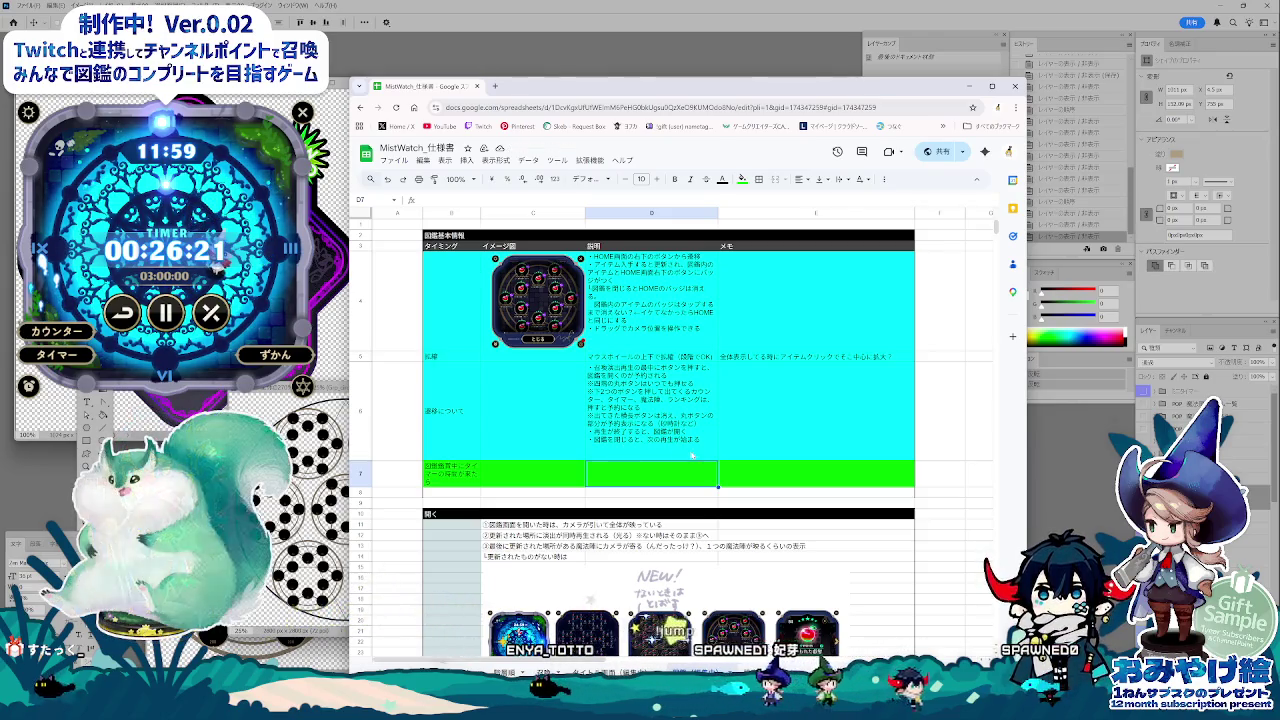
Step: Draft an E7 memo 'タイマーを小さく表示・図鑑にかぎり' about showing the timer small
left_click(590, 505)
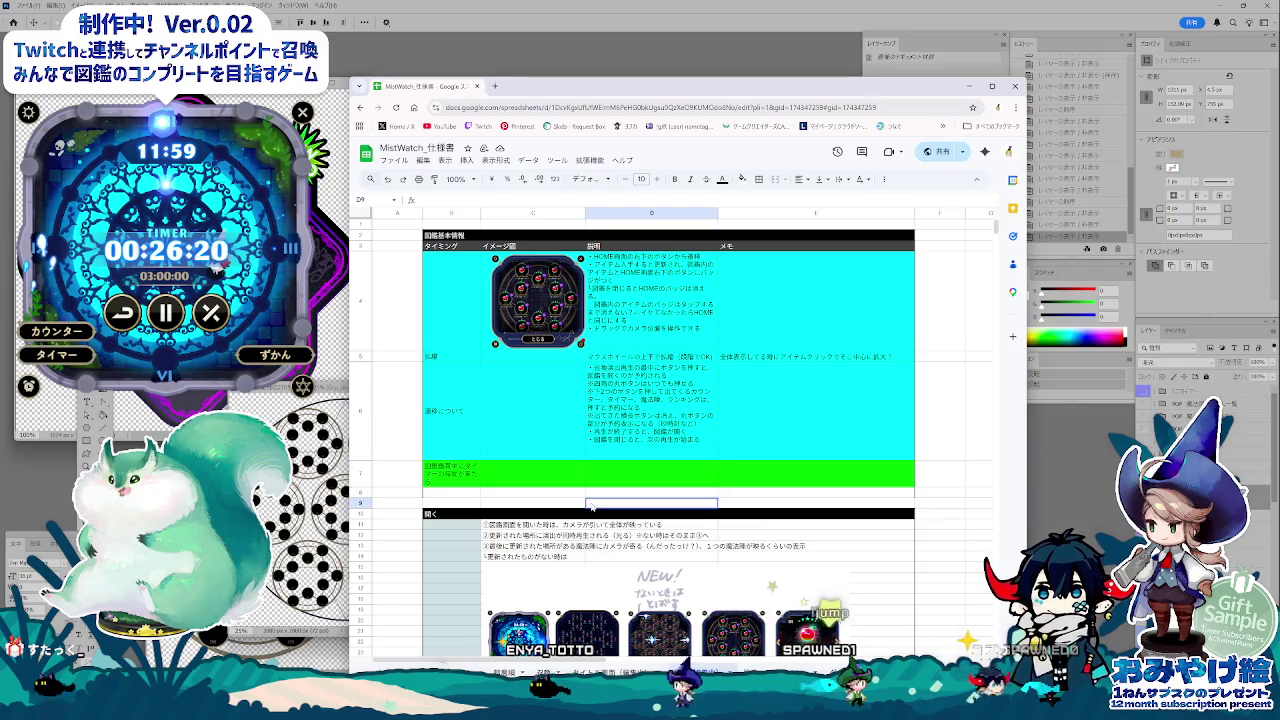
left_click(546, 478)
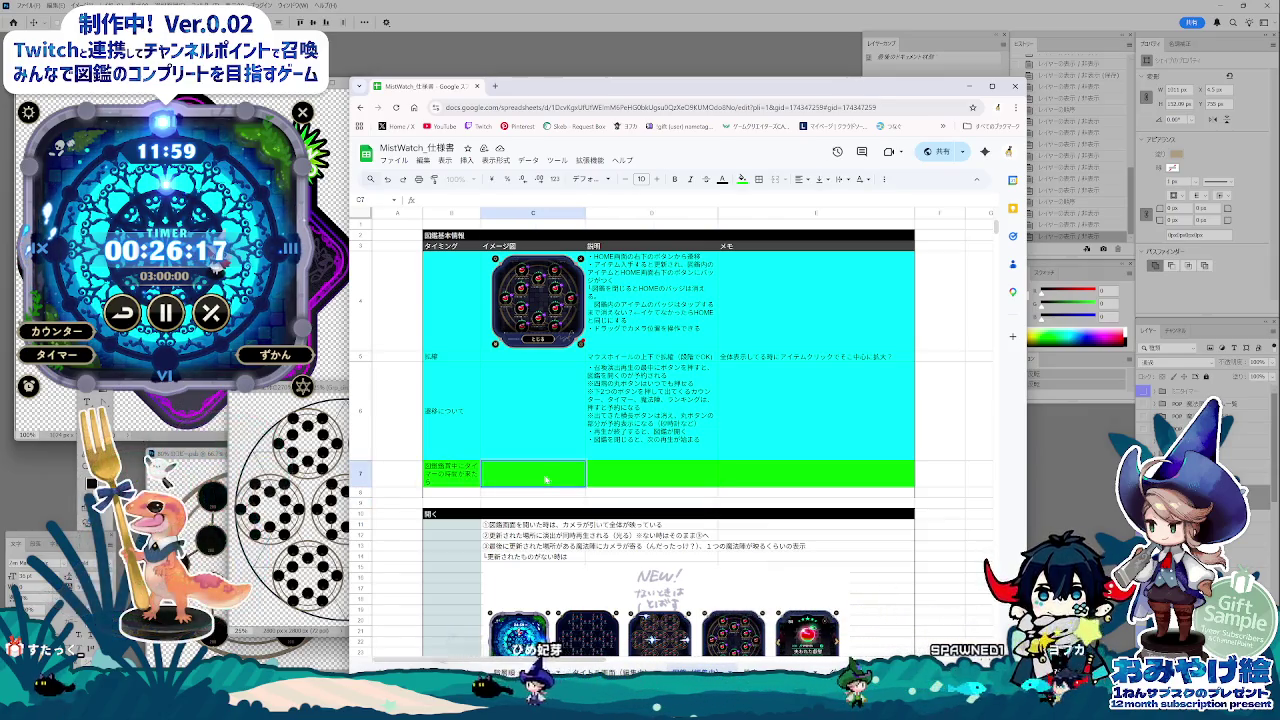
left_click(648, 481)
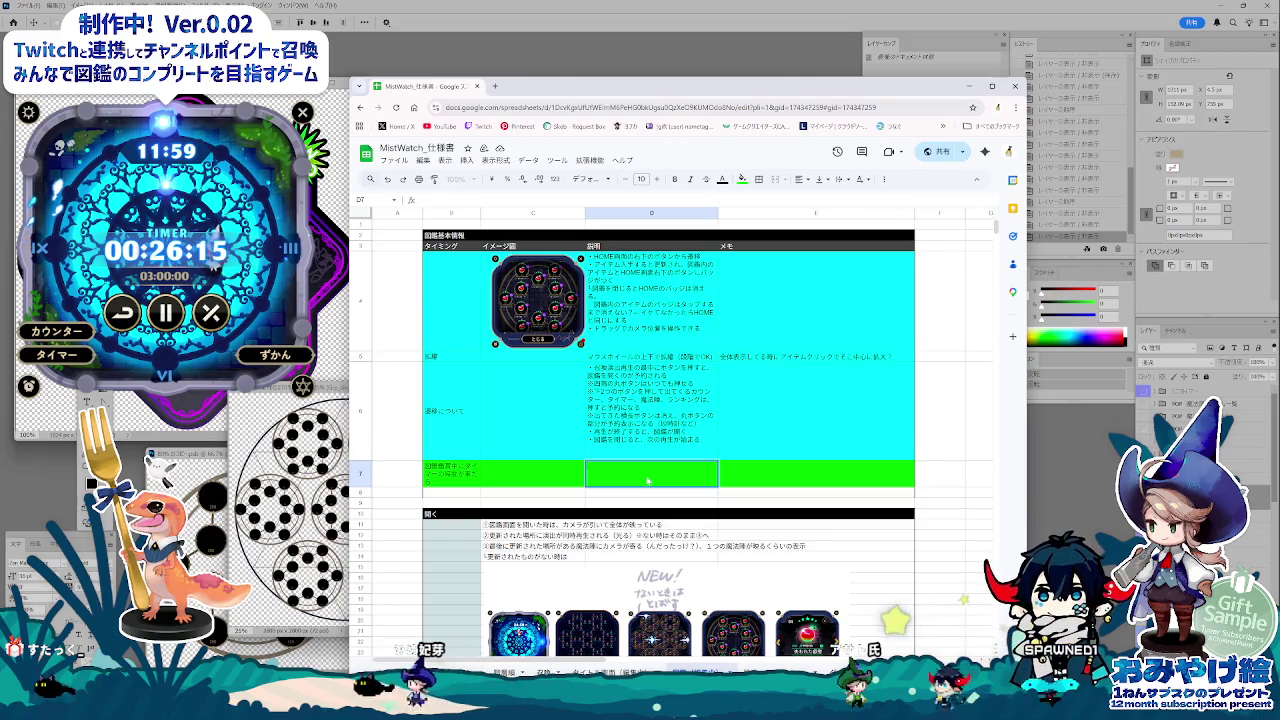
left_click(788, 477)
type("タイマーを")
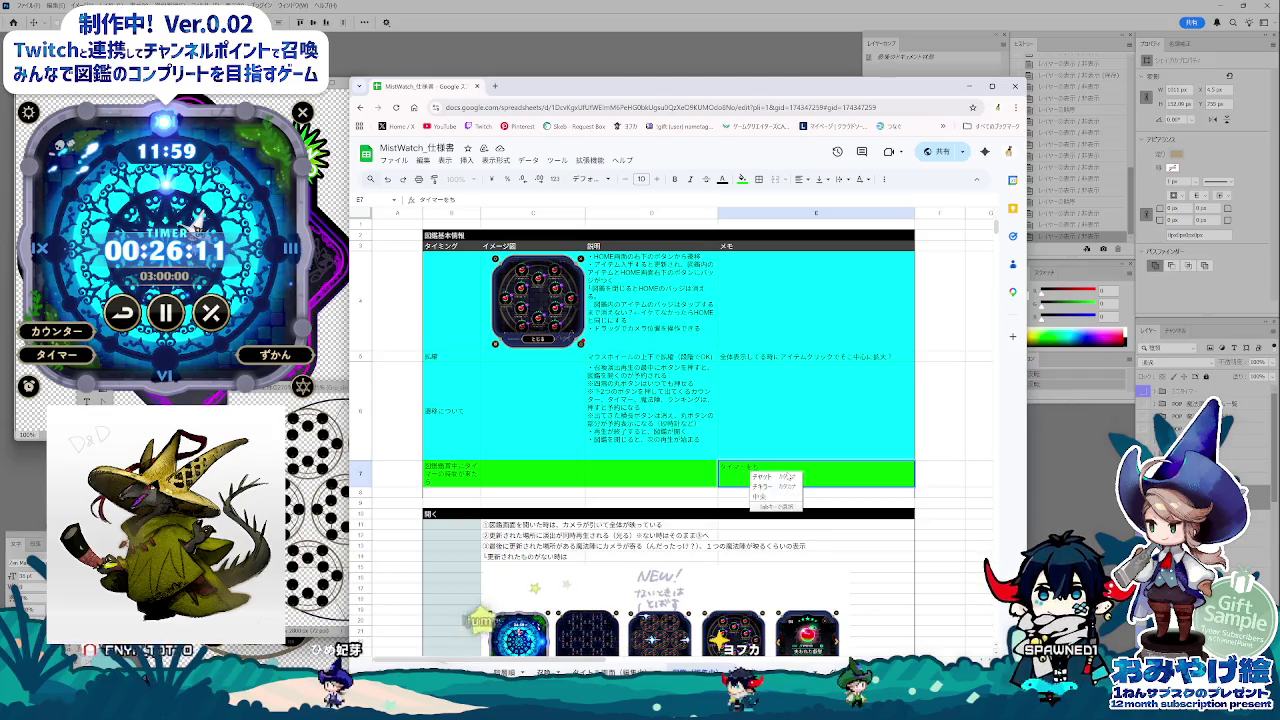
type("小さく表示する？")
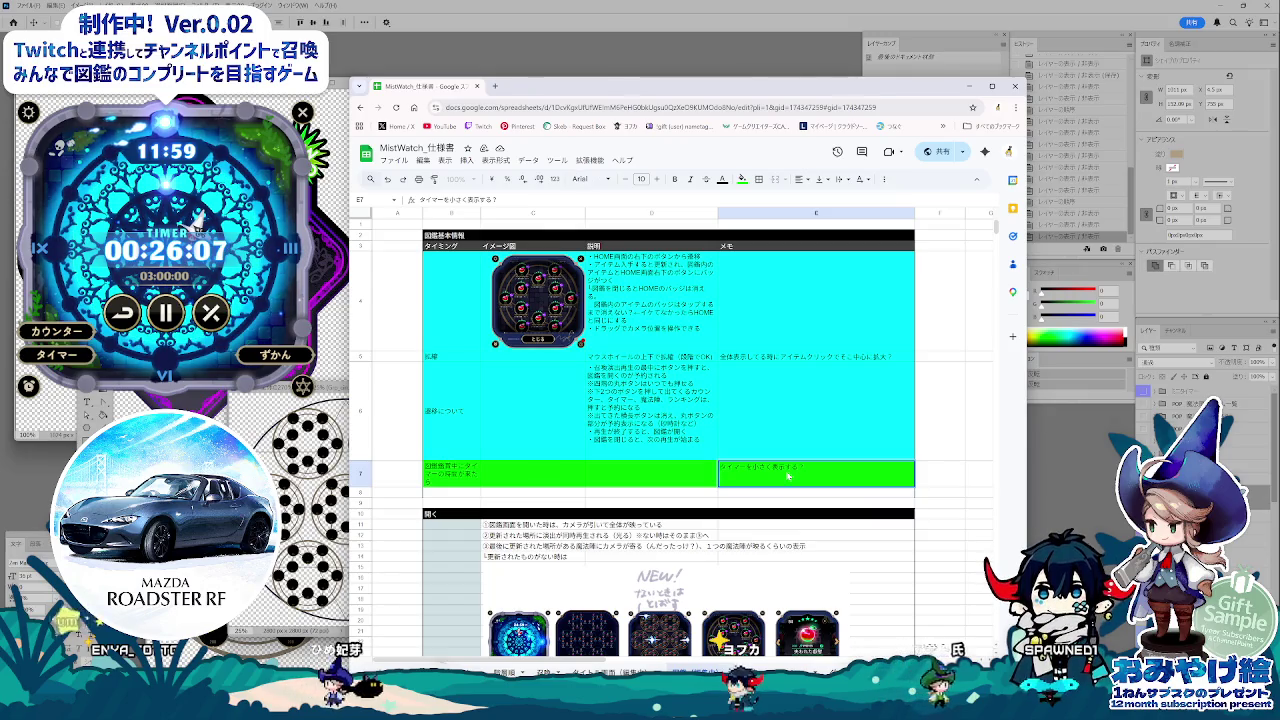
type("・")
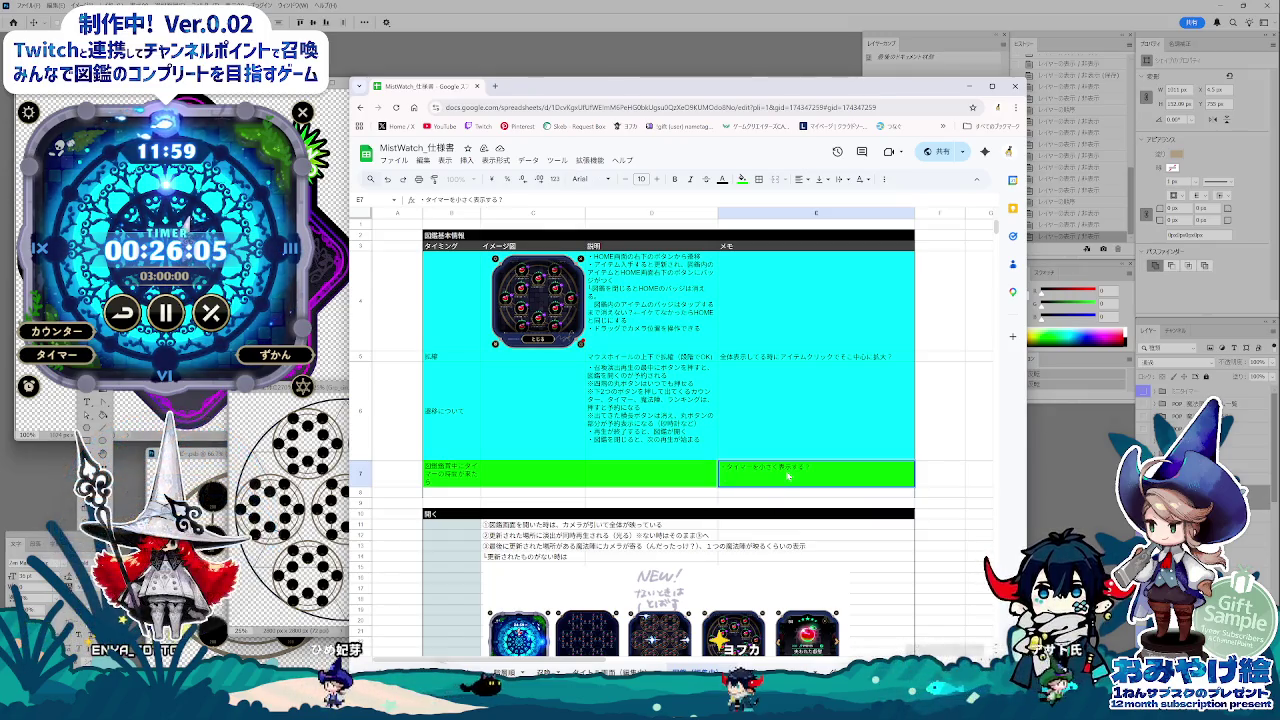
type("図鑑にかぎり")
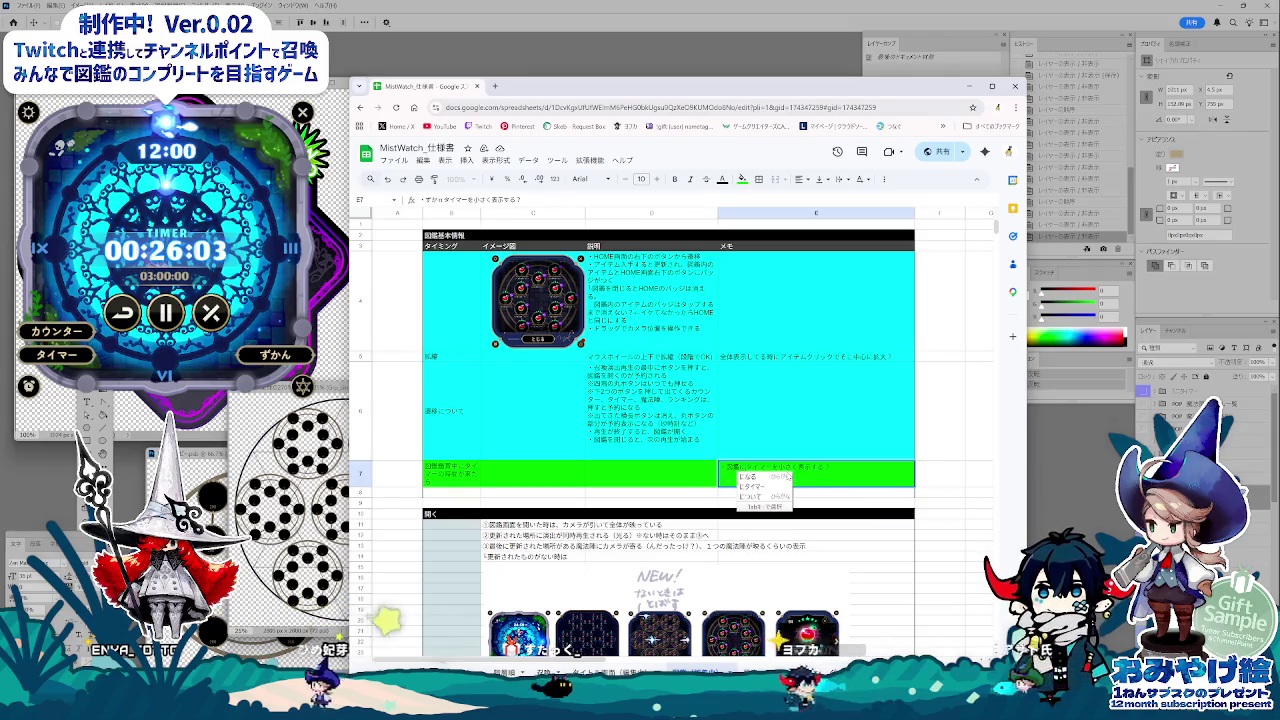
key("space")
key("Return")
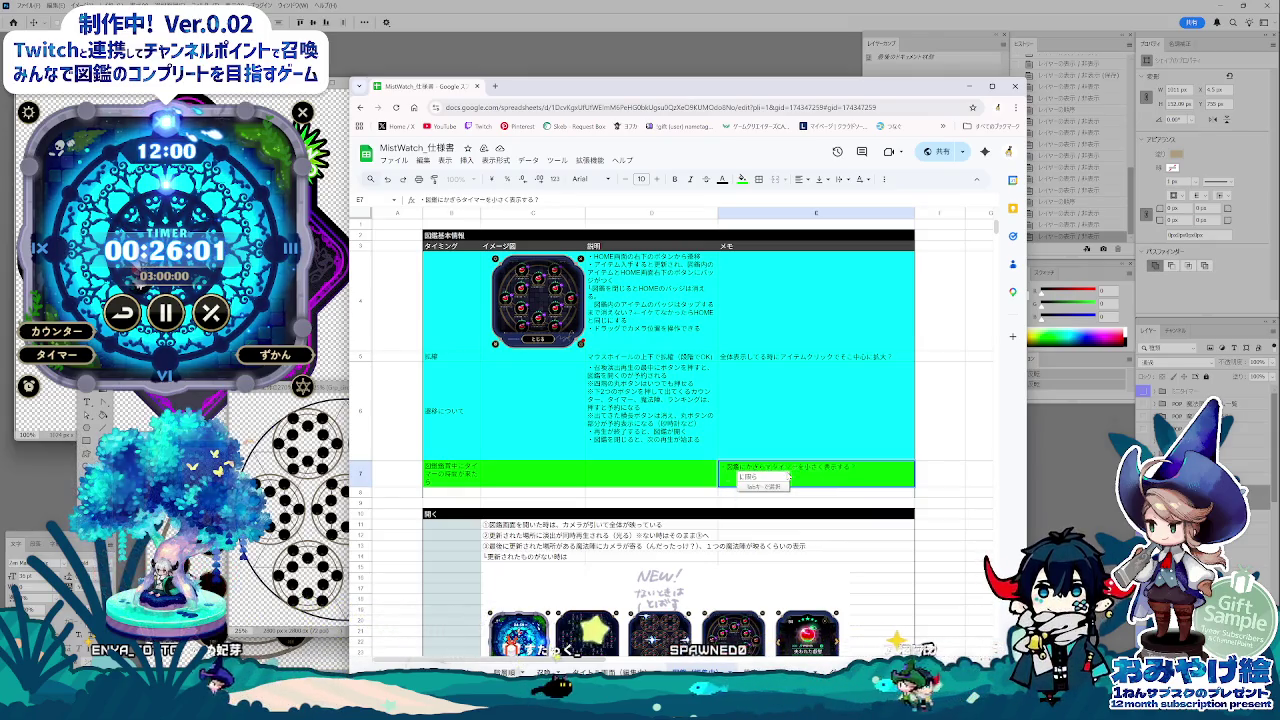
Step: Reword the E7 memo to '図鑑に限らず、タイマー中はタイマーを小さく表示する？'
key("BackSpace")
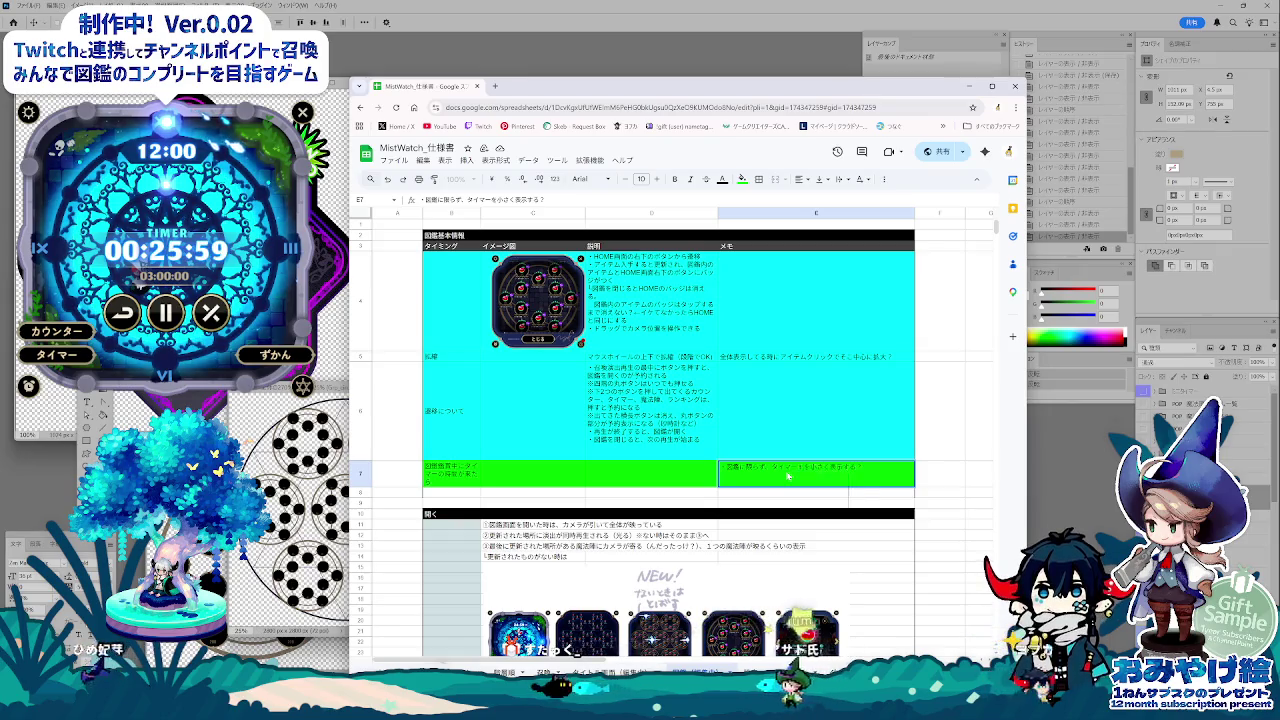
type("中はどこでも")
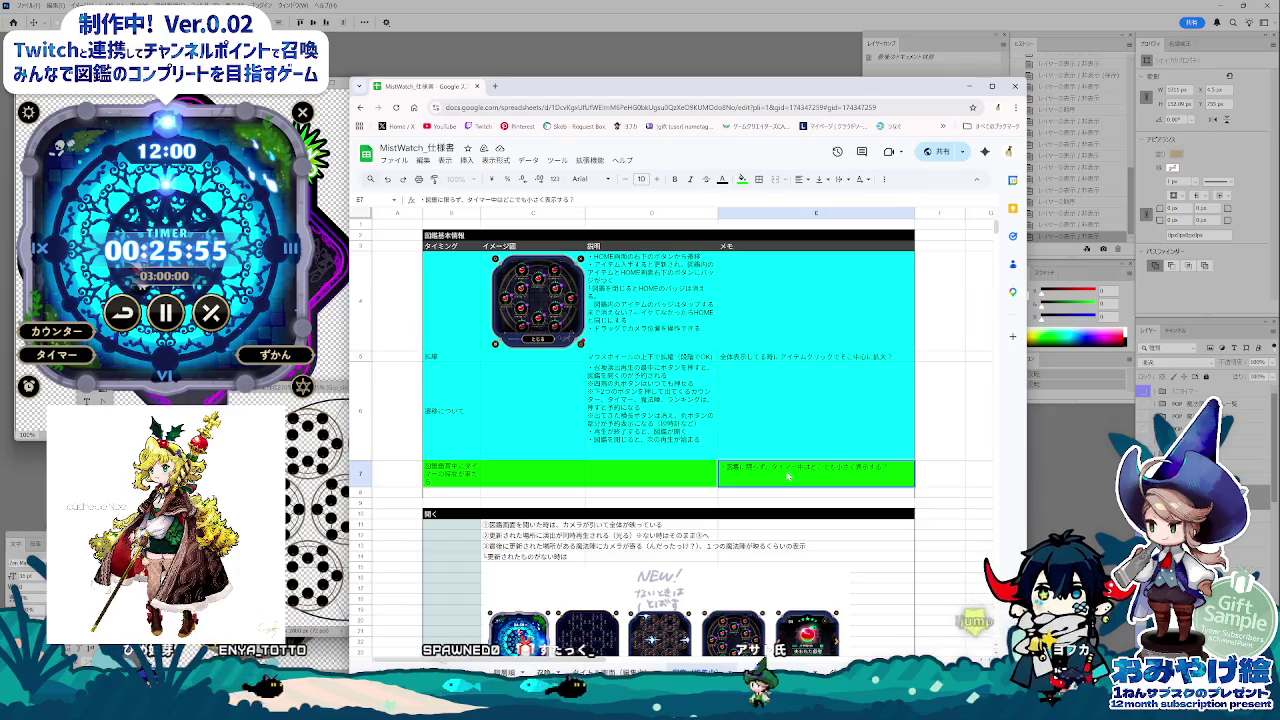
key("BackSpace")
key("BackSpace")
key("BackSpace")
type("たいまー")
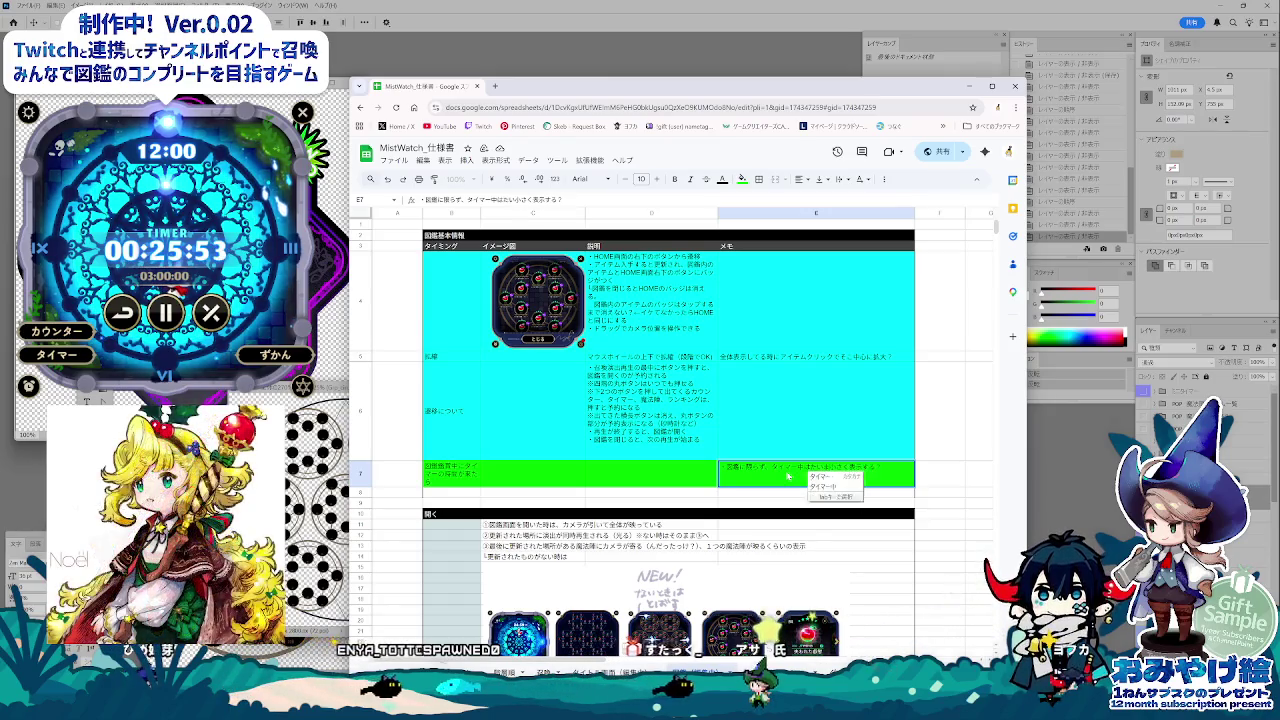
key("Return")
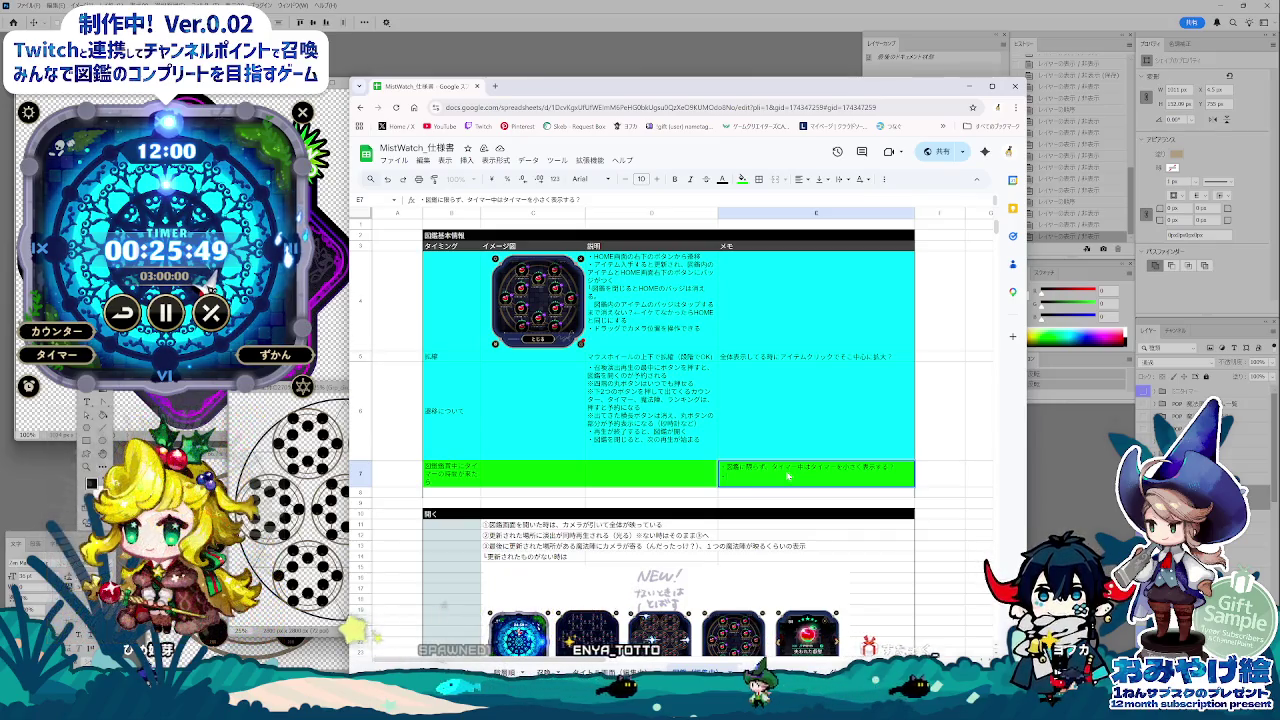
key("Return")
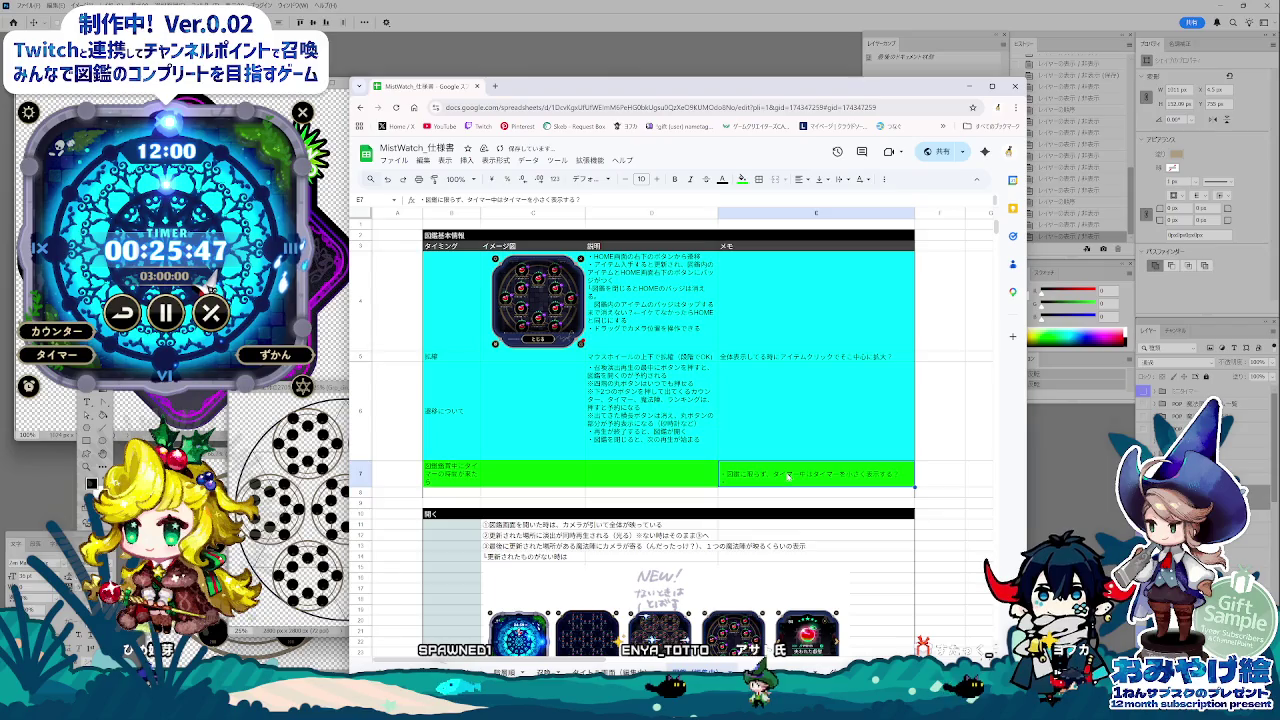
left_click(826, 181)
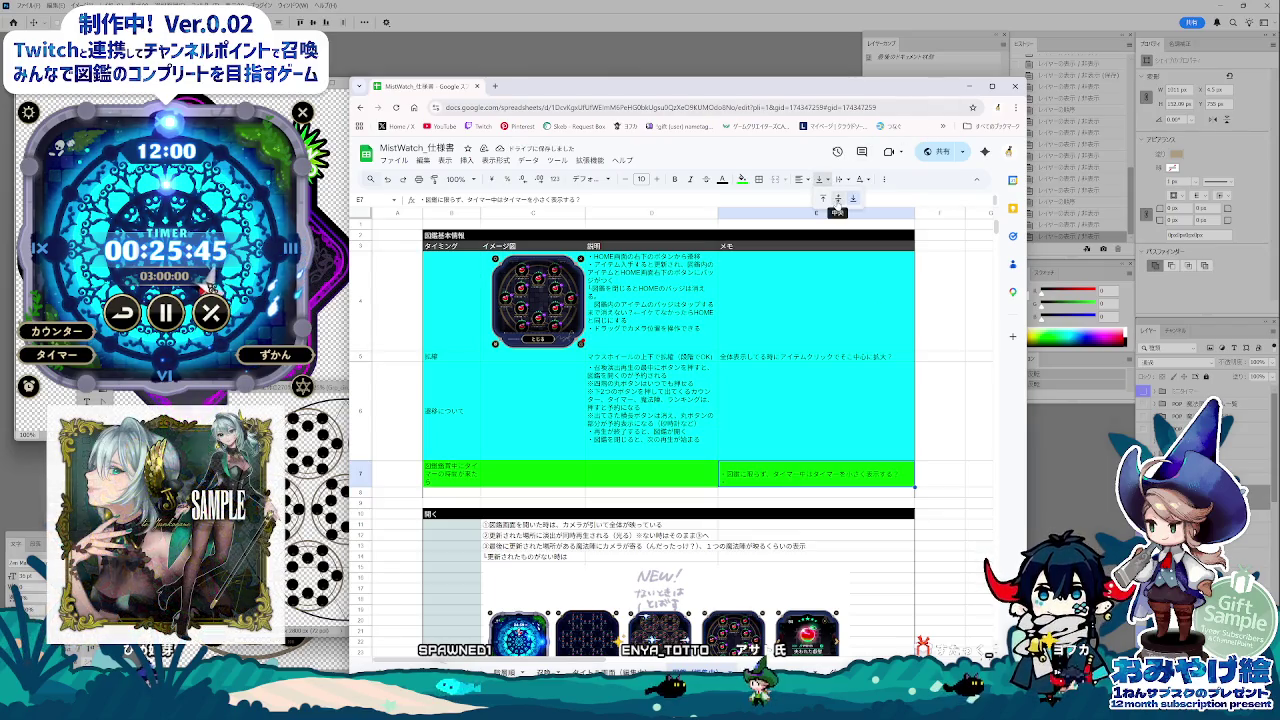
left_click(686, 504)
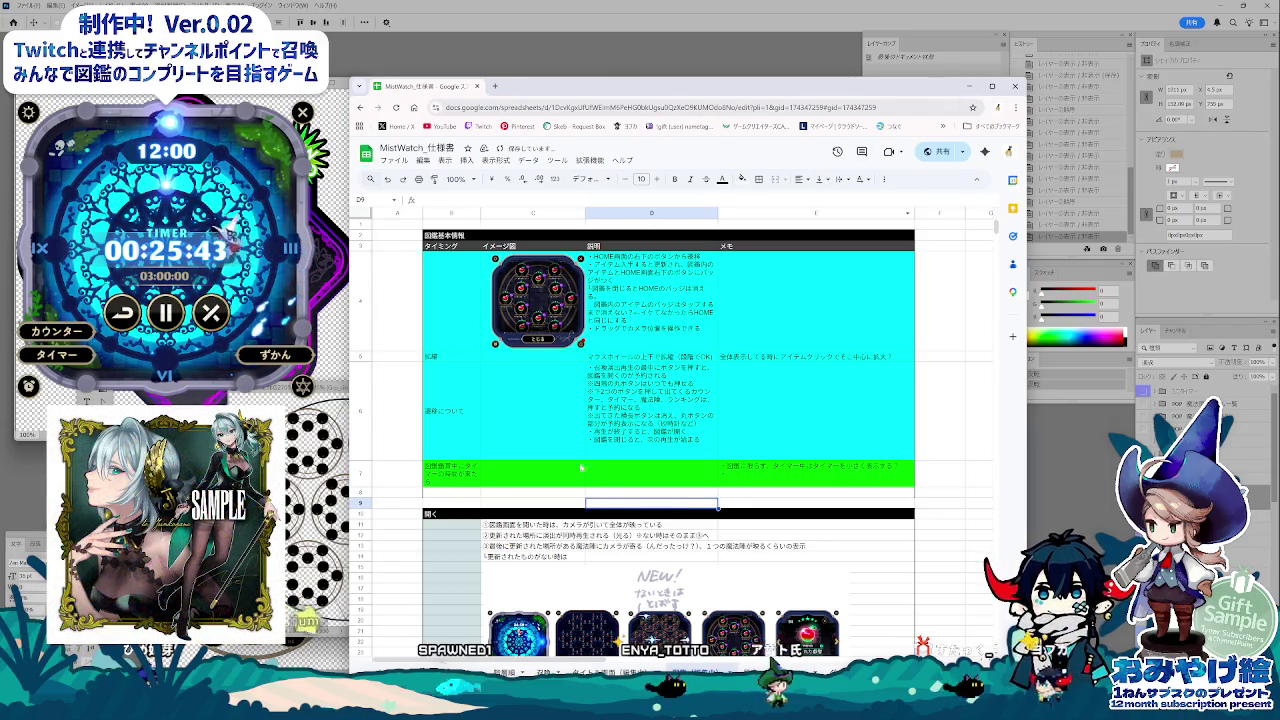
left_click(790, 430)
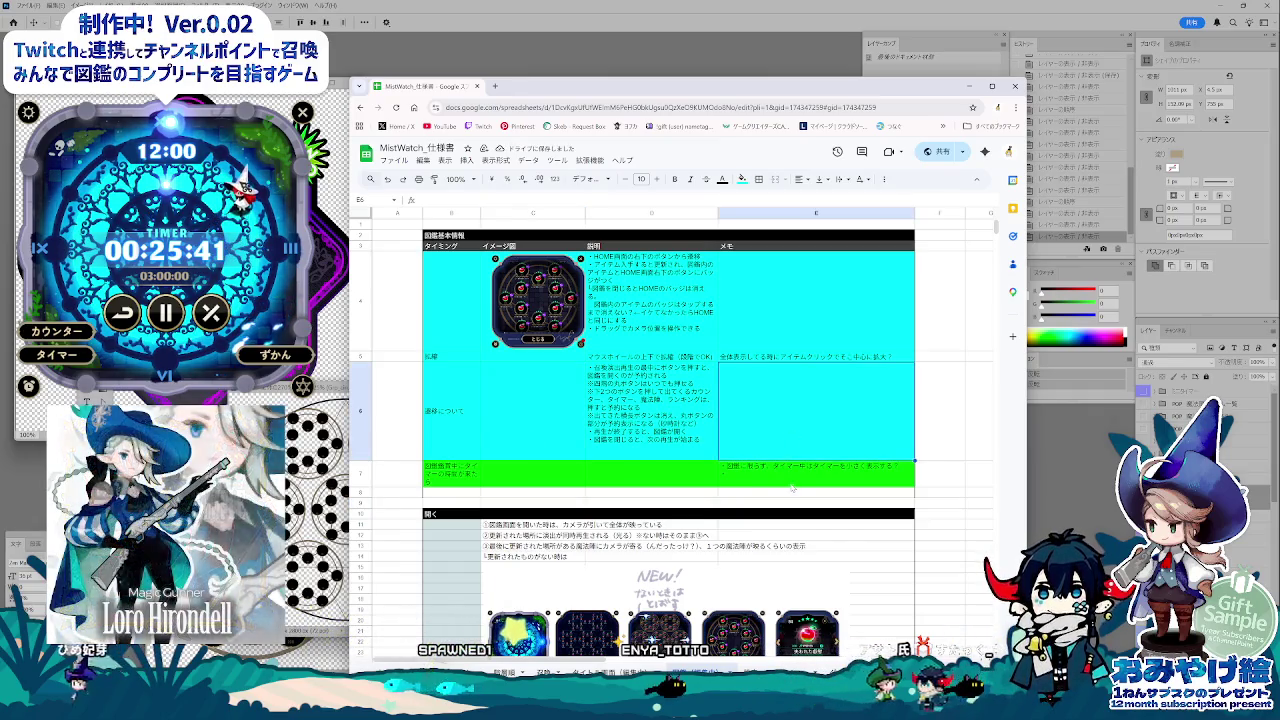
Step: Scroll down to the one-item-obtained row and open memo cell E42 for editing
scroll(792, 487, "down", 4)
scroll(785, 486, "up", 2)
scroll(775, 484, "up", 2)
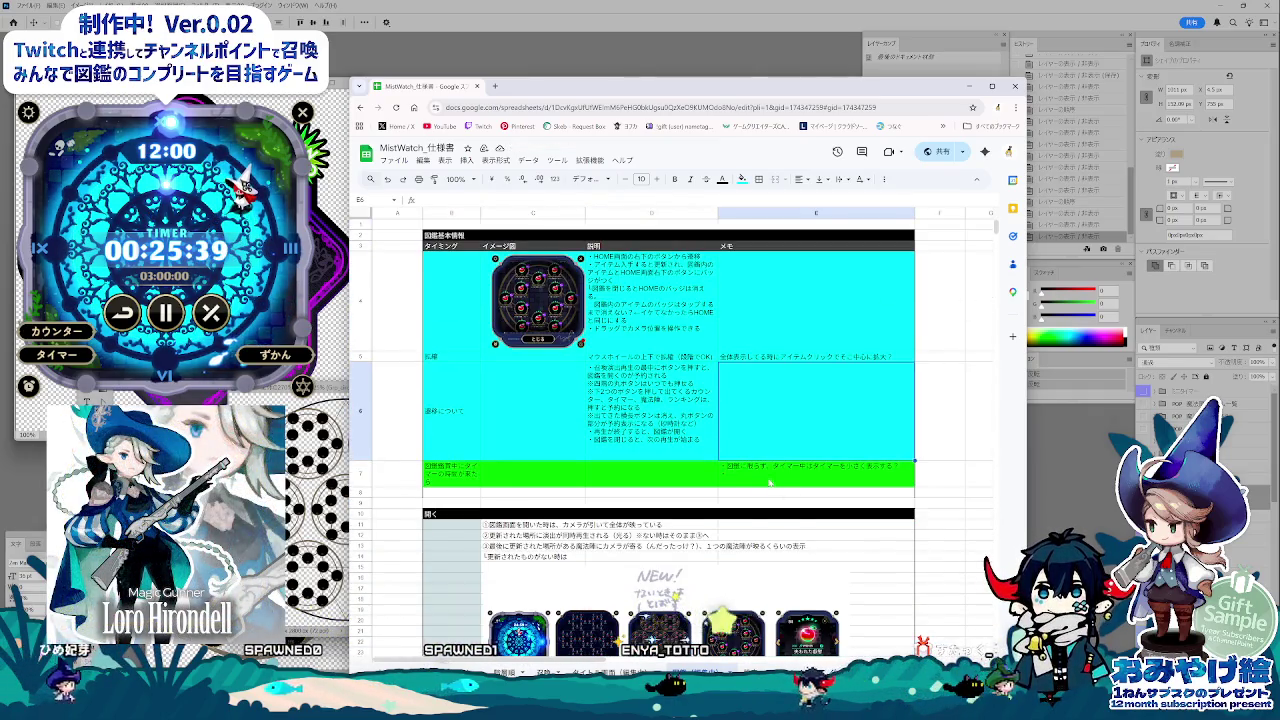
scroll(769, 483, "down", 4)
scroll(766, 485, "down", 2)
scroll(763, 486, "down", 6)
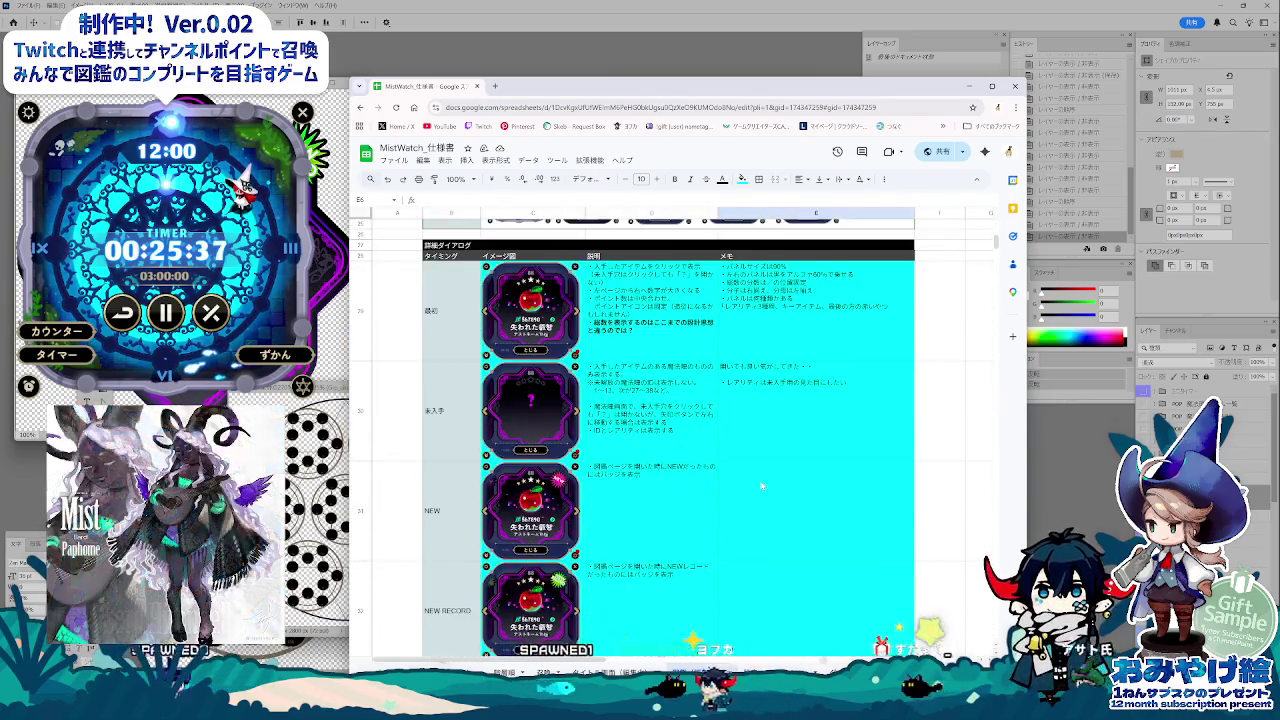
scroll(740, 505, "down", 2)
scroll(717, 528, "down", 2)
scroll(717, 528, "down", 2)
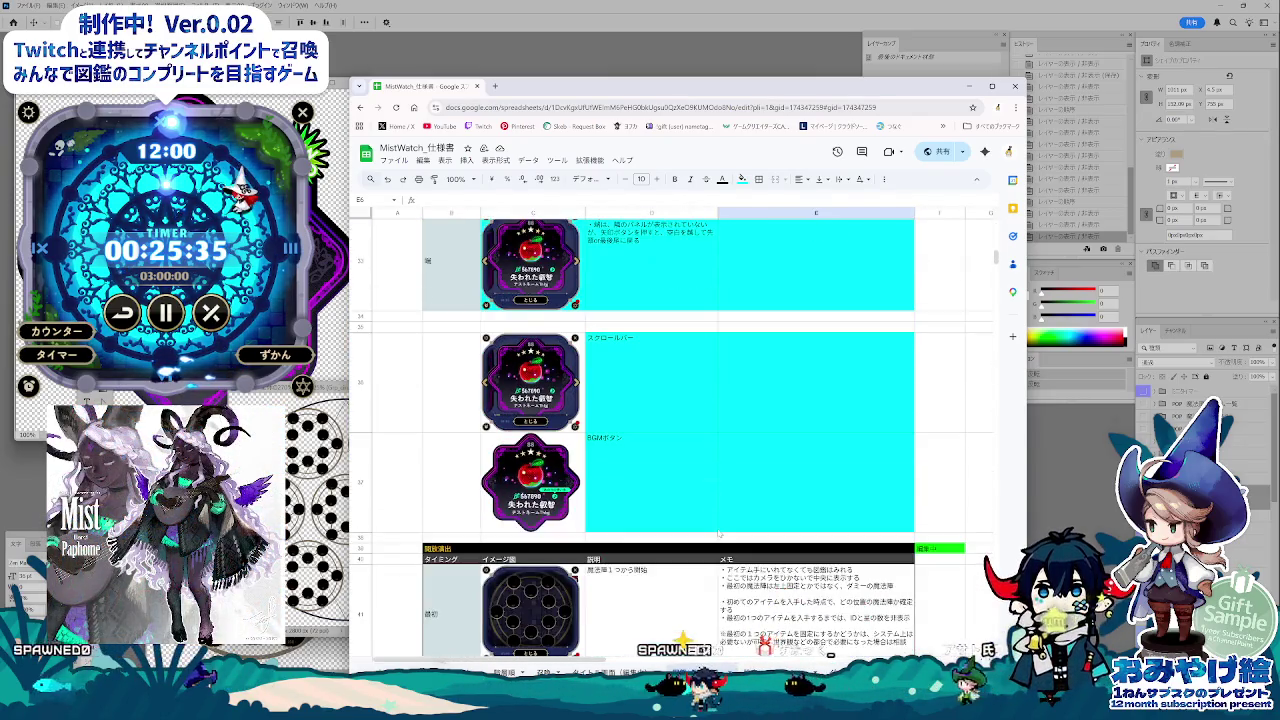
scroll(717, 528, "down", 3)
scroll(717, 528, "down", 2)
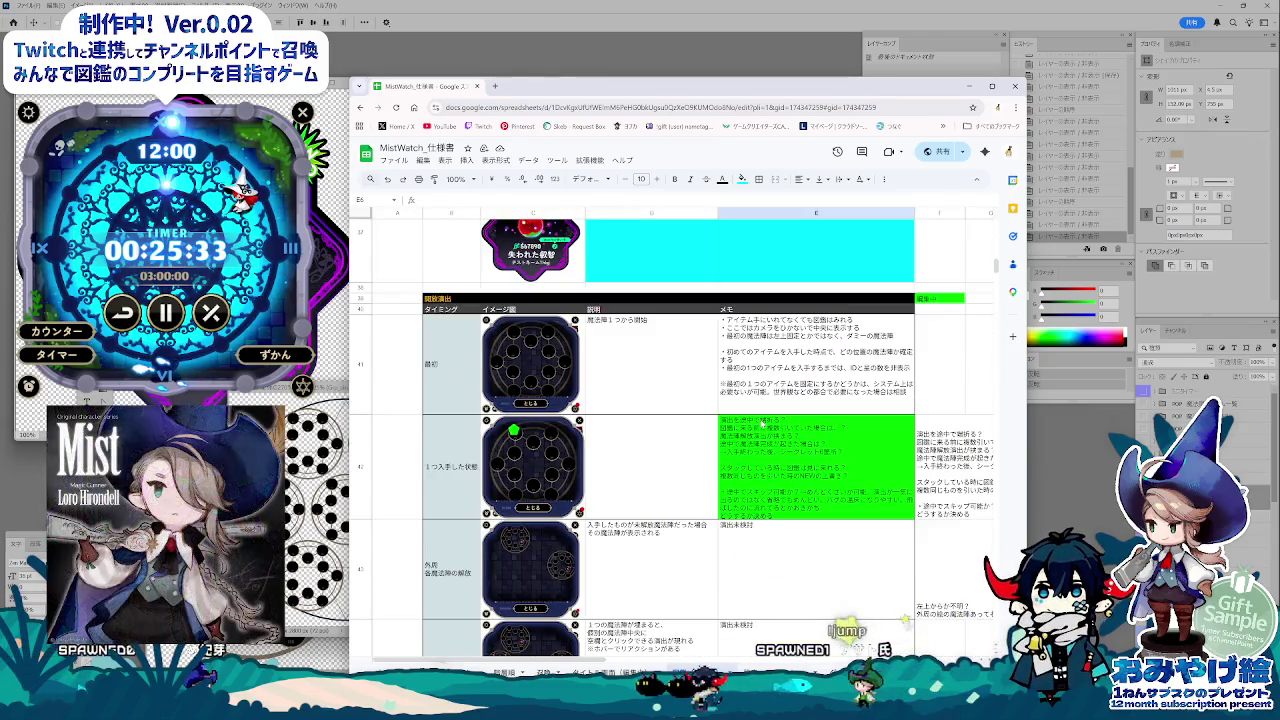
left_click(746, 487)
scroll(746, 487, "up", 2)
scroll(746, 487, "down", 1)
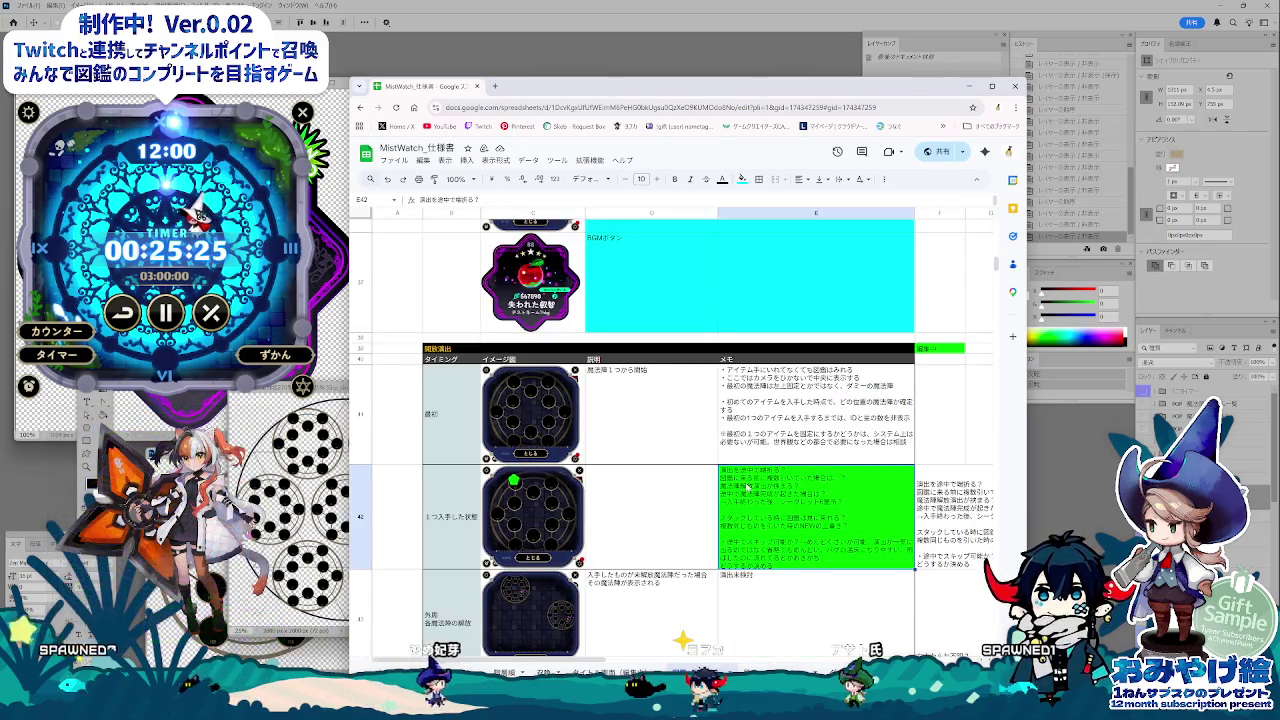
double_click(746, 487)
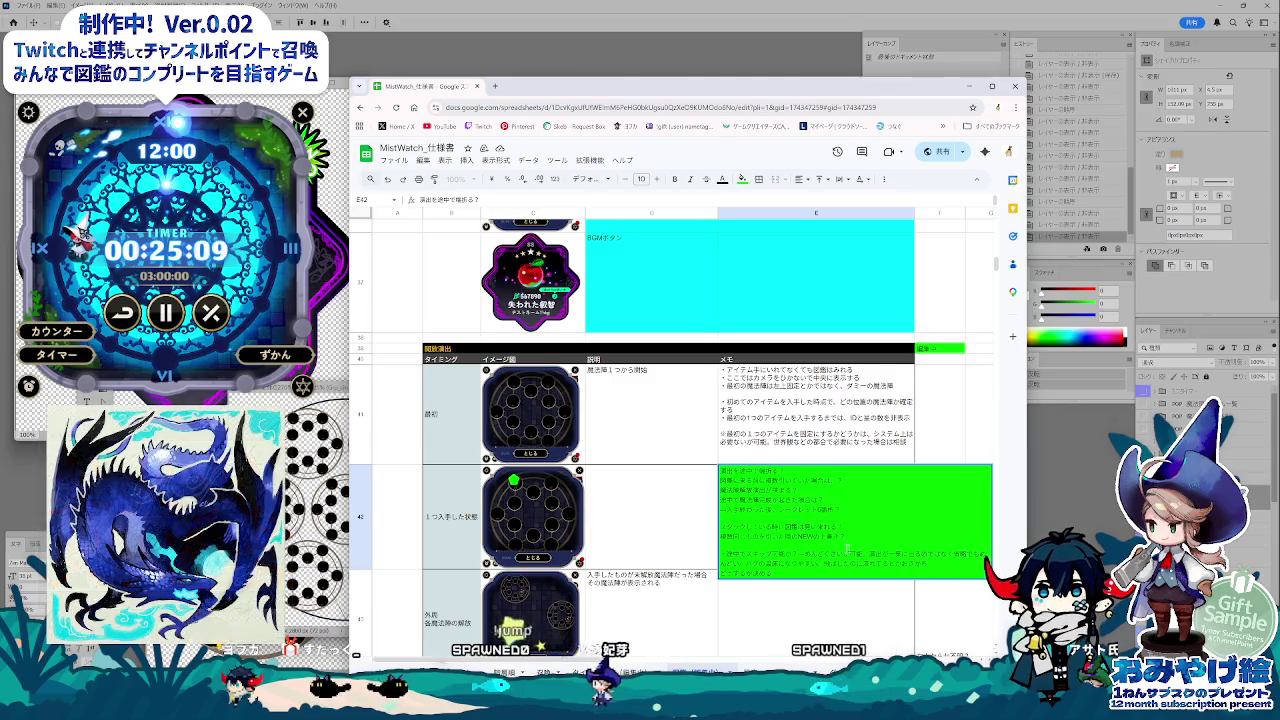
Step: Delete the line asking whether the zukan appears while stacked from the E42 memo
left_click_drag(845, 527, 708, 526)
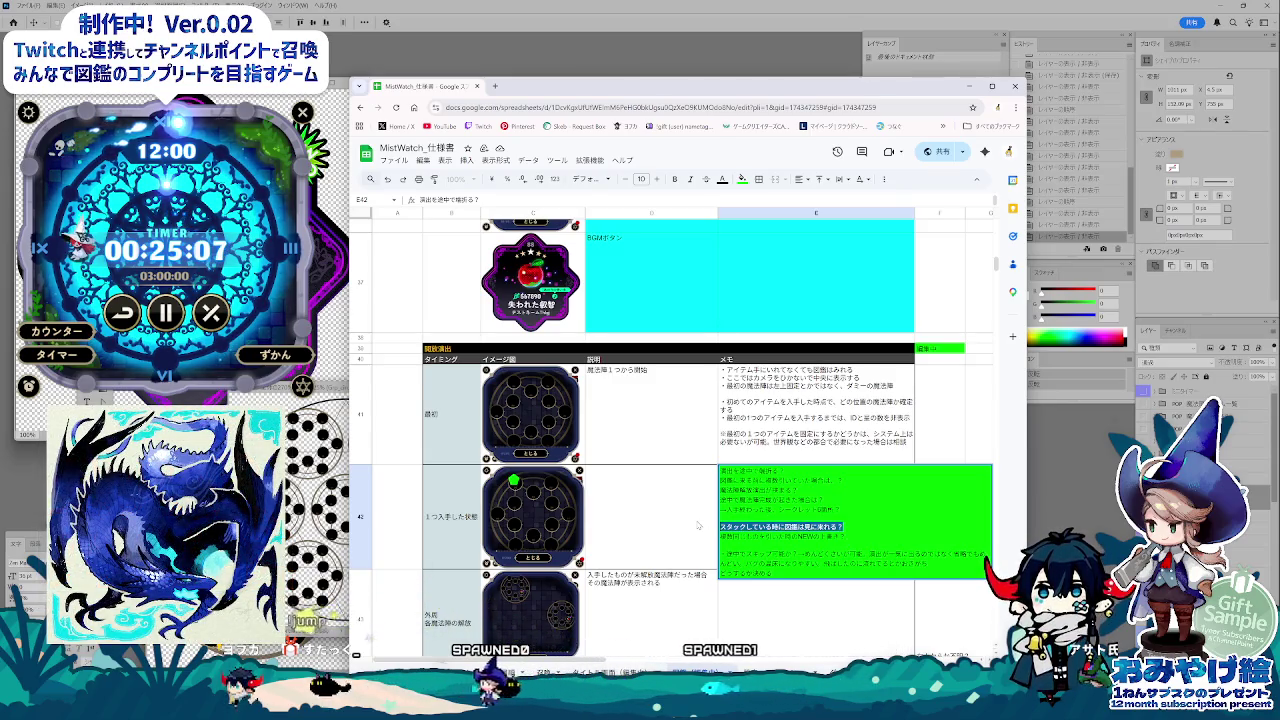
key("BackSpace")
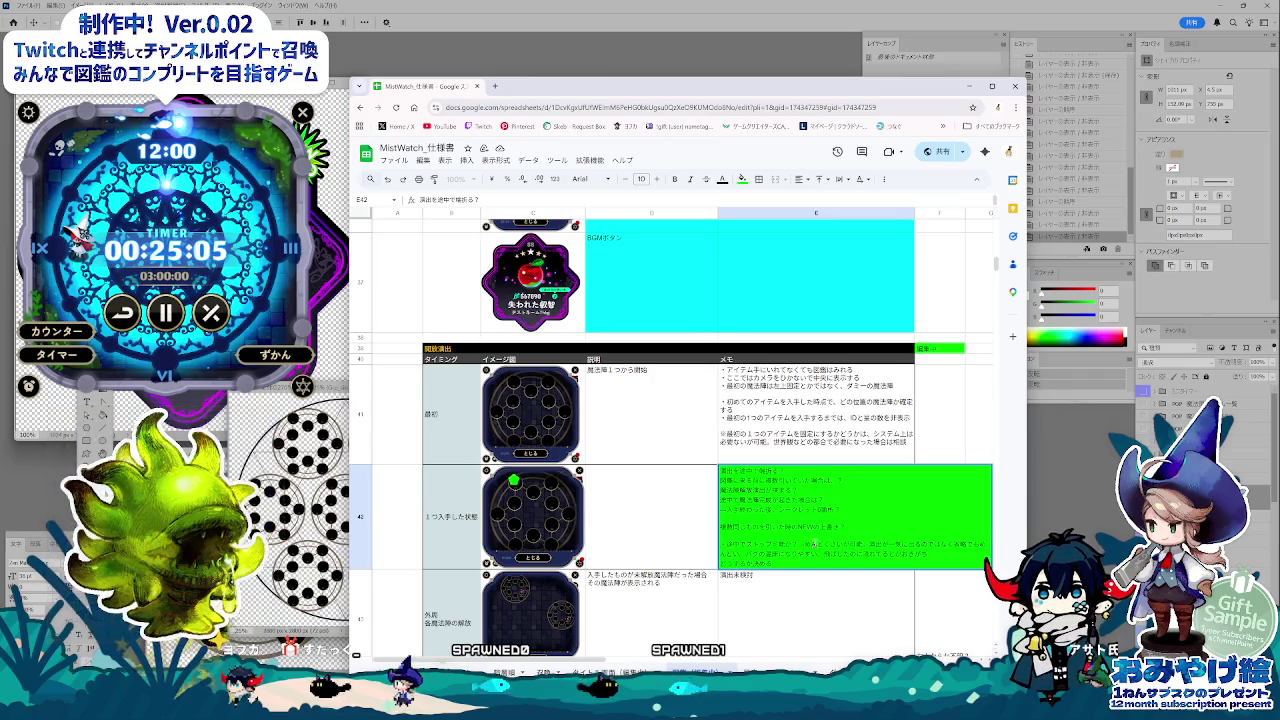
left_click(792, 589)
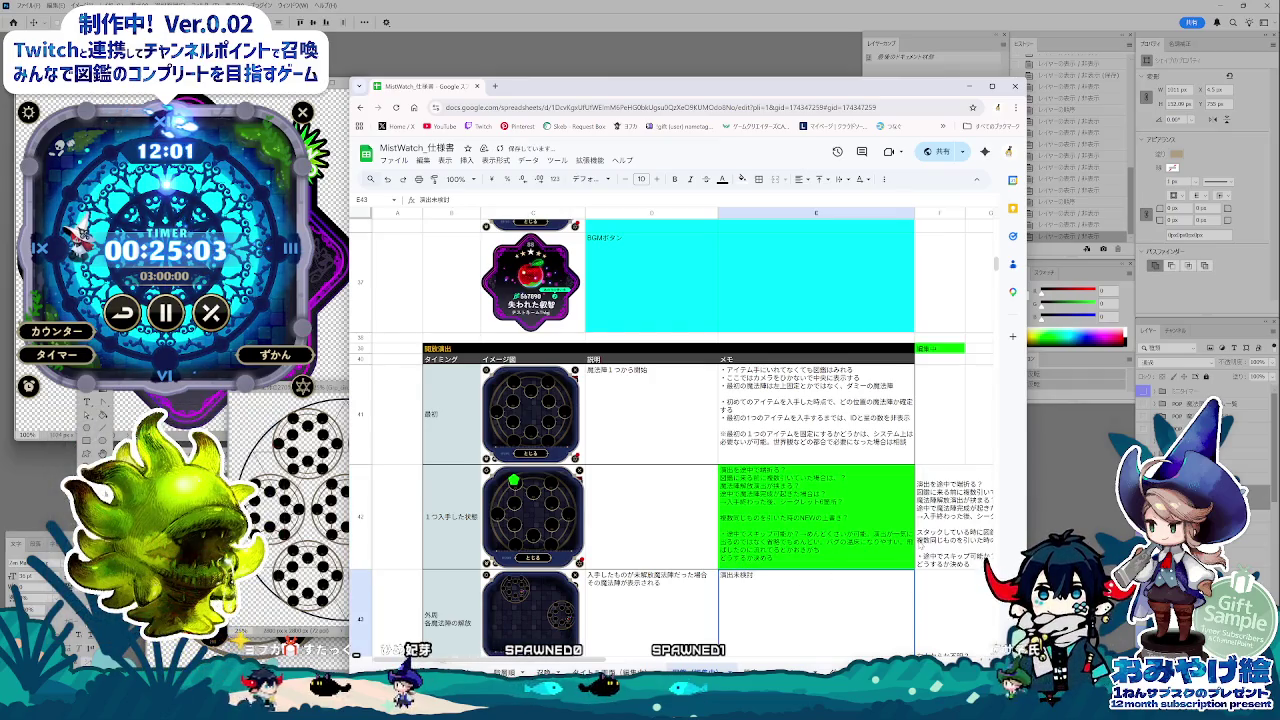
key("Up")
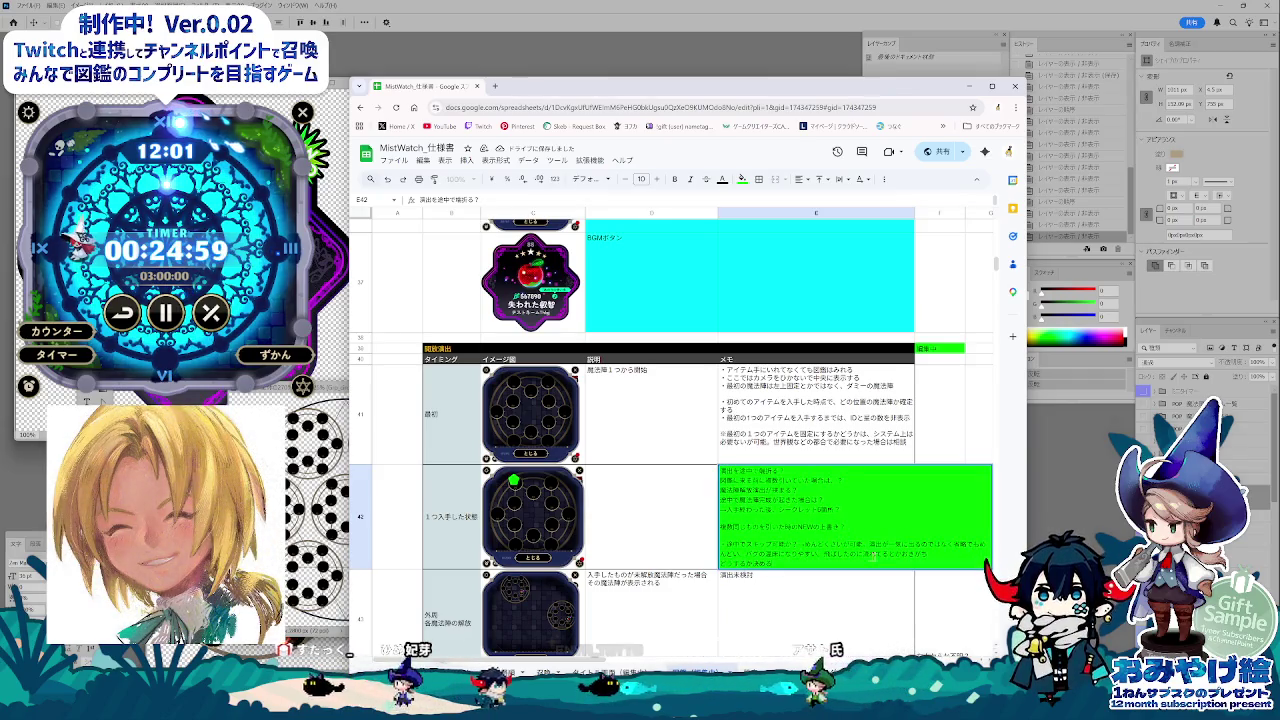
triple_click(753, 551)
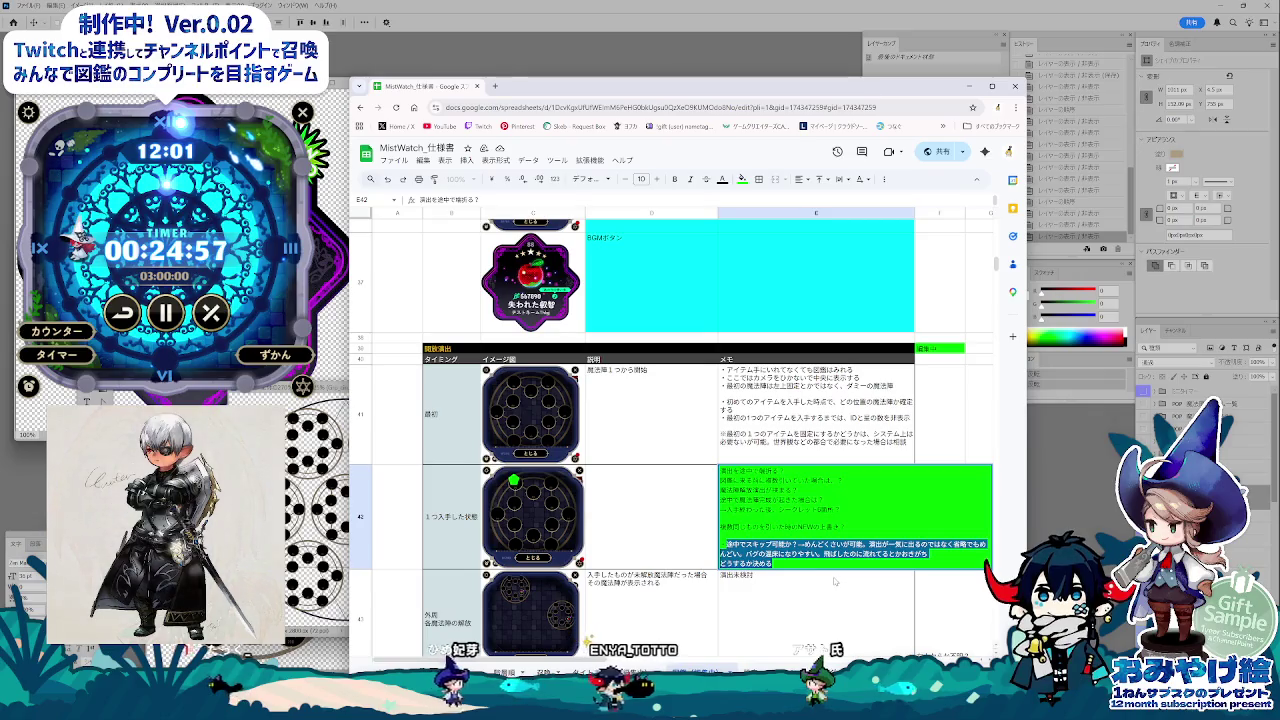
key("ctrl+z")
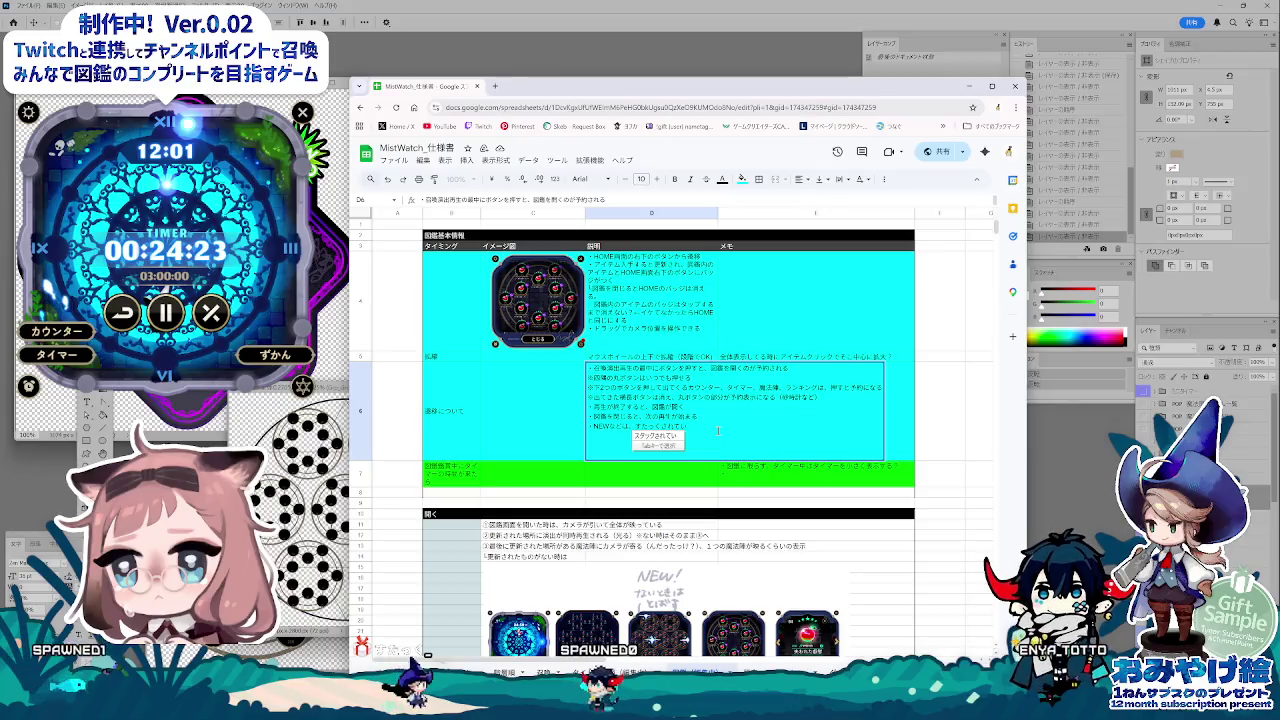
Step: Append '再生されていないものを参照しないように' to the NEW note in D6
type("再生され")
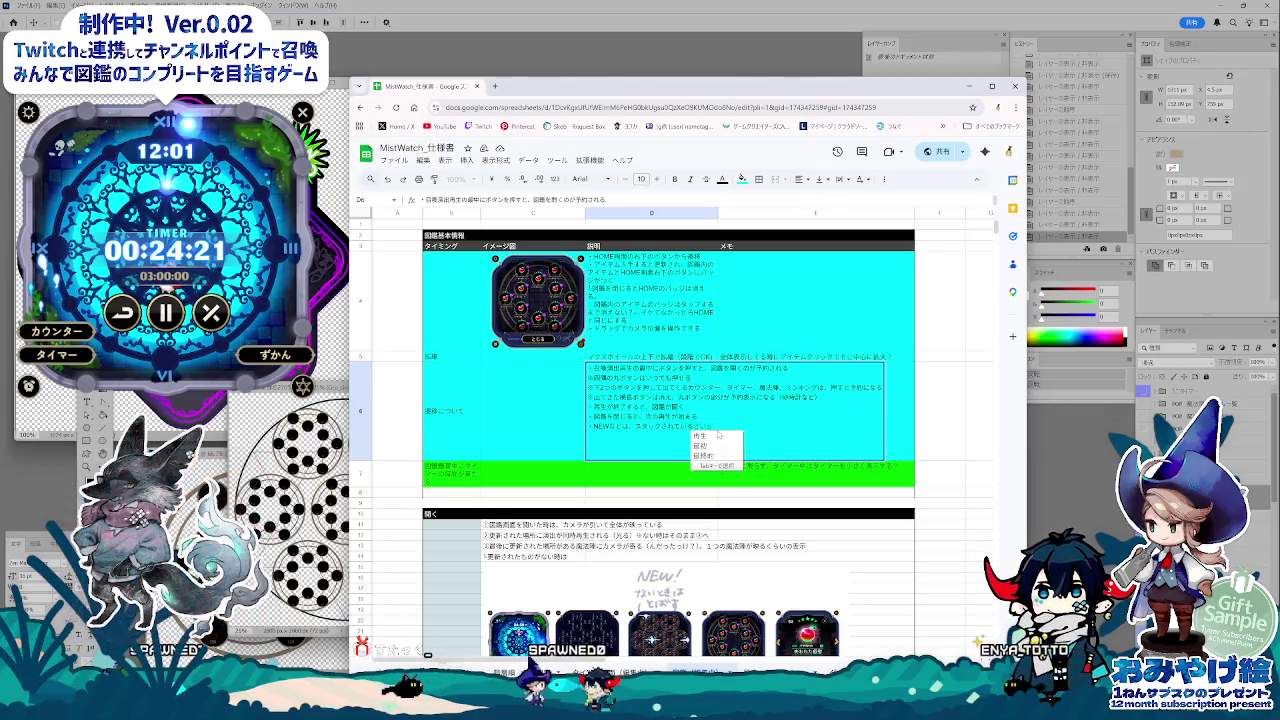
type("ていない")
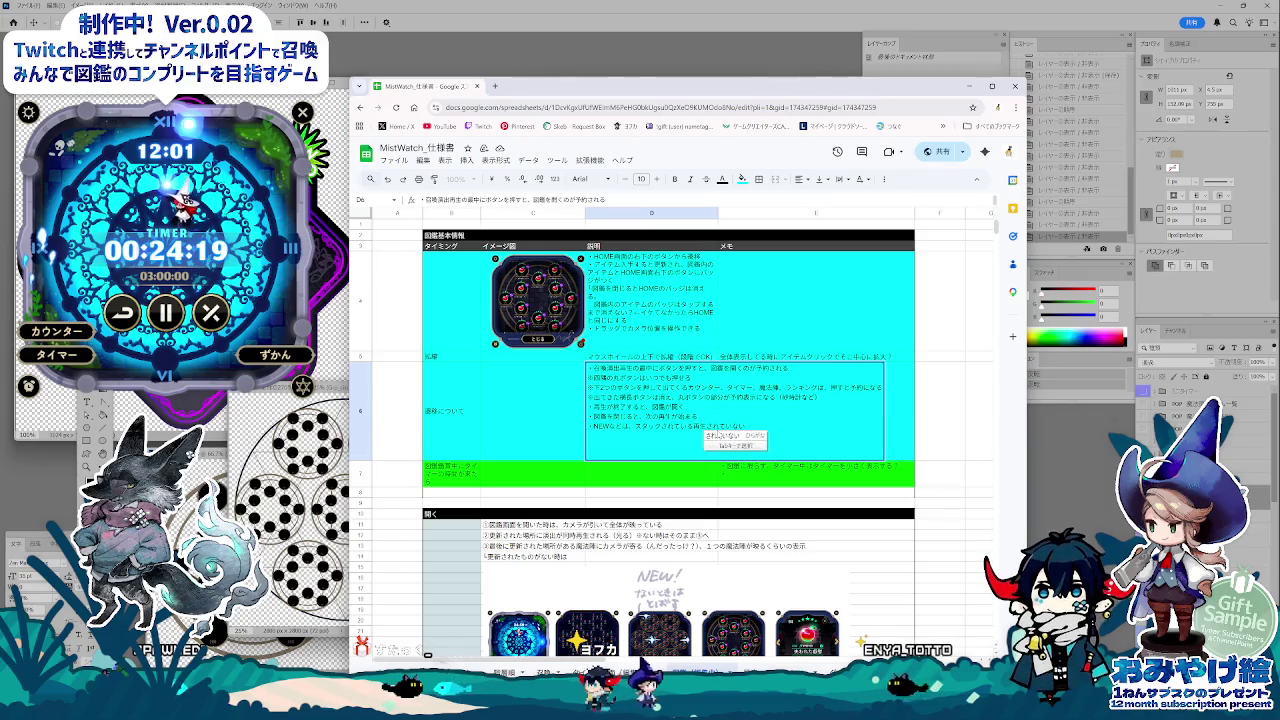
type("もの")
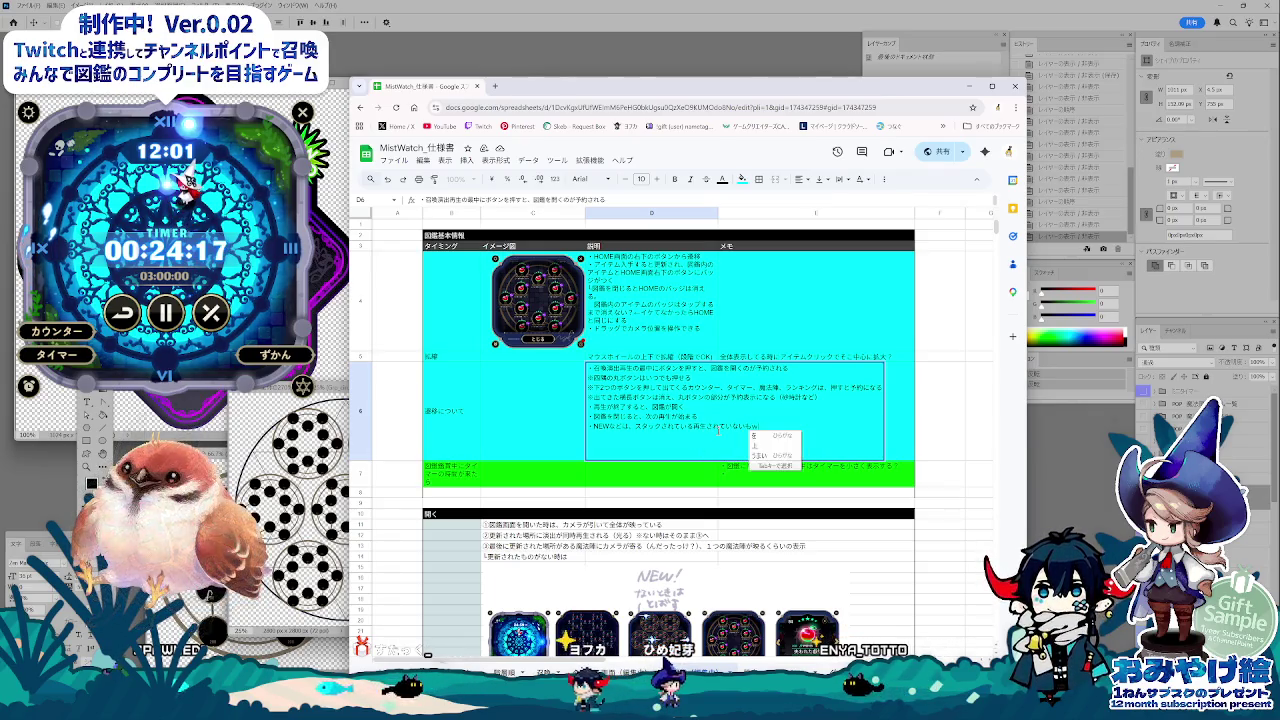
type("をさんしょう")
key("space")
type("しないように")
key("Return")
key("Return")
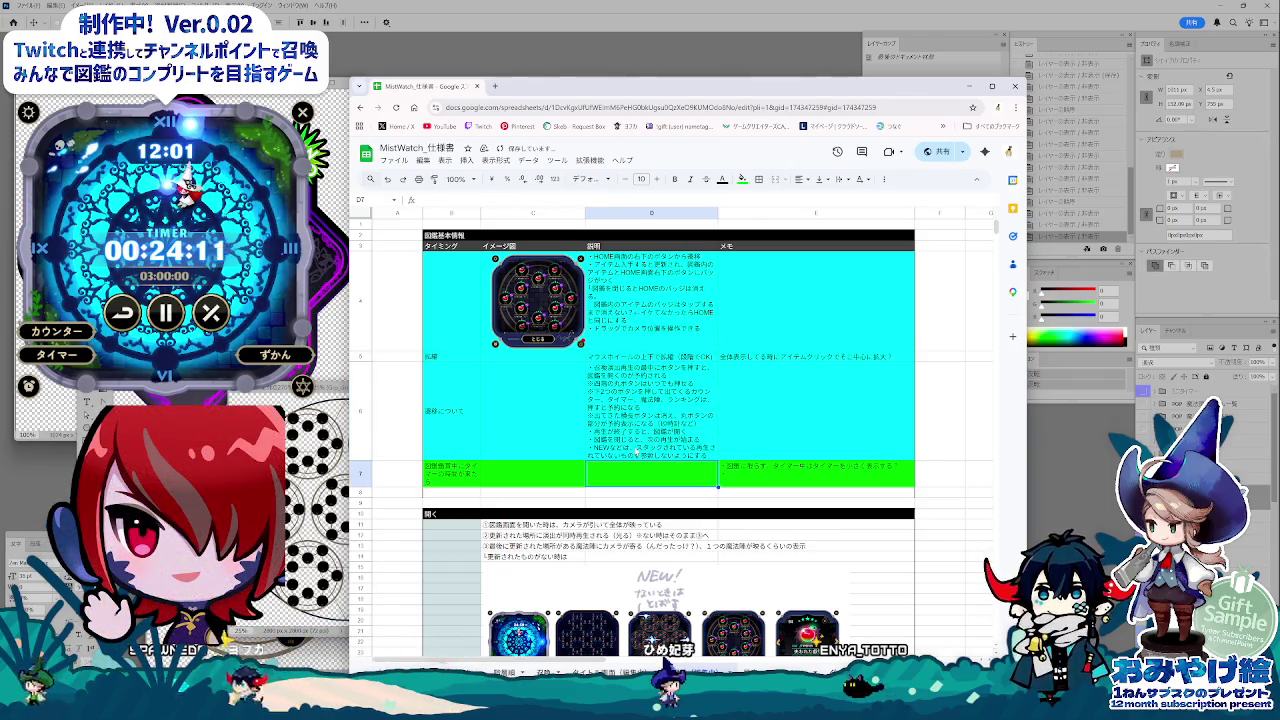
left_click(643, 504)
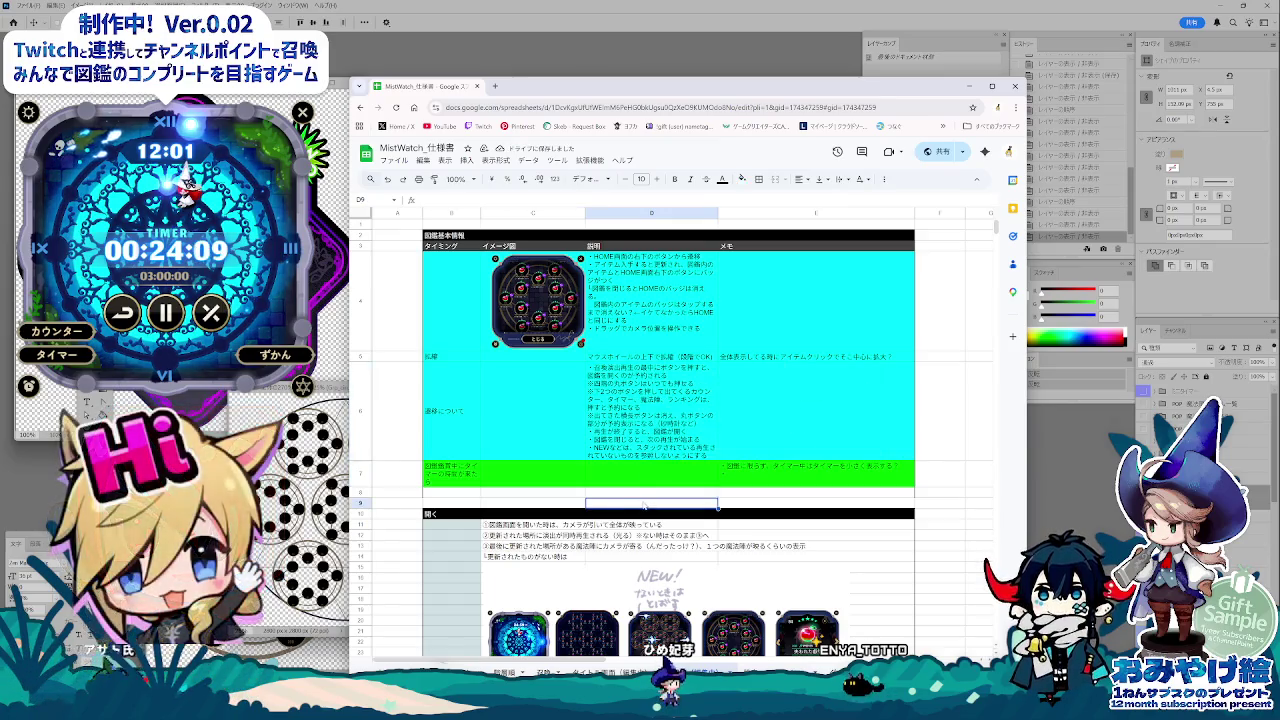
left_click(650, 473)
scroll(650, 473, "down", 1)
scroll(650, 440, "down", 2)
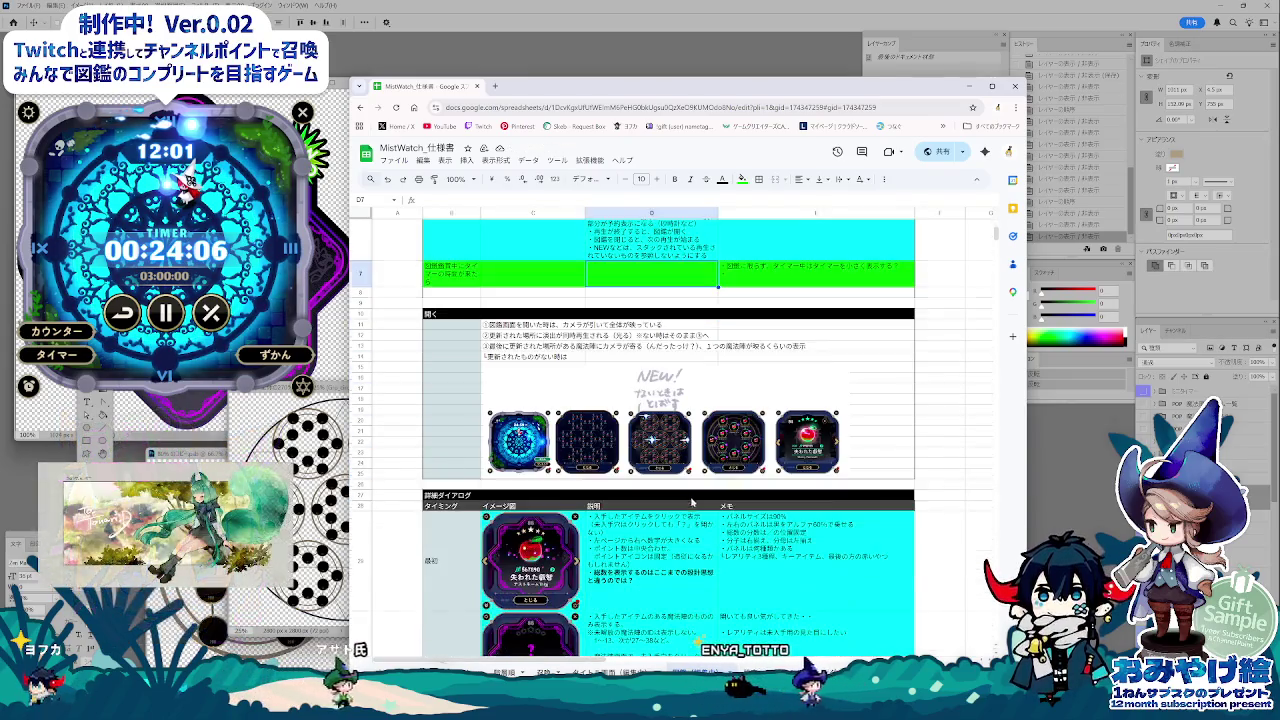
scroll(650, 440, "down", 1)
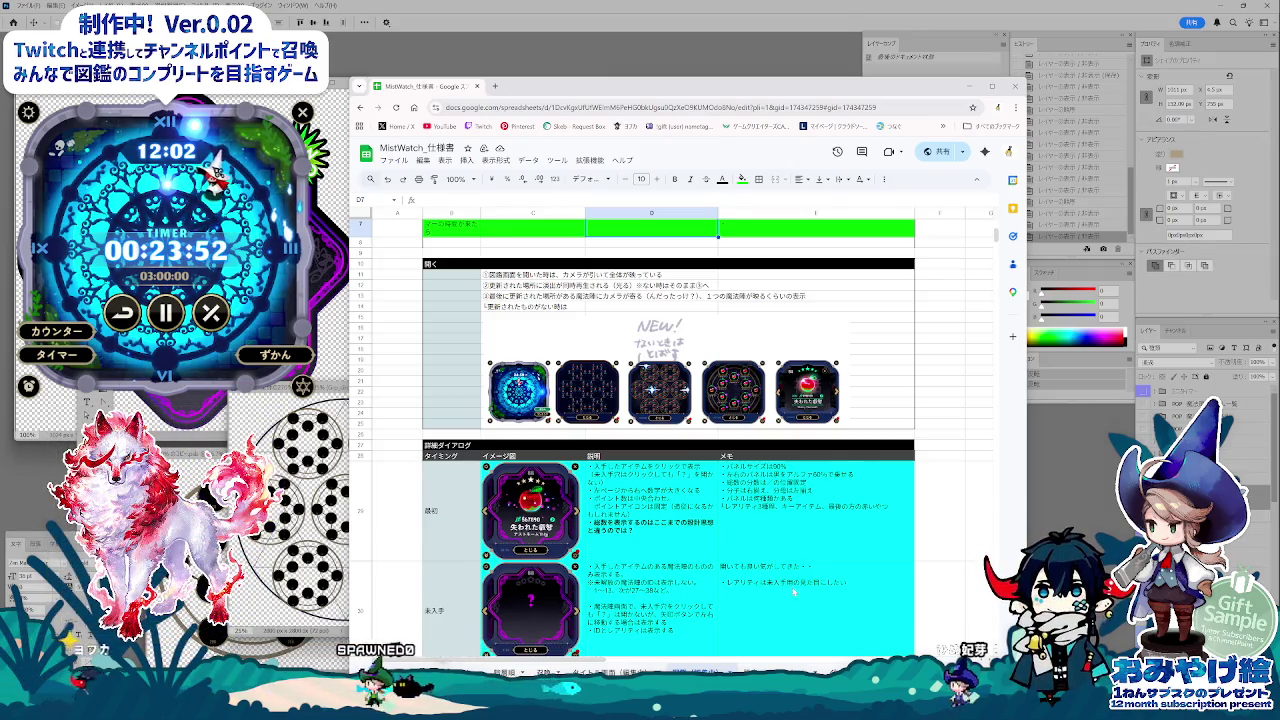
left_click(805, 545)
scroll(813, 539, "down", 1)
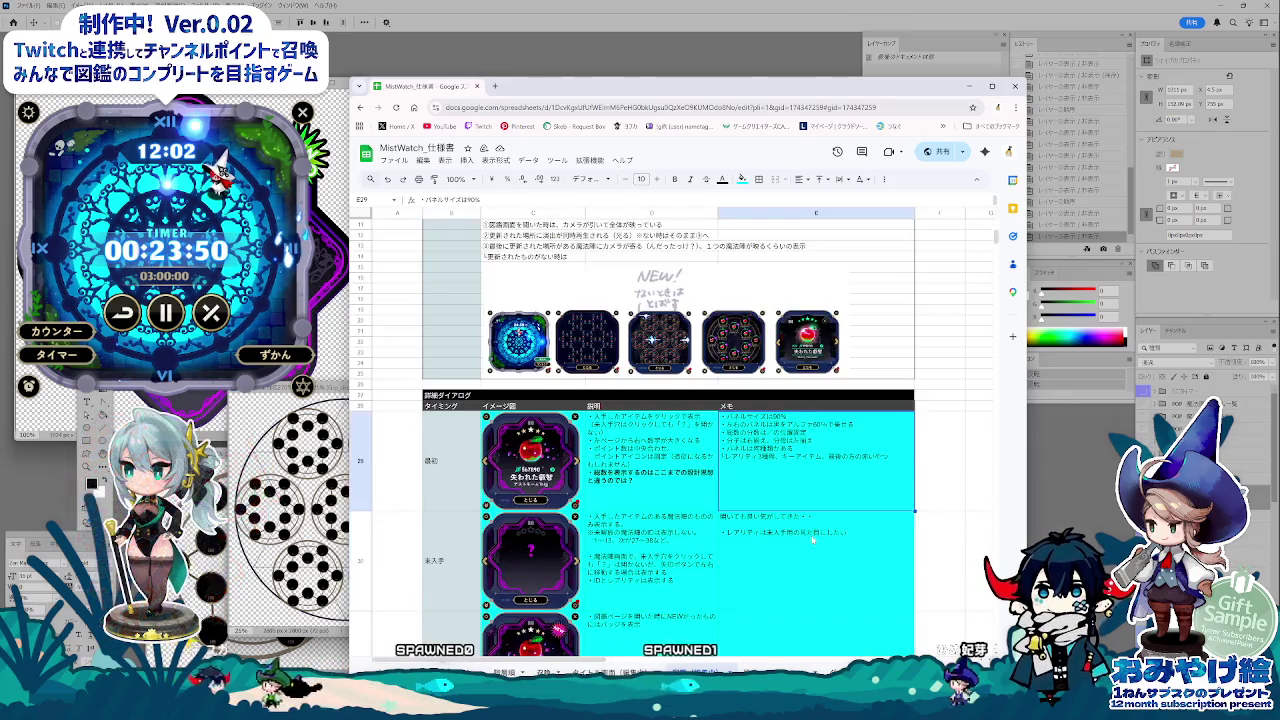
scroll(813, 540, "down", 1)
scroll(813, 537, "down", 1)
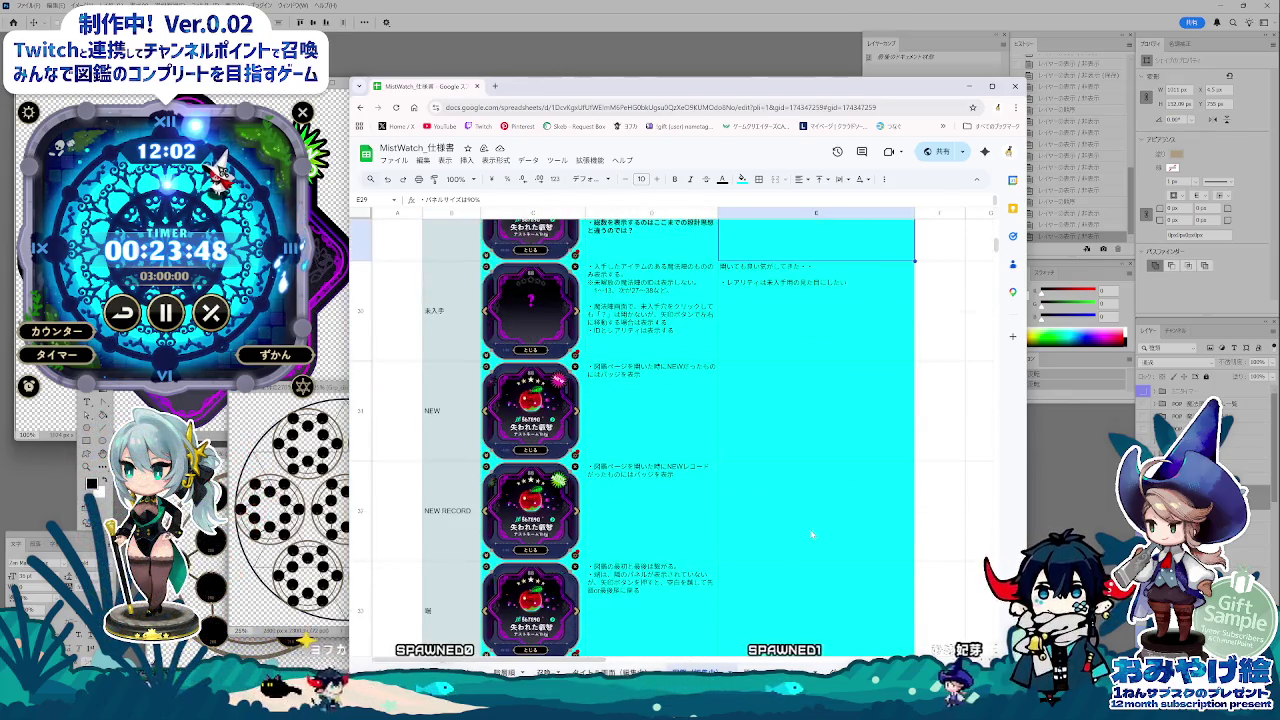
scroll(813, 537, "down", 1)
scroll(813, 537, "down", 1)
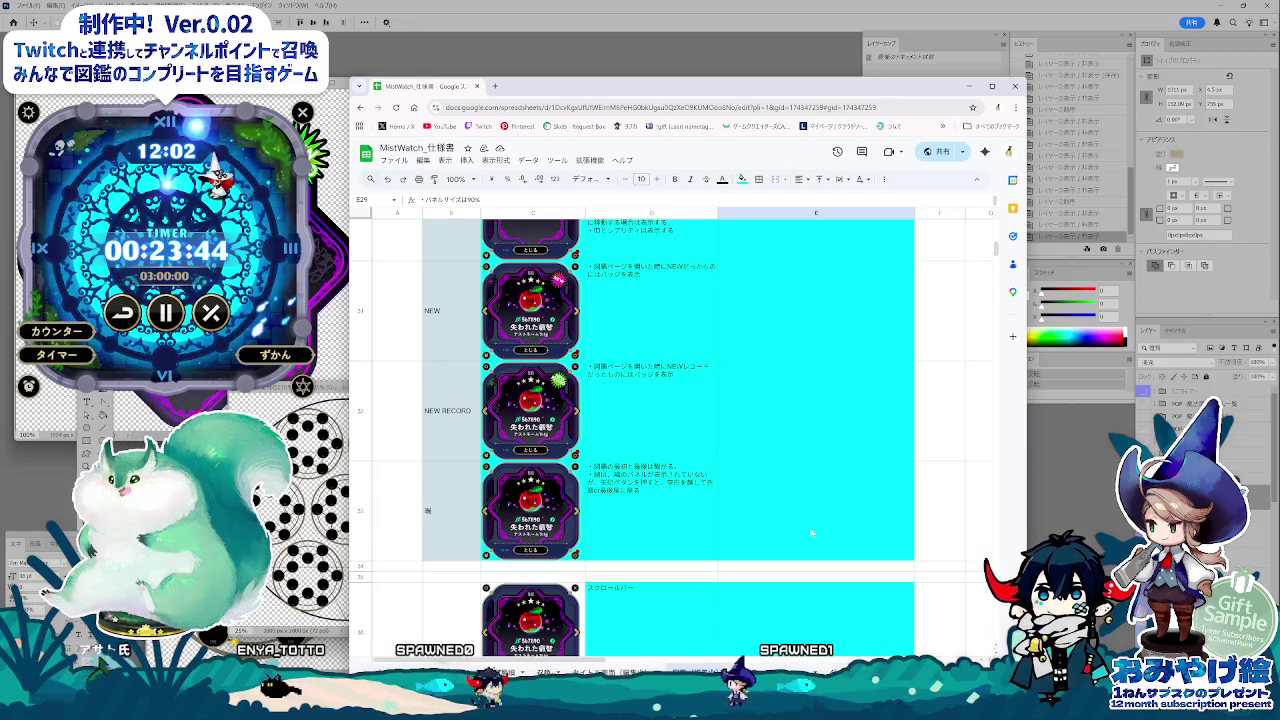
left_click(812, 531)
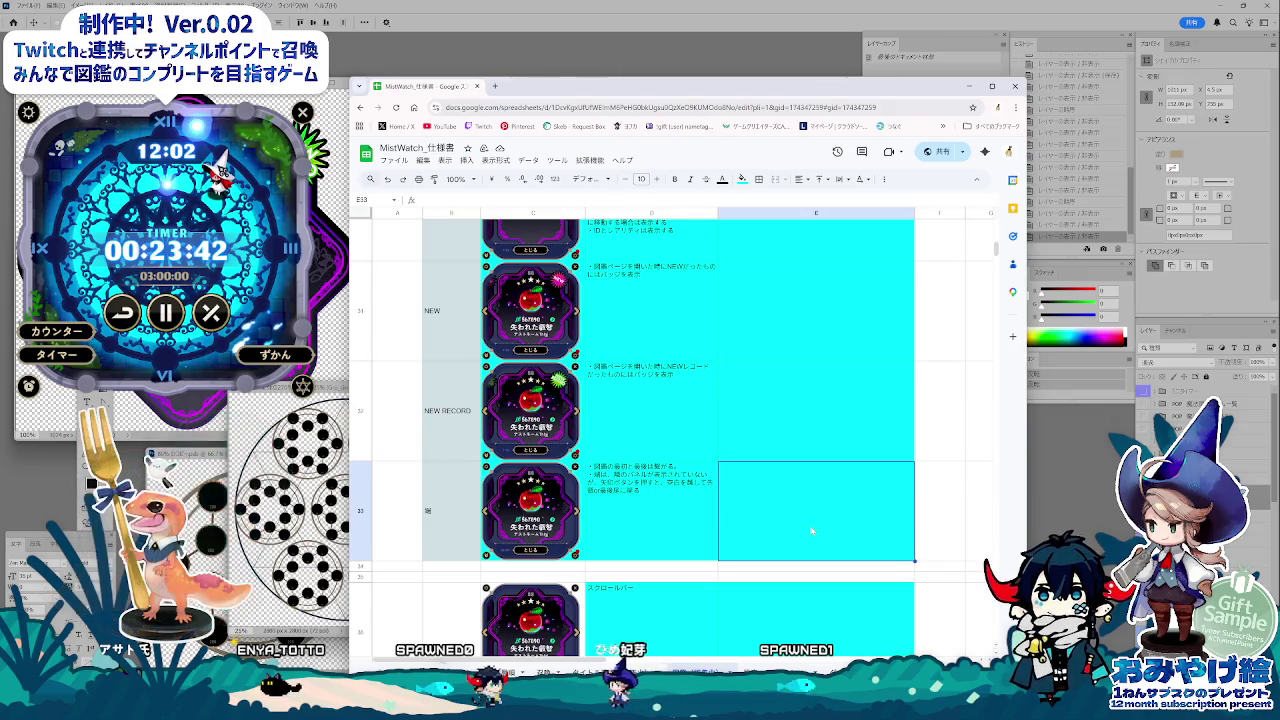
scroll(812, 531, "up", 1)
scroll(812, 531, "up", 1)
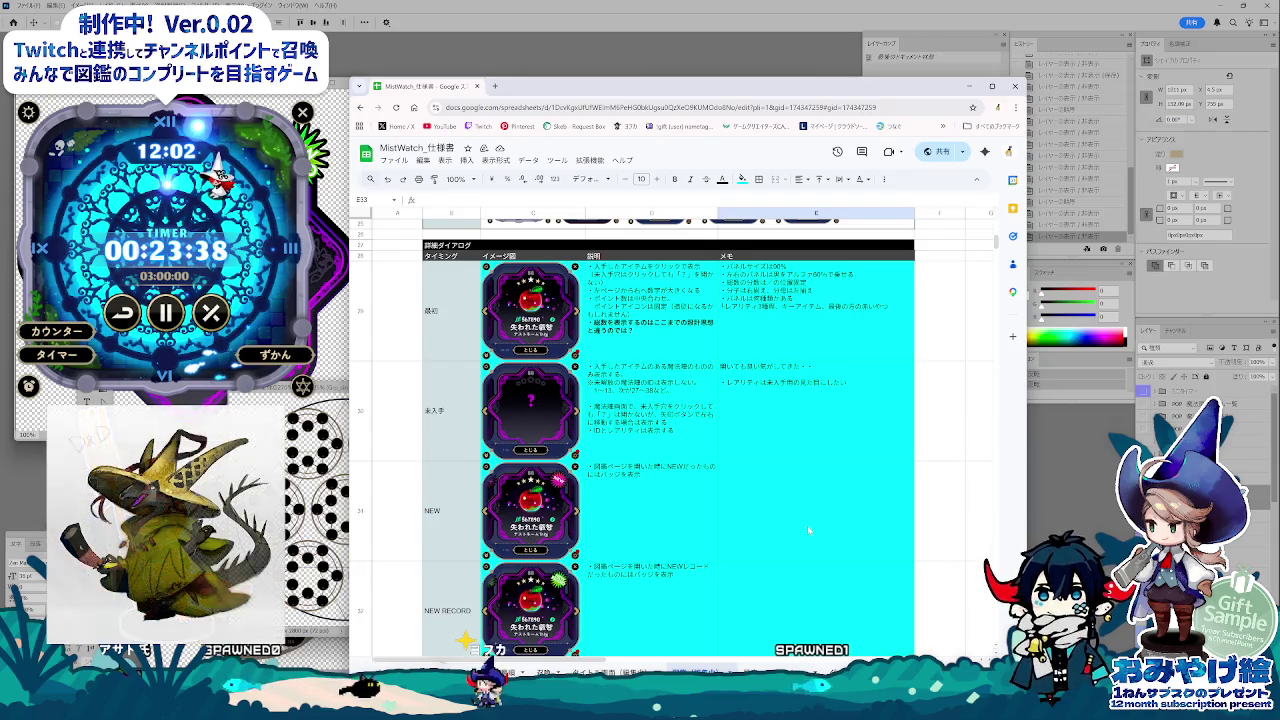
left_click(592, 345)
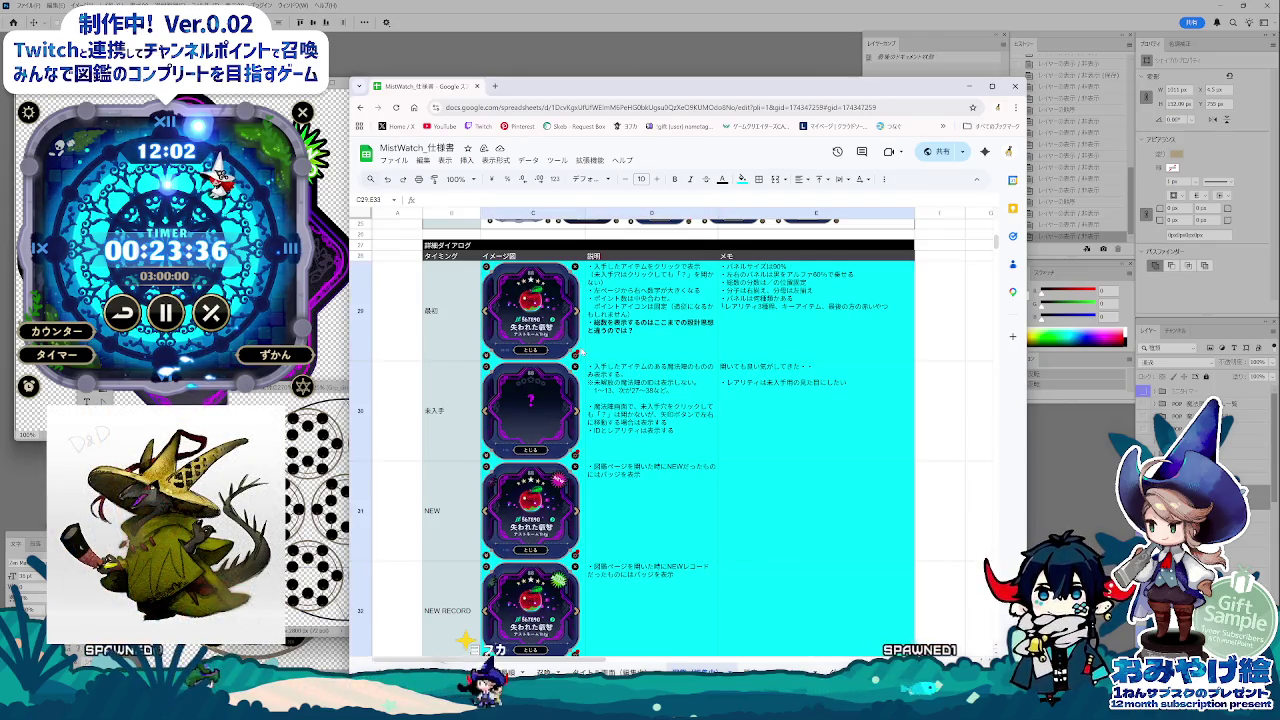
scroll(826, 578, "down", 1)
scroll(826, 578, "down", 1)
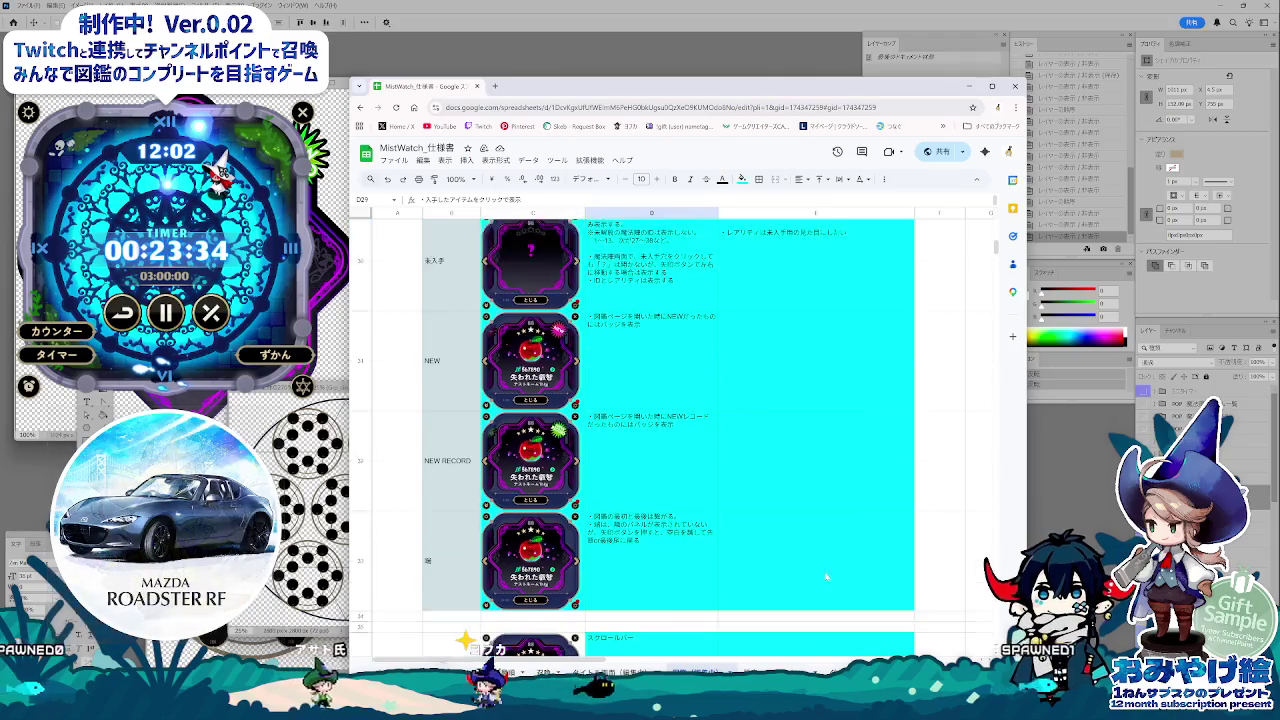
scroll(826, 575, "down", 1)
left_click(807, 523)
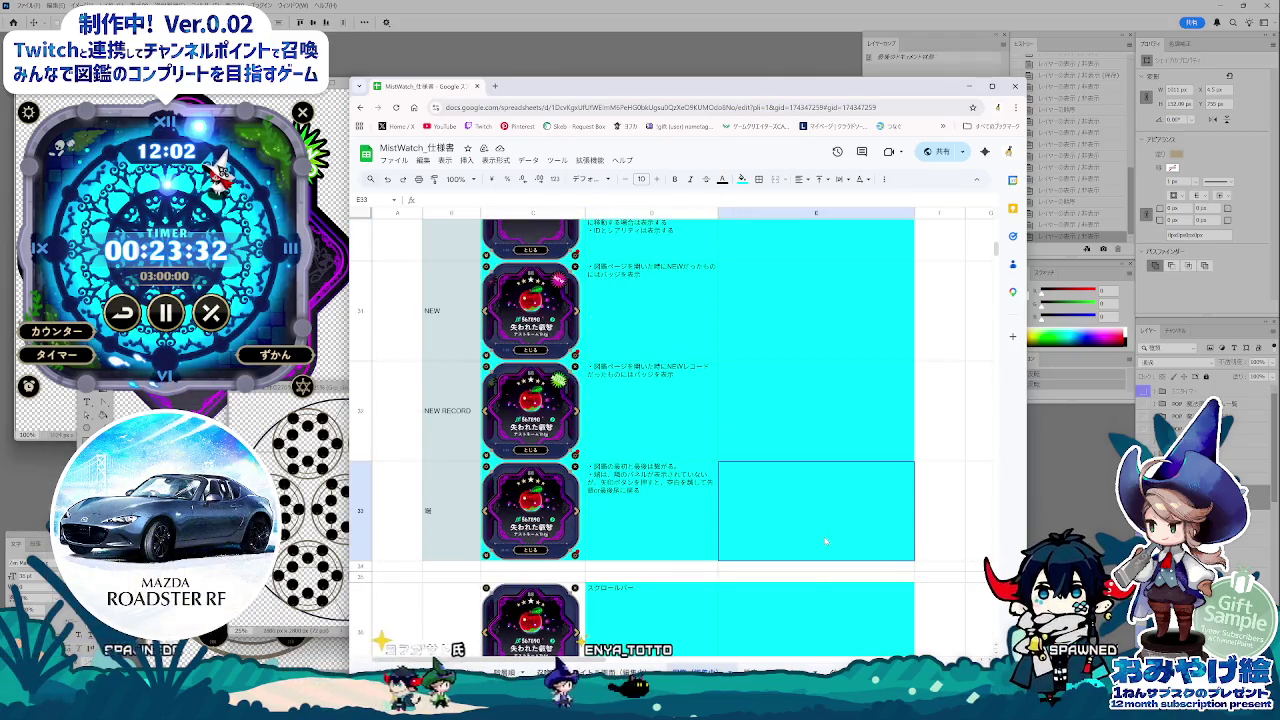
scroll(647, 481, "up", 2)
scroll(647, 481, "up", 2)
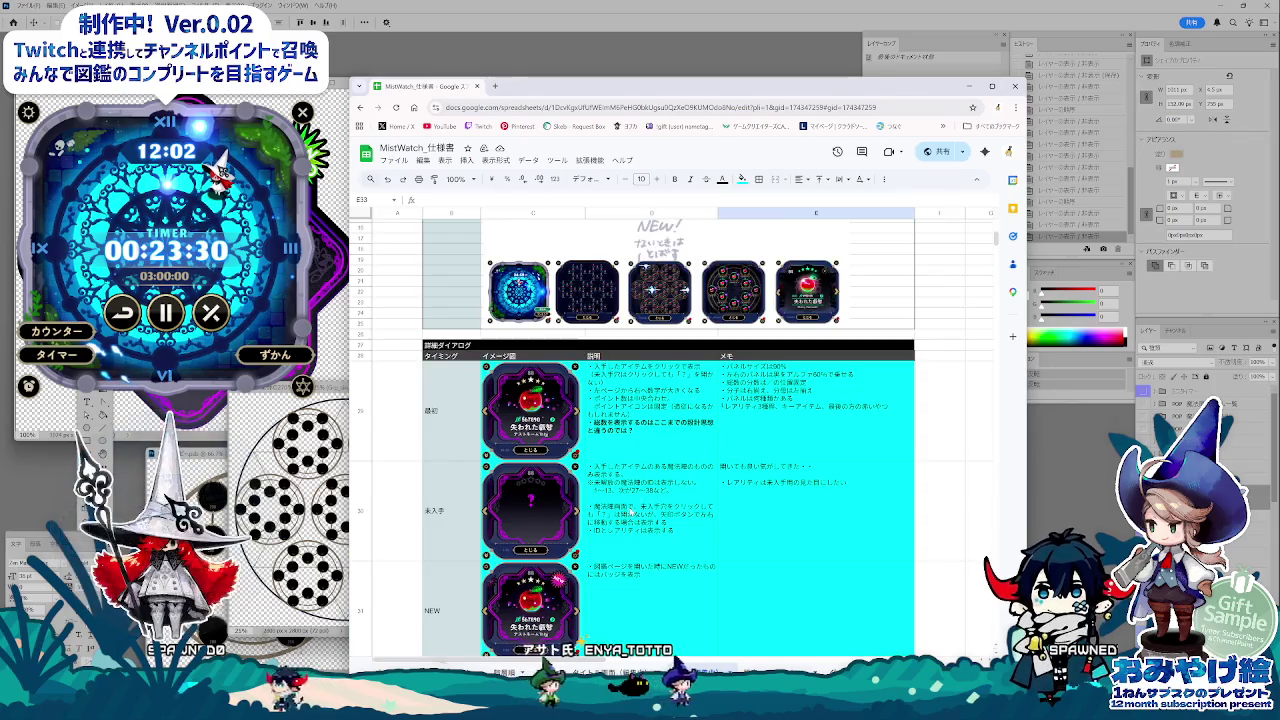
left_click(584, 440)
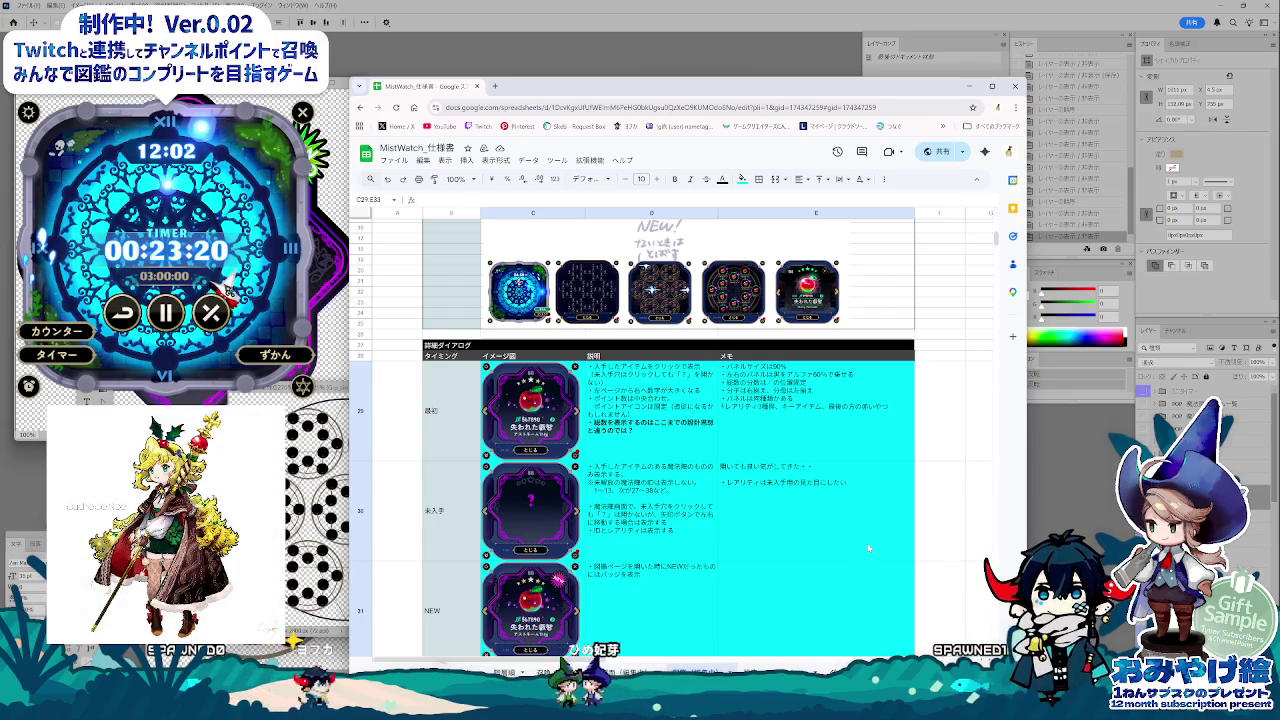
scroll(868, 548, "down", 3)
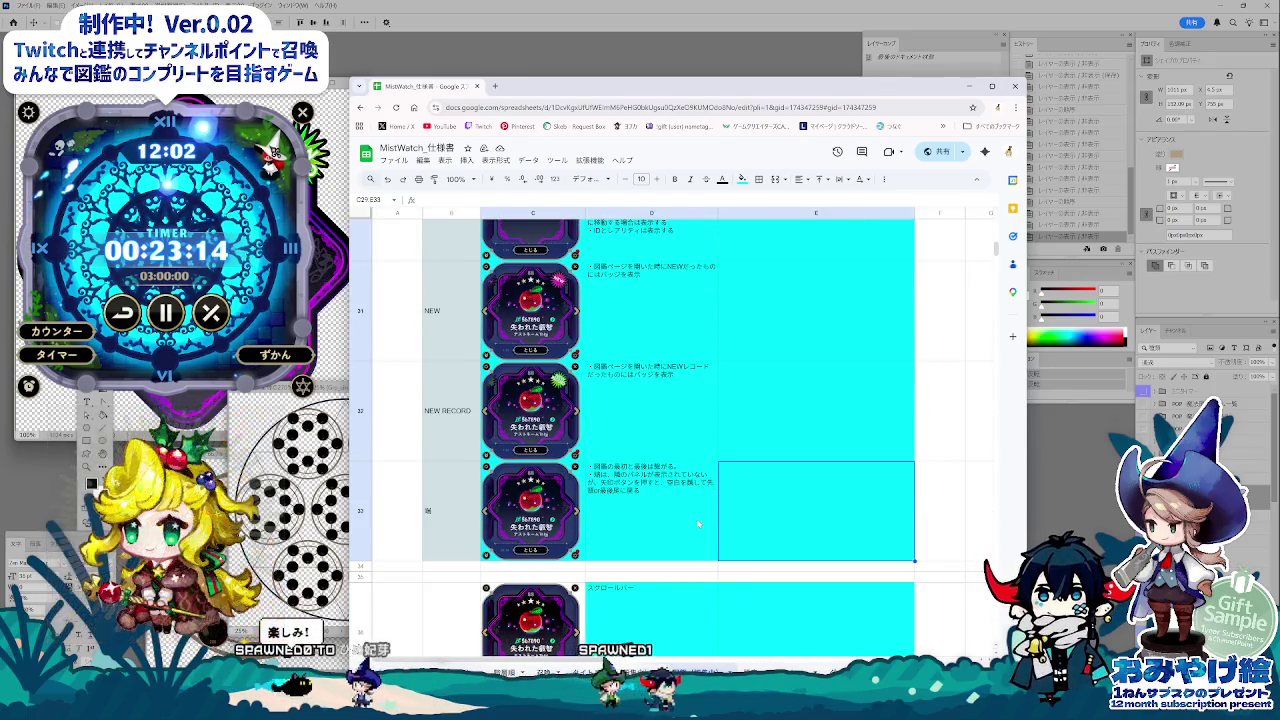
scroll(688, 518, "up", 1)
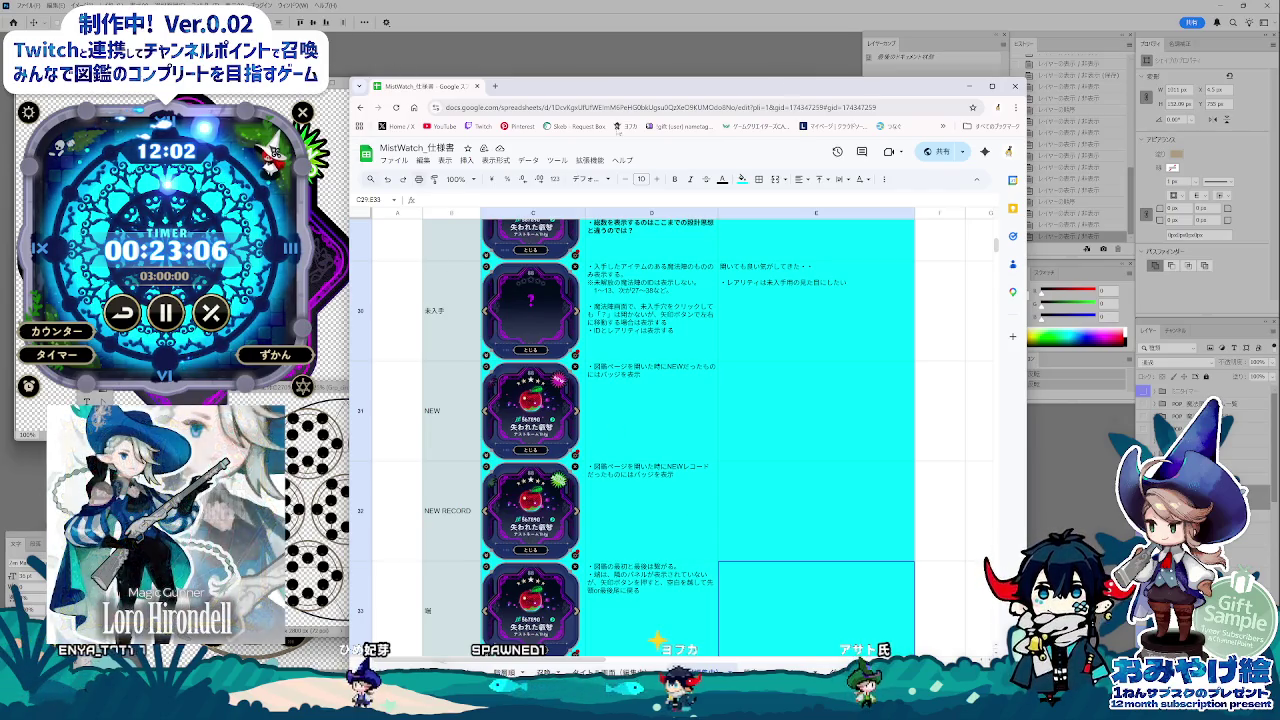
left_click_drag(742, 83, 731, 55)
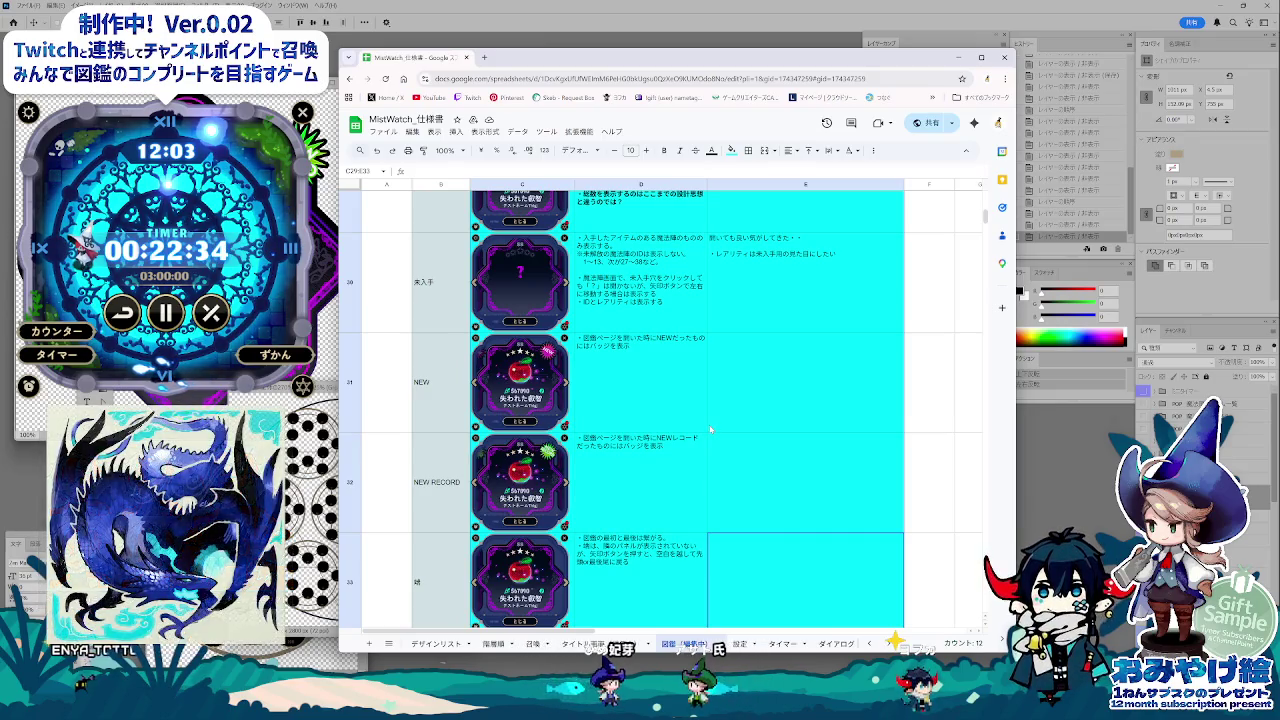
Step: Select cells F33 and F32, then nudge the spreadsheet window slightly up and left
left_click(914, 548)
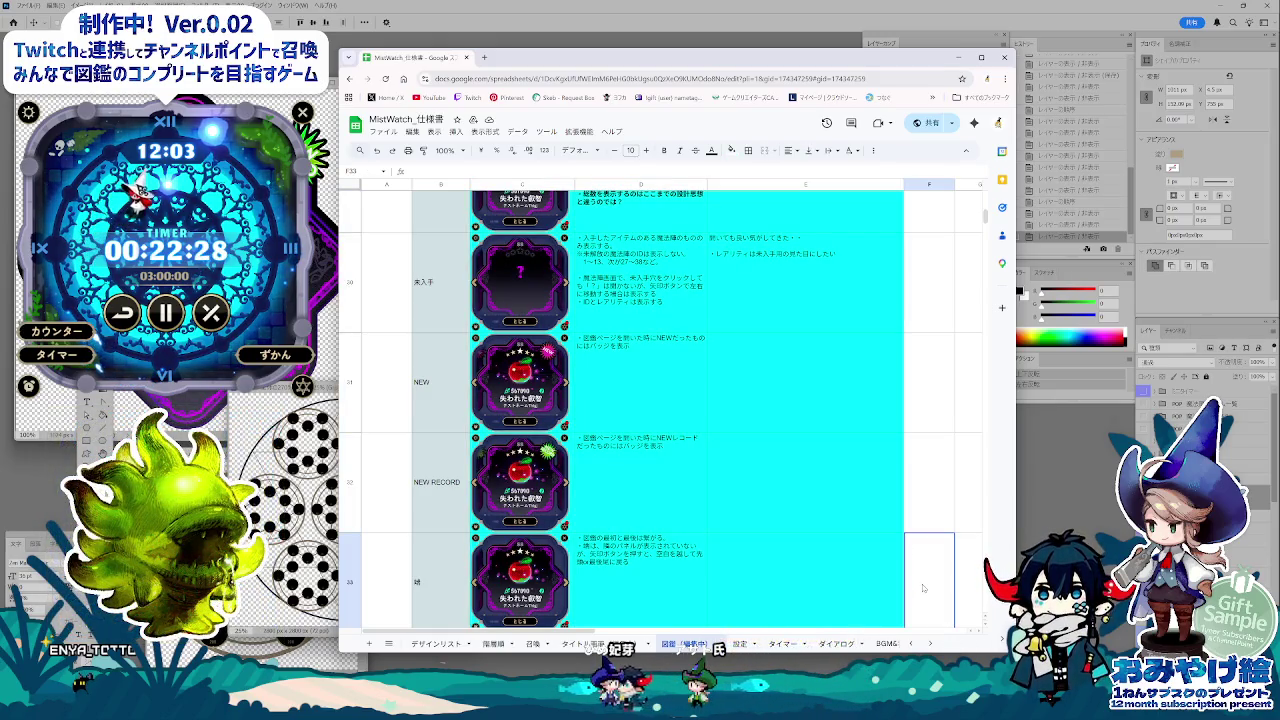
left_click(909, 528)
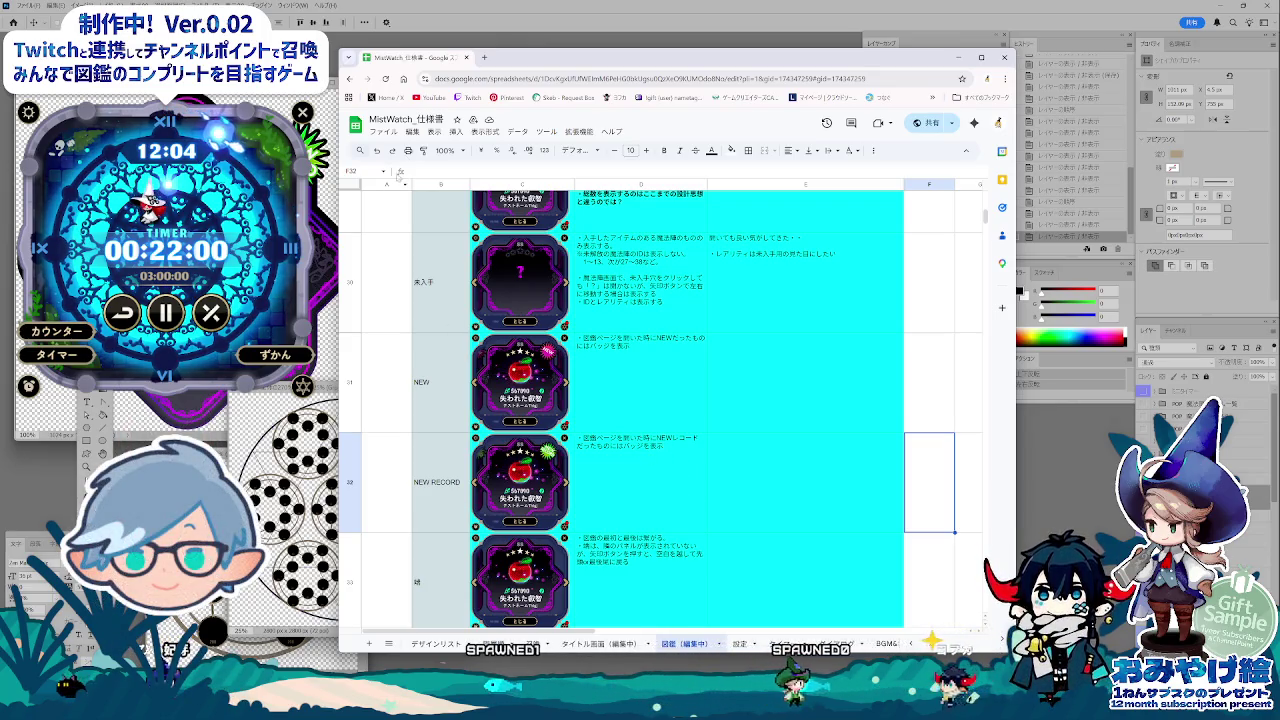
left_click_drag(591, 60, 582, 60)
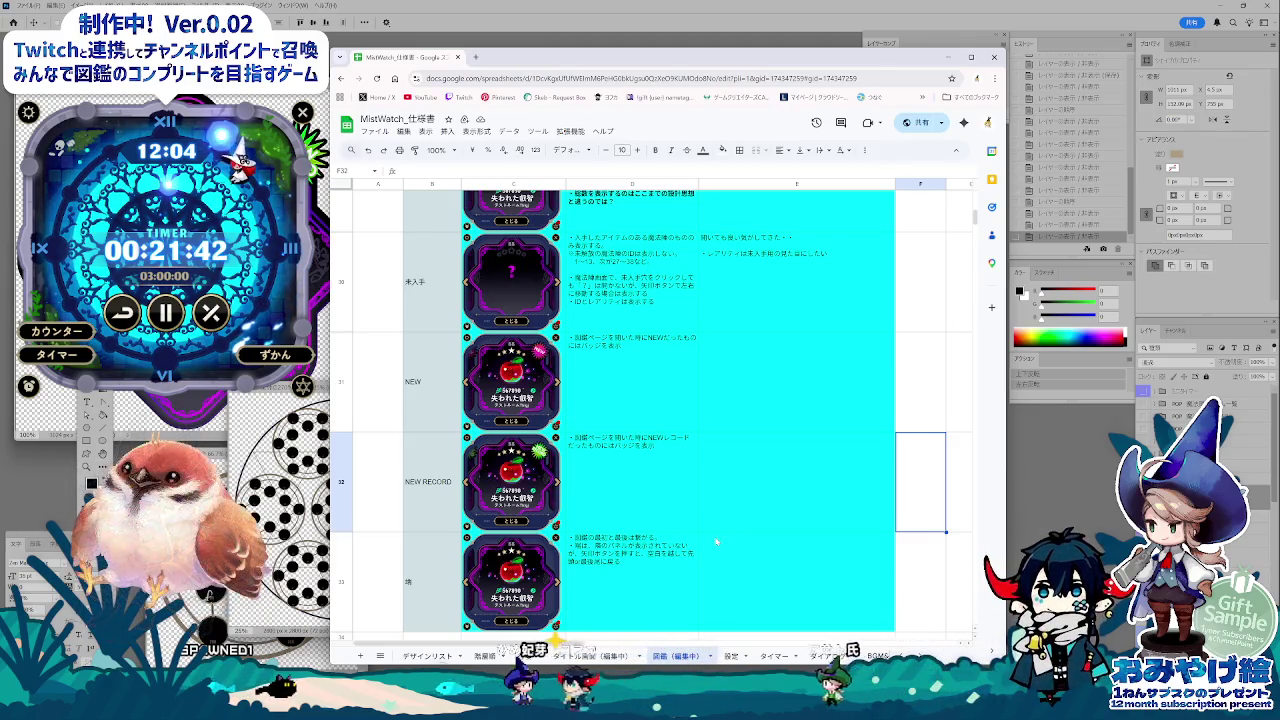
key("Down")
left_click(829, 595)
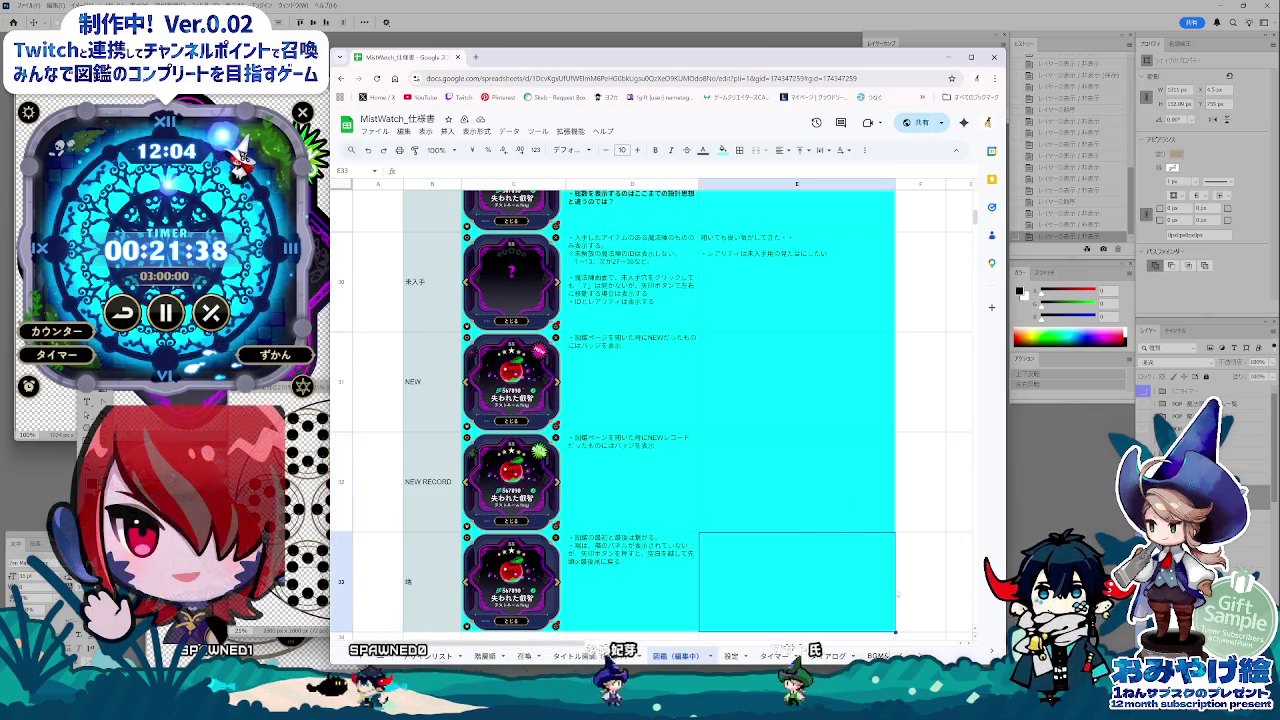
left_click(912, 604)
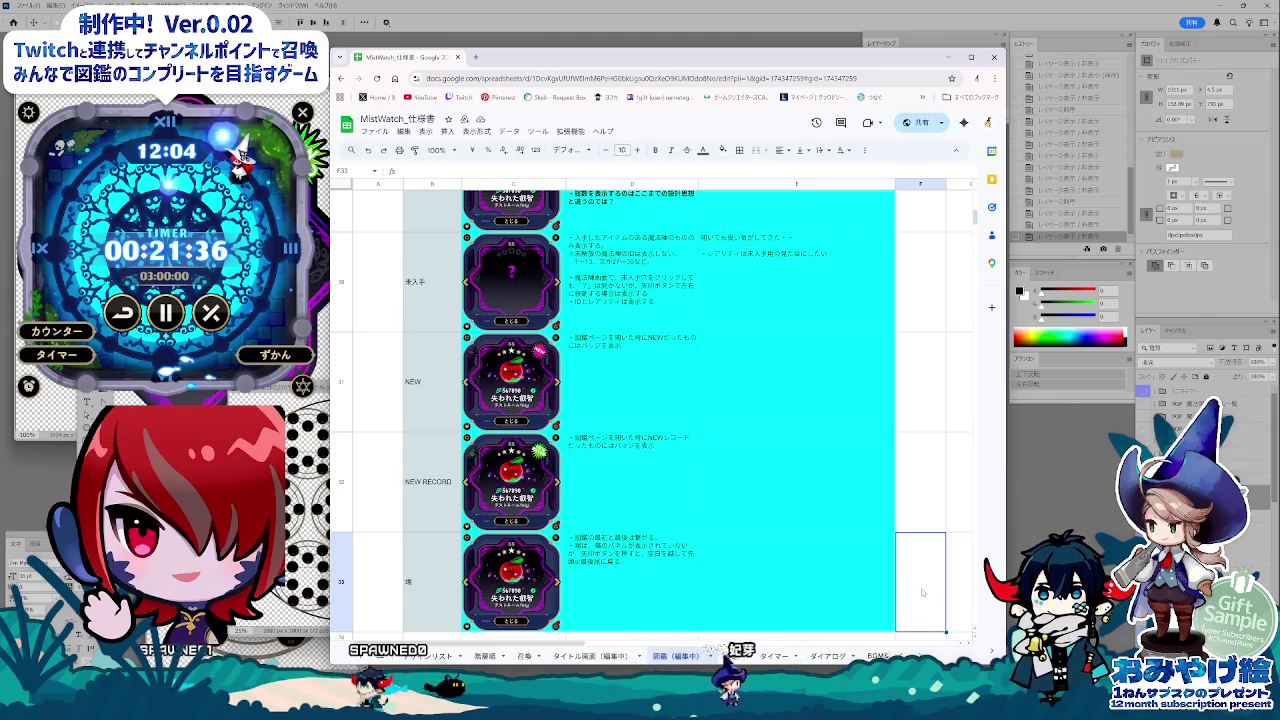
scroll(802, 463, "down", 2)
scroll(810, 440, "down", 1)
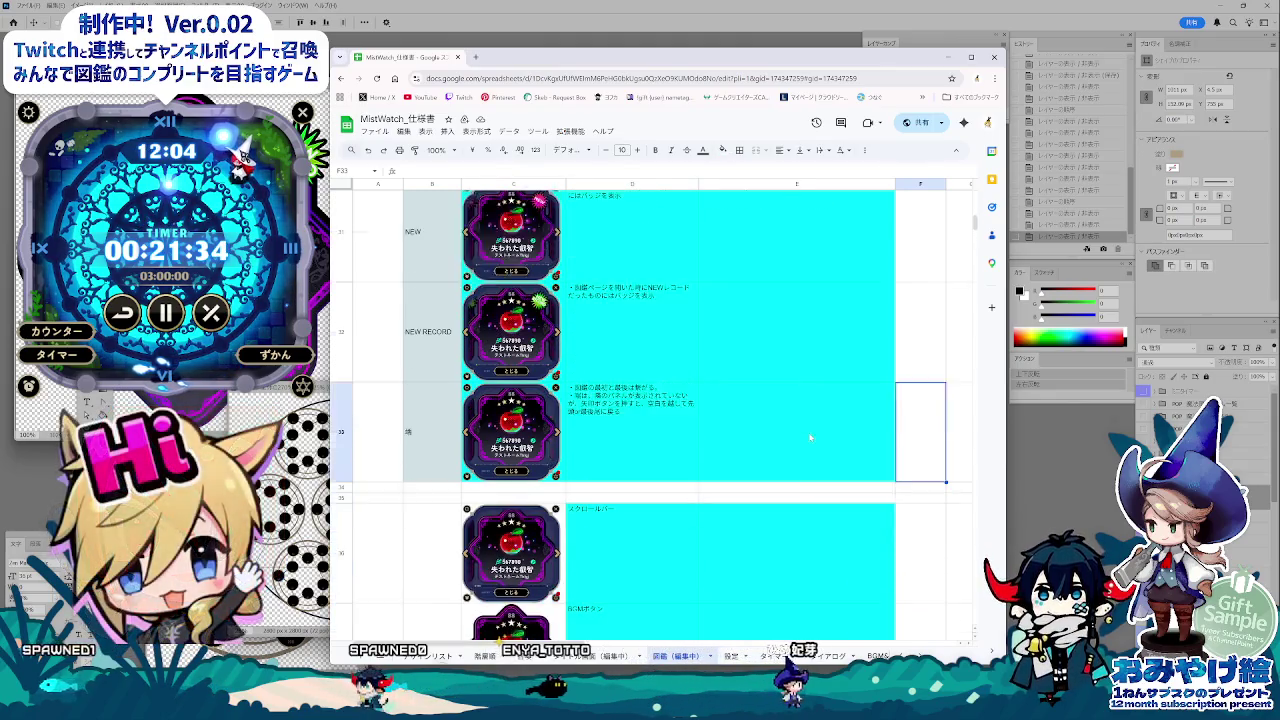
scroll(810, 437, "down", 3)
scroll(806, 437, "down", 1)
scroll(648, 502, "up", 2)
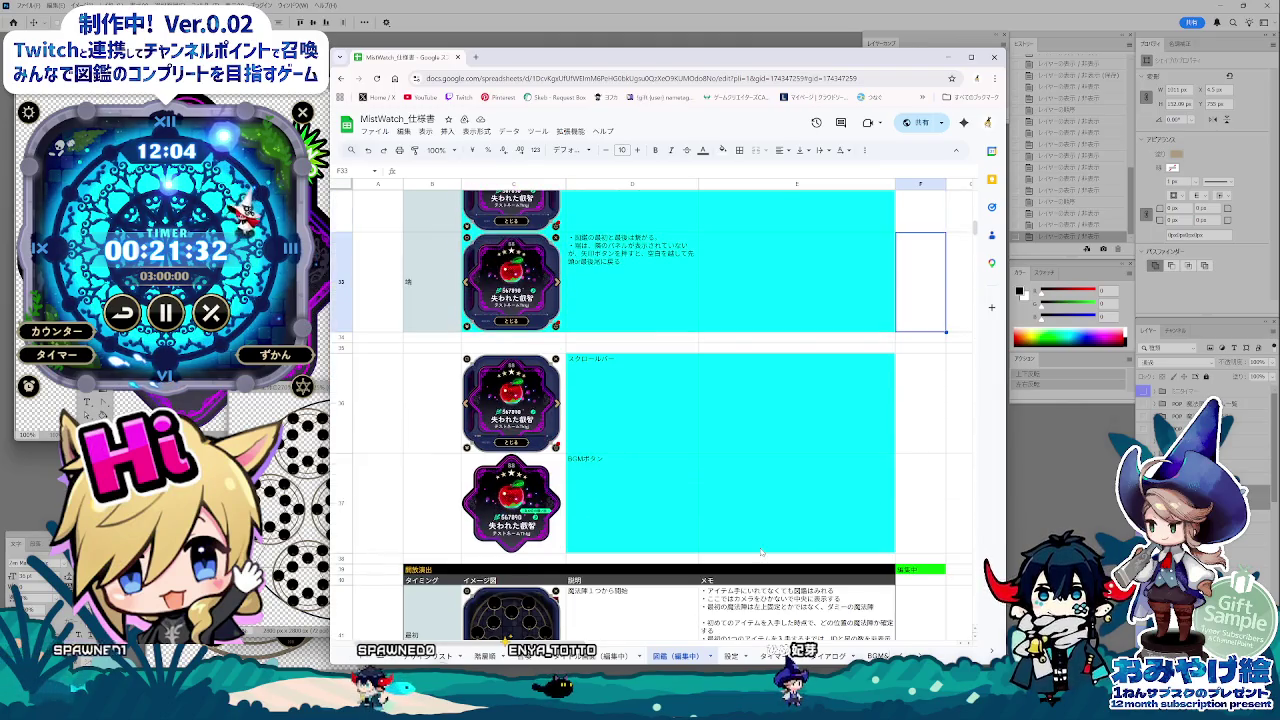
left_click(648, 502)
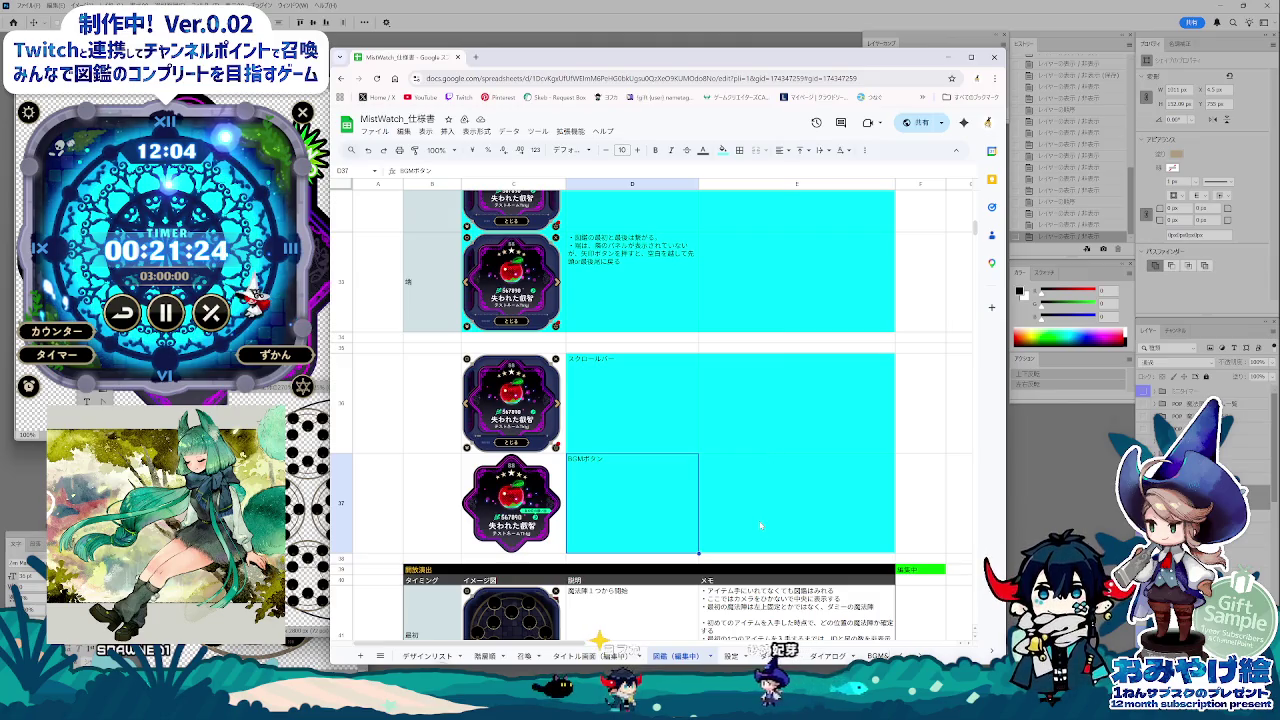
scroll(760, 526, "down", 4)
scroll(760, 526, "down", 1)
scroll(760, 526, "up", 1)
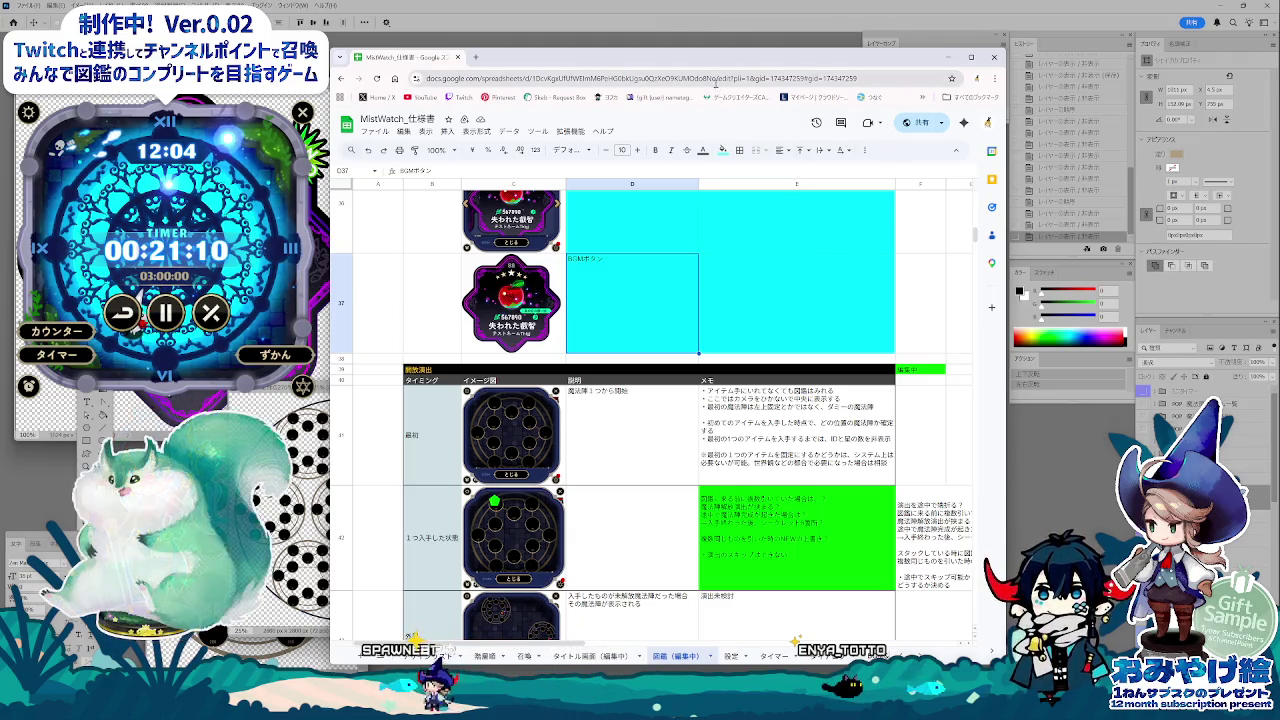
left_click(743, 538)
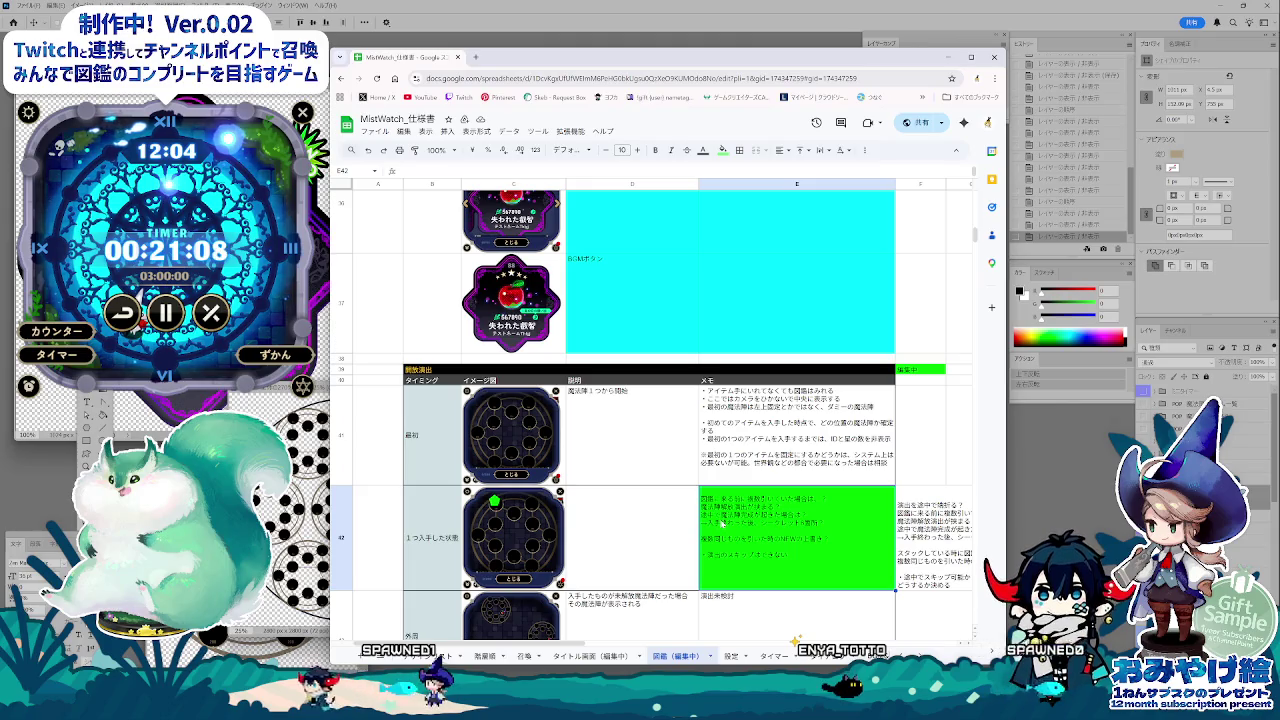
Step: Delete the first line of the green E42 memo and commit the edit
scroll(722, 524, "down", 1)
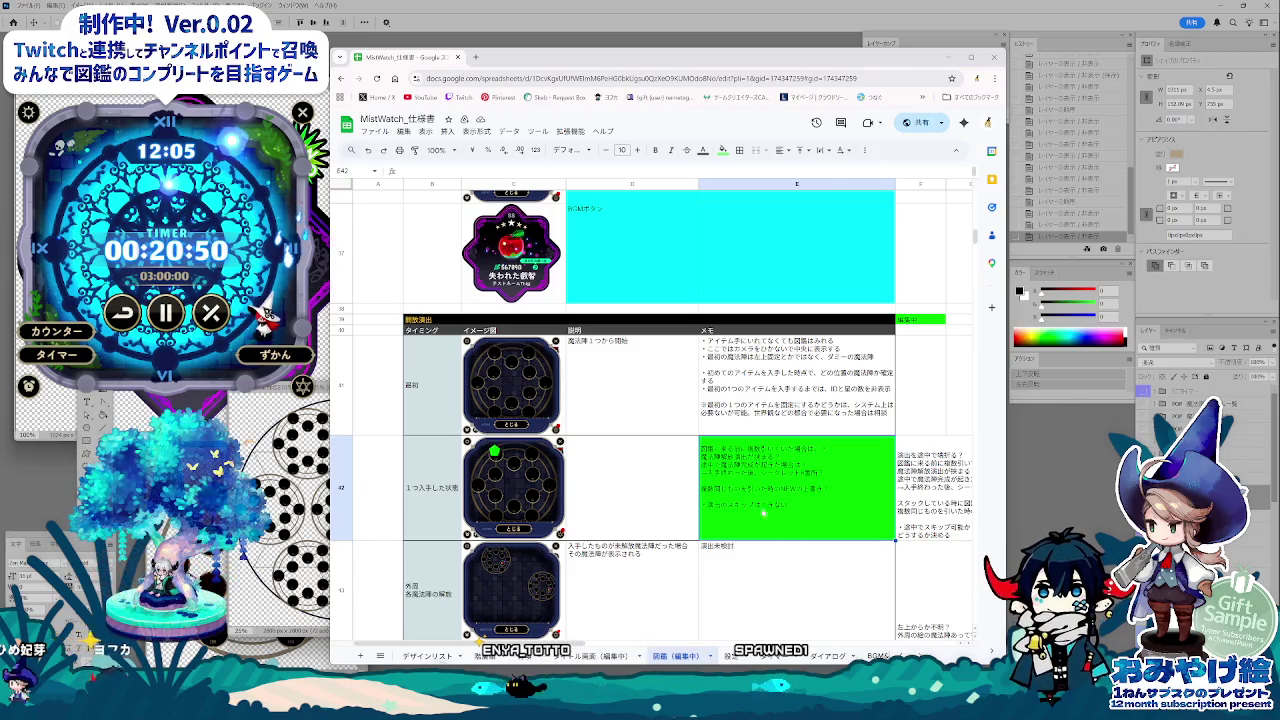
left_click(803, 617)
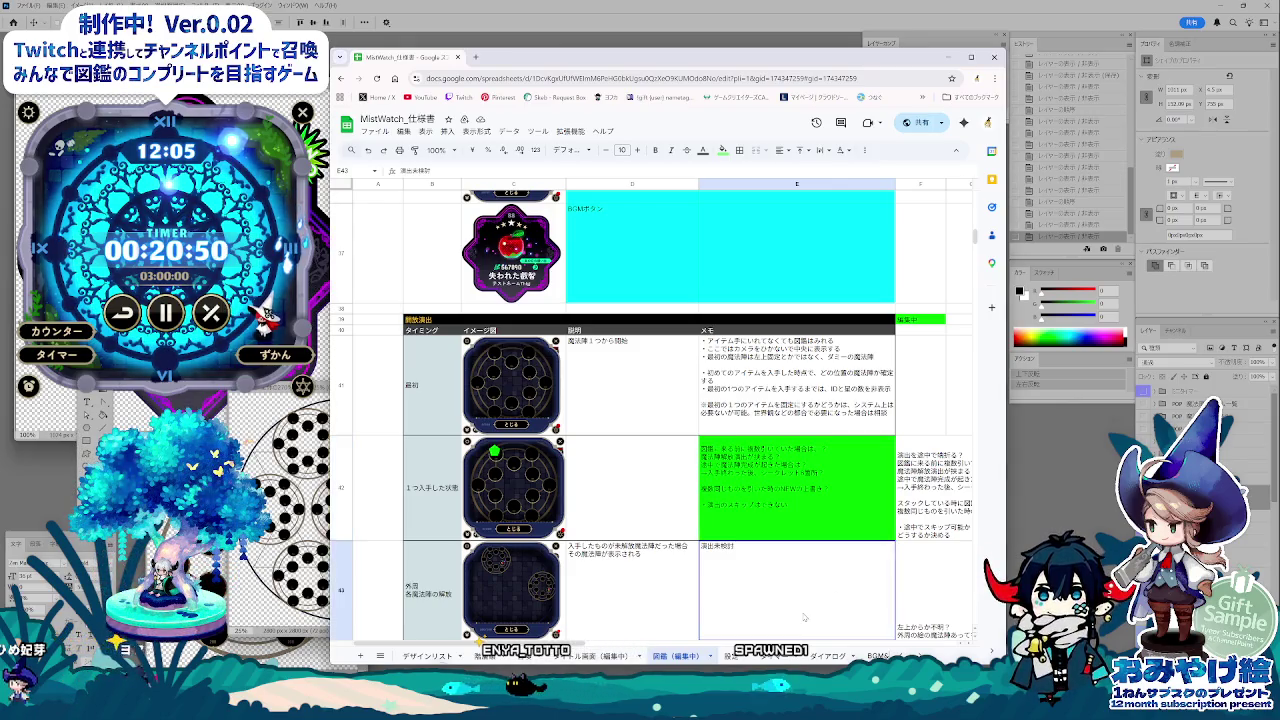
left_click(765, 522)
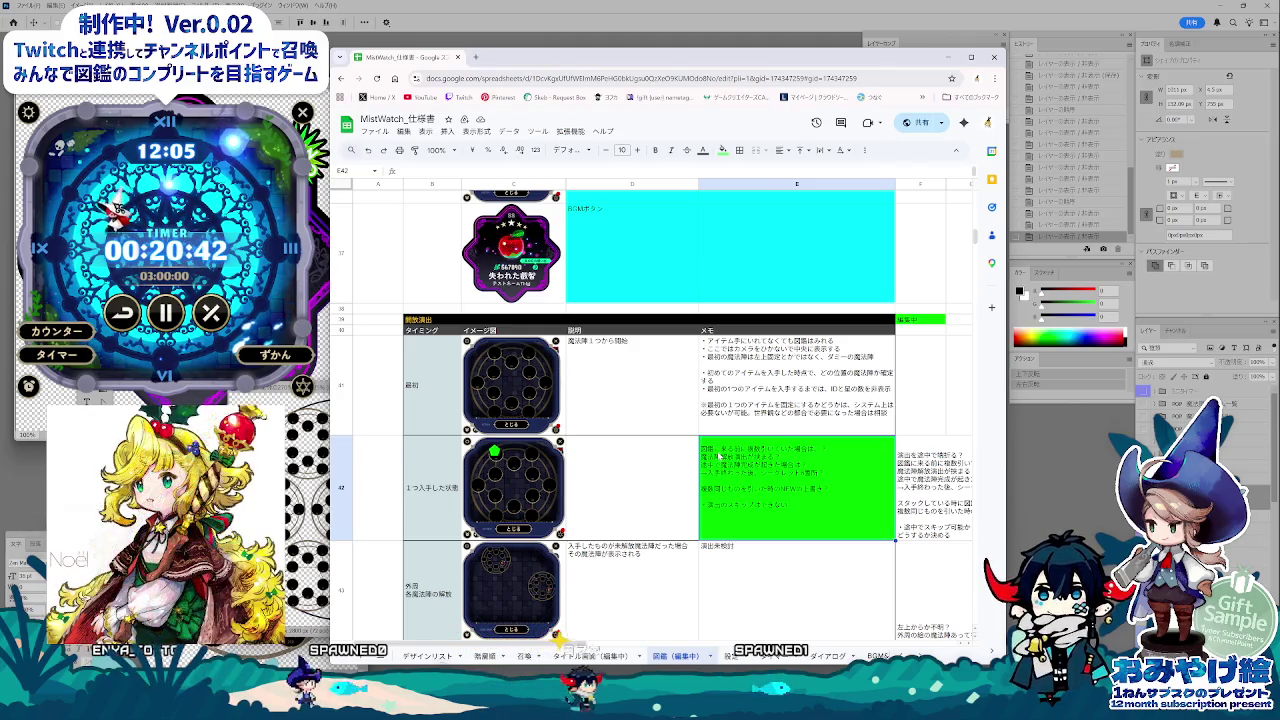
double_click(718, 455)
key("BackSpace")
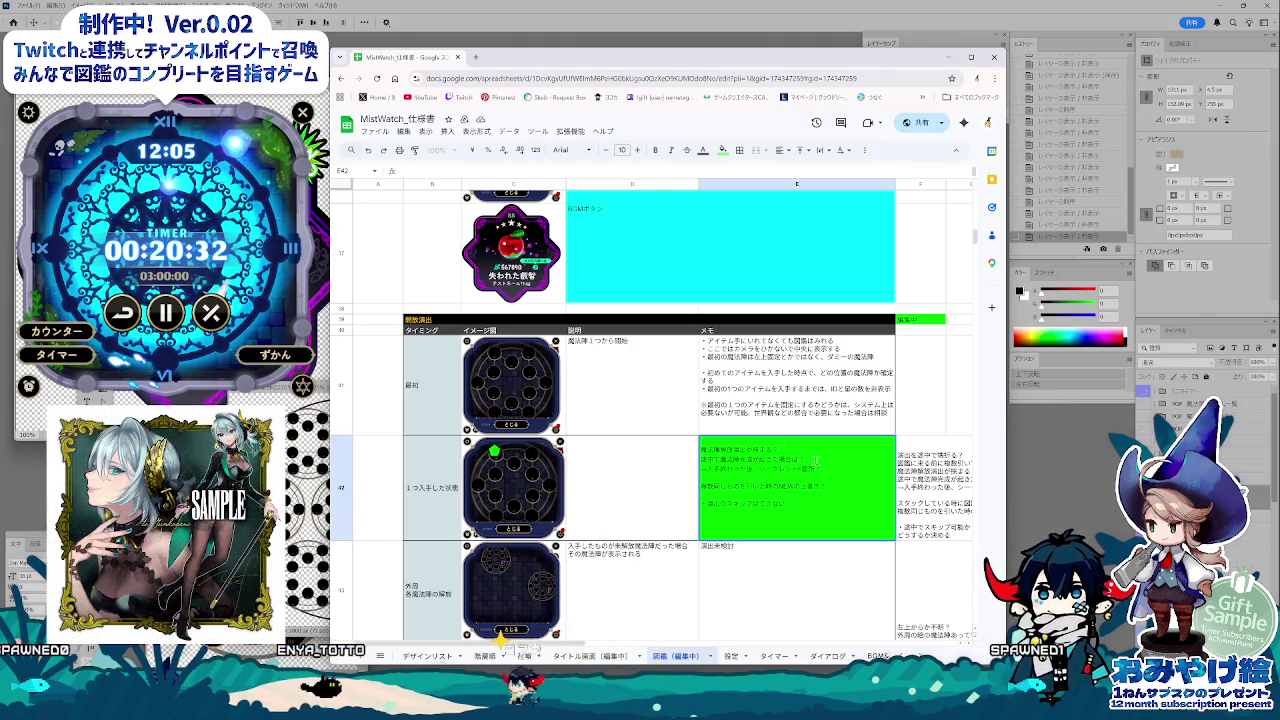
left_click(810, 567)
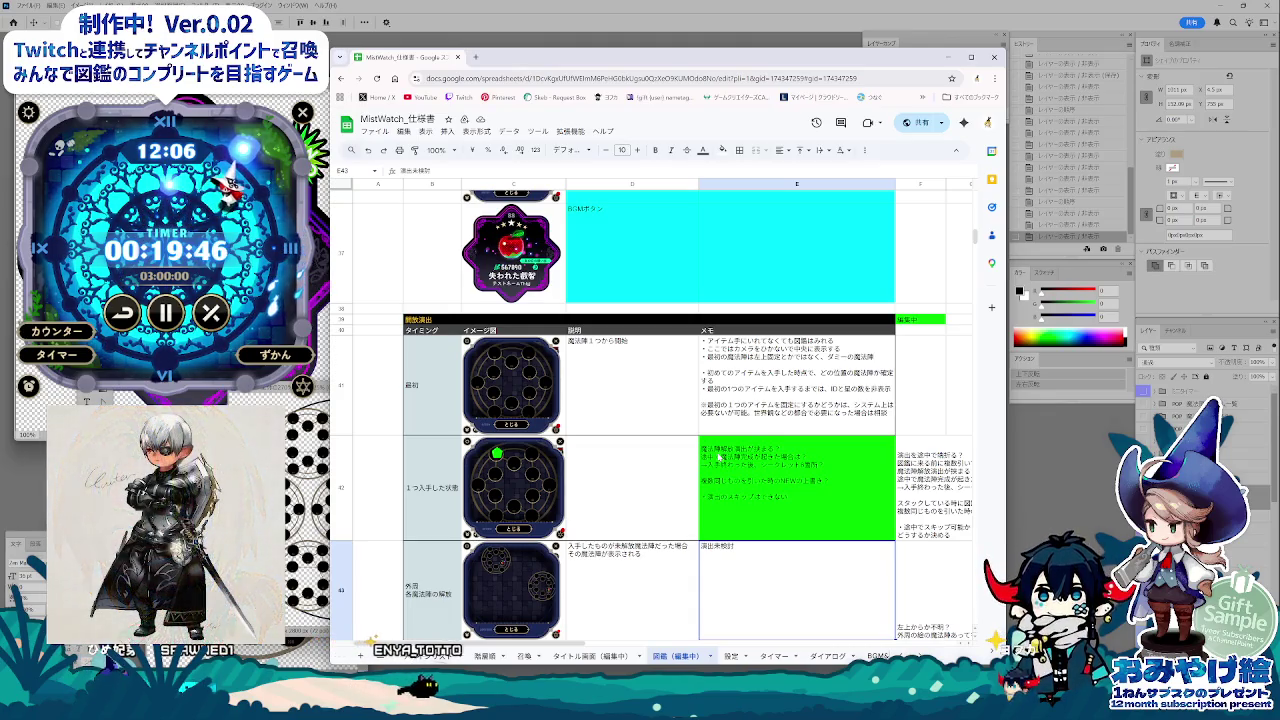
Step: Review cells E42, E43, D42 and D41, reopening the E42 memo without changes
left_click(780, 503)
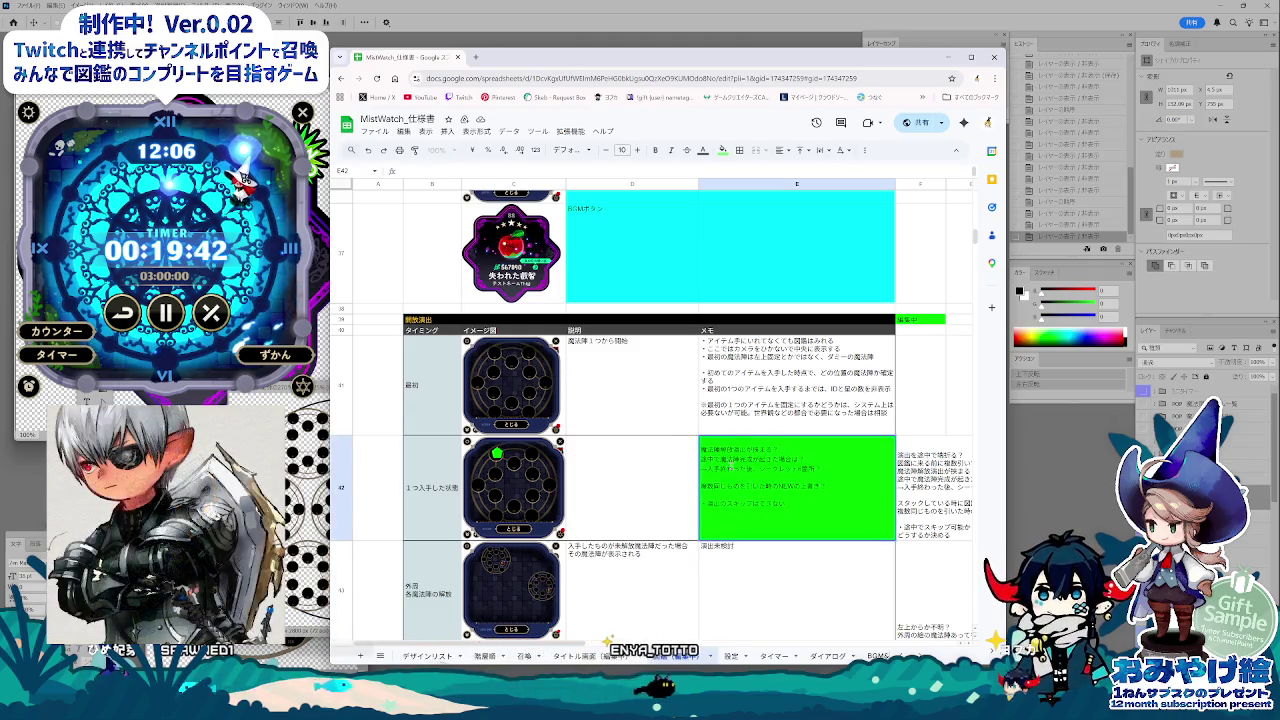
left_click(750, 558)
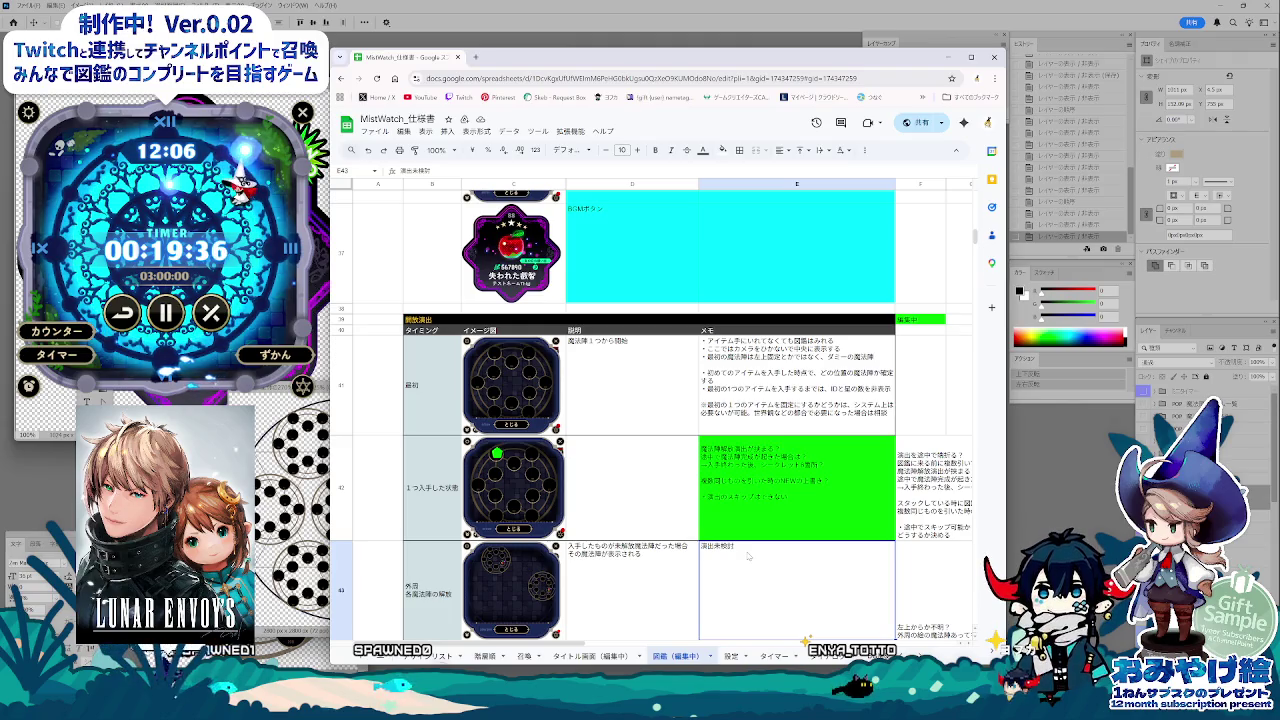
left_click(677, 500)
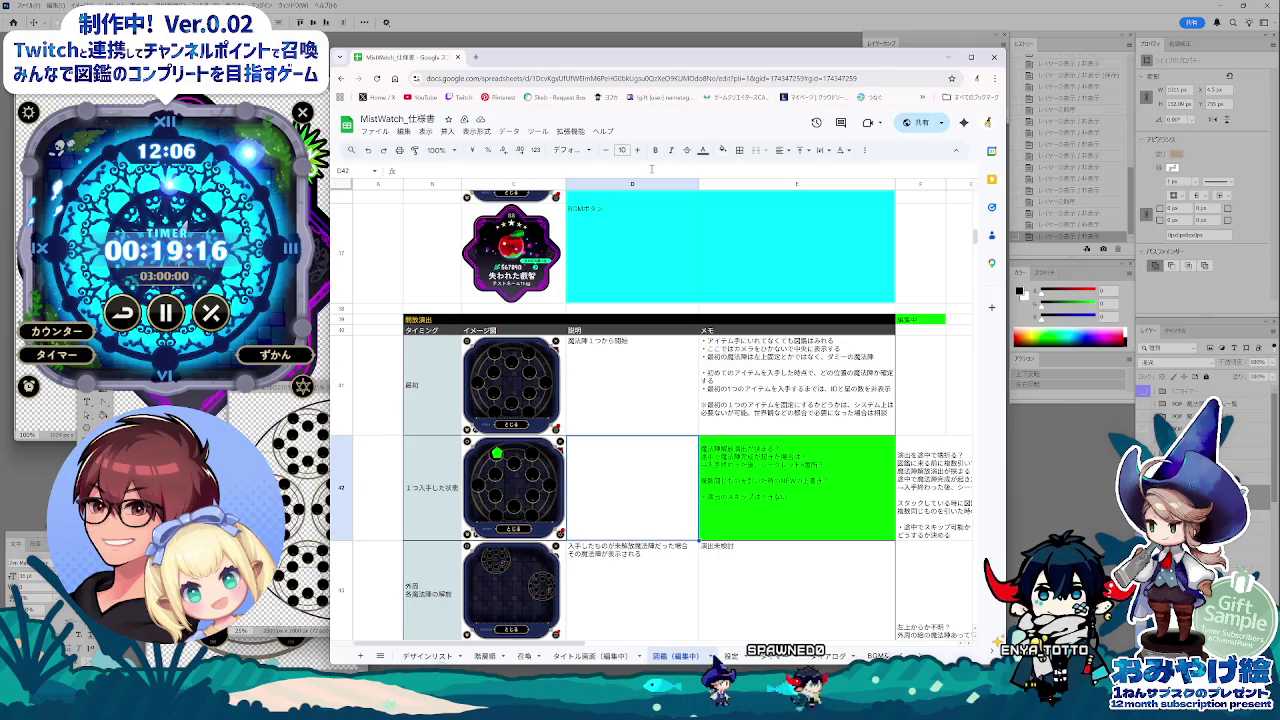
key("Up")
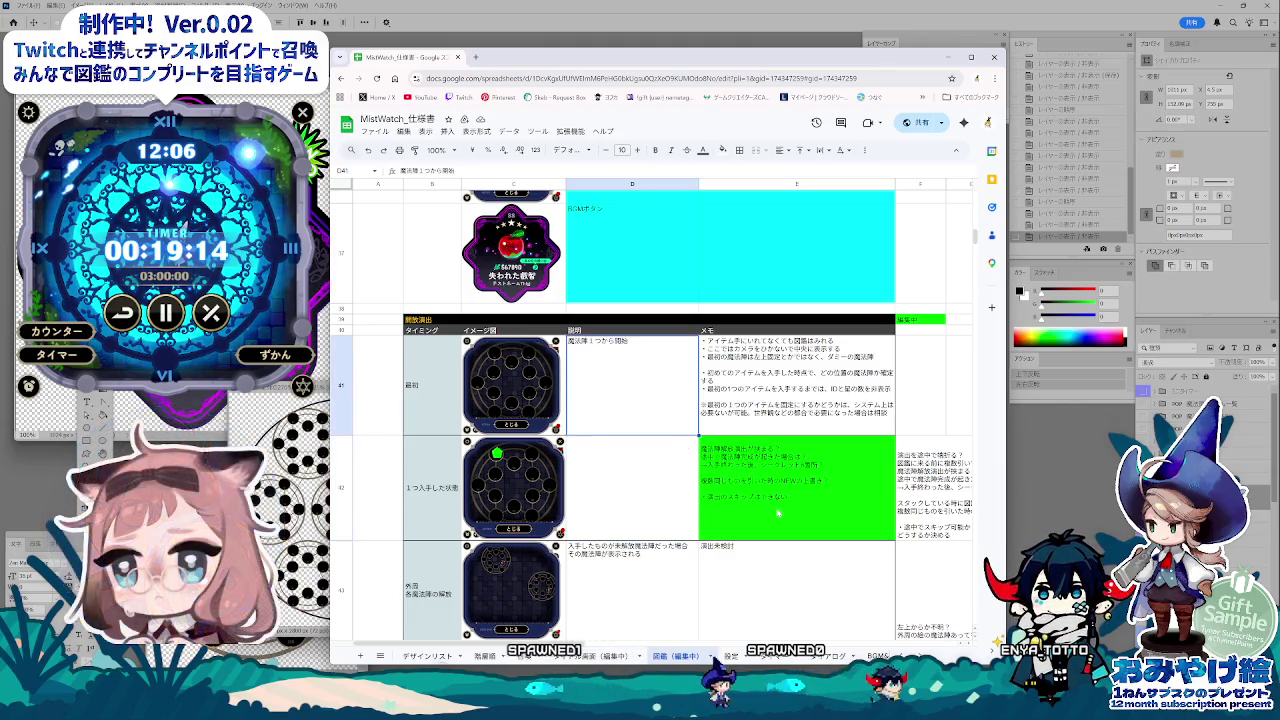
left_click(778, 512)
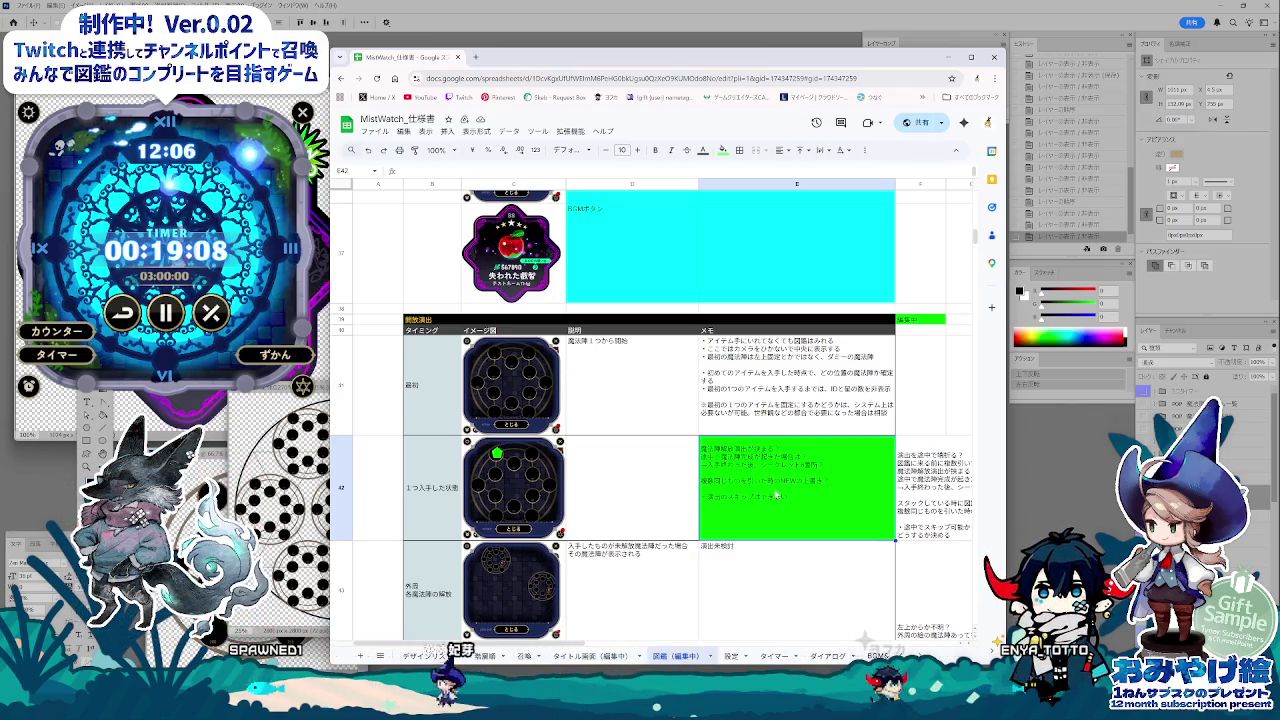
double_click(806, 485)
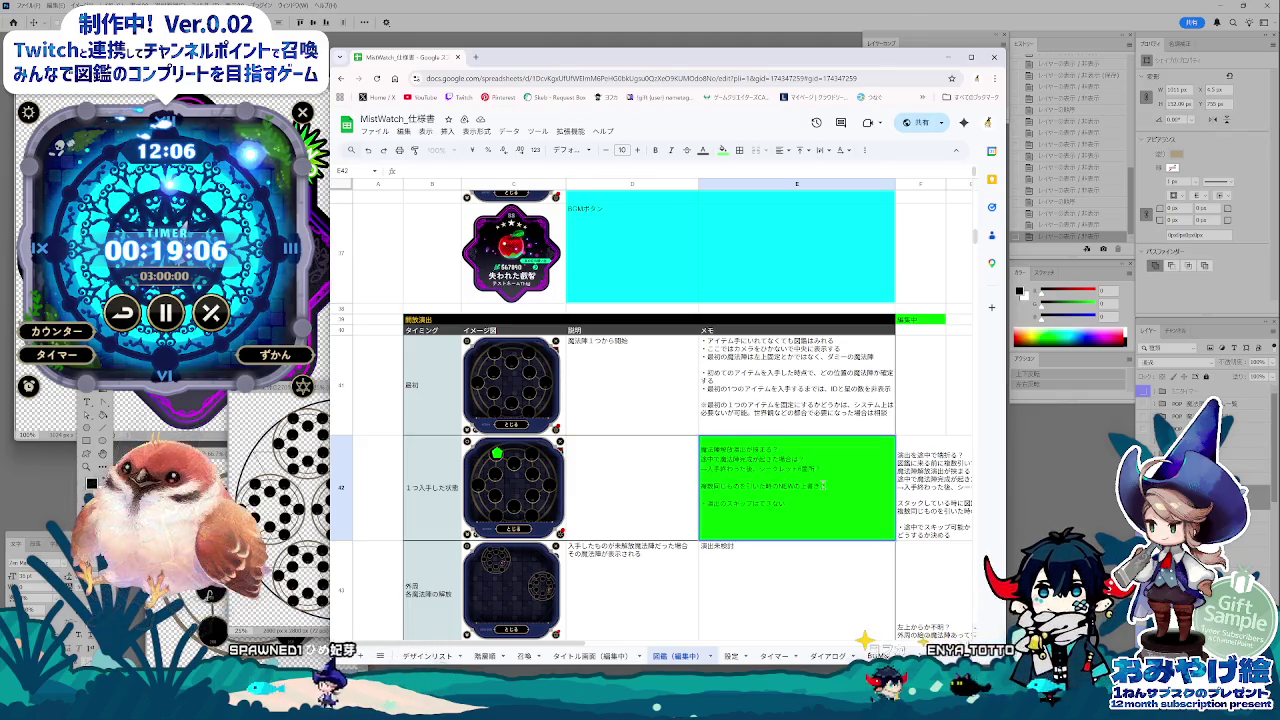
left_click(789, 577)
scroll(789, 577, "down", 2)
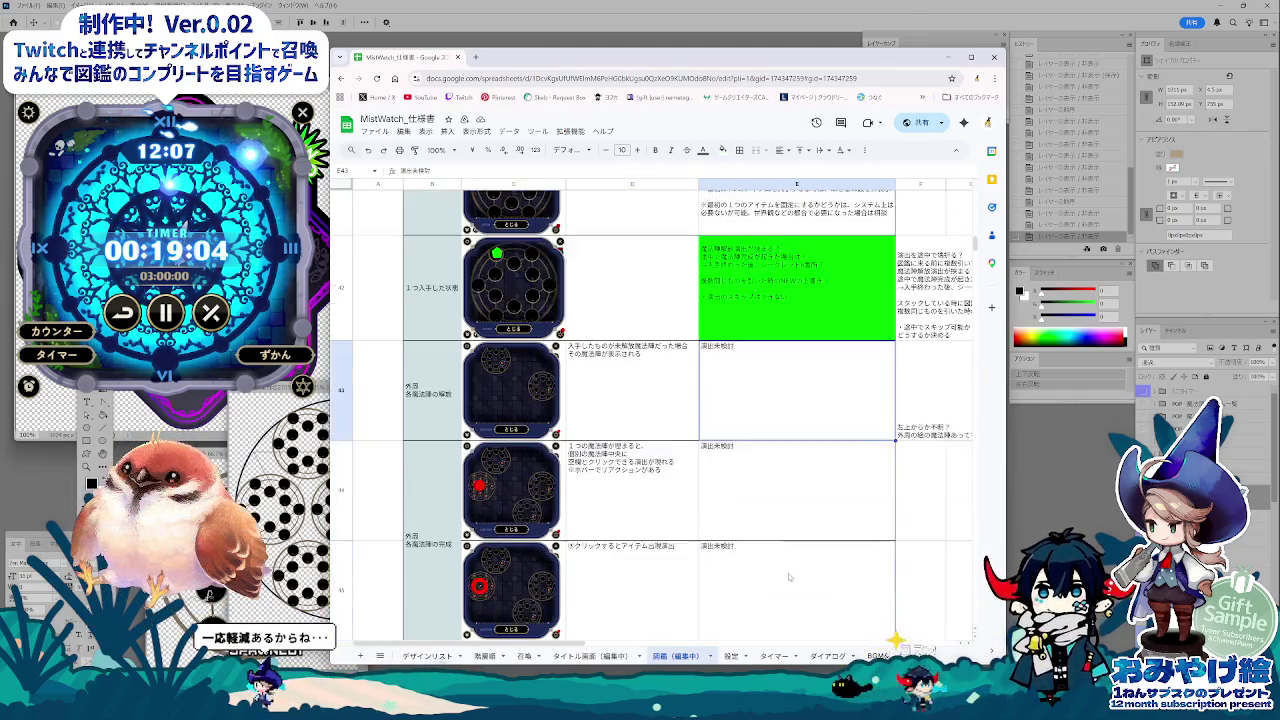
Step: Scroll back to rows 36–37 and select their memo cells
left_click(920, 340)
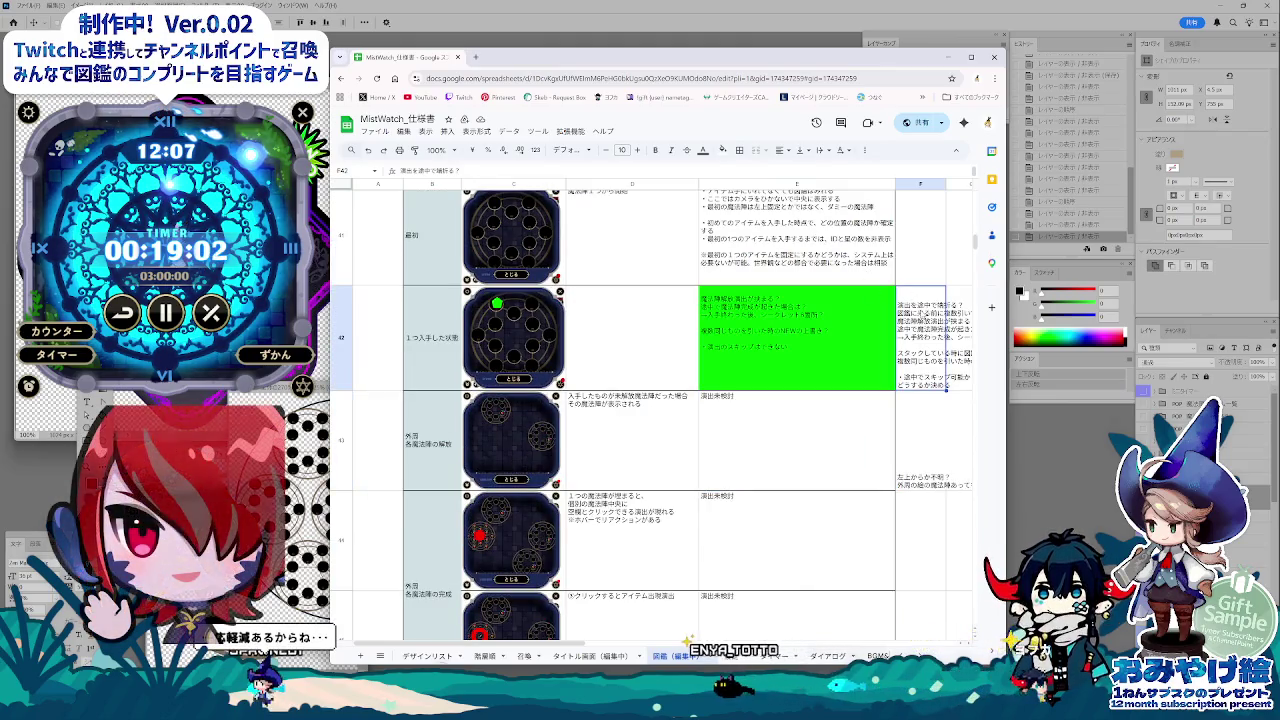
left_click(763, 440)
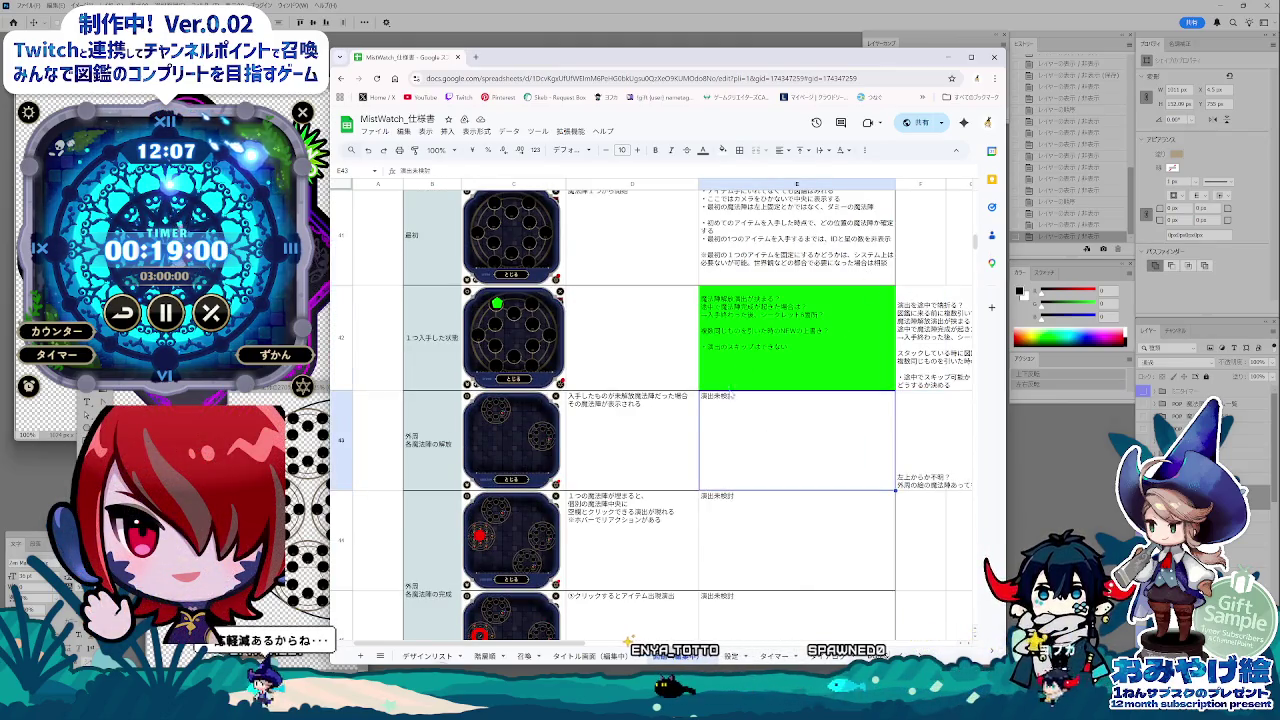
scroll(733, 396, "up", 2)
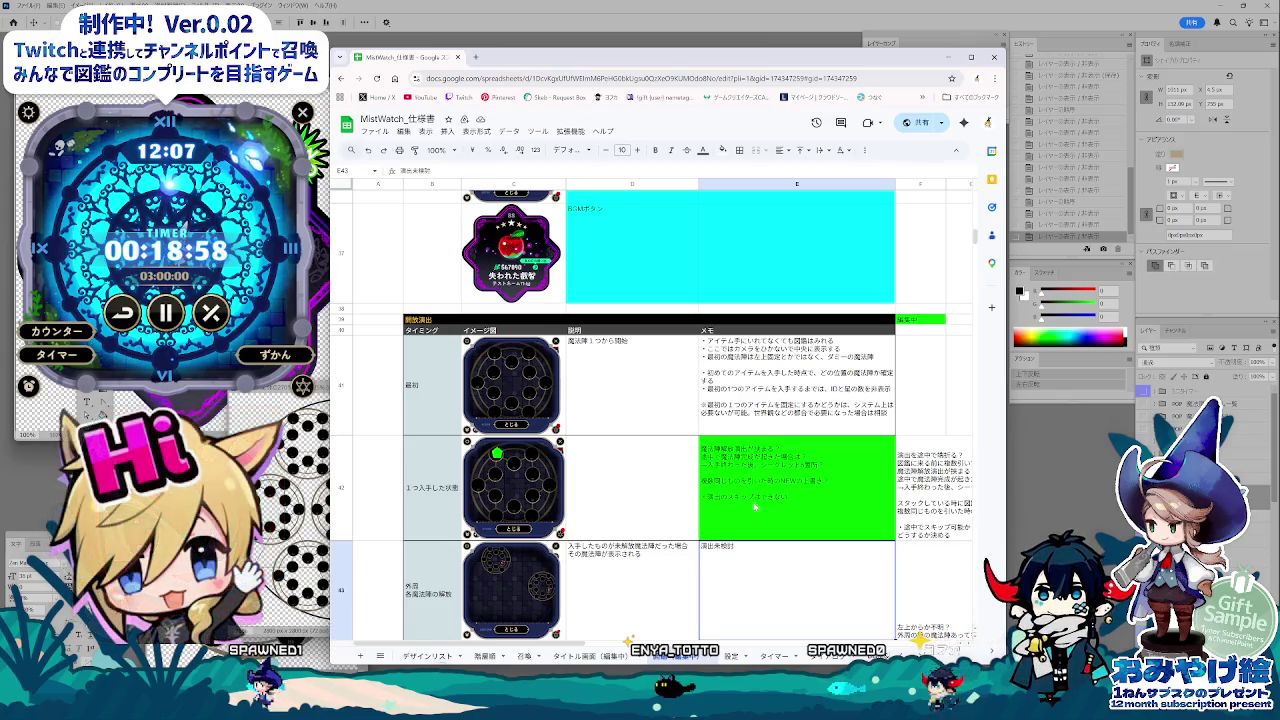
scroll(755, 508, "up", 5)
scroll(755, 508, "up", 5)
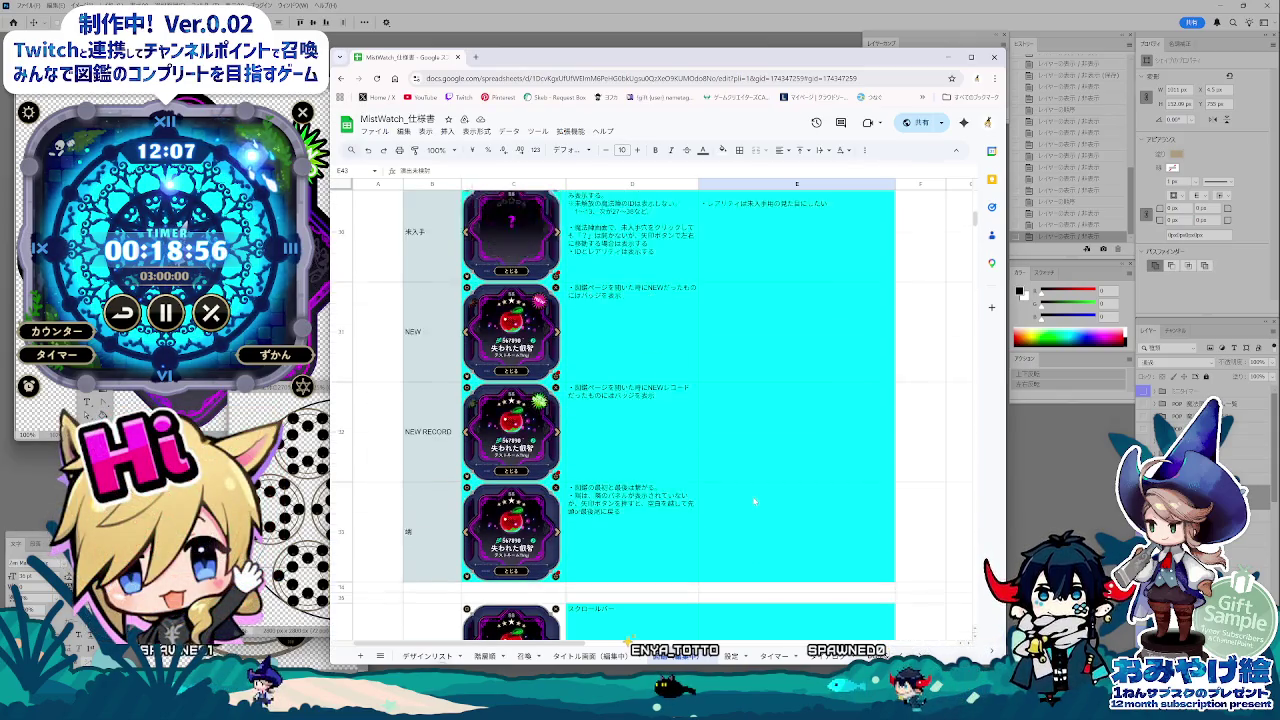
scroll(755, 508, "up", 5)
scroll(755, 508, "up", 5)
scroll(755, 500, "up", 3)
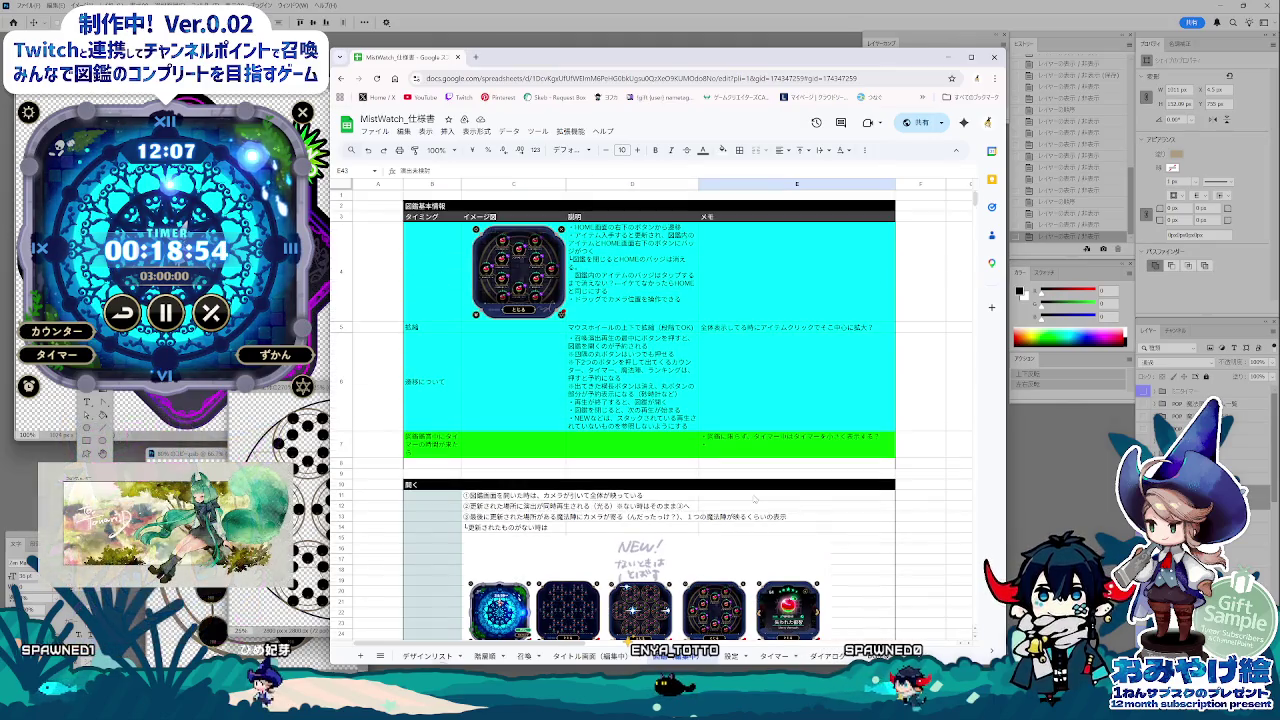
scroll(755, 500, "down", 1)
scroll(755, 500, "down", 1)
scroll(755, 502, "down", 2)
scroll(755, 502, "down", 2)
scroll(755, 502, "down", 2)
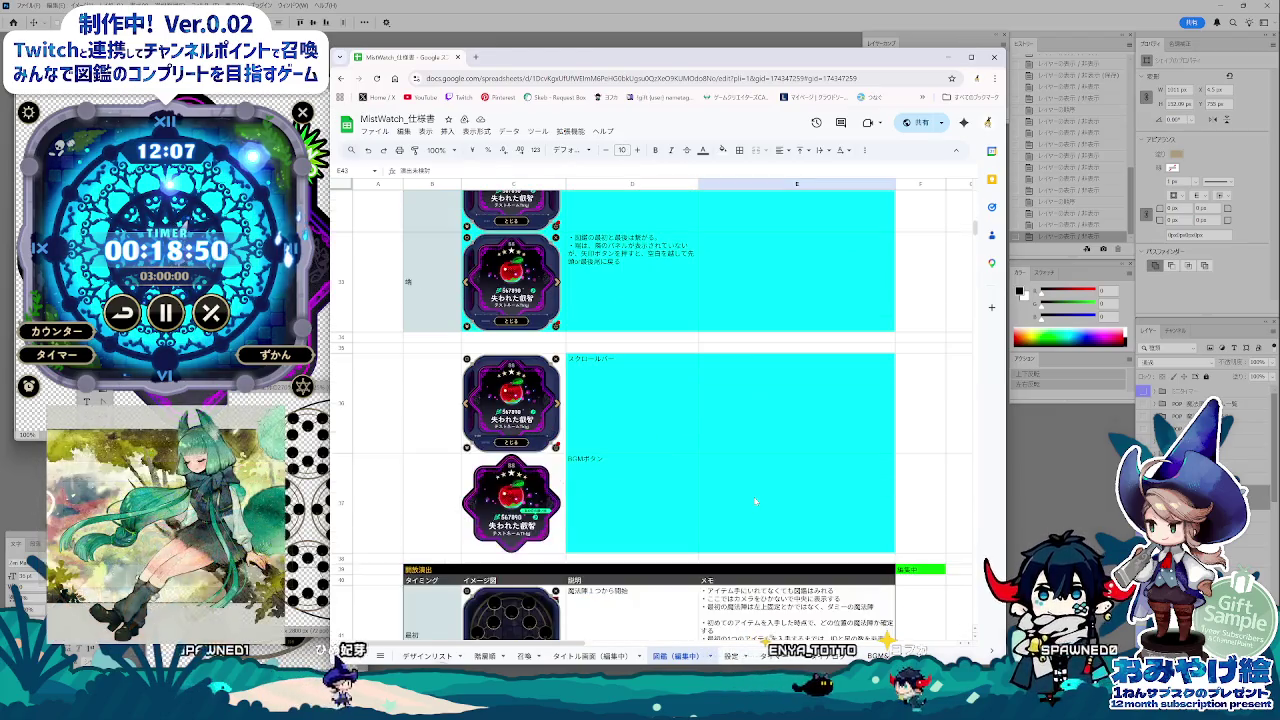
left_click_drag(730, 435, 735, 470)
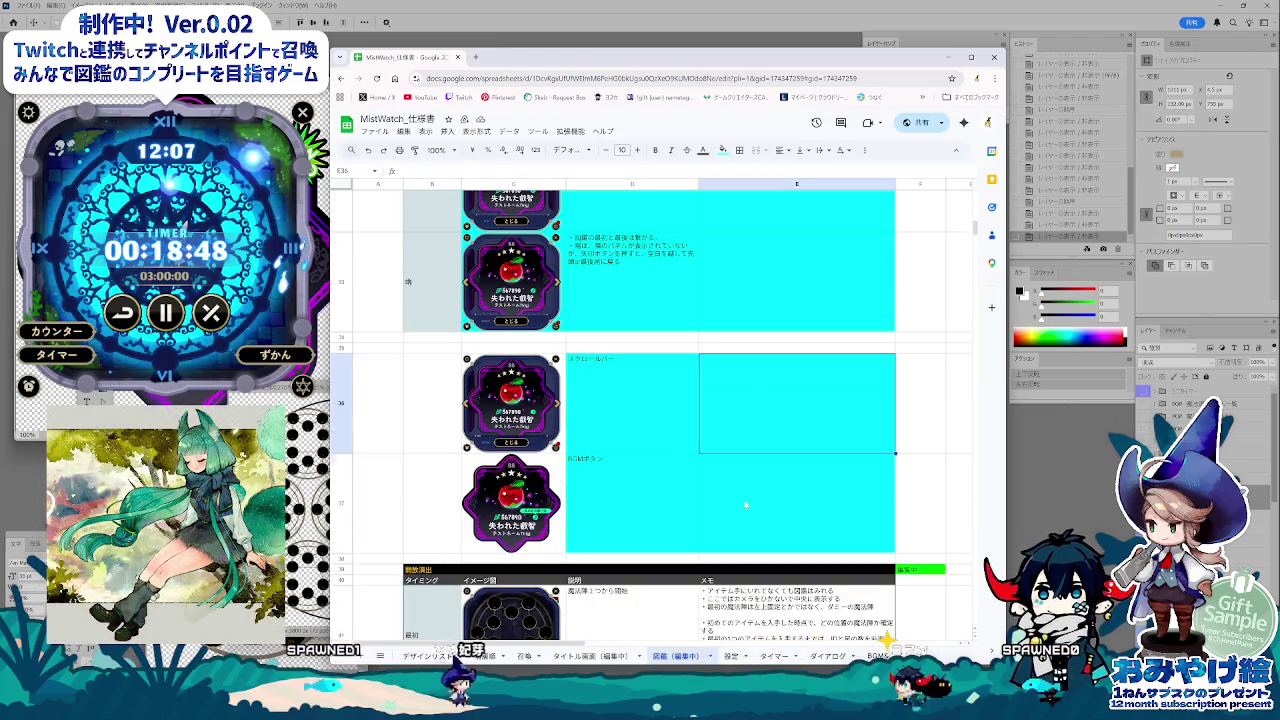
Step: Move the スクロールバー label from D36 into memo cell E36
left_click(615, 402)
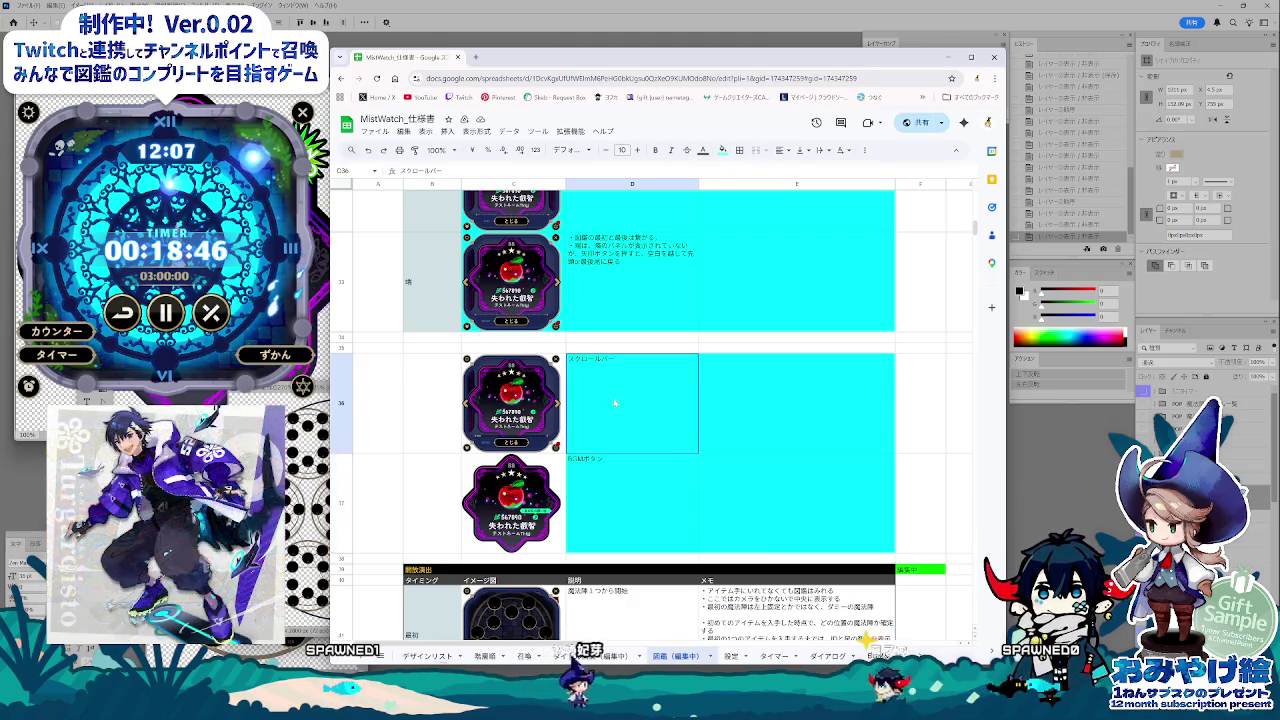
double_click(615, 362)
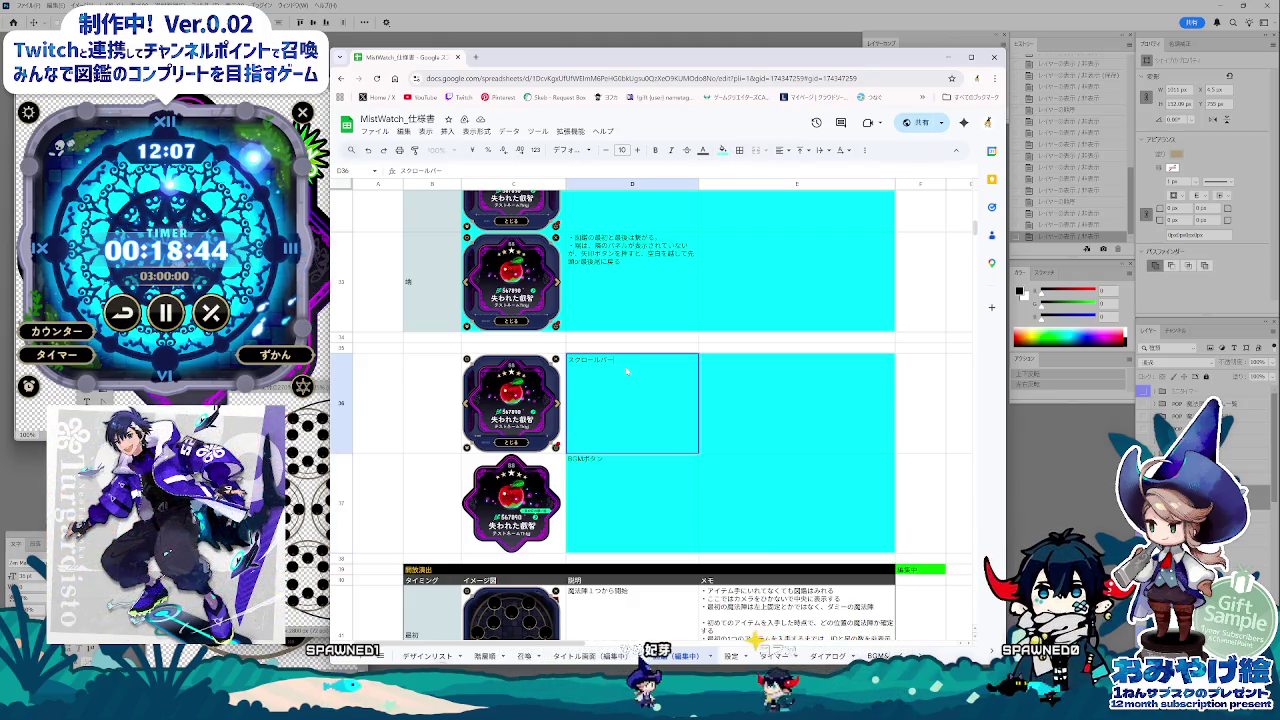
key("ctrl+a")
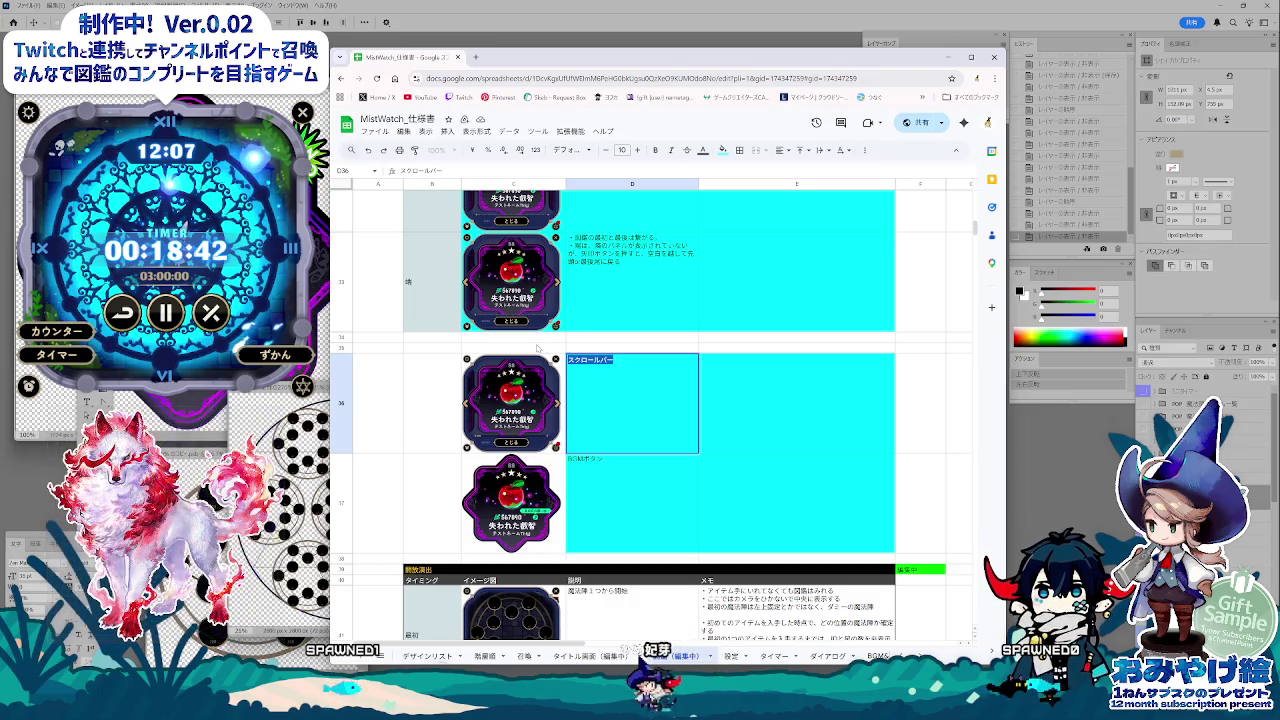
left_click(817, 420)
left_click(648, 398)
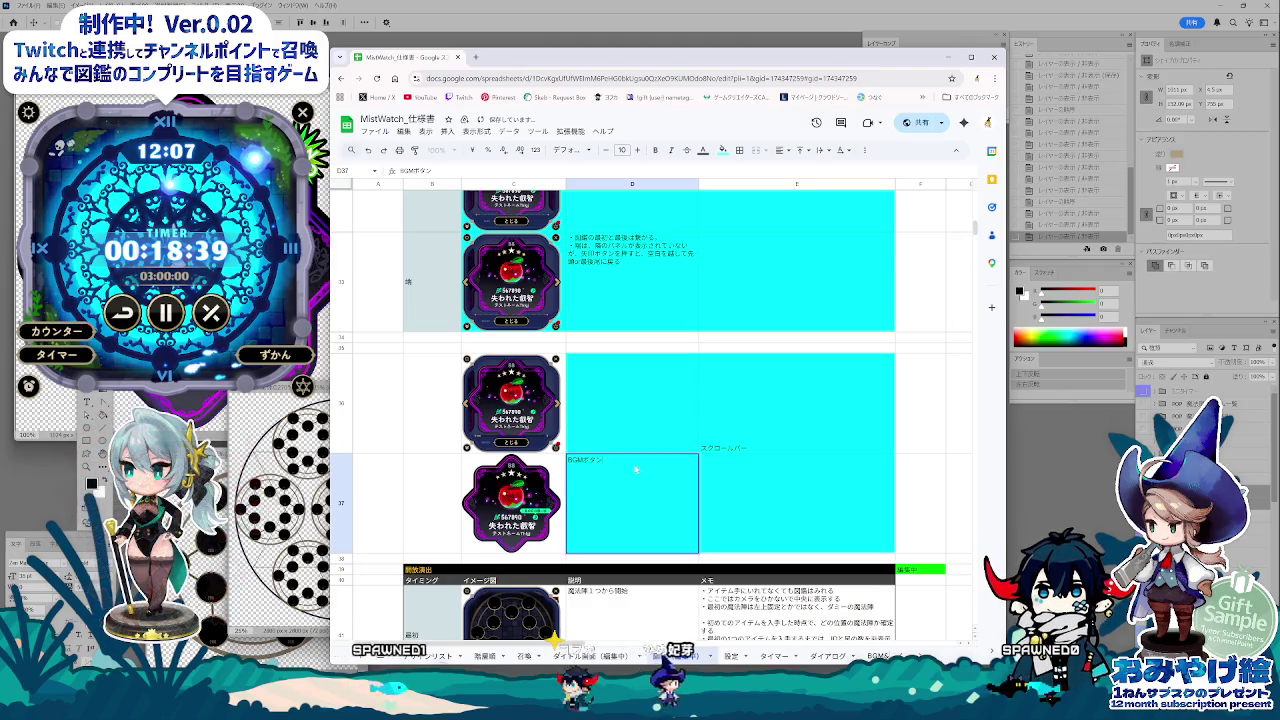
Step: Write the E37 memo '図鑑の左だ（入手仕様に書くのがわかりやすいか！？'
left_click(735, 469)
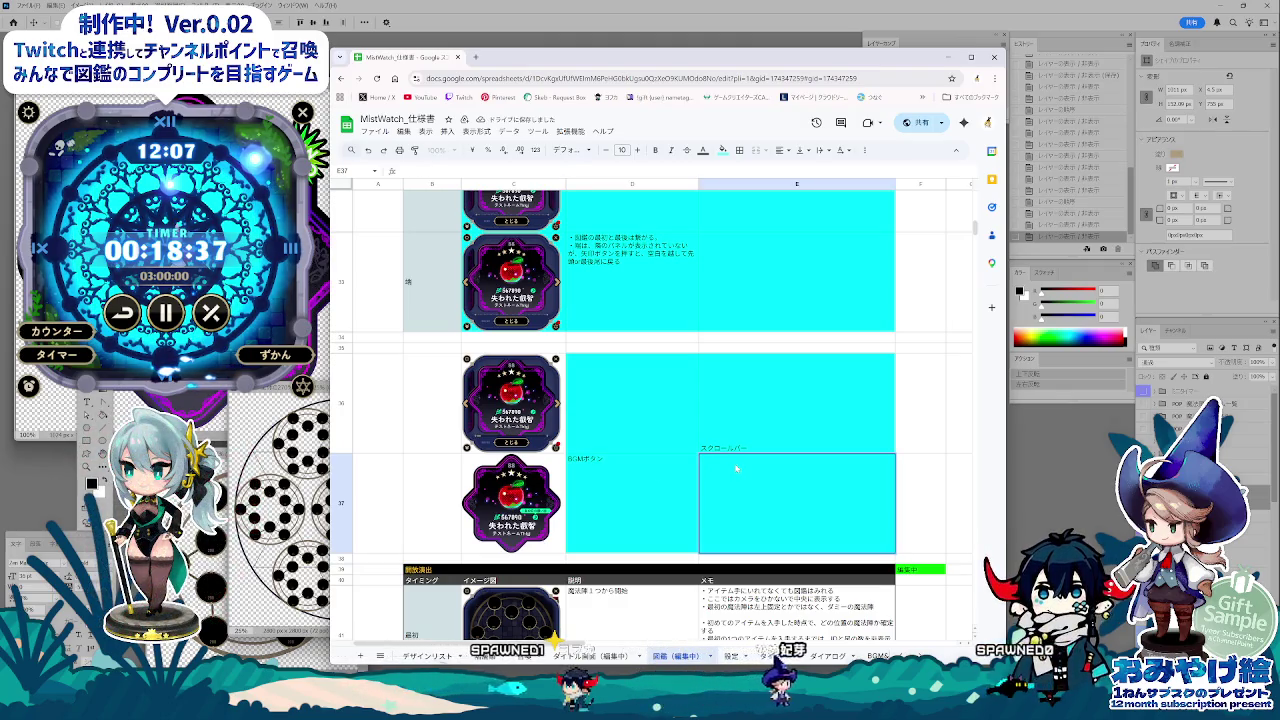
type("未")
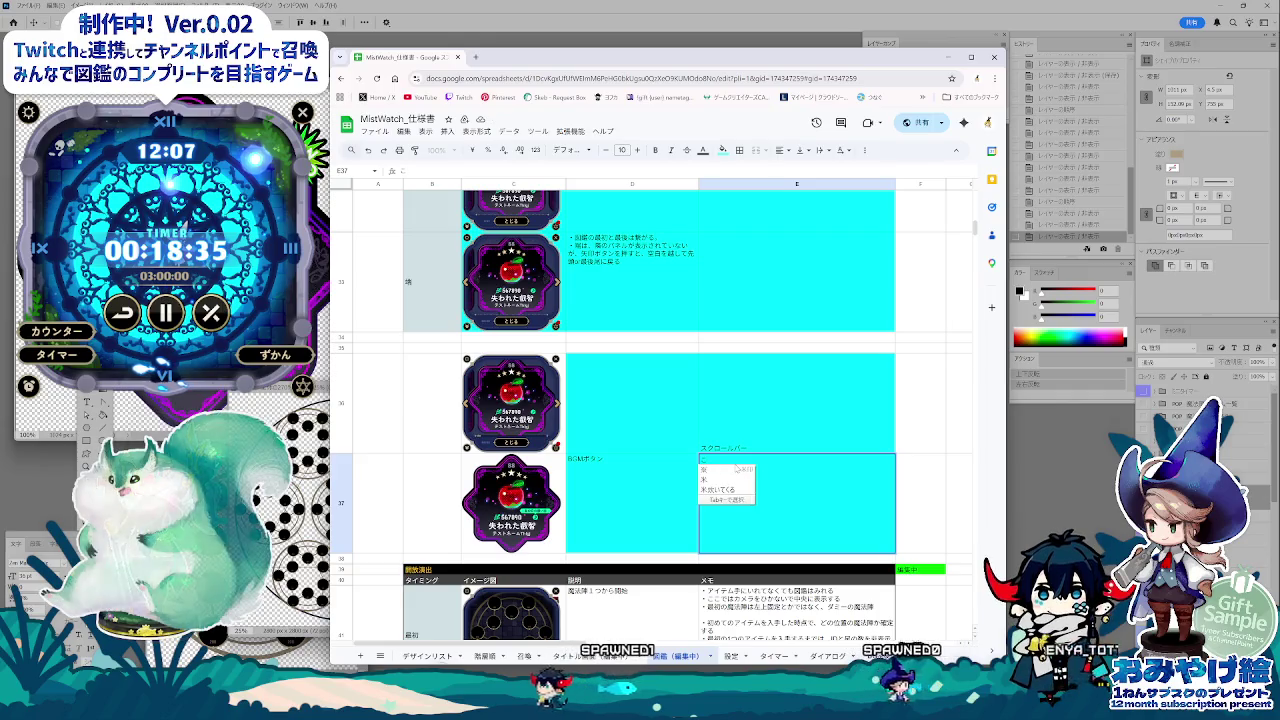
key("Escape")
type("図鑑の左だけじゃない")
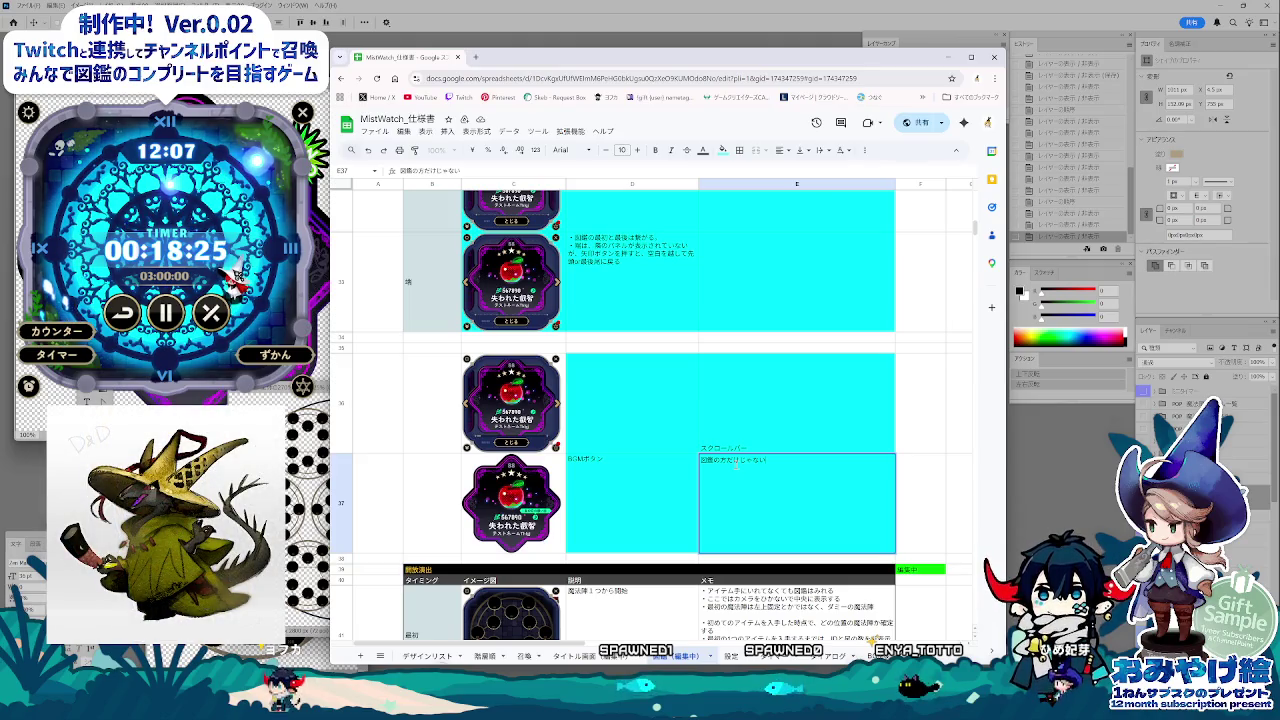
type("（にゅうしゅ")
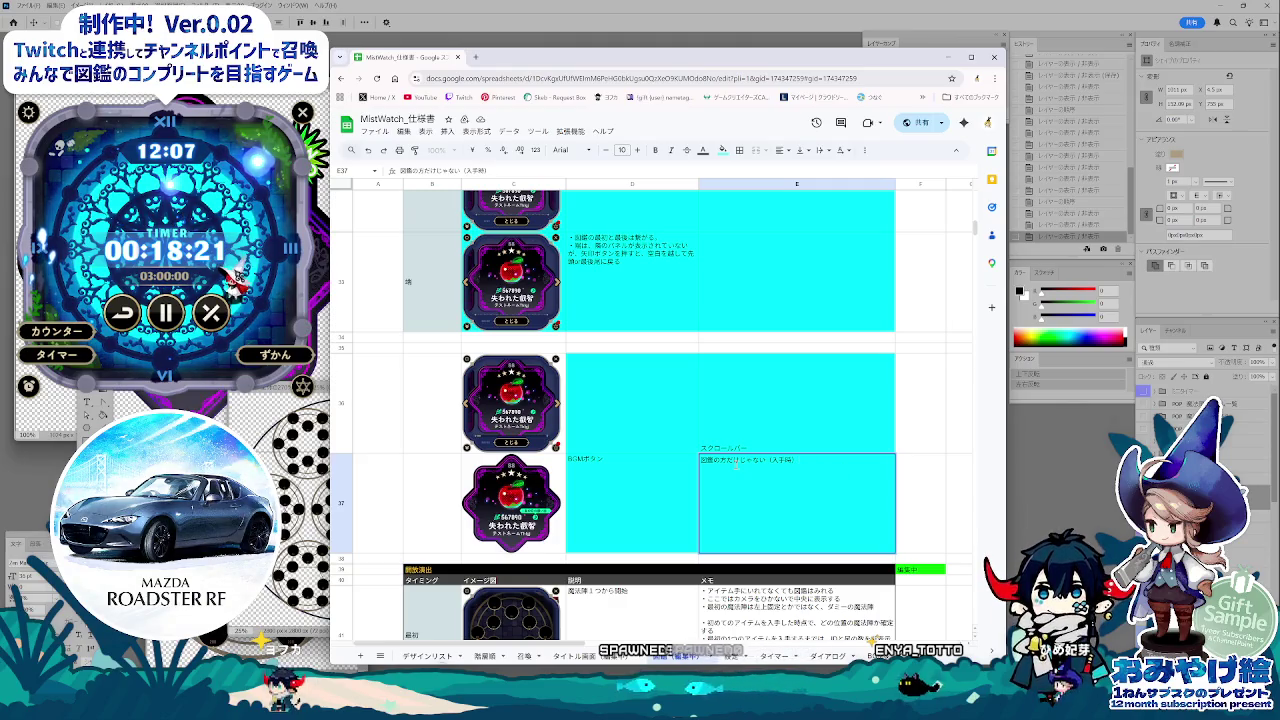
type("しよう")
key("space")
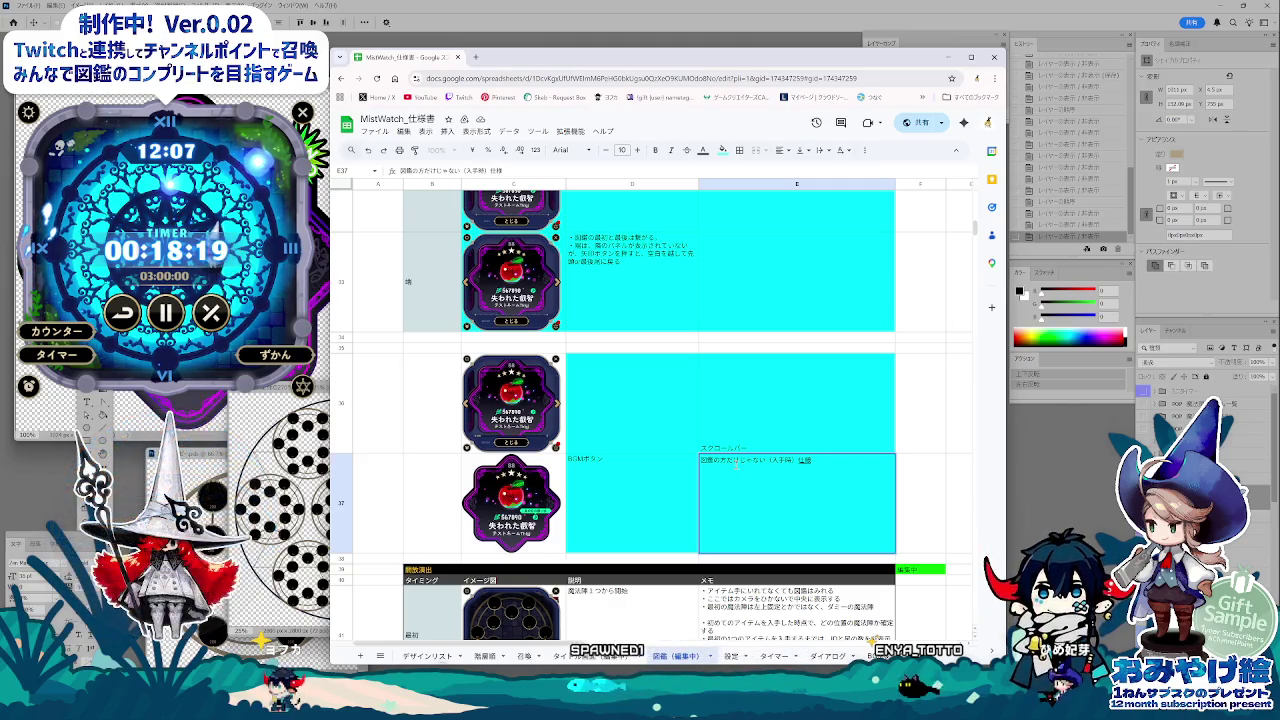
type("にかこう")
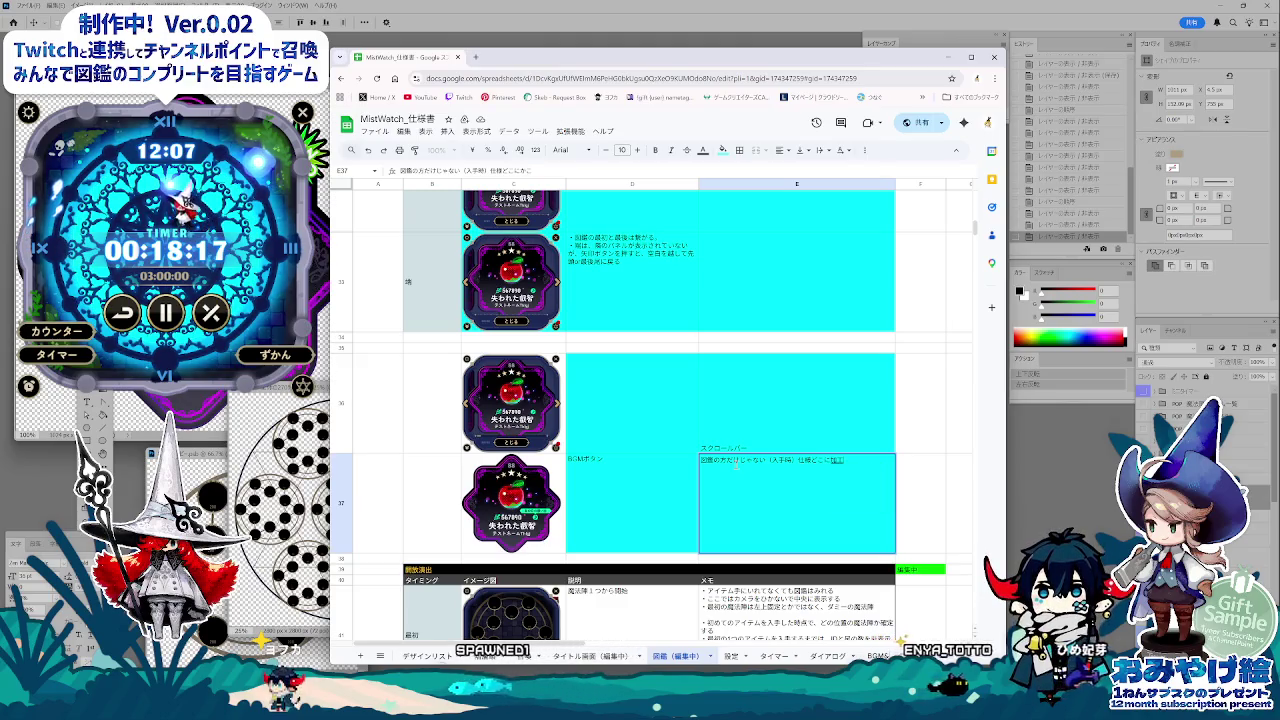
key("space")
key("space")
key("space")
key("Return")
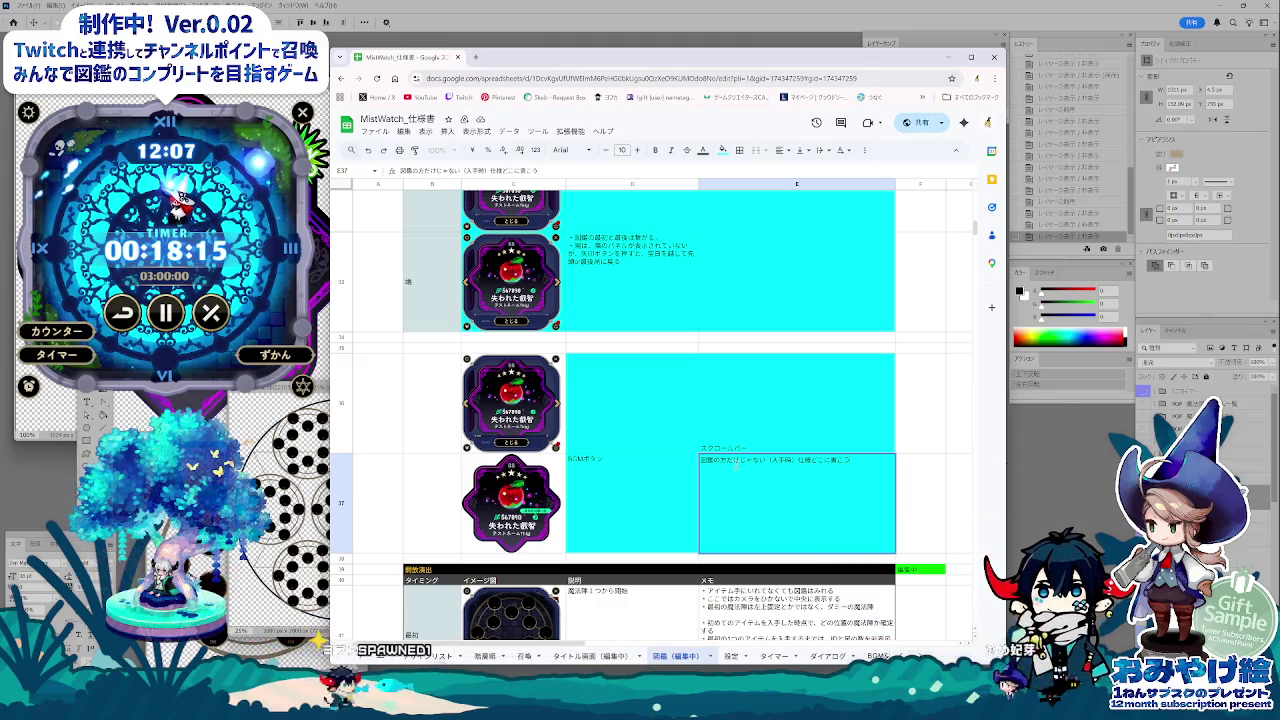
type("くのがわか")
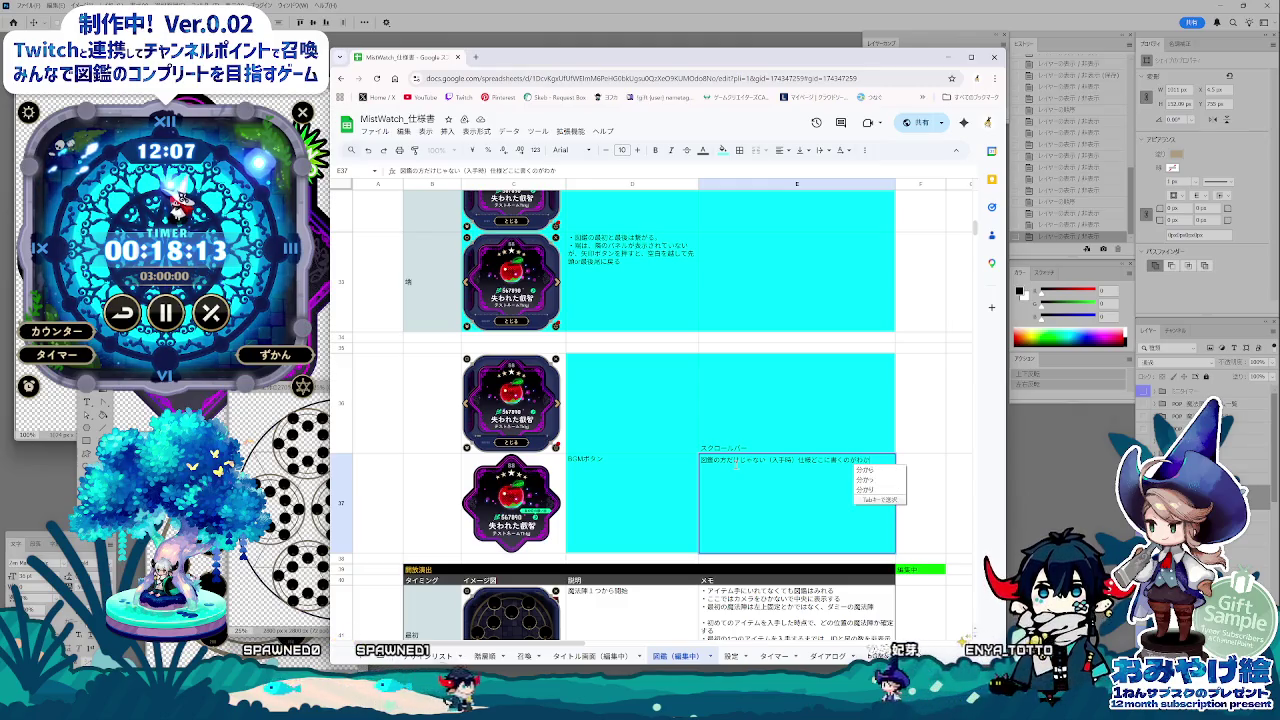
type("りやすいか！？")
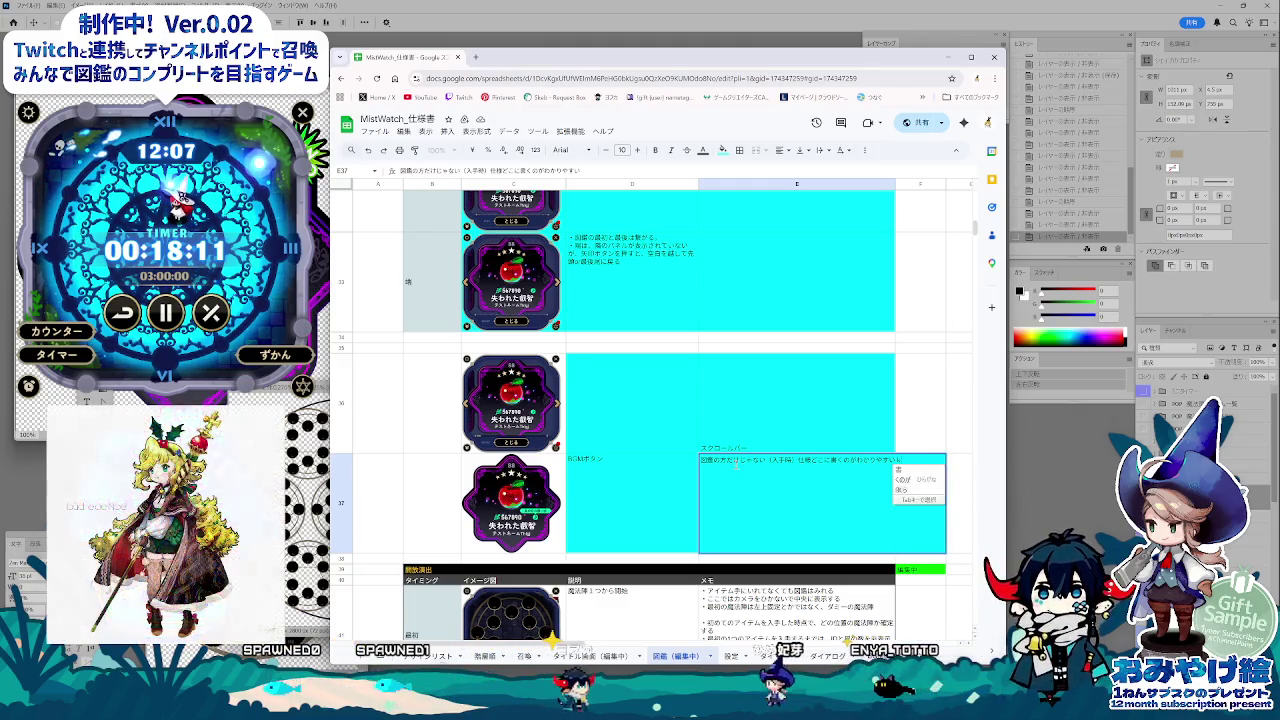
key("Return")
key("Return")
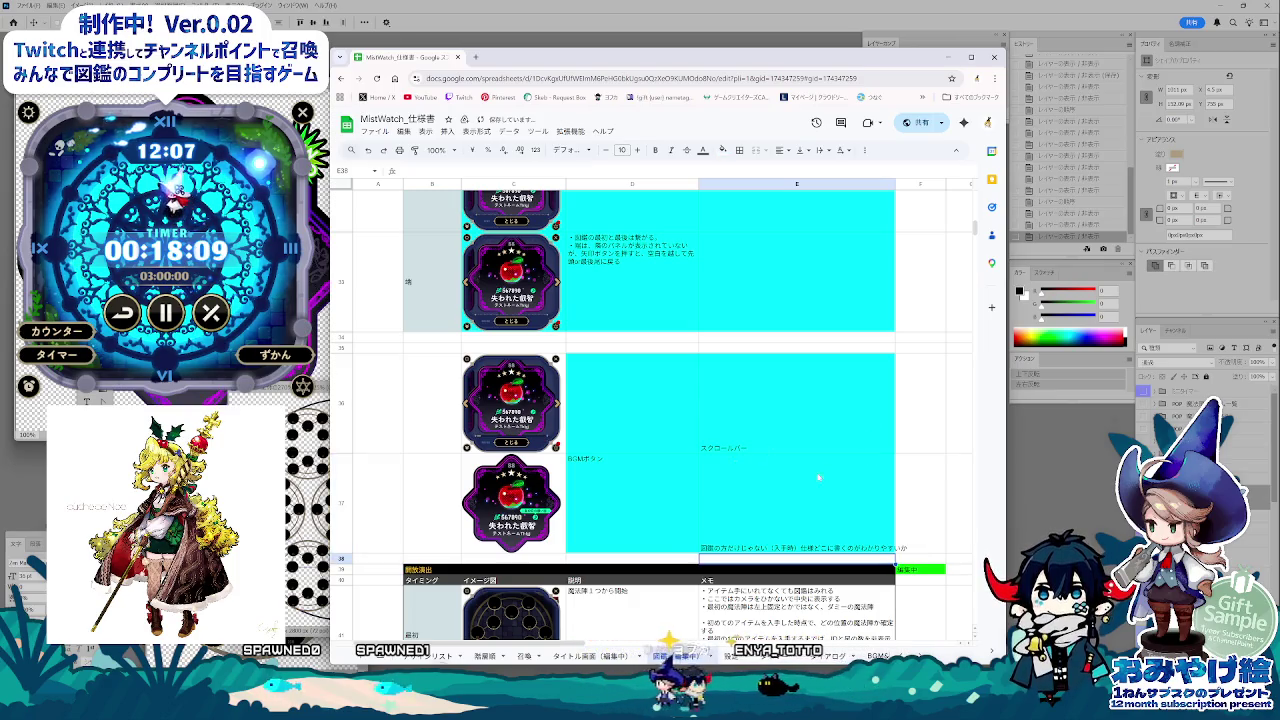
key("Up")
Step: Top-align D36:E37 and check text wrapping for the E37 memo
left_click(623, 411, "shift")
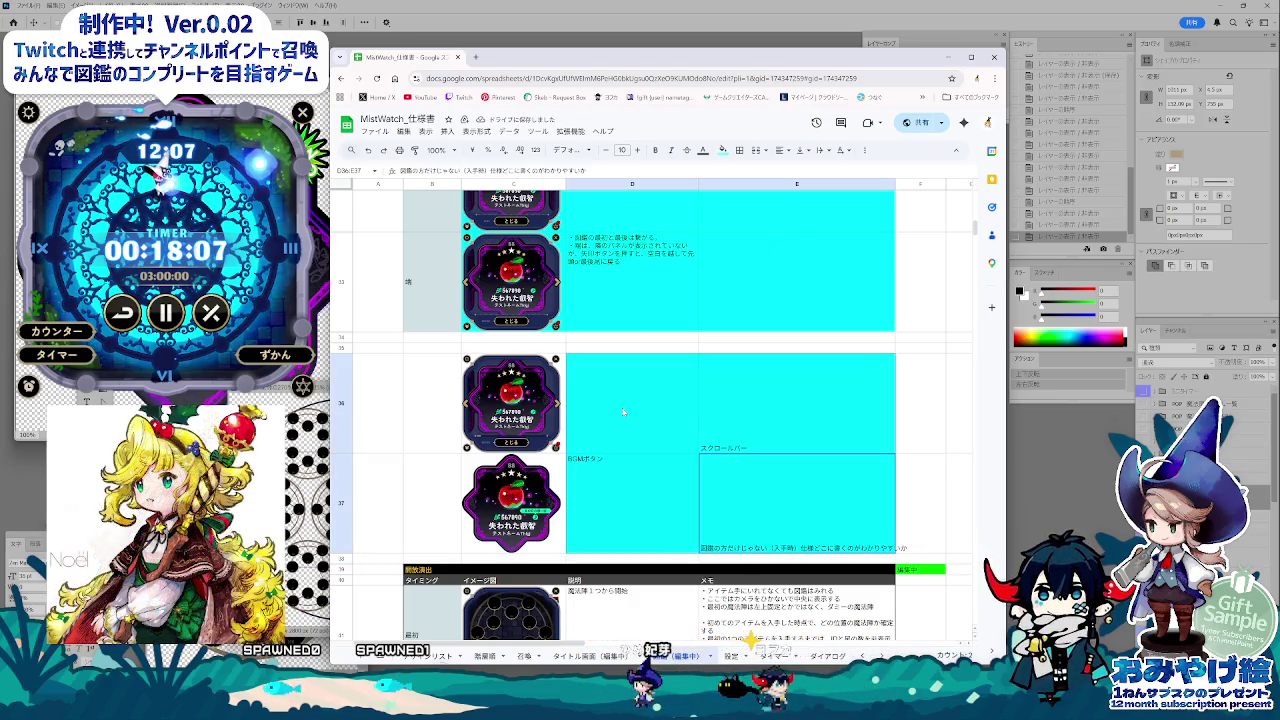
left_click(803, 170)
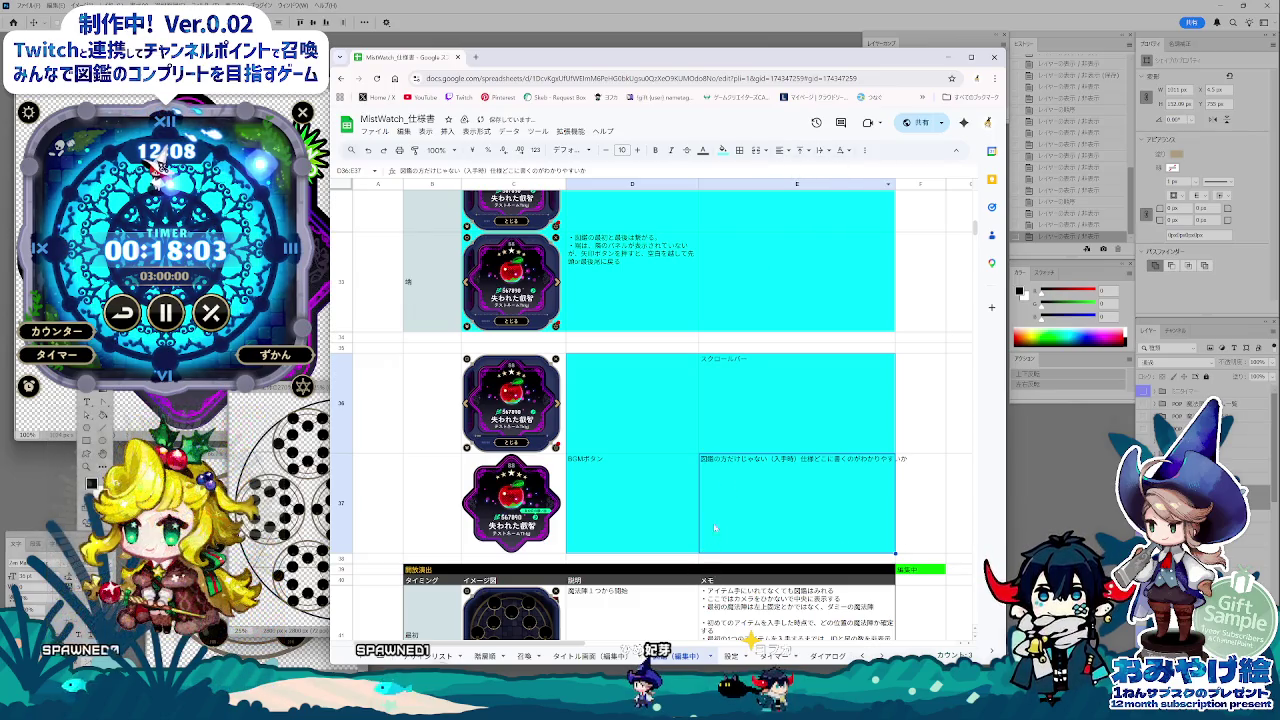
left_click(744, 515)
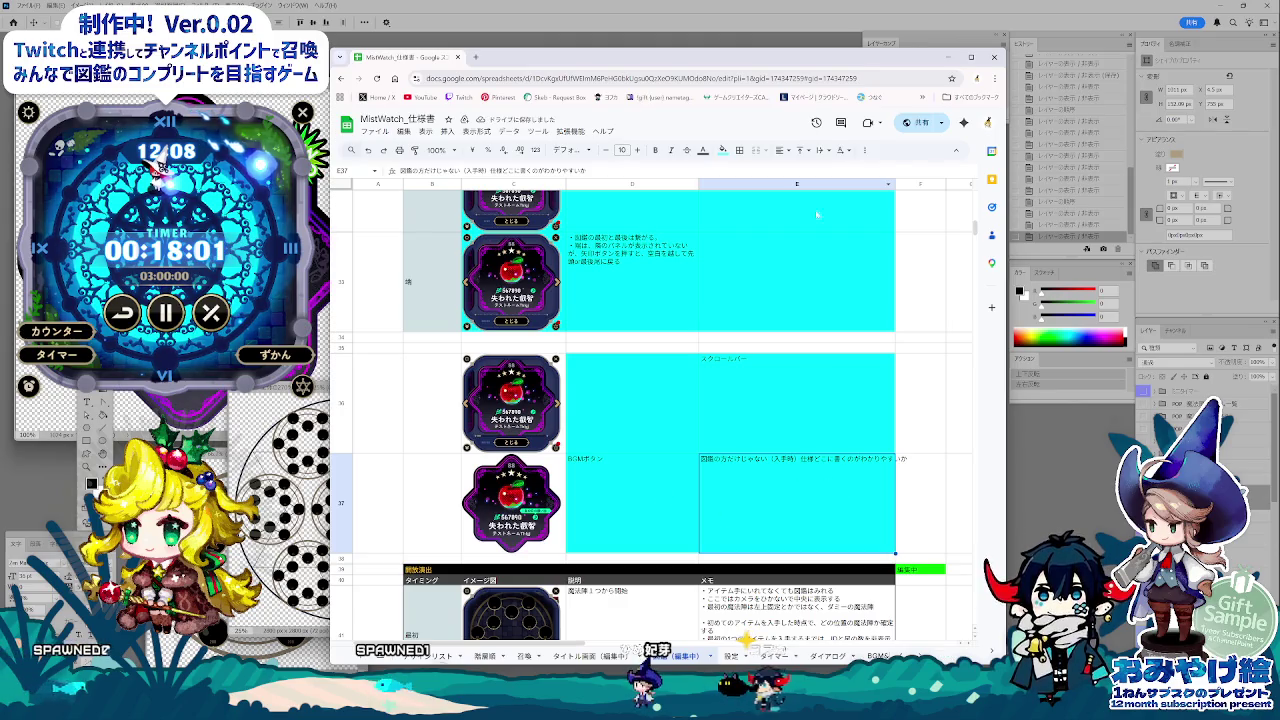
left_click(820, 150)
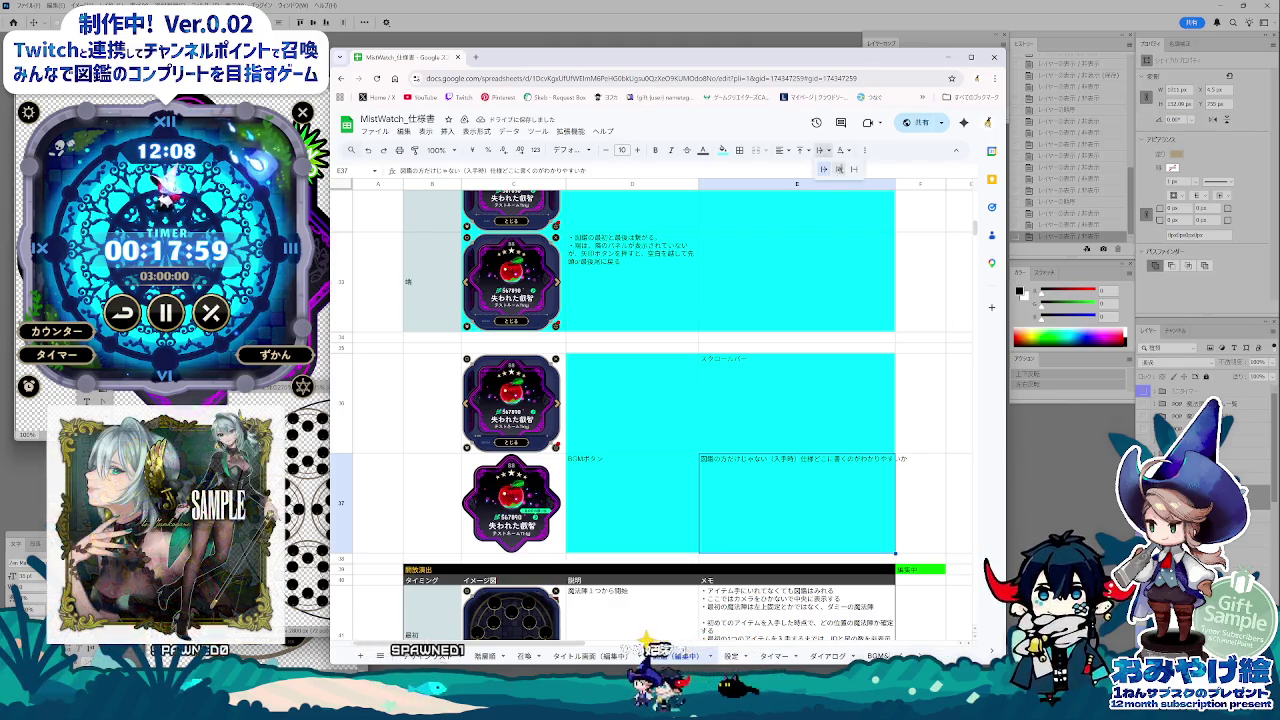
left_click(696, 430)
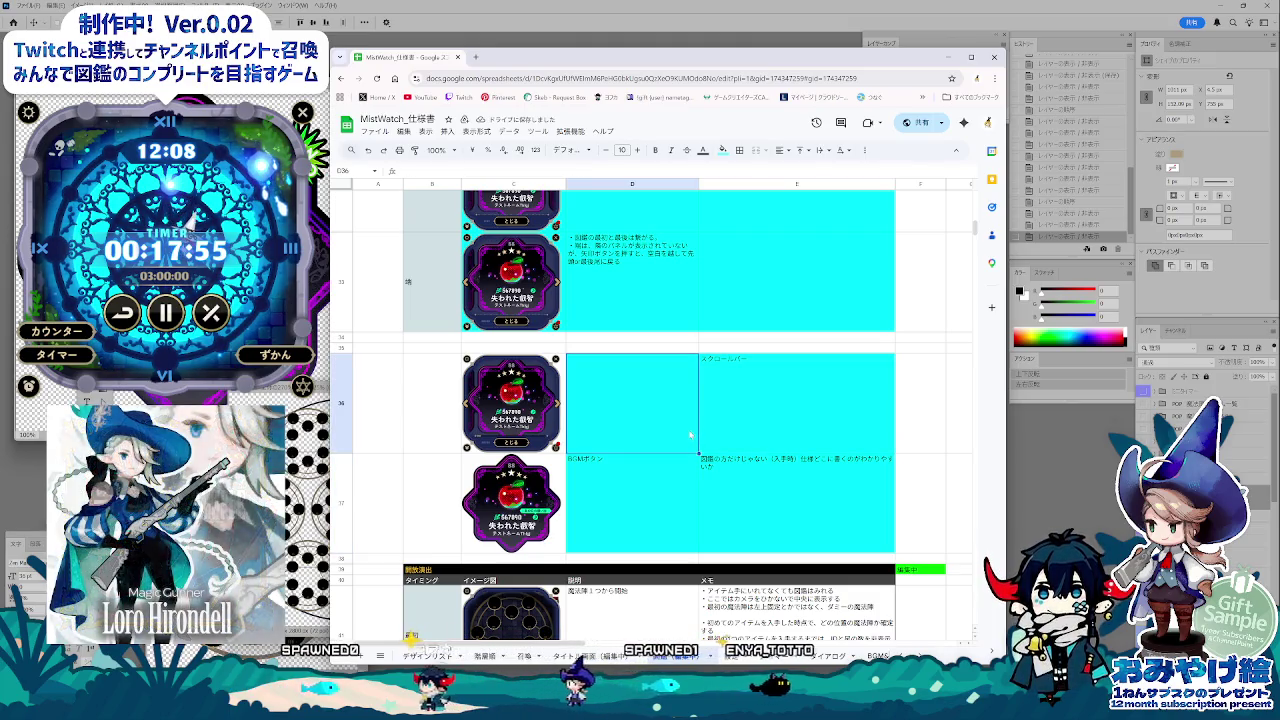
left_click(739, 481)
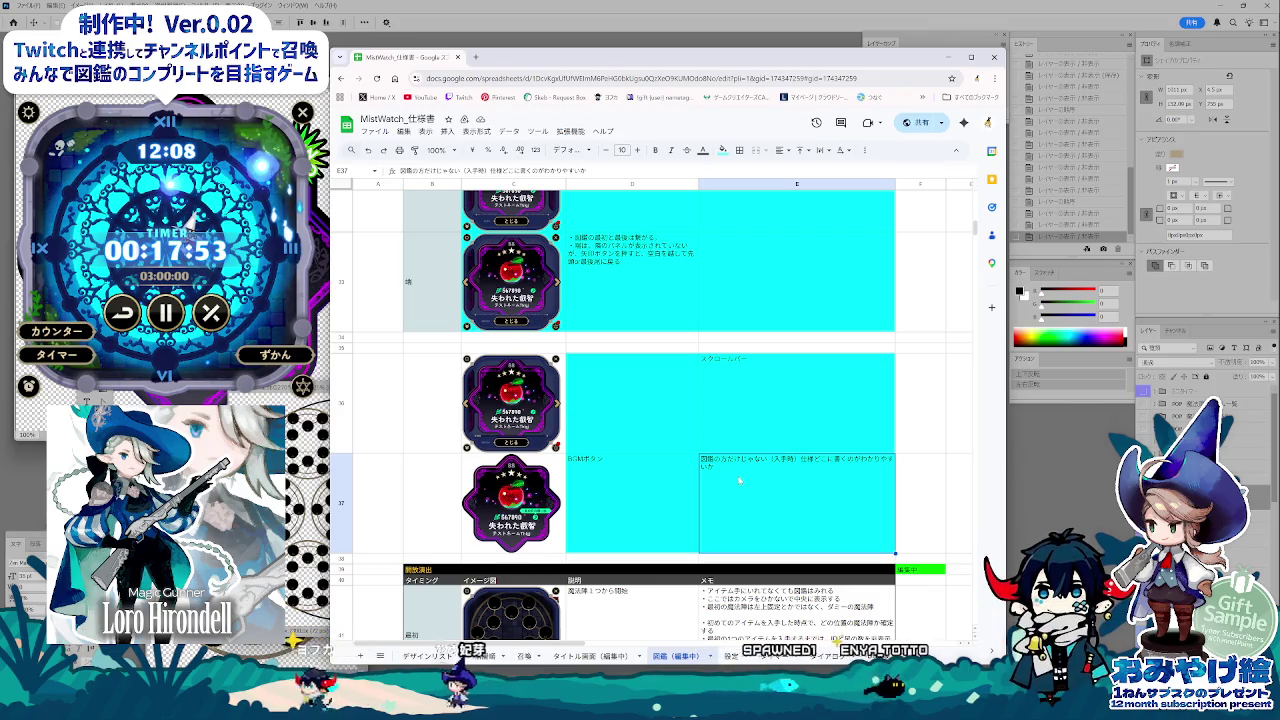
Step: Extend the E36 note to read 'スクロールバーあったほうがいいのでは・・・'
double_click(760, 388)
type("あっぷ")
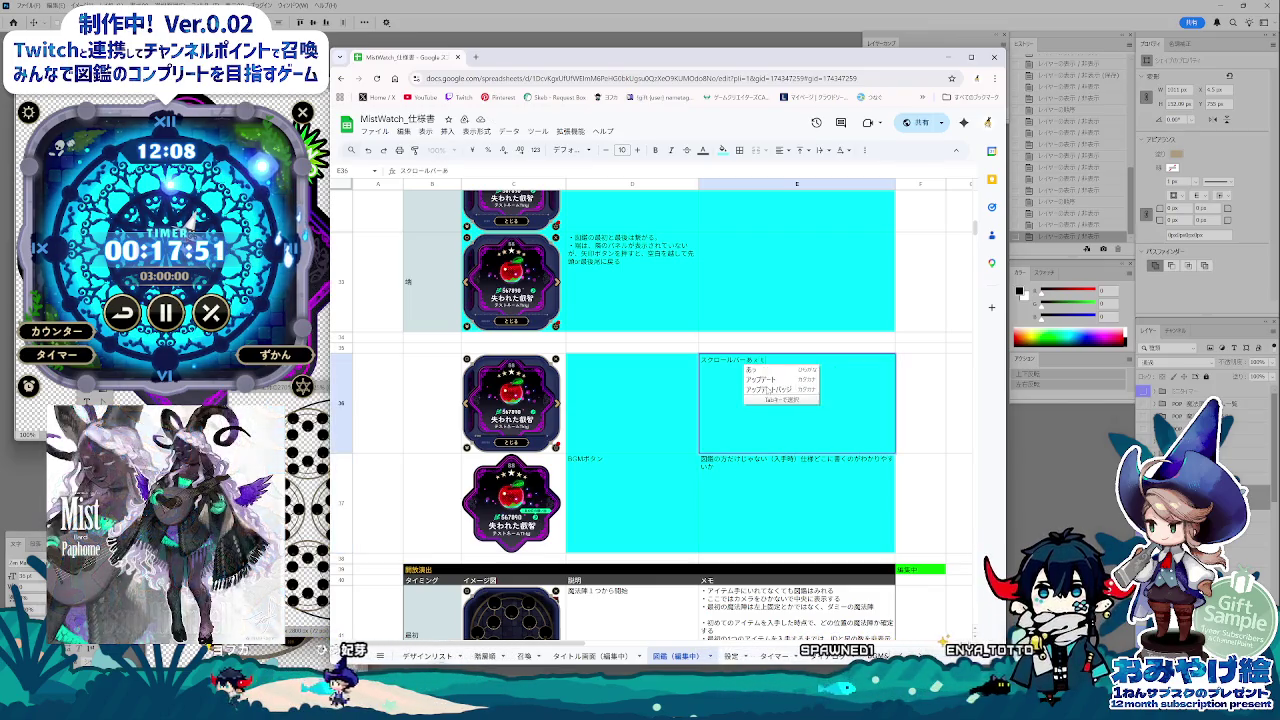
key("Tab")
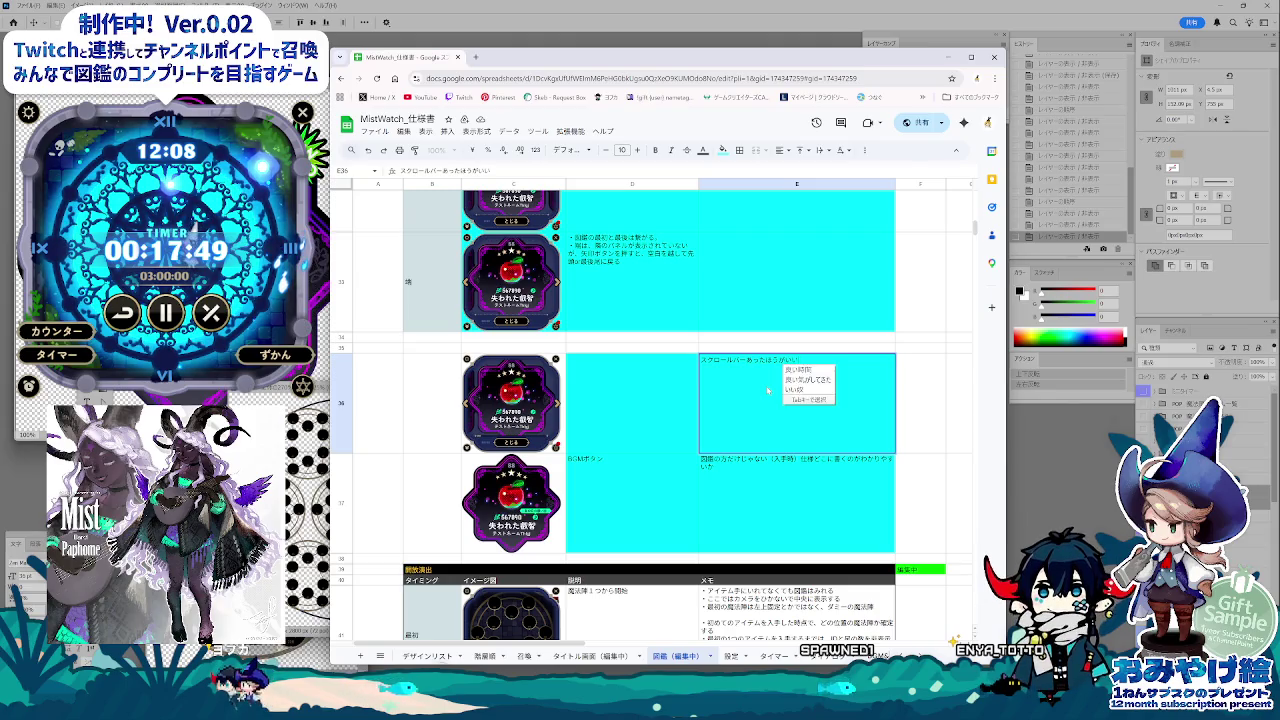
type("のでは・・・")
key("Return")
key("Return")
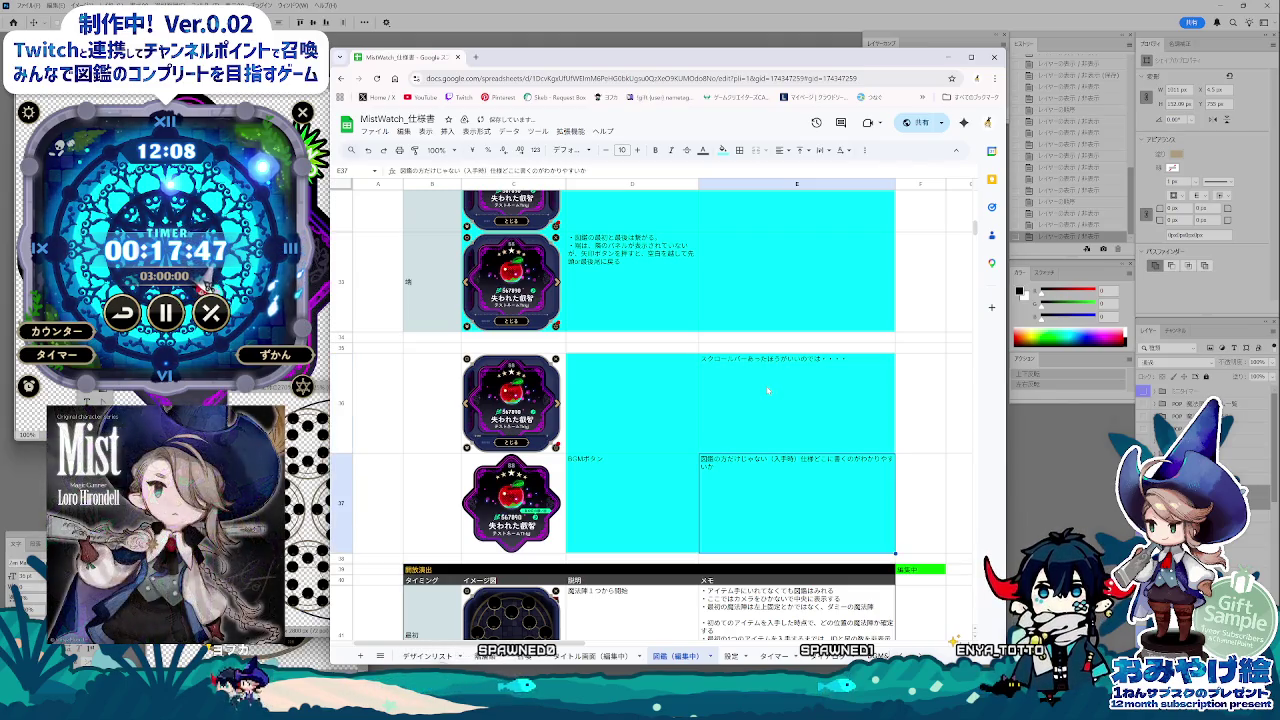
key("Up")
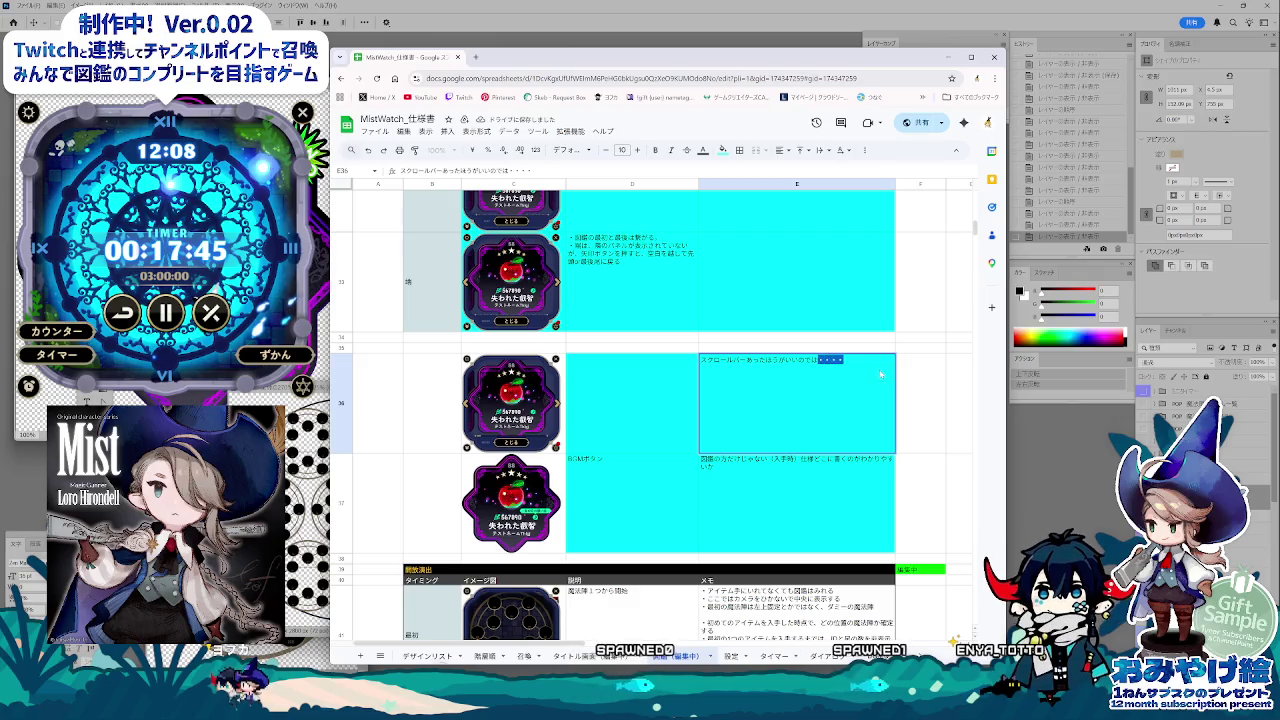
key("Return")
left_click(645, 418)
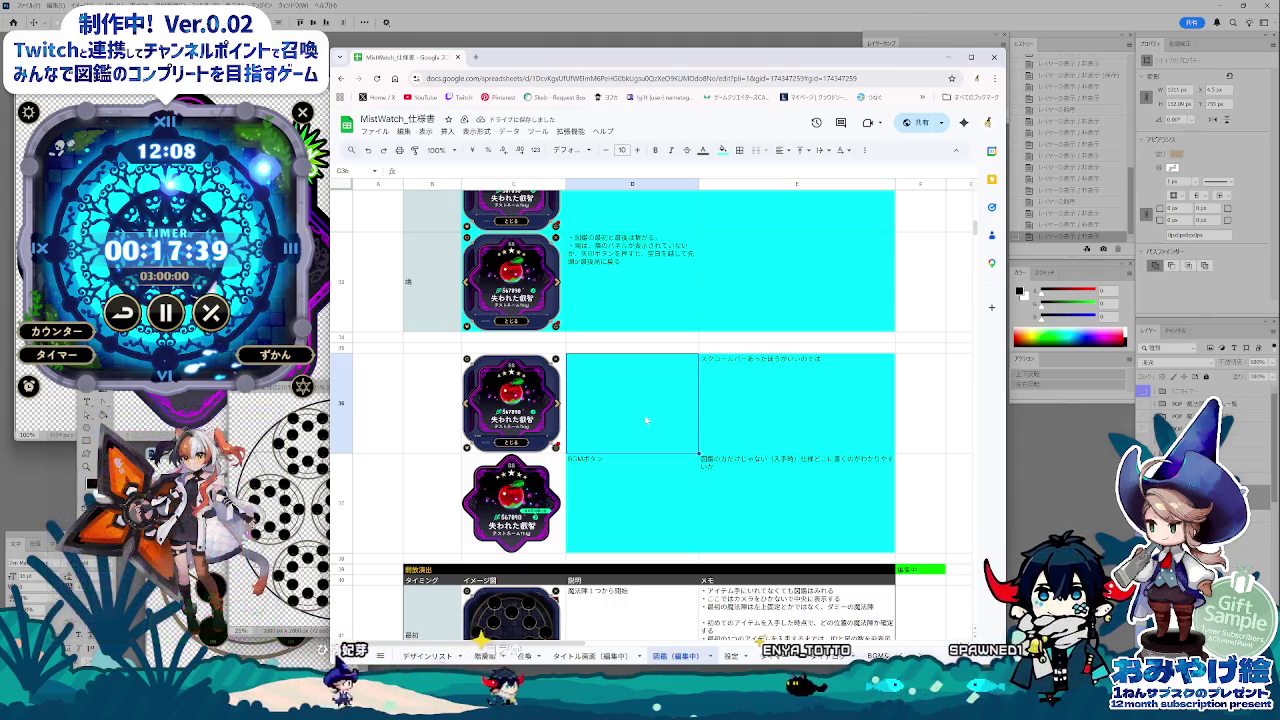
Step: Insert '本体' at the start of the second line of D33's note and recheck it
scroll(646, 420, "up", 3)
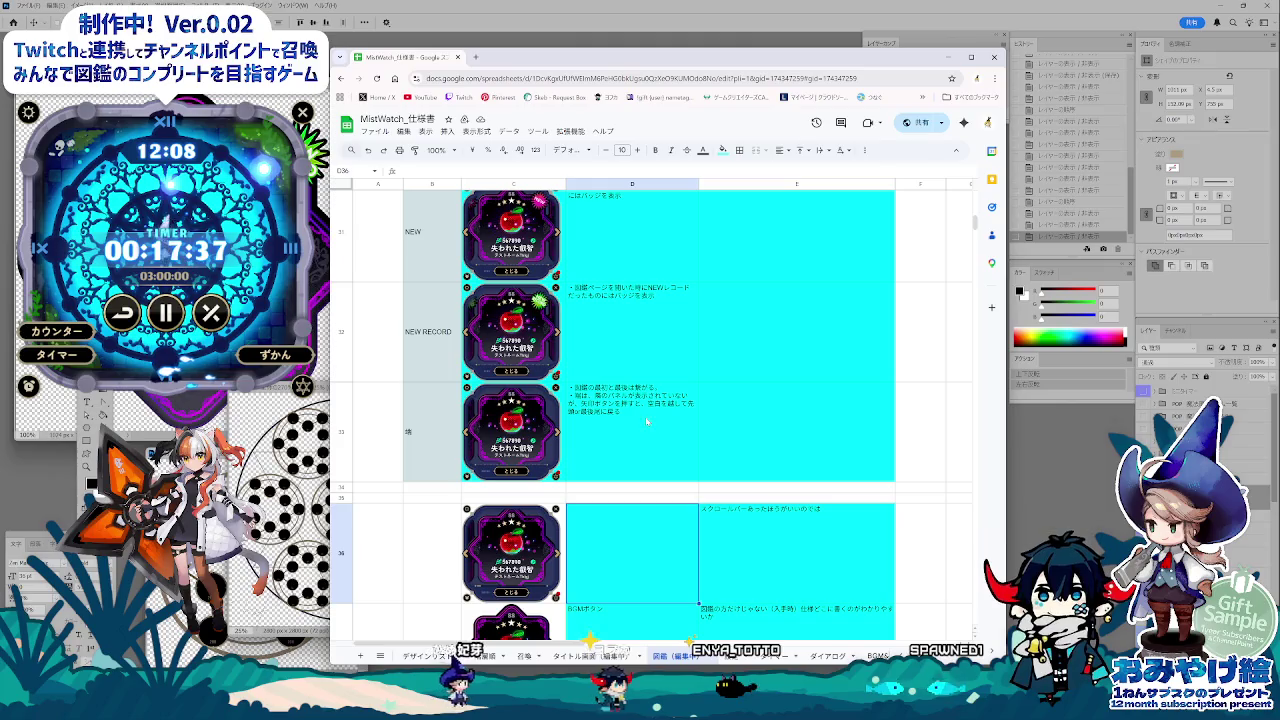
left_click(648, 463)
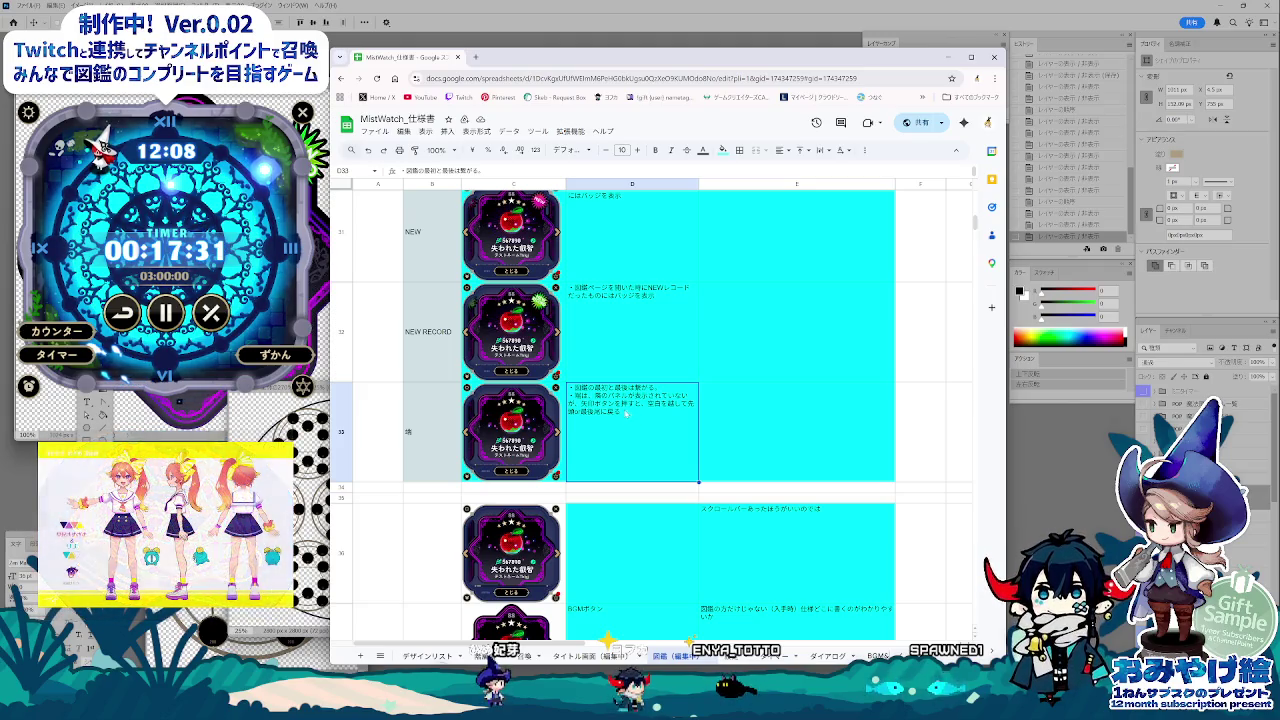
key("Return")
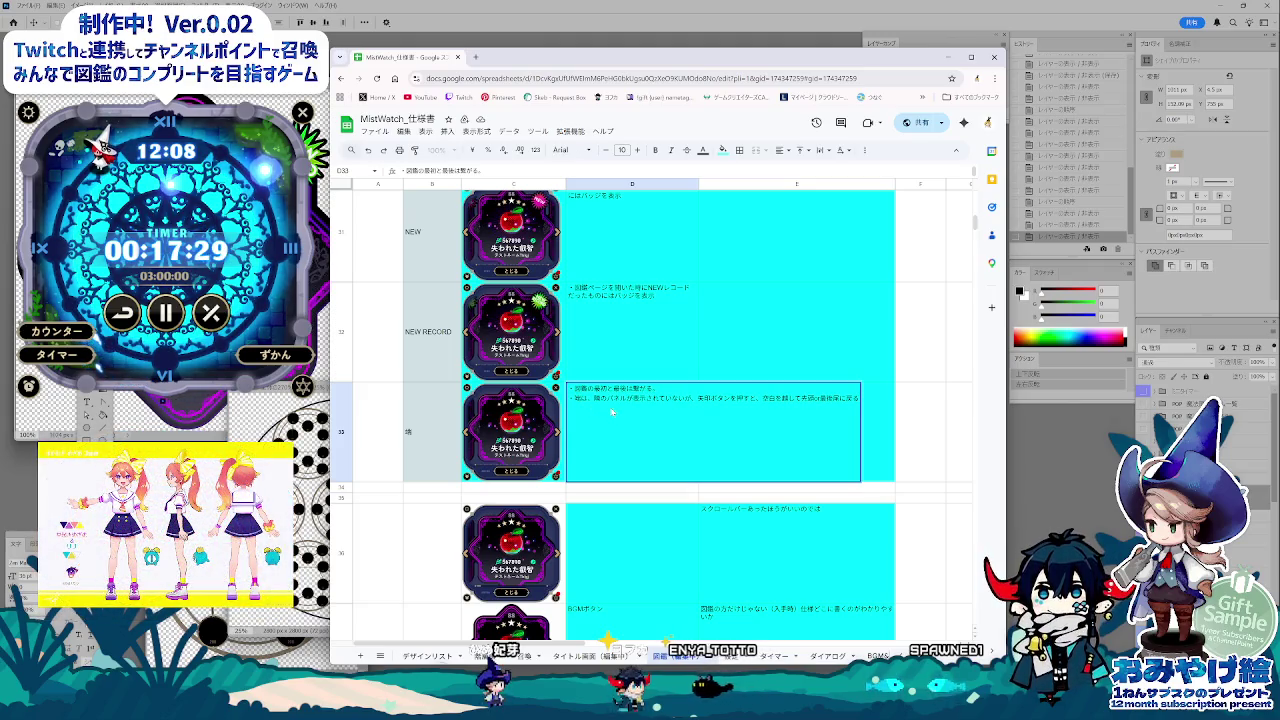
type("本体")
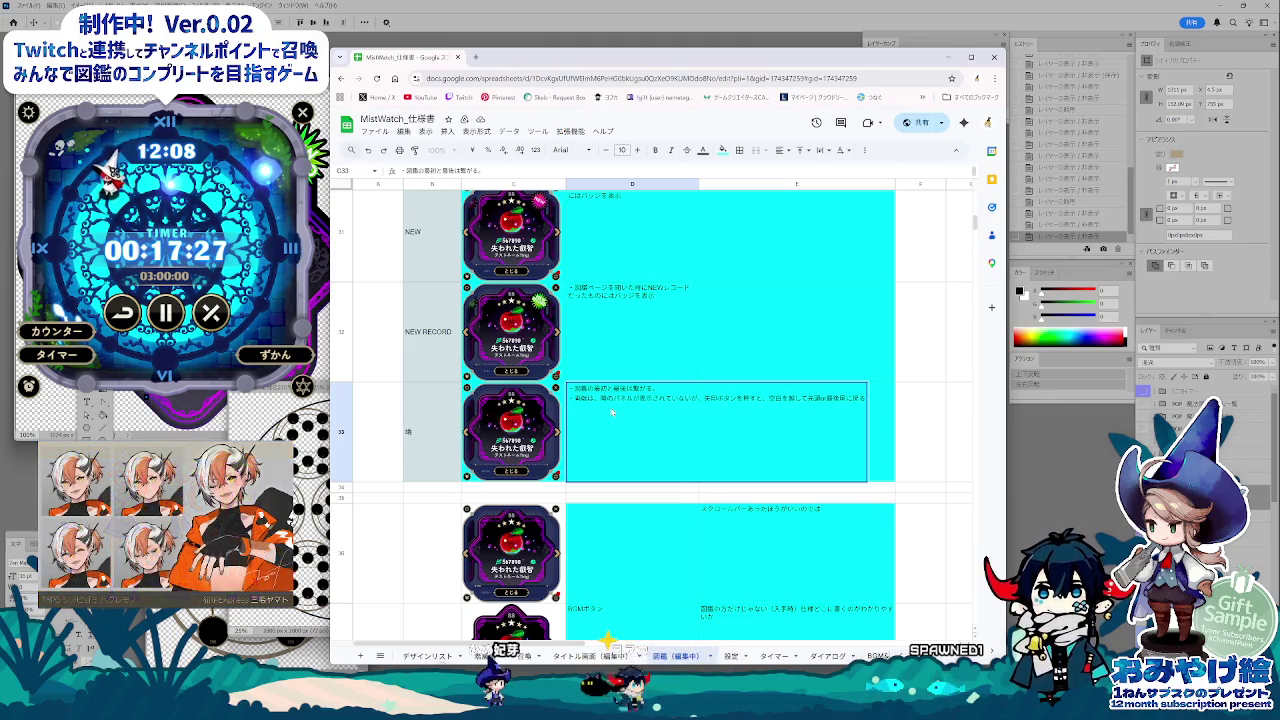
key("Return")
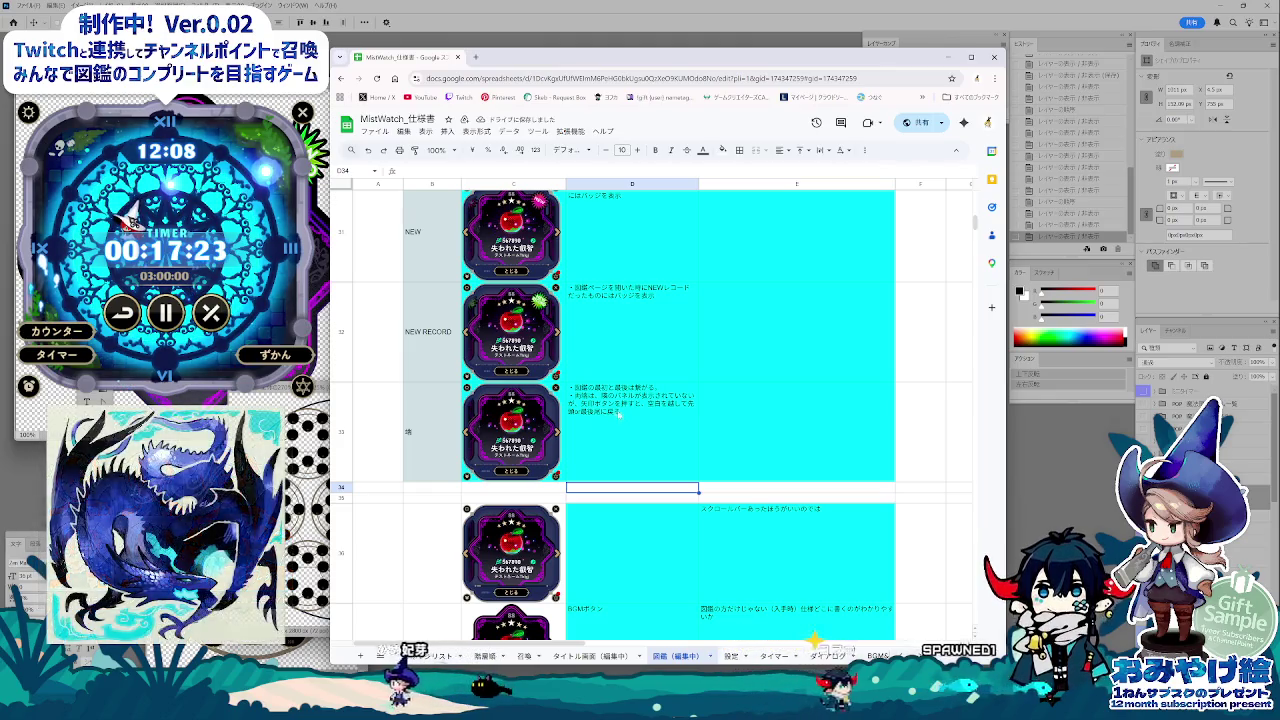
double_click(619, 413)
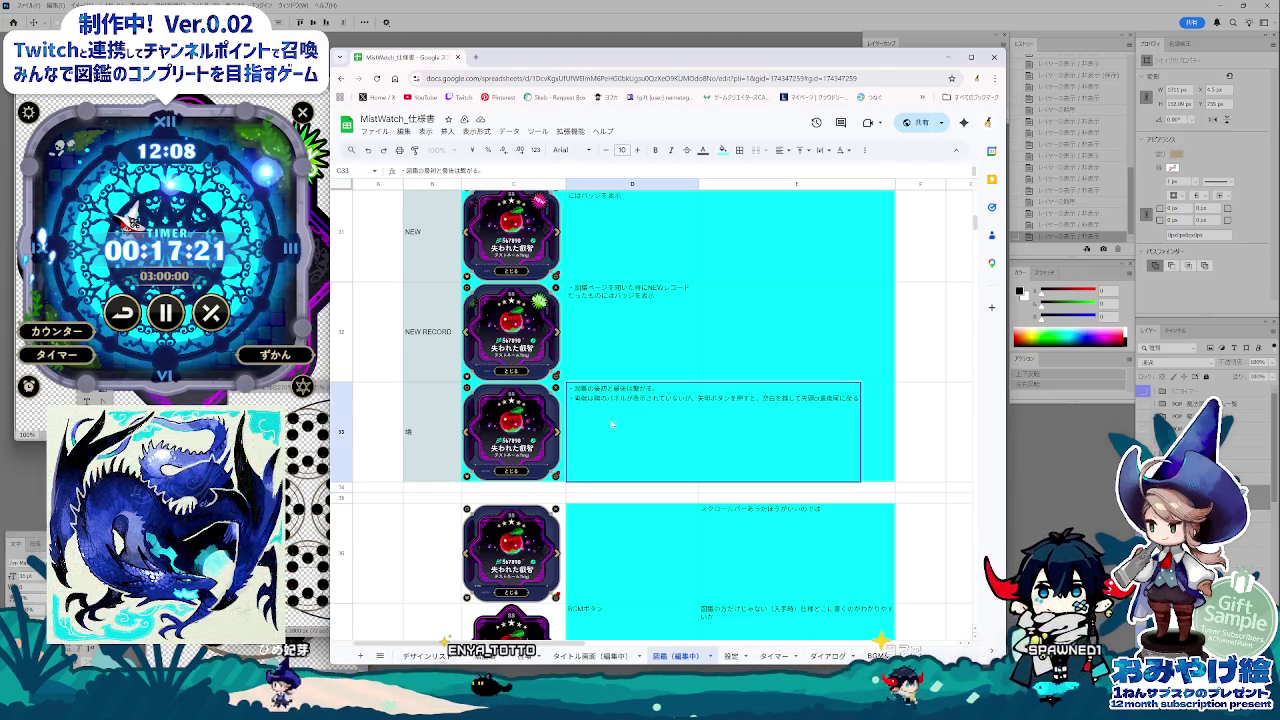
key("Return")
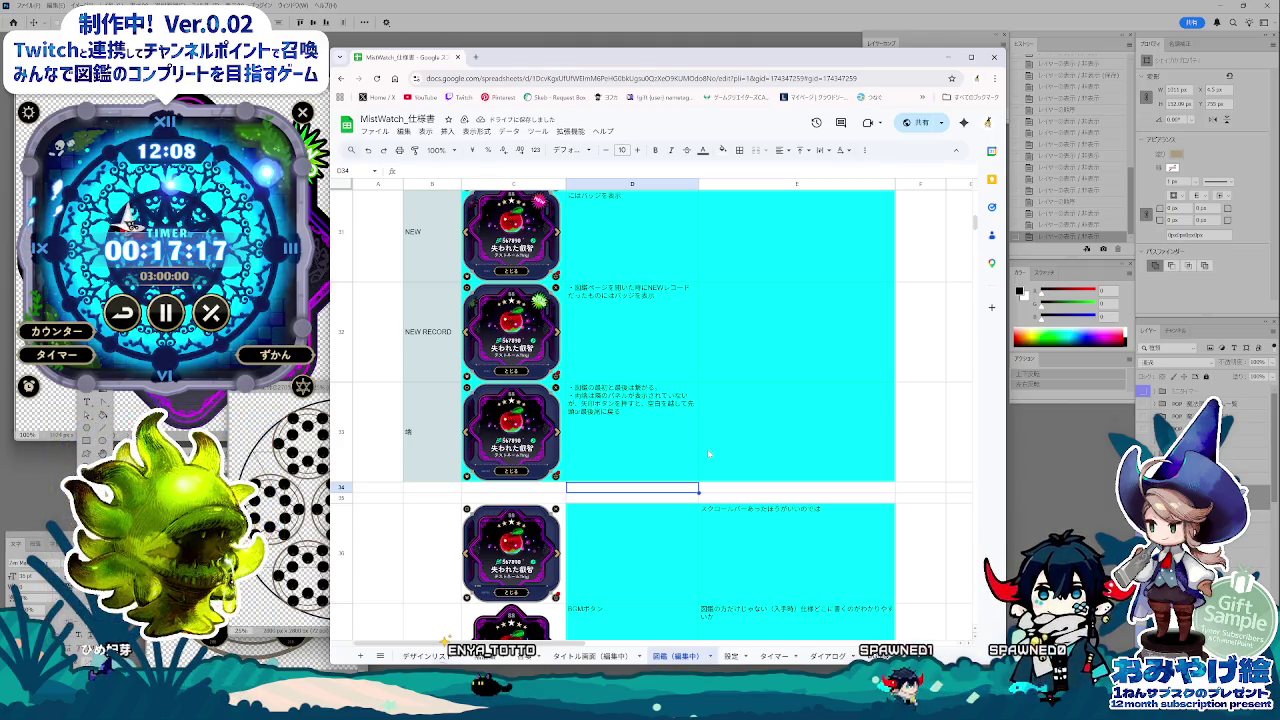
scroll(700, 458, "up", 1)
left_click(686, 465)
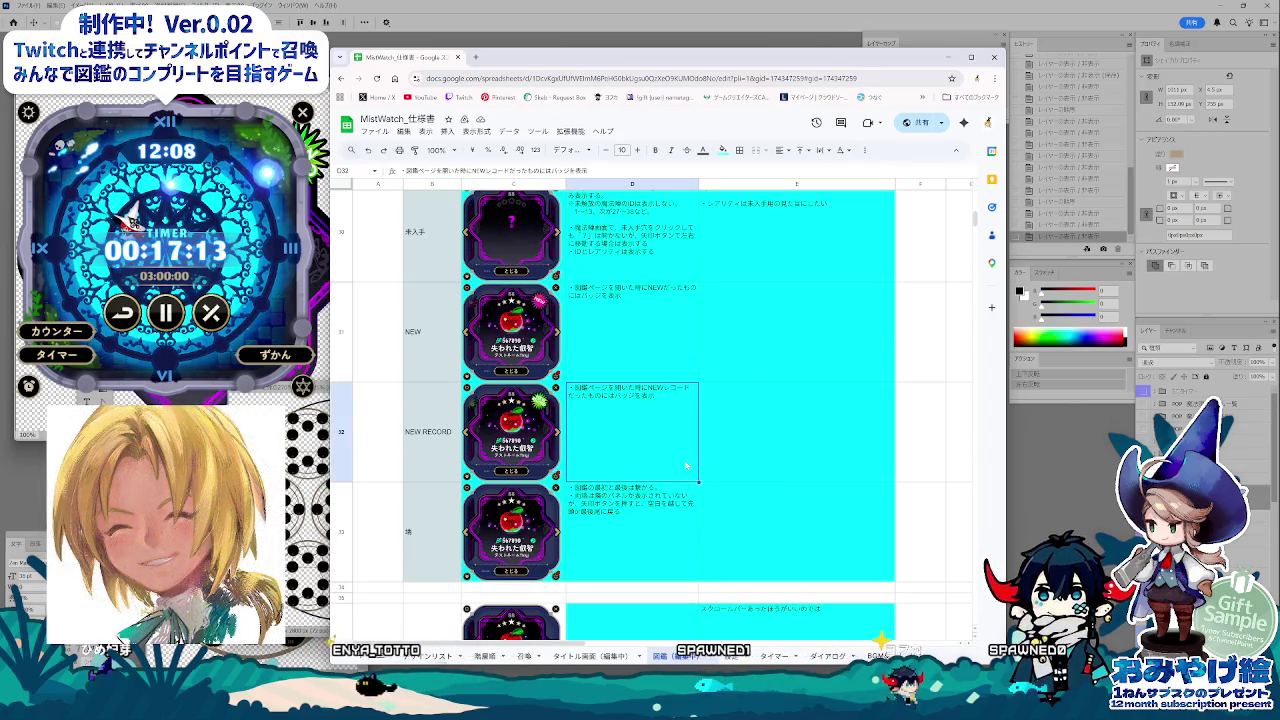
Step: Add the note 図鑑ページを閉じるまではNEWを表示 to the NEW row's description in D31
scroll(686, 465, "up", 1)
left_click(678, 462)
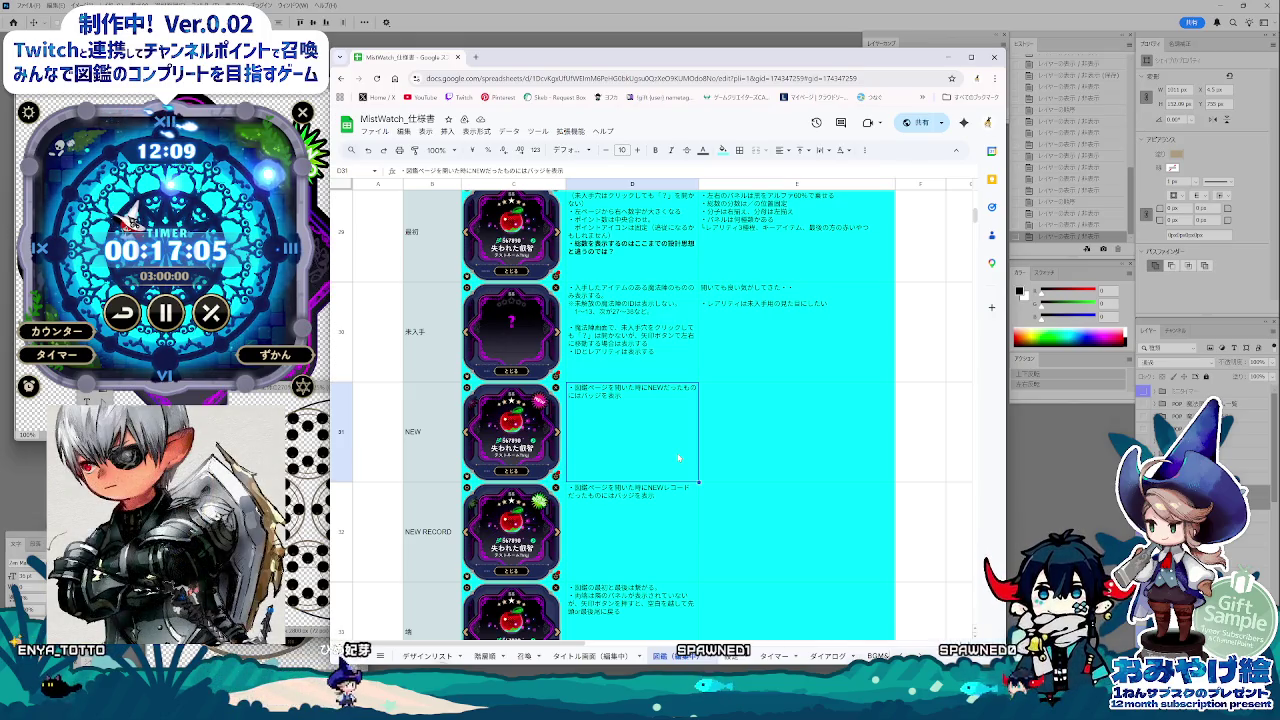
double_click(645, 400)
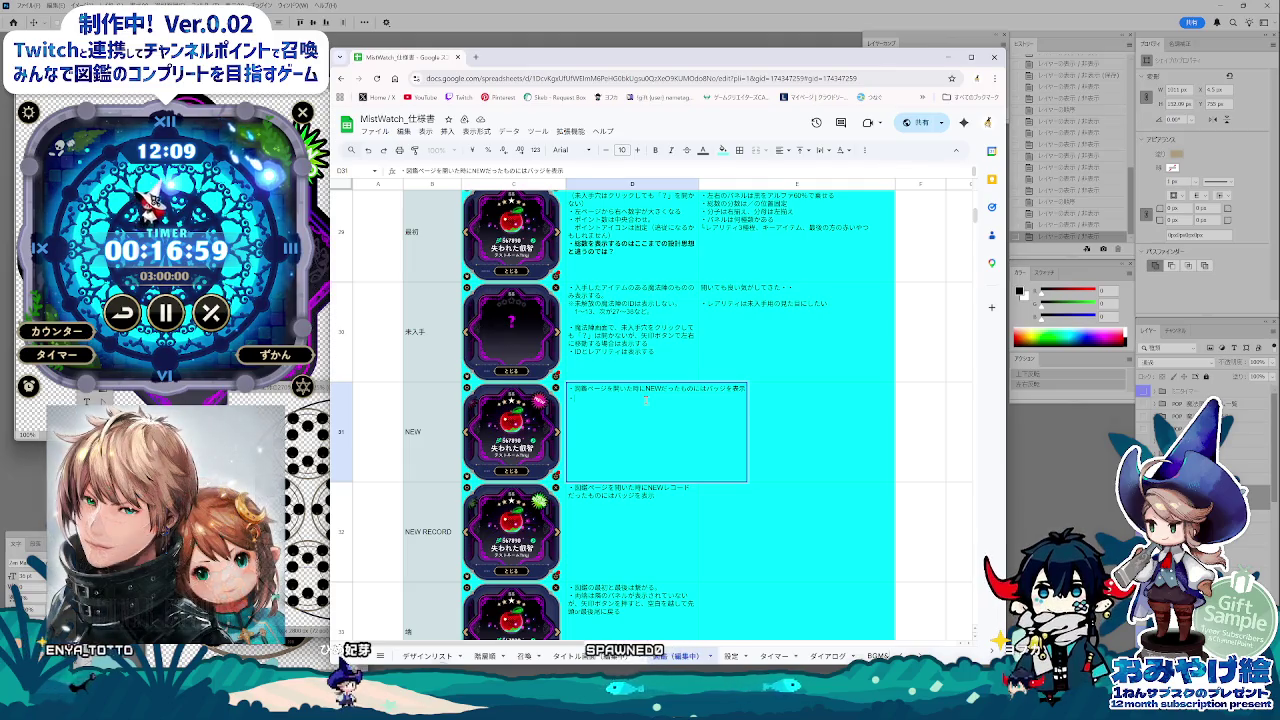
type("図鑑ページを")
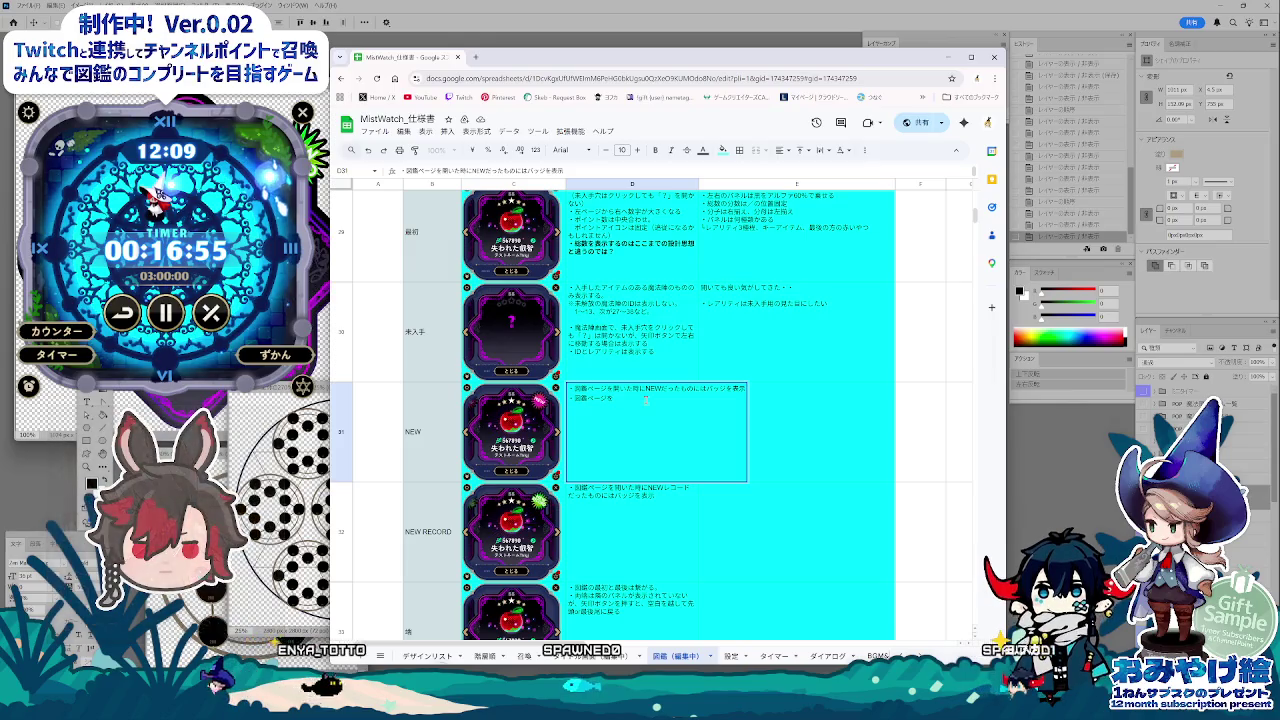
key("space")
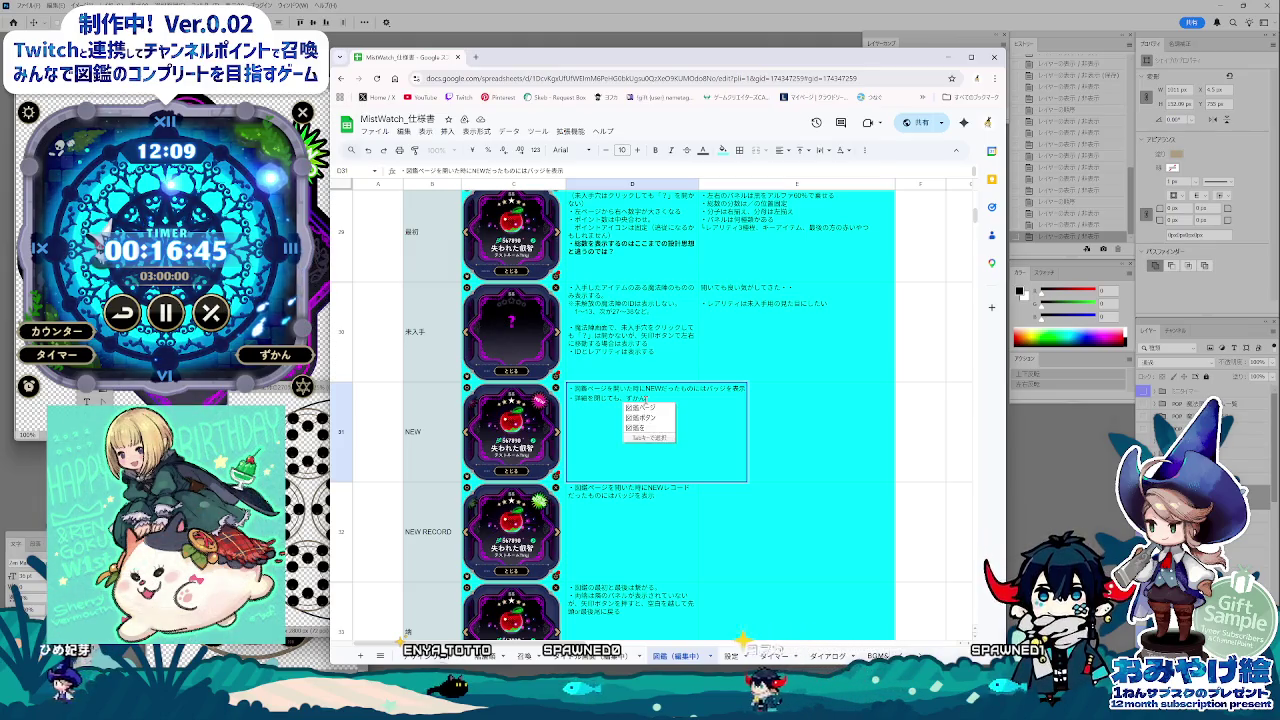
type("に")
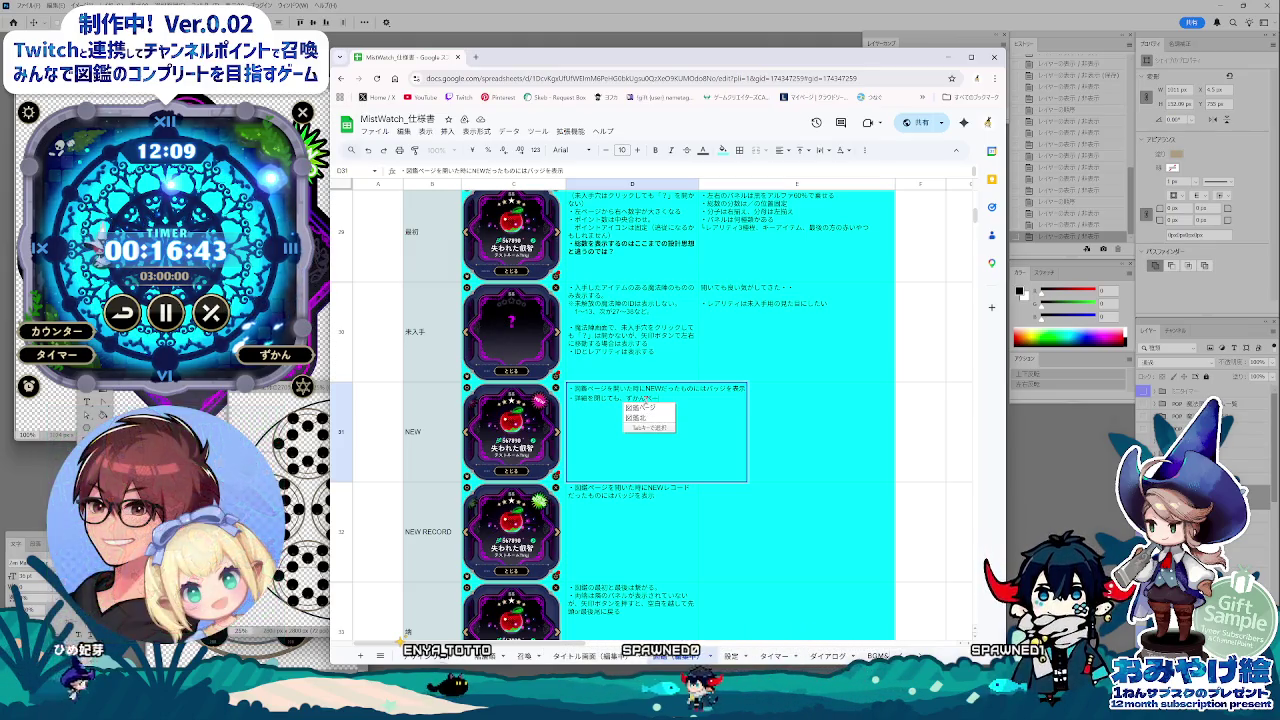
key("Tab")
type("を閉じ")
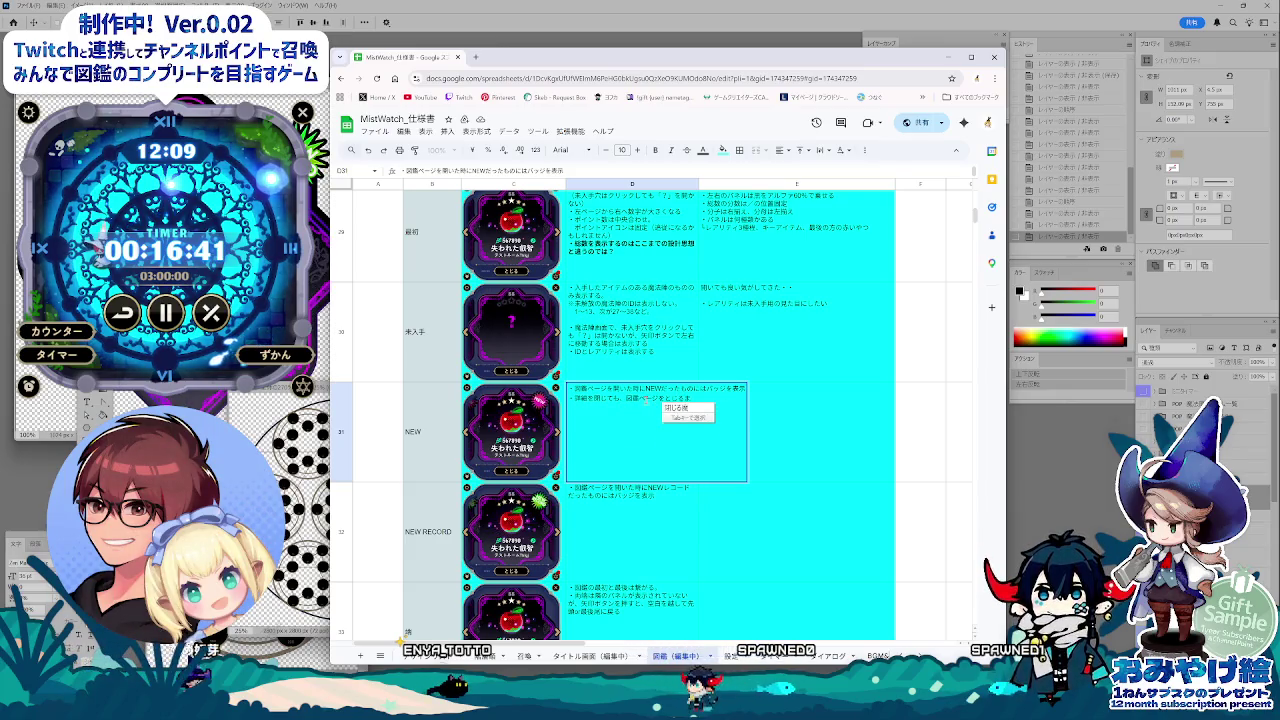
type("るまではNE")
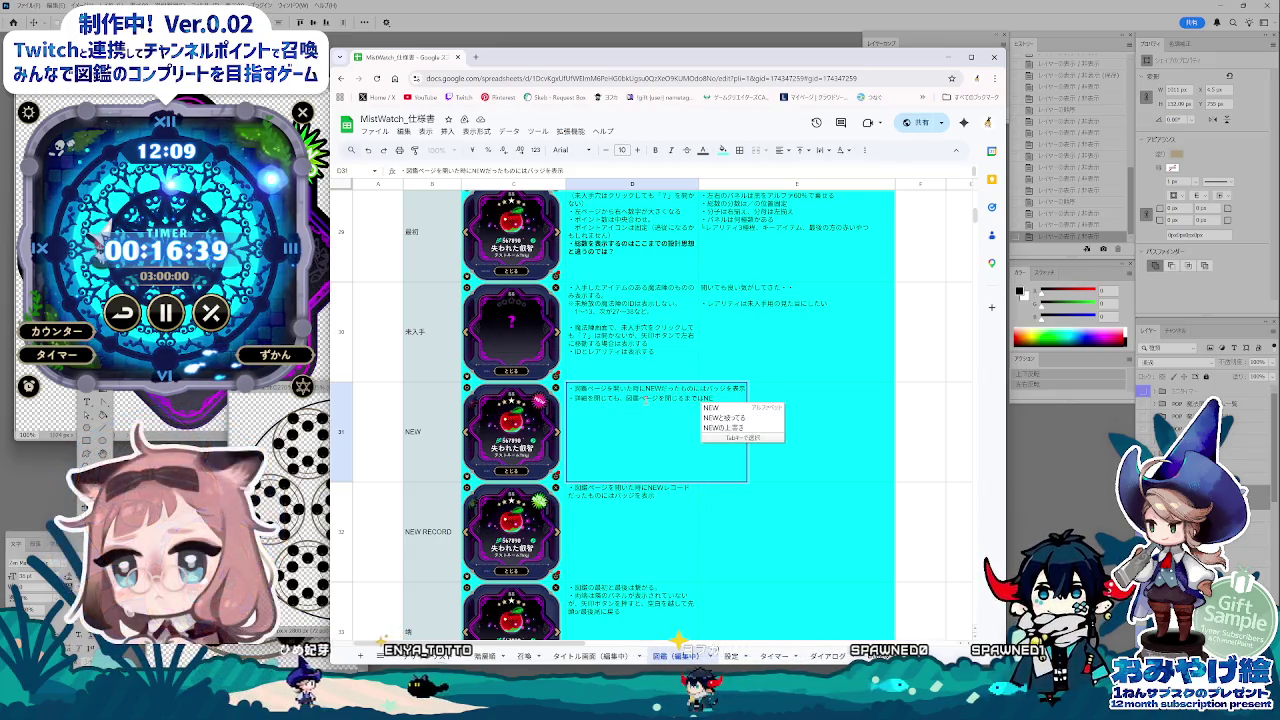
type("Wを表示")
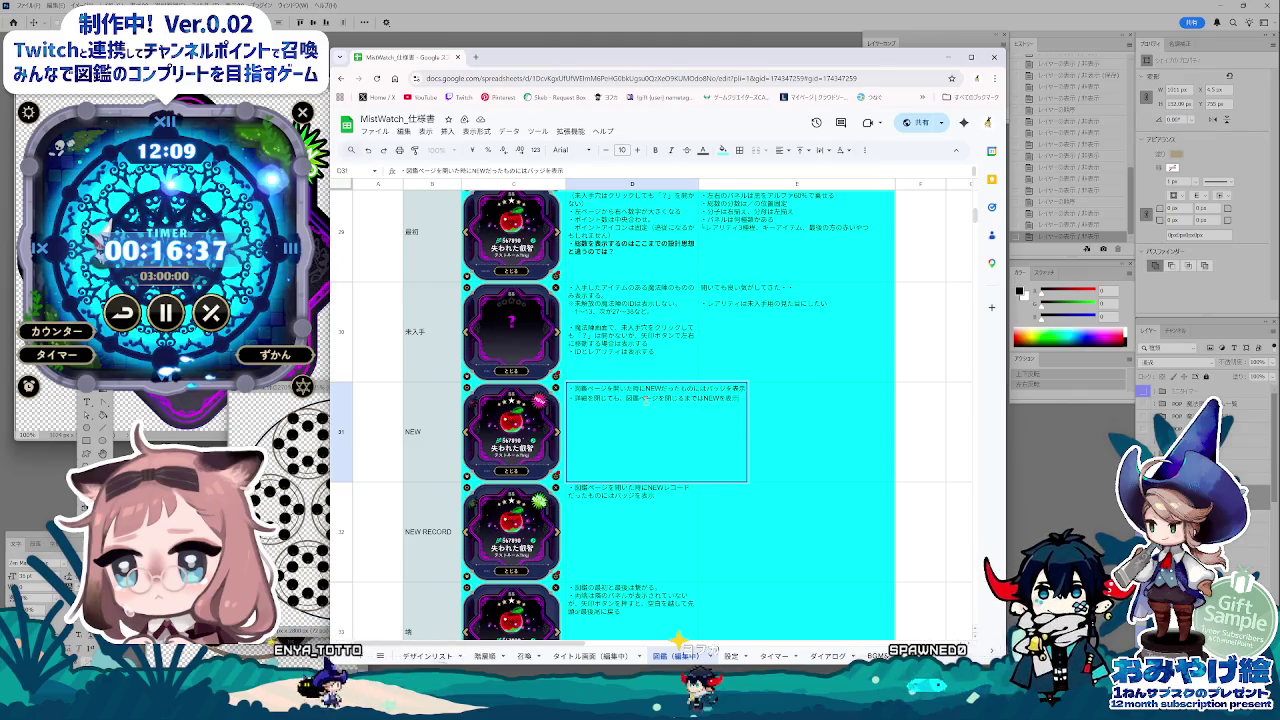
key("Tab")
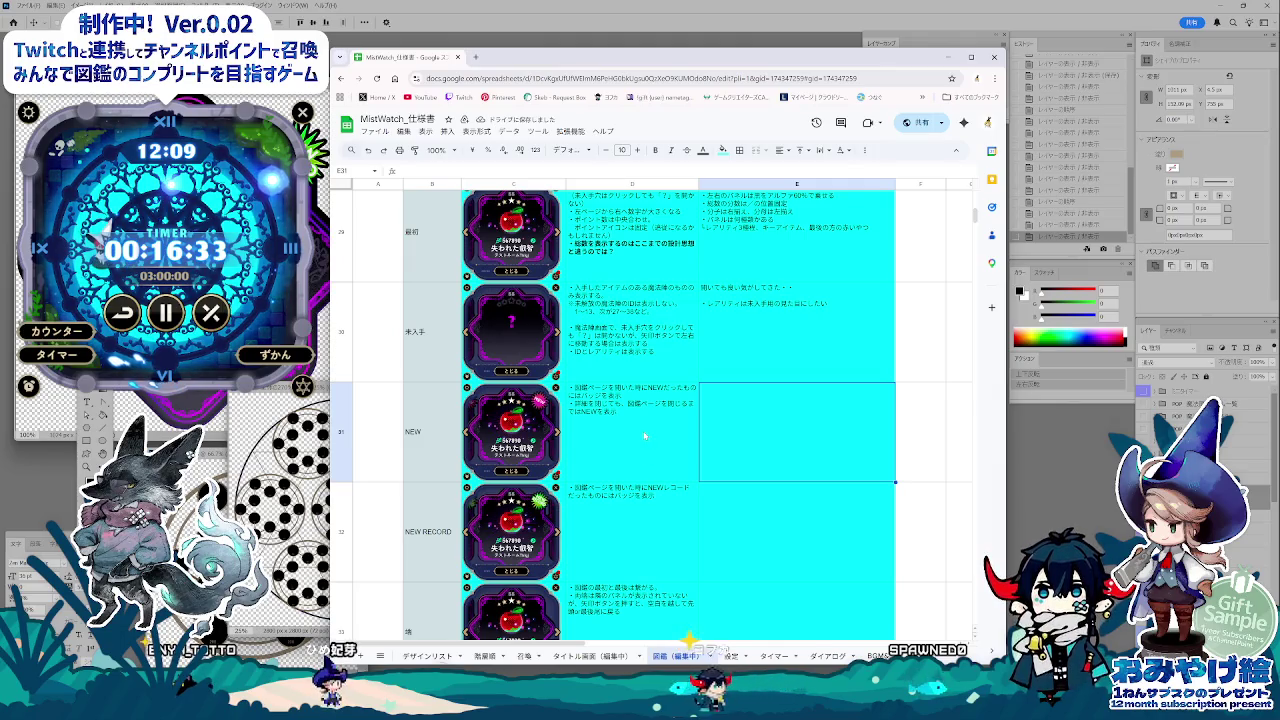
left_click(629, 419)
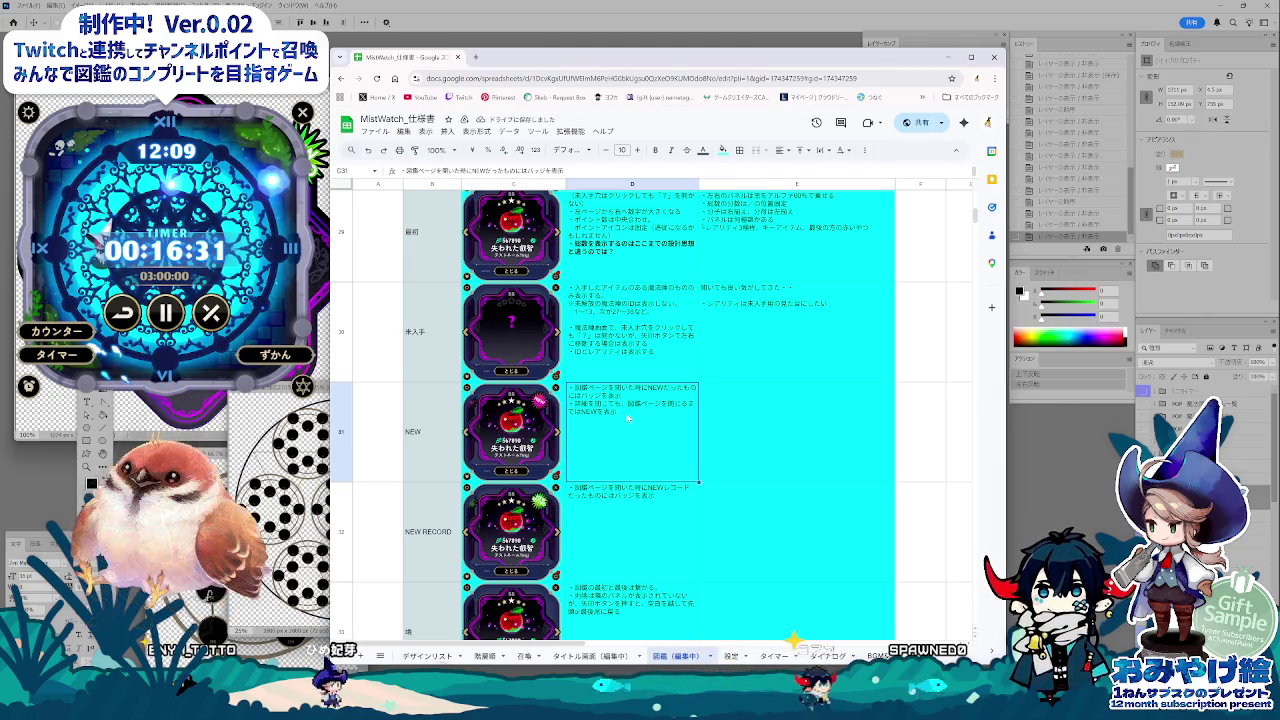
Step: Copy the NEW row's two badge notes from cell D31
left_click(634, 522)
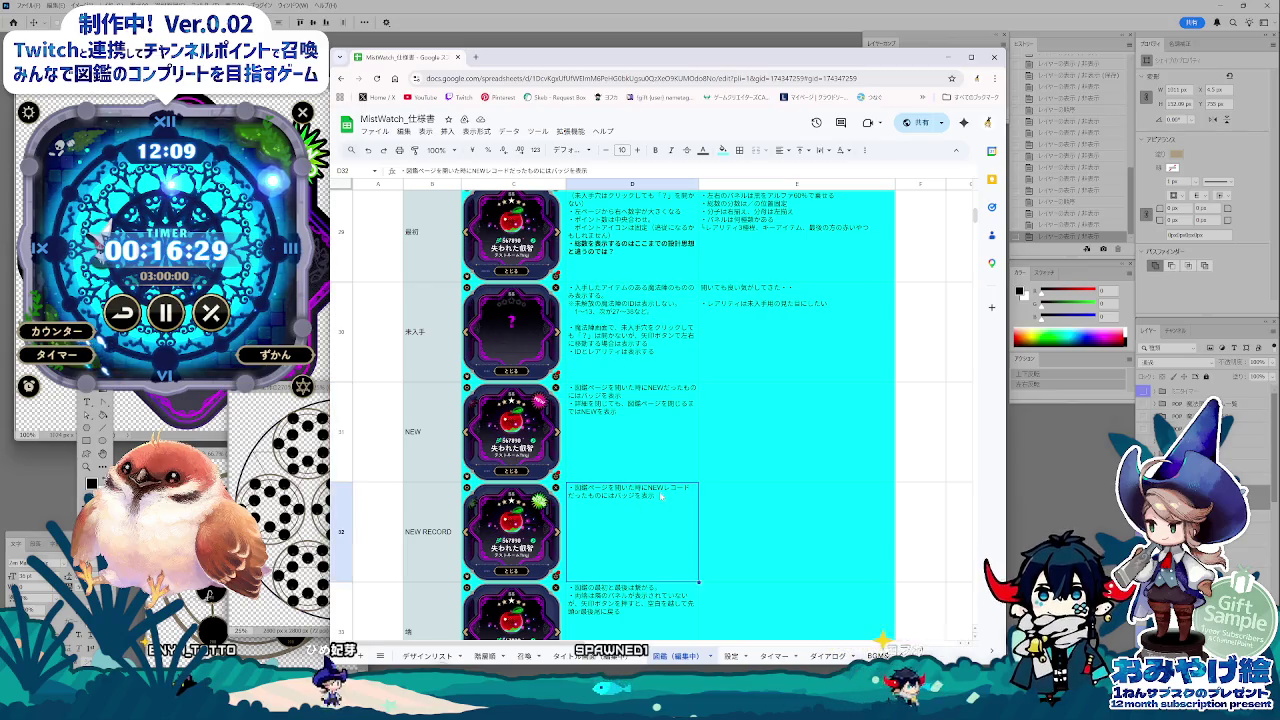
left_click(650, 428)
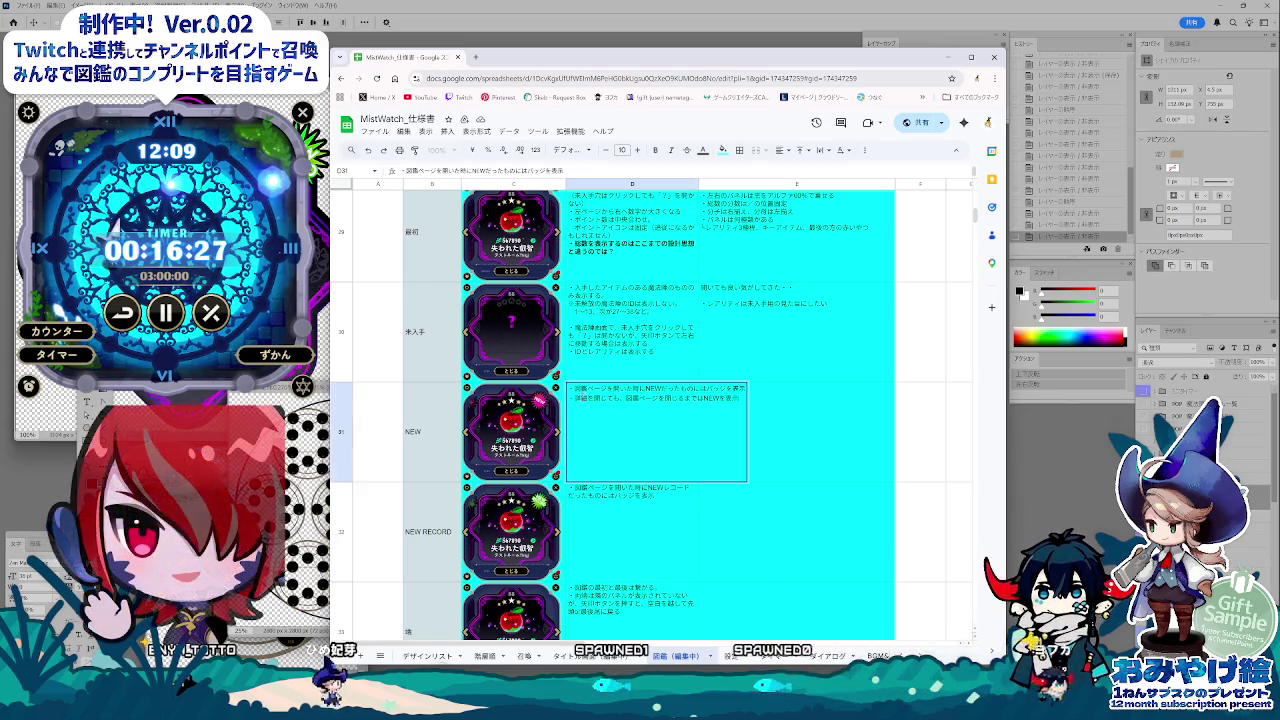
key("Return")
left_click(662, 425)
double_click(660, 427)
Step: Discard a started third note (・ひらいたときには) and paste the D31 notes into D32
key("alt+Return")
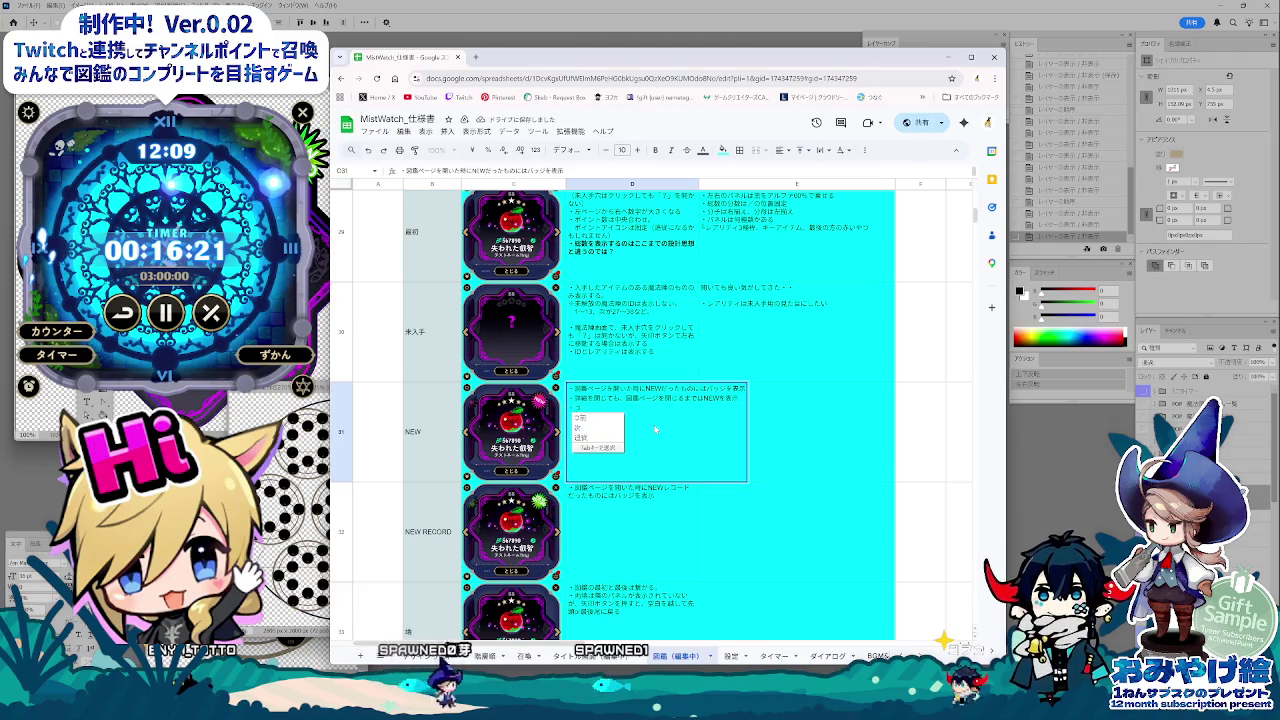
type("・次に・ひら")
type("いたと")
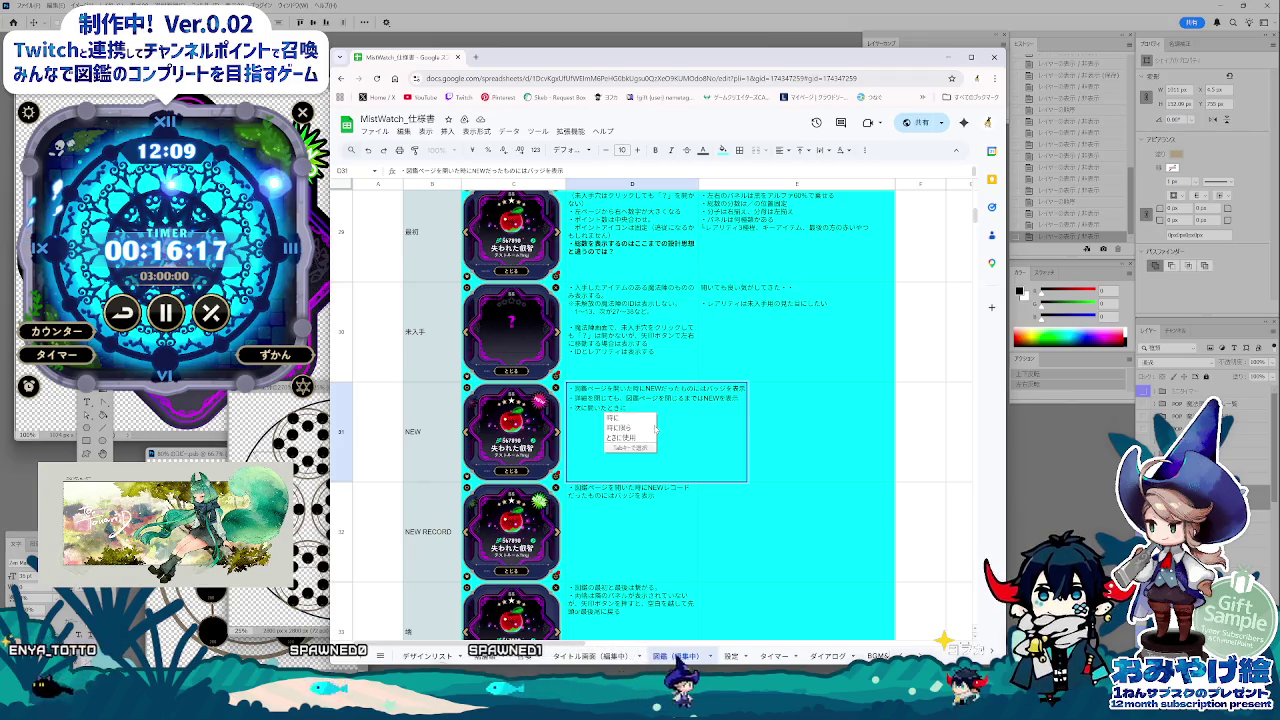
type("きには")
key("BackSpace")
key("BackSpace")
key("BackSpace")
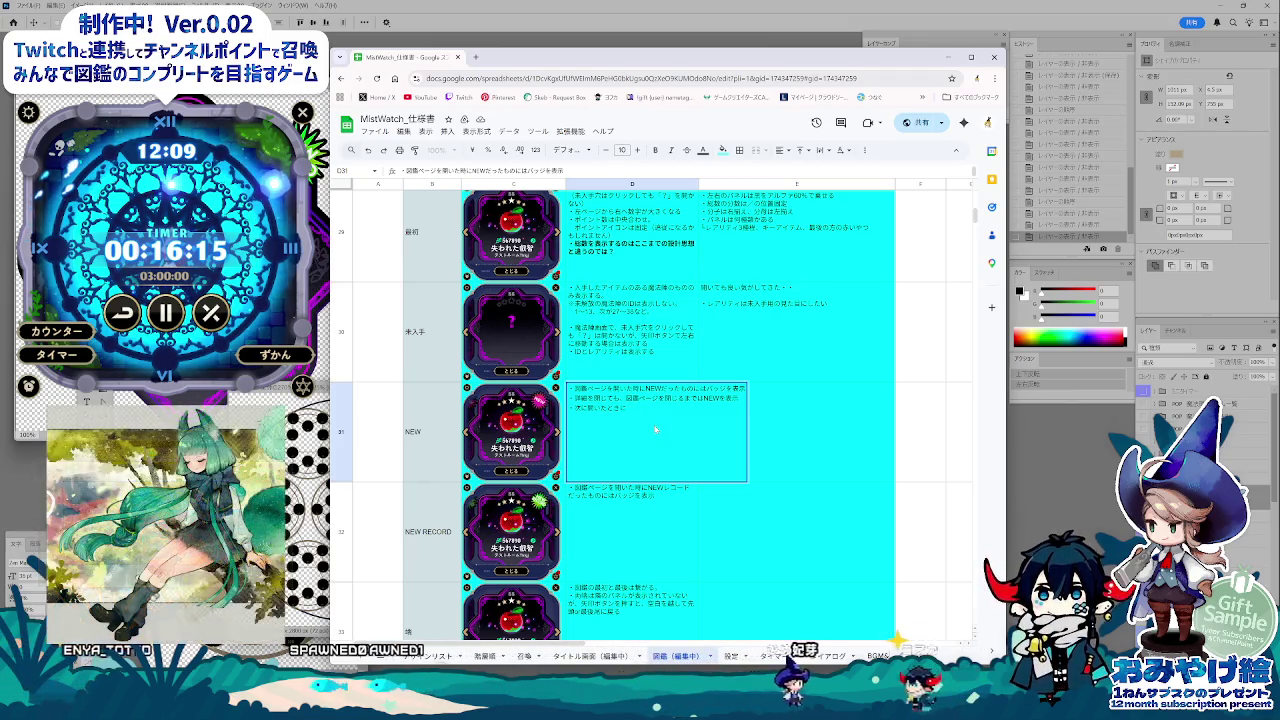
key("Return")
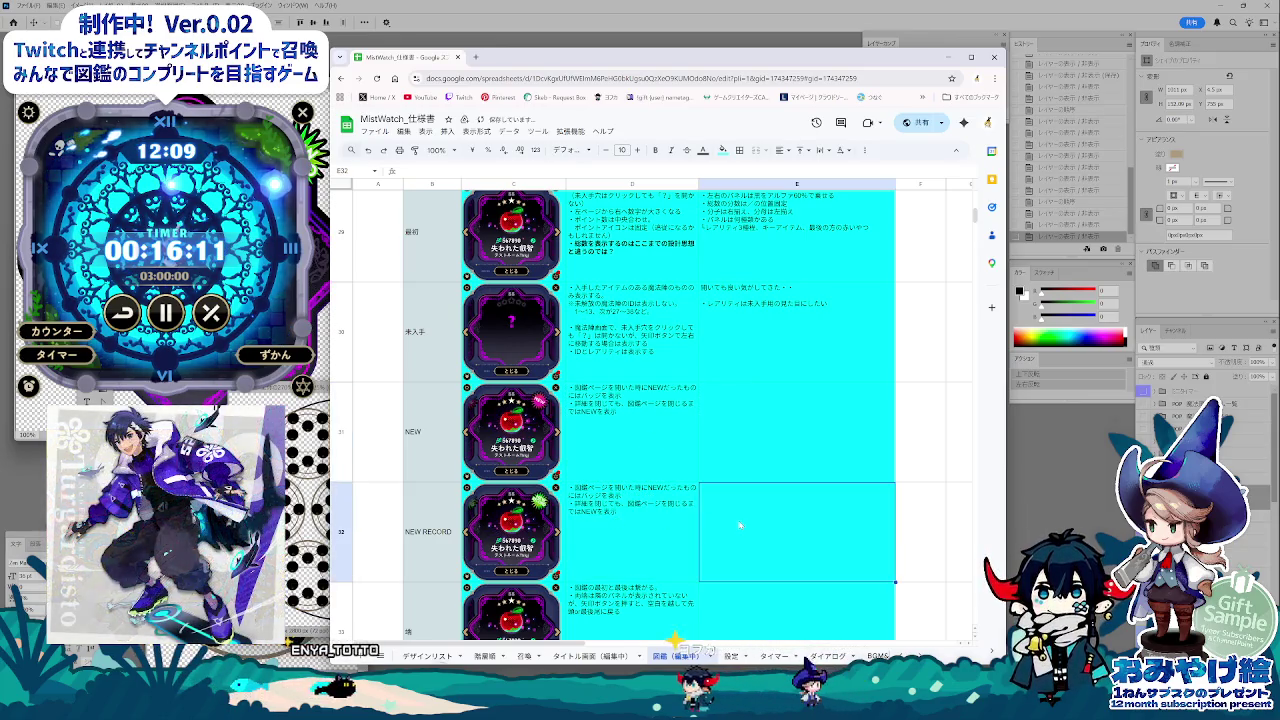
key("ctrl+z")
left_click(784, 453)
scroll(743, 487, "up", 1)
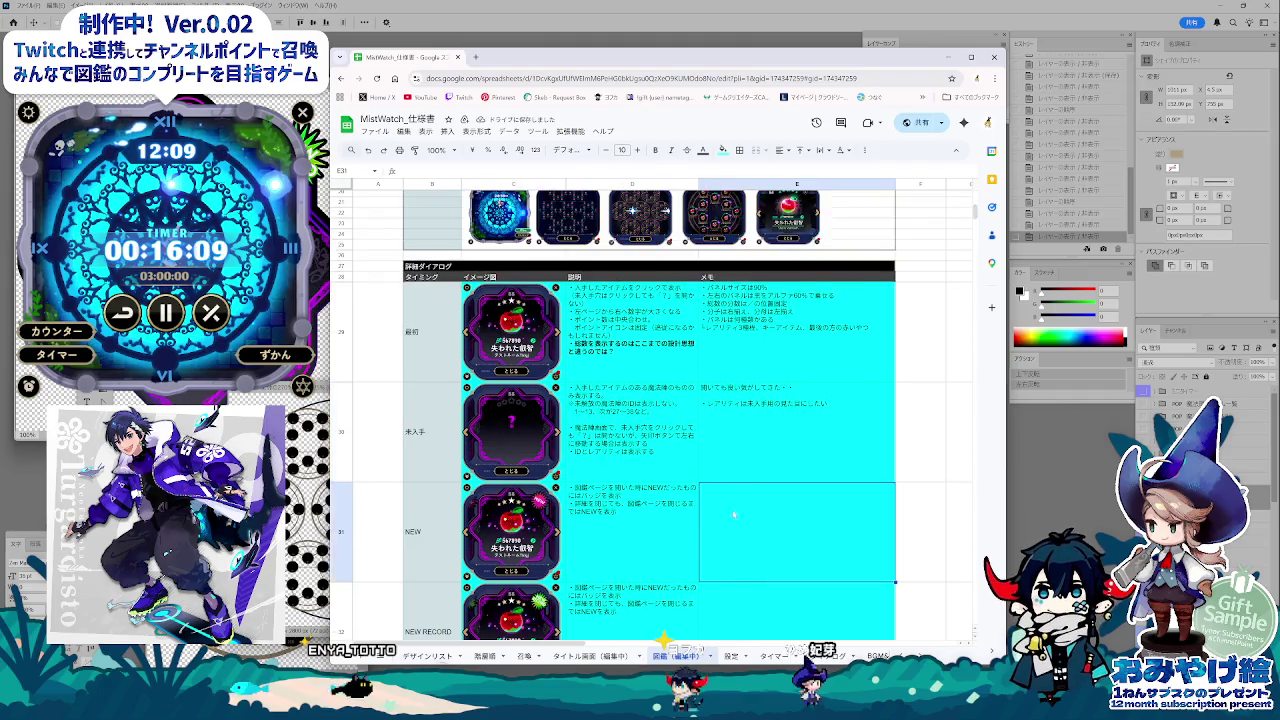
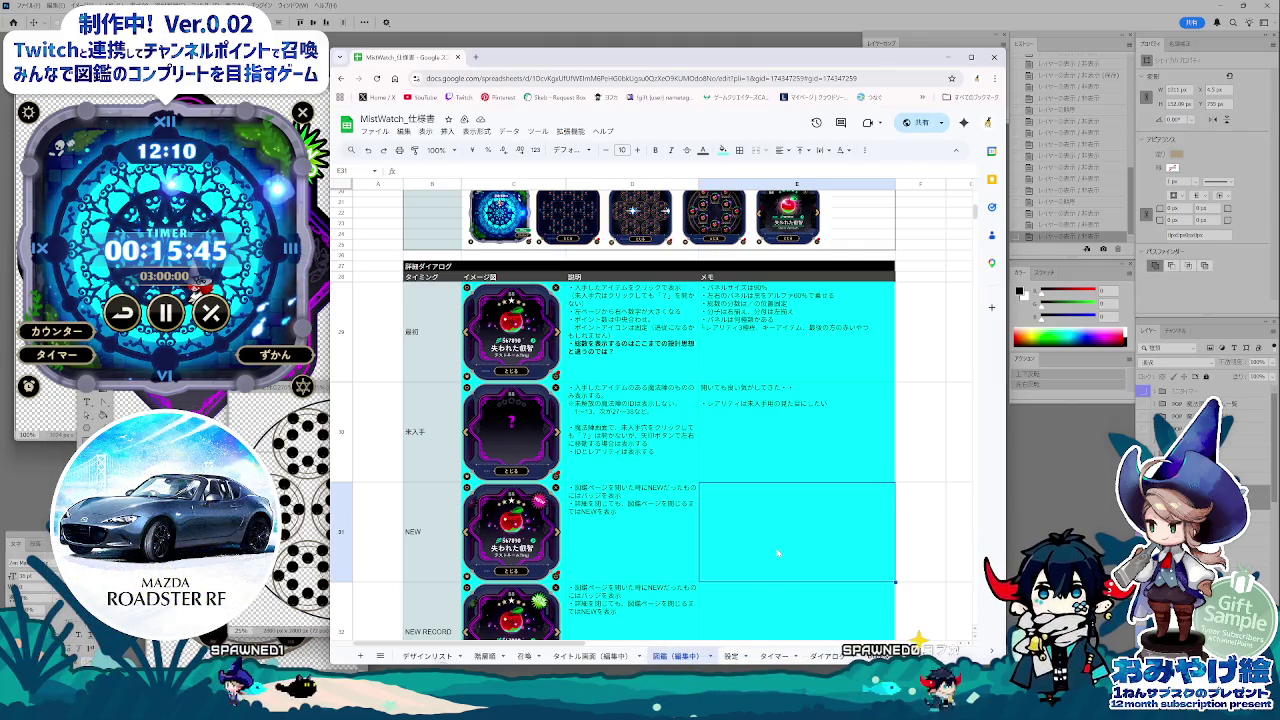
Step: Restore the second line of the E30 memo and prefix it with 未入手でも
left_click(714, 396)
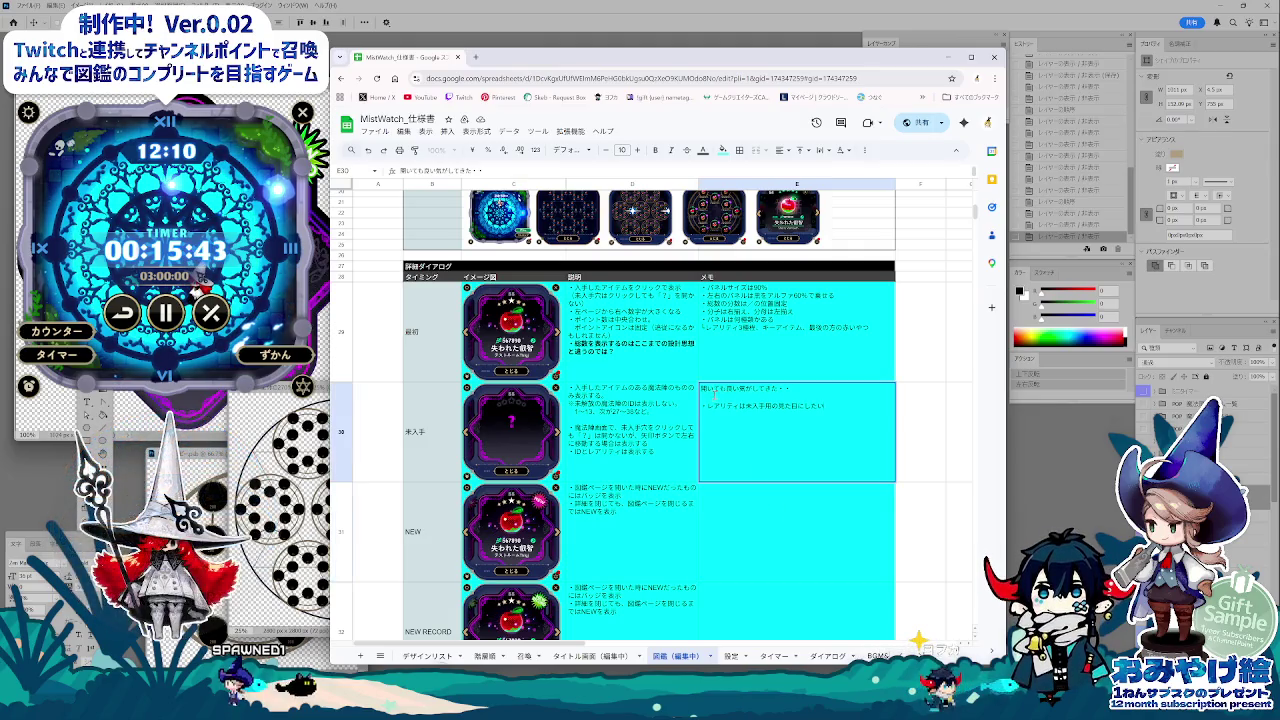
key("BackSpace")
left_click(704, 367)
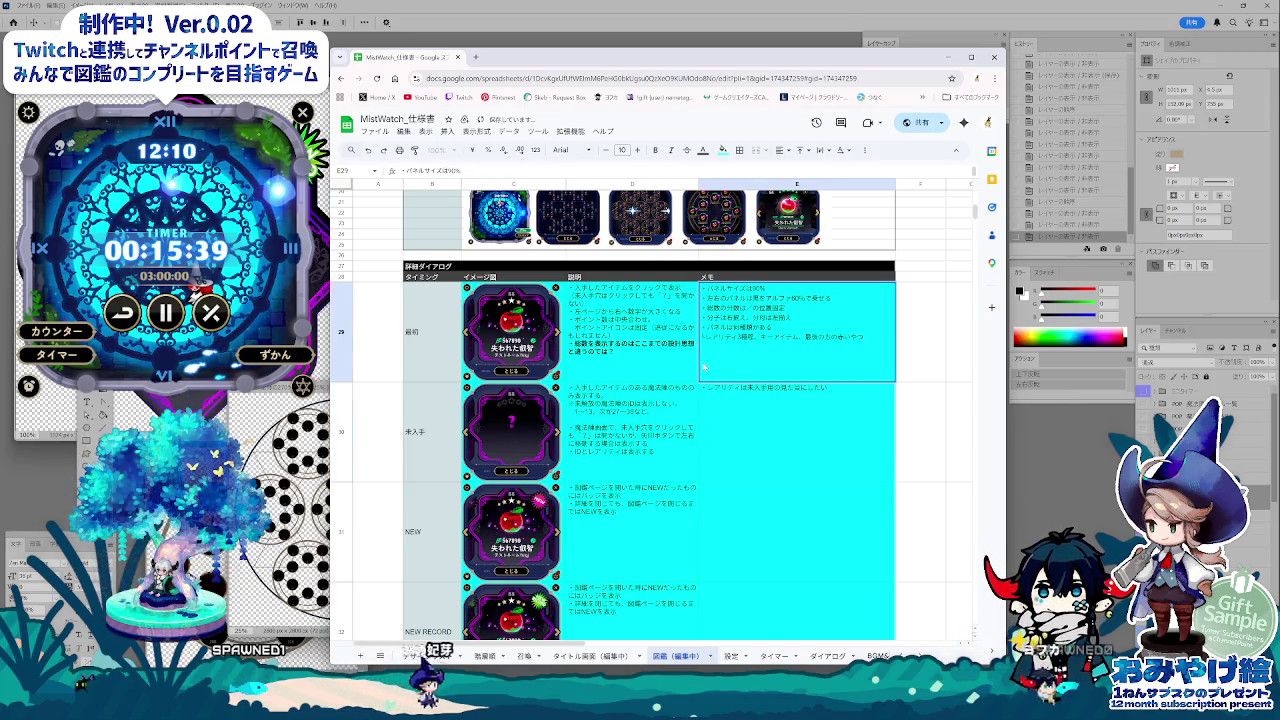
left_click(772, 404)
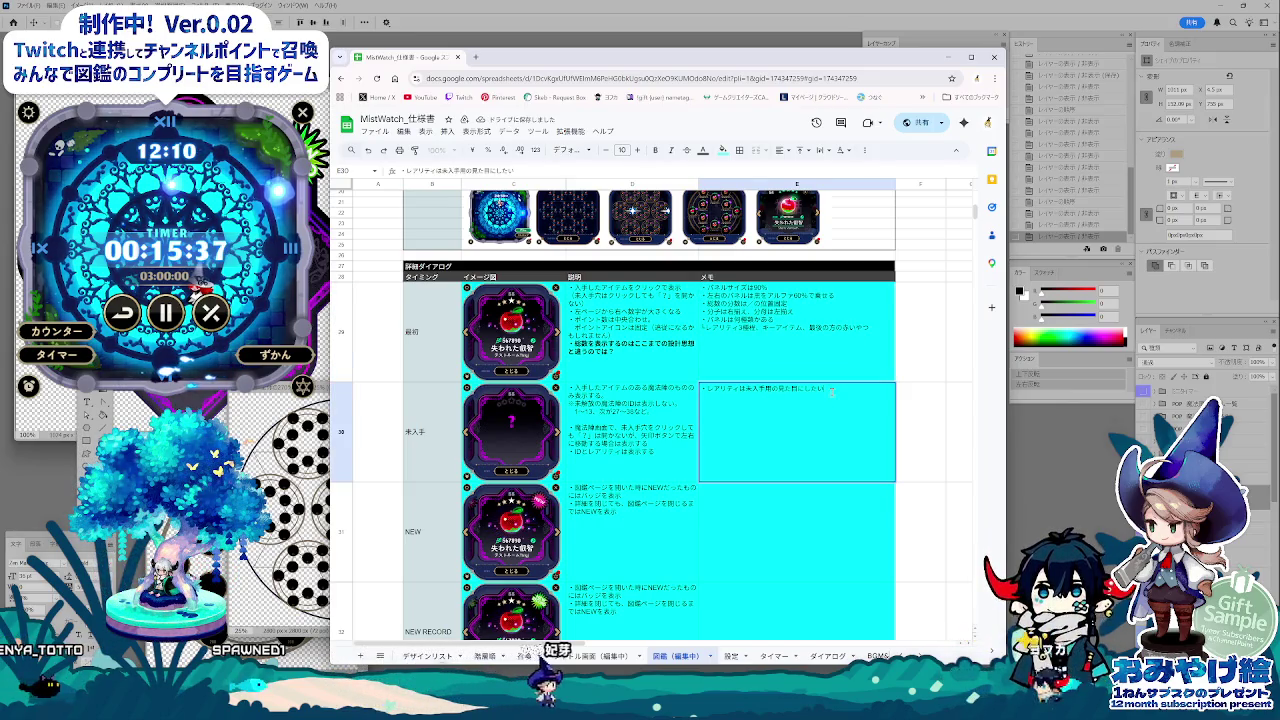
key("ctrl+z")
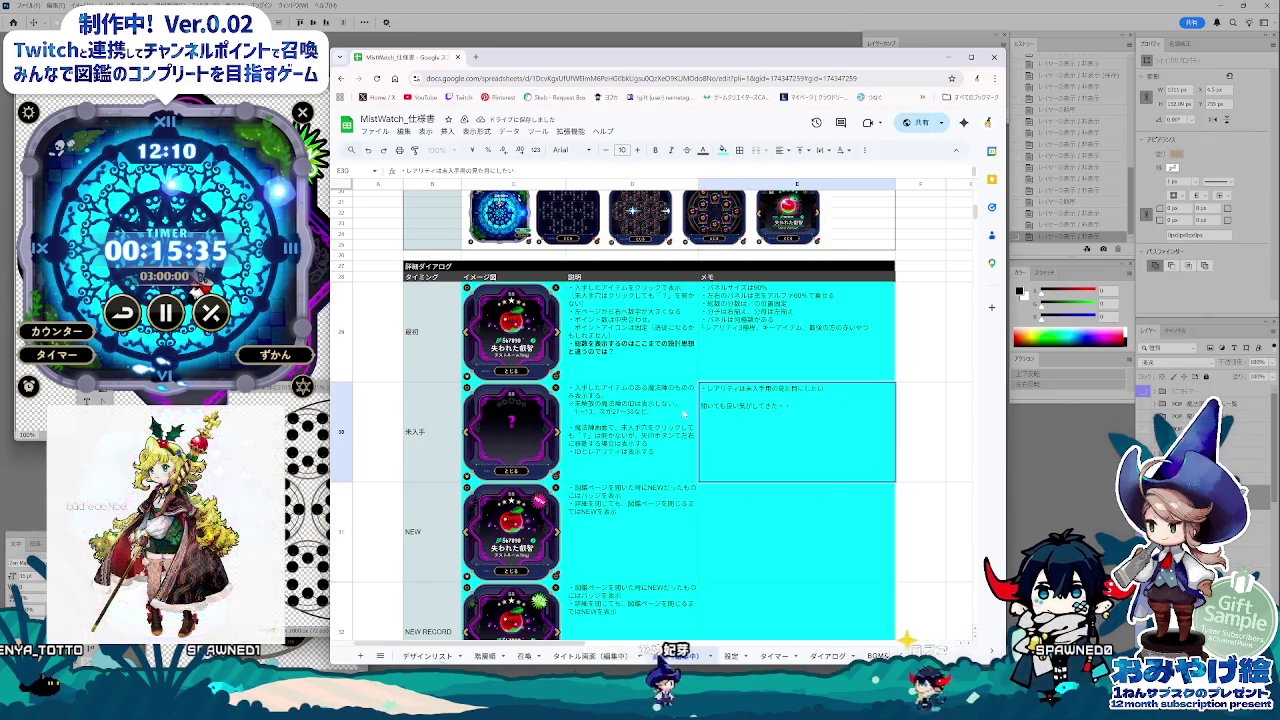
type("未入手でも")
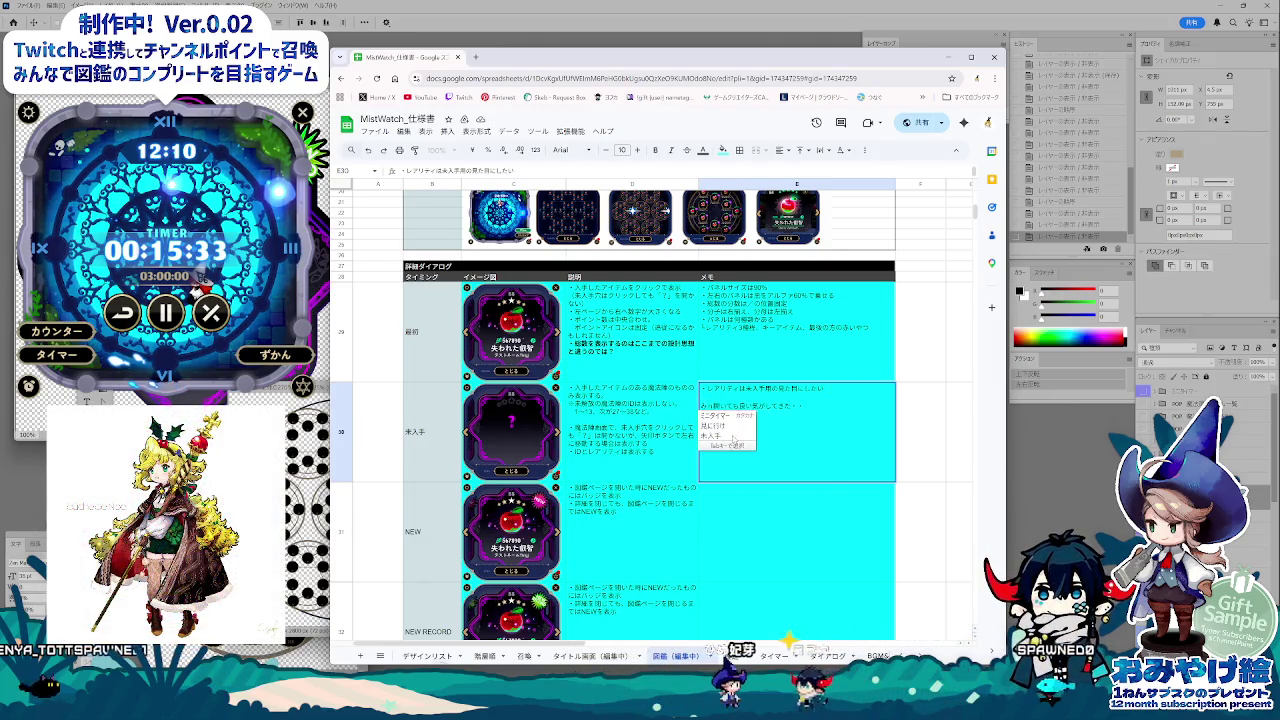
key("Return")
key("Return")
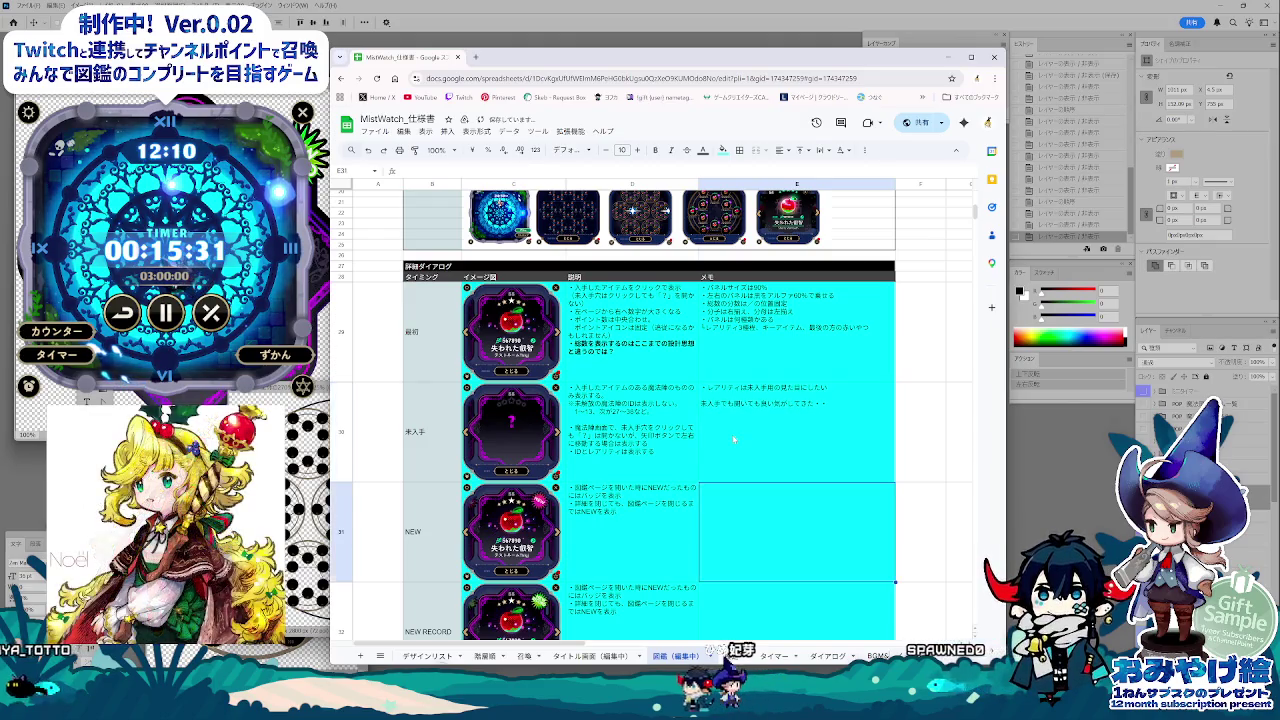
scroll(680, 456, "up", 1)
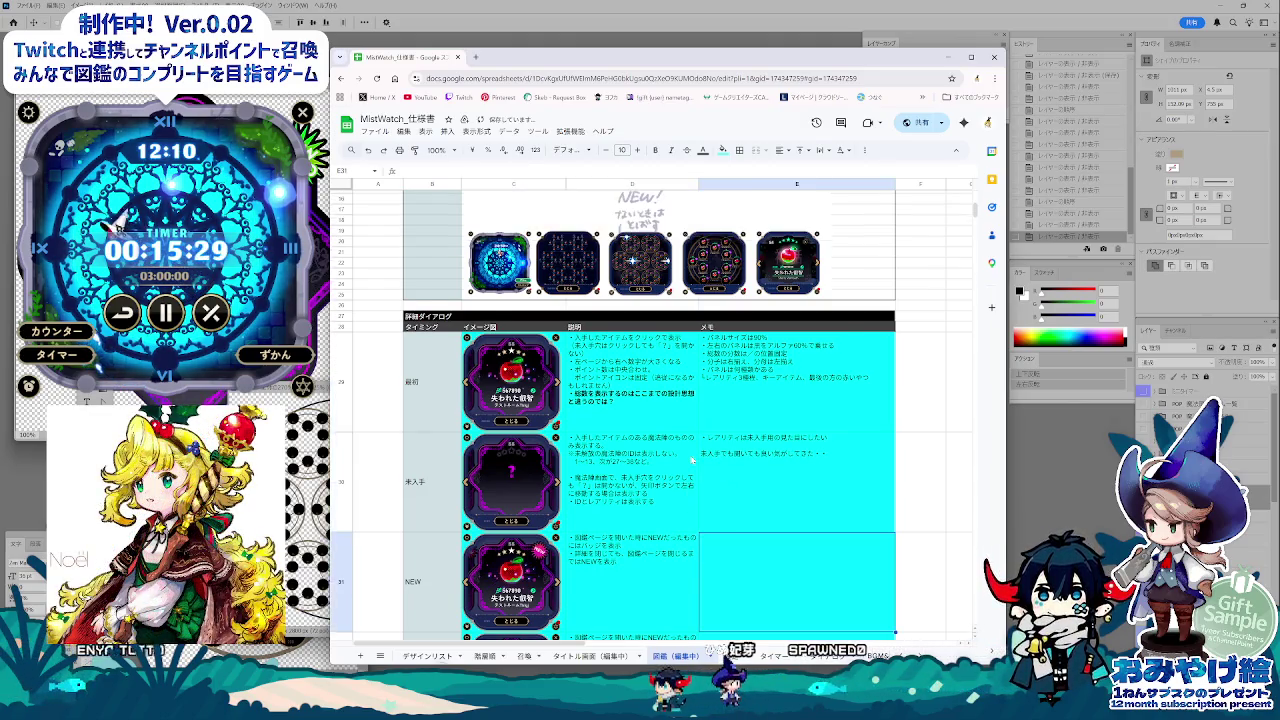
Step: Fill cells B7:E7 with cyan instead of green to match the table rows above
scroll(709, 508, "up", 2)
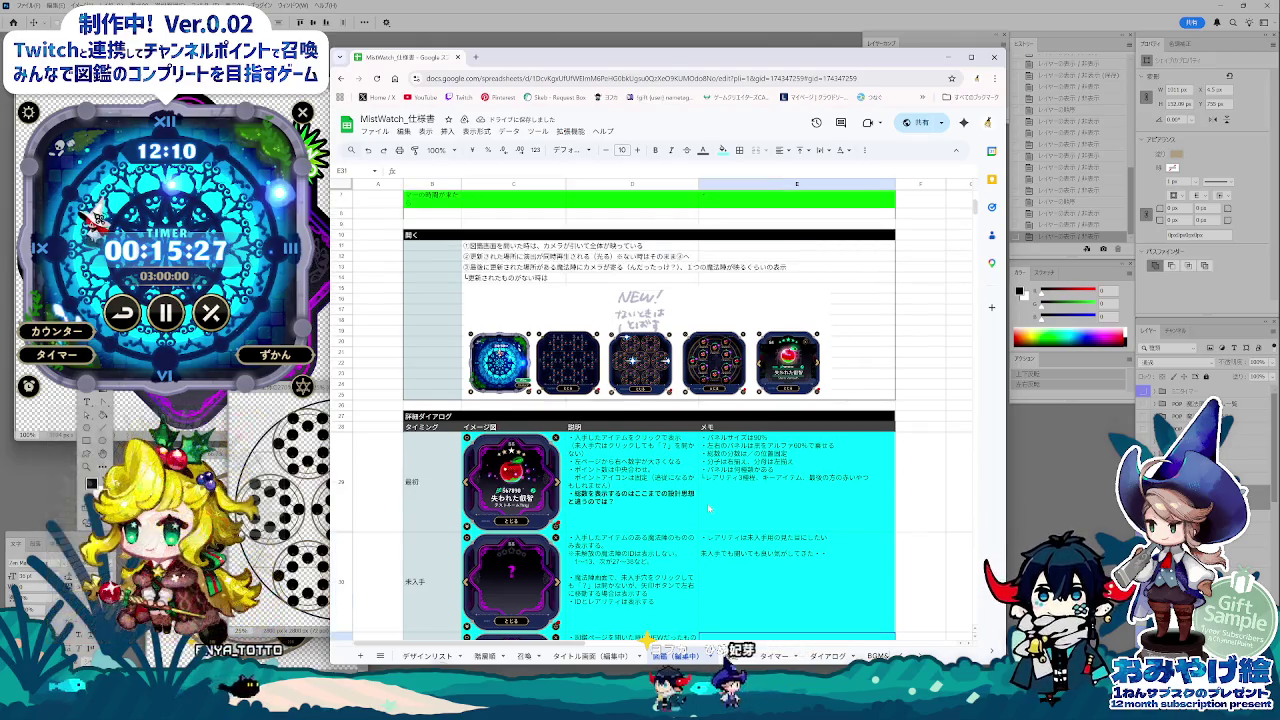
scroll(709, 508, "up", 2)
scroll(709, 508, "up", 2)
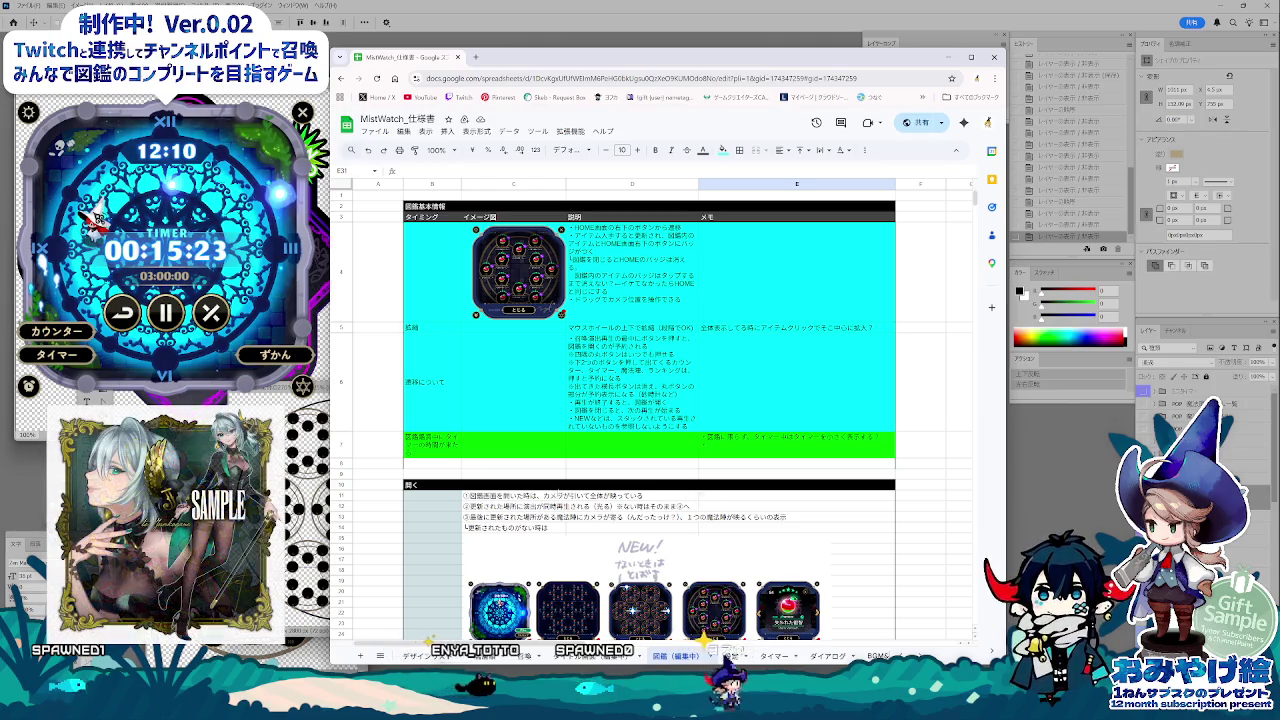
left_click_drag(770, 455, 432, 445)
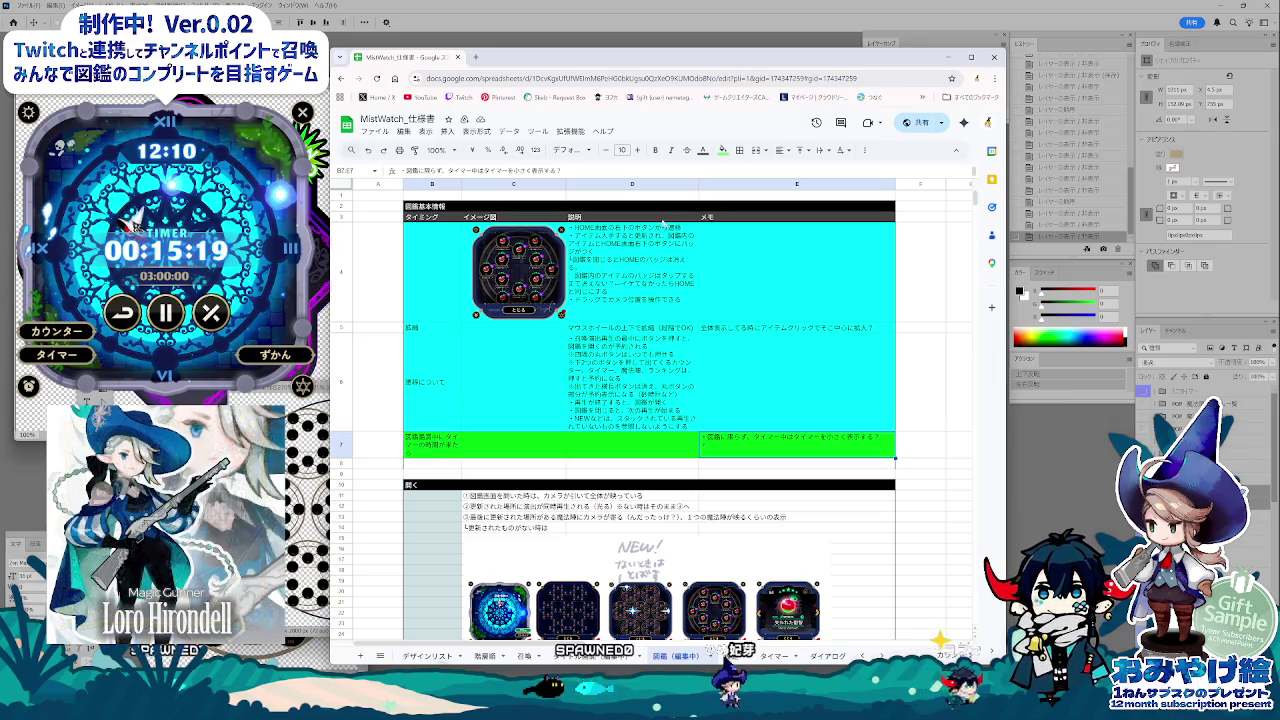
left_click(725, 149)
left_click(780, 196)
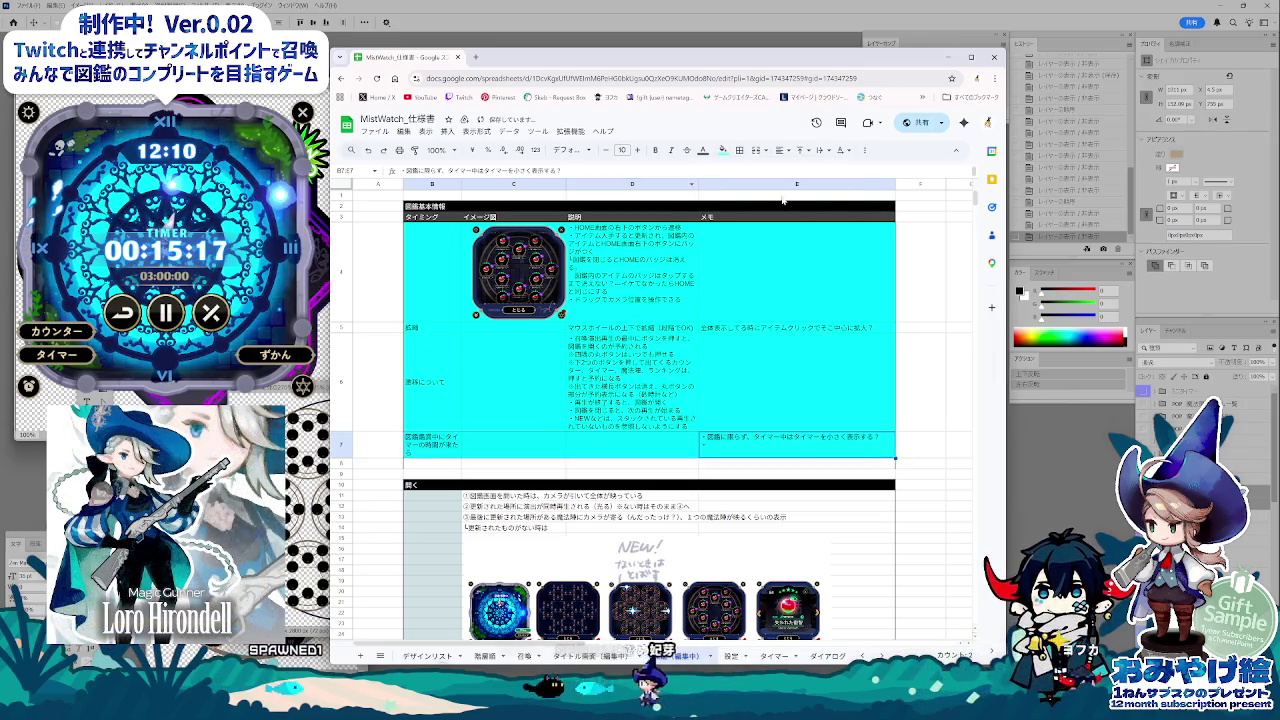
left_click(538, 465)
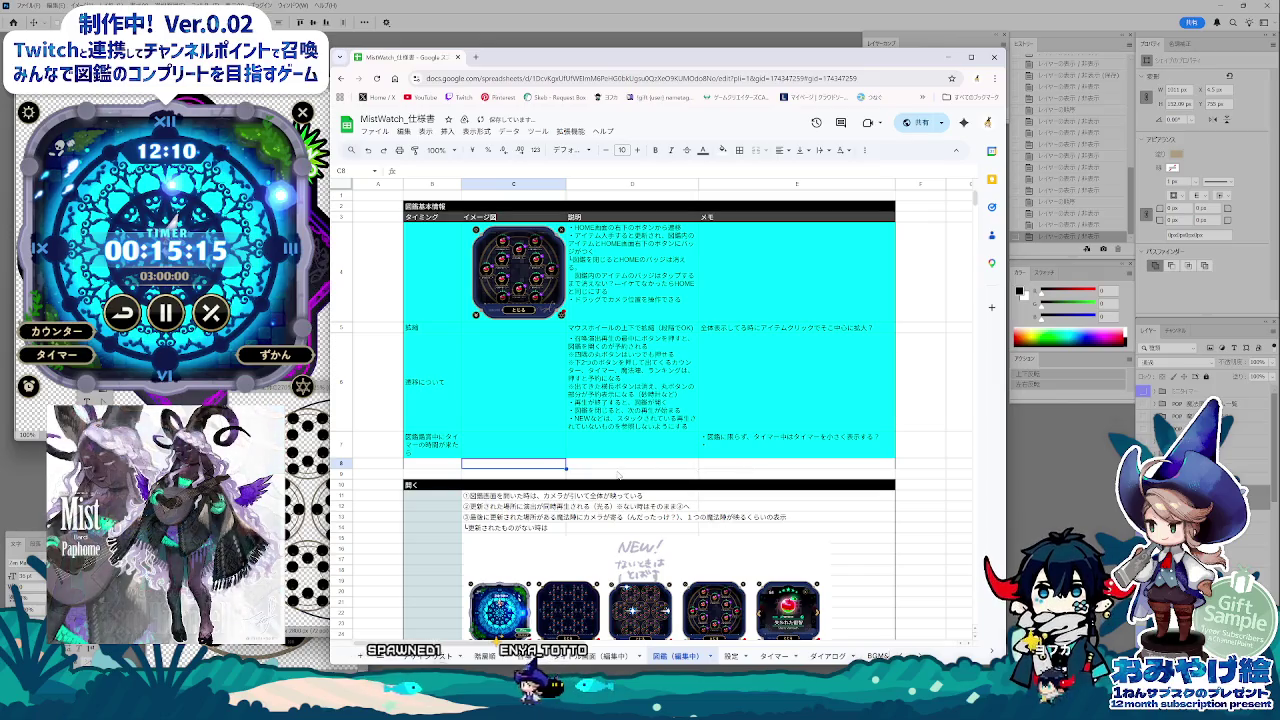
left_click(638, 467)
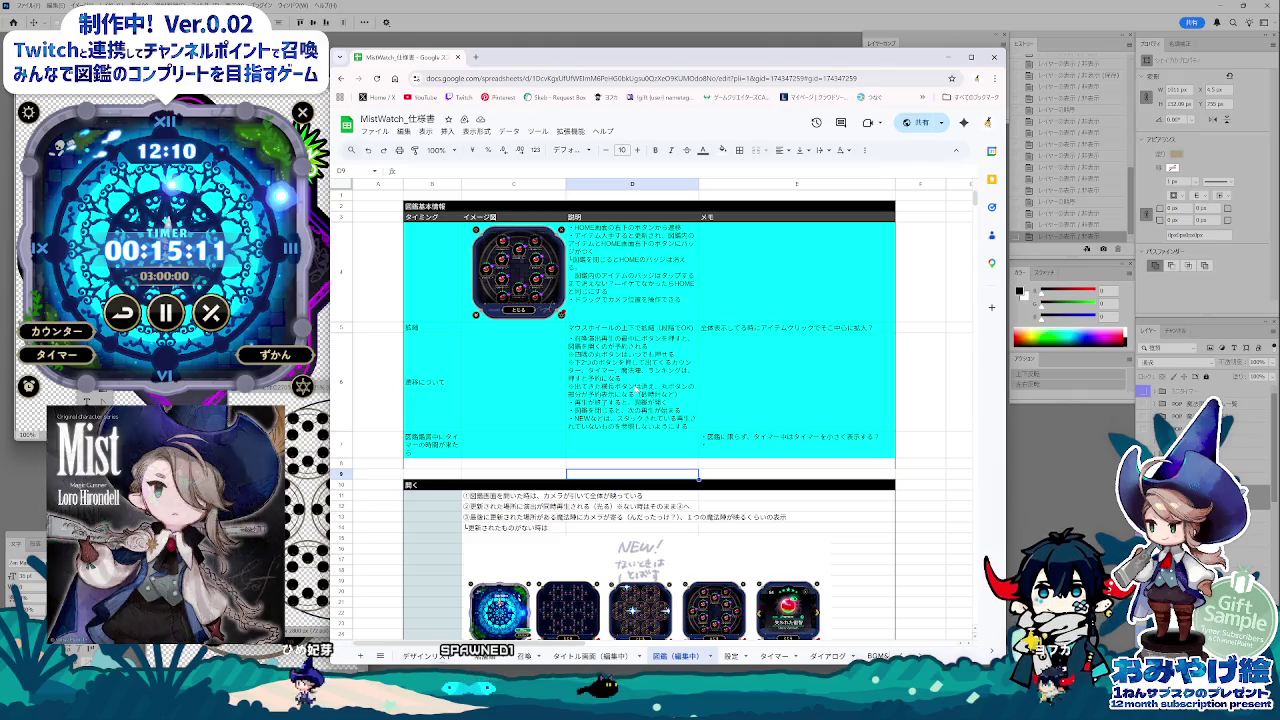
left_click(634, 388)
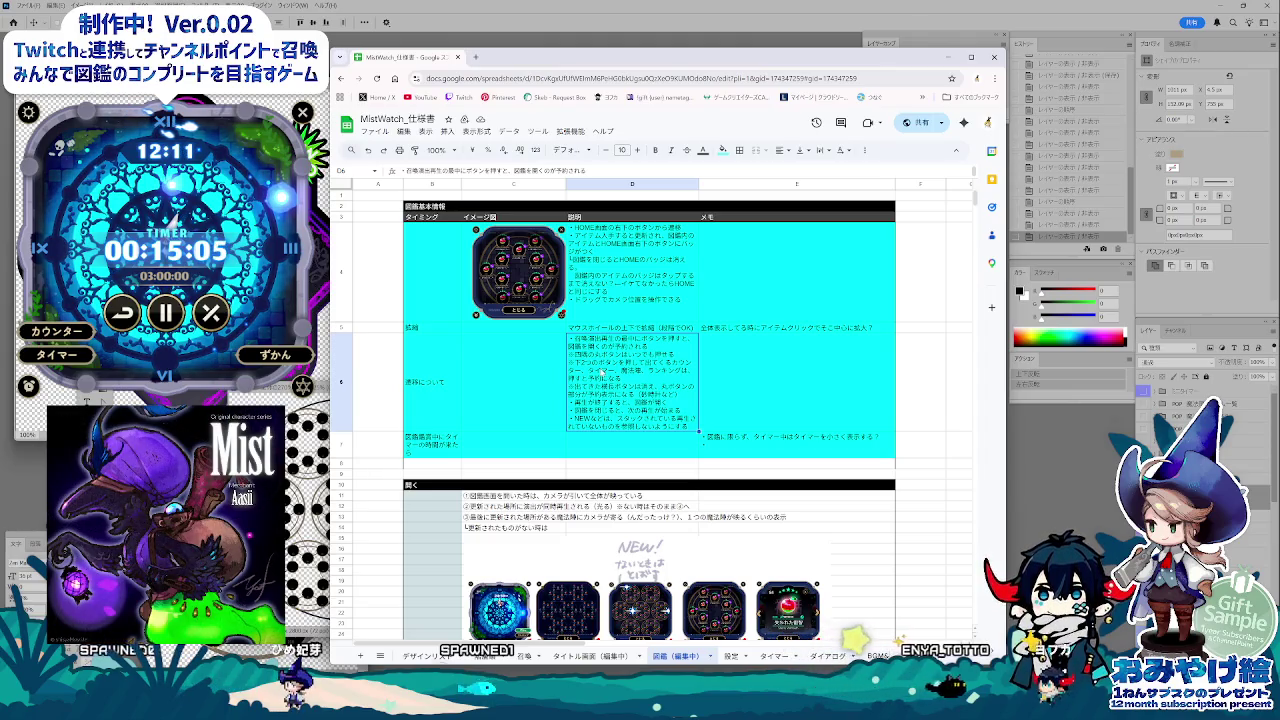
Step: Reword part of the 操作について text in D6, converting to 未 and adding の
double_click(634, 388)
left_click_drag(568, 348, 825, 368)
key("Return")
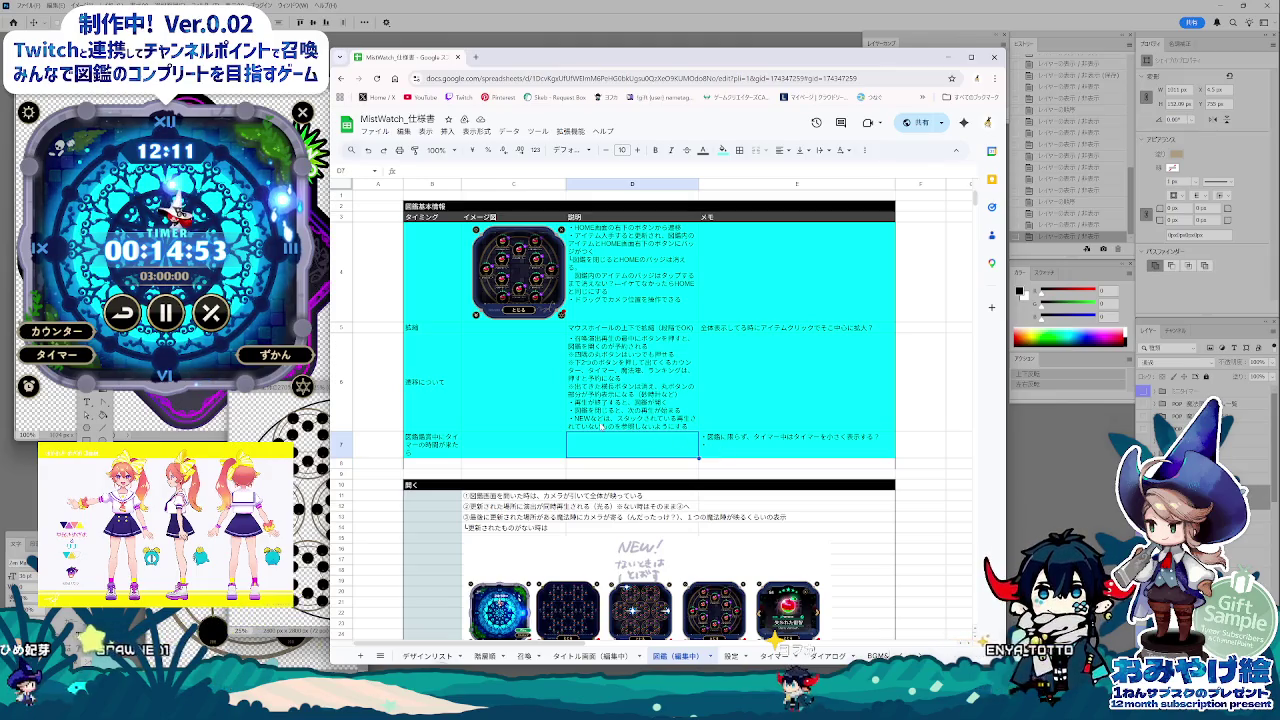
double_click(662, 423)
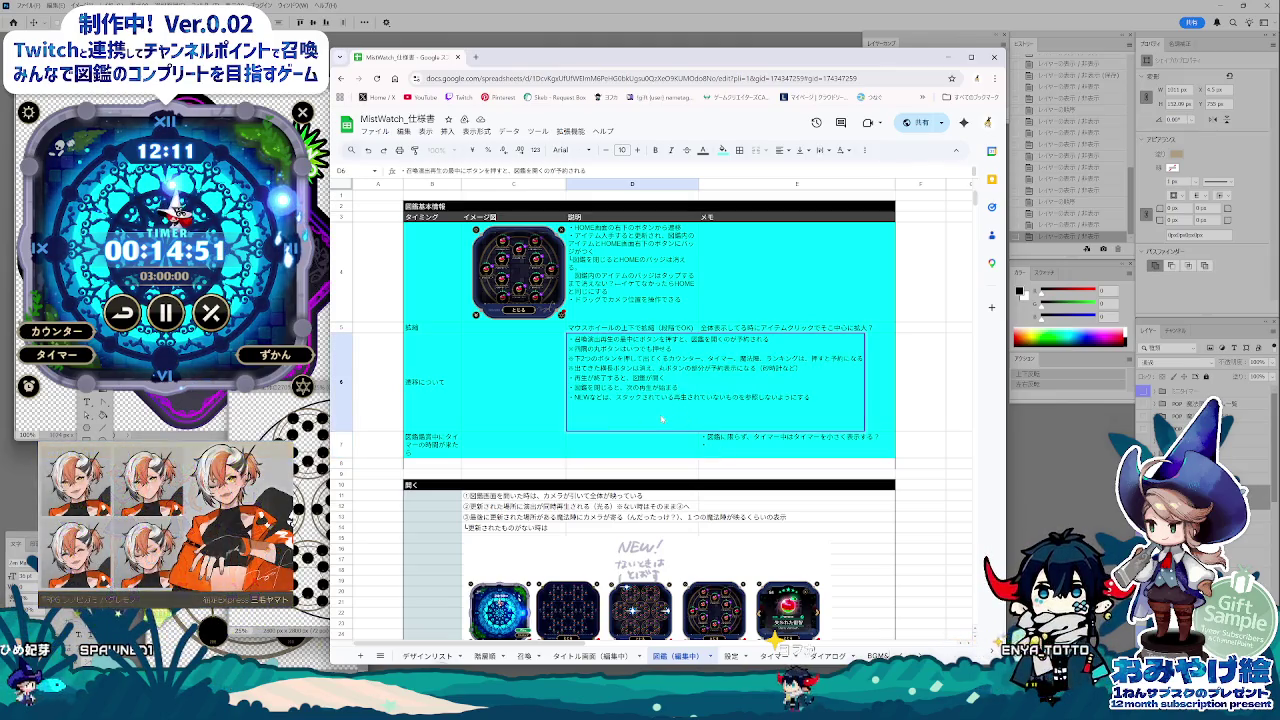
key("space")
key("Return")
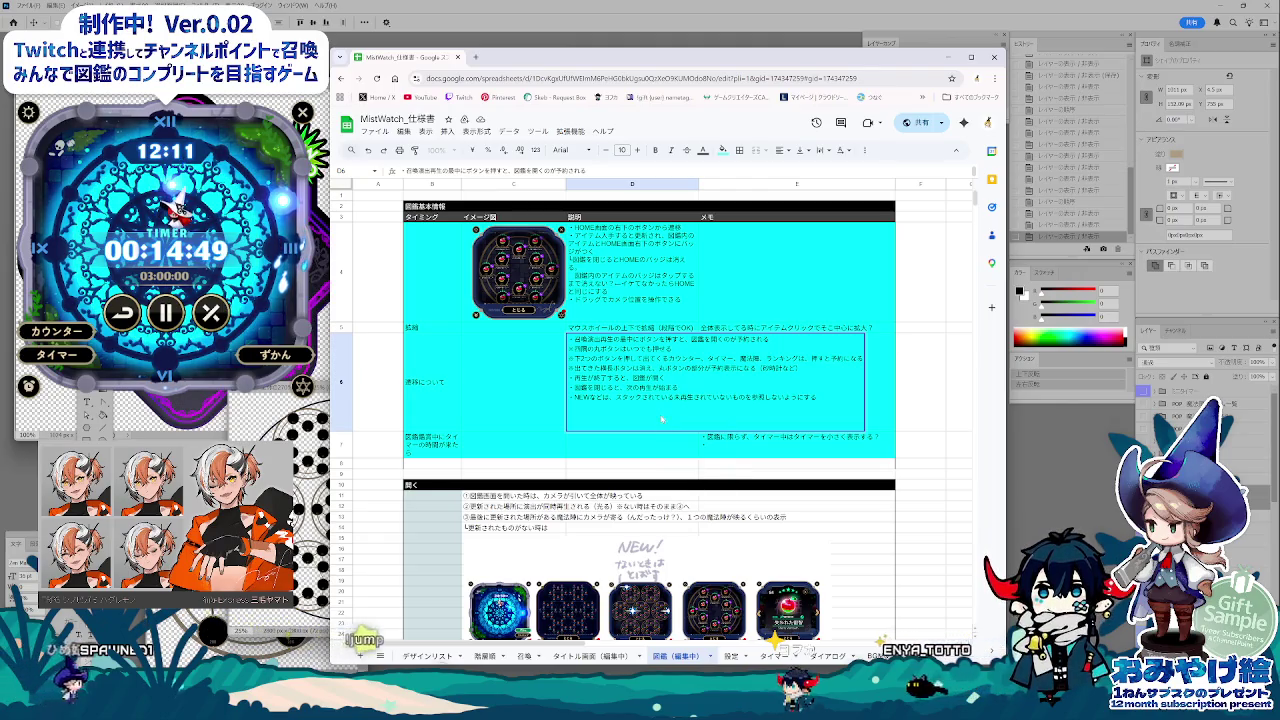
type("の")
key("Return")
key("Return")
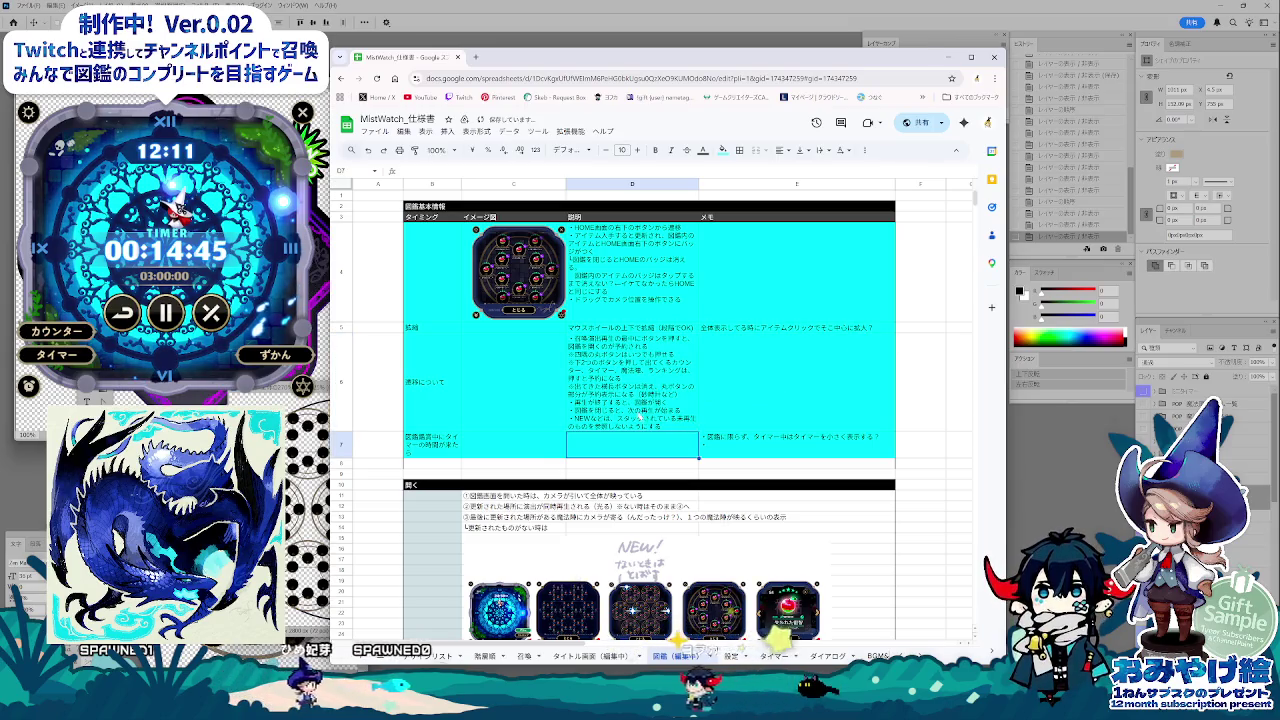
left_click(780, 473)
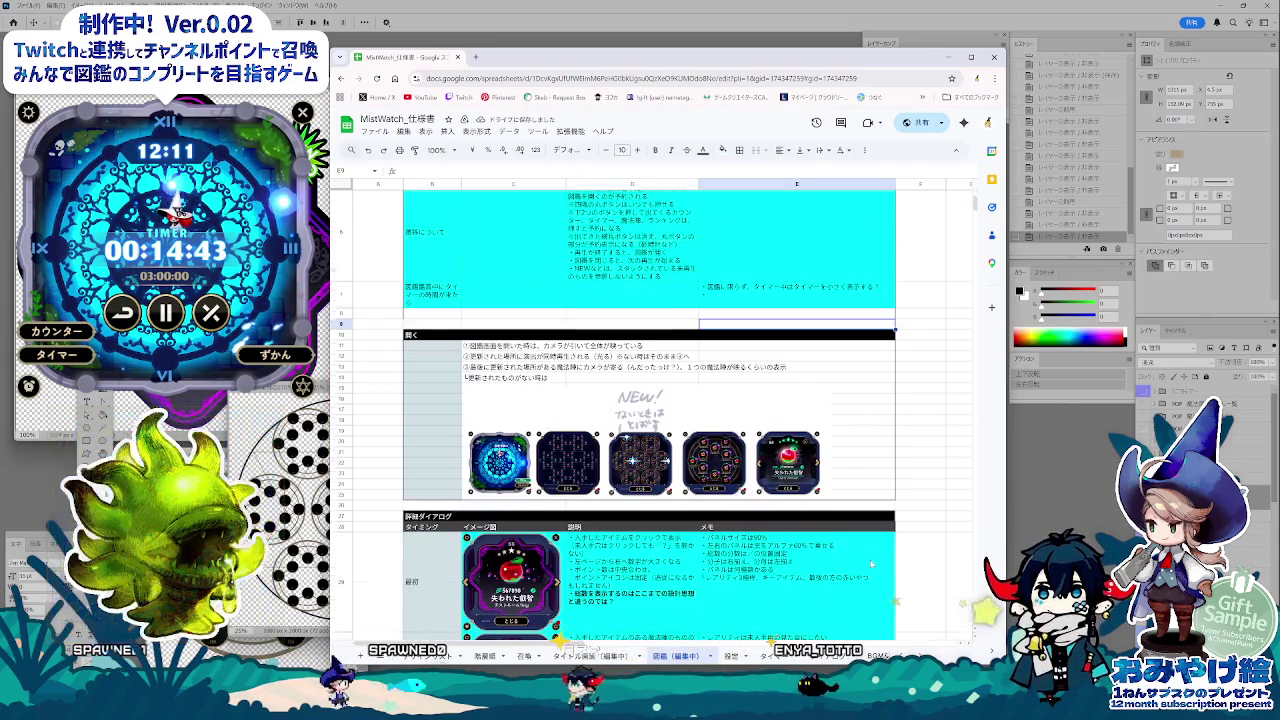
scroll(872, 565, "down", 5)
scroll(872, 565, "down", 2)
scroll(872, 565, "down", 3)
scroll(872, 565, "down", 2)
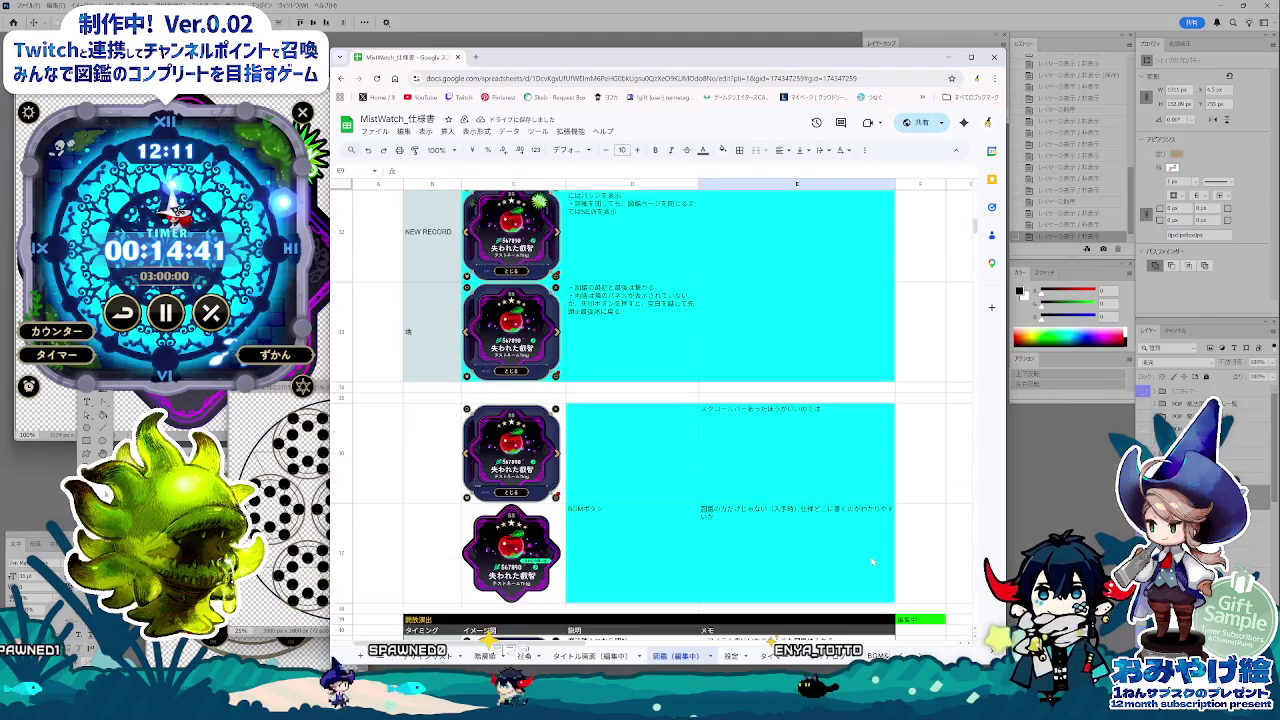
scroll(872, 561, "down", 1)
scroll(872, 561, "down", 4)
scroll(766, 513, "up", 1)
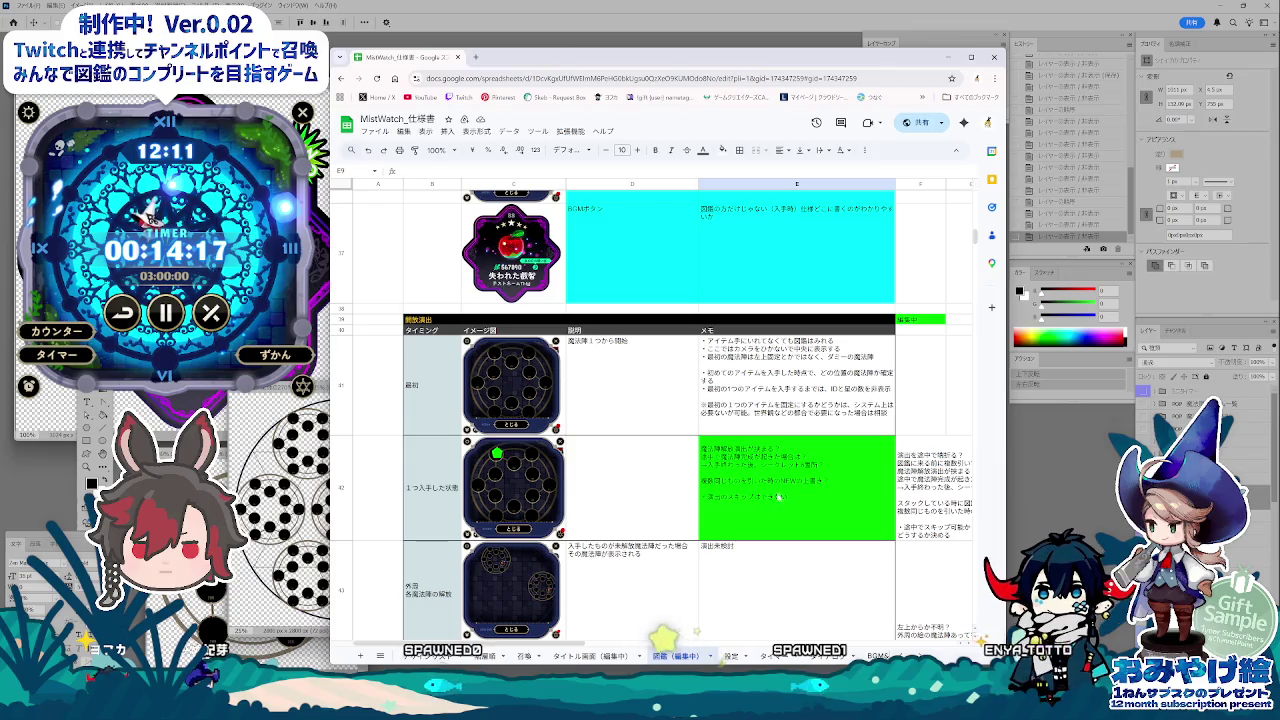
double_click(778, 495)
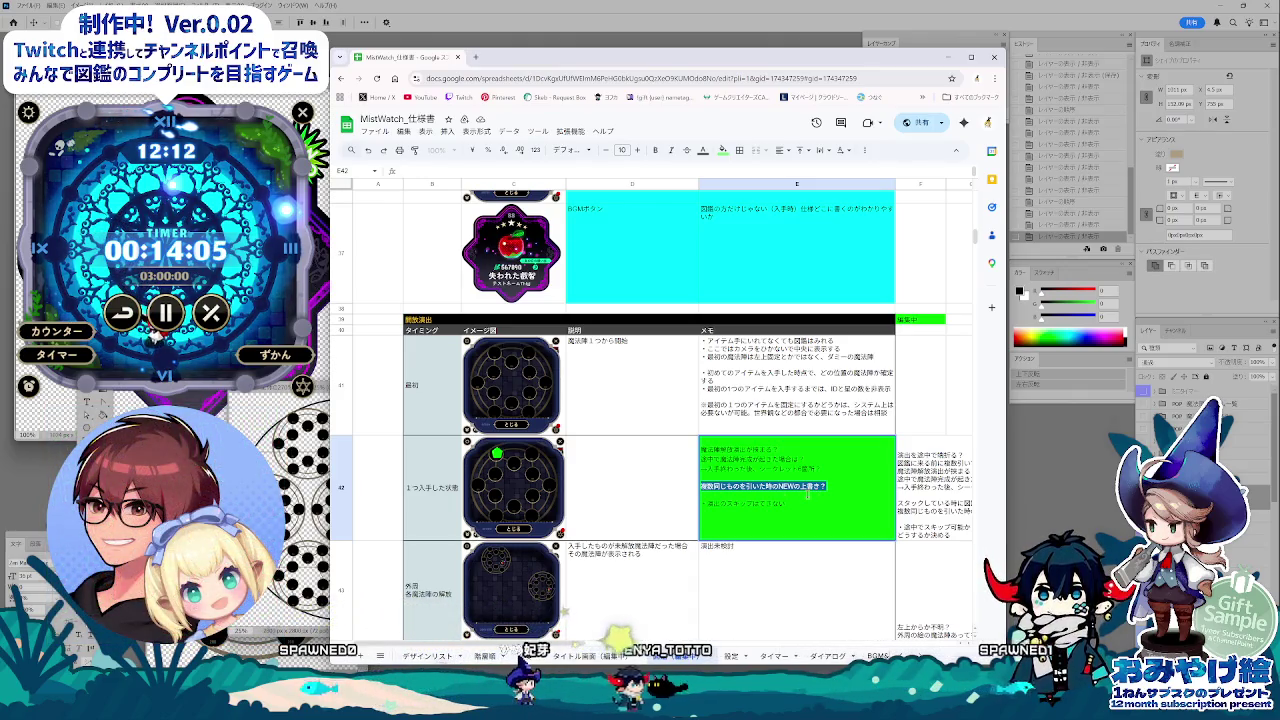
key("shift+Tab")
scroll(737, 507, "up", 3)
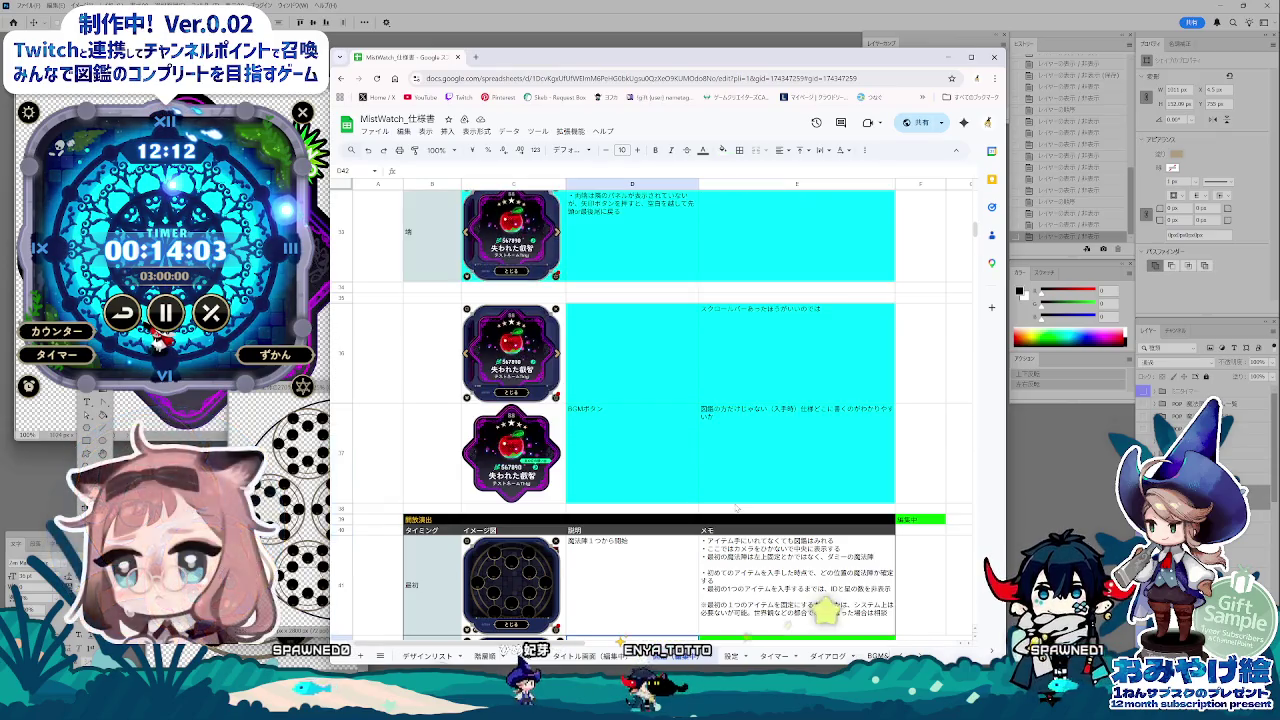
Step: Type a same-item note (・ずとき同じアイテム) into the NEW row's memo cell E31
scroll(737, 507, "up", 2)
scroll(737, 507, "up", 1)
scroll(737, 507, "up", 1)
scroll(737, 507, "up", 2)
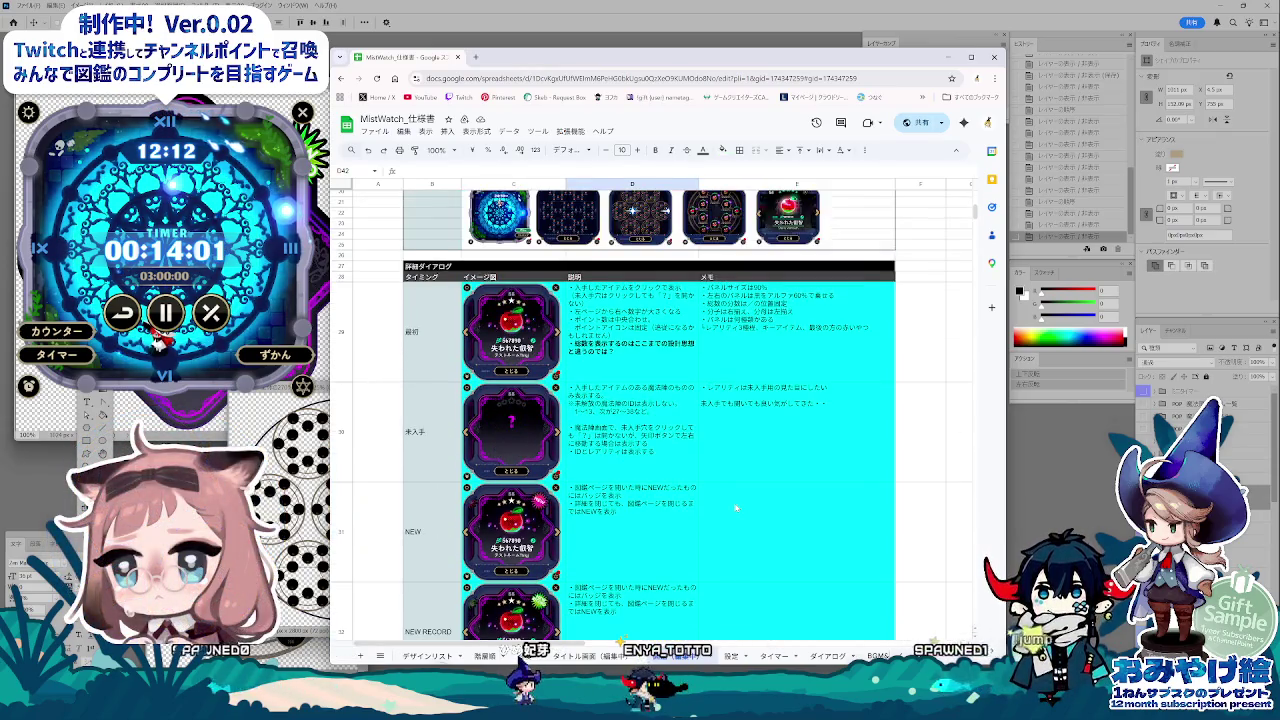
left_click(746, 509)
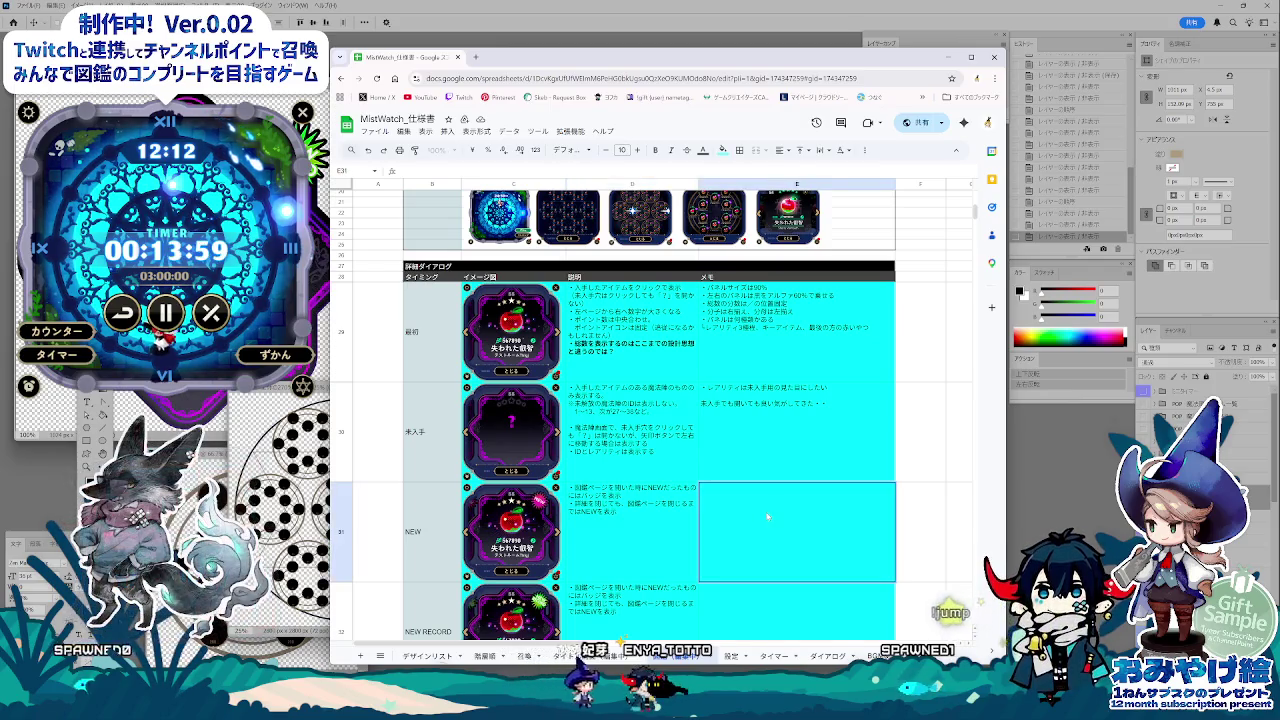
type("・")
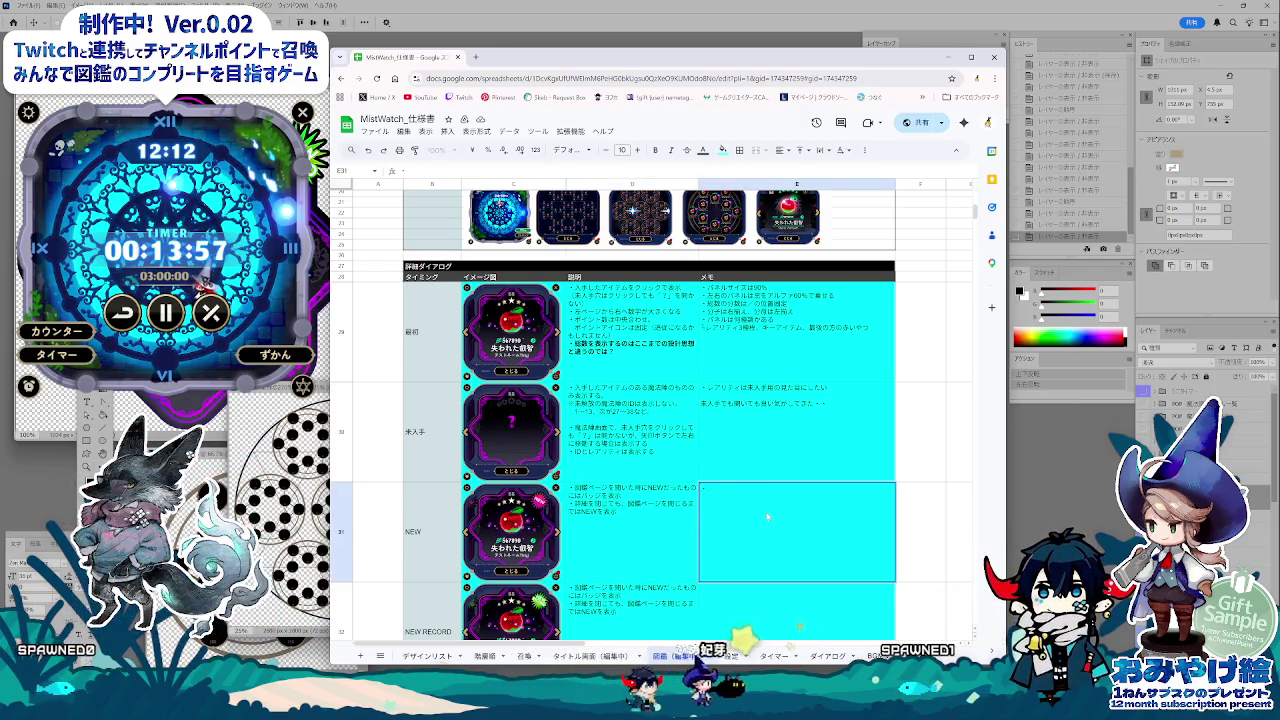
type("ずかんを")
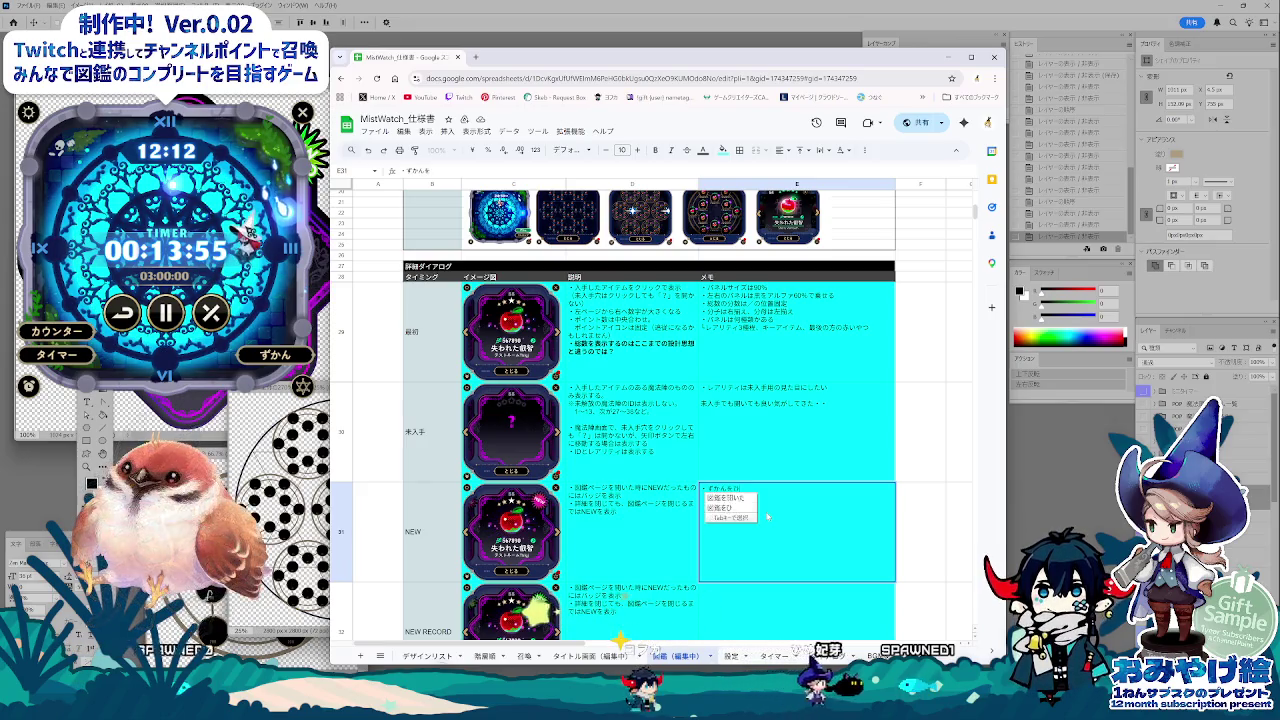
type("図鑑を開くときに、")
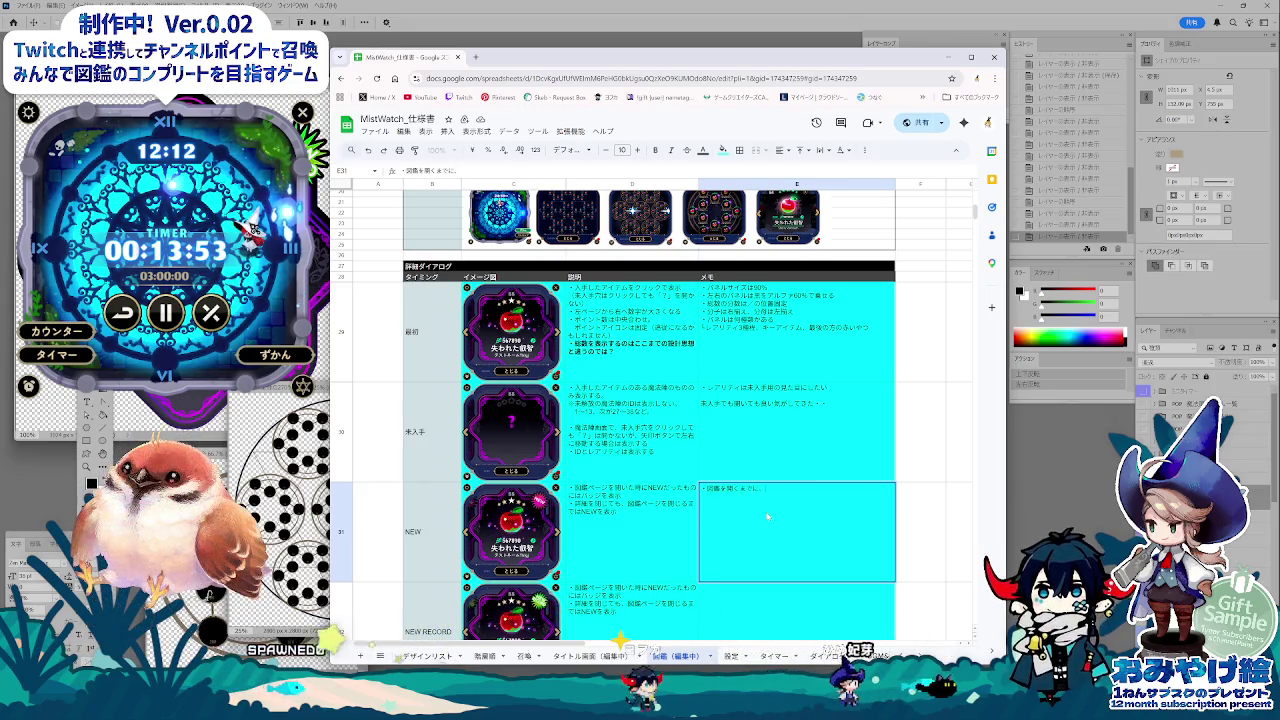
type("同じアイテムを")
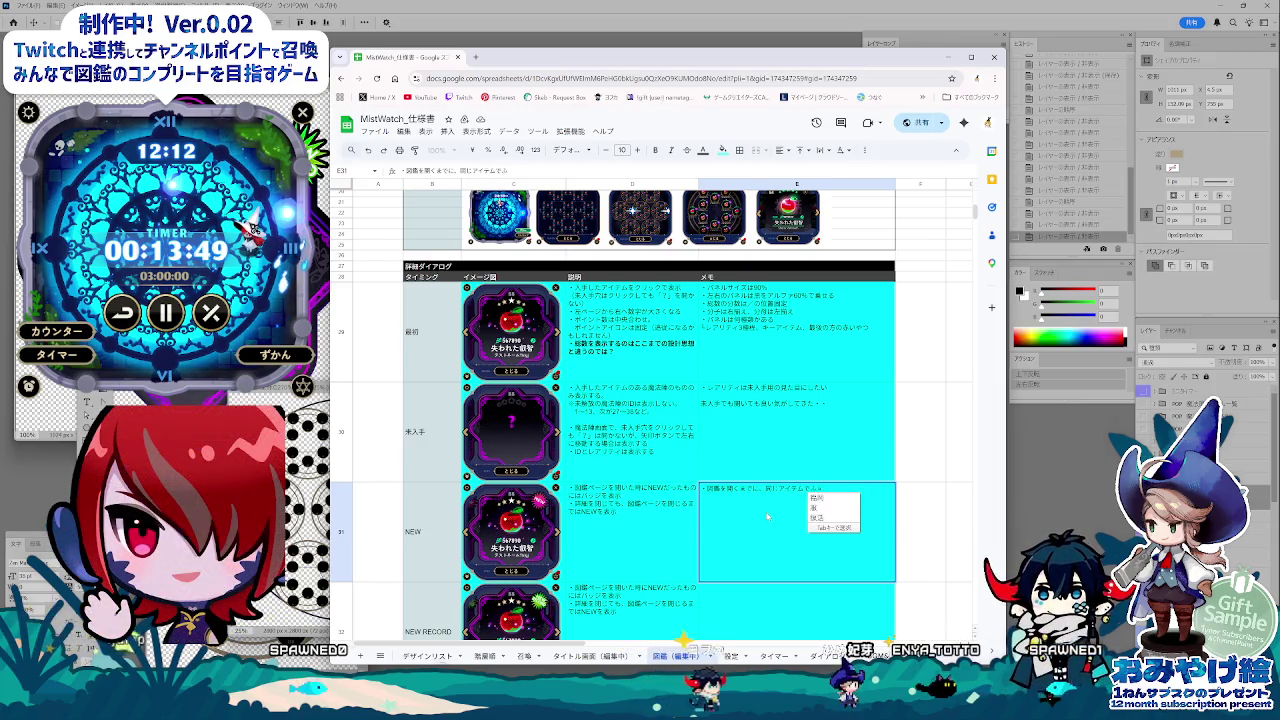
key("Tab")
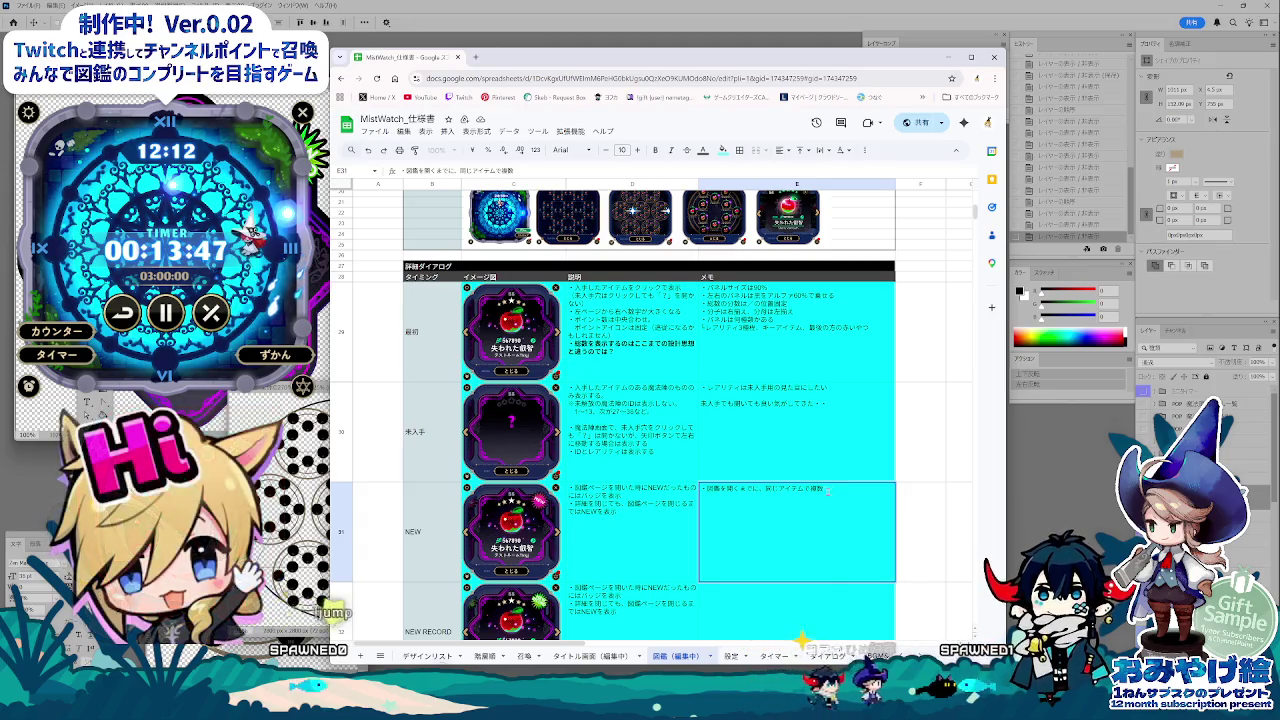
Step: Move the note into E32 and add that only the largest NEW record is displayed
left_click_drag(826, 490, 638, 482)
key("ctrl+c")
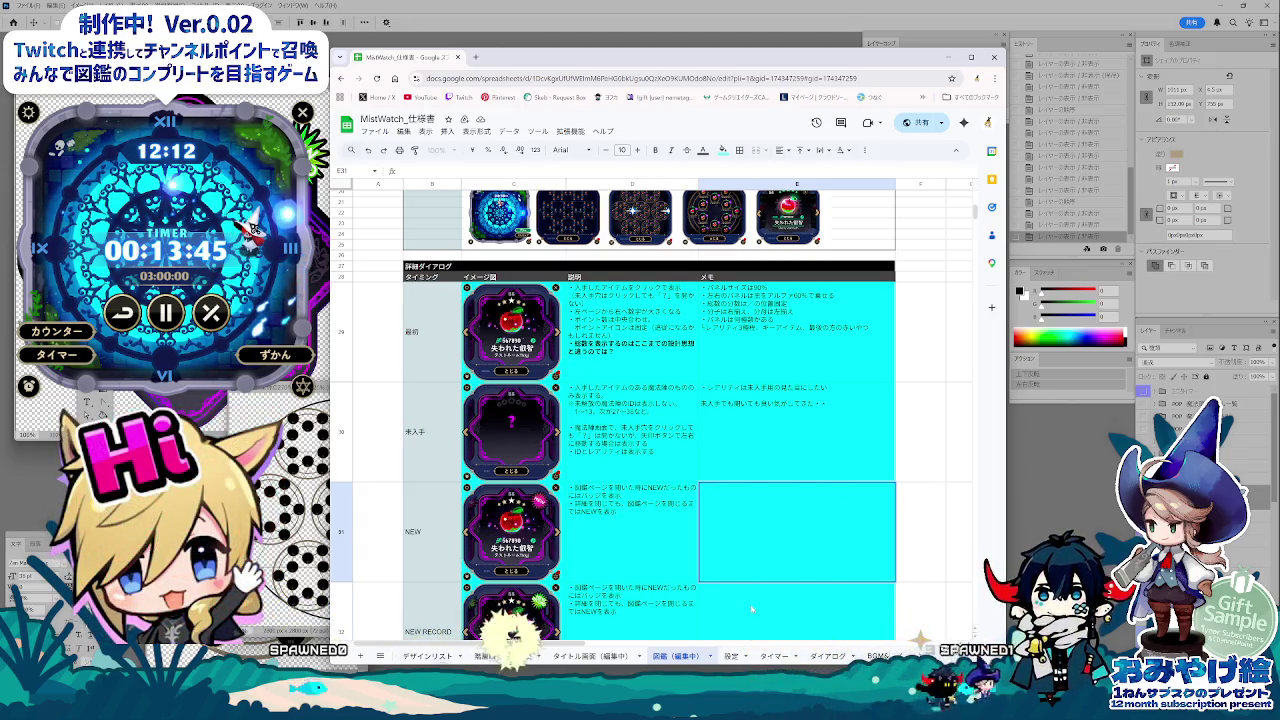
left_click(752, 608)
key("ctrl+v")
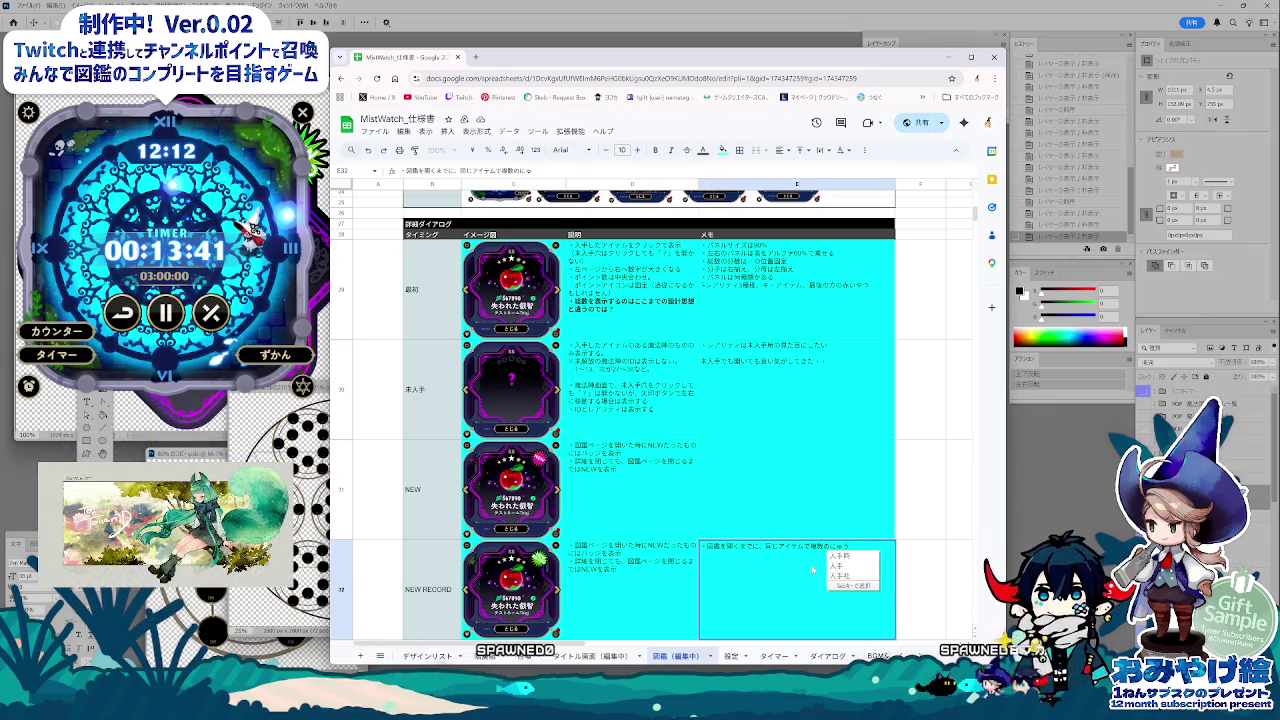
type("NEW")
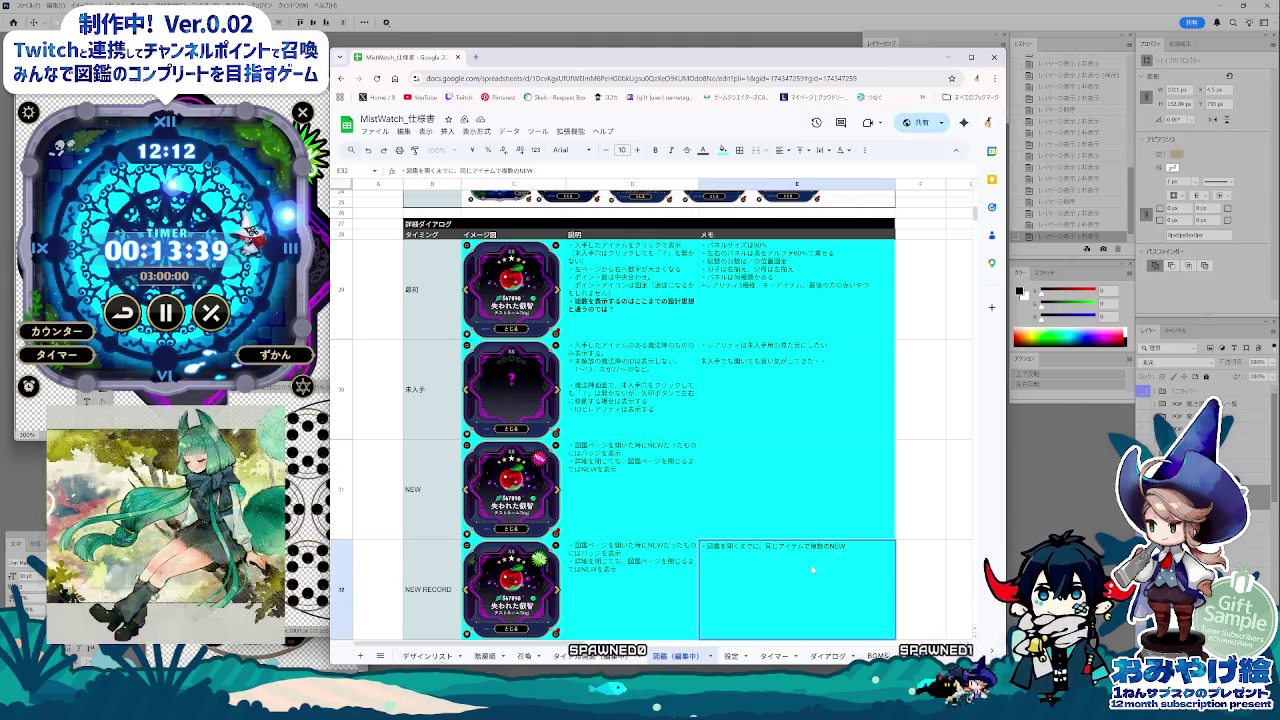
type("れこいた")
key("space")
key("space")
key("Return")
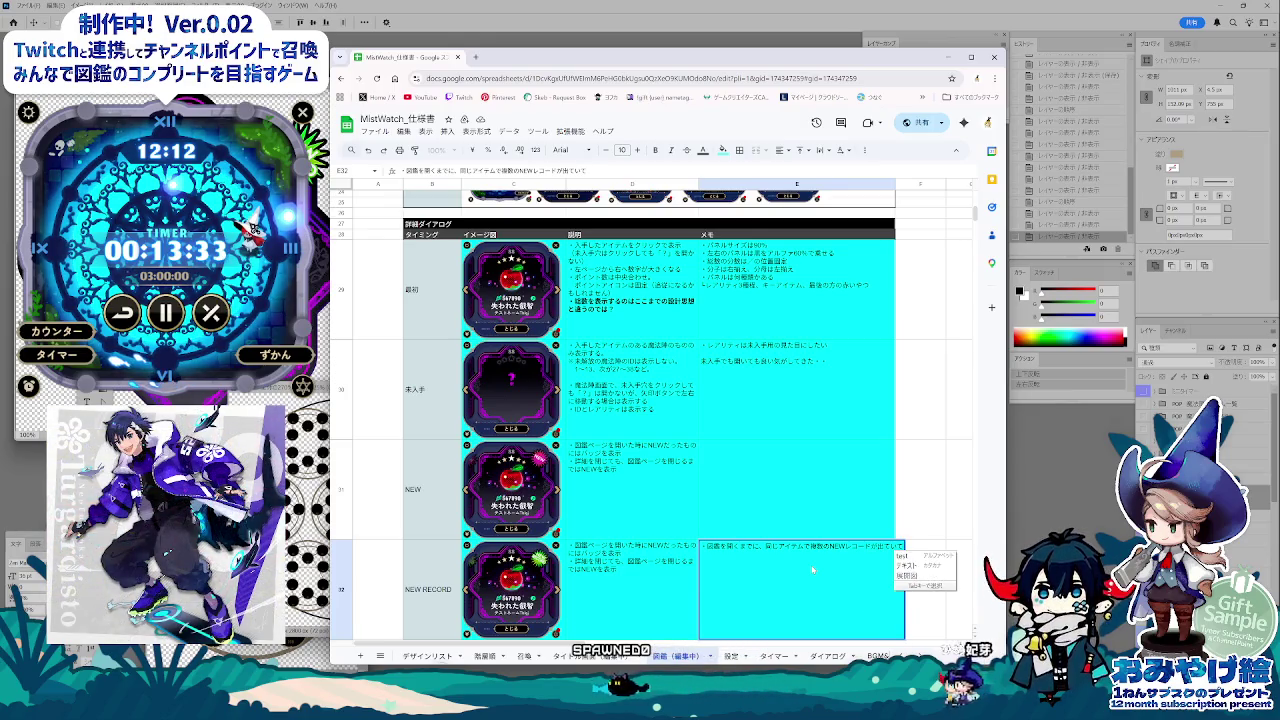
type("も、ひょう")
type("表示は最大のものだけ")
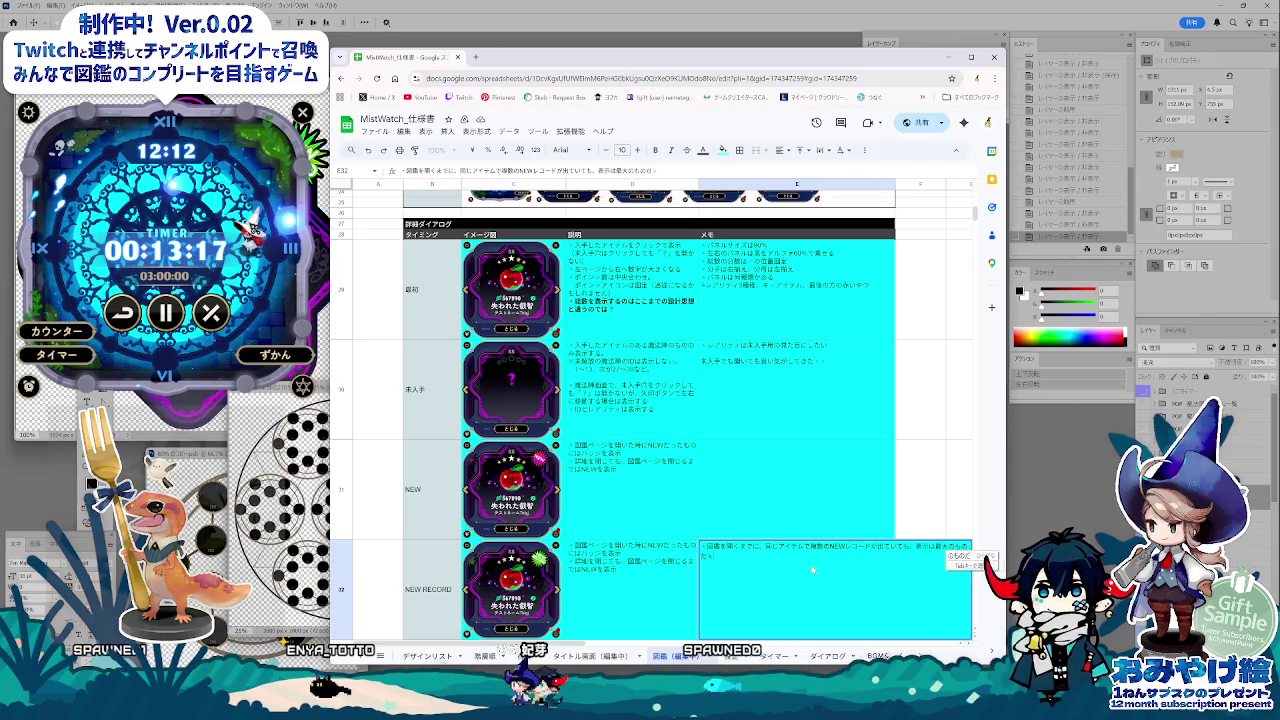
key("Return")
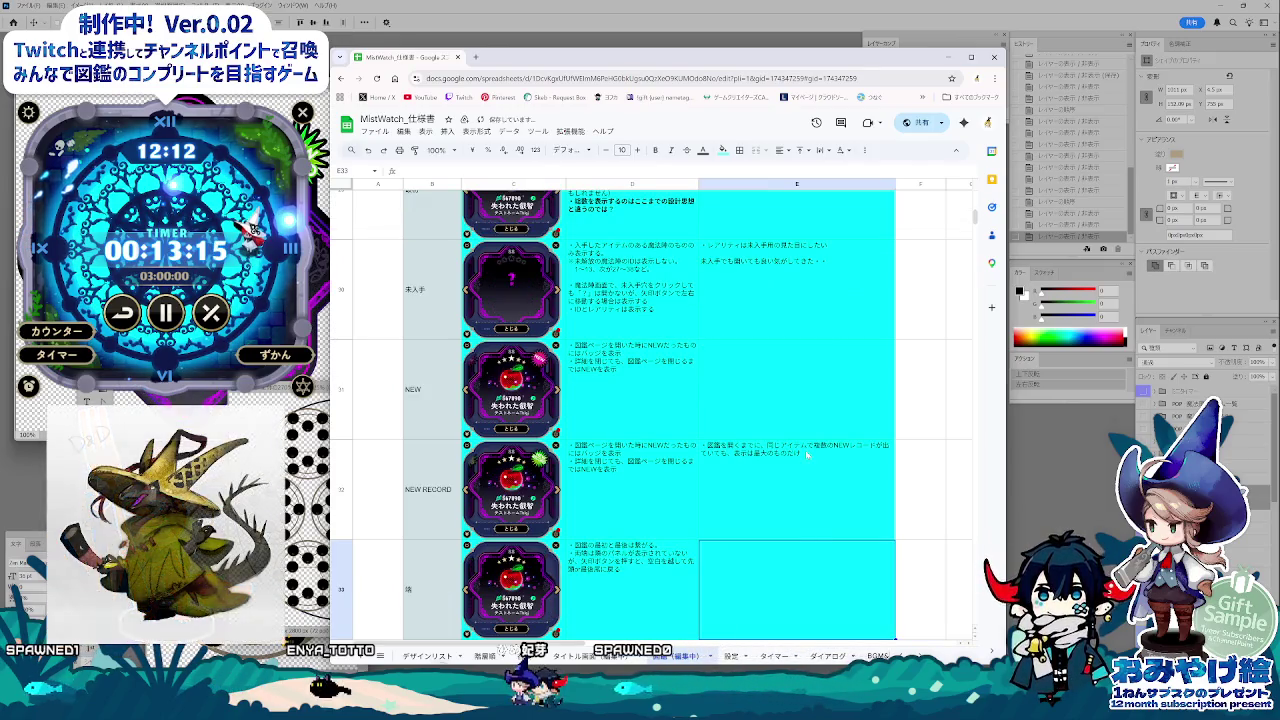
Step: Remove the trailing line from the green note in E42
left_click(918, 578)
scroll(918, 578, "down", 3)
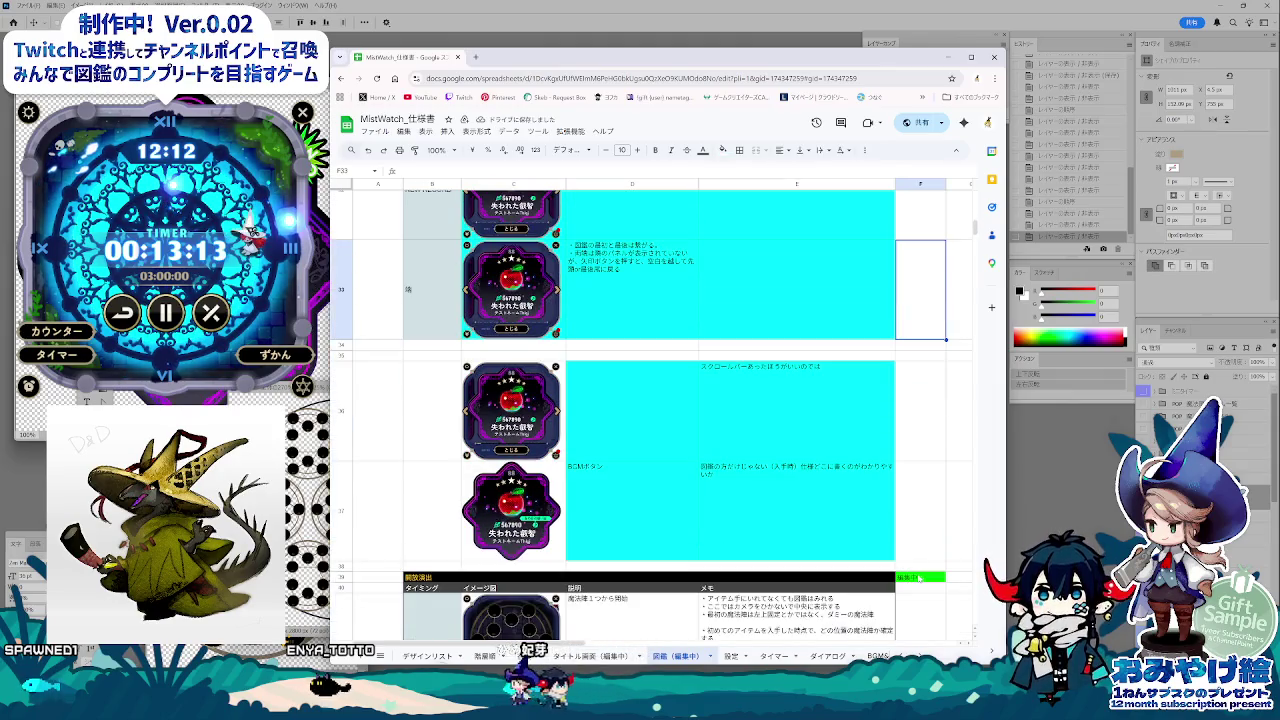
scroll(757, 548, "down", 2)
scroll(757, 548, "down", 1)
left_click(757, 548)
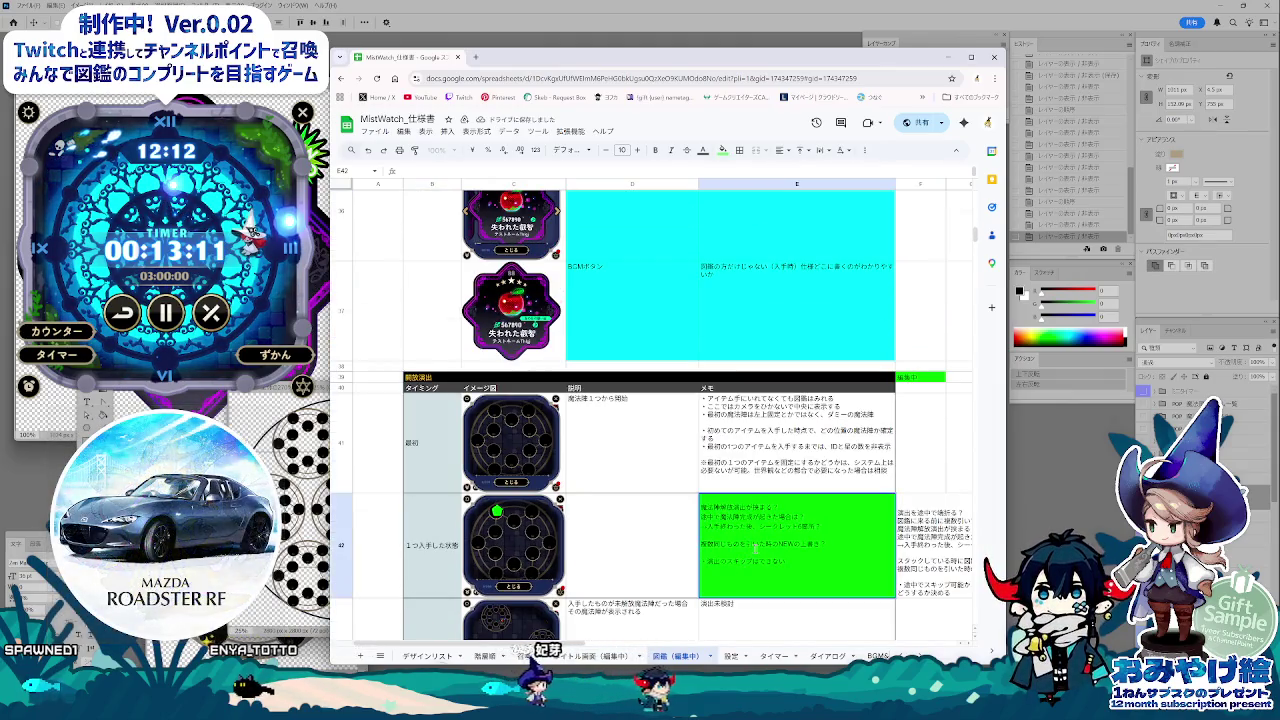
key("ctrl+z")
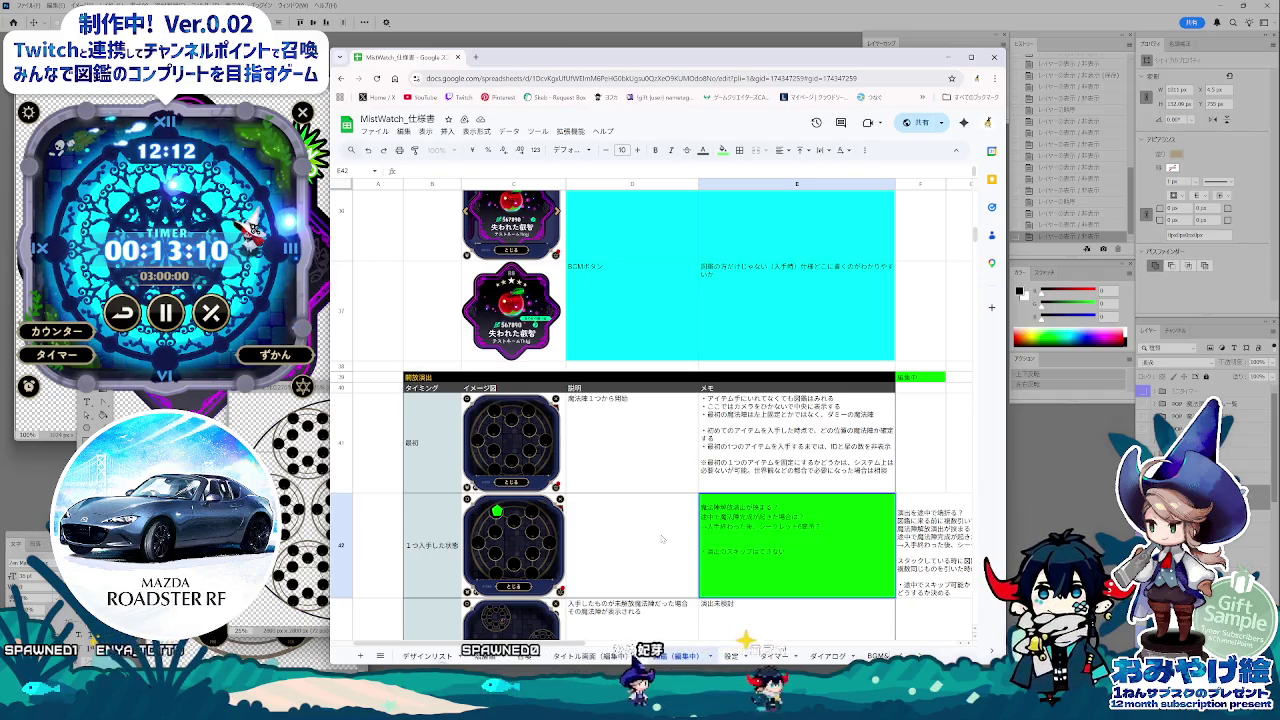
left_click(661, 539)
Step: Begin rewording the E32 NEW RECORD note to start with 複数回NEWレコード
scroll(661, 539, "up", 2)
scroll(670, 525, "up", 2)
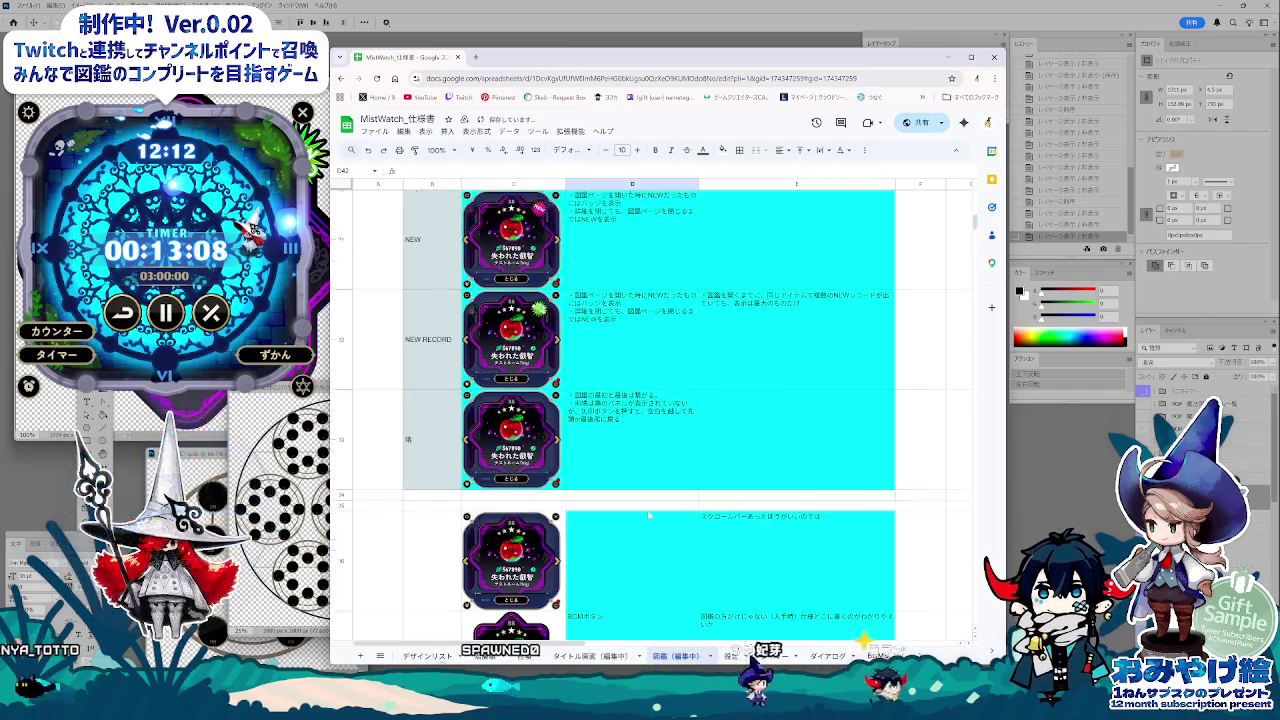
scroll(686, 503, "up", 2)
double_click(775, 411)
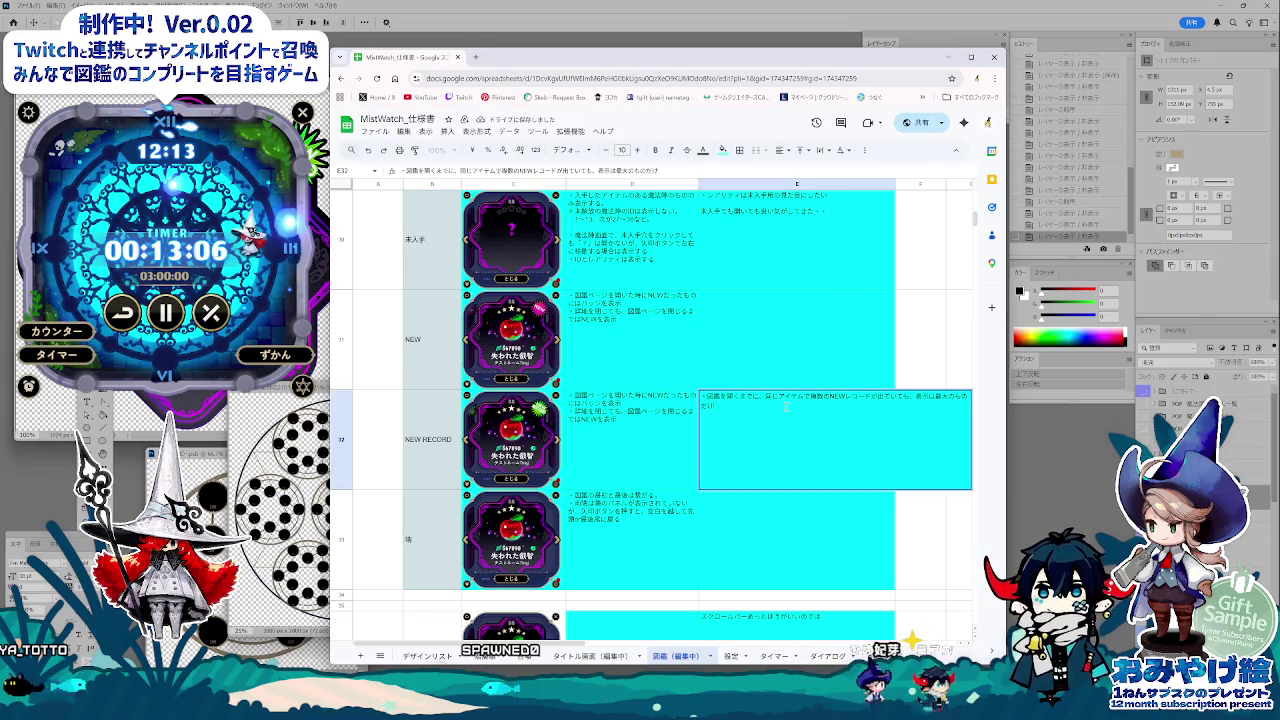
left_click(913, 502)
double_click(766, 400)
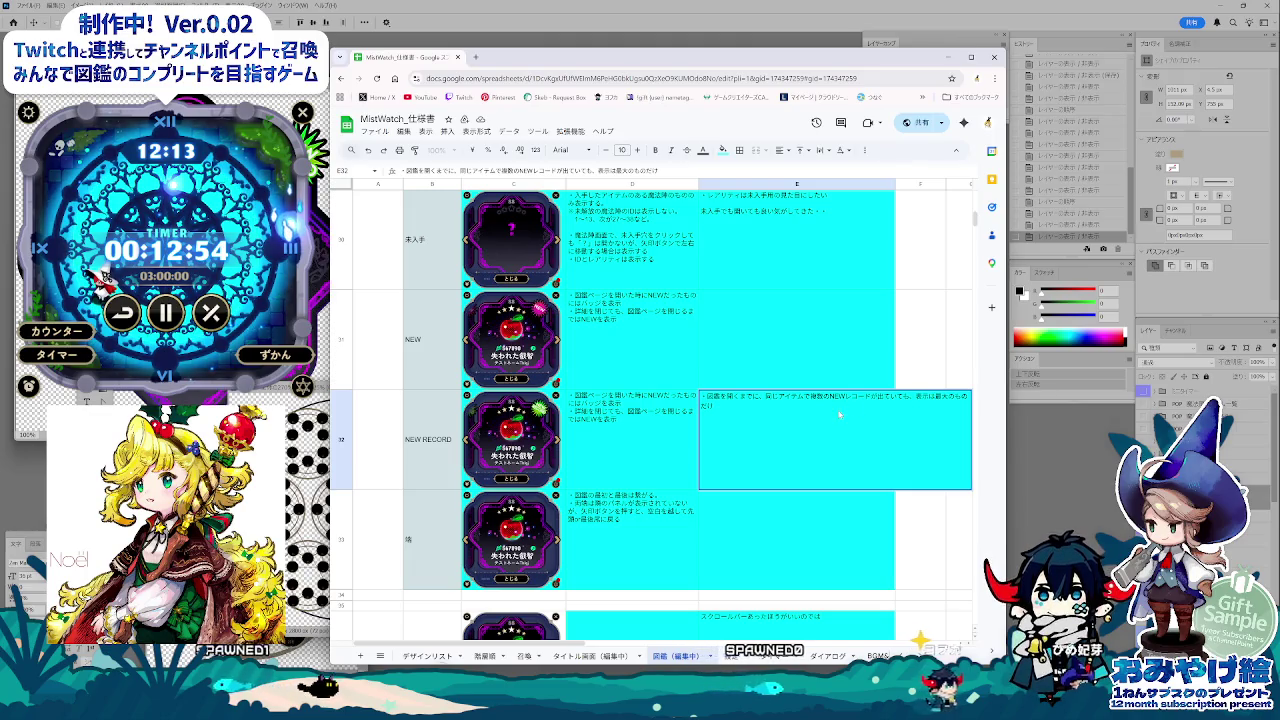
key("Return")
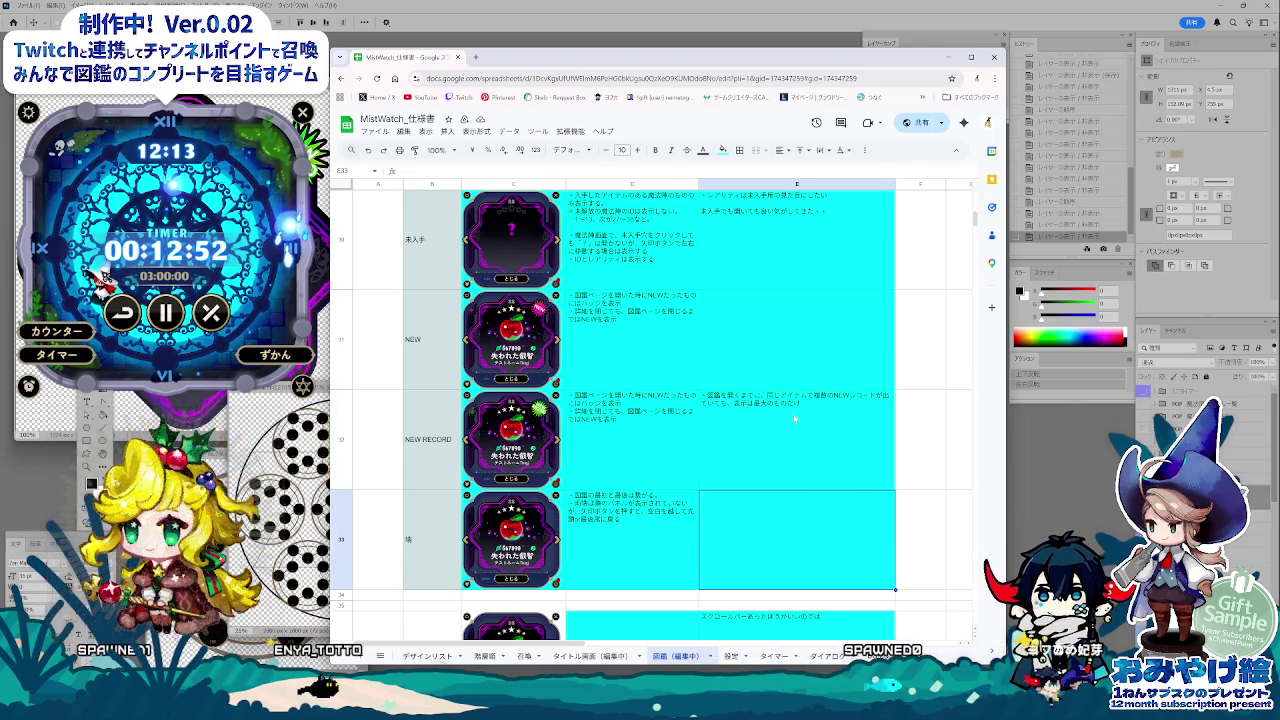
Step: Change the E32 note so it reads 表示は最終のものだけ, removing 最大 and the extra の
double_click(796, 418)
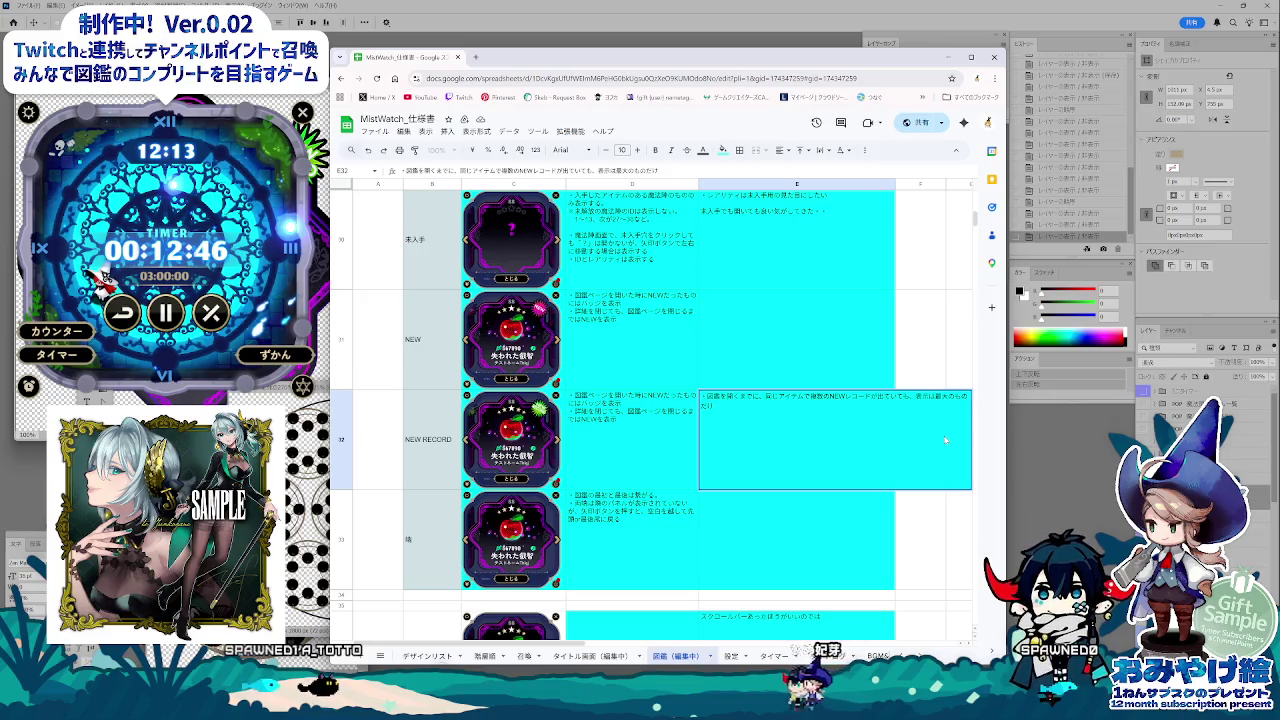
type("の")
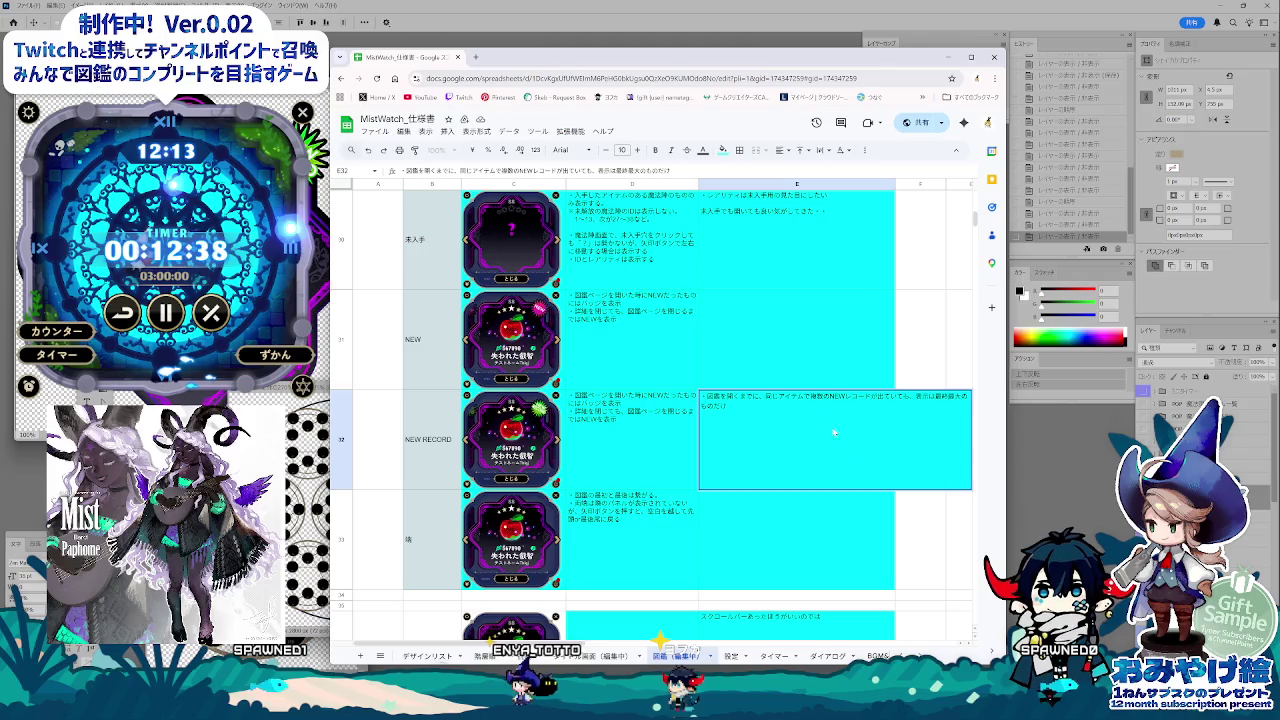
key("space")
key("Return")
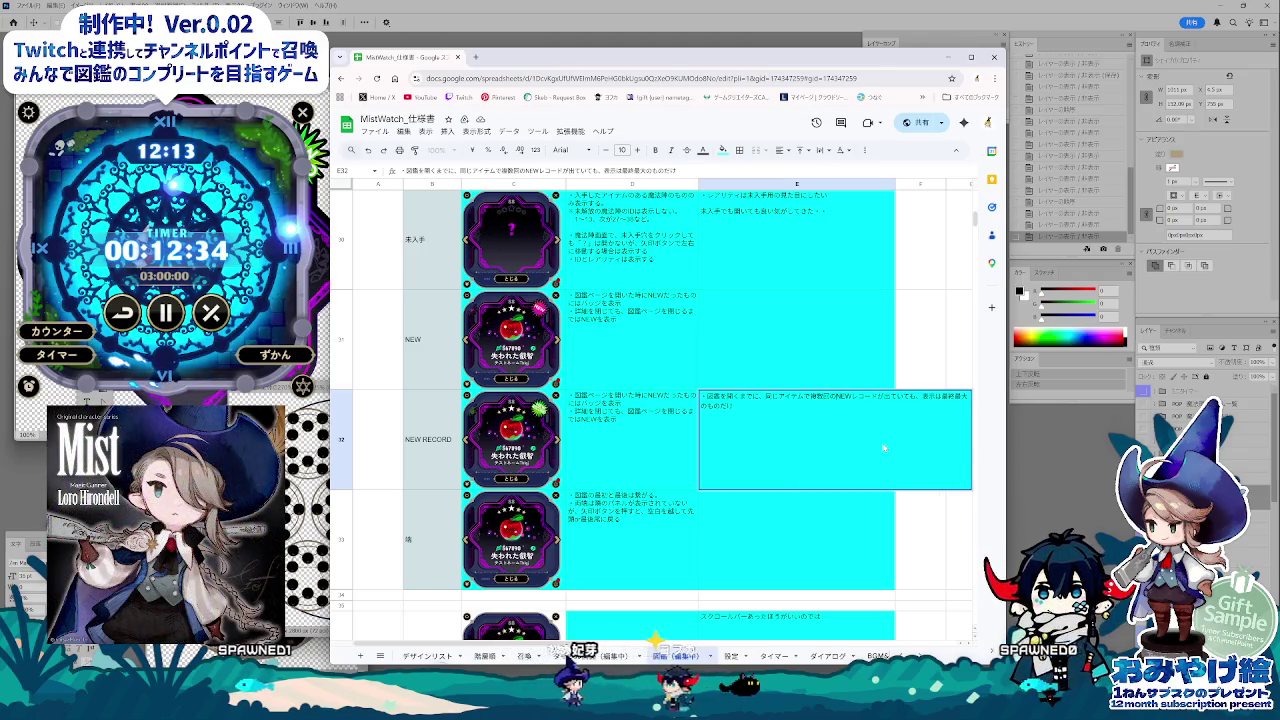
key("BackSpace")
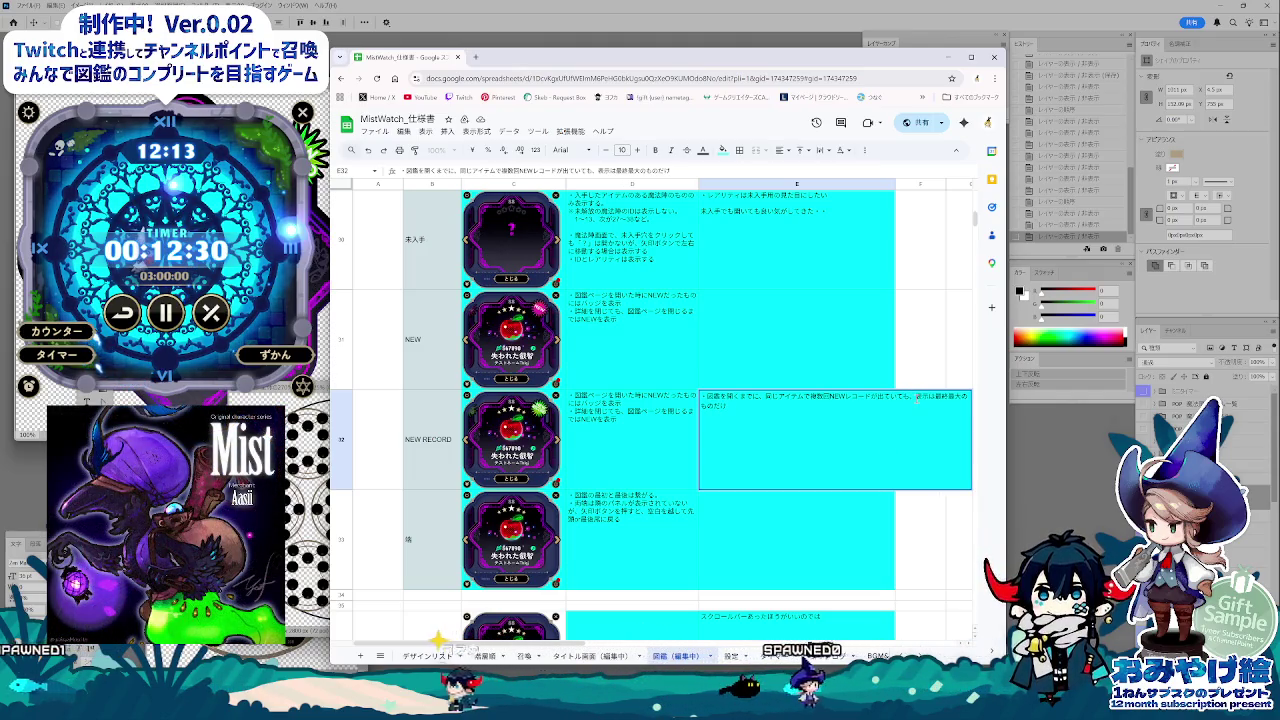
key("BackSpace")
key("BackSpace")
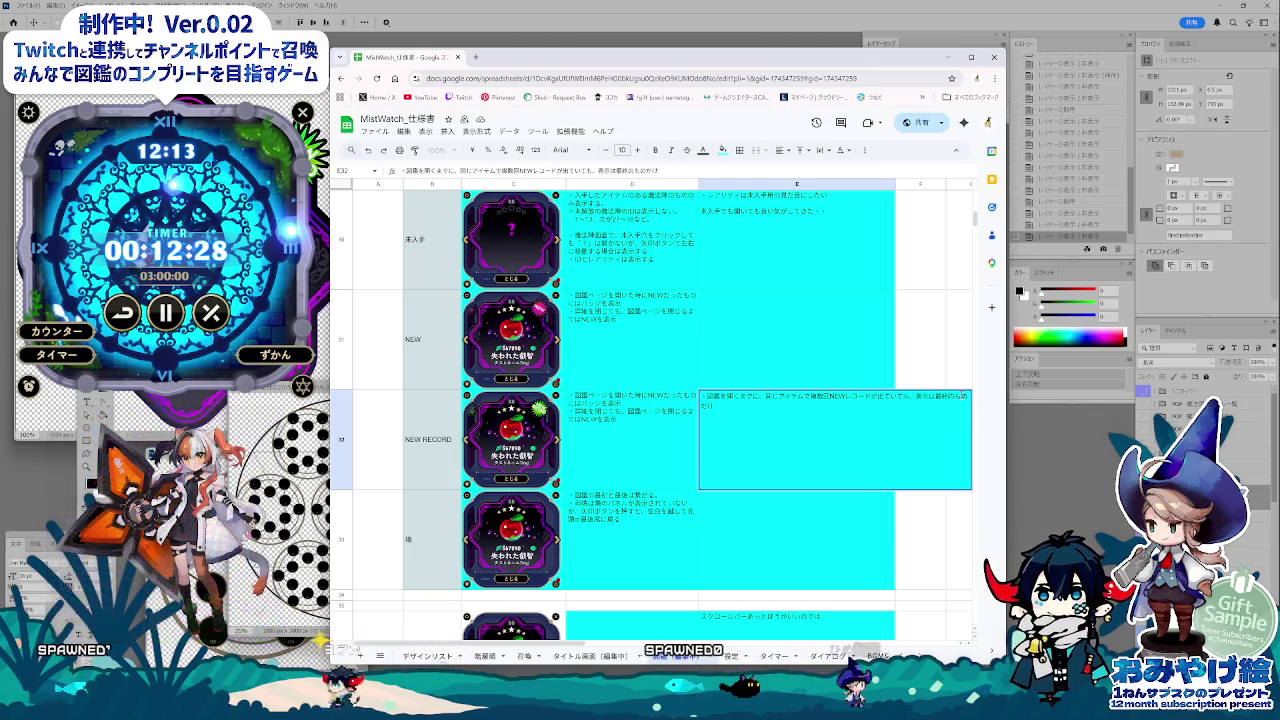
key("Return")
scroll(843, 552, "down", 2)
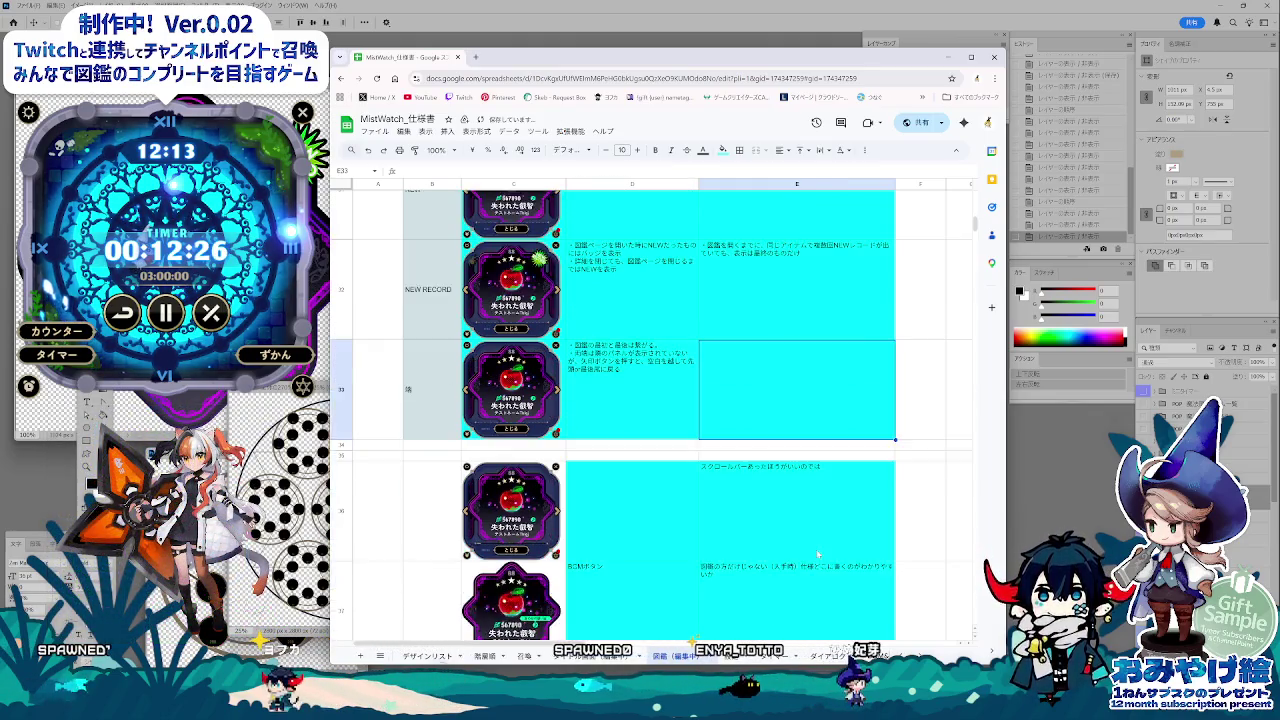
scroll(830, 553, "down", 3)
scroll(818, 554, "down", 1)
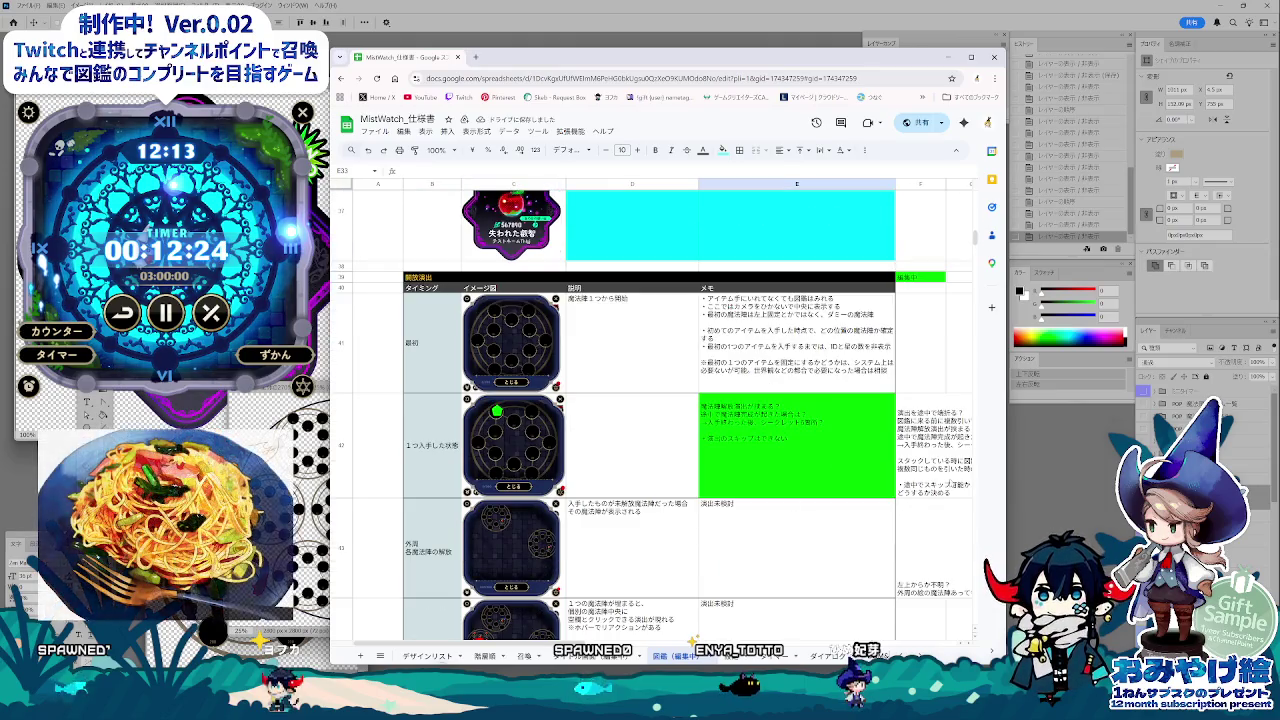
scroll(650, 410, "right", 3)
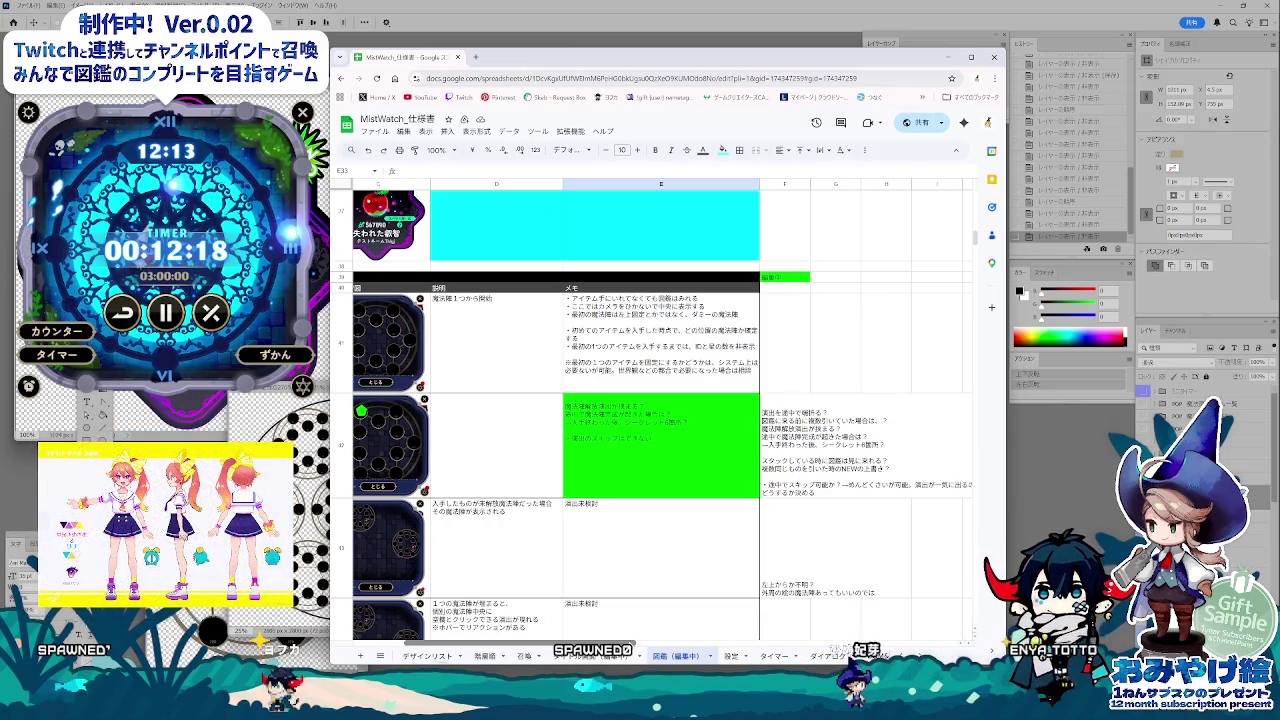
scroll(630, 643, "left", 3)
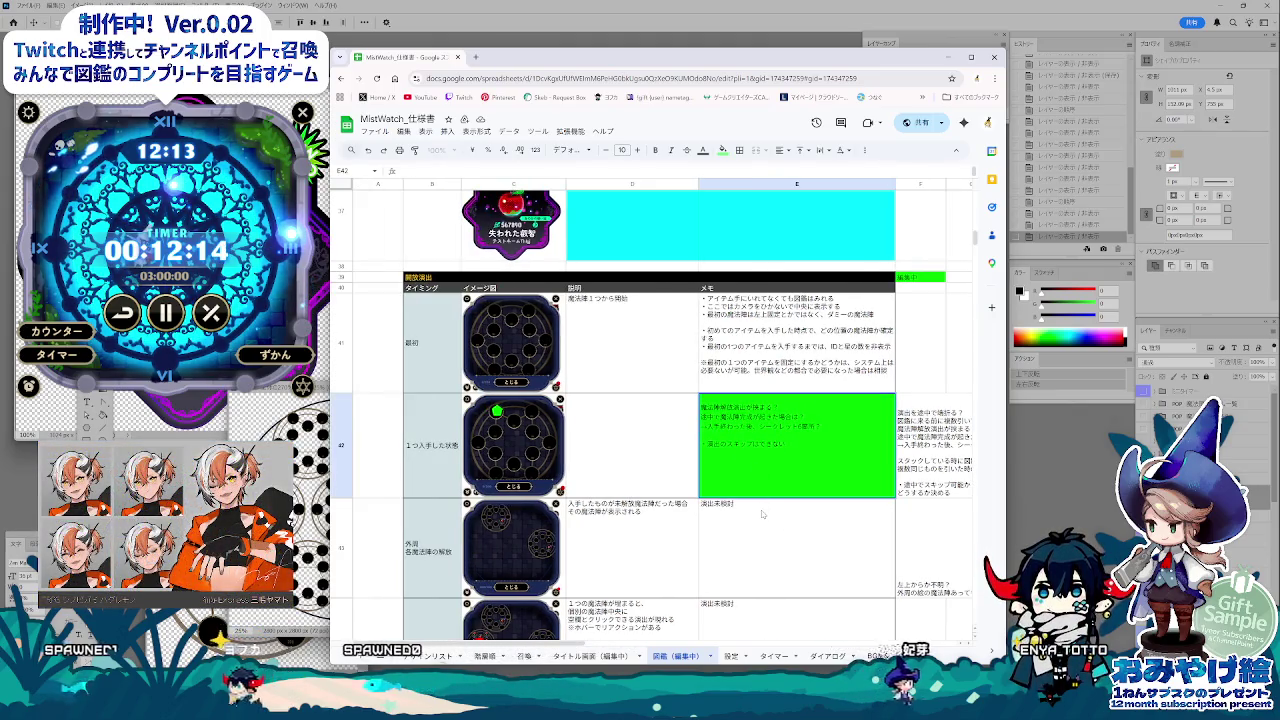
scroll(761, 514, "up", 1)
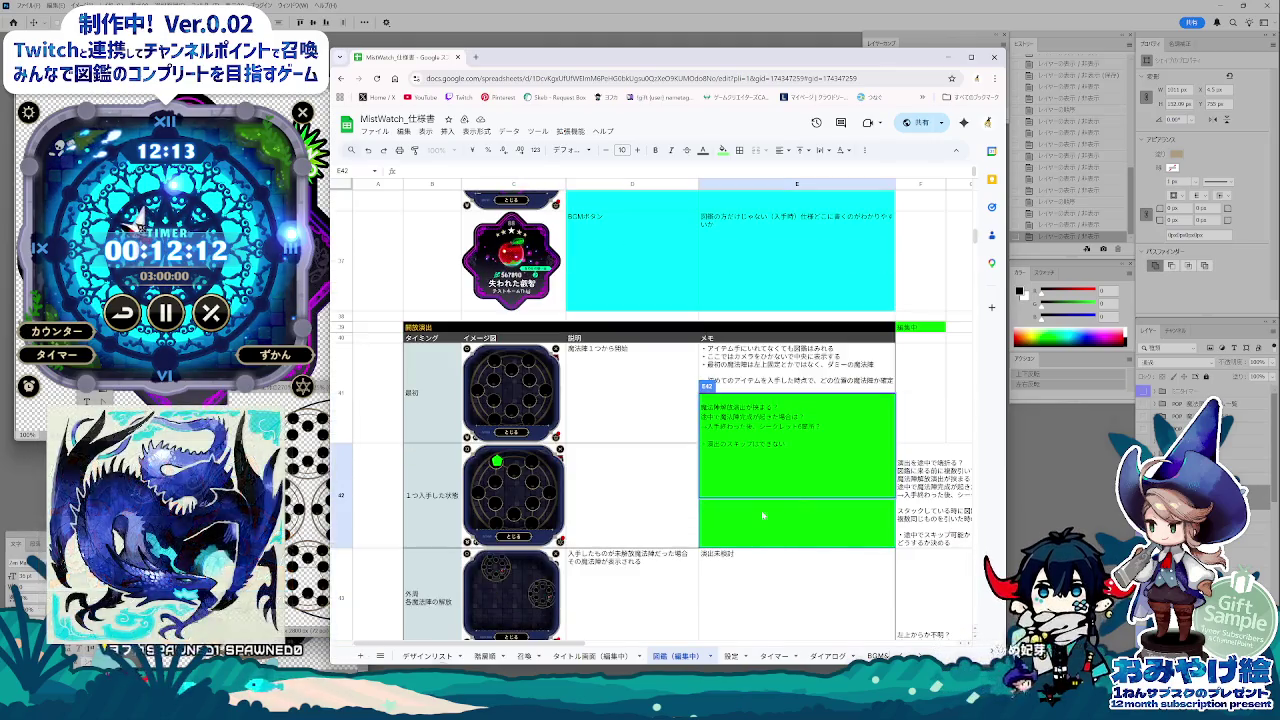
left_click(750, 573)
scroll(764, 532, "up", 3)
scroll(765, 533, "up", 3)
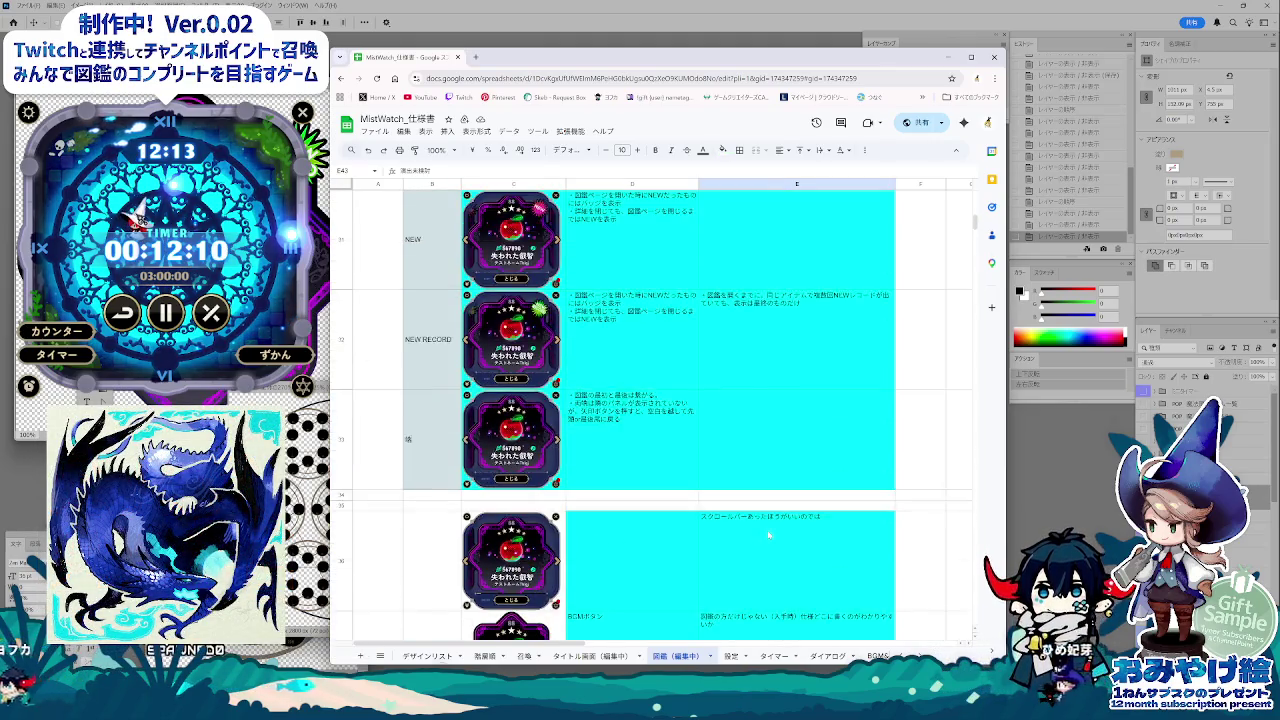
scroll(767, 535, "up", 3)
scroll(769, 537, "up", 3)
scroll(768, 535, "down", 1)
scroll(768, 535, "down", 2)
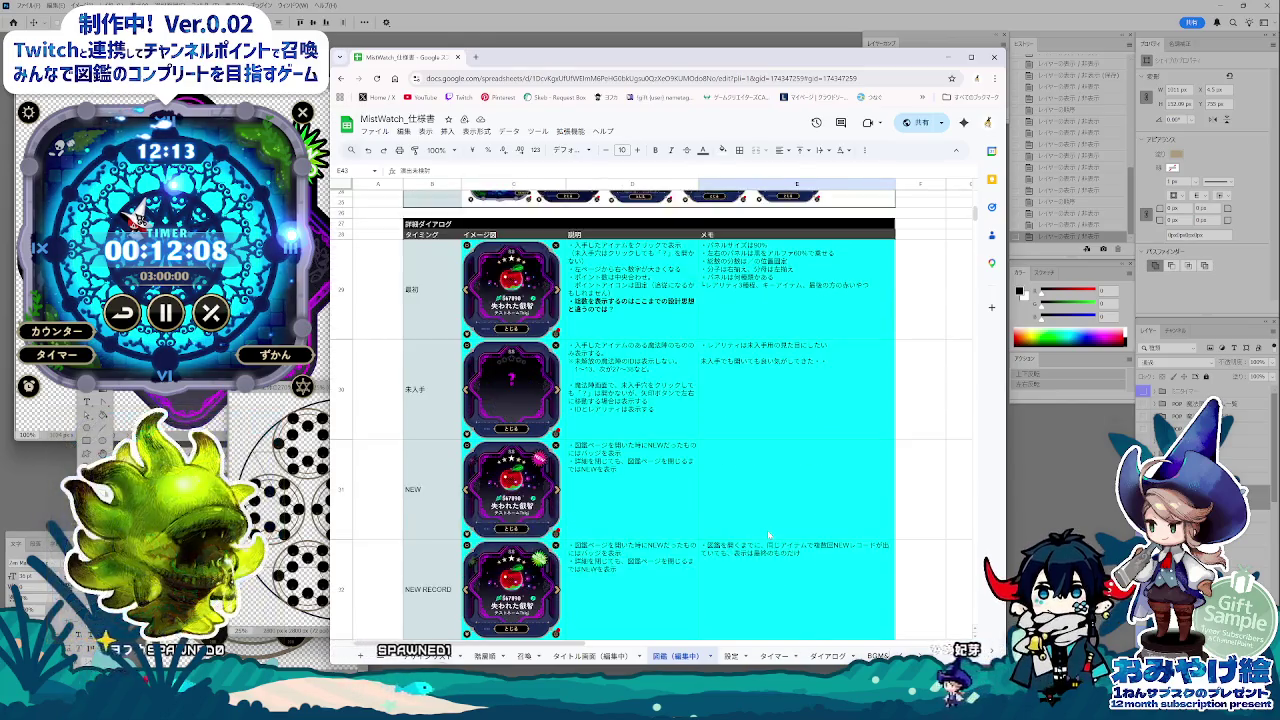
scroll(768, 535, "down", 2)
scroll(768, 536, "down", 2)
scroll(767, 535, "up", 1)
scroll(767, 535, "down", 1)
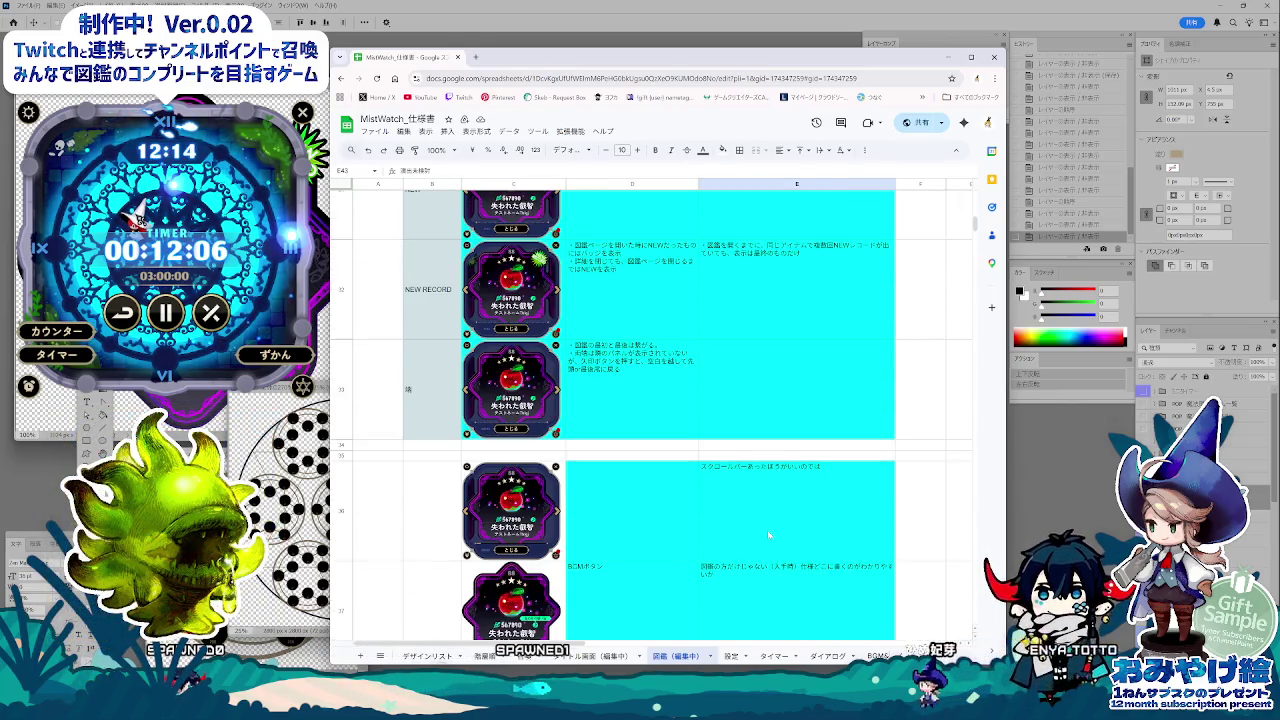
scroll(770, 536, "down", 2)
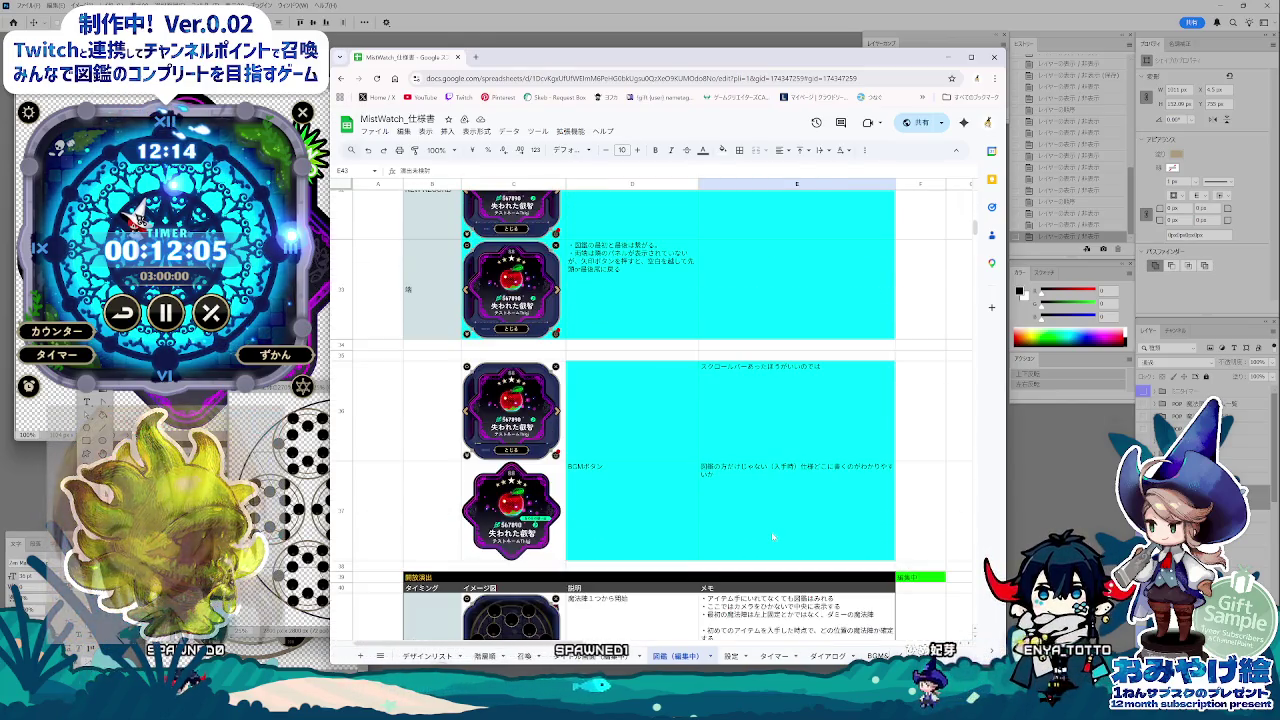
left_click(670, 488)
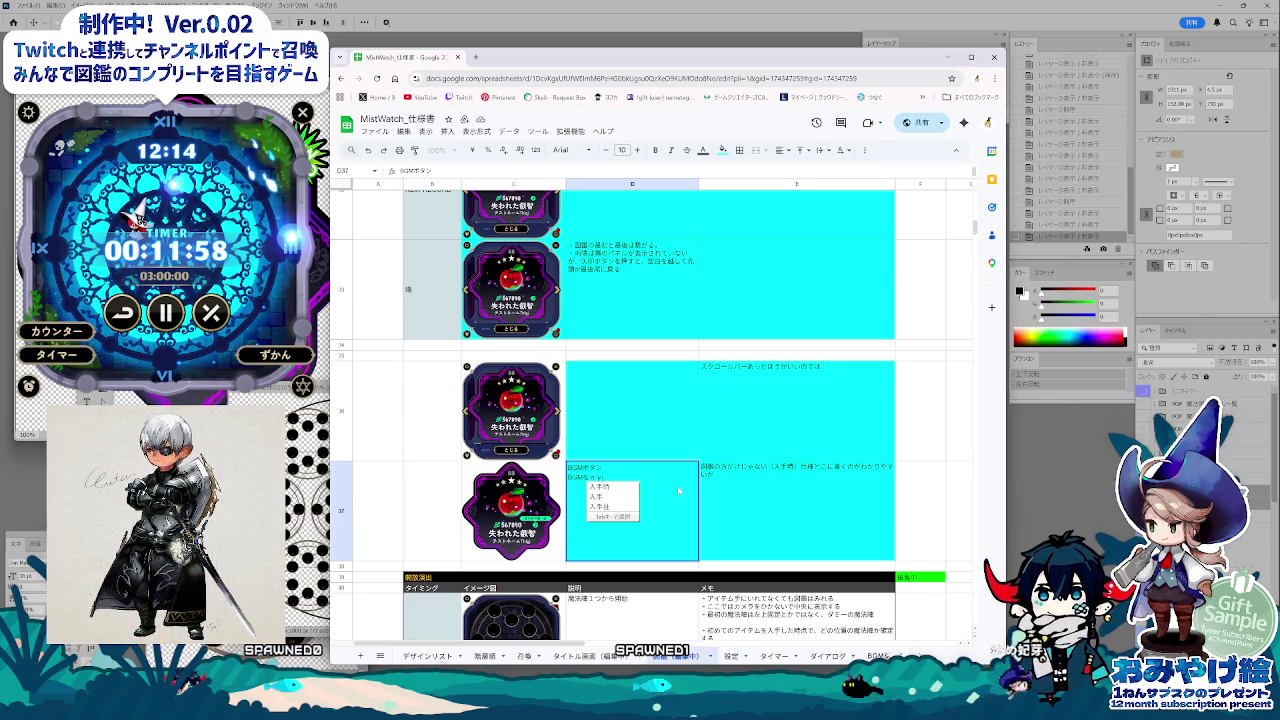
Step: Complete the D37 note: アイテムを入手した場合、BGMボタンが表示される
key("space")
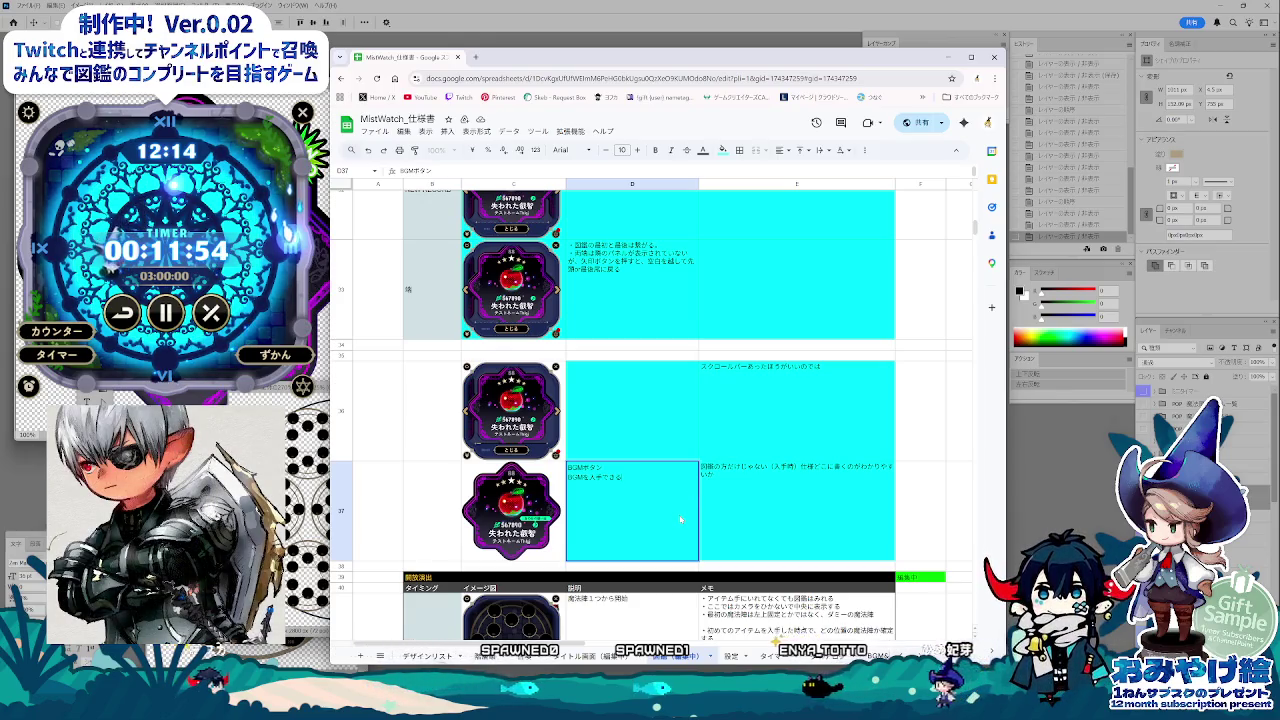
type("あいて")
key("space")
key("Return")
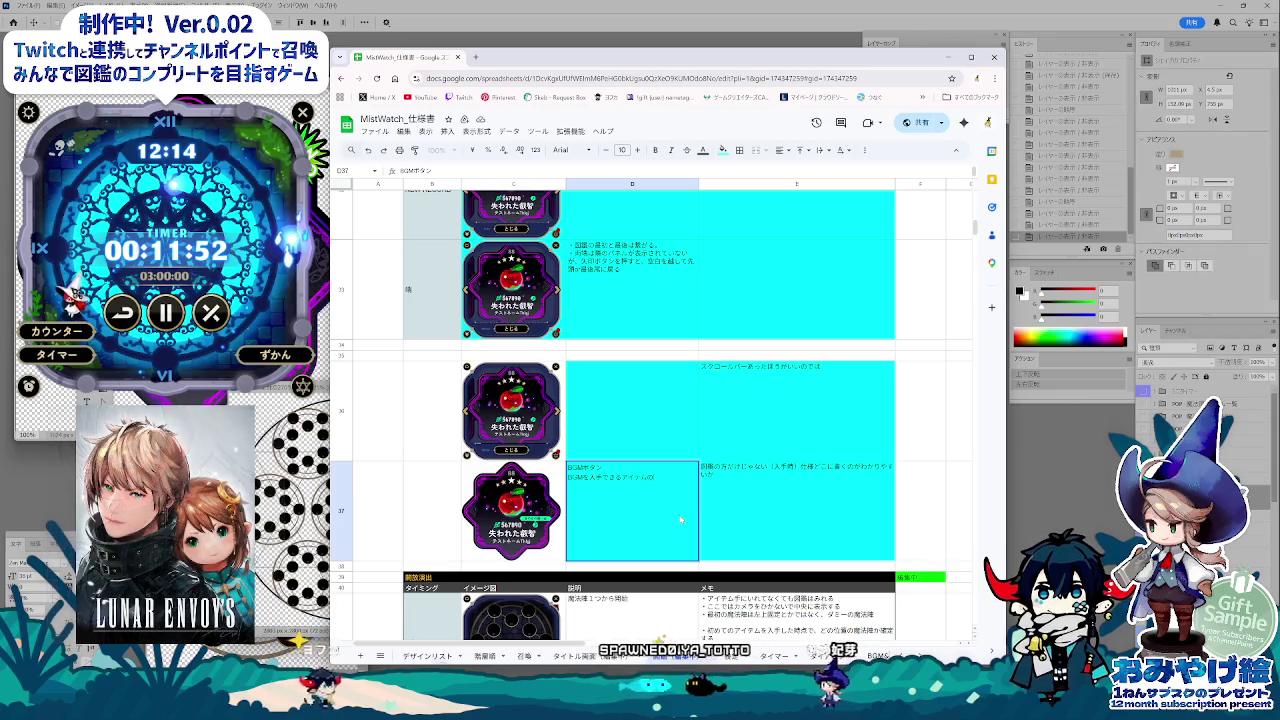
type("を入手した")
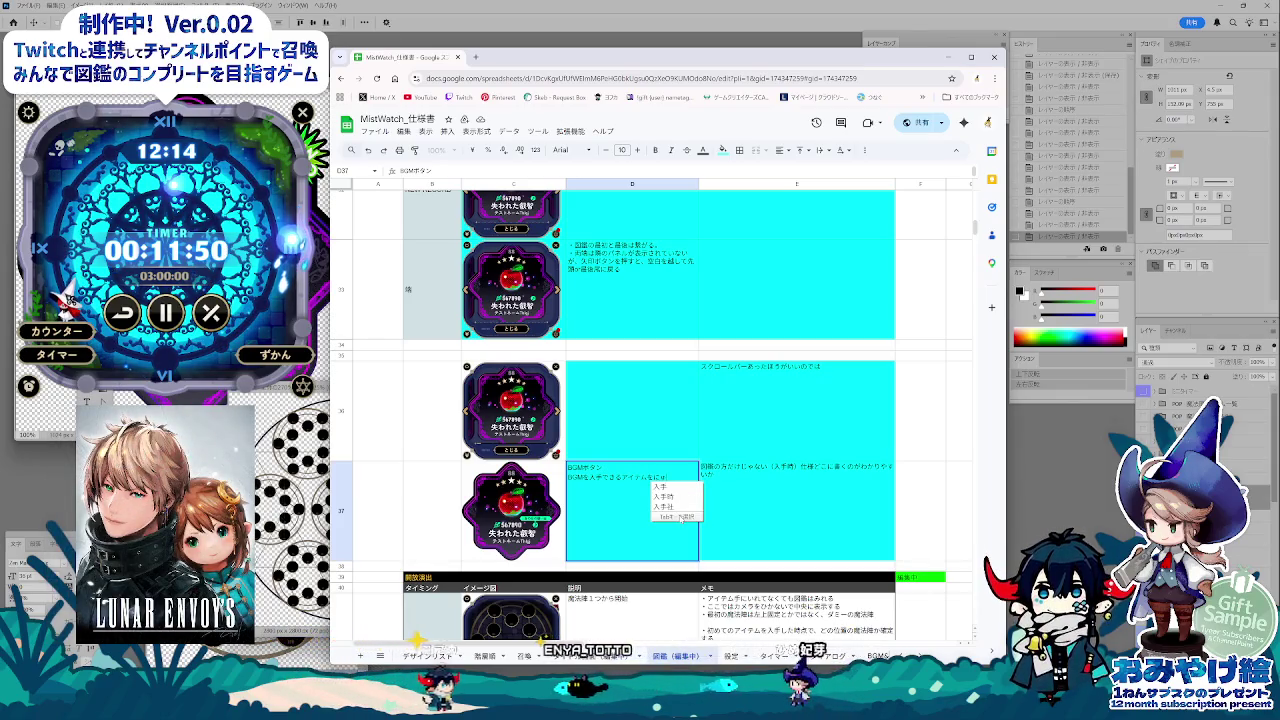
type("ばあいBGMぼたん")
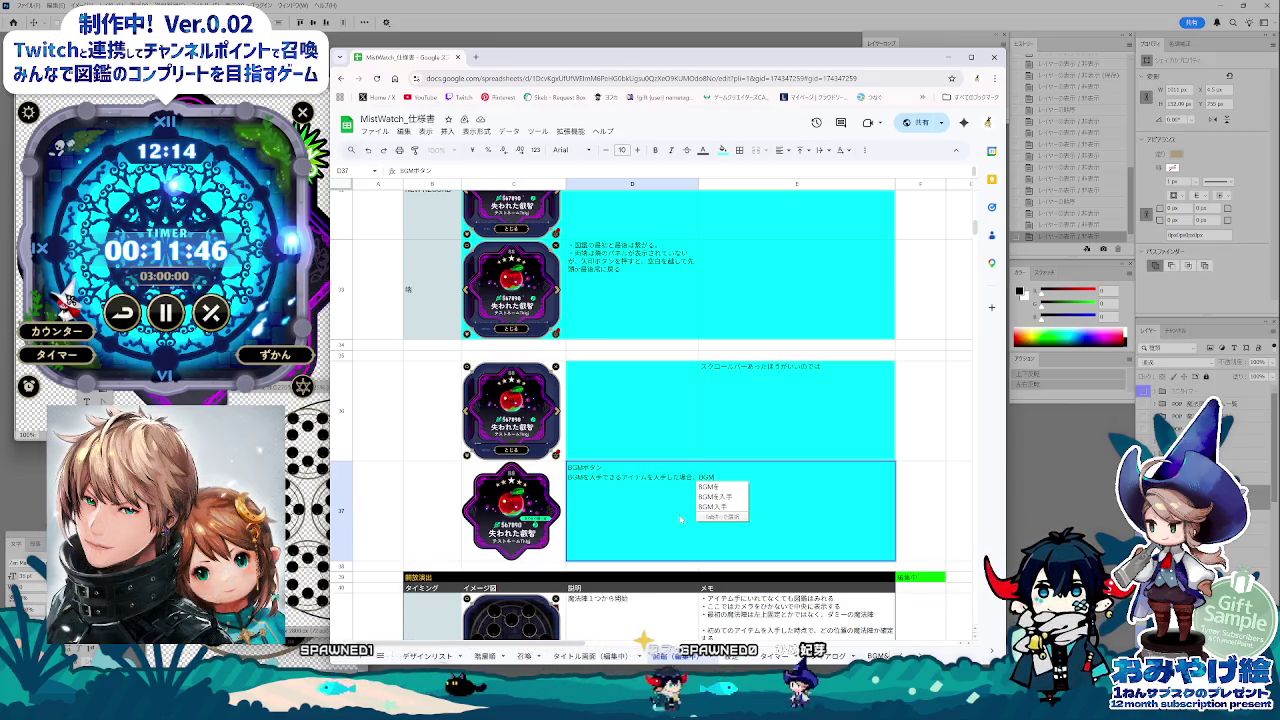
key("space")
type("が表示され")
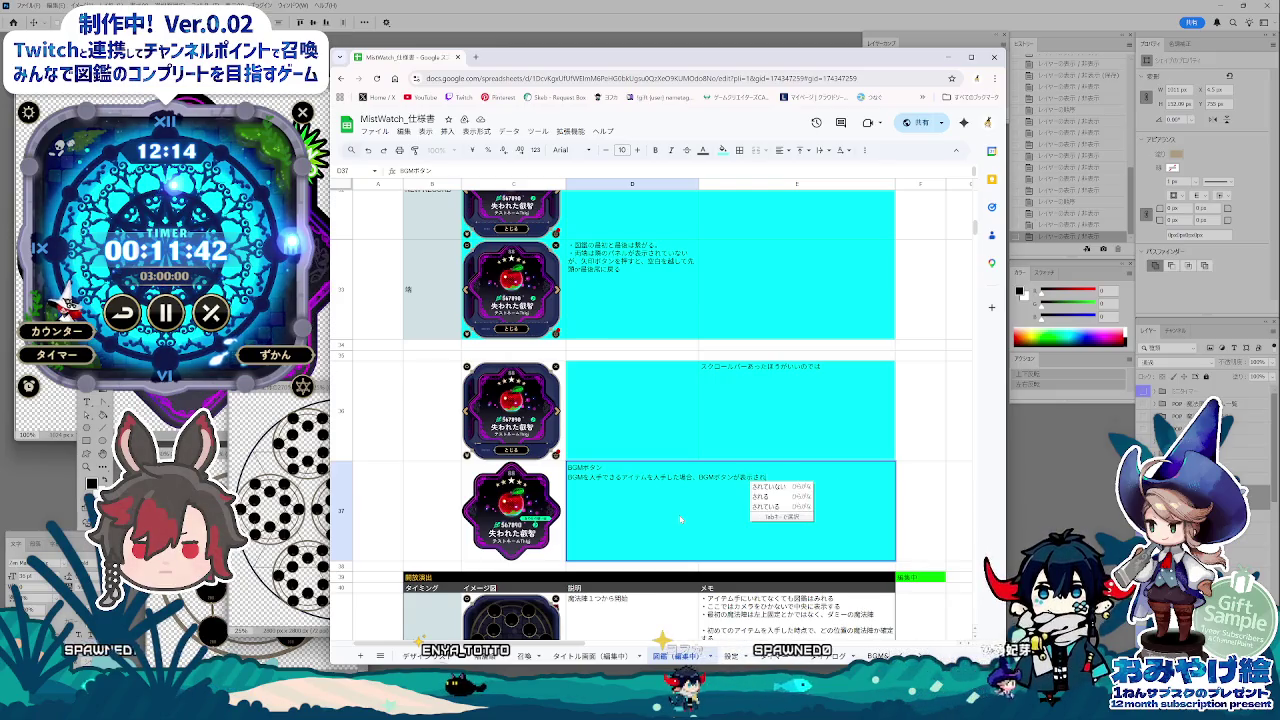
type("る")
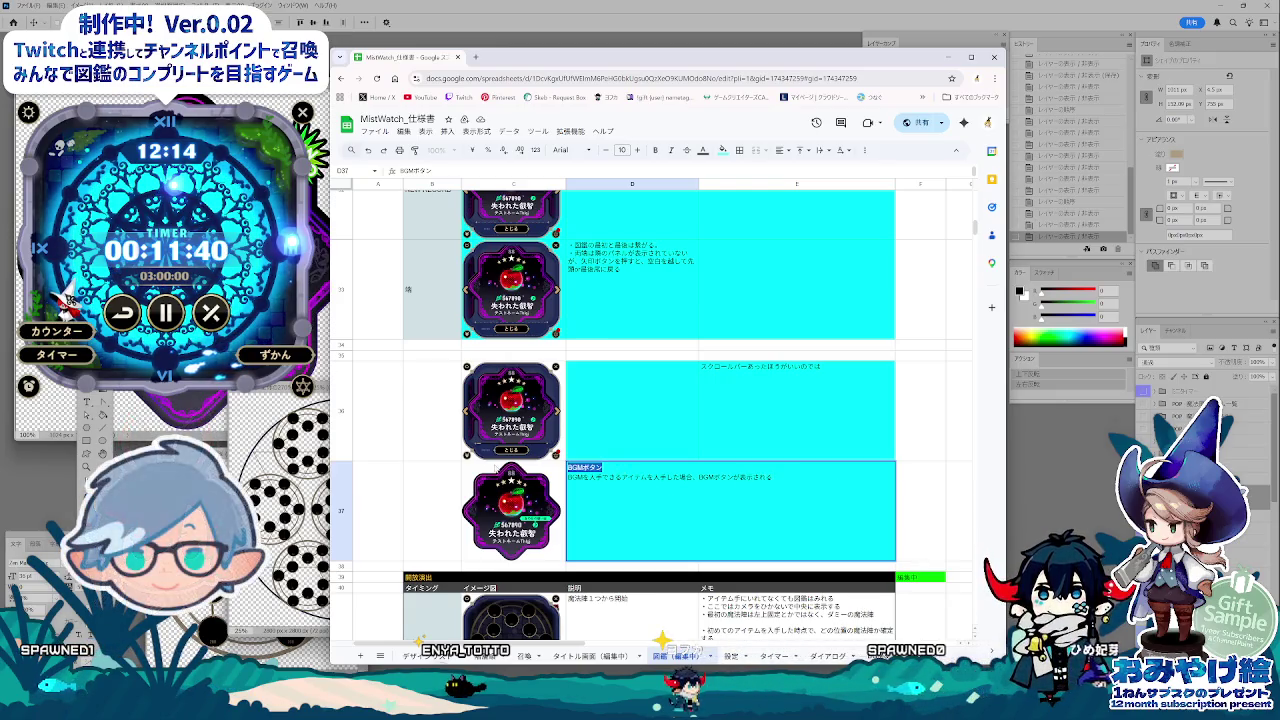
left_click(448, 513)
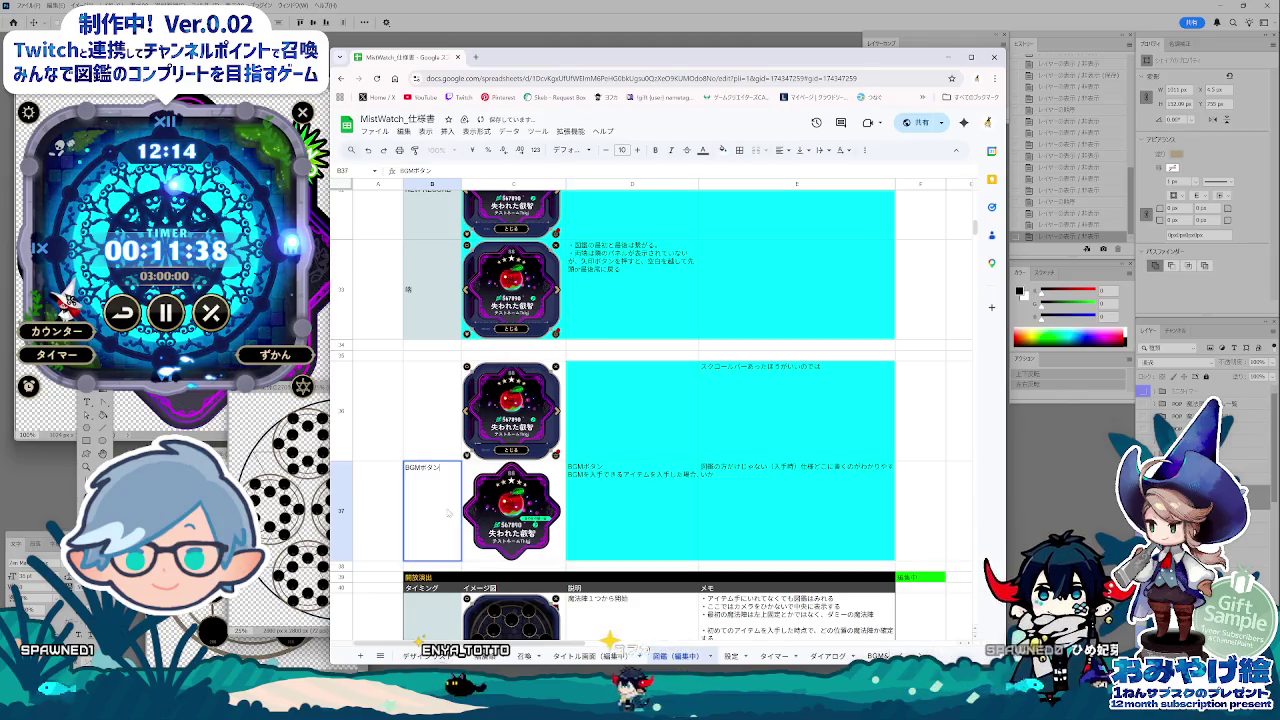
Step: Change the B37 label to BGMの入手, then try a D37:E37 merge and undo it
key("BackSpace")
key("BackSpace")
key("BackSpace")
type("に")
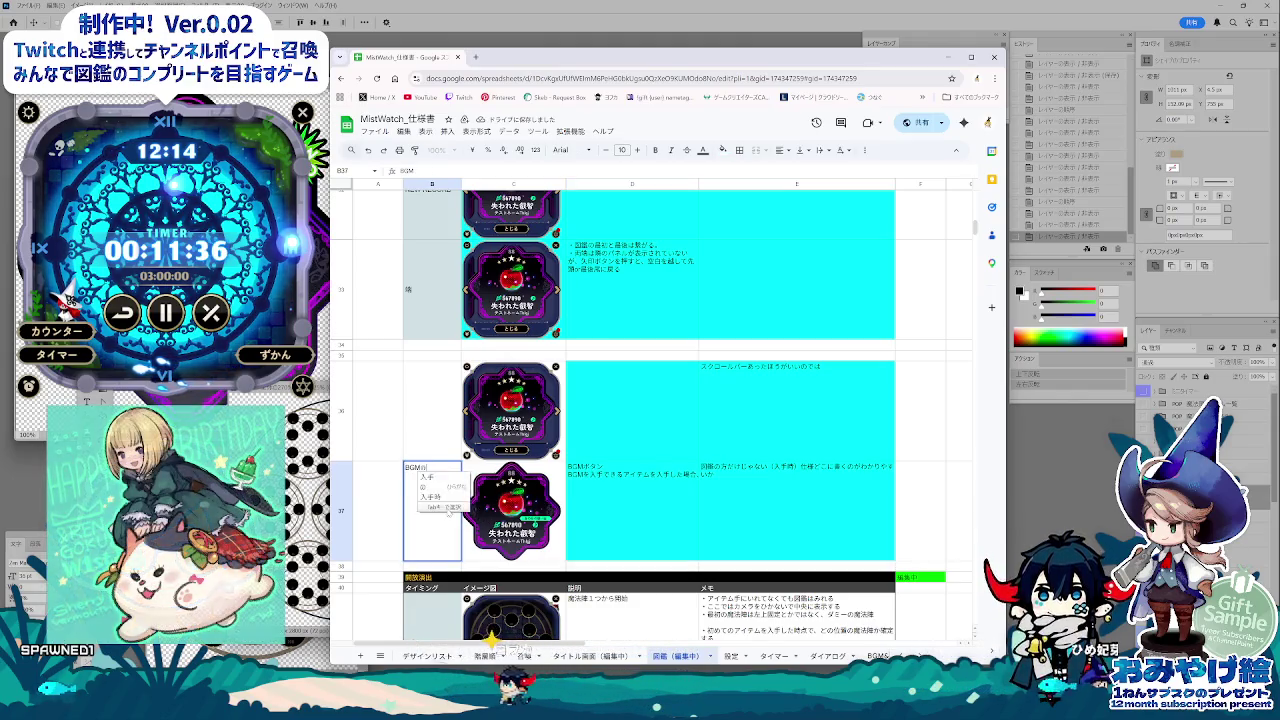
key("Return")
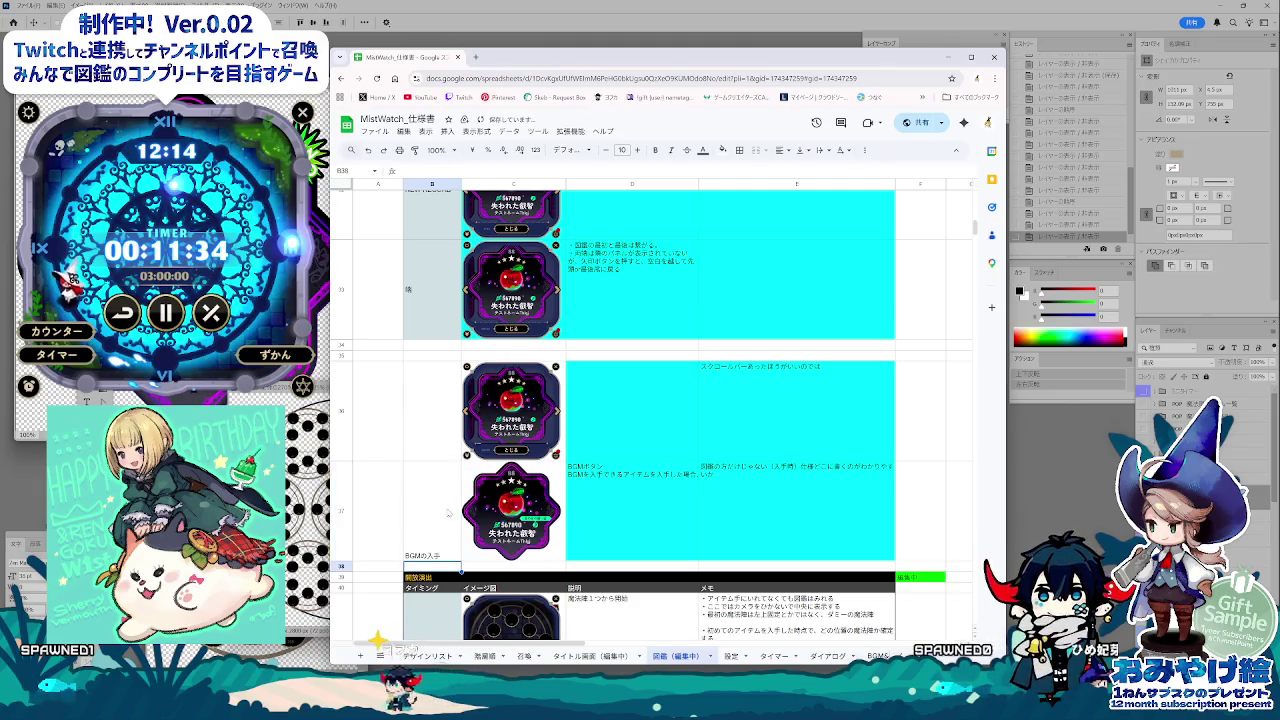
left_click_drag(448, 513, 432, 410)
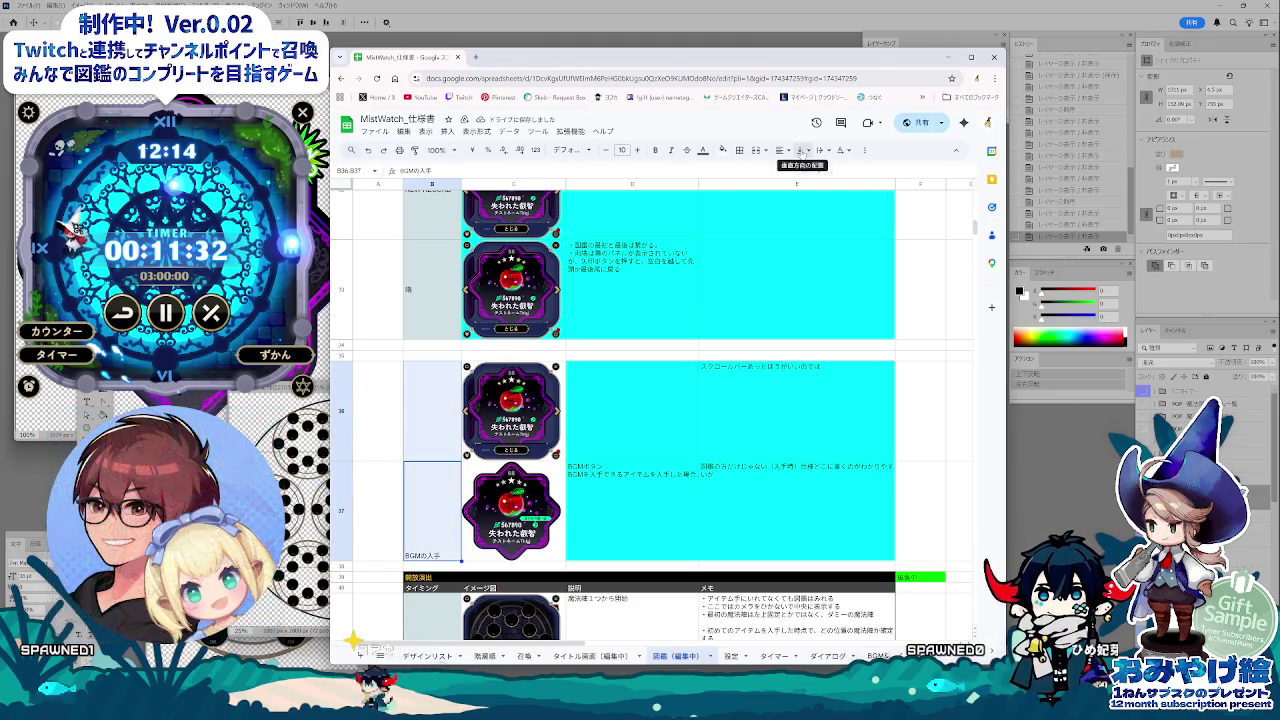
left_click(742, 511)
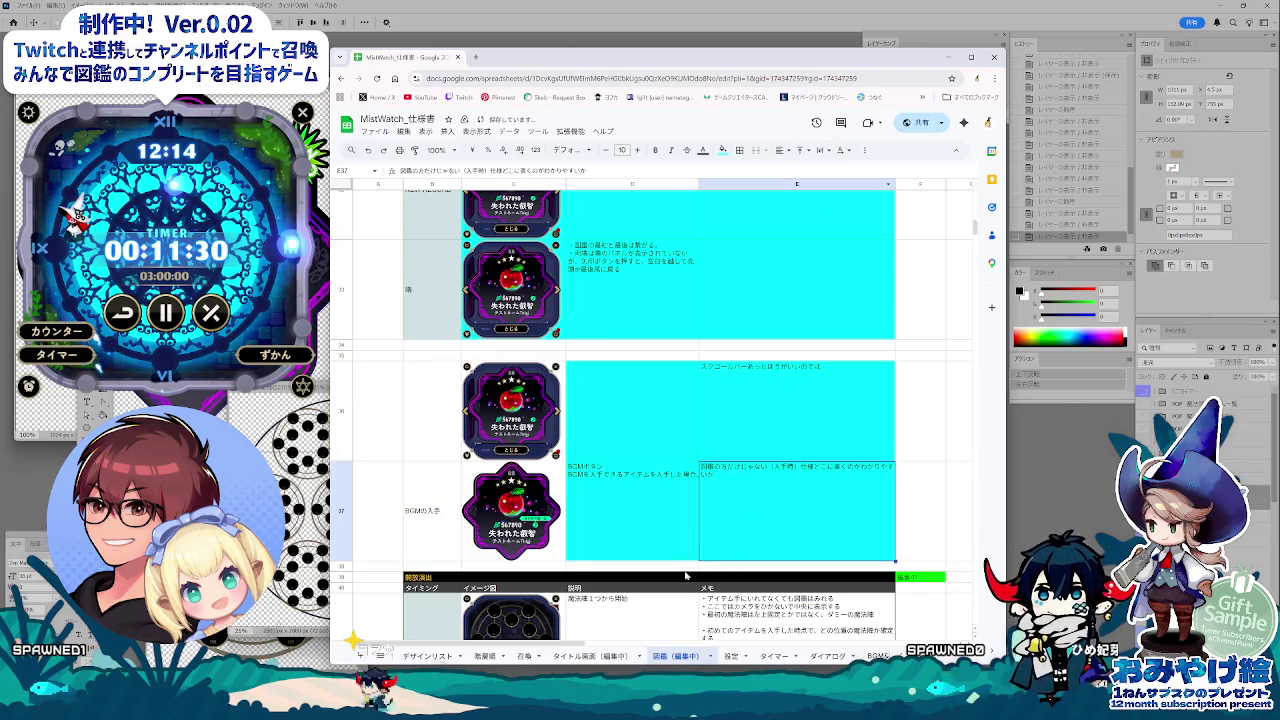
left_click_drag(690, 555, 728, 490)
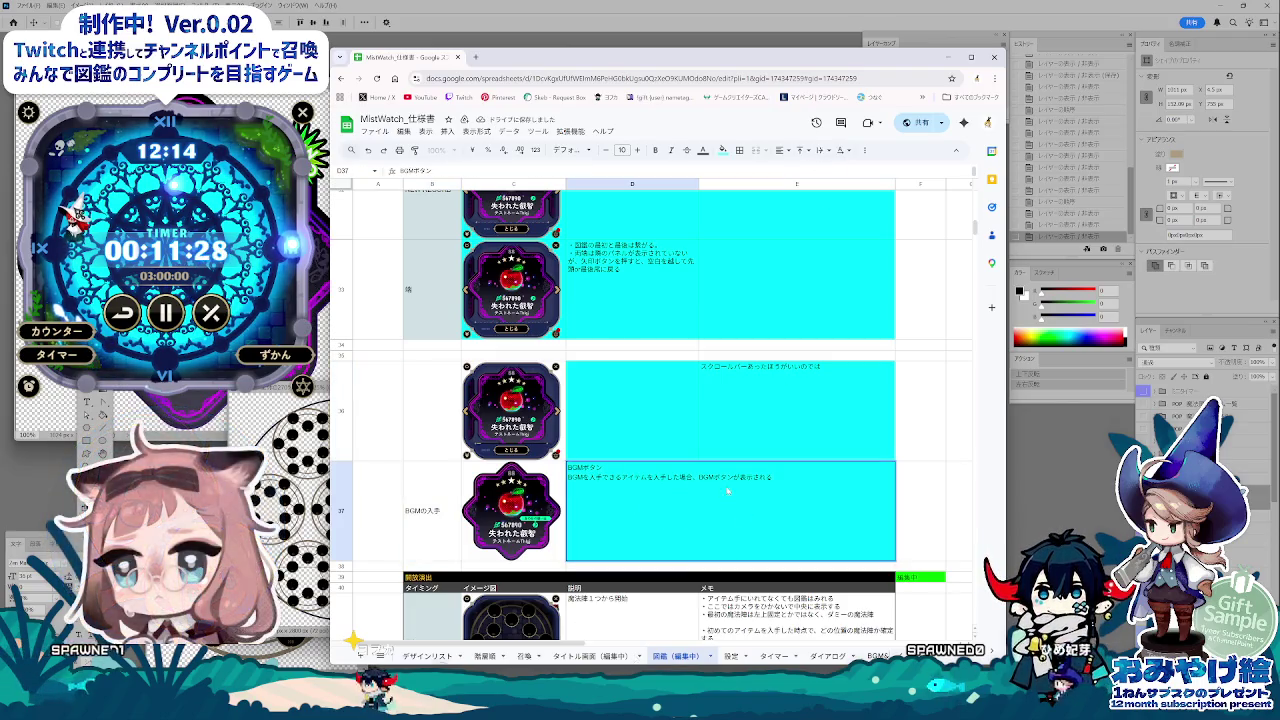
key("ctrl+z")
key("ctrl+z")
Step: Add to D37 that pressing the BGM button shows the BGM screen, closed by clicking
double_click(660, 523)
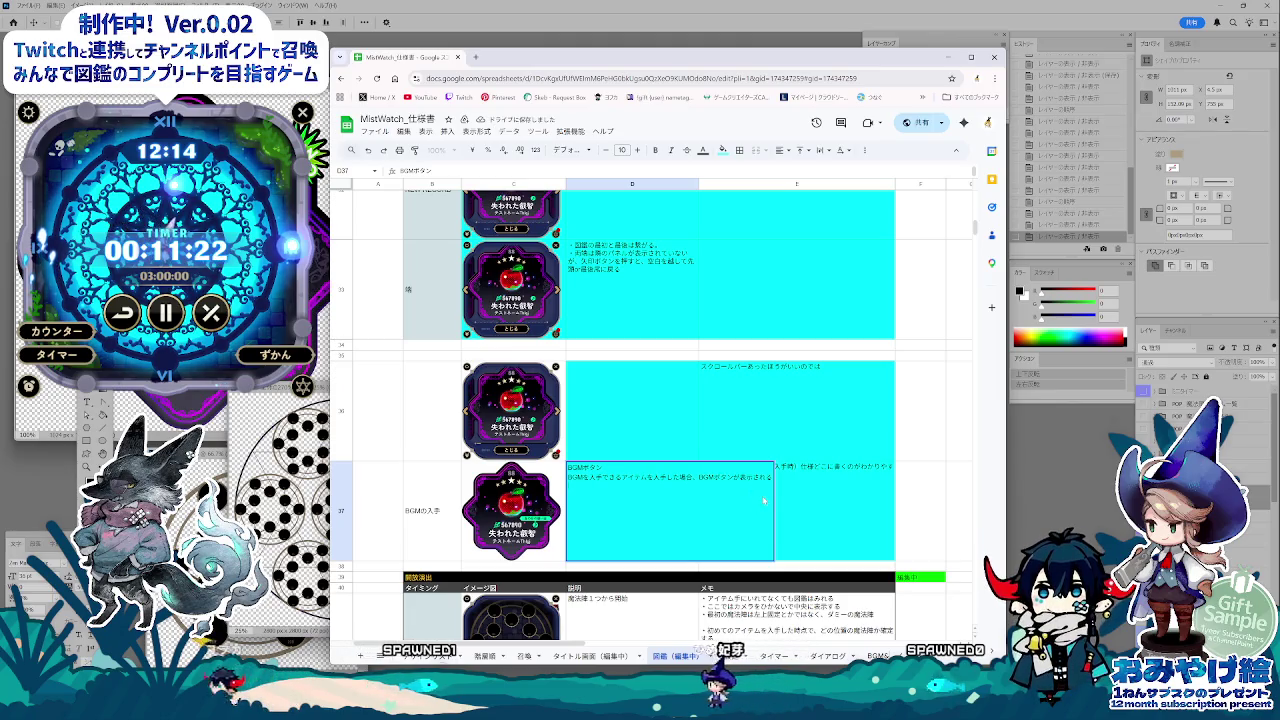
type("BGMボタン")
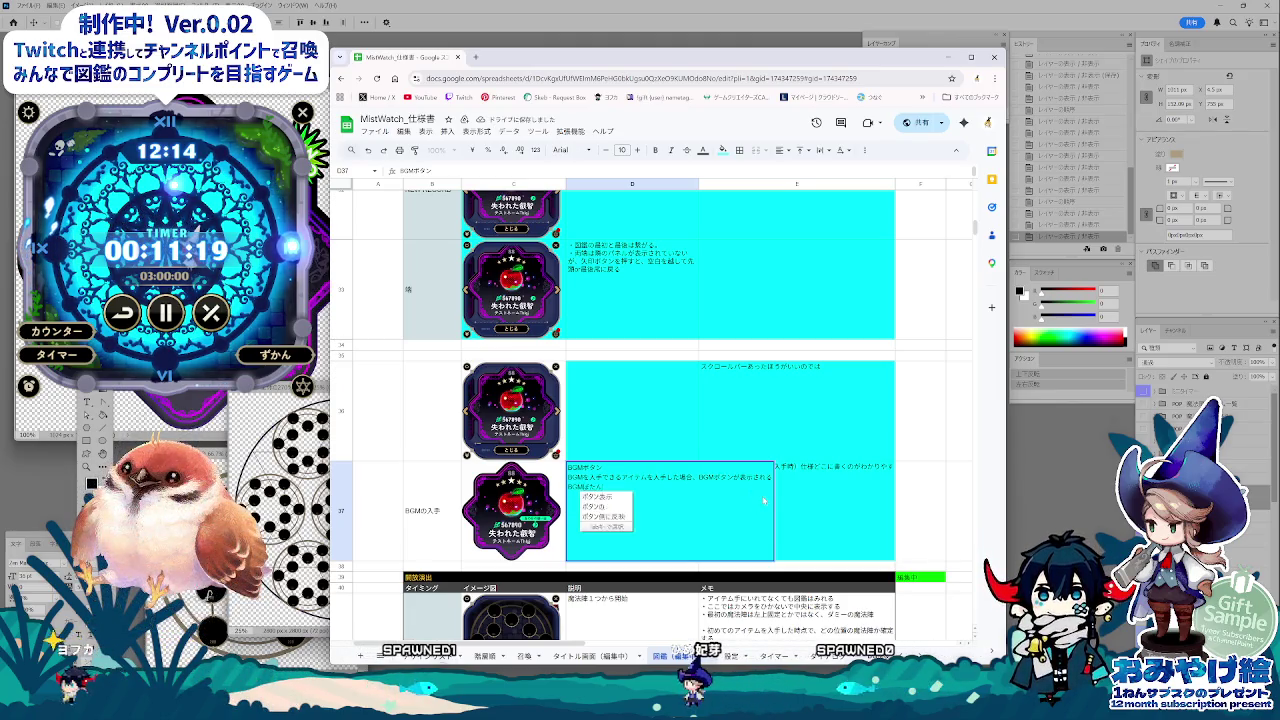
key("Return")
type("を押")
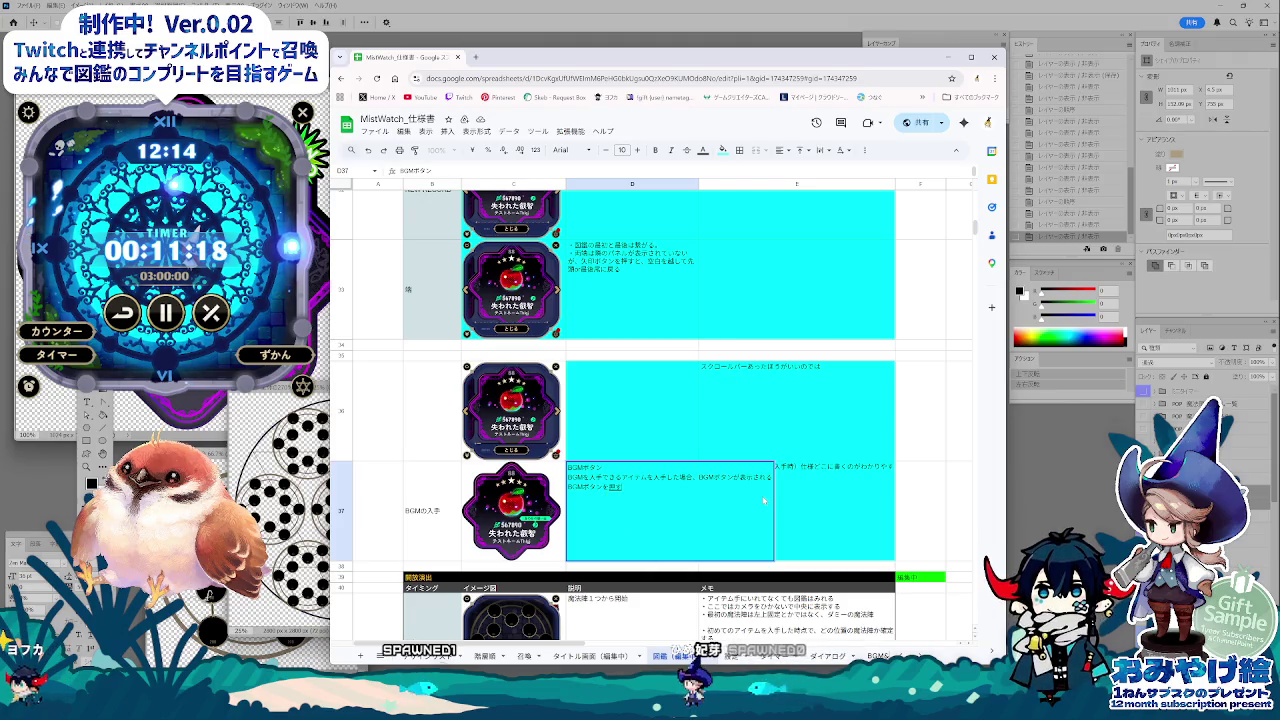
type("すと、入手した")
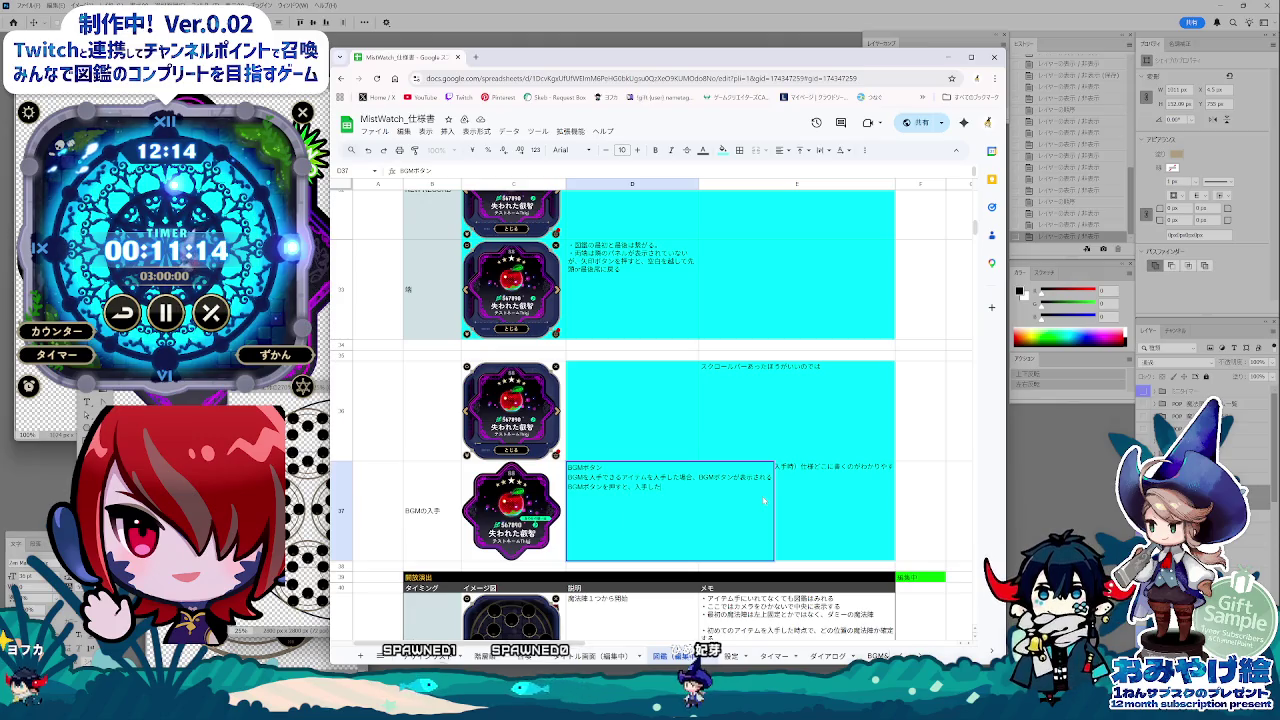
type("ら")
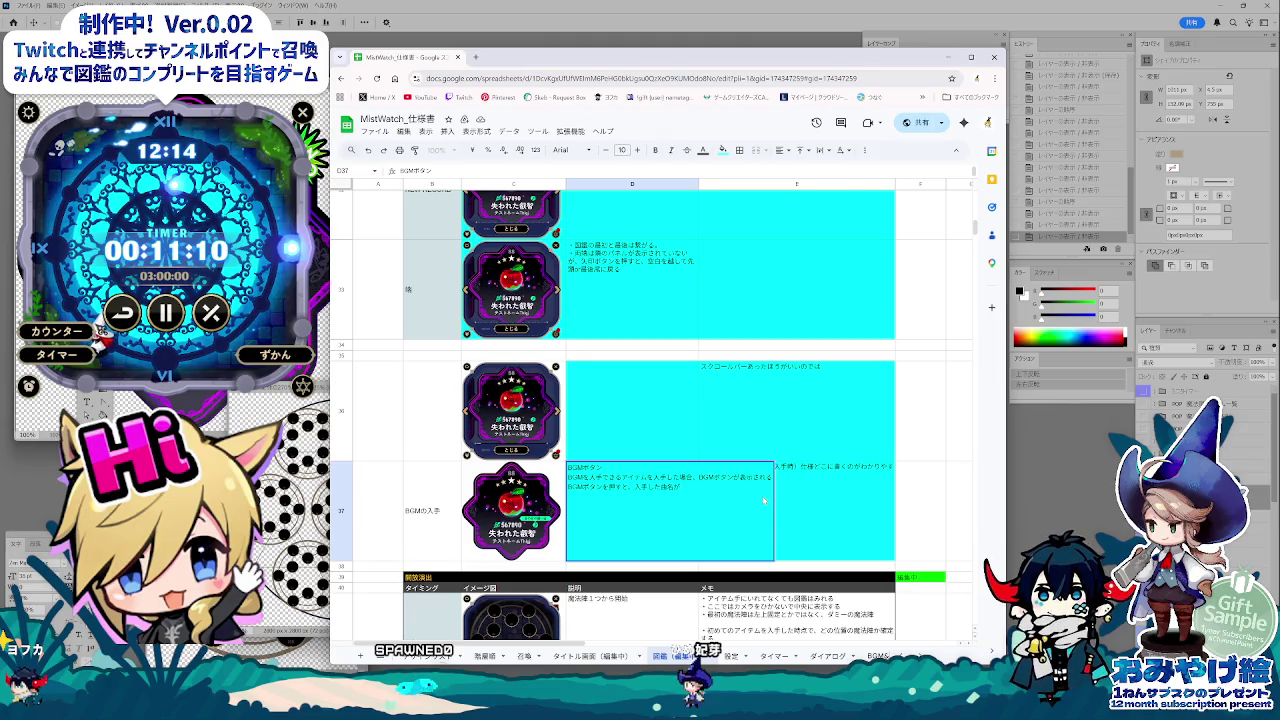
type("表示される")
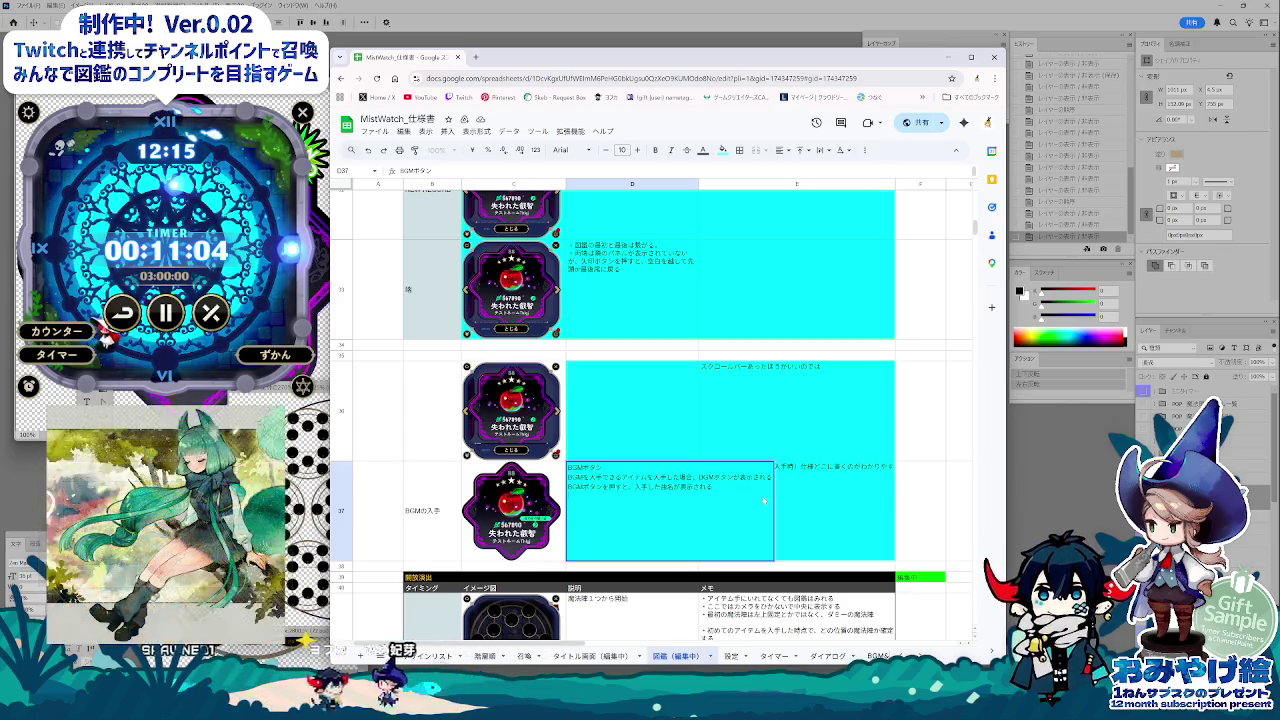
type("BGM画面")
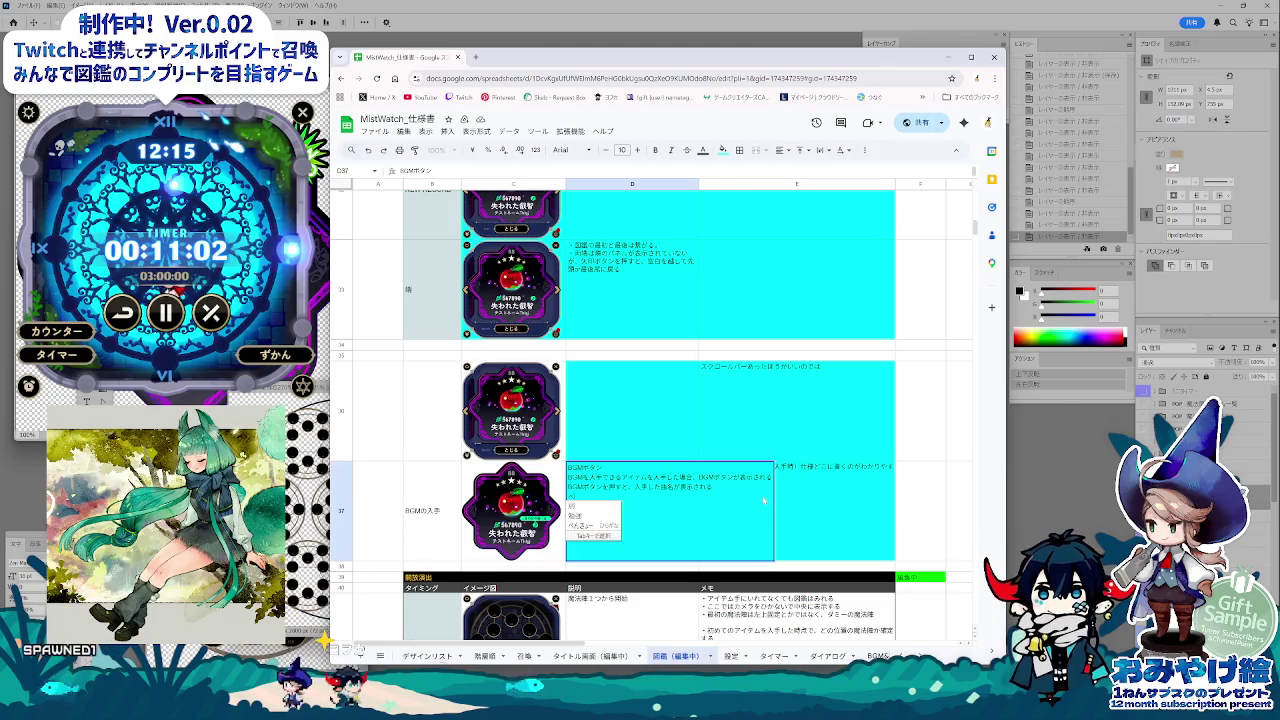
key("Return")
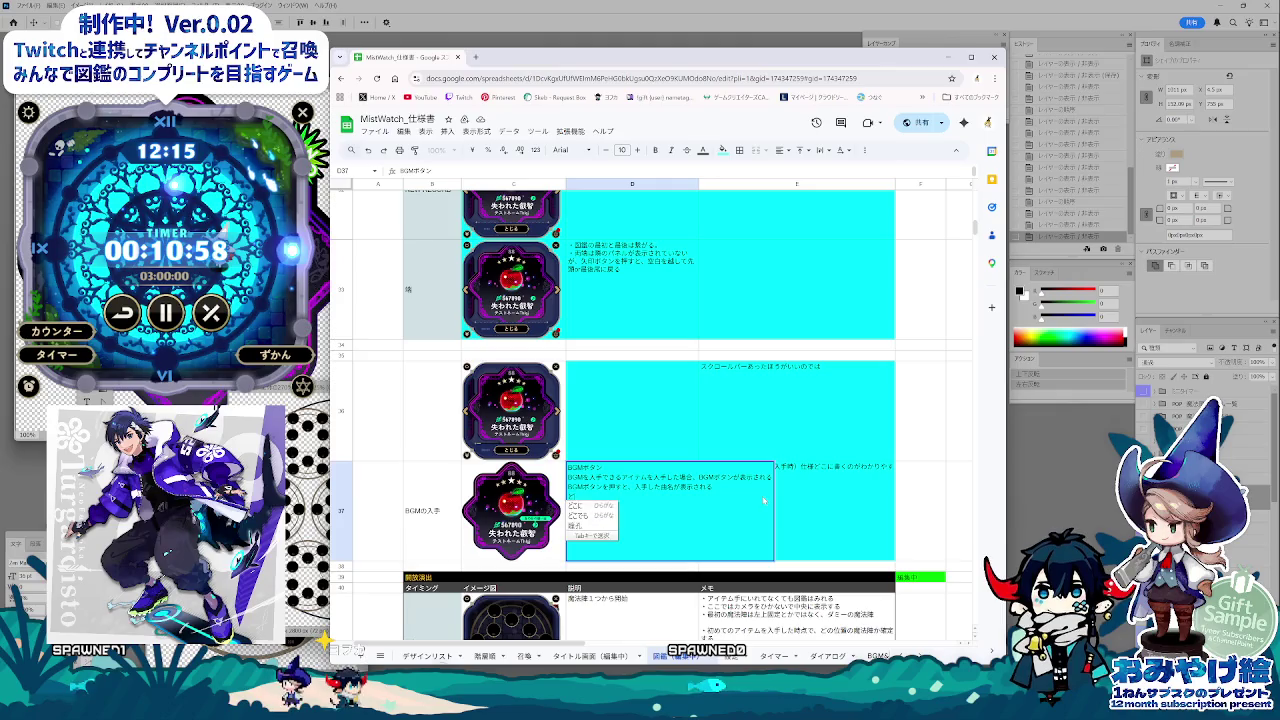
type("でもクリックすると閉じる")
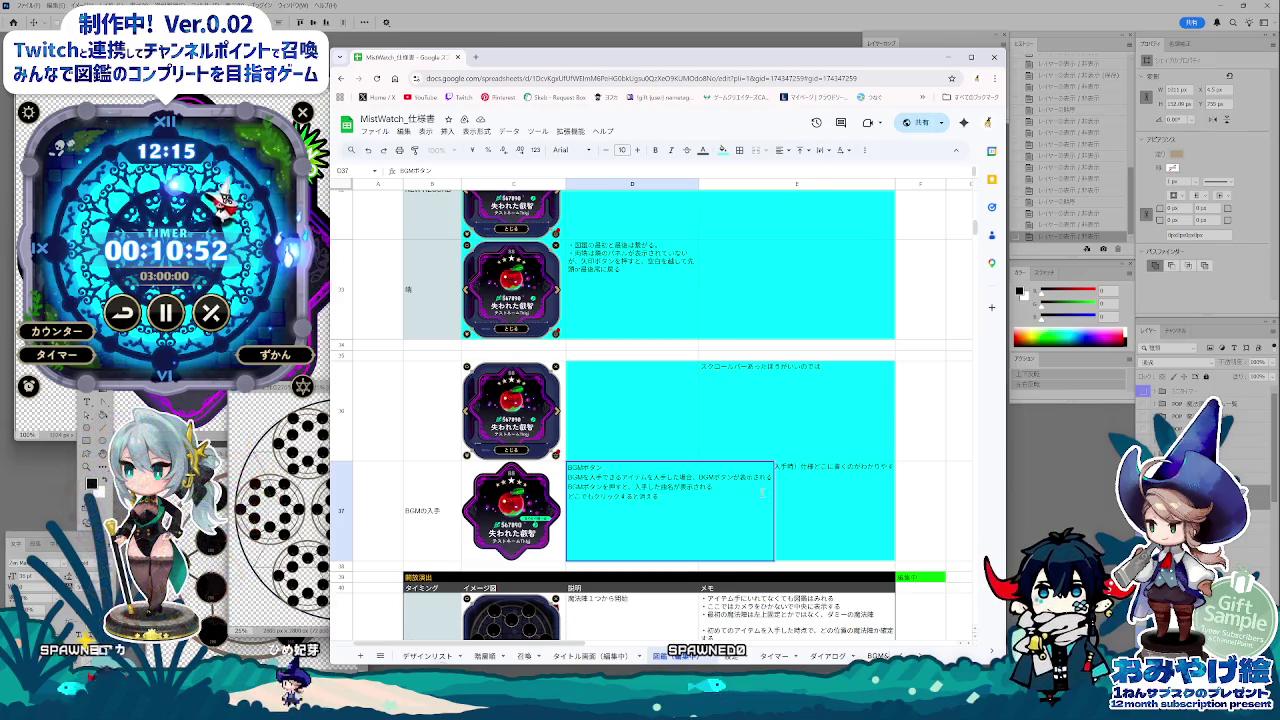
type("。")
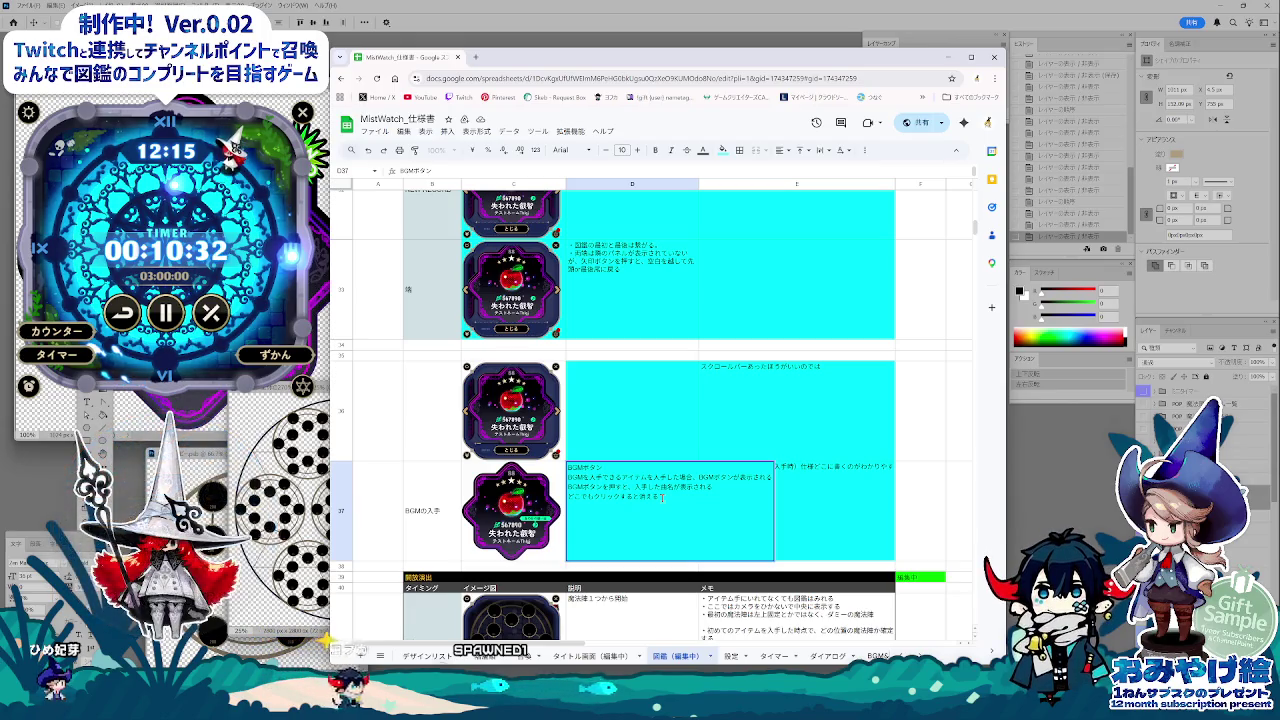
left_click(765, 488)
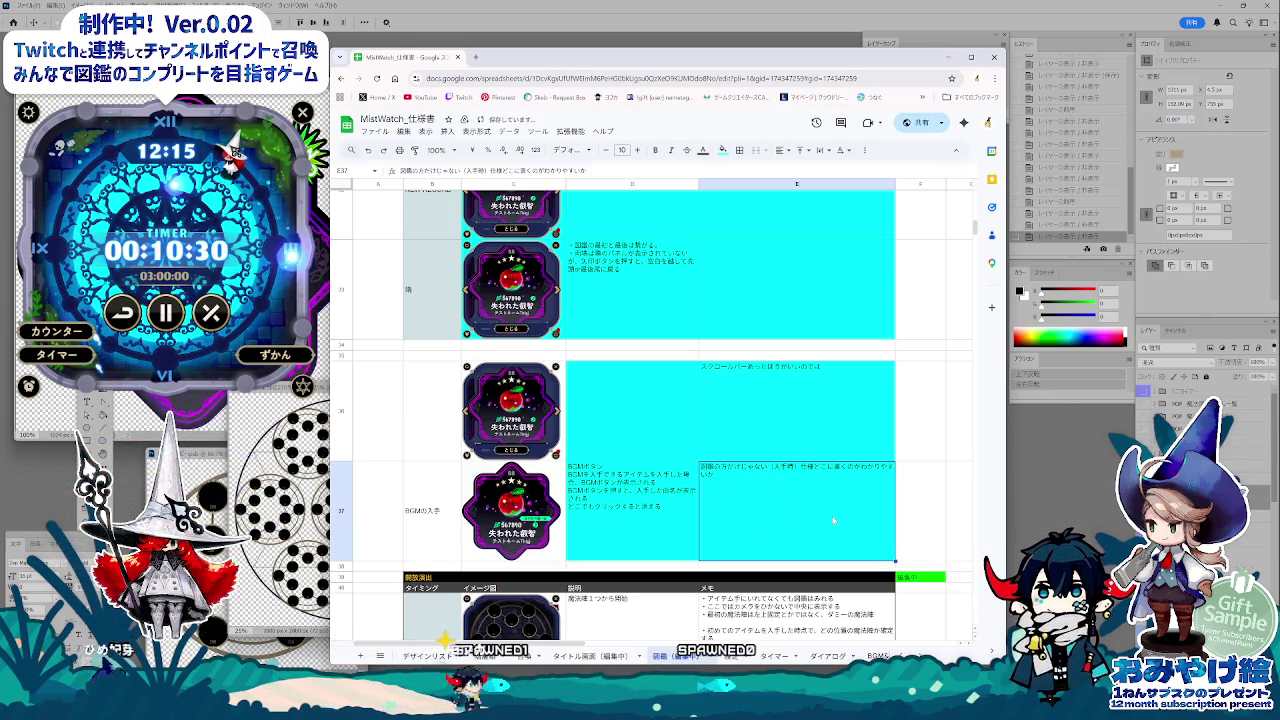
Step: Add a first-pickup line in D37 that shows the 「新しいBGMを入手しました」 dialog
double_click(752, 470)
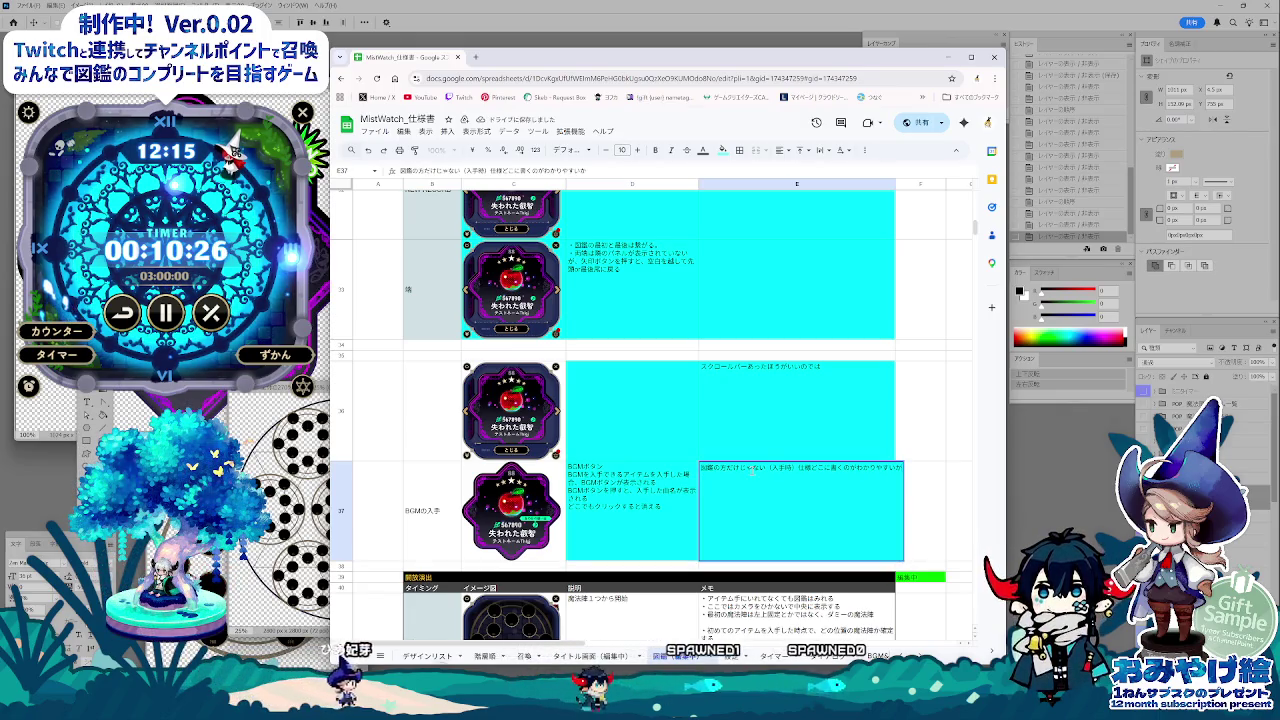
left_click(652, 530)
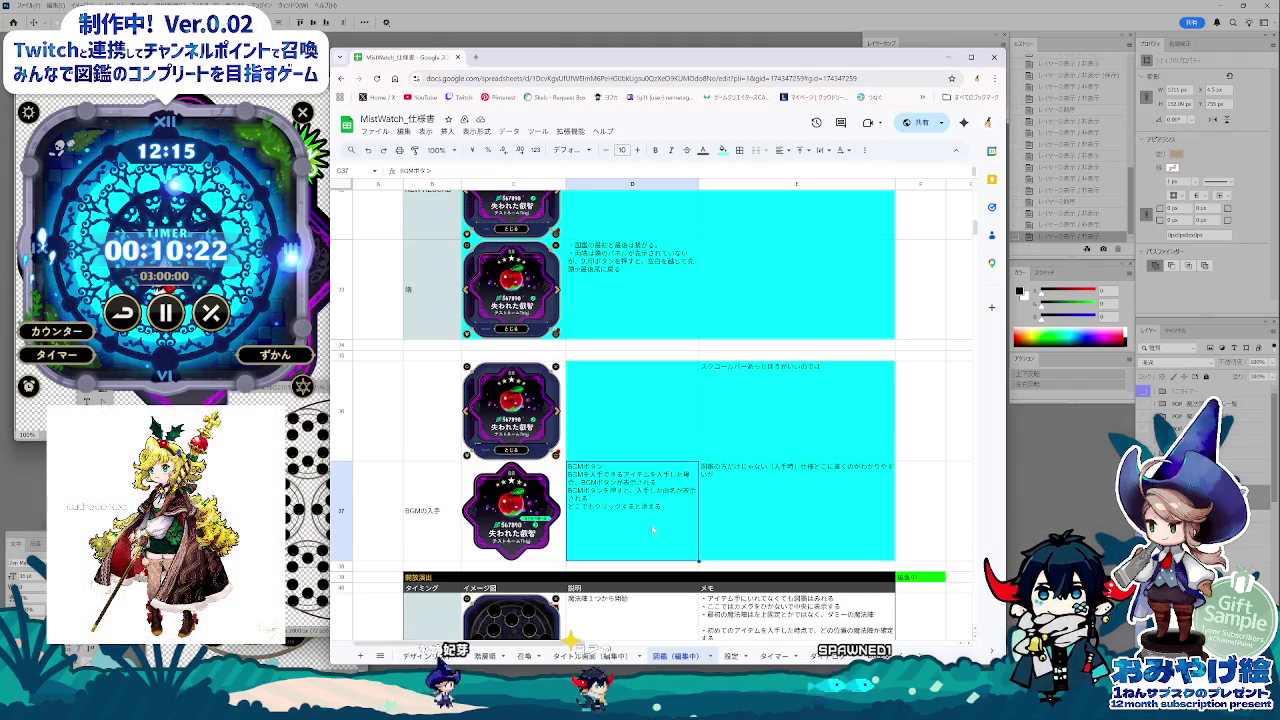
key("Return")
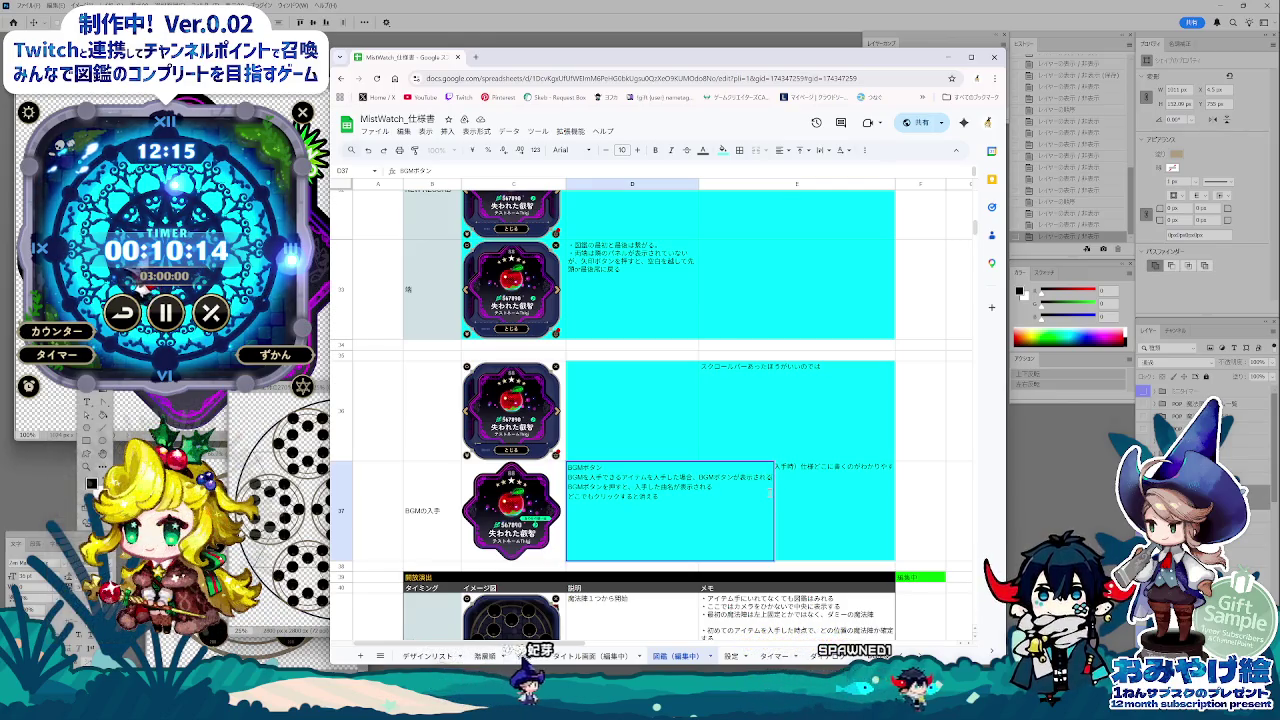
type("さんの")
key("BackSpace")
key("BackSpace")
key("BackSpace")
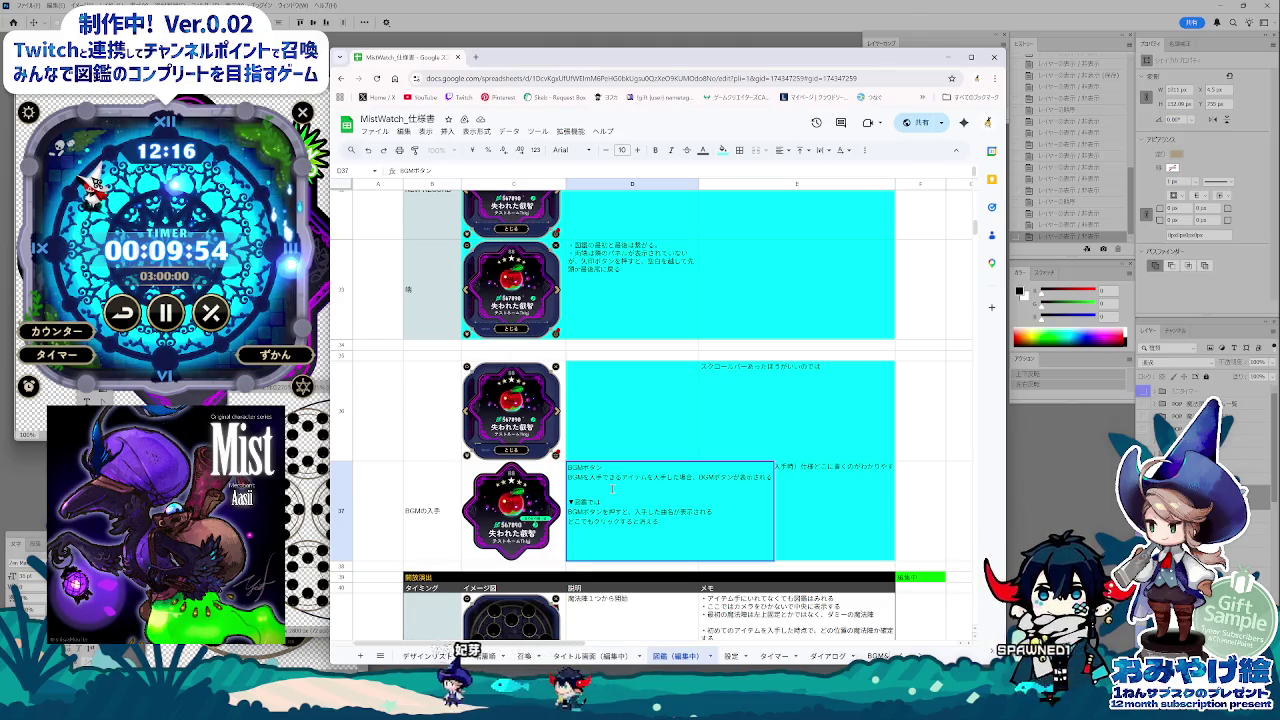
type("はじめて")
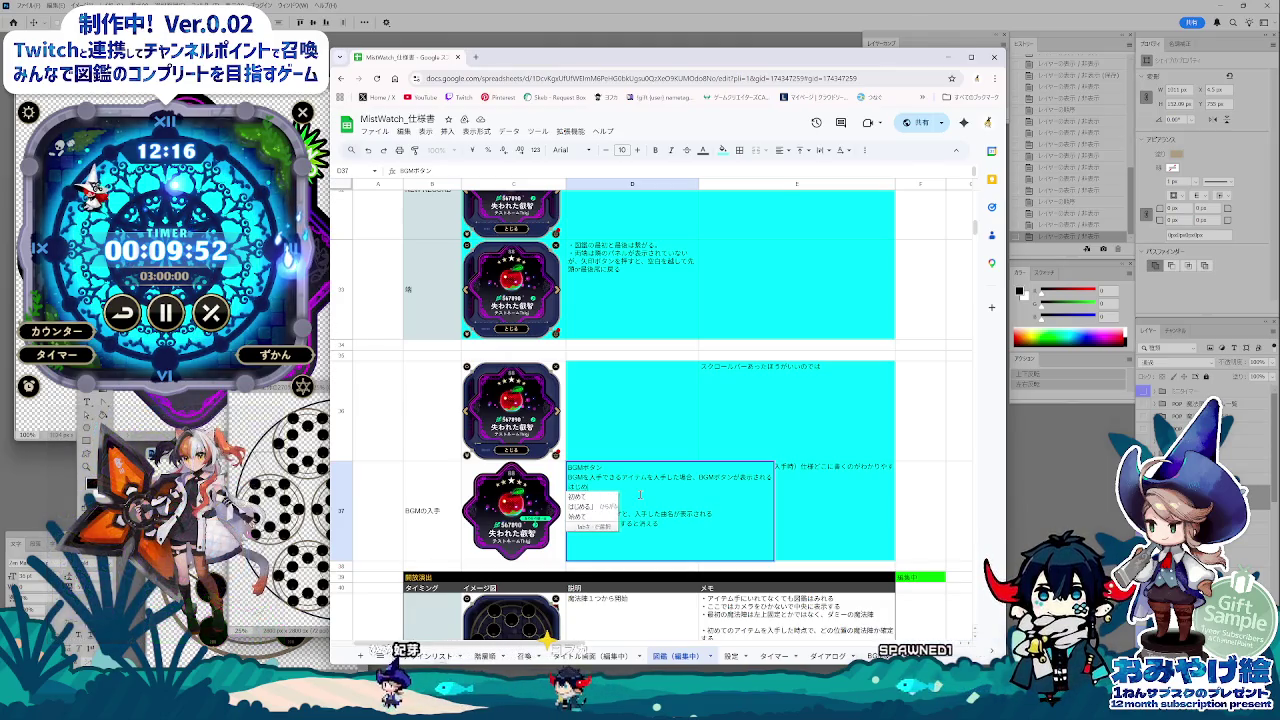
type("の")
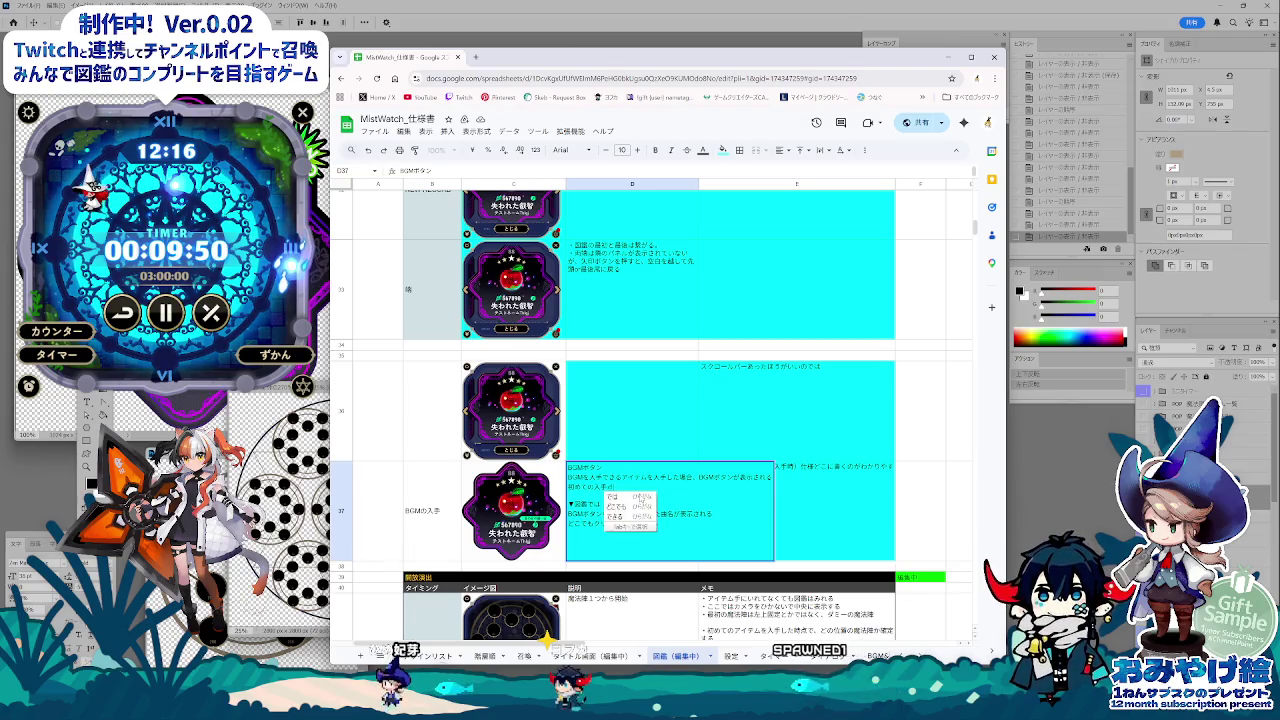
type("た場合は、")
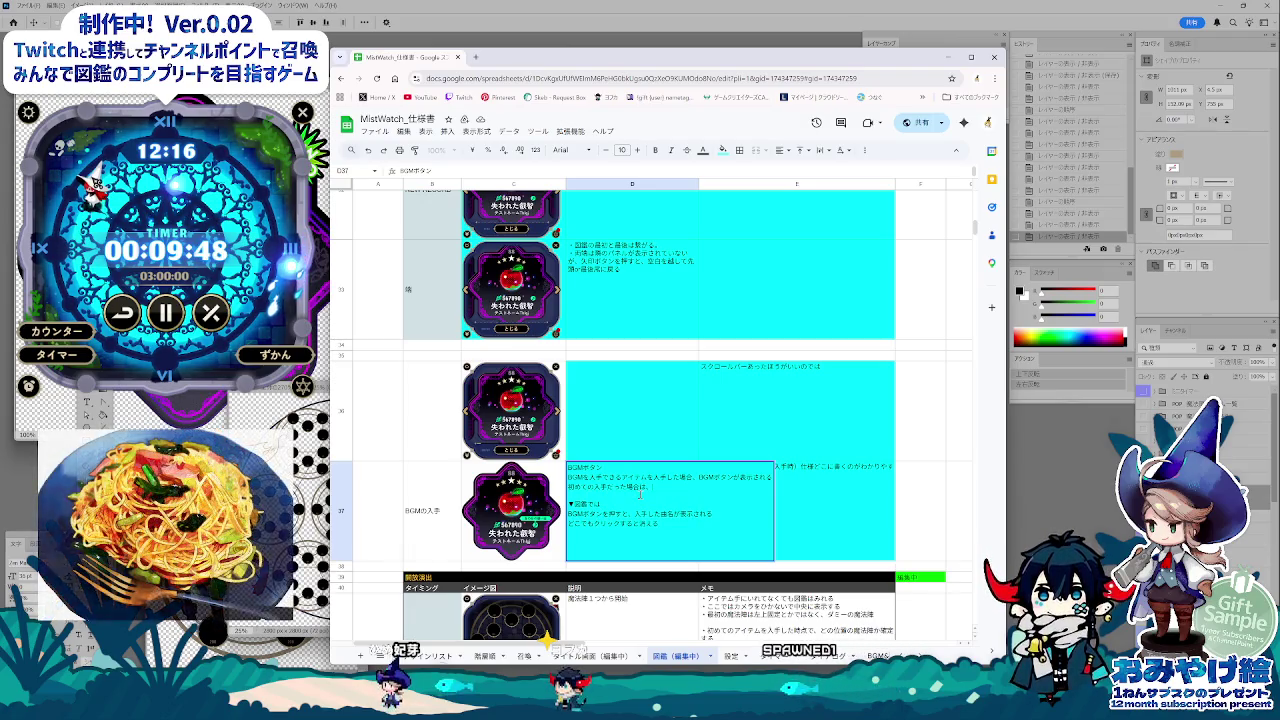
type("演出しようしゅうりょう")
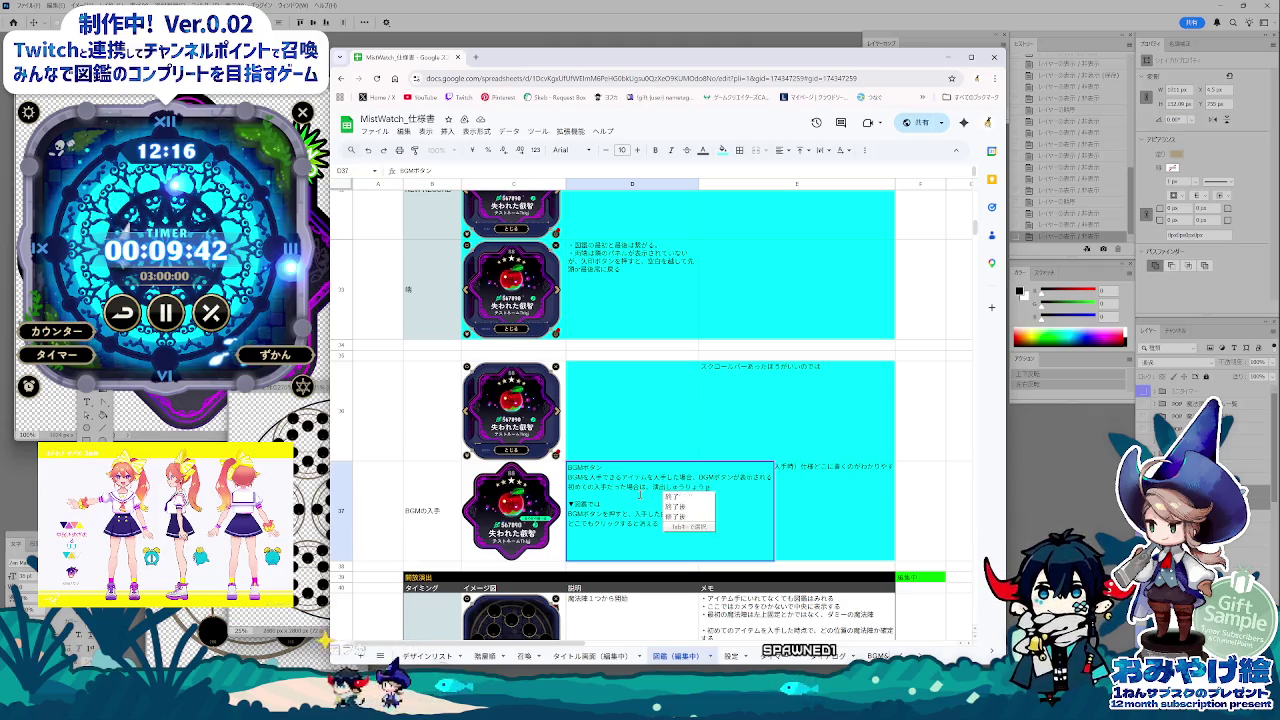
type("終了後に「新しい」")
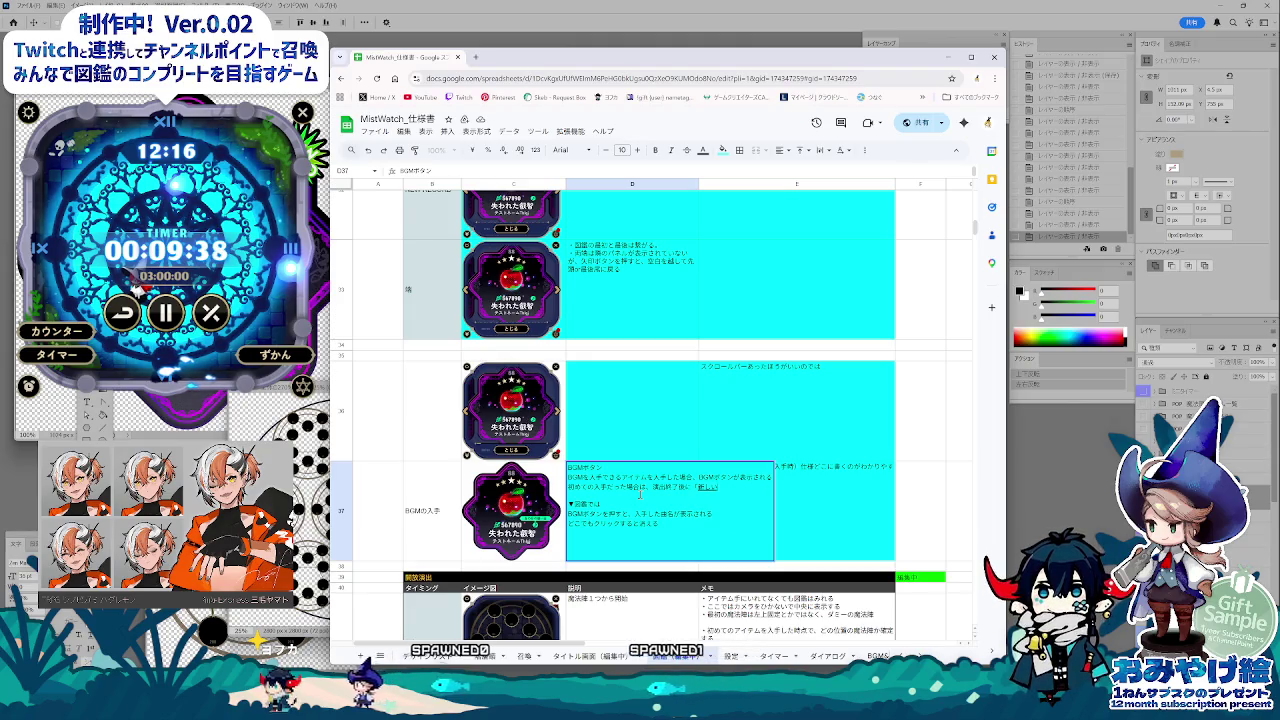
key("BackSpace")
type("BGMを")
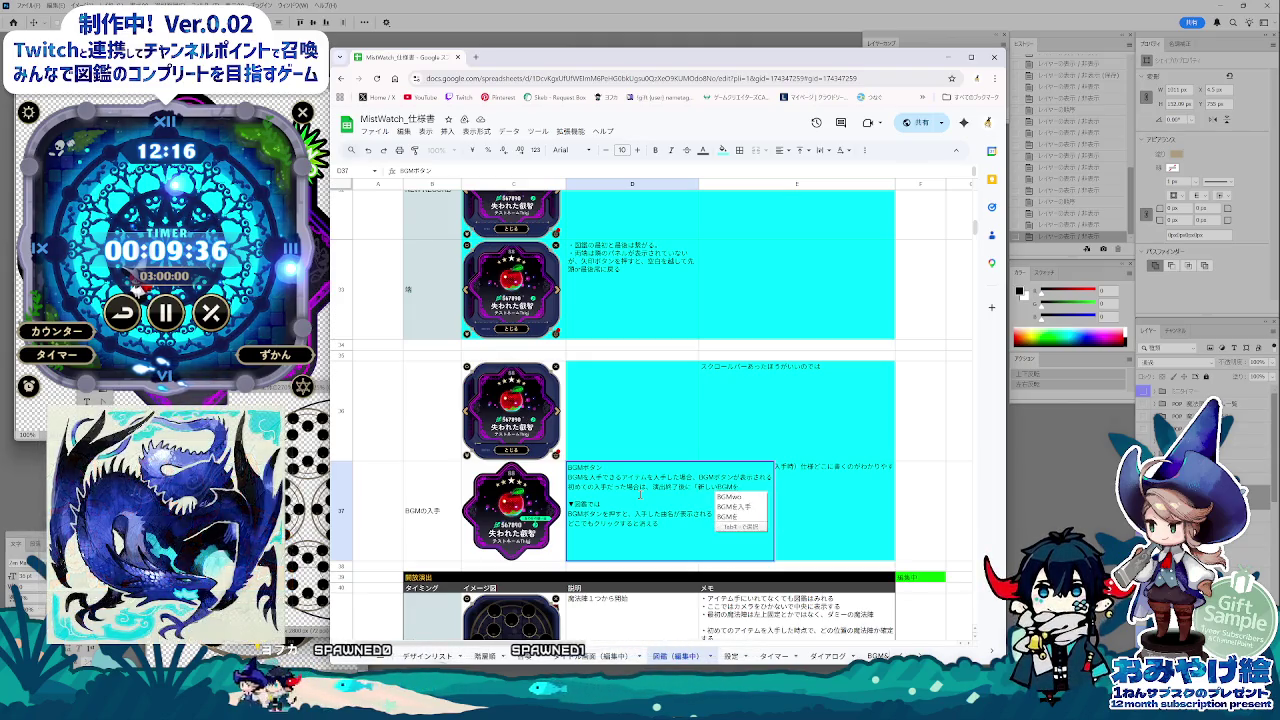
type("にゅうしました」")
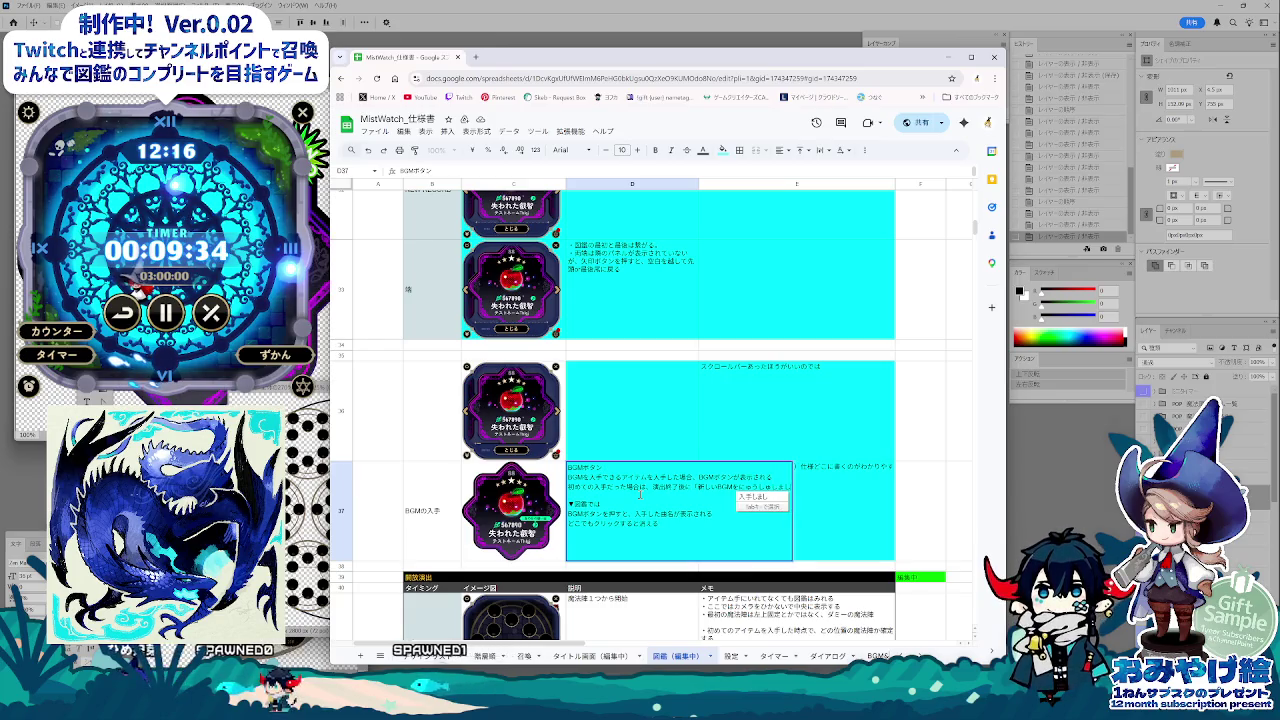
key("Return")
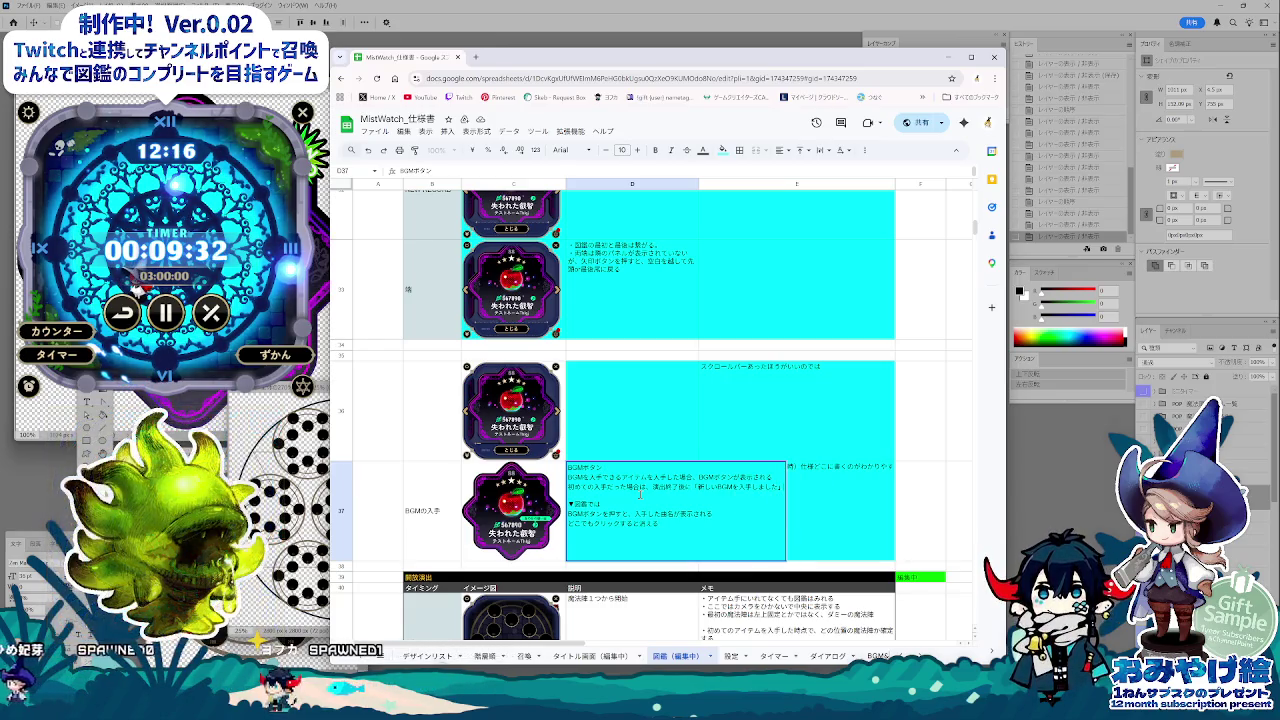
type("だいあ")
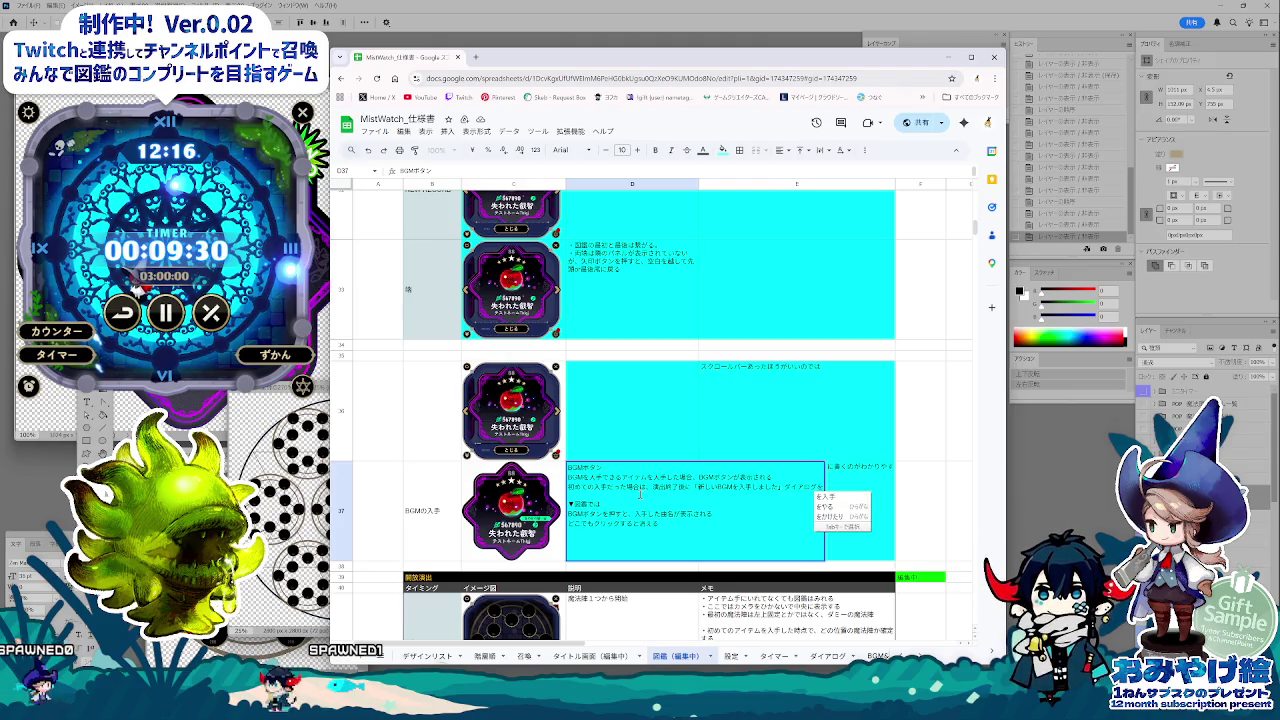
type("ろぐをひょうじ")
key("Return")
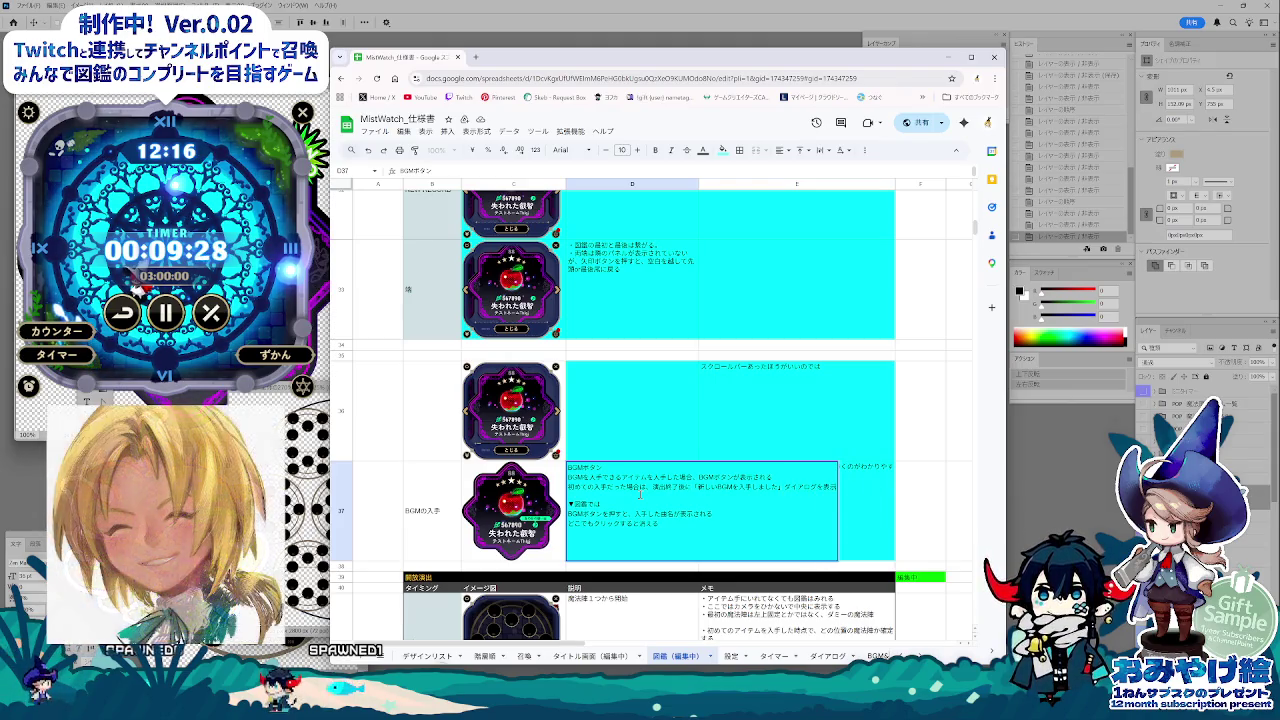
key("Return")
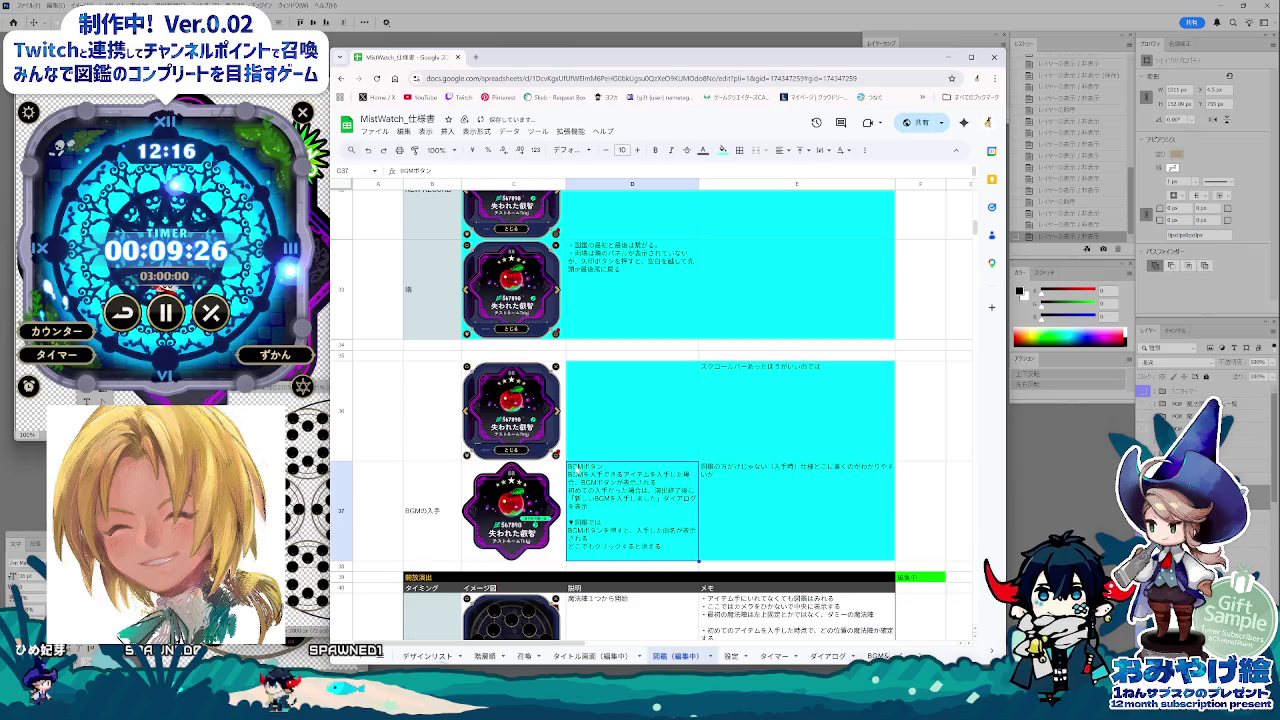
Step: Delete the leading BGMボタン line in D37 and start a (仮) auto-switch line
double_click(588, 468)
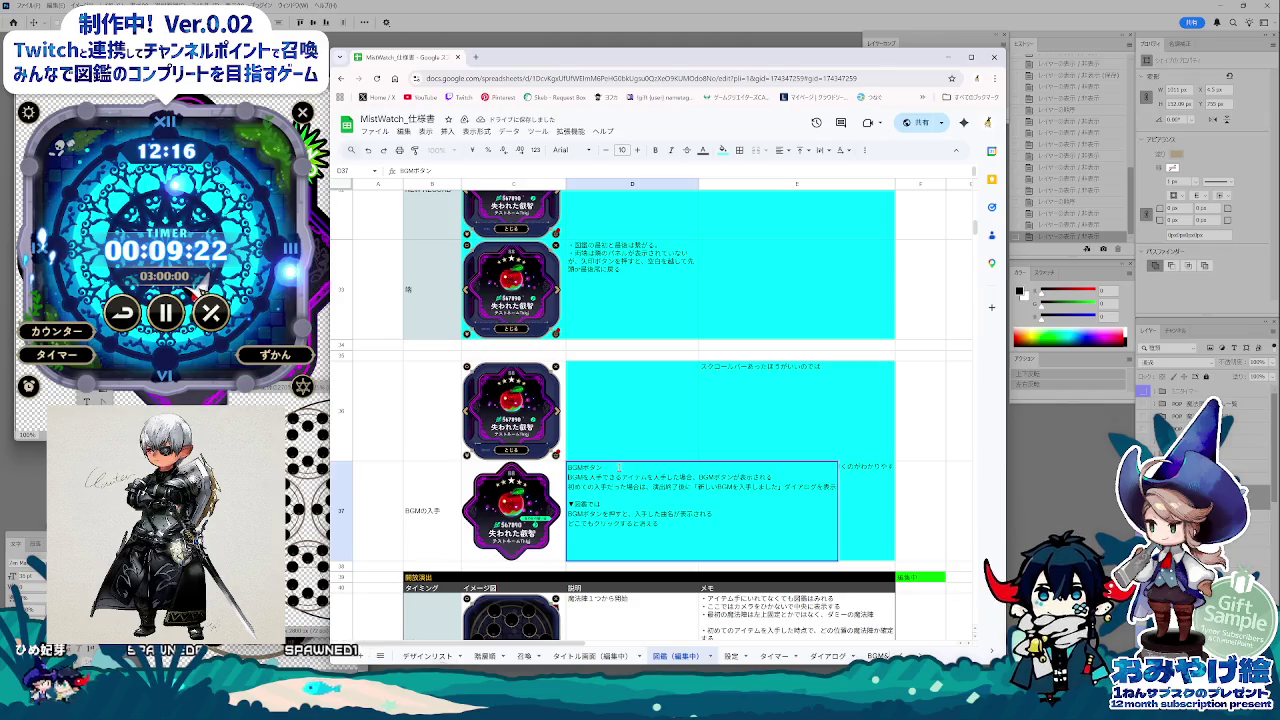
key("BackSpace")
key("BackSpace")
key("BackSpace")
type("・")
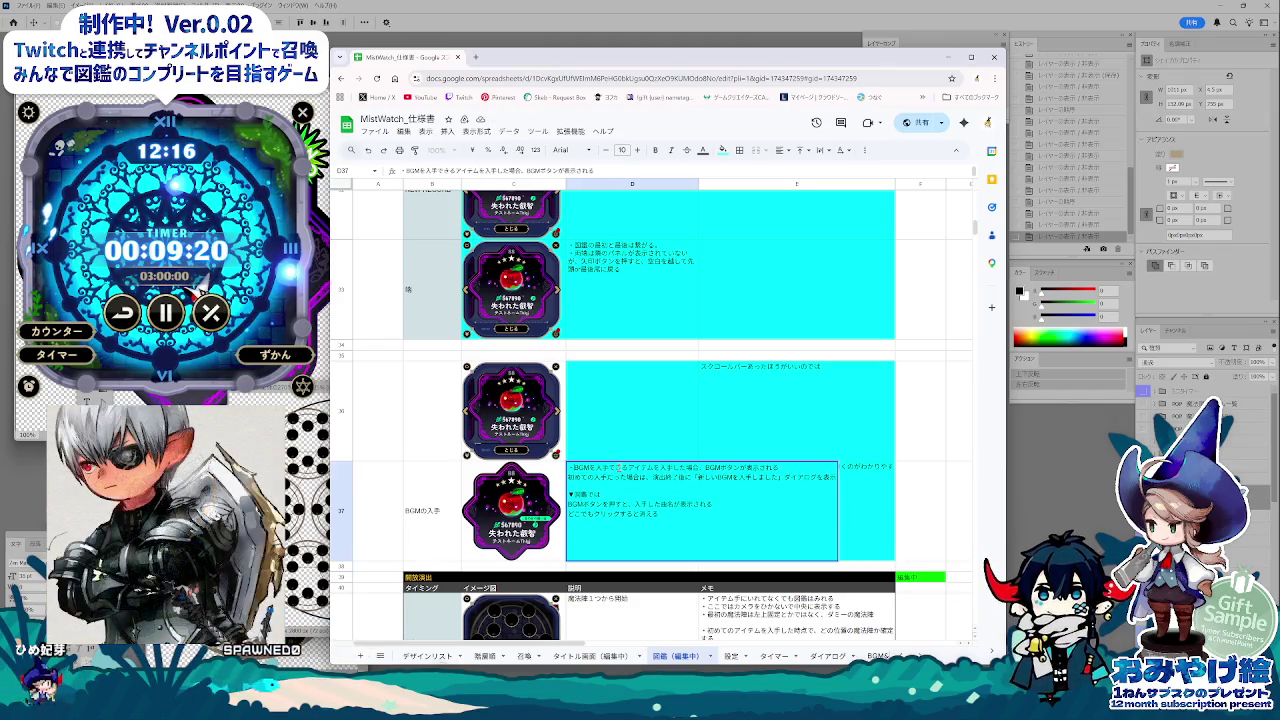
type("・")
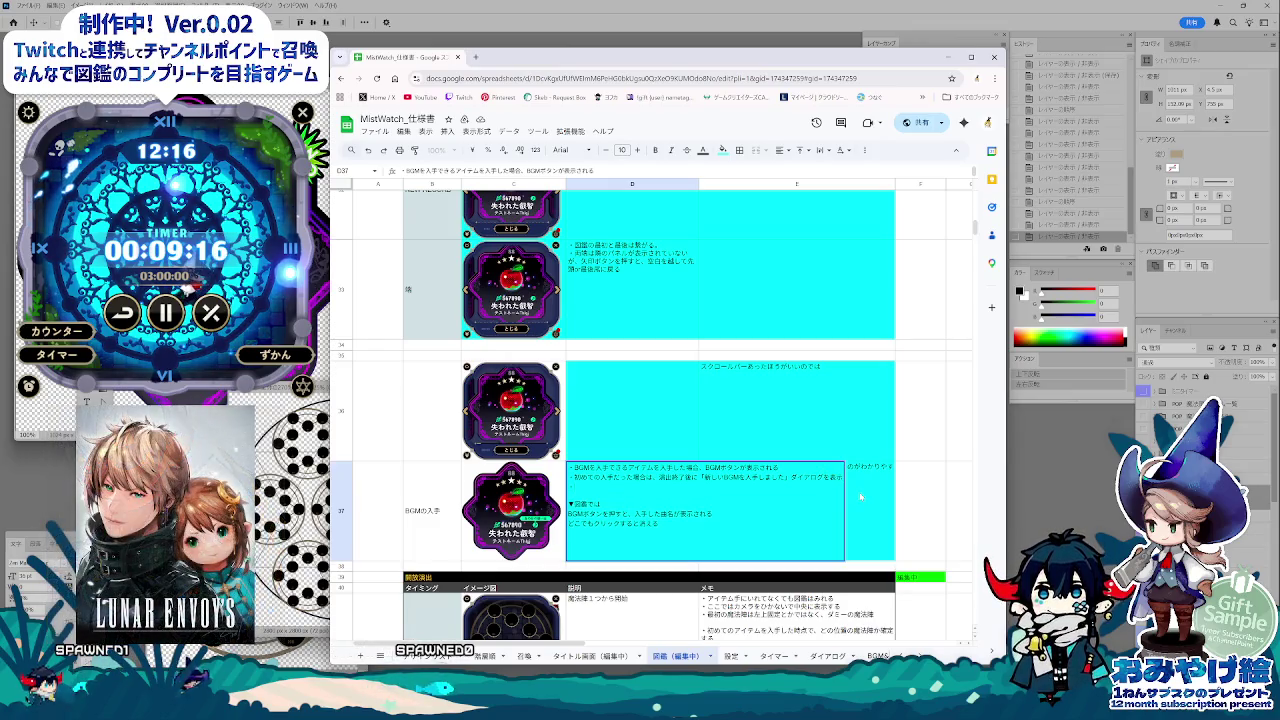
type("・(仮) BGMを入手")
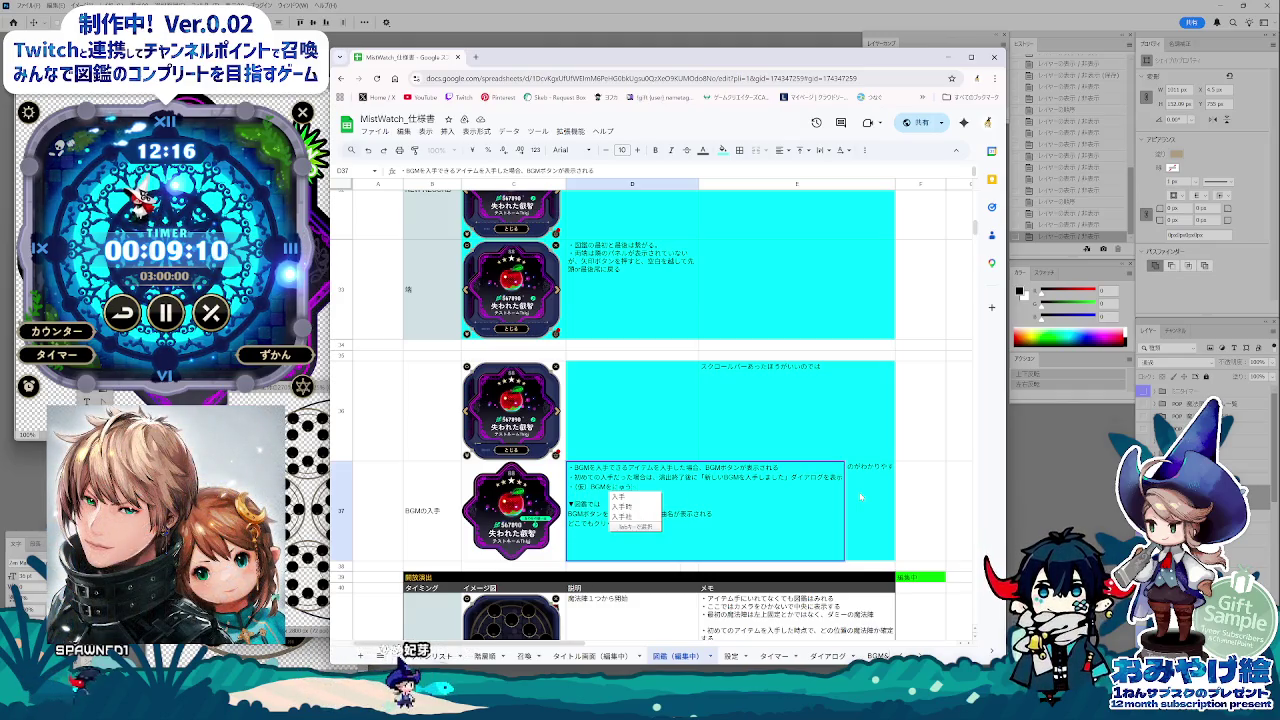
type("すると、自動で")
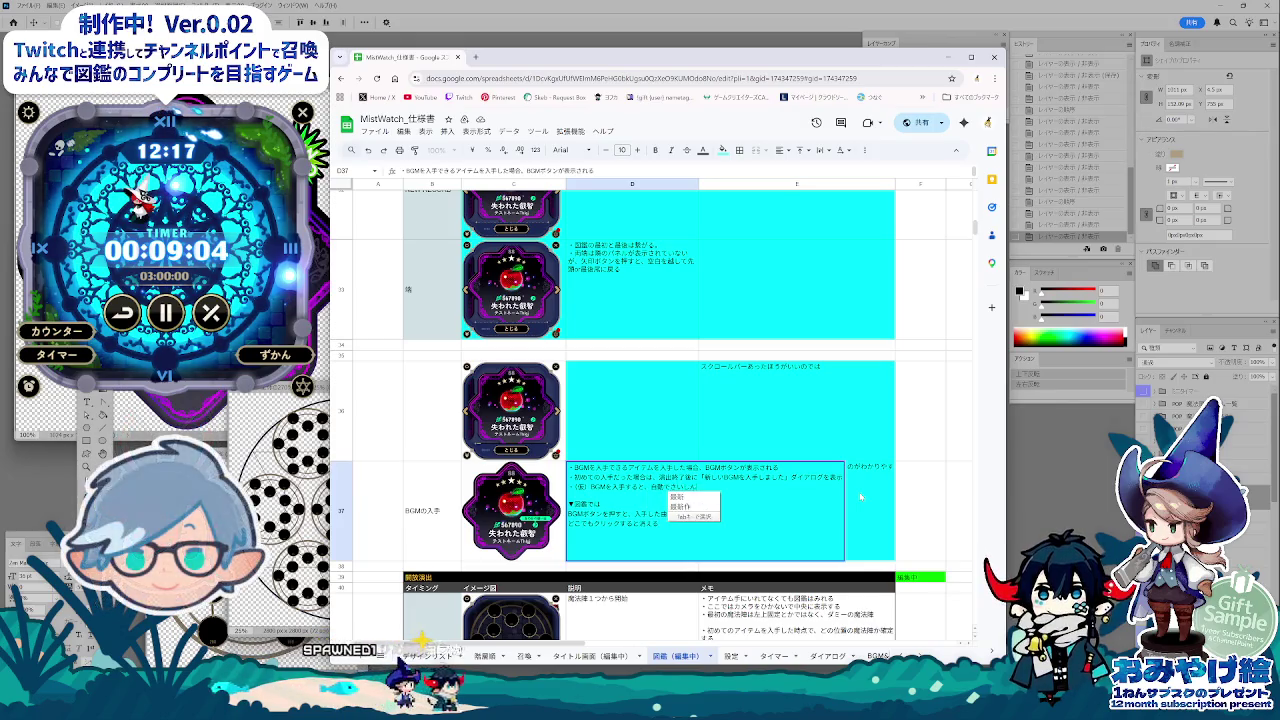
Step: Finish the D37 auto-switch (切り替わる) line and add a settings-screen line below it
key("space")
key("space")
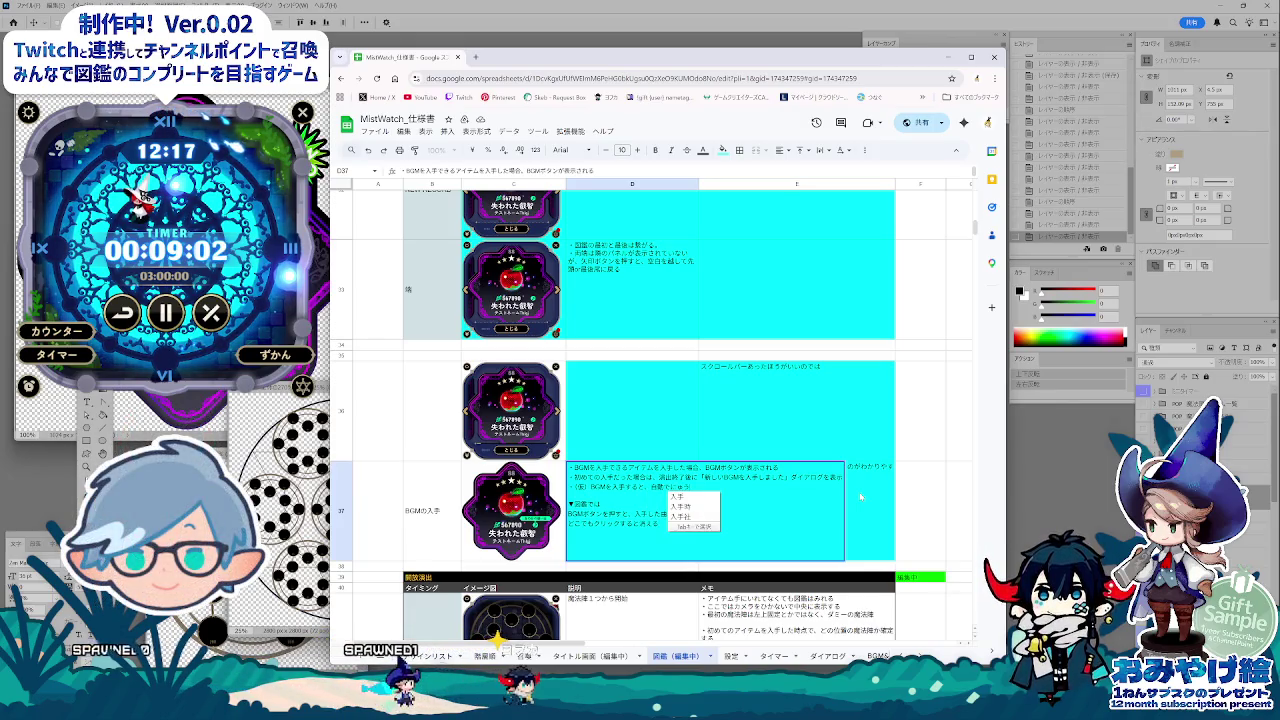
type("しゅとく")
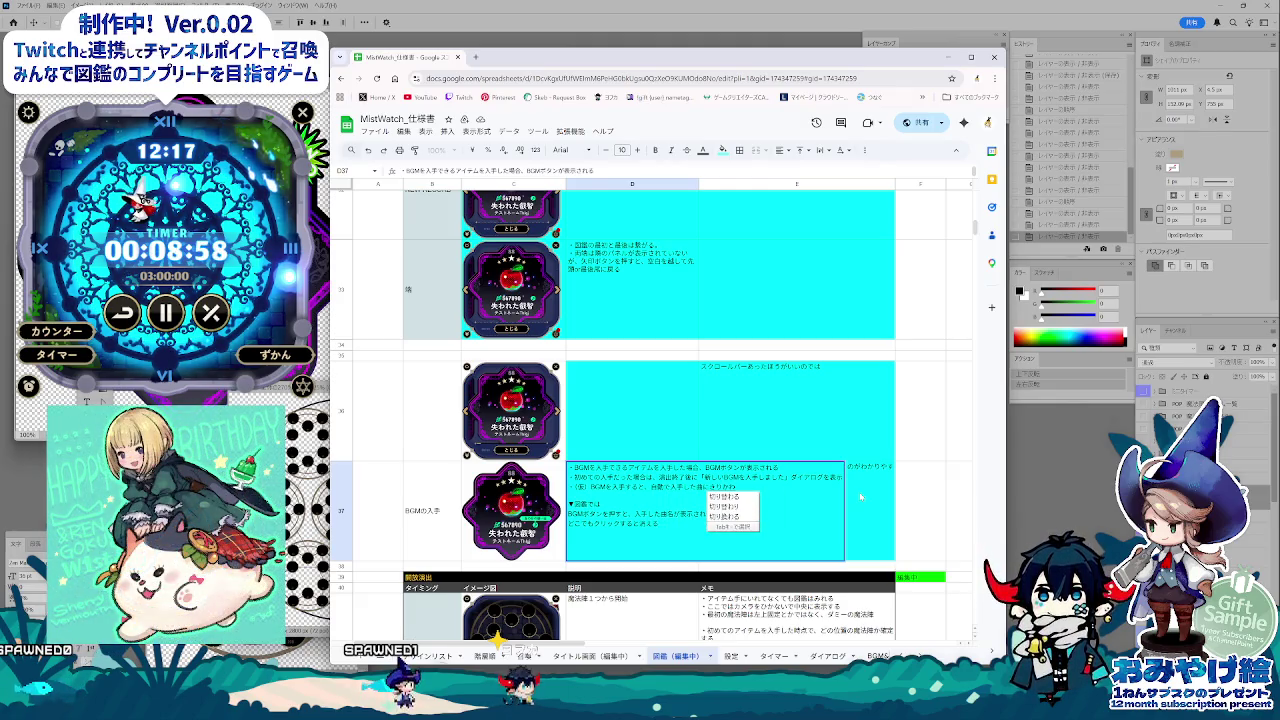
key("Return")
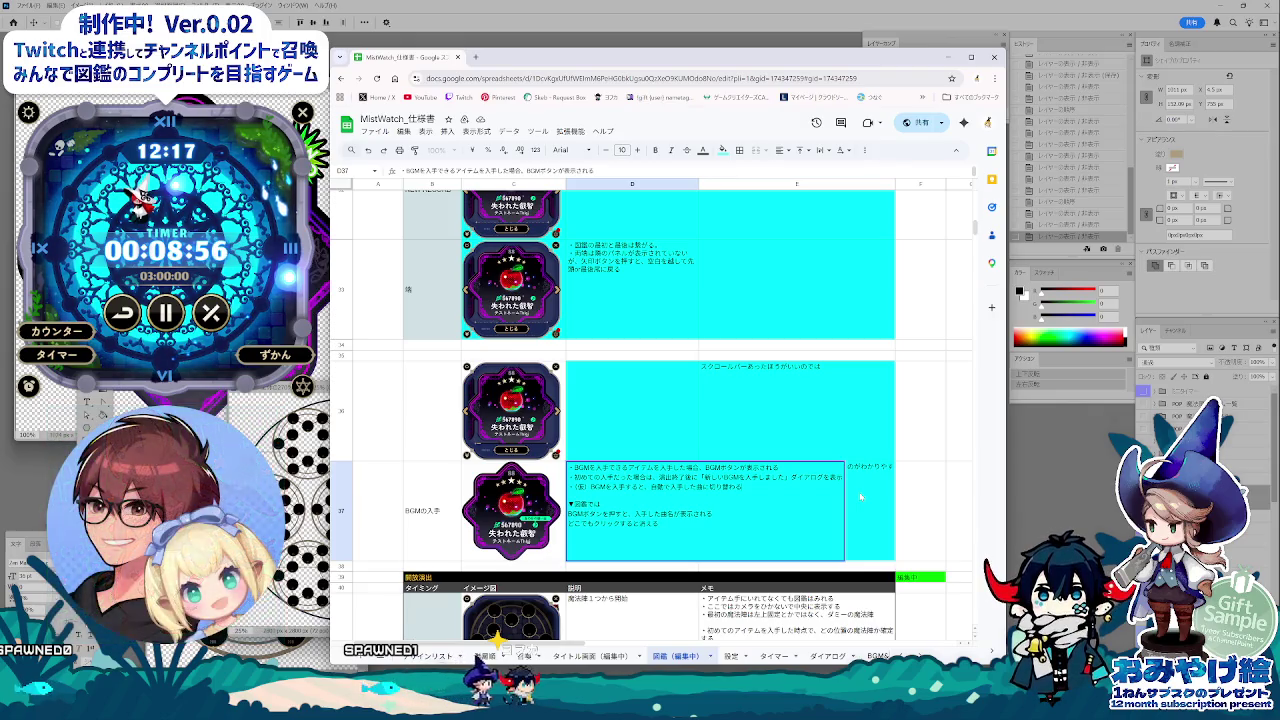
key("alt+Return")
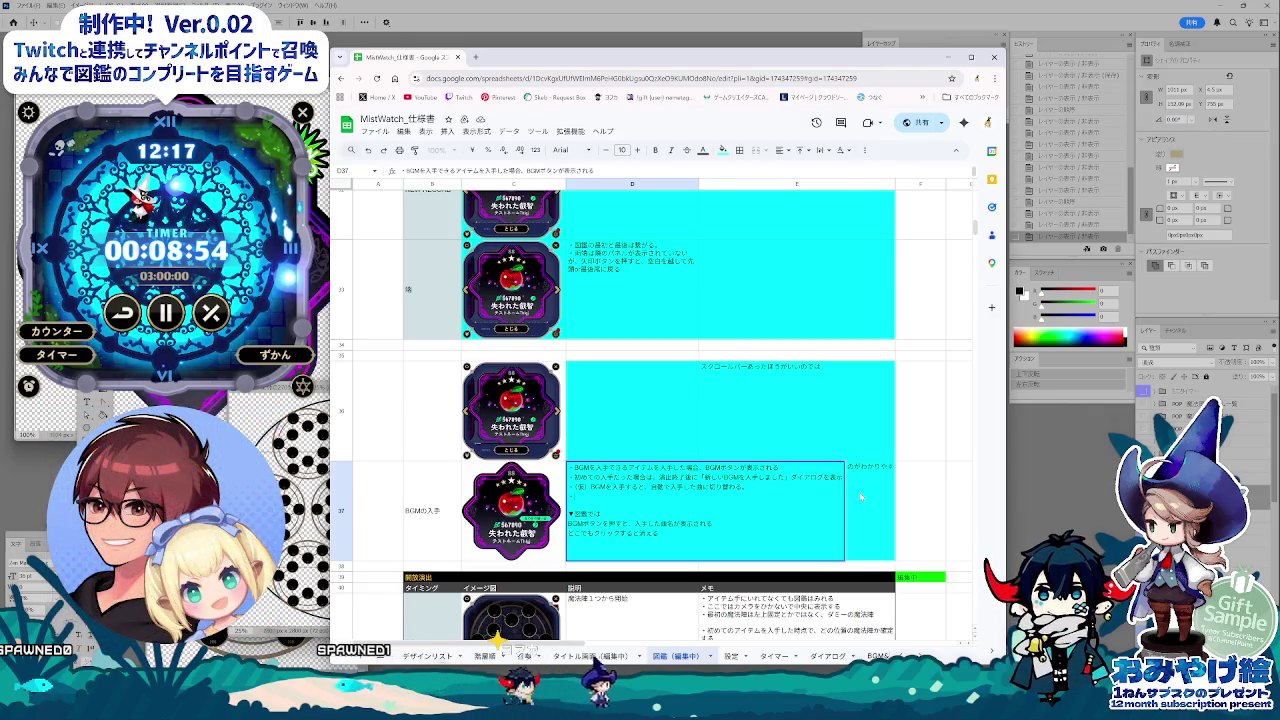
type("b")
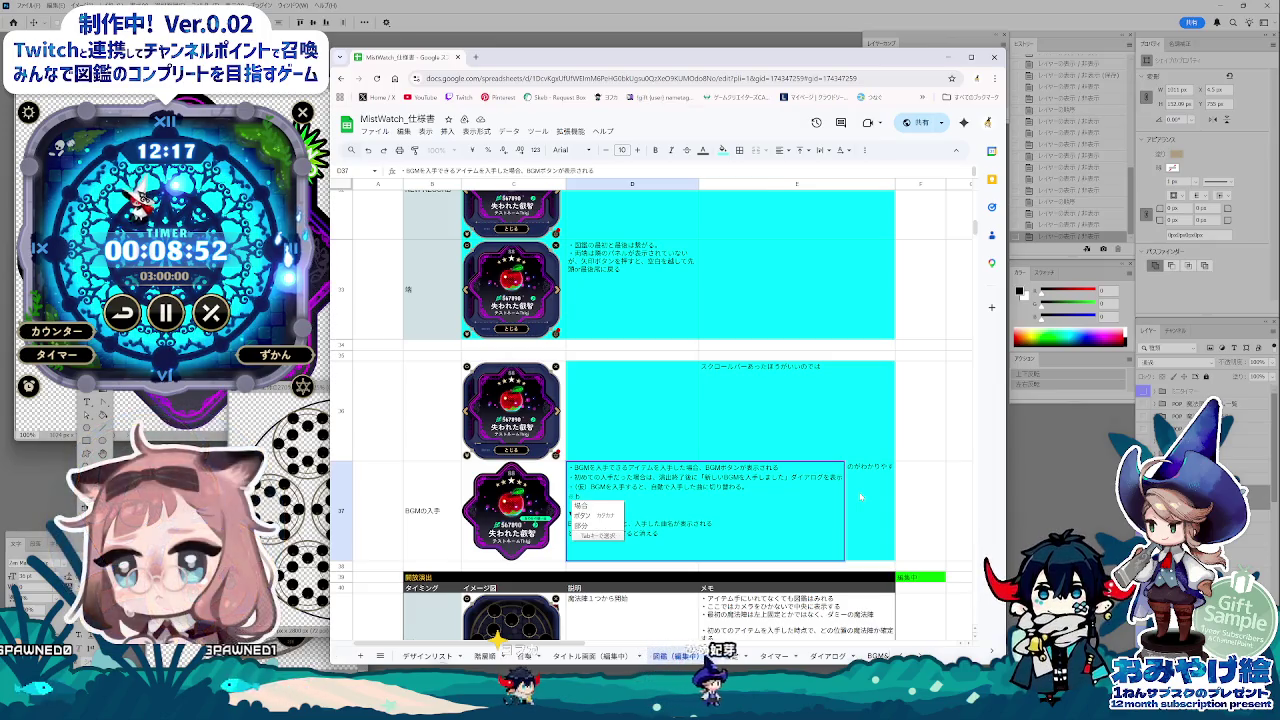
key("BackSpace")
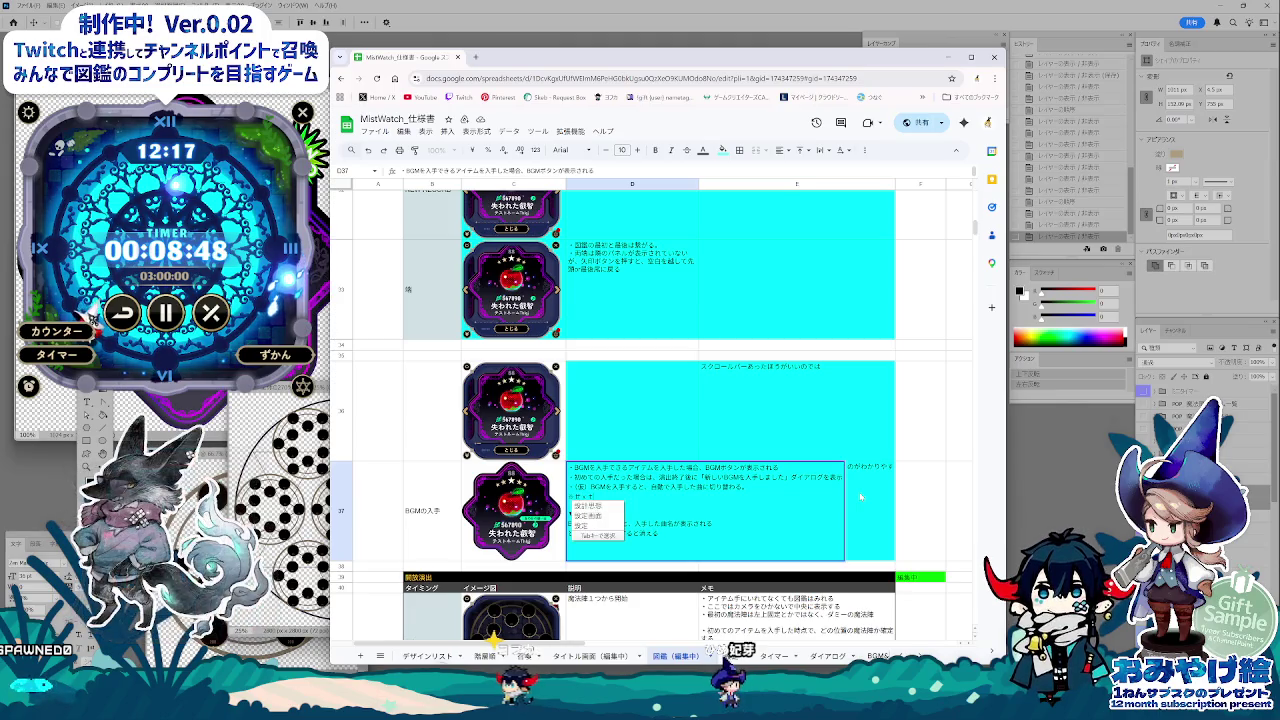
type("設定画面から前の曲に戻すことは可能")
key("Return")
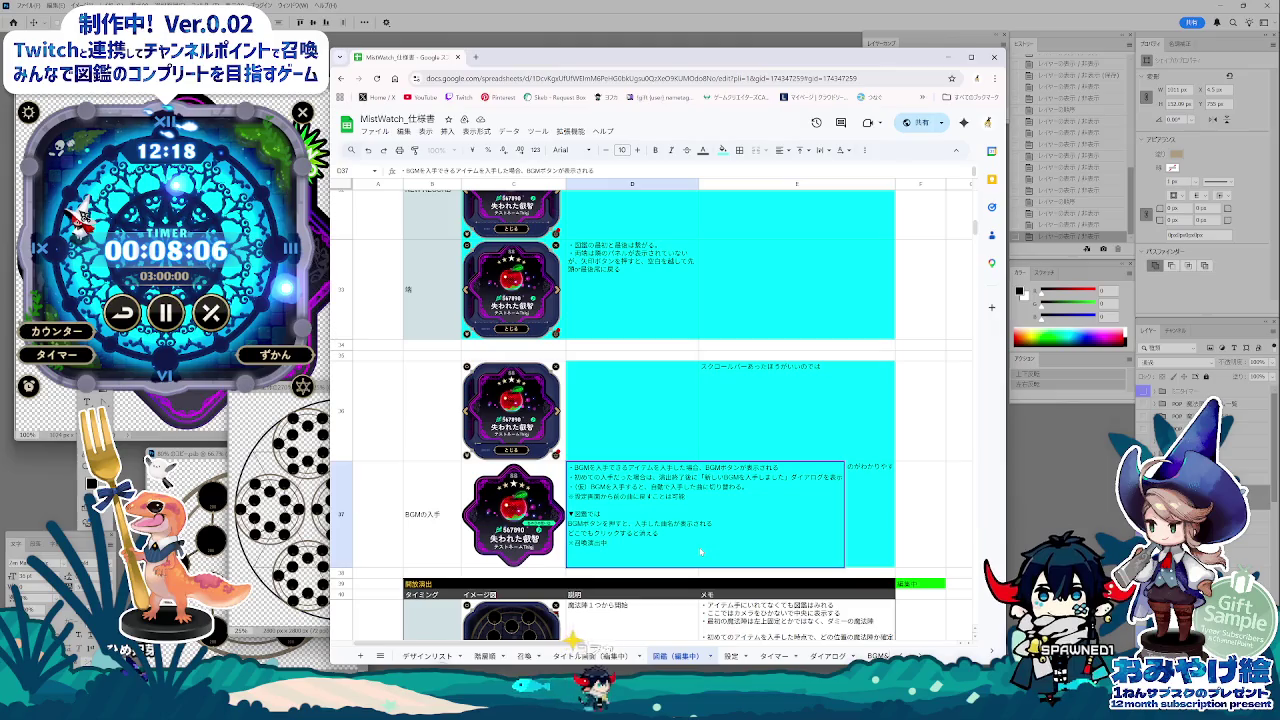
key("Return")
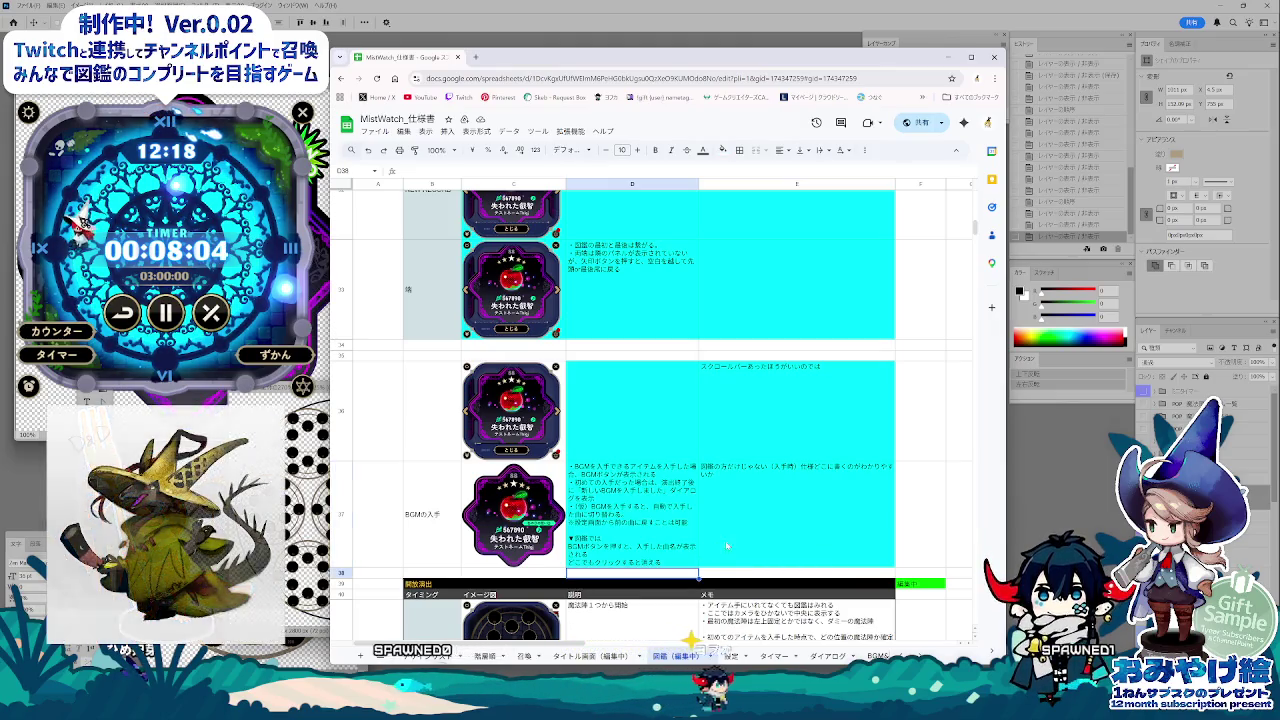
Step: Add a second E37 line suggesting a stacked cue to signal the BGM change
double_click(730, 546)
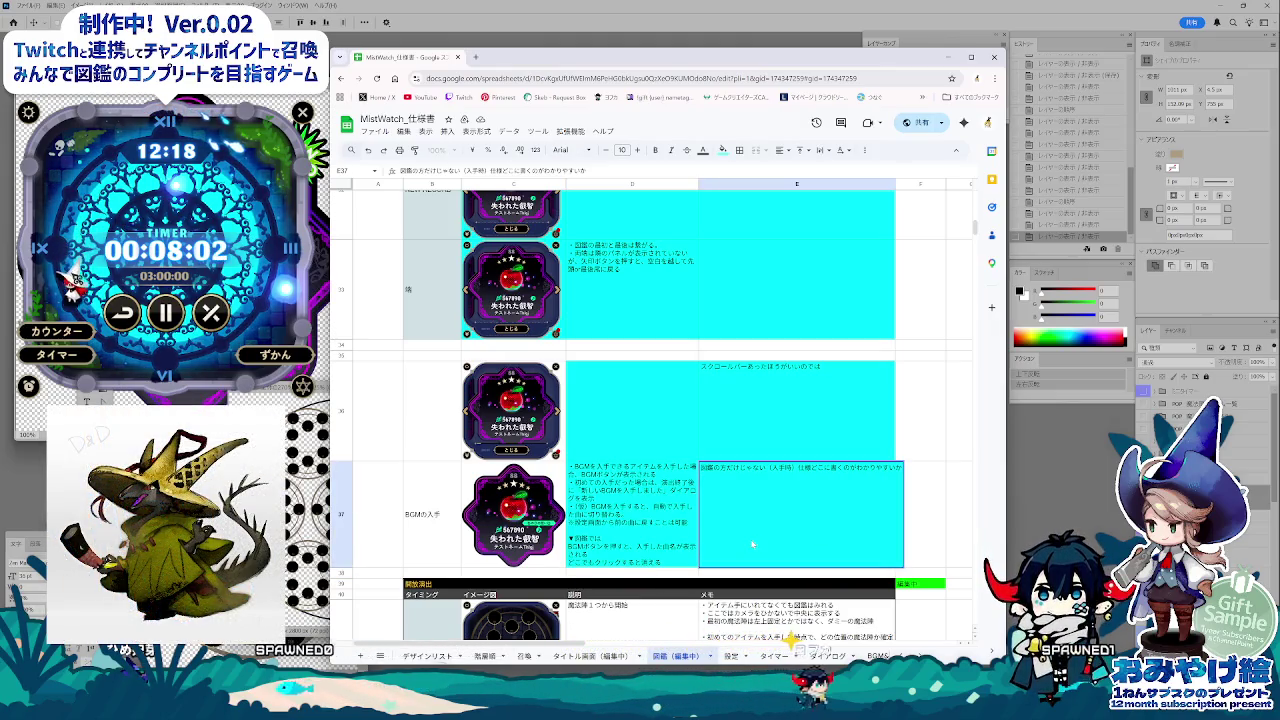
key("alt+Return")
type("BGMハツ")
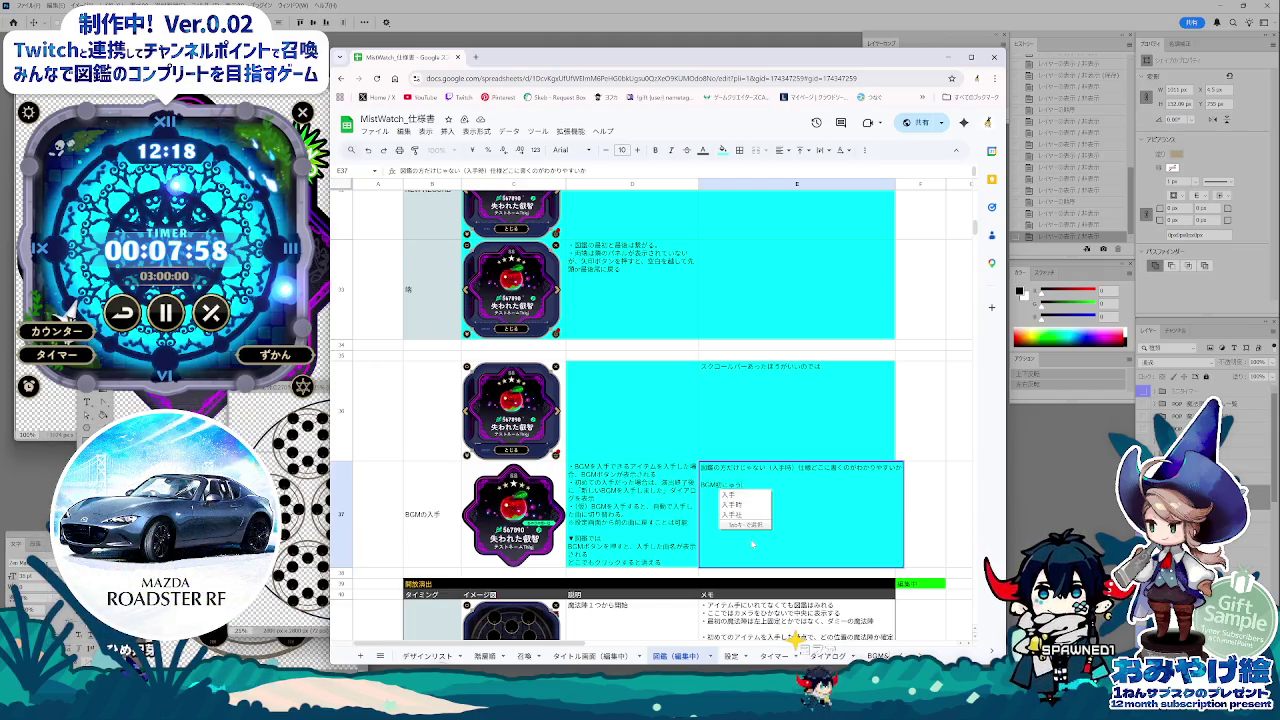
type("入手の場合は、")
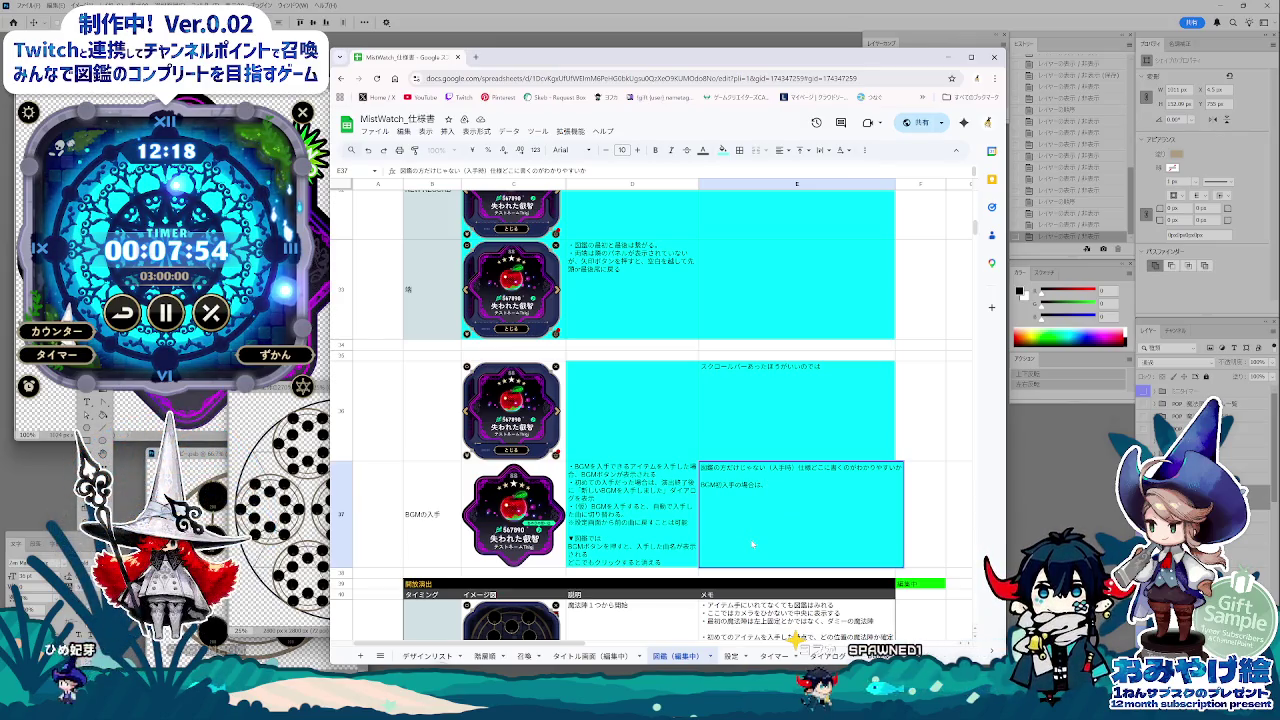
type("自動すたっ")
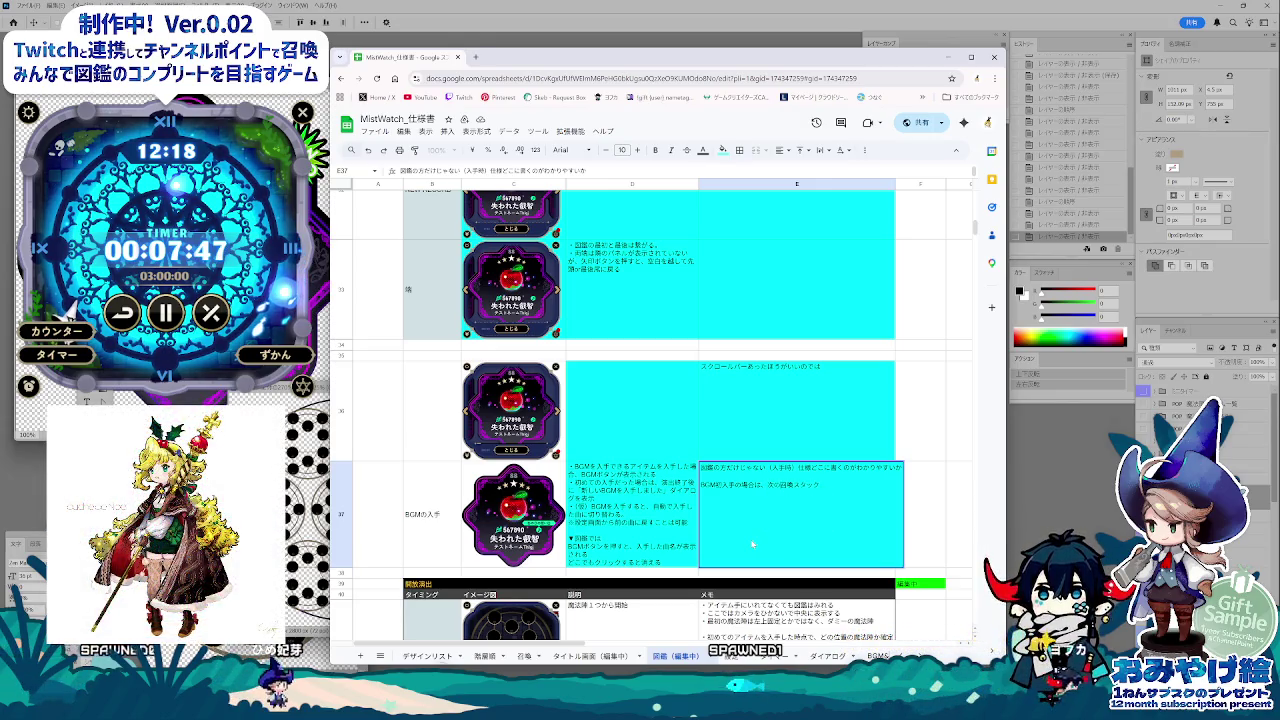
key("space")
key("Return")
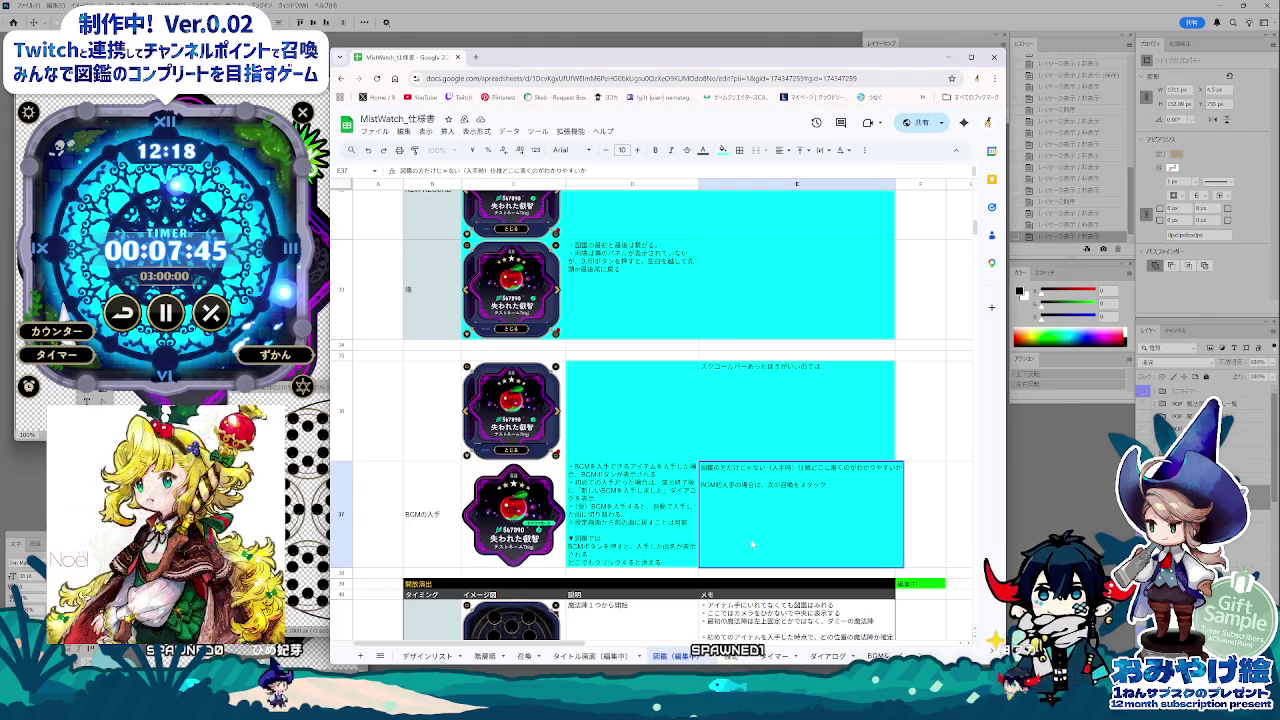
type("させて。")
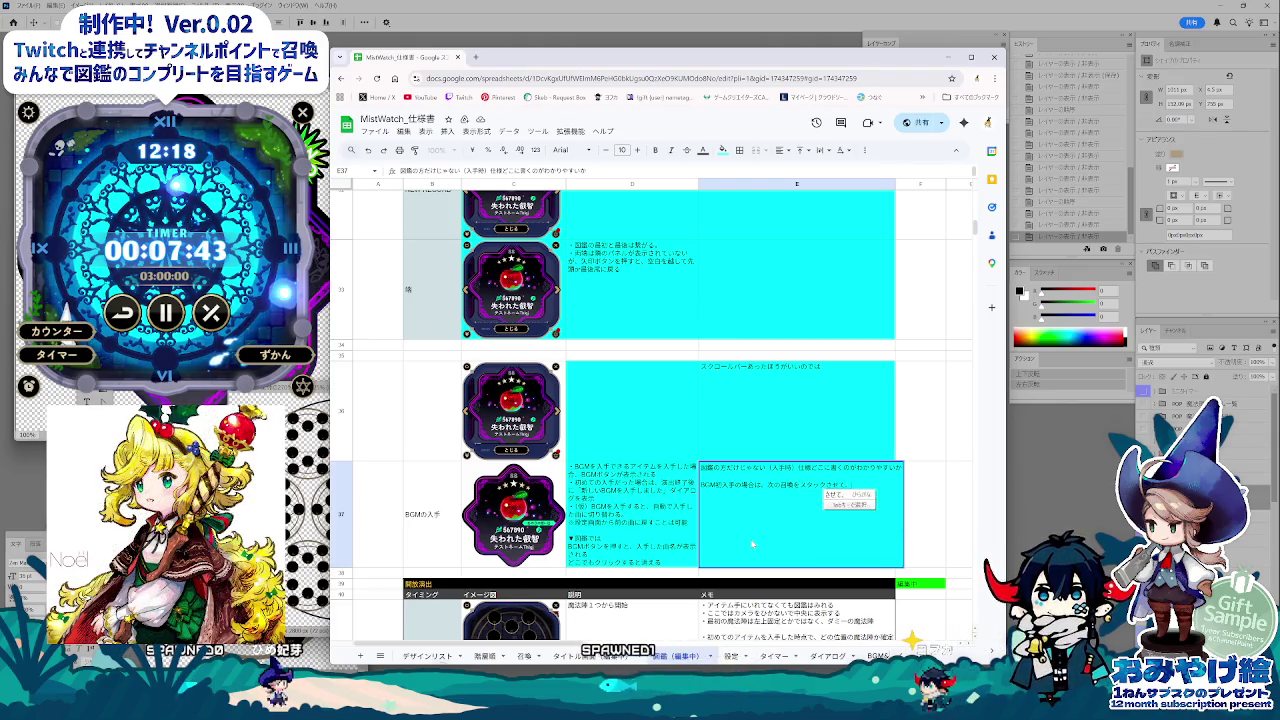
type("BGMへん")
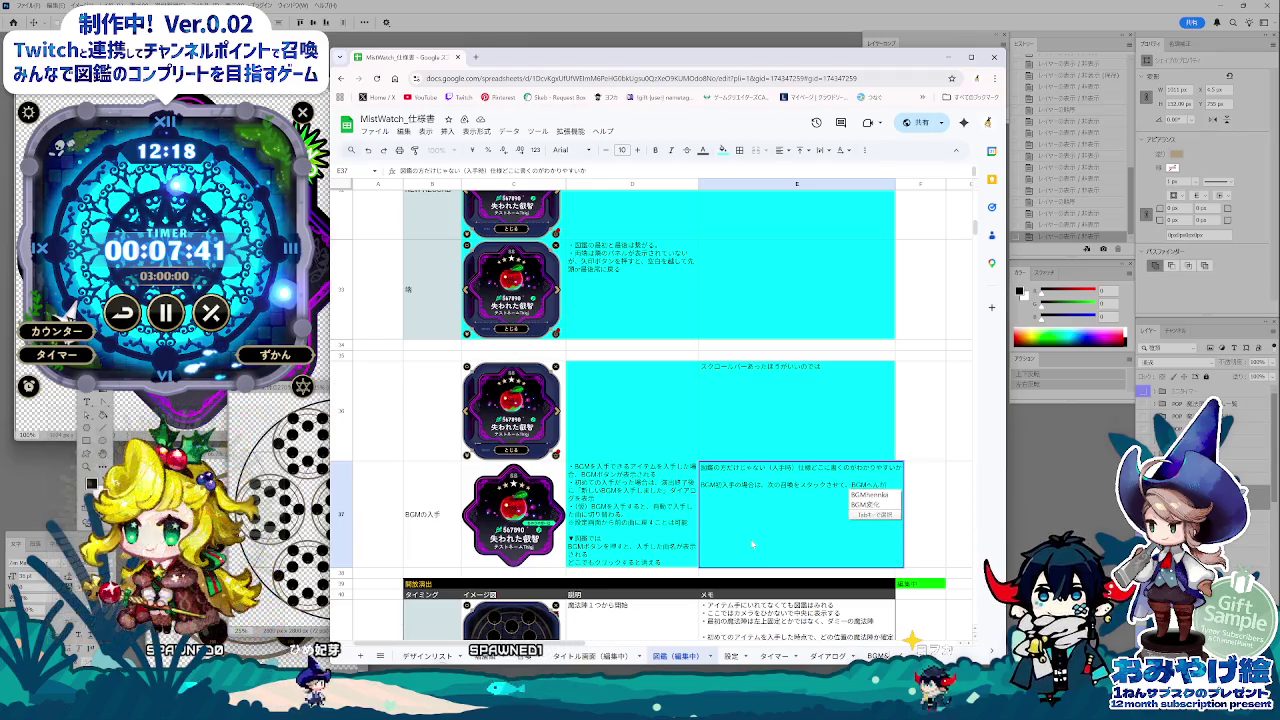
type("かをし")
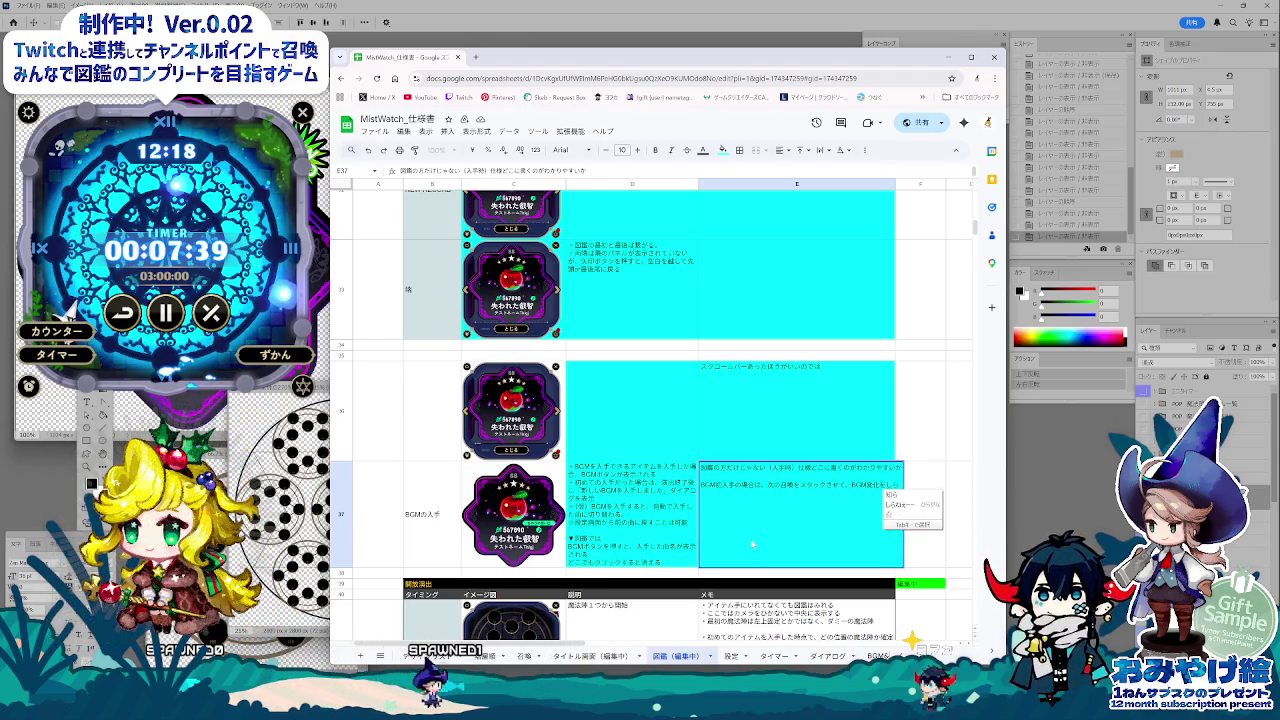
type("らせてもいいかも")
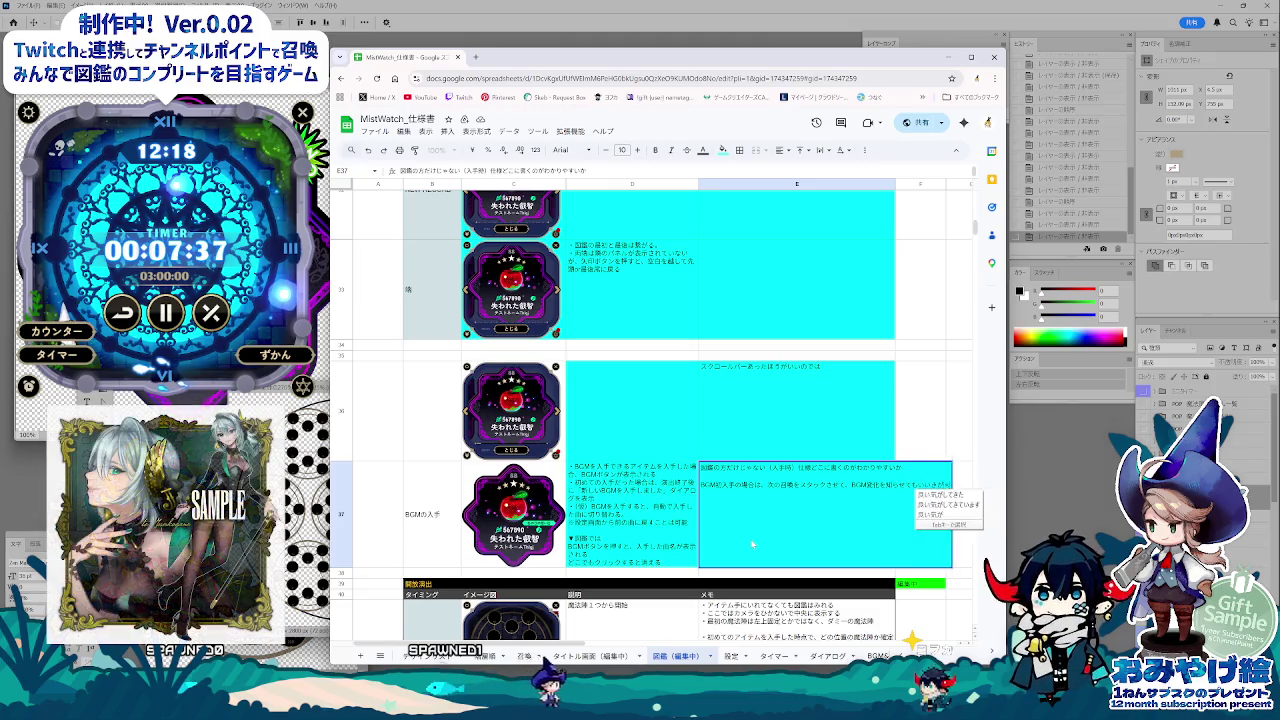
key("space")
key("Return")
key("Return")
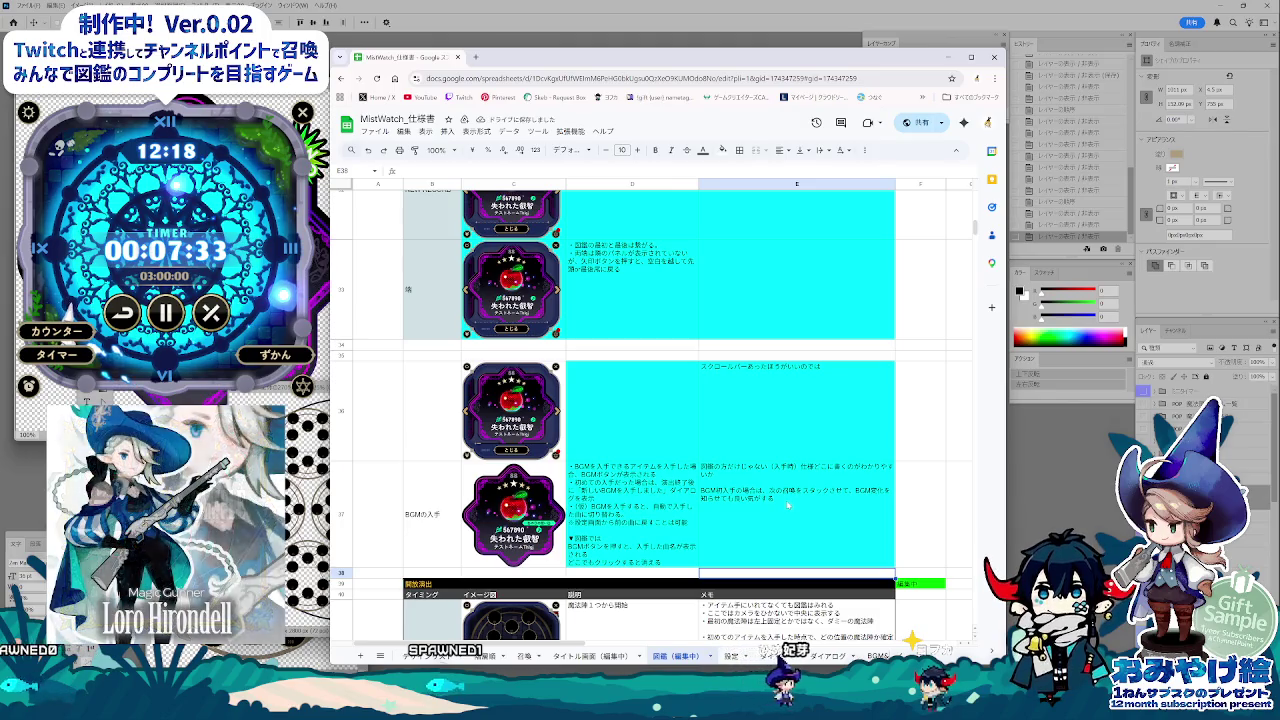
Step: Make the second line of the E37 memo bold
left_click(780, 510)
double_click(818, 502)
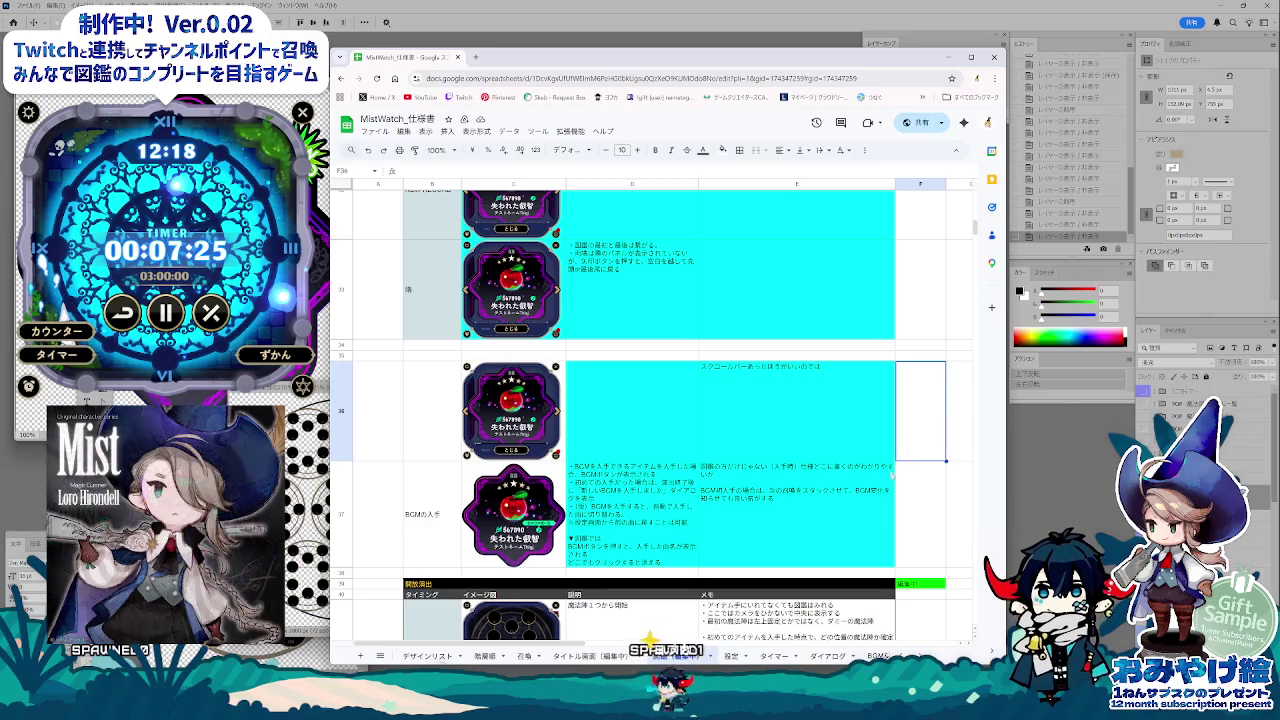
left_click(848, 510)
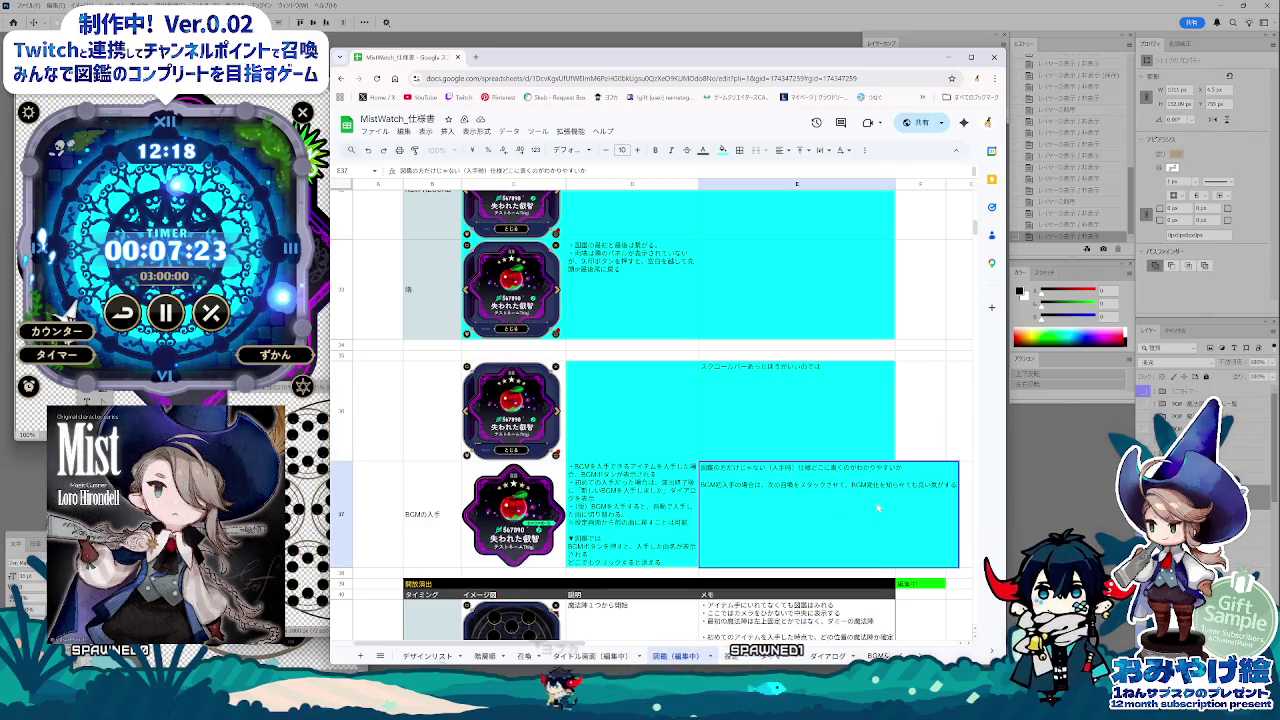
type("そのばあい")
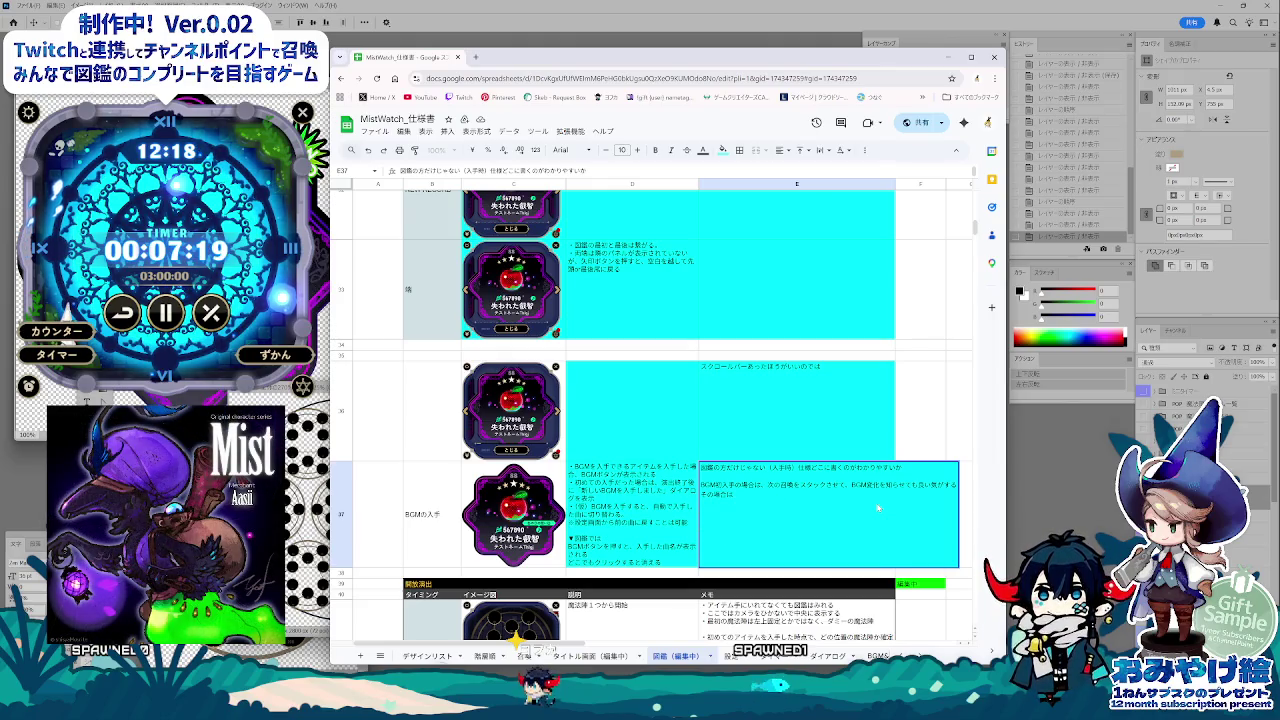
key("BackSpace")
key("BackSpace")
key("BackSpace")
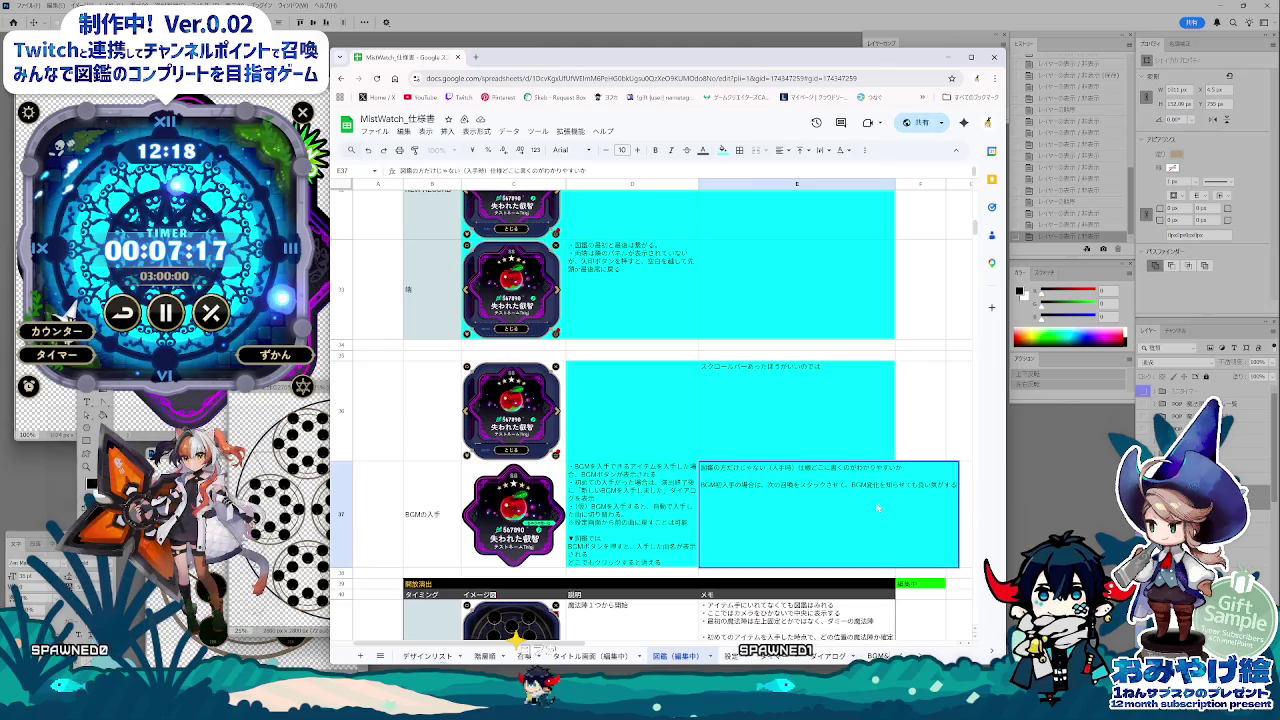
key("Return")
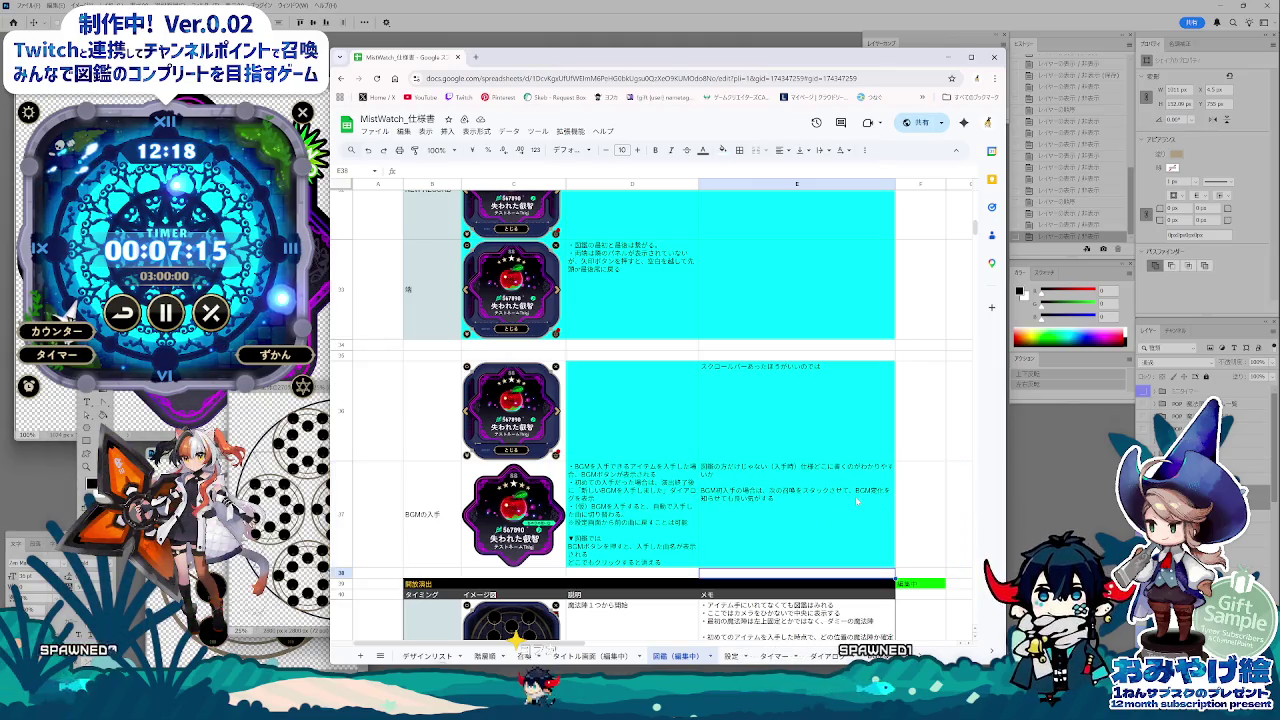
double_click(845, 490)
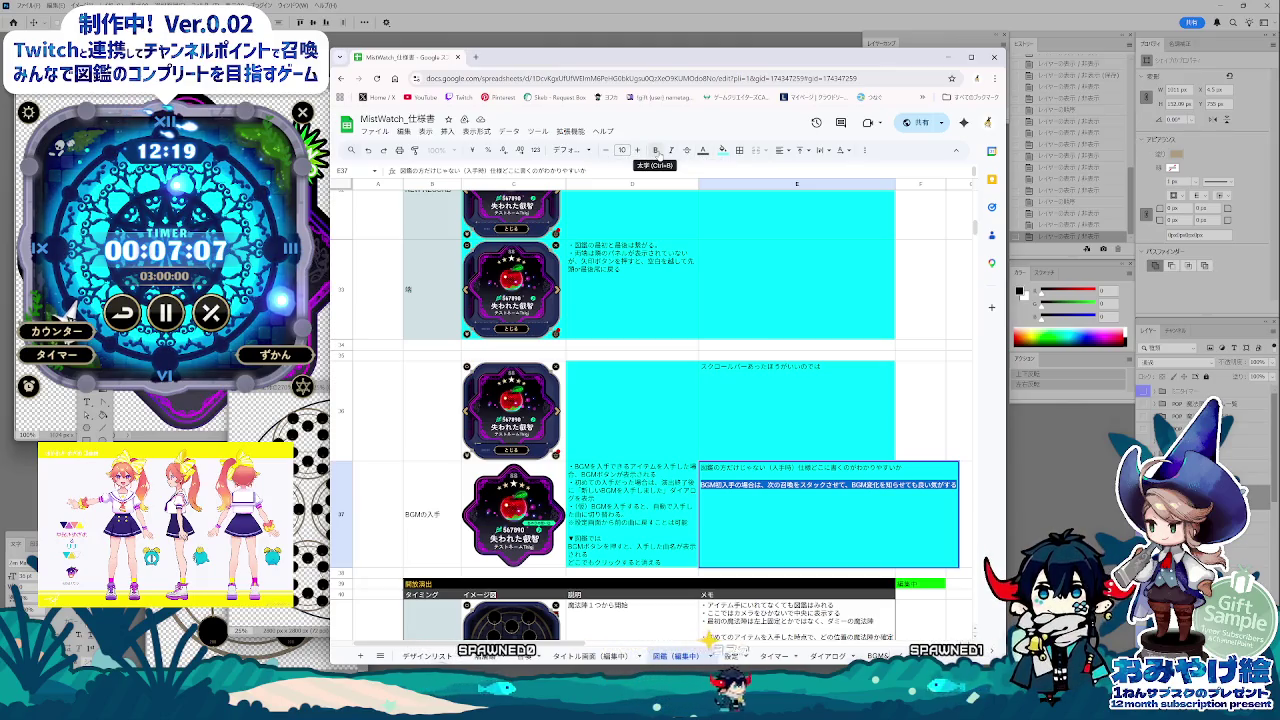
left_click(655, 150)
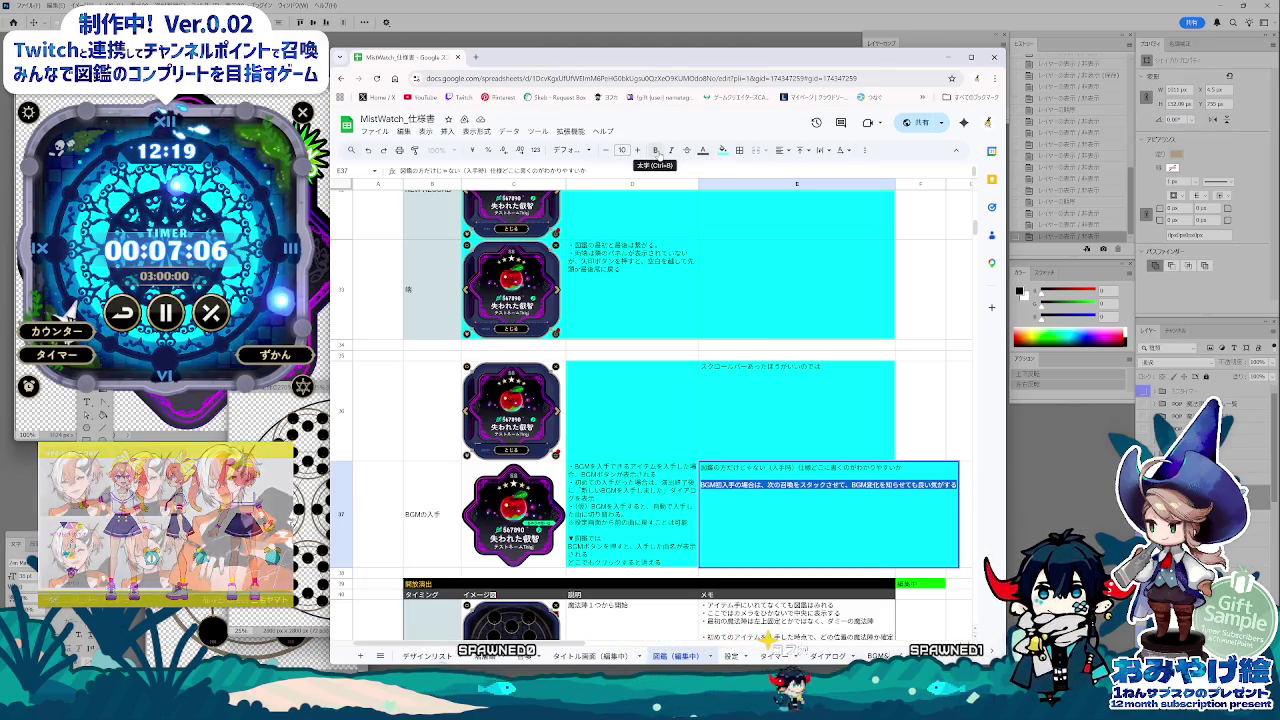
left_click(811, 511)
left_click(816, 549)
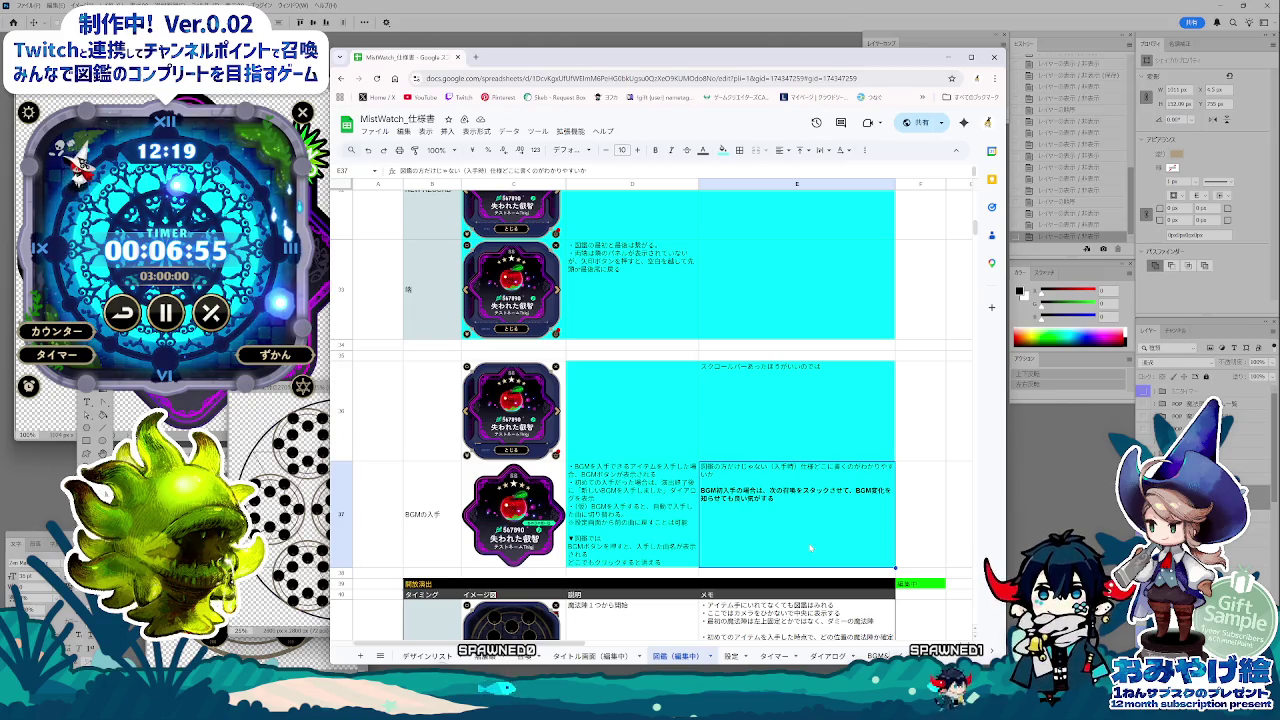
Step: Check the E36 scrollbar note, then reselect the second line of E37
left_click(808, 377)
double_click(808, 377)
key("Return")
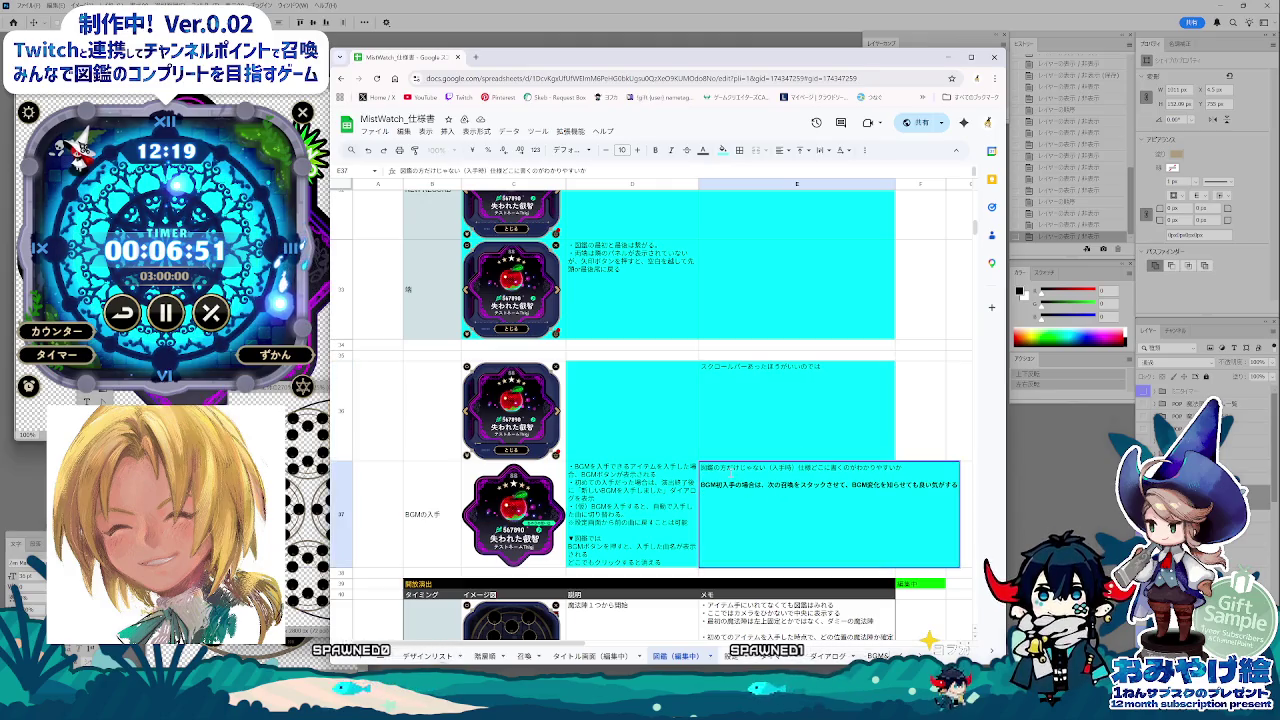
left_click_drag(702, 484, 1097, 503)
left_click(744, 575)
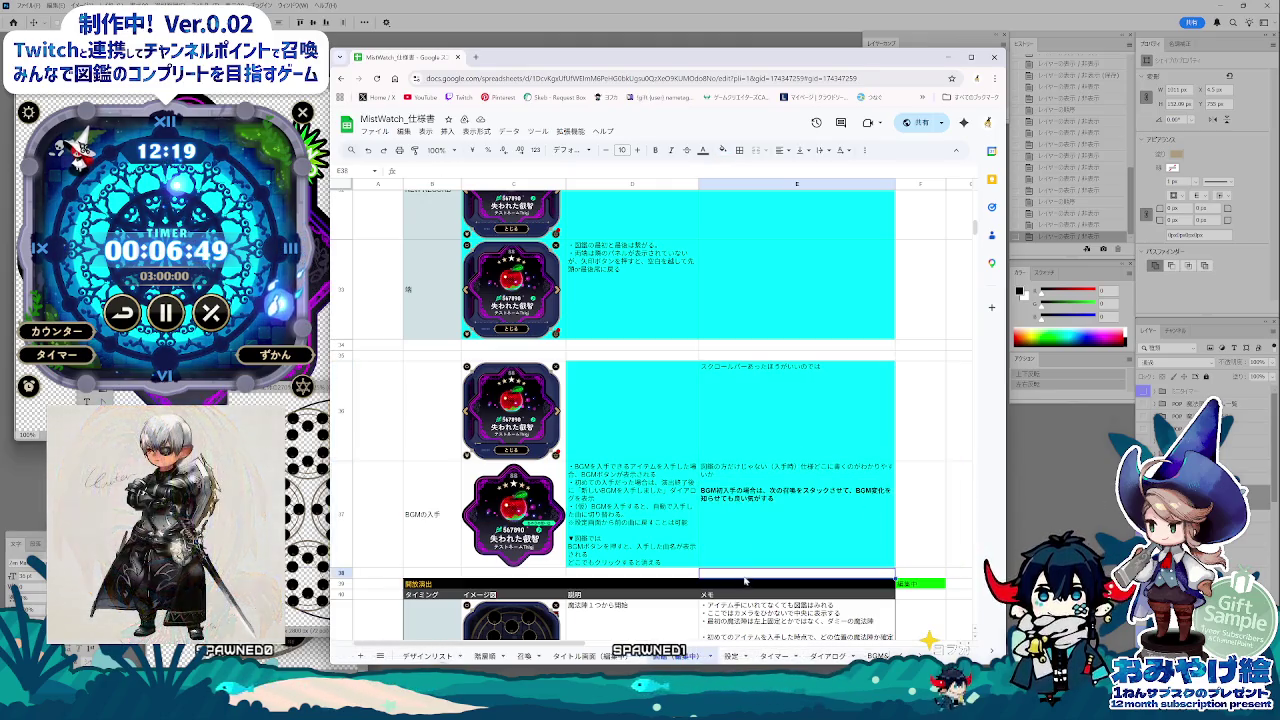
Step: Scroll to the 開放演出 table, select memo cells E42 and F41, and widen the browser window
scroll(815, 594, "down", 3)
left_click(795, 582)
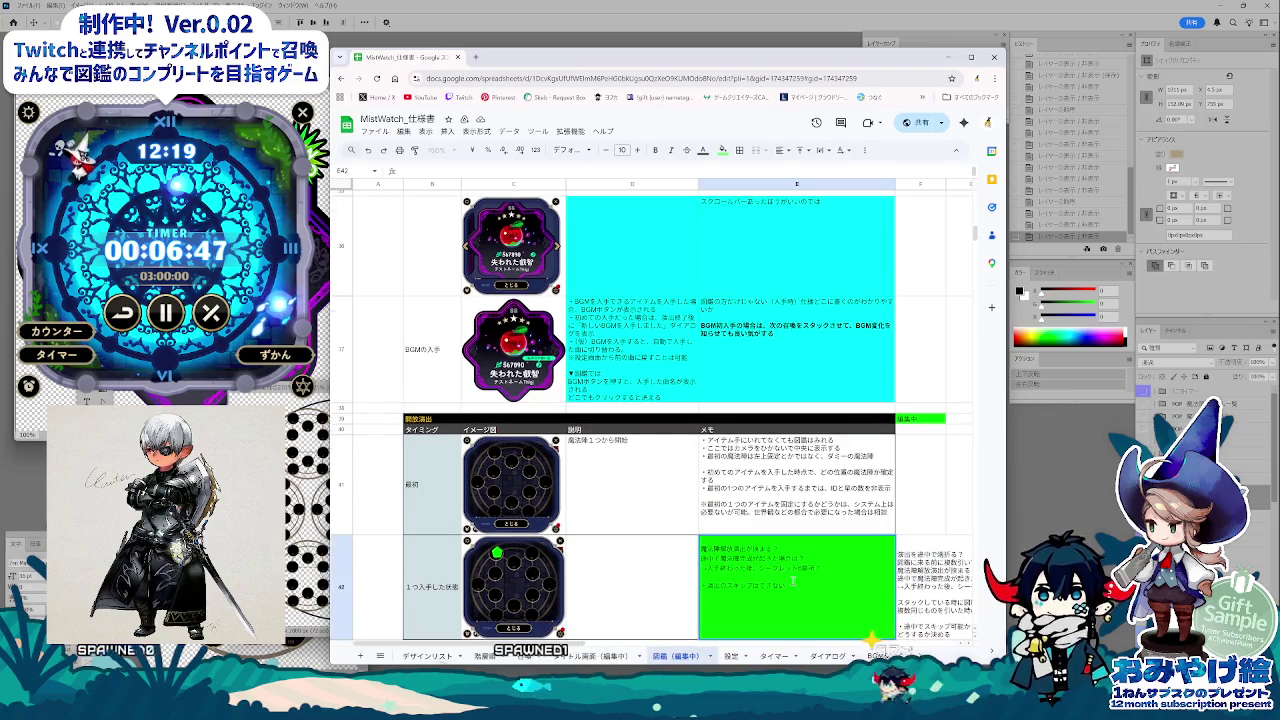
left_click(942, 513)
scroll(925, 530, "down", 2)
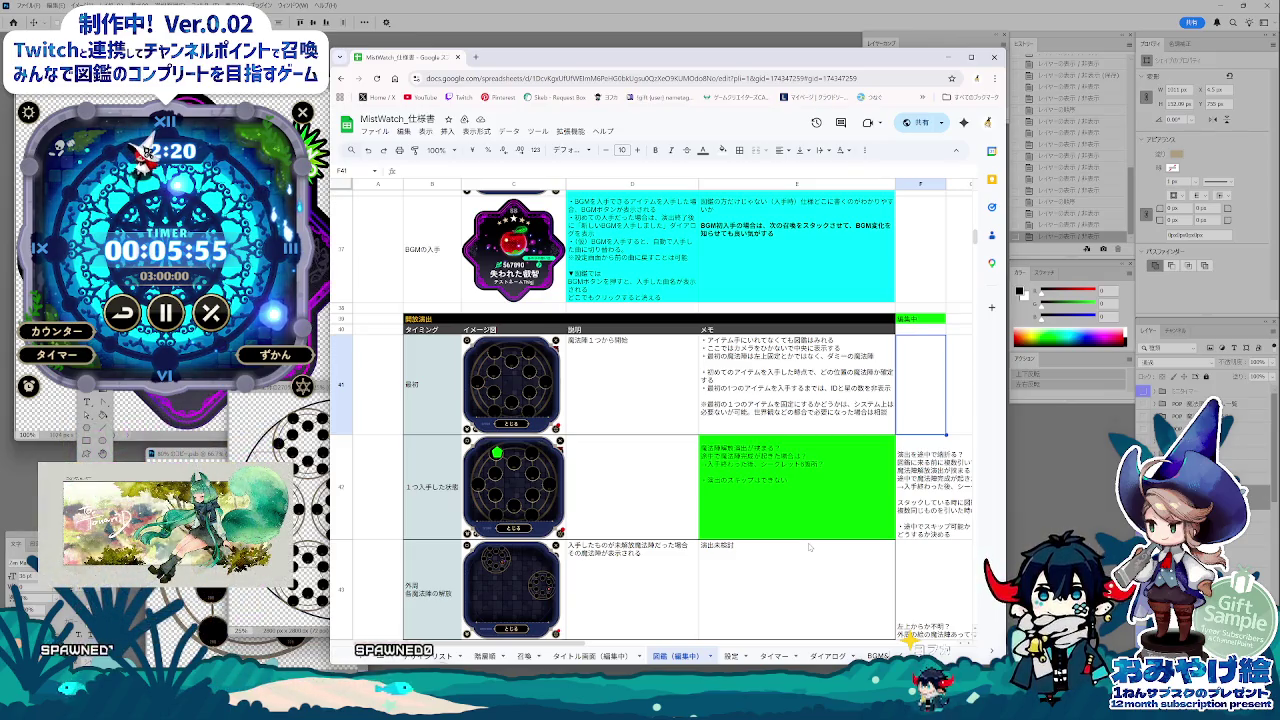
left_click_drag(1006, 300, 1180, 300)
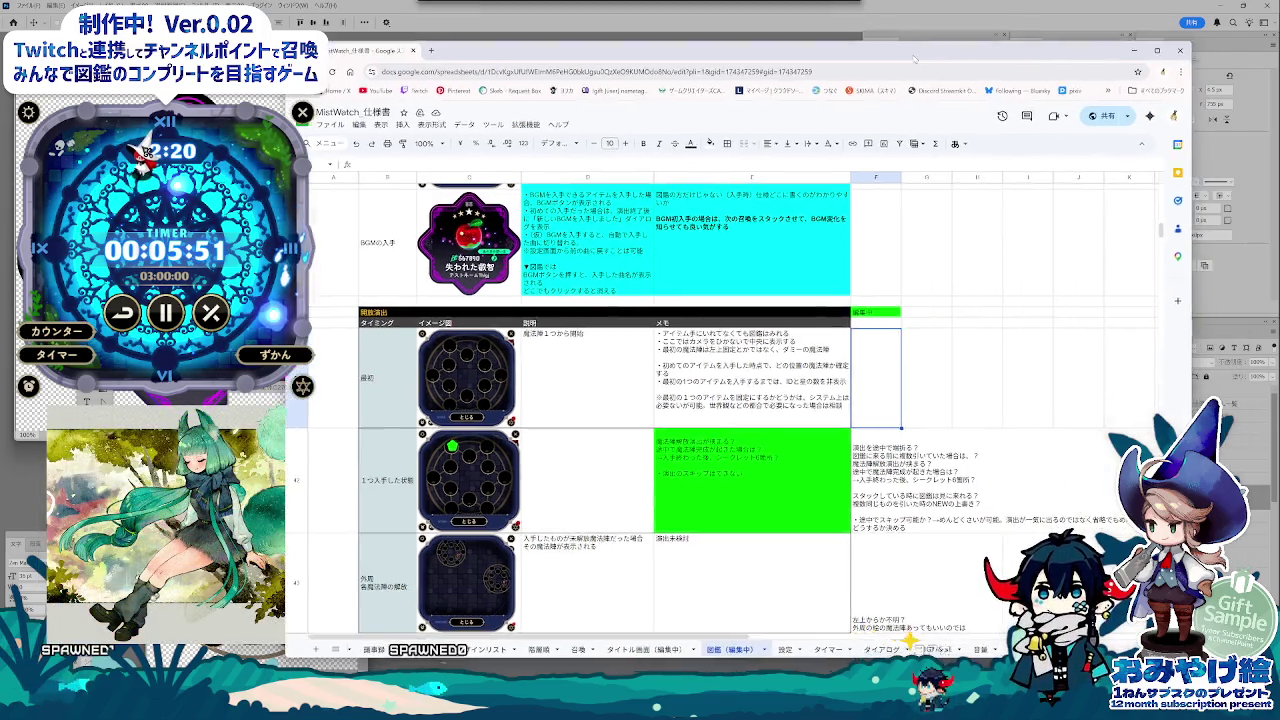
Step: Read the F42 memo in a wider window, then shrink it and show タイトル画面（編集中）
left_click_drag(330, 300, 276, 300)
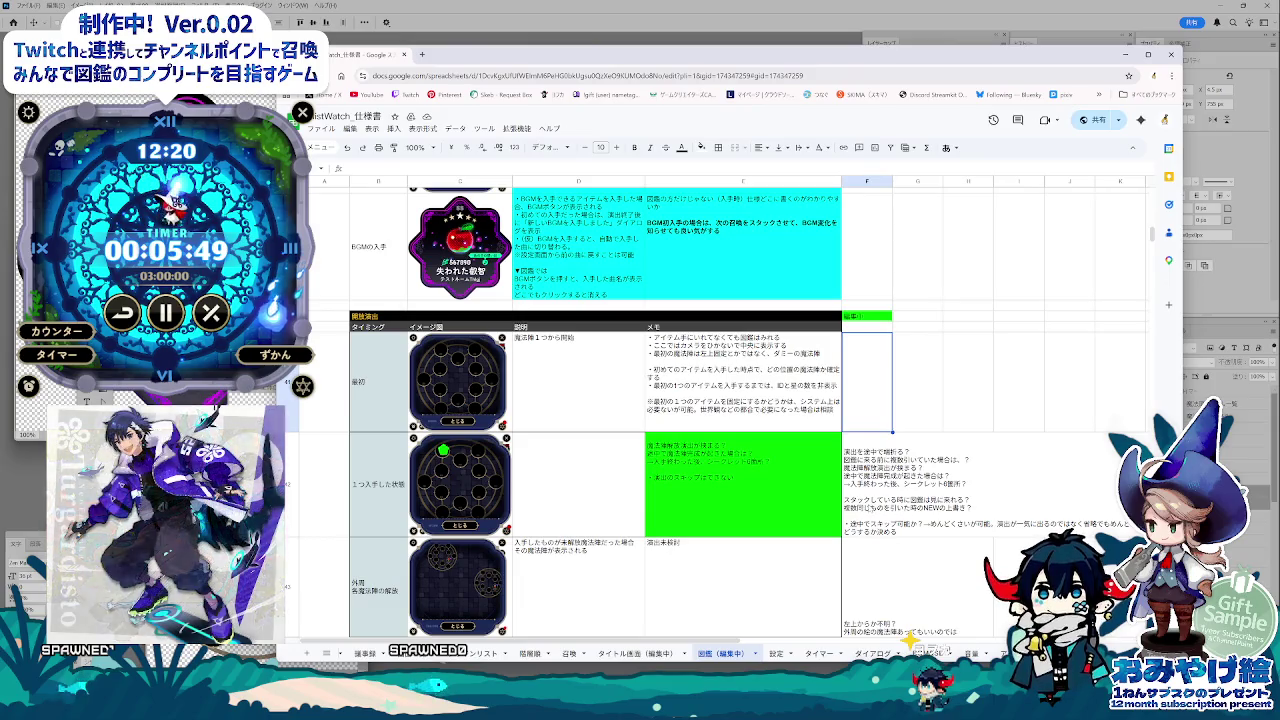
double_click(852, 504)
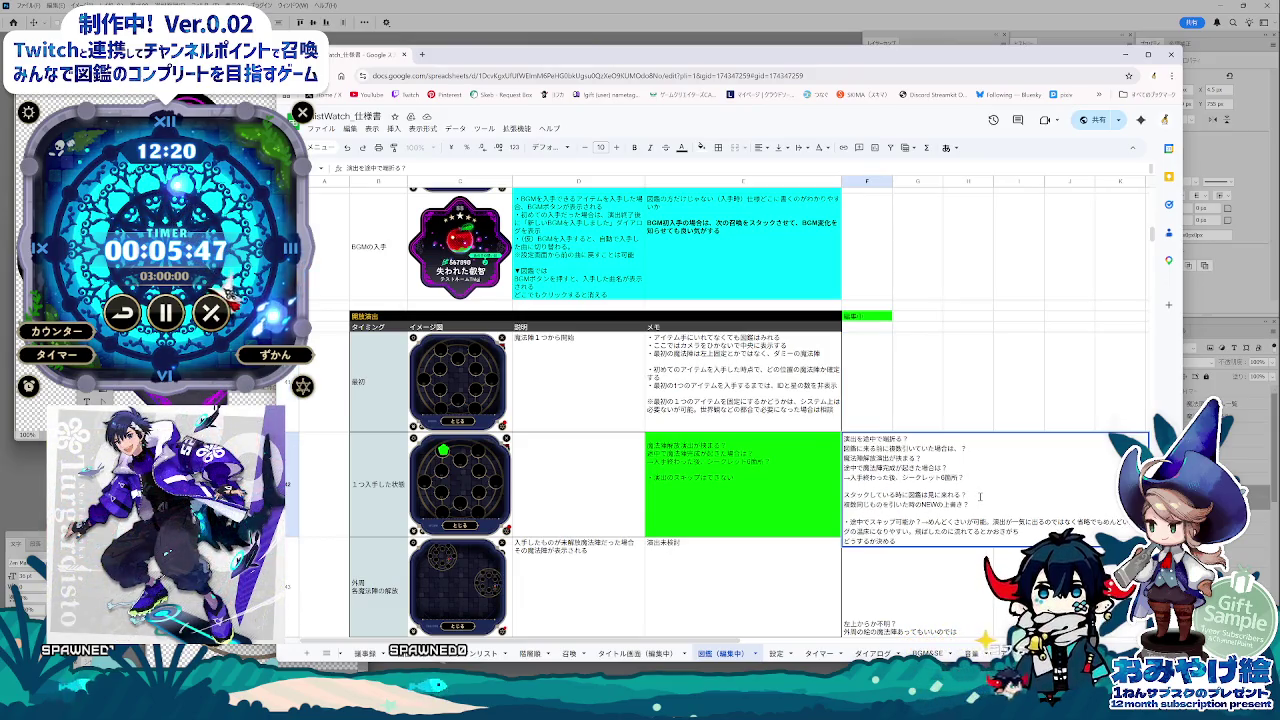
left_click(918, 585)
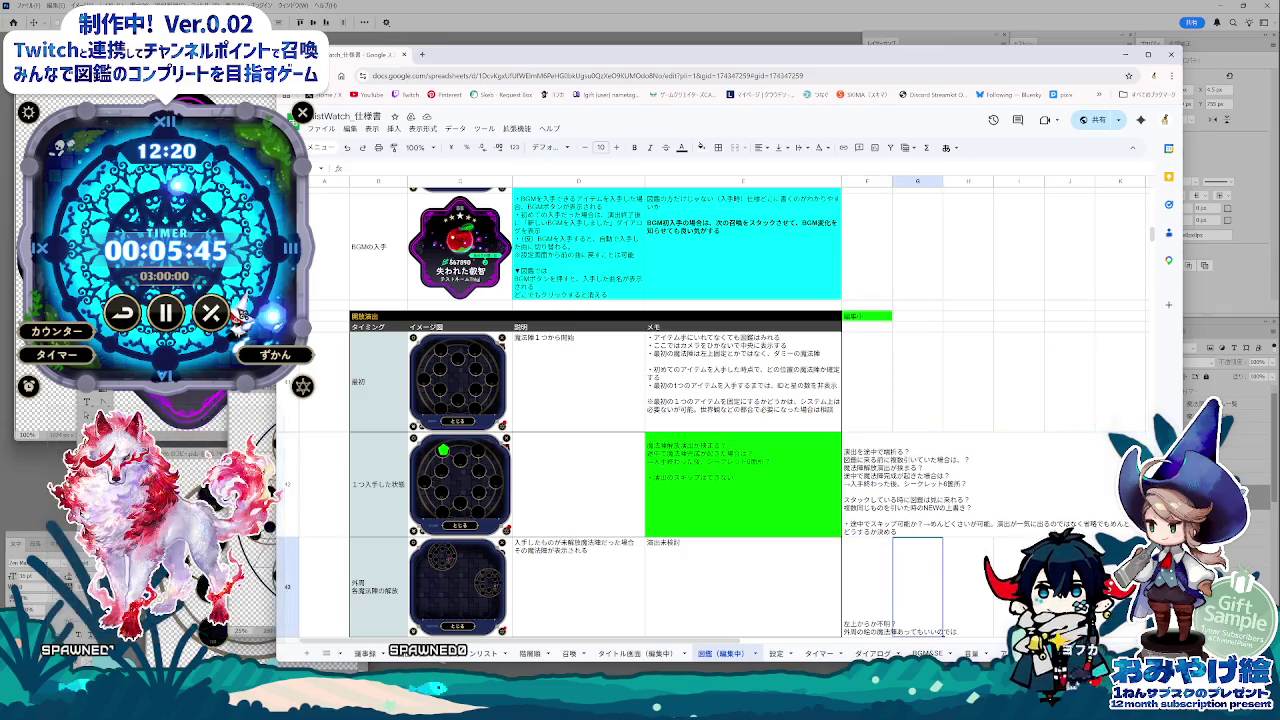
left_click(858, 512)
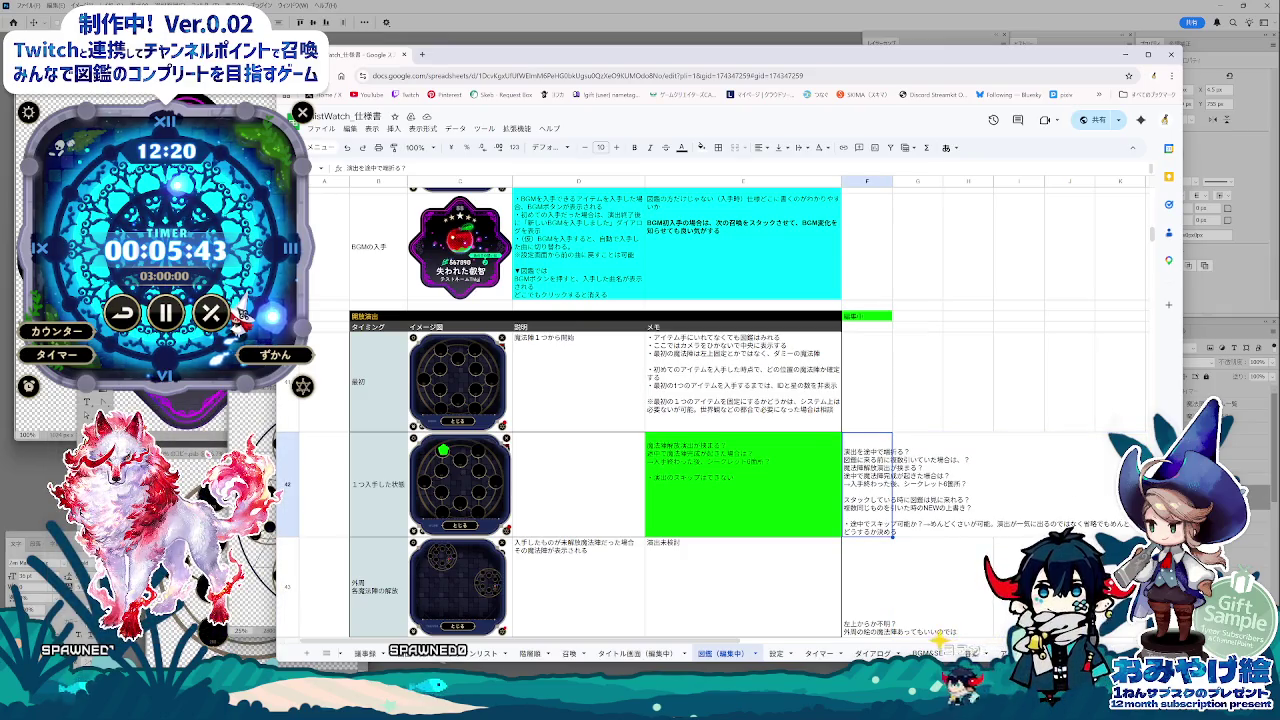
left_click_drag(1182, 400, 1006, 400)
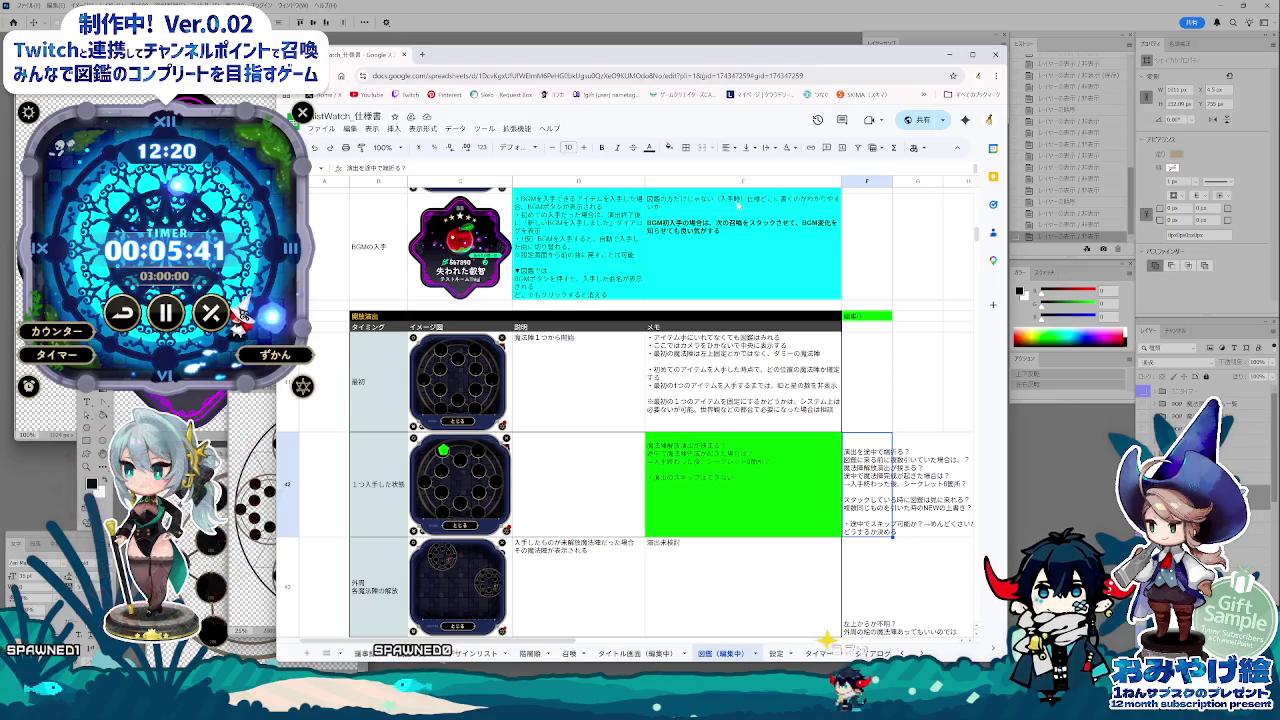
left_click(650, 653)
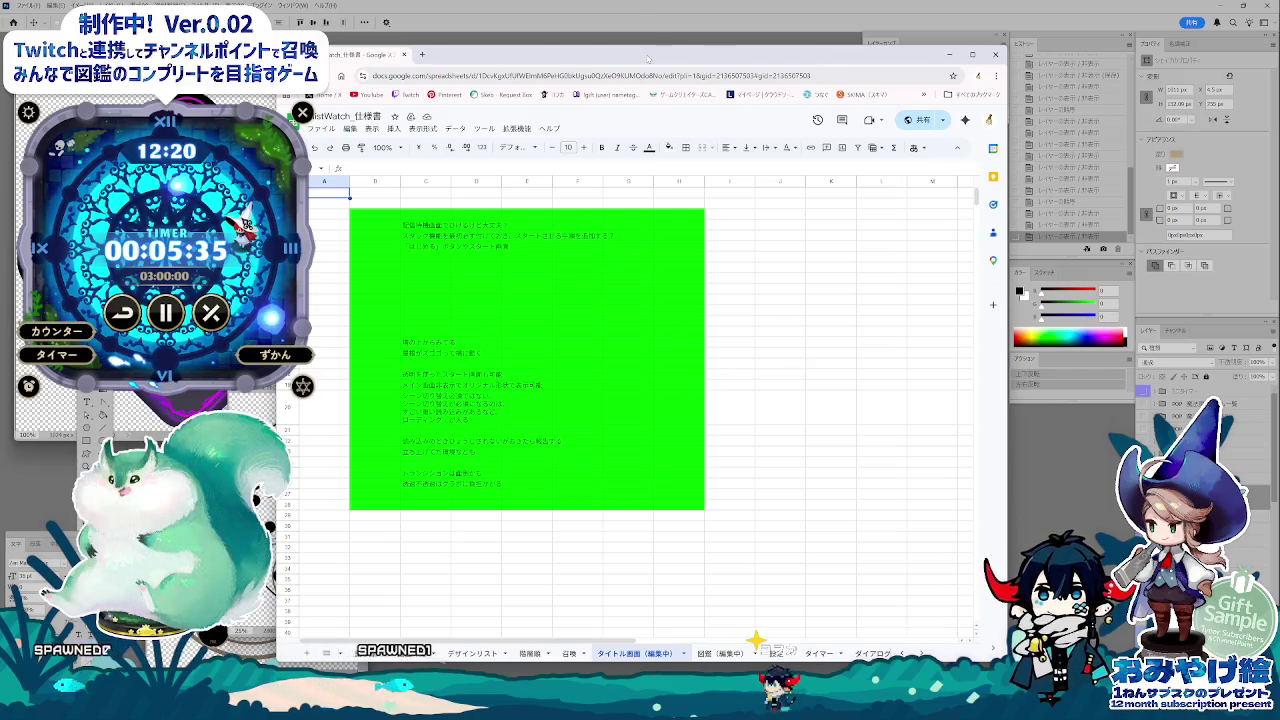
Step: Nudge the window, check the multi-line note in row 20, and return to 図鑑（編集中）
left_click_drag(647, 59, 687, 71)
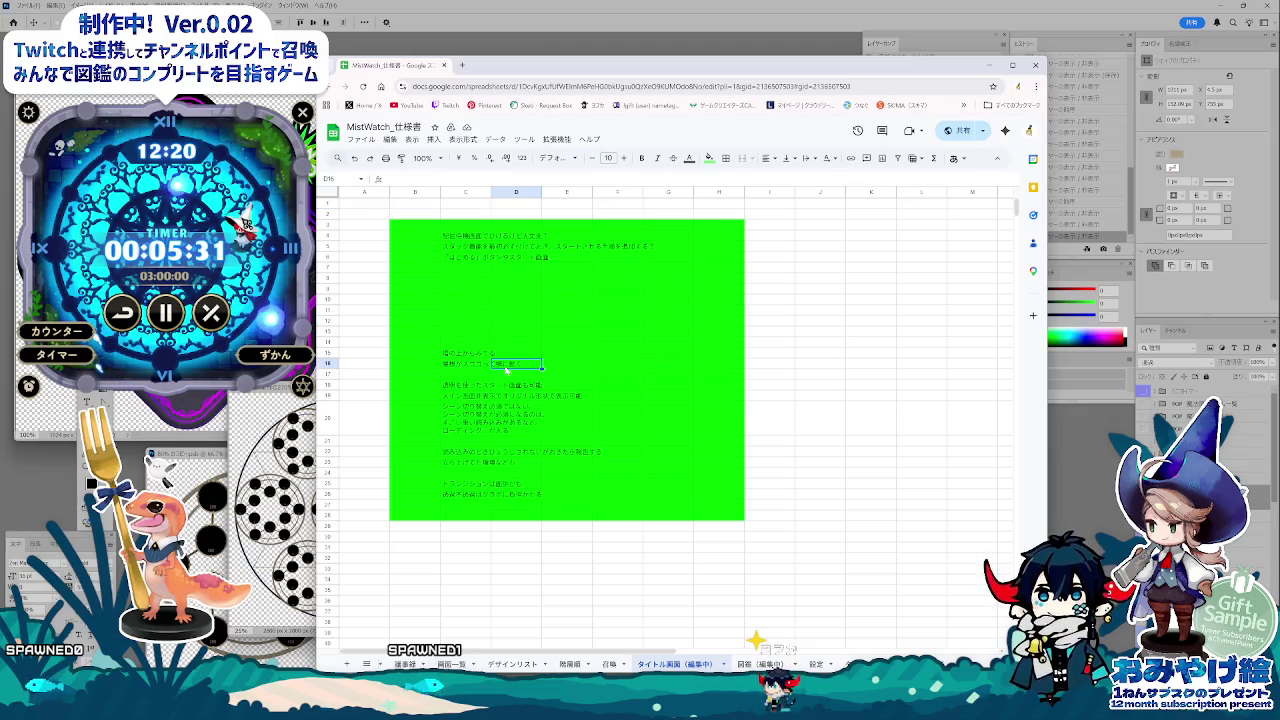
left_click(497, 418)
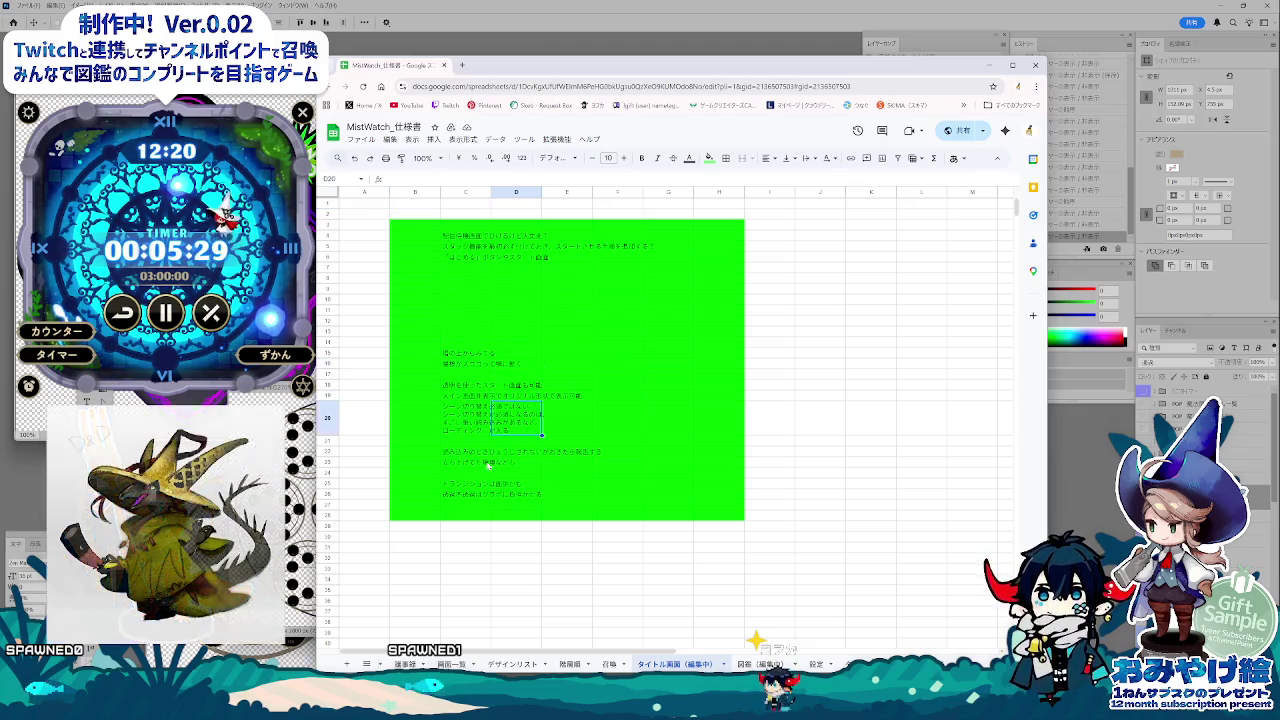
left_click(679, 540)
left_click(742, 664)
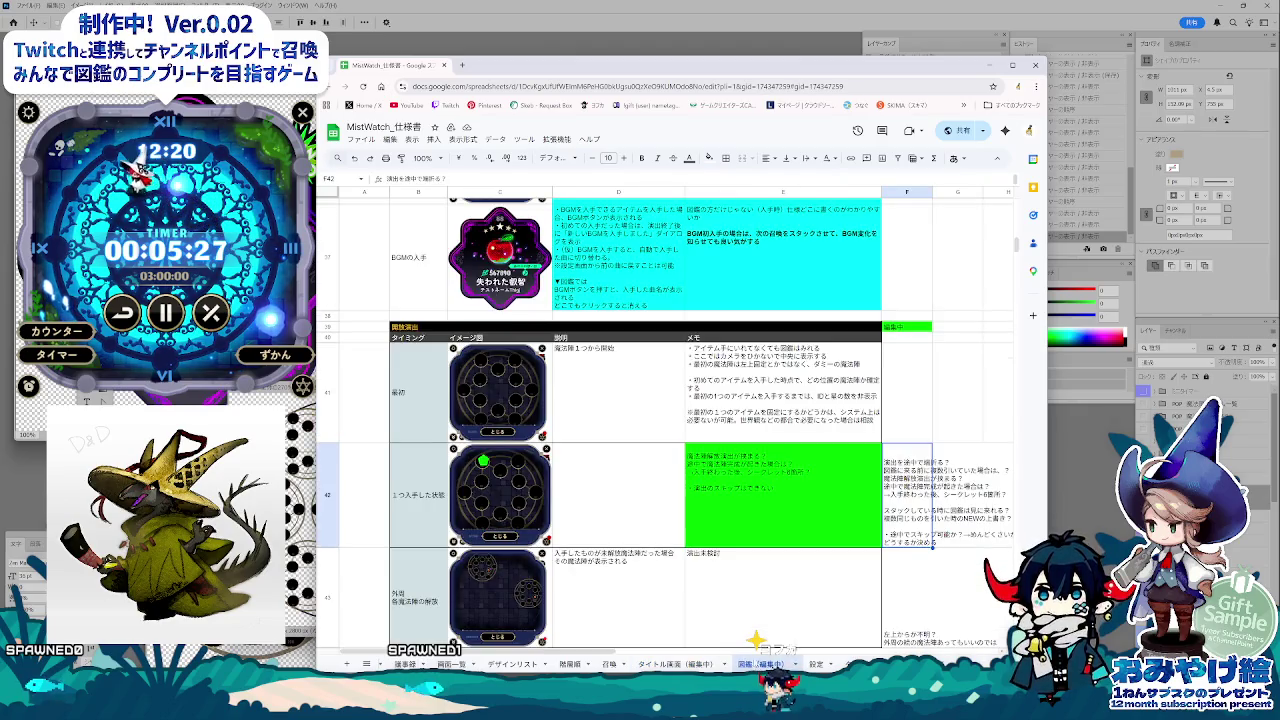
Step: Scroll up and down through the 図鑑（編集中） sheet to review its contents
scroll(930, 222, "up", 5)
scroll(930, 222, "up", 5)
scroll(930, 222, "up", 5)
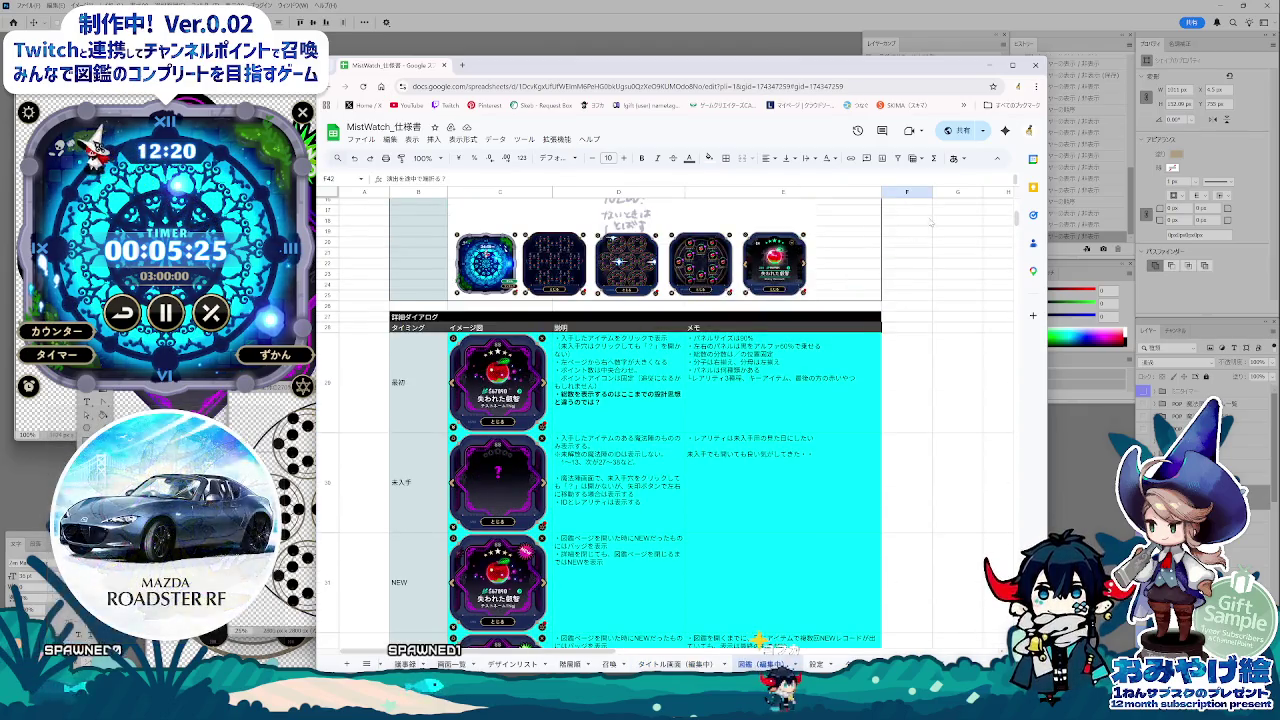
left_click_drag(1017, 222, 1018, 232)
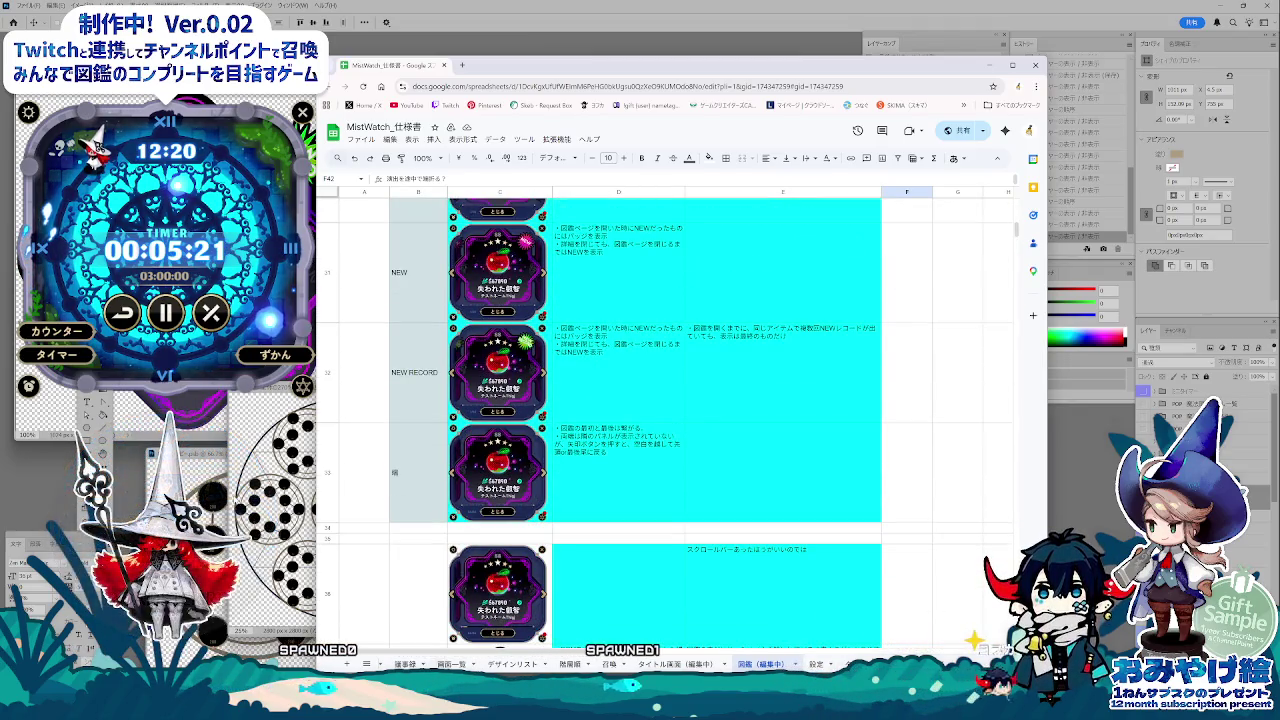
scroll(804, 601, "down", 2)
scroll(804, 601, "down", 3)
scroll(804, 601, "down", 3)
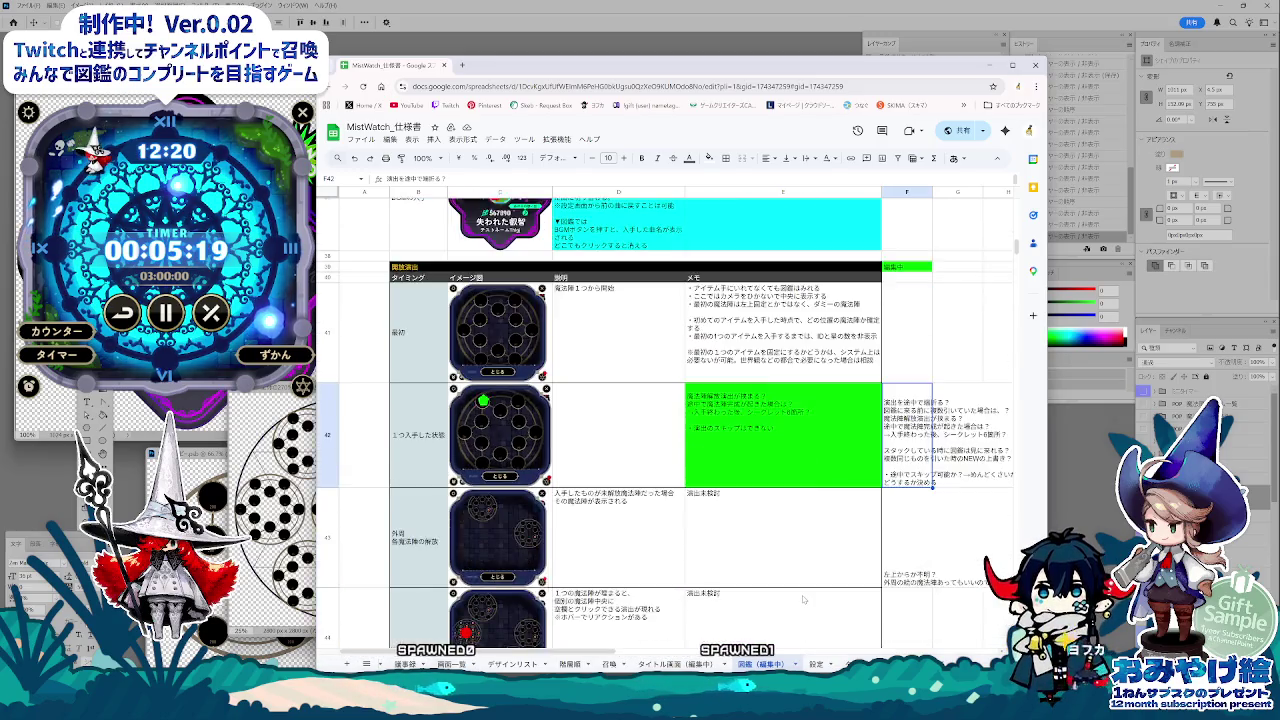
scroll(804, 601, "down", 2)
scroll(804, 601, "down", 2)
scroll(806, 603, "down", 3)
scroll(808, 605, "down", 2)
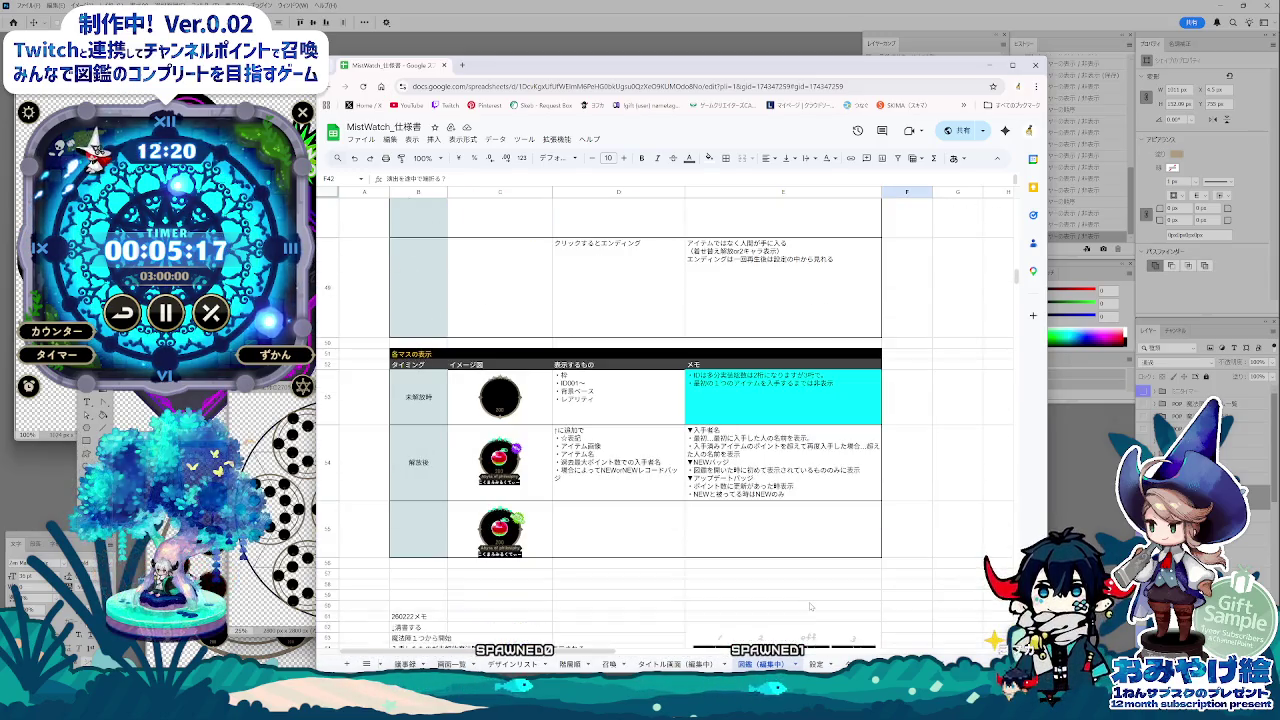
Step: Browse the music-track, 音量 and item list sheets
left_click(842, 664)
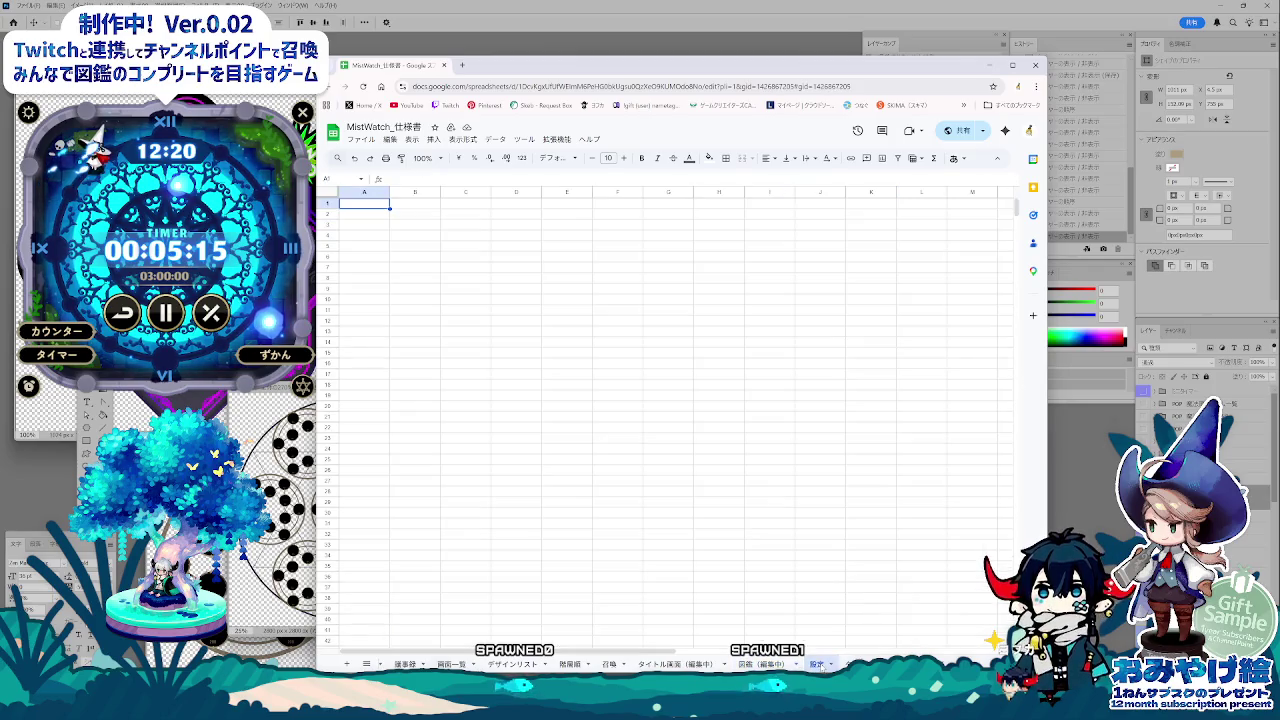
left_click(842, 664)
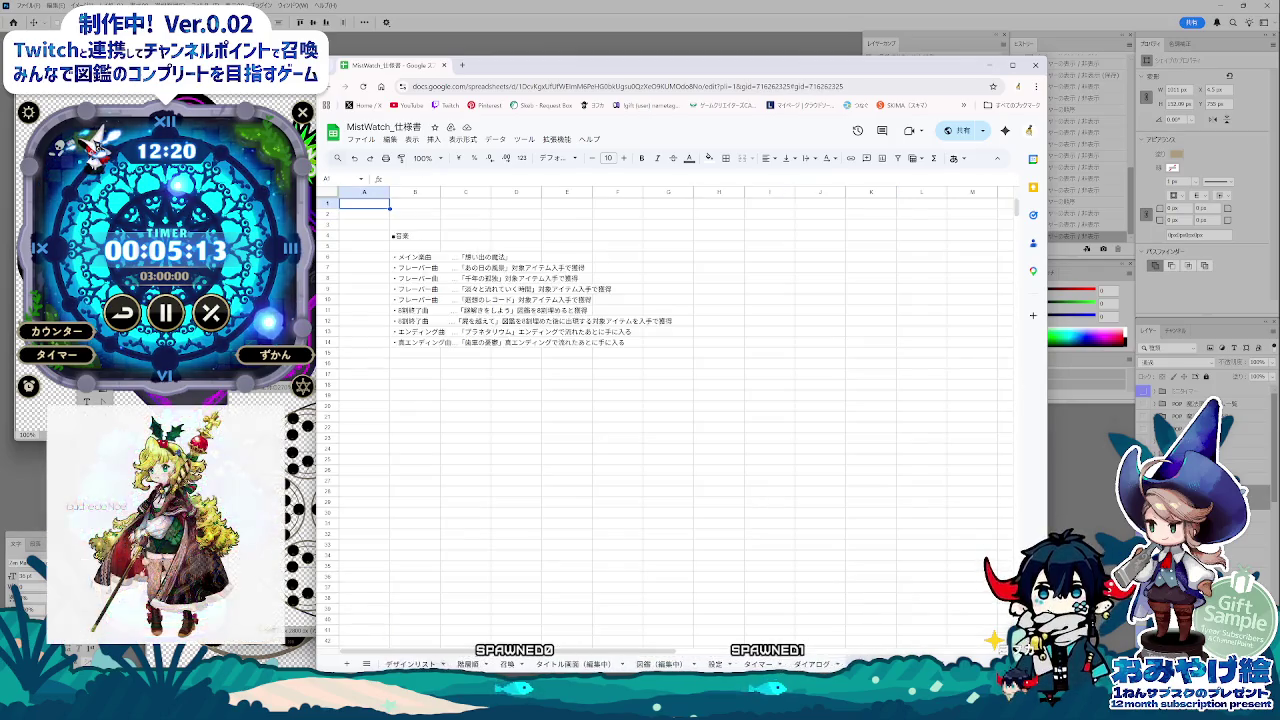
left_click(840, 664)
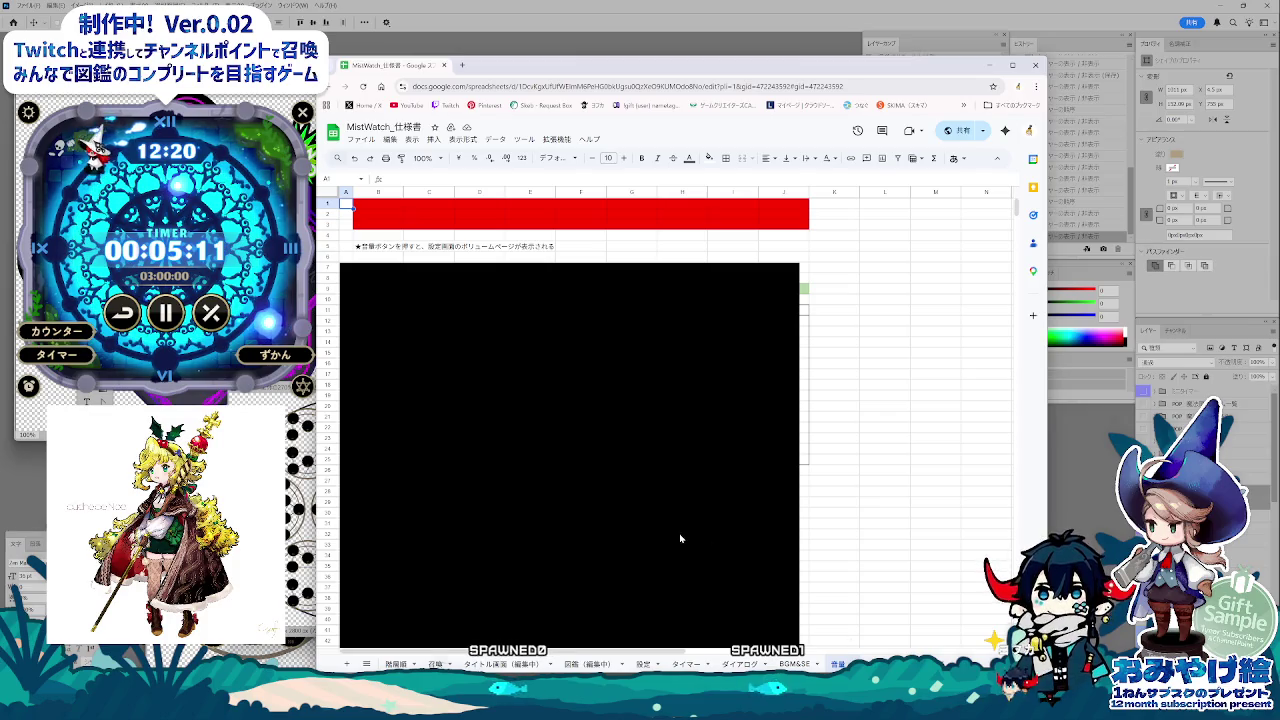
scroll(691, 537, "down", 1)
left_click(793, 664)
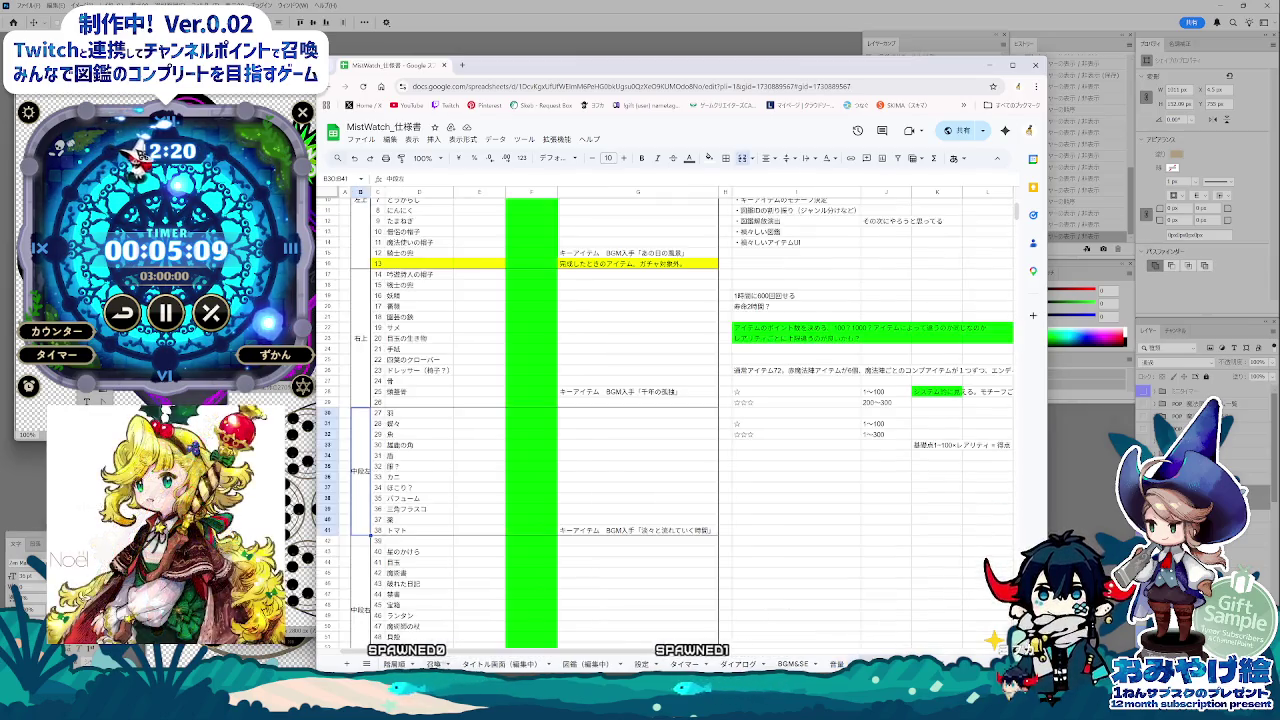
scroll(608, 526, "up", 3)
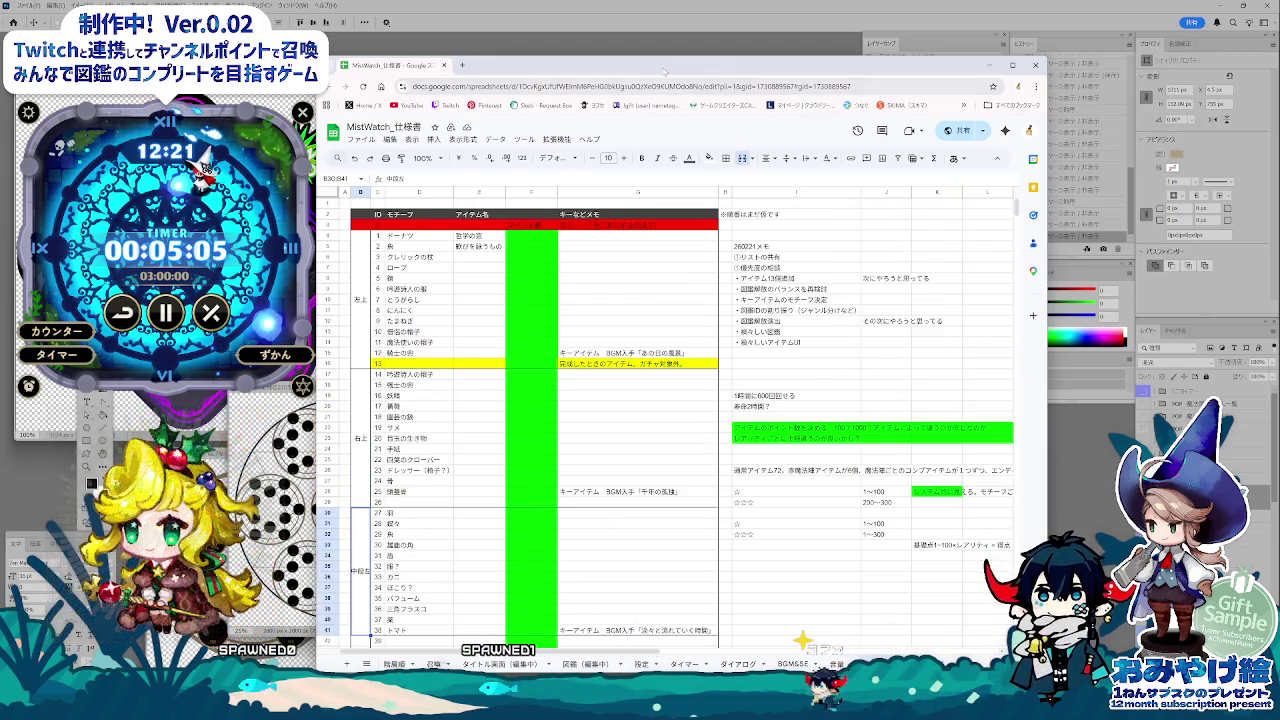
Step: Shift the window right, select F4 on the item list, and move to 図鑑（編集中）
left_click_drag(663, 70, 727, 72)
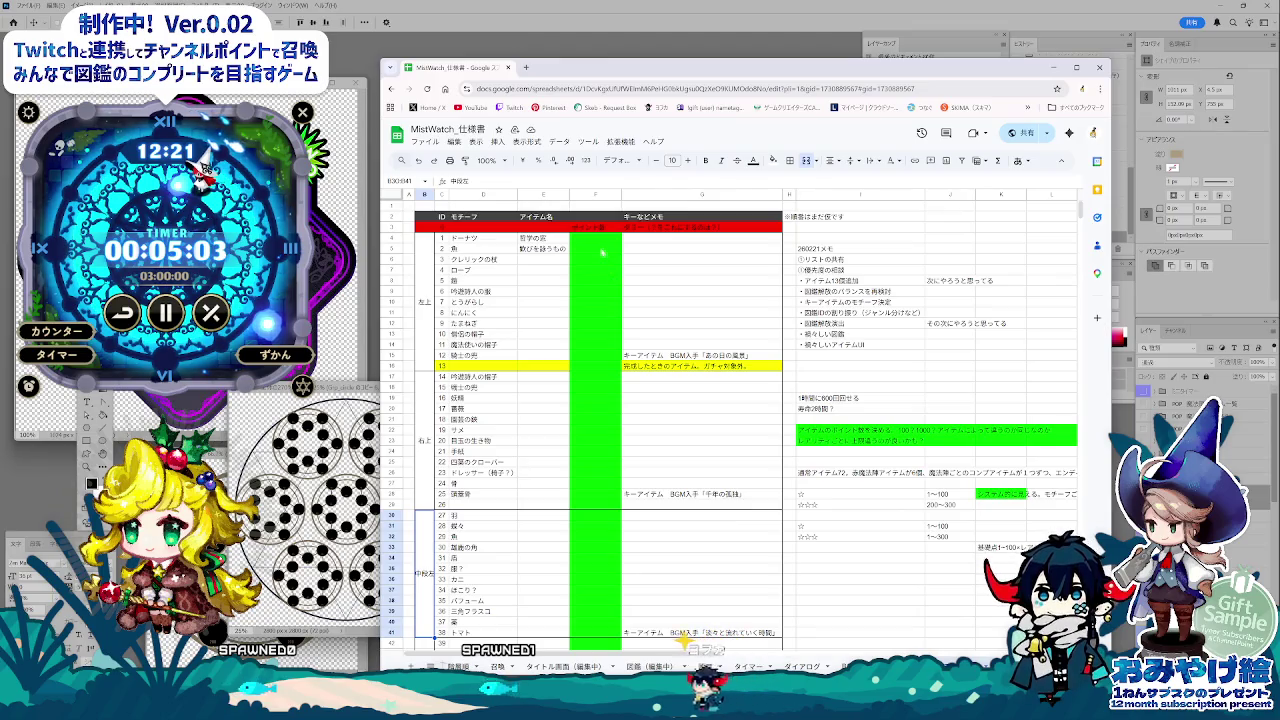
left_click(598, 239)
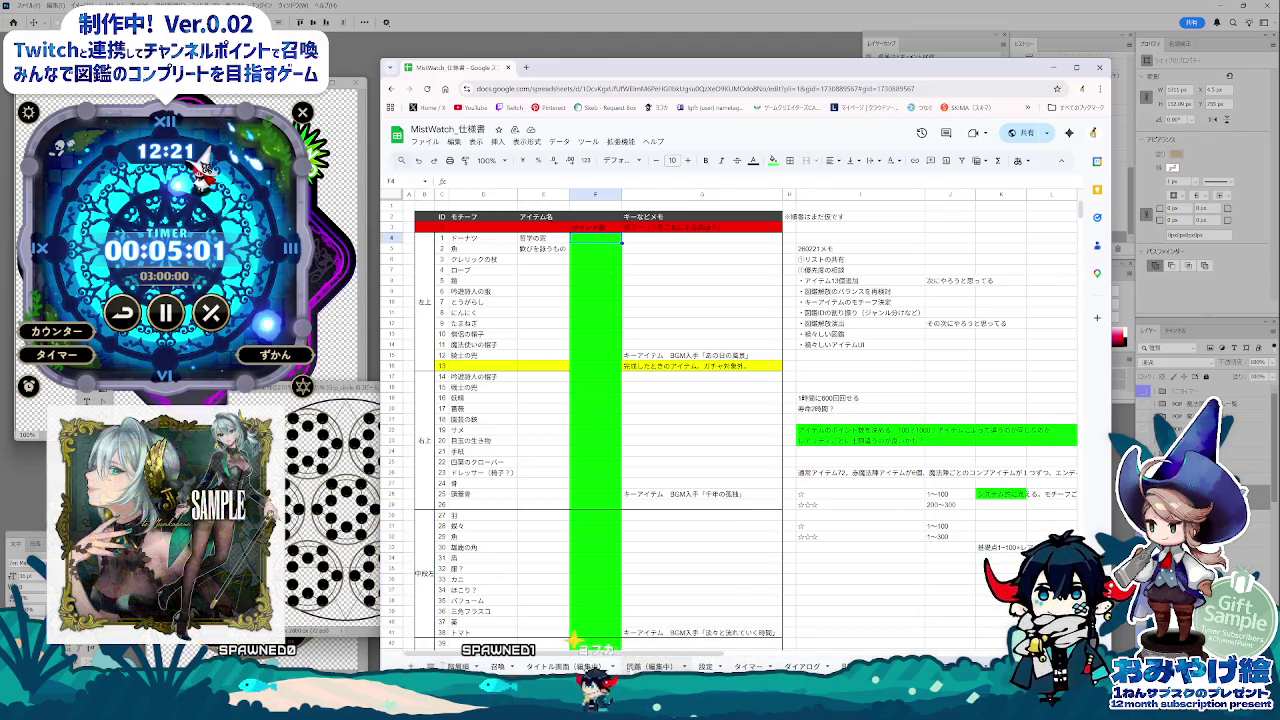
key("ctrl+Page_Down")
scroll(644, 617, "up", 3)
scroll(646, 616, "up", 3)
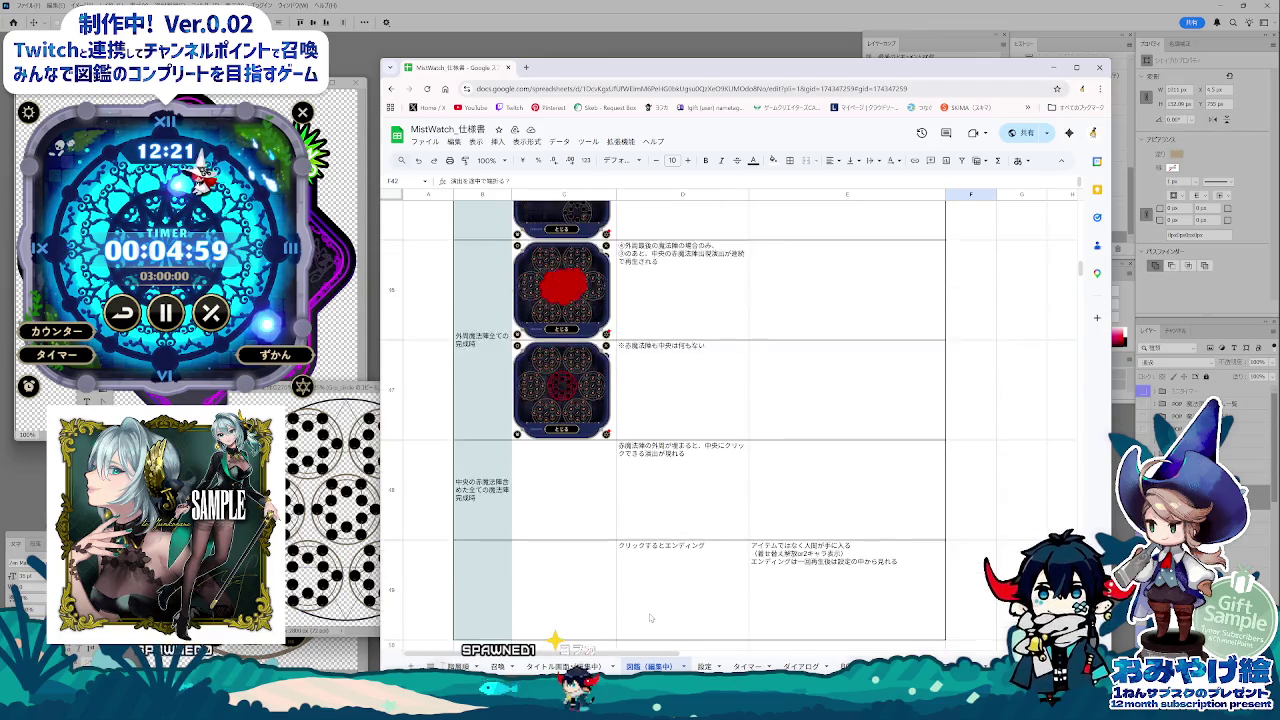
Step: Scroll up the 図鑑（編集中） sheet past the 詳細ダイアログ and 開く sections to 図鑑基本情報
scroll(648, 616, "up", 2)
scroll(650, 616, "up", 3)
scroll(650, 616, "up", 3)
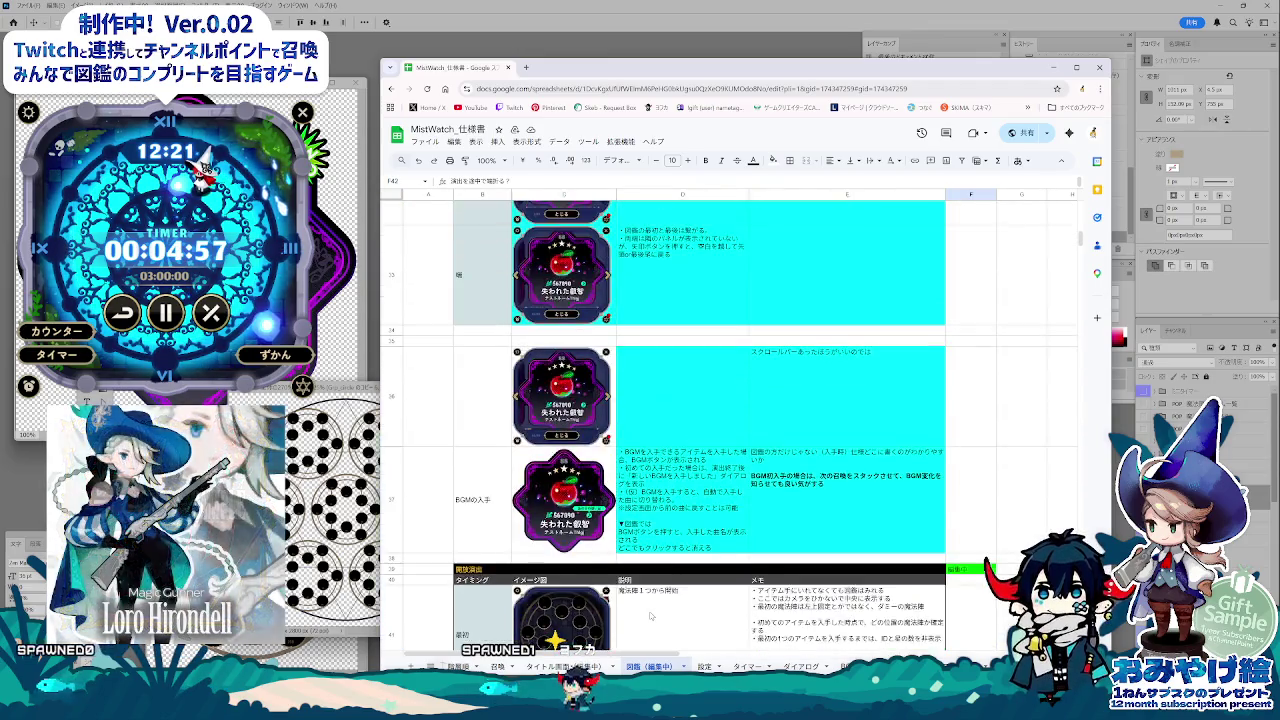
scroll(650, 616, "up", 2)
scroll(698, 610, "up", 1)
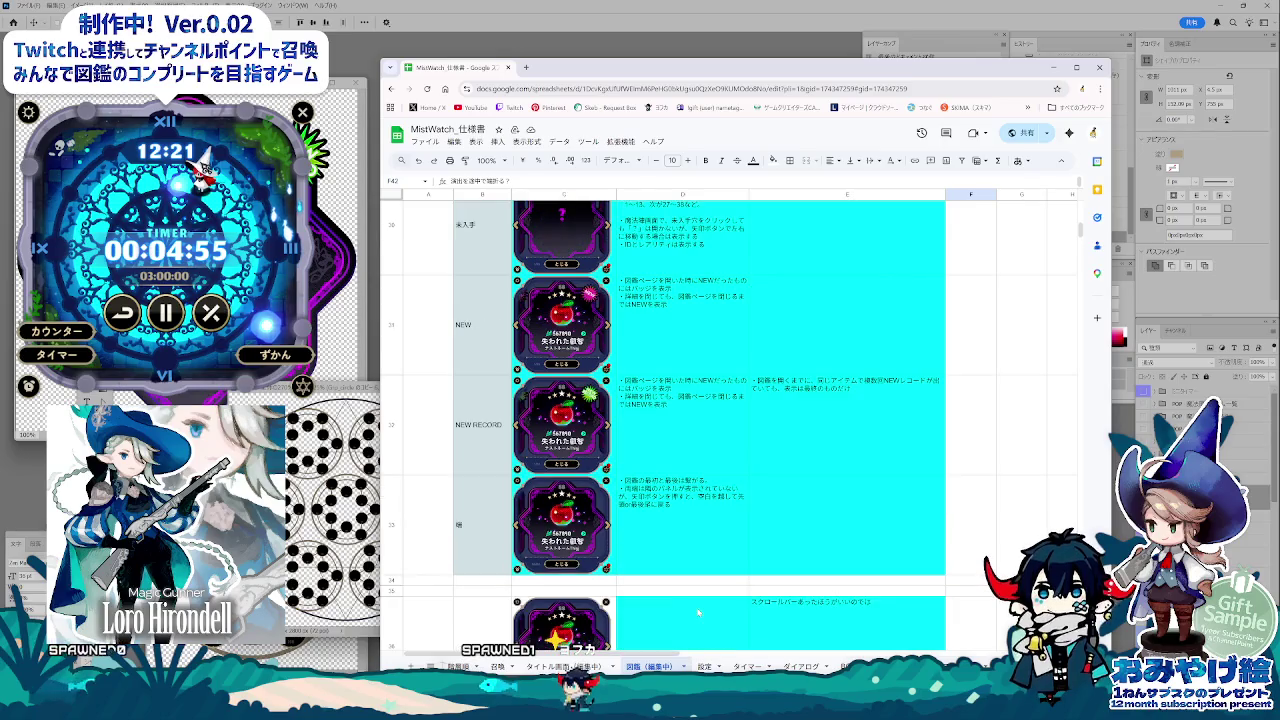
scroll(698, 612, "up", 1)
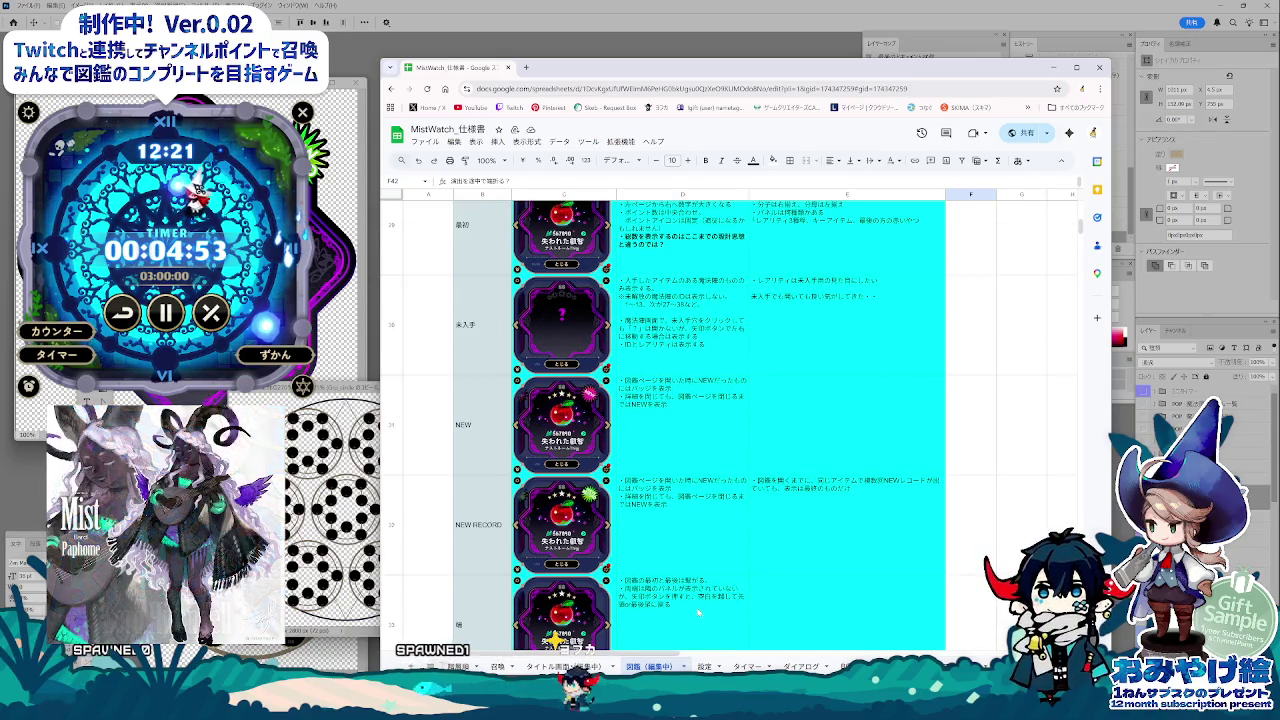
scroll(698, 612, "up", 1)
scroll(698, 612, "up", 2)
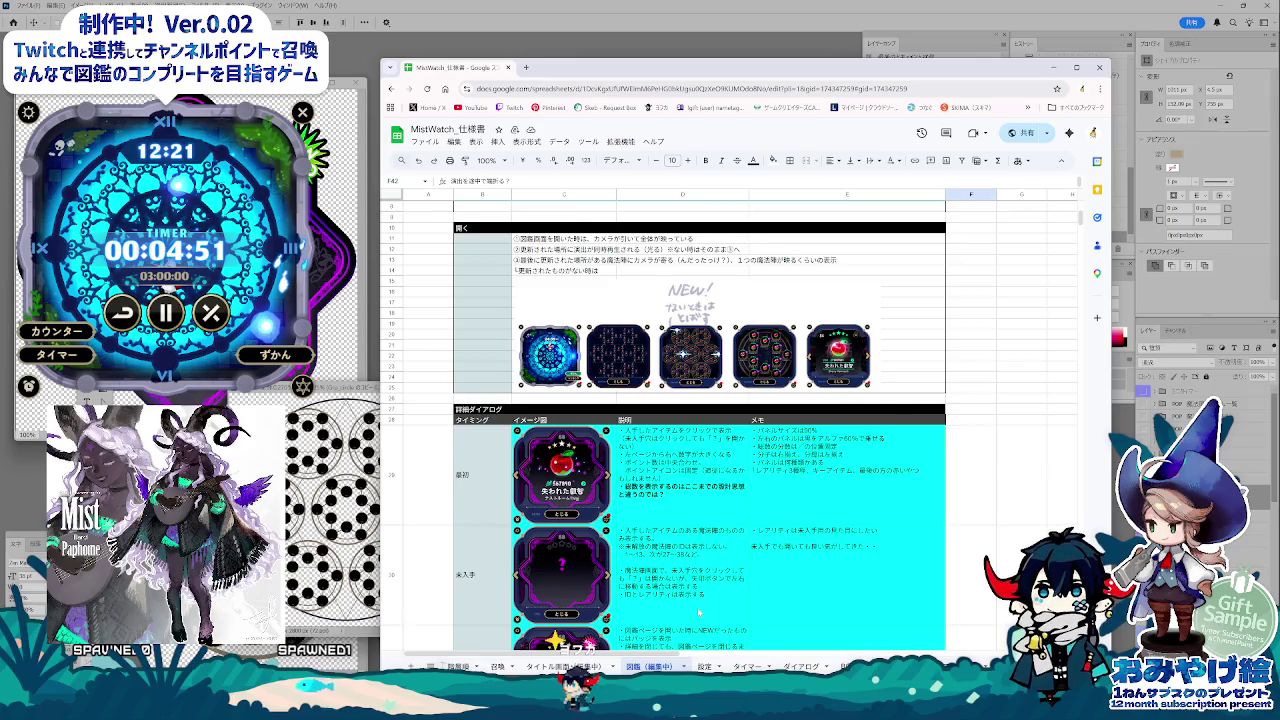
scroll(698, 612, "up", 1)
scroll(698, 612, "up", 1)
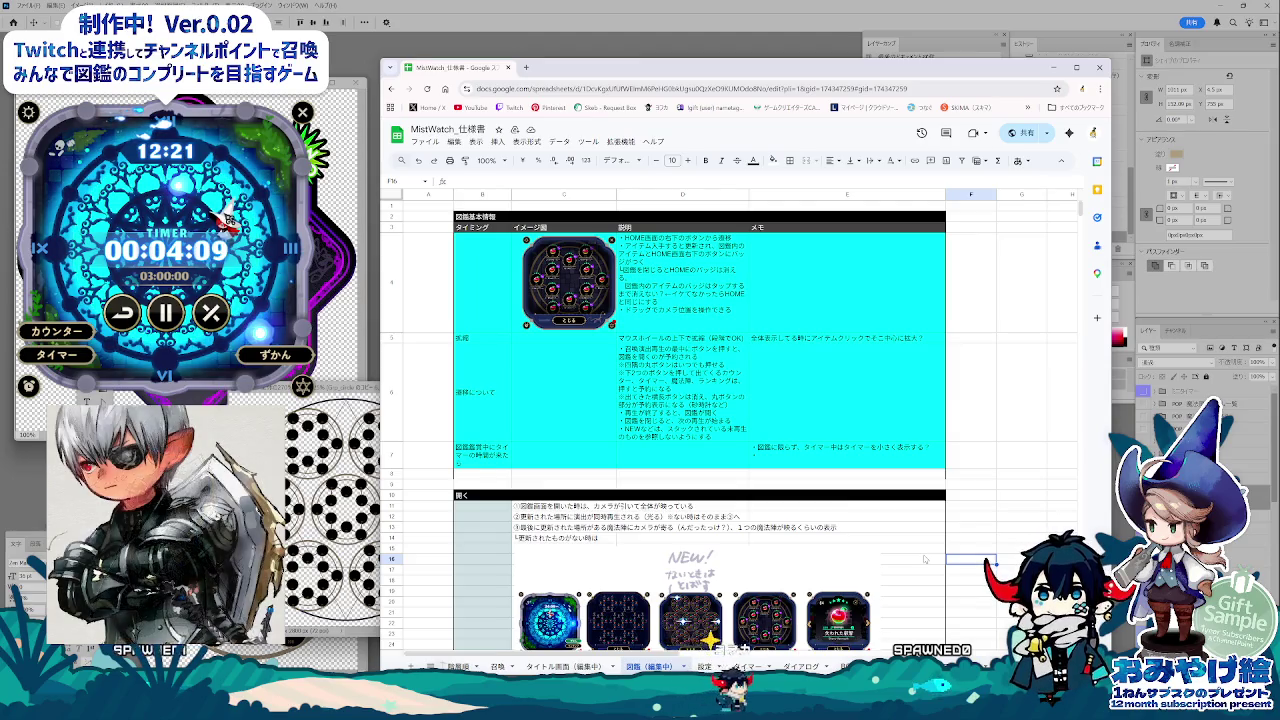
scroll(796, 561, "down", 1)
Step: Open the E29 panel-size memo for the first detail dialog, then move to E30
scroll(796, 561, "down", 3)
scroll(797, 561, "down", 1)
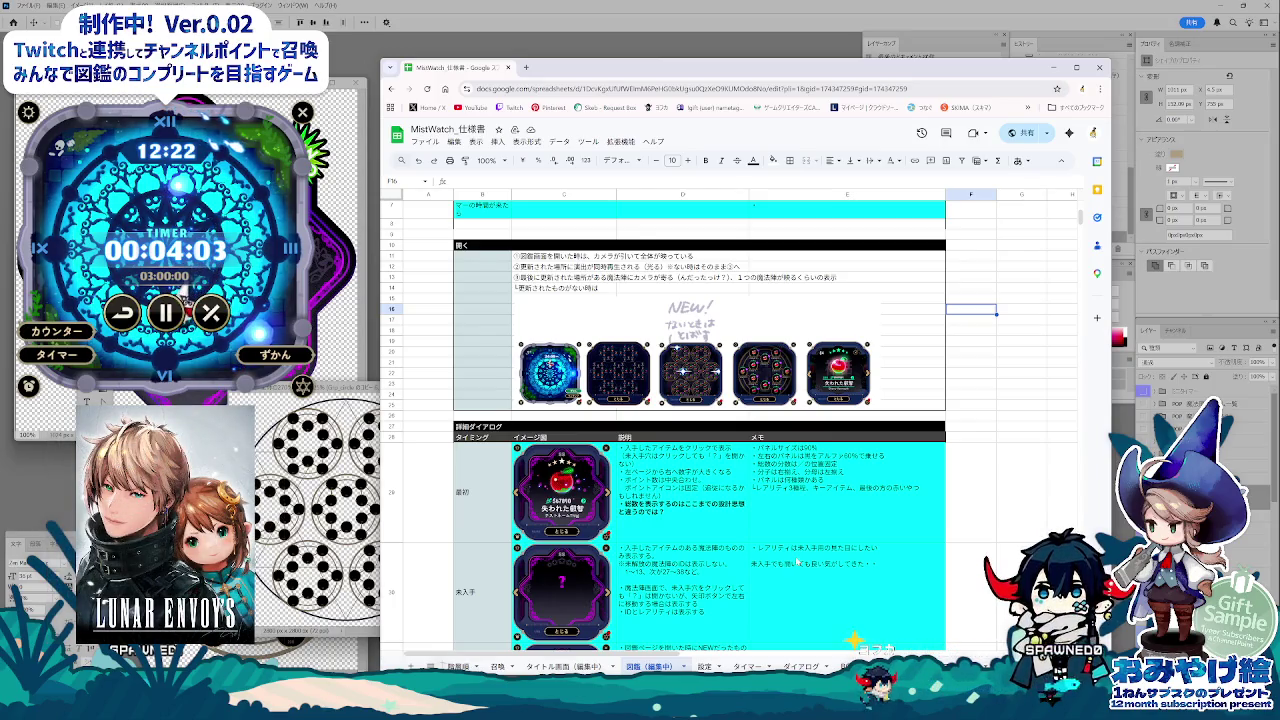
left_click(782, 466)
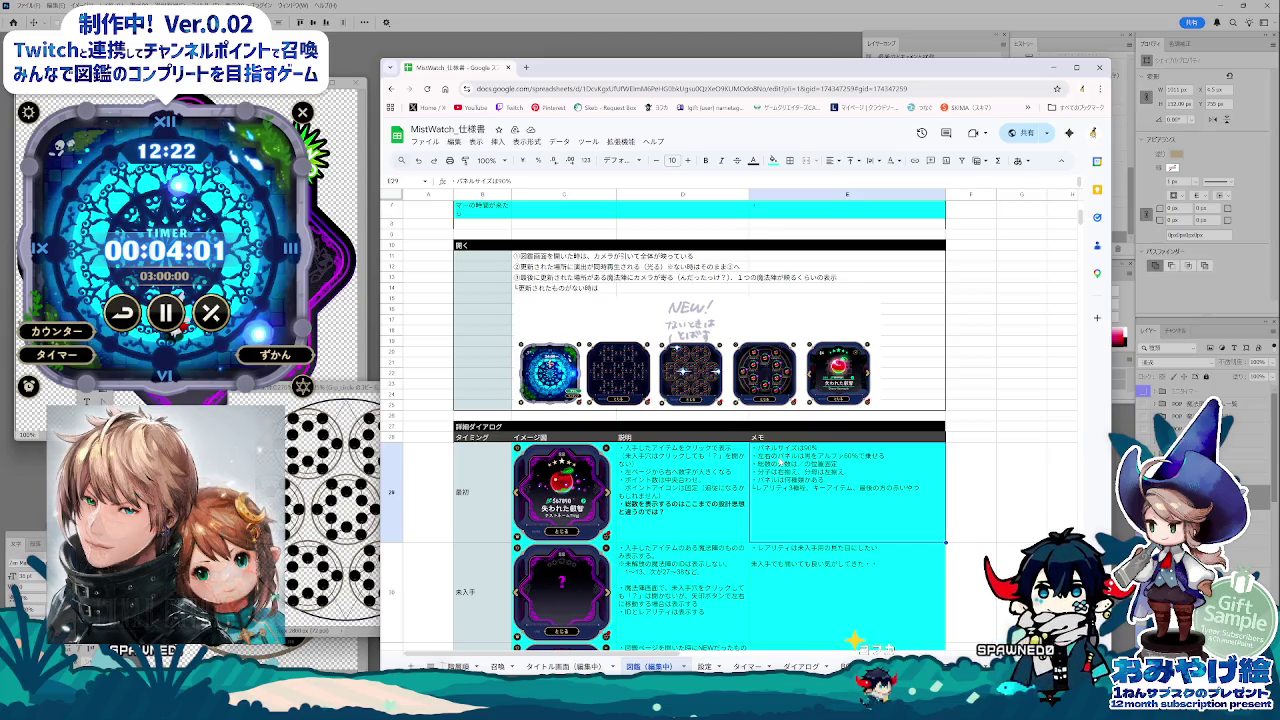
double_click(781, 458)
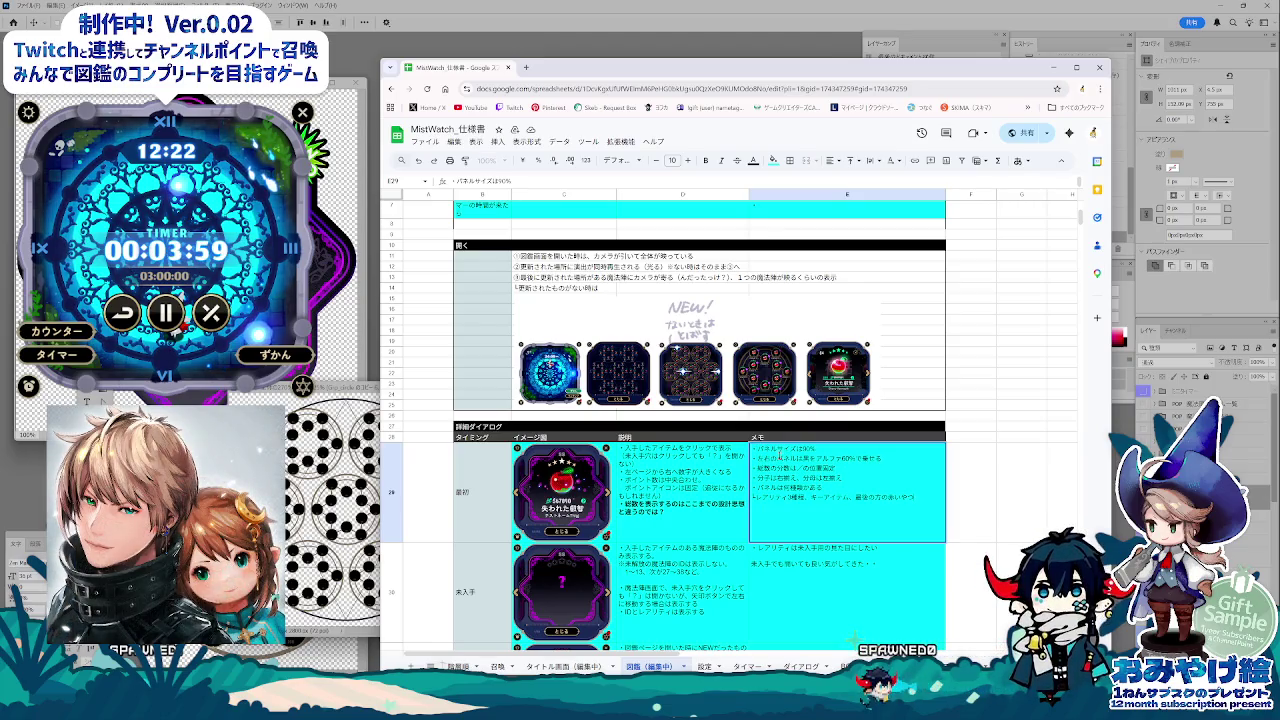
left_click(783, 598)
Step: Scroll down to the green memo in E42, then switch to the item list sheet
scroll(783, 600, "down", 1)
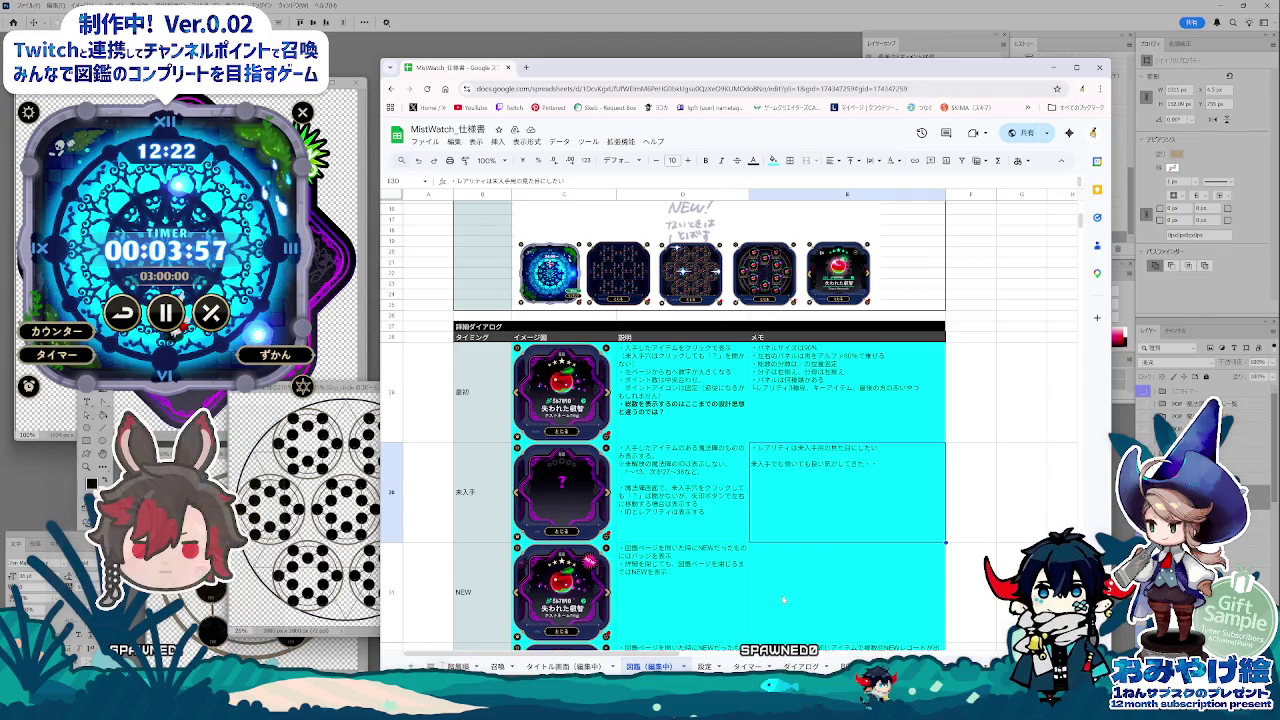
scroll(783, 600, "down", 2)
scroll(783, 600, "down", 1)
scroll(783, 600, "down", 1)
scroll(783, 599, "down", 2)
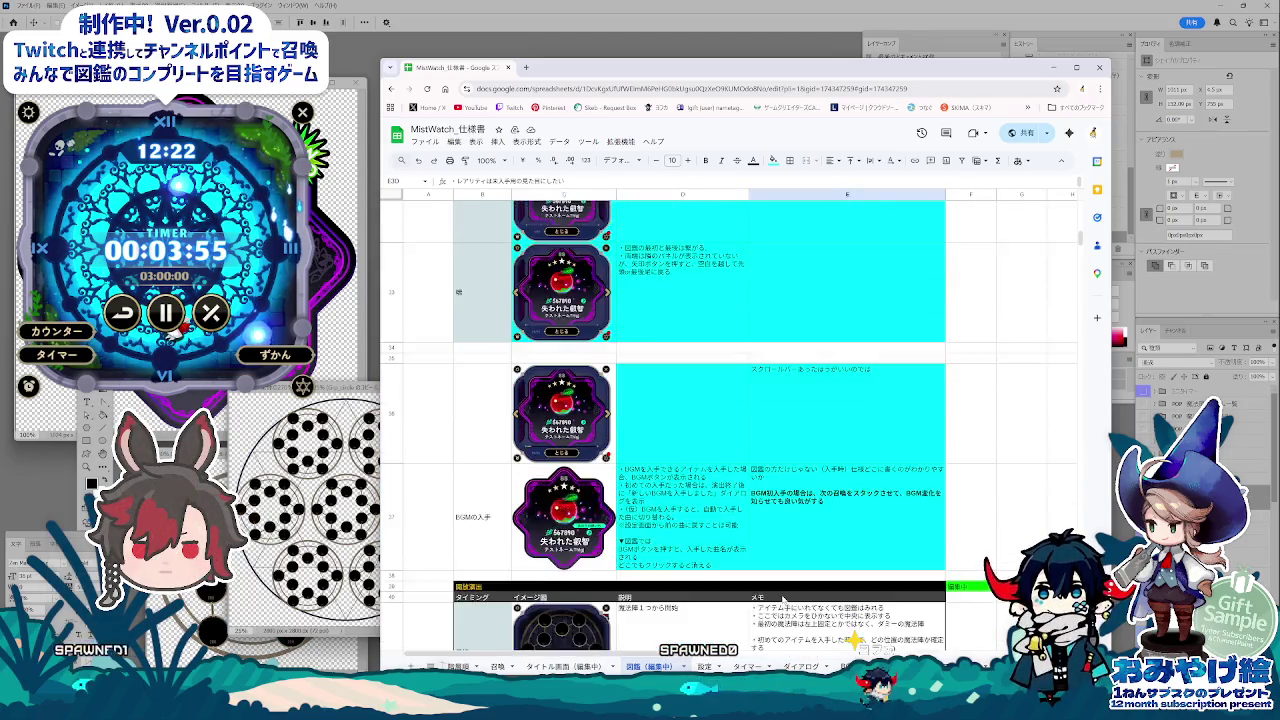
scroll(783, 598, "down", 2)
scroll(913, 613, "down", 2)
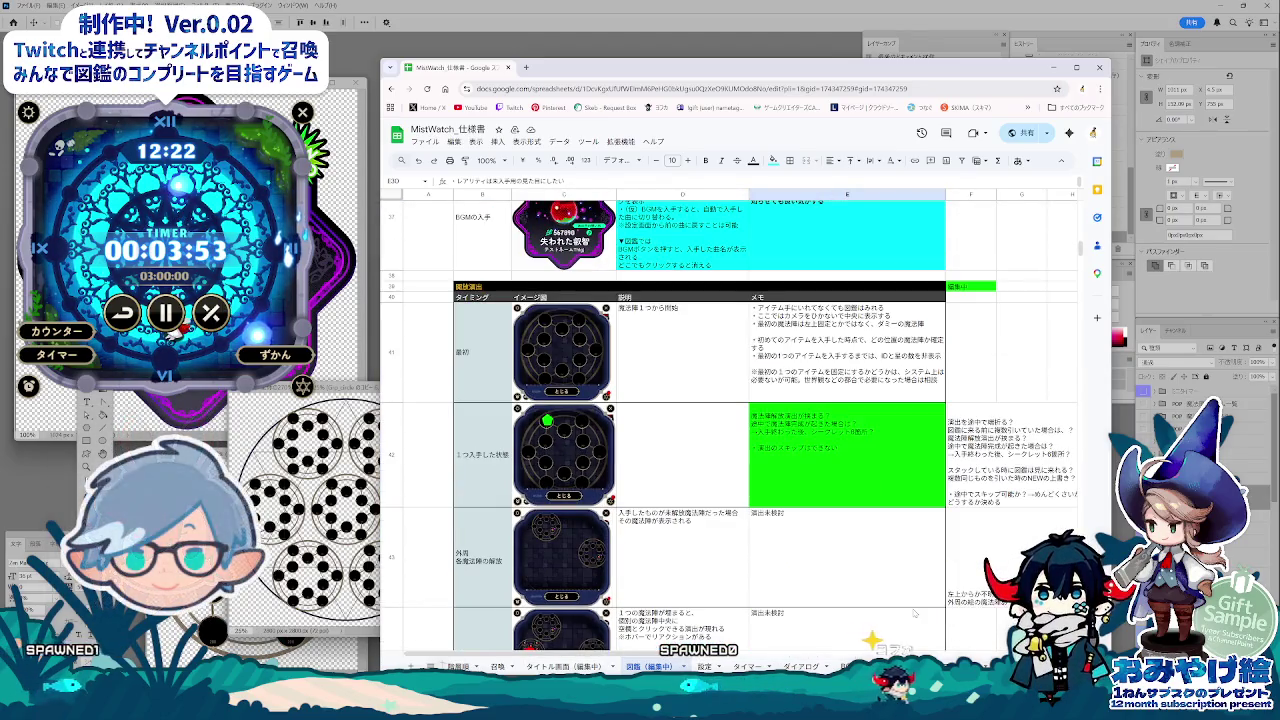
scroll(810, 638, "up", 1)
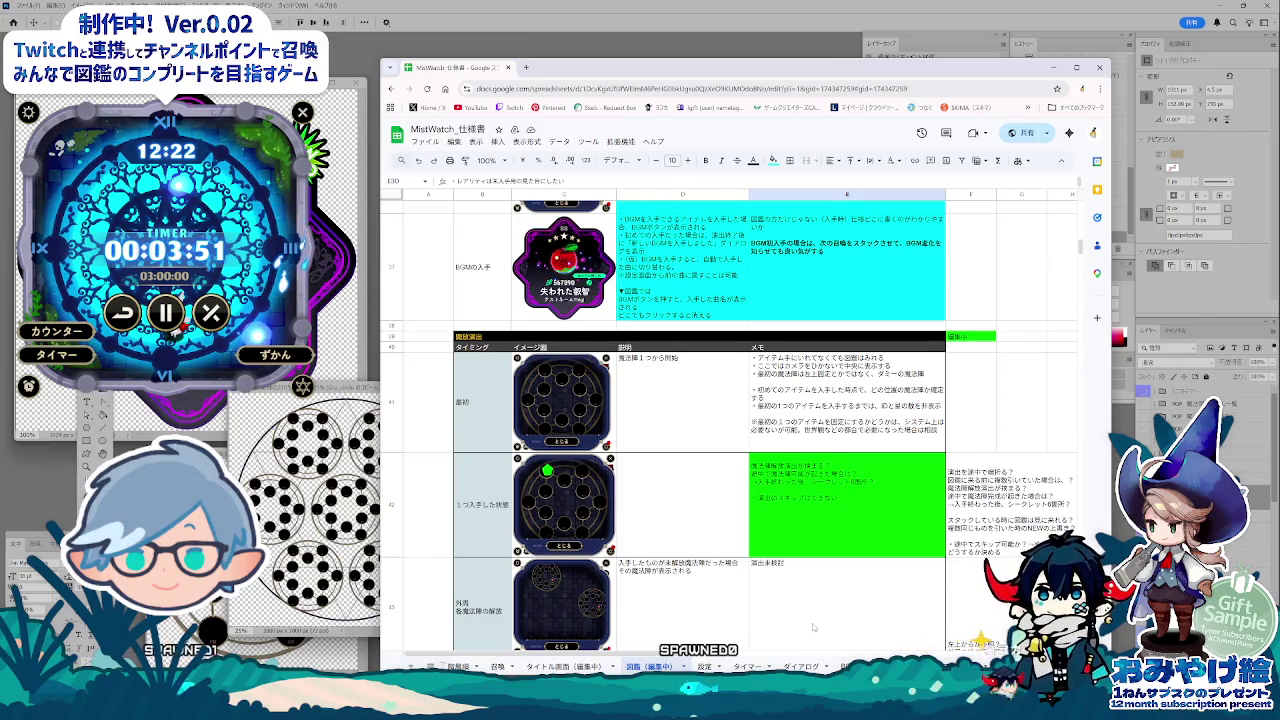
scroll(812, 623, "up", 2)
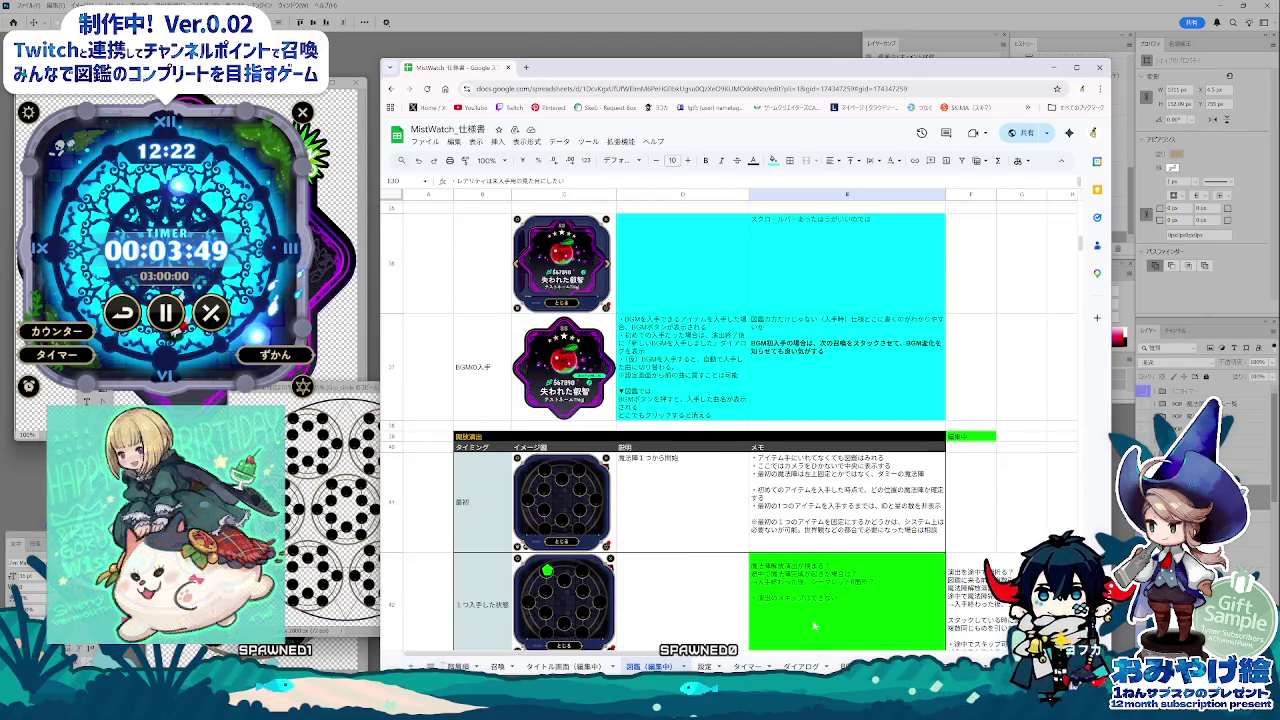
scroll(814, 626, "down", 2)
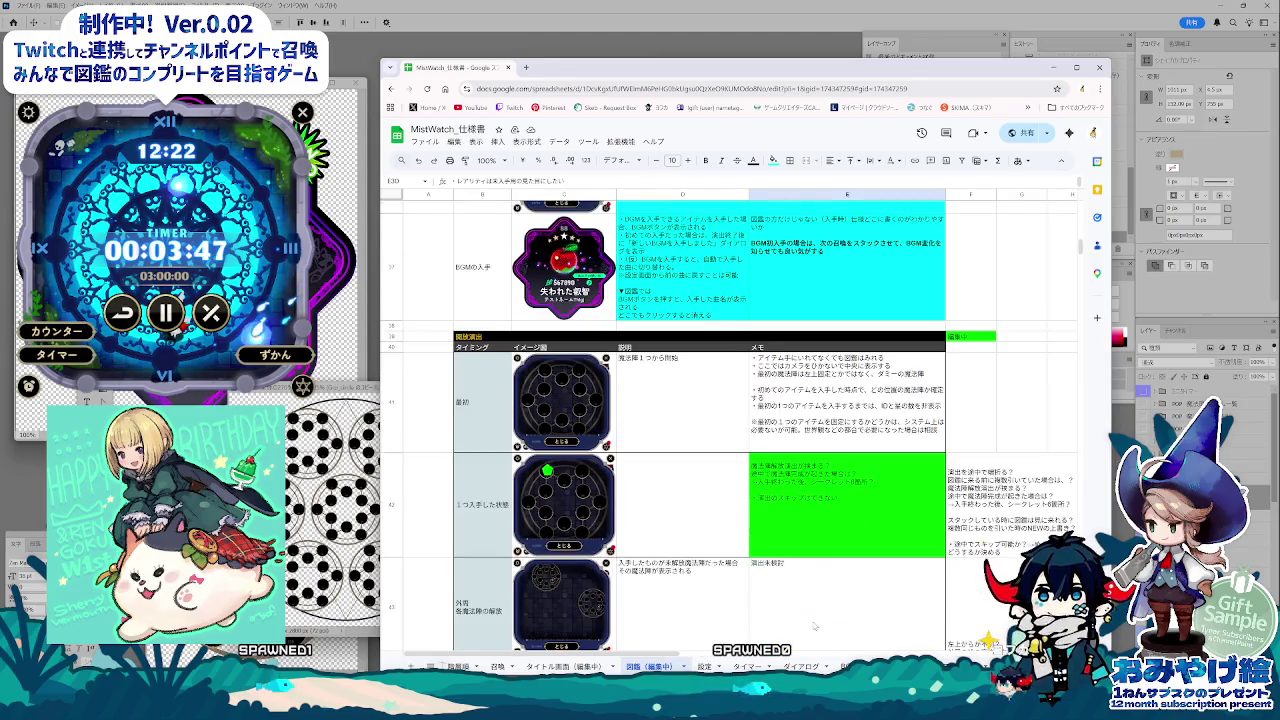
scroll(814, 626, "down", 2)
scroll(814, 626, "down", 1)
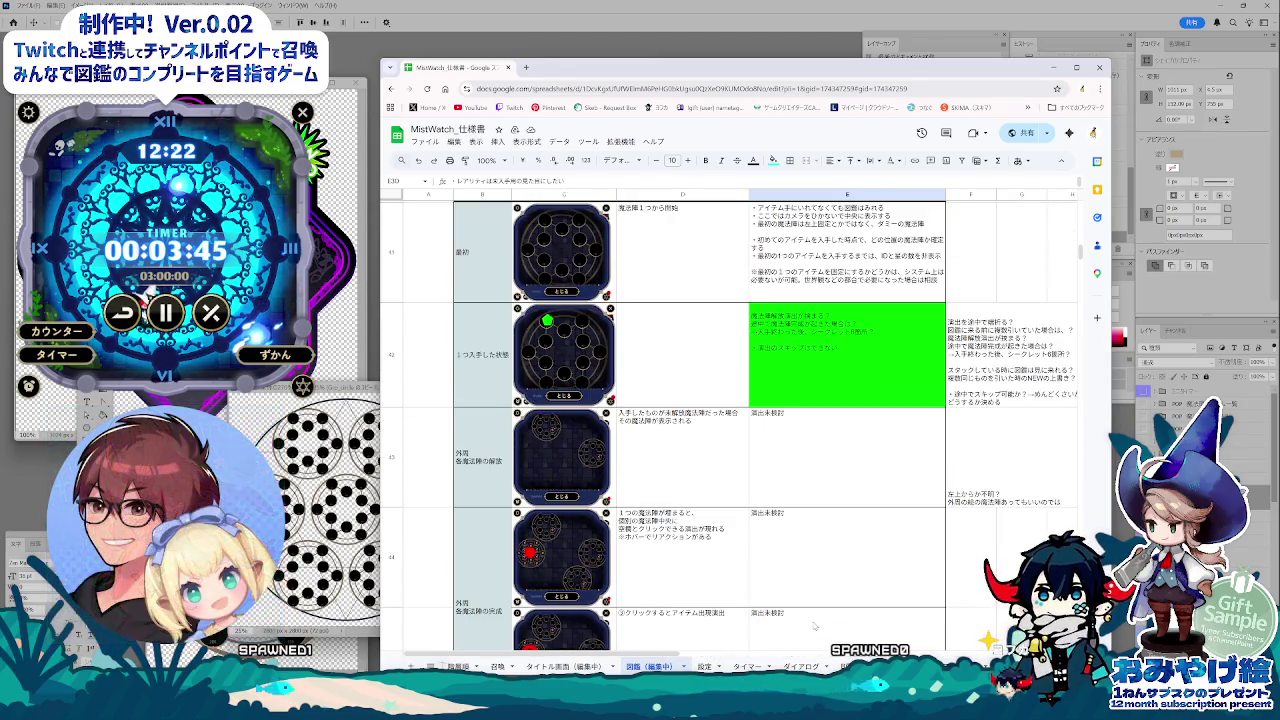
scroll(814, 626, "up", 1)
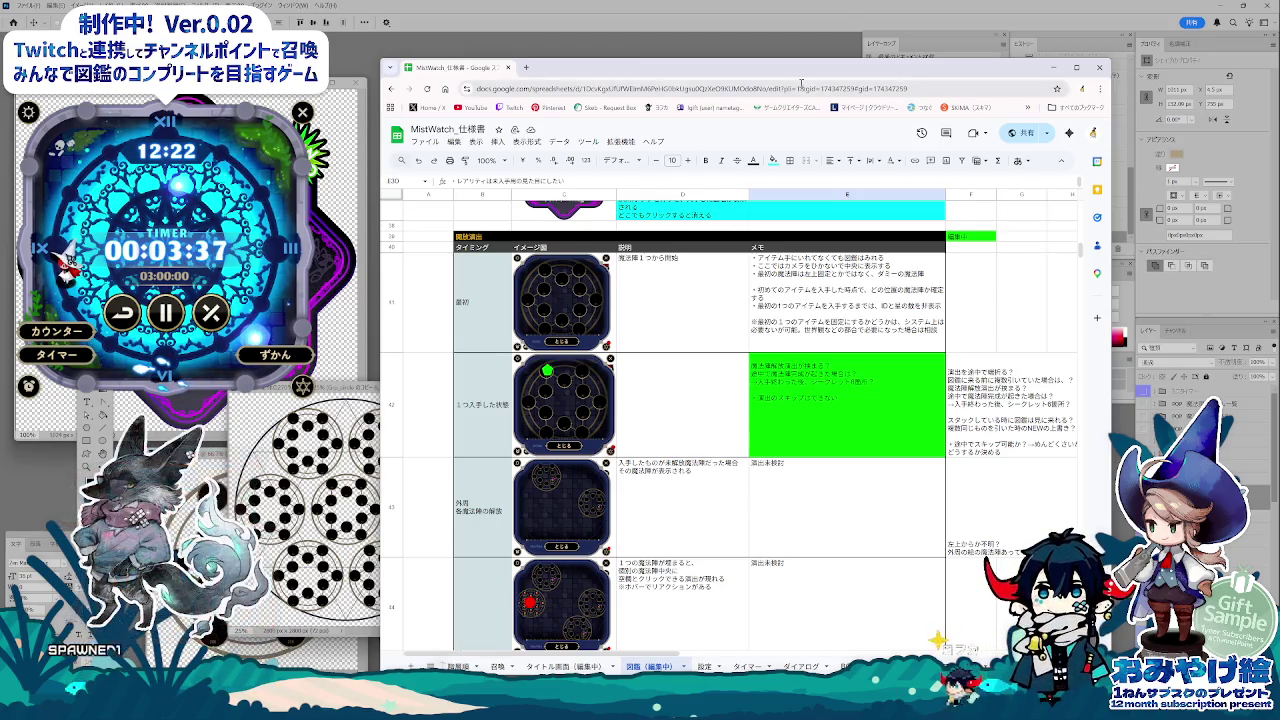
left_click(857, 422)
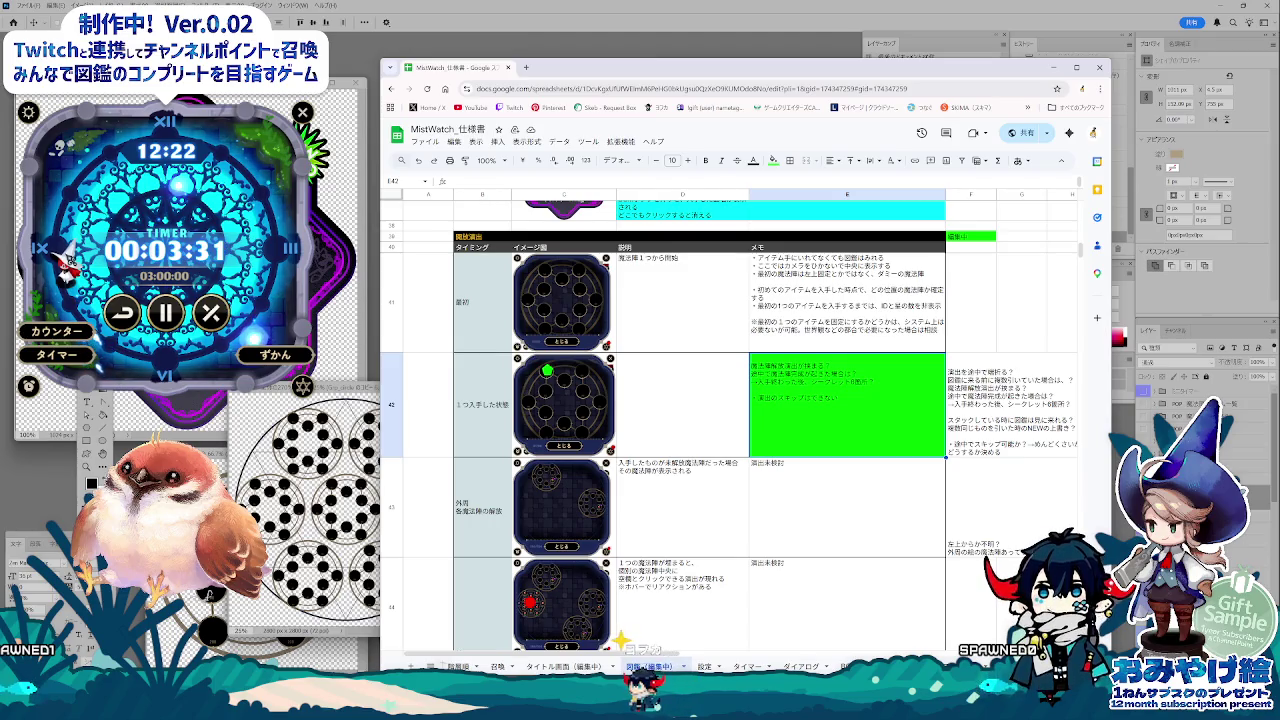
key("ctrl+shift+Page_Up")
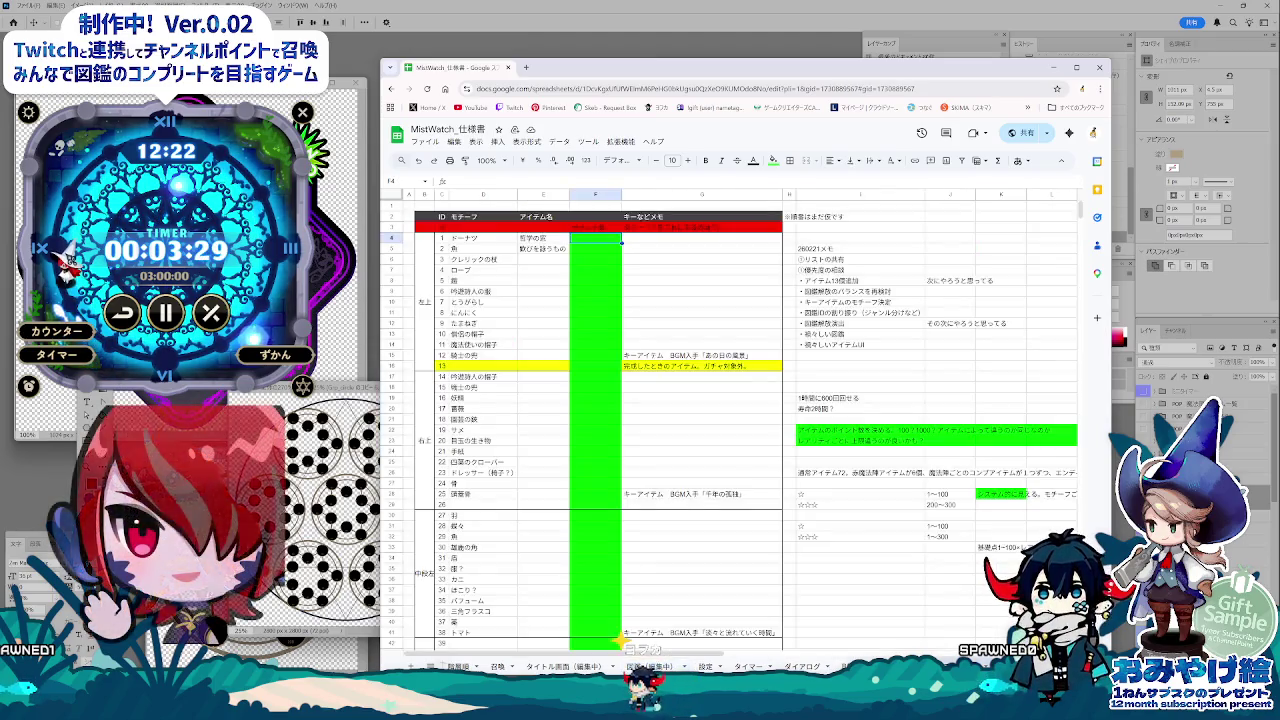
Step: Select B82:G87 in the 中央 rows, then move the 図鑑（編集中） tab before アイテムリスト
scroll(619, 562, "down", 3)
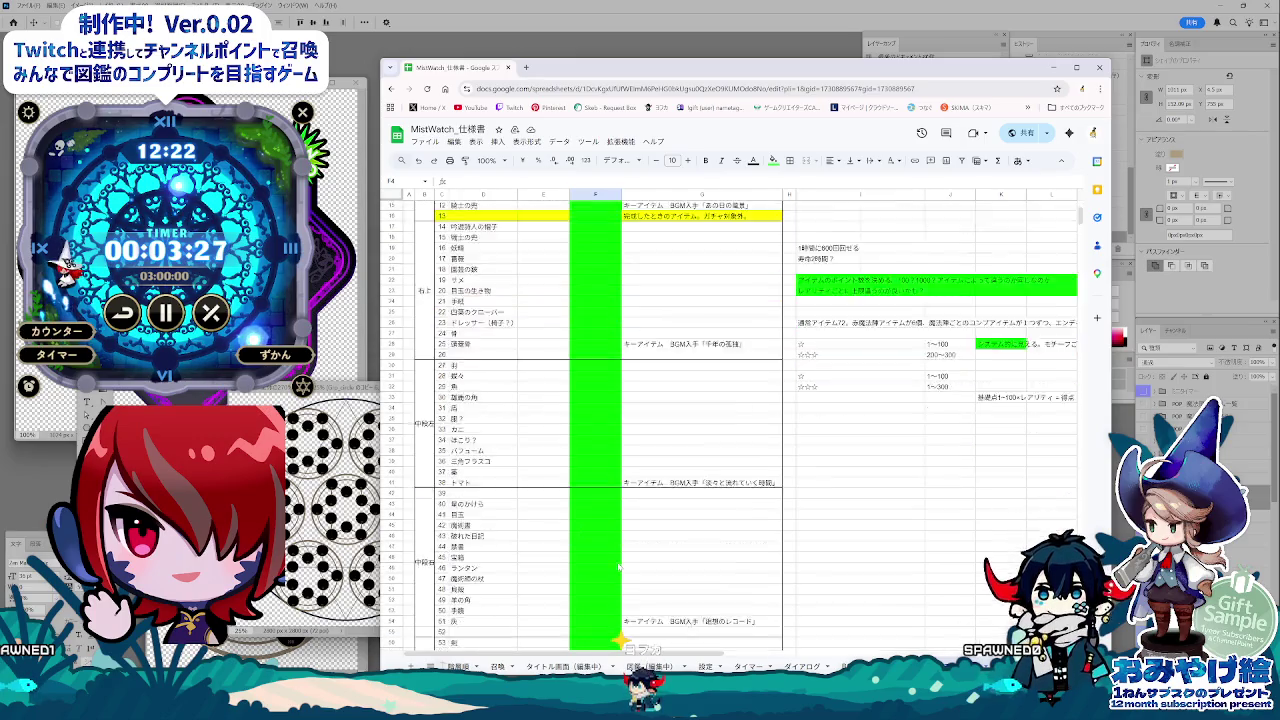
scroll(600, 562, "down", 4)
scroll(580, 562, "down", 3)
left_click(468, 573)
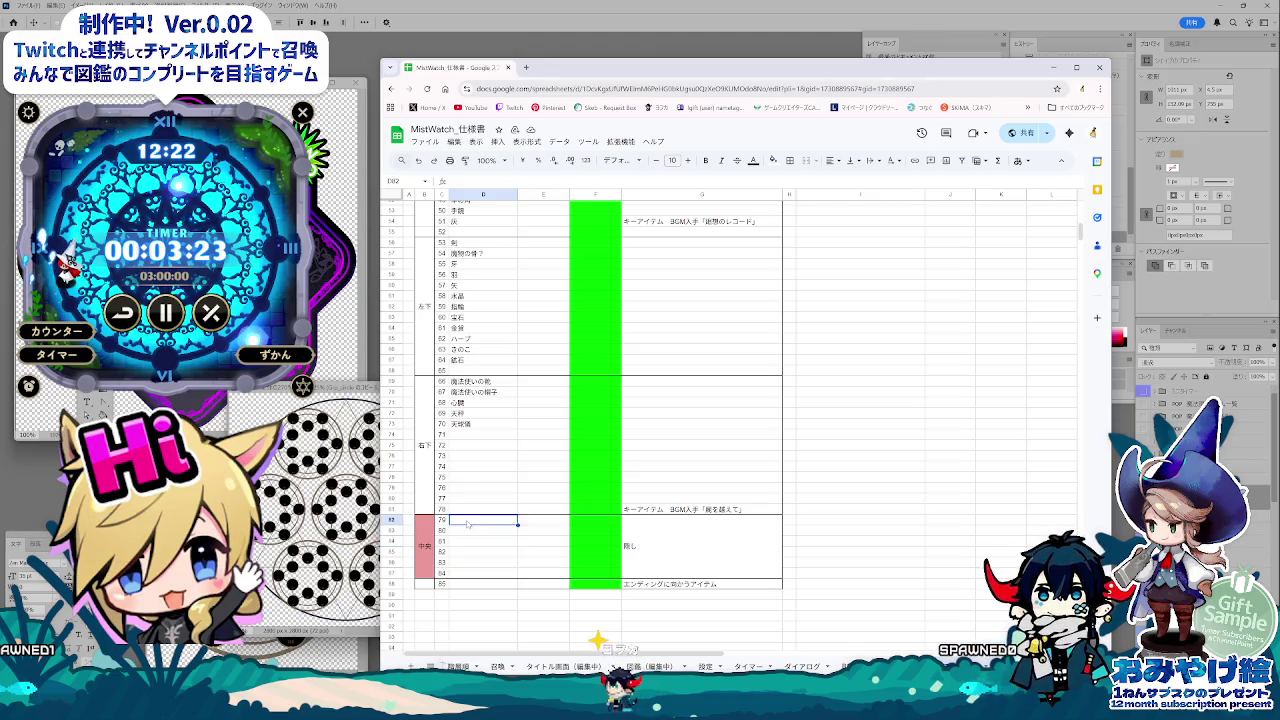
left_click_drag(467, 523, 724, 568)
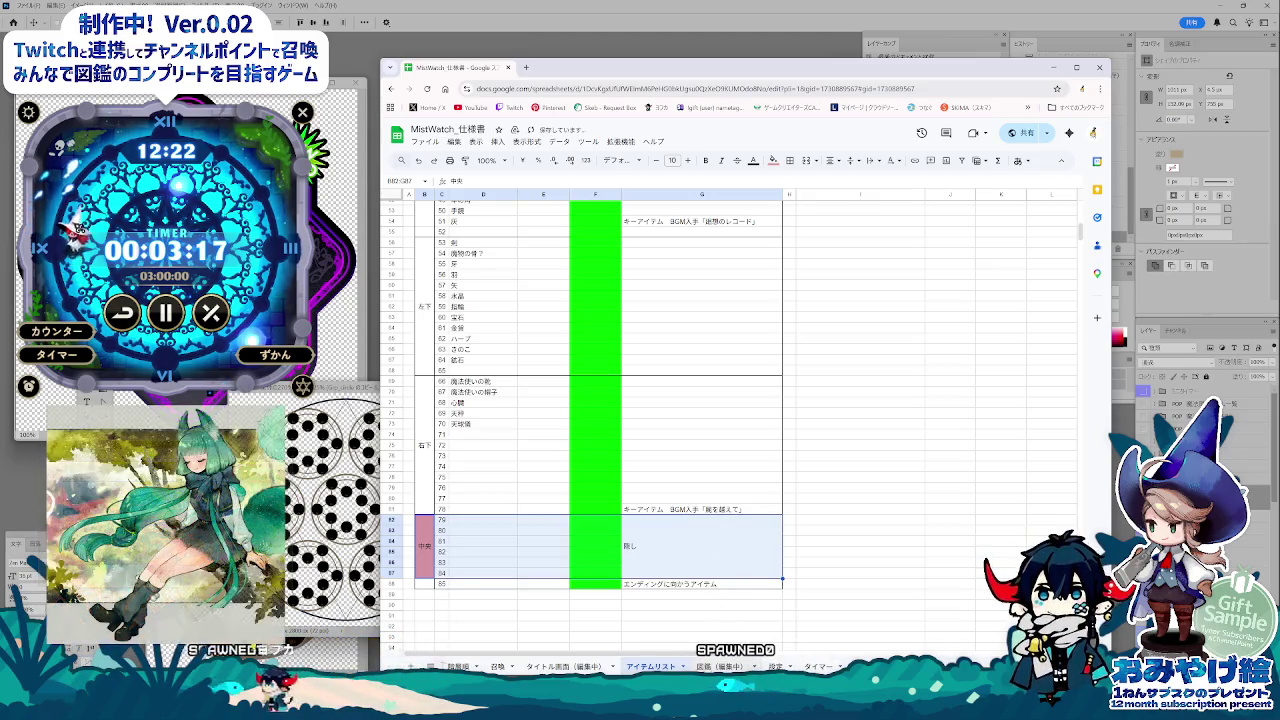
left_click_drag(718, 666, 648, 666)
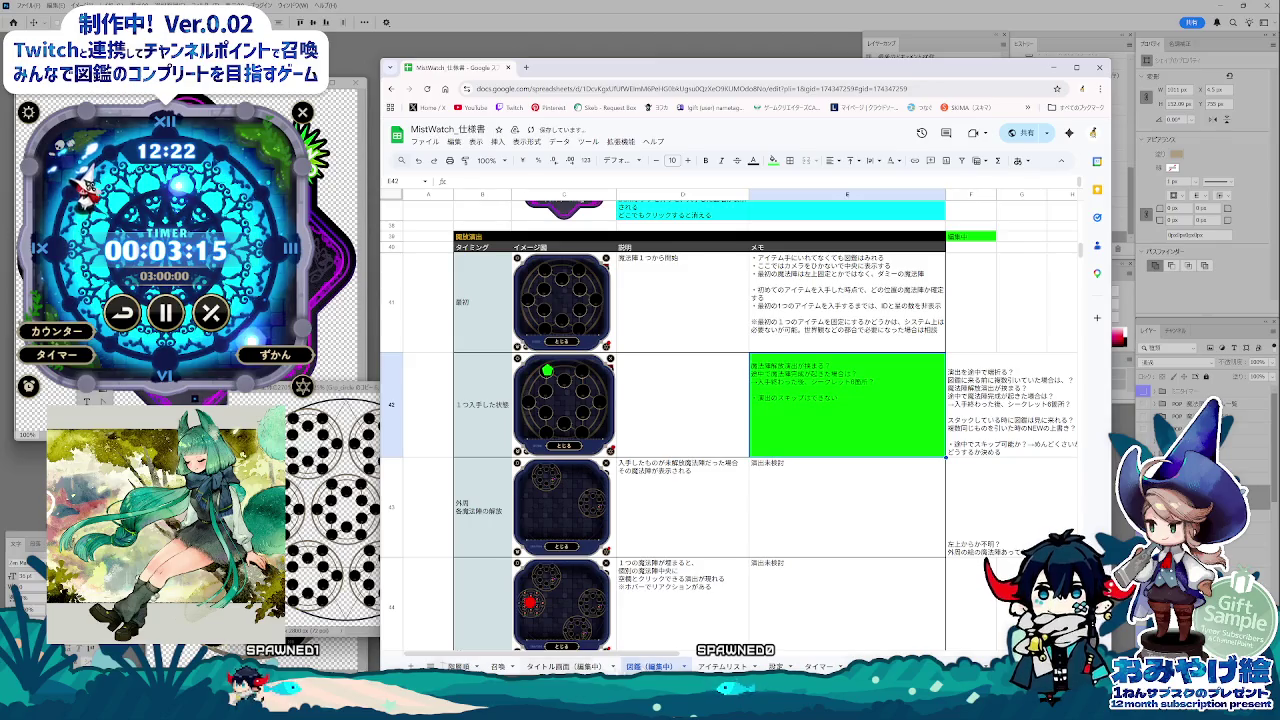
Step: Glance at タイトル画面（編集中）, select the E42 note's skip-effect line, then open 召喚
left_click(565, 666)
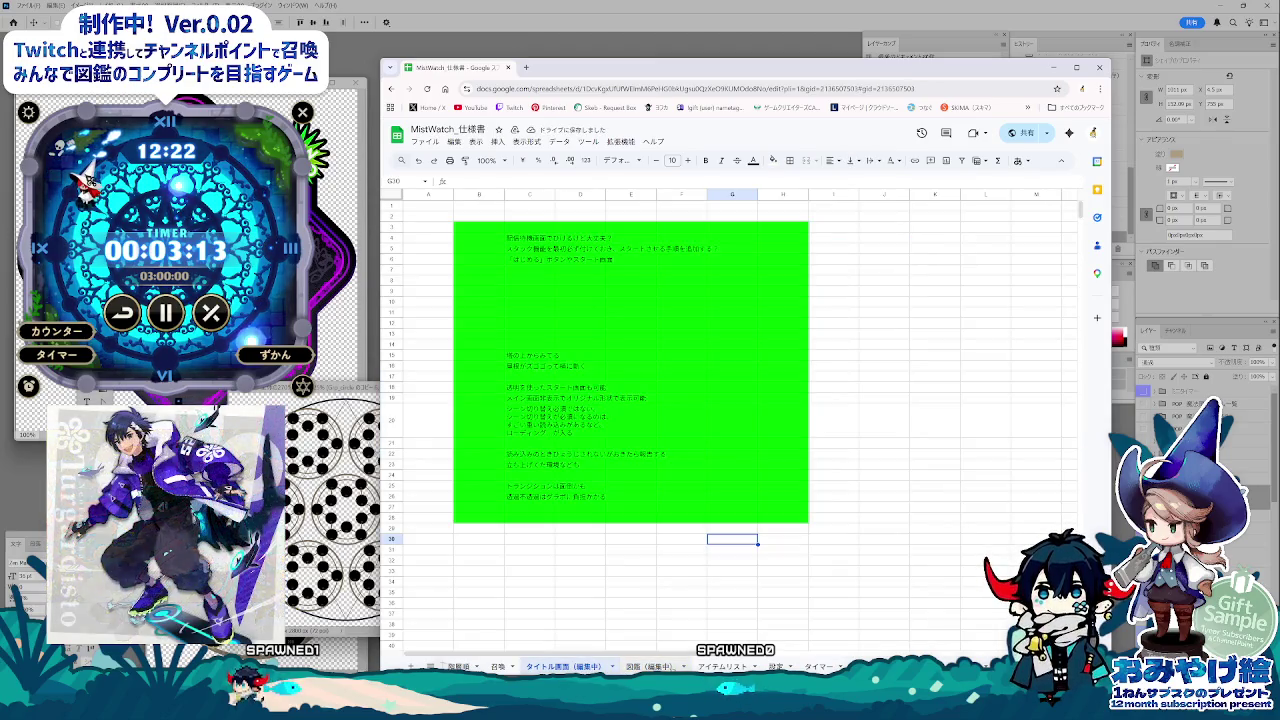
left_click(652, 666)
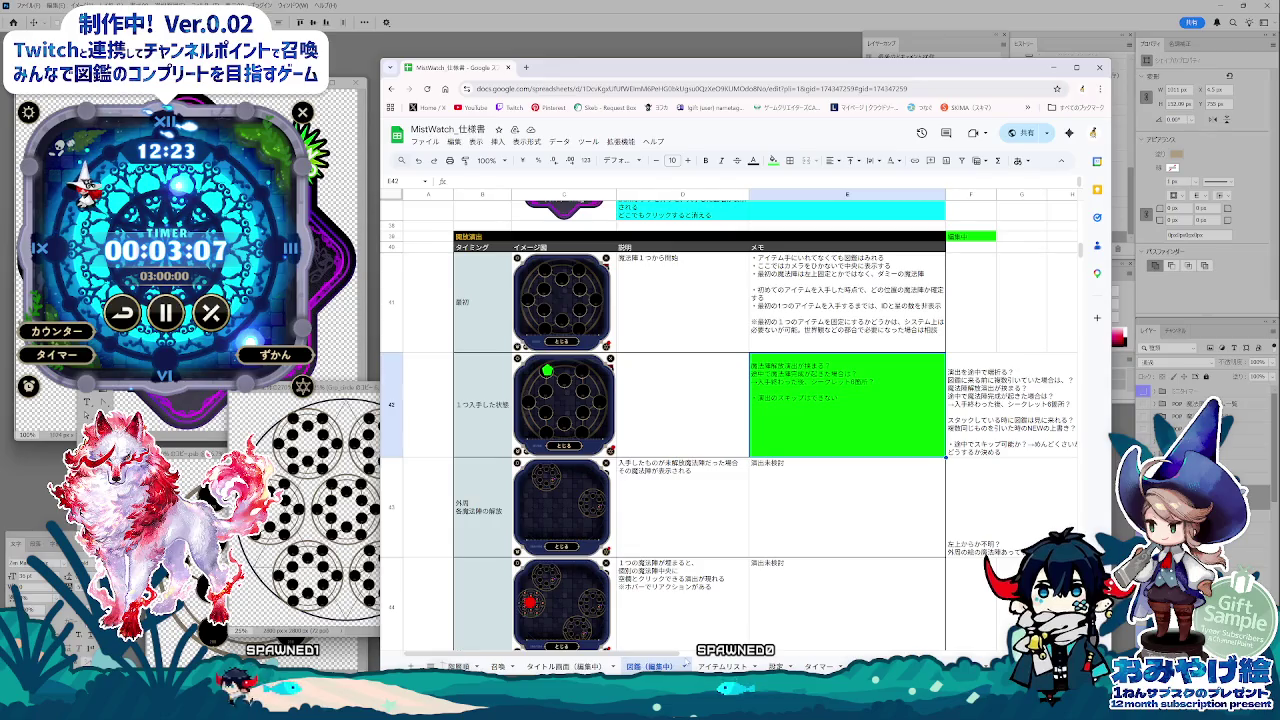
scroll(778, 607, "up", 1)
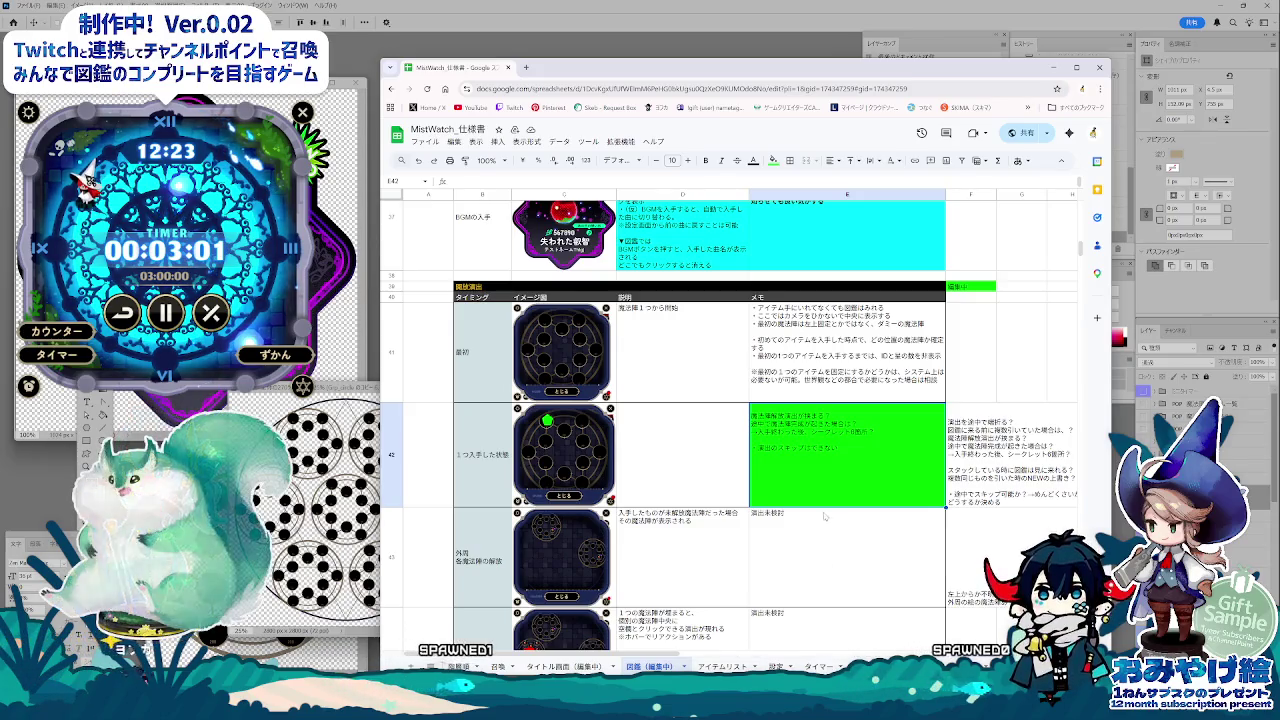
double_click(811, 456)
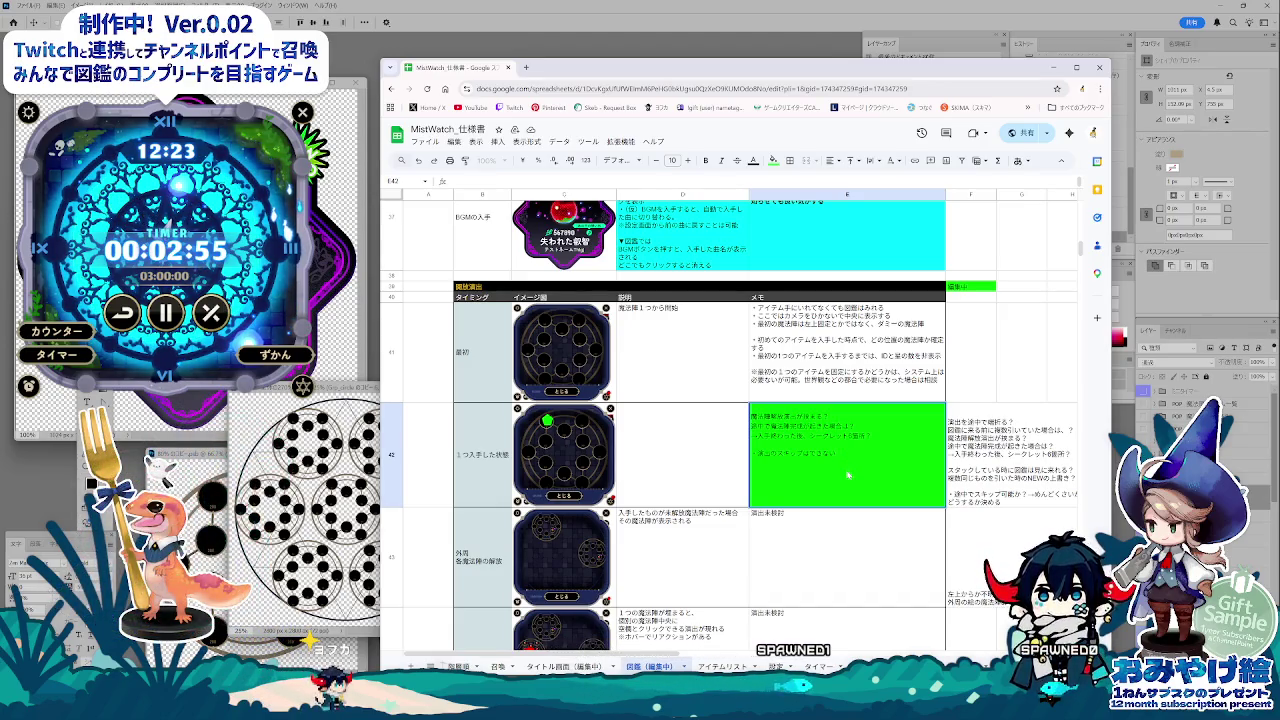
left_click_drag(843, 454, 742, 453)
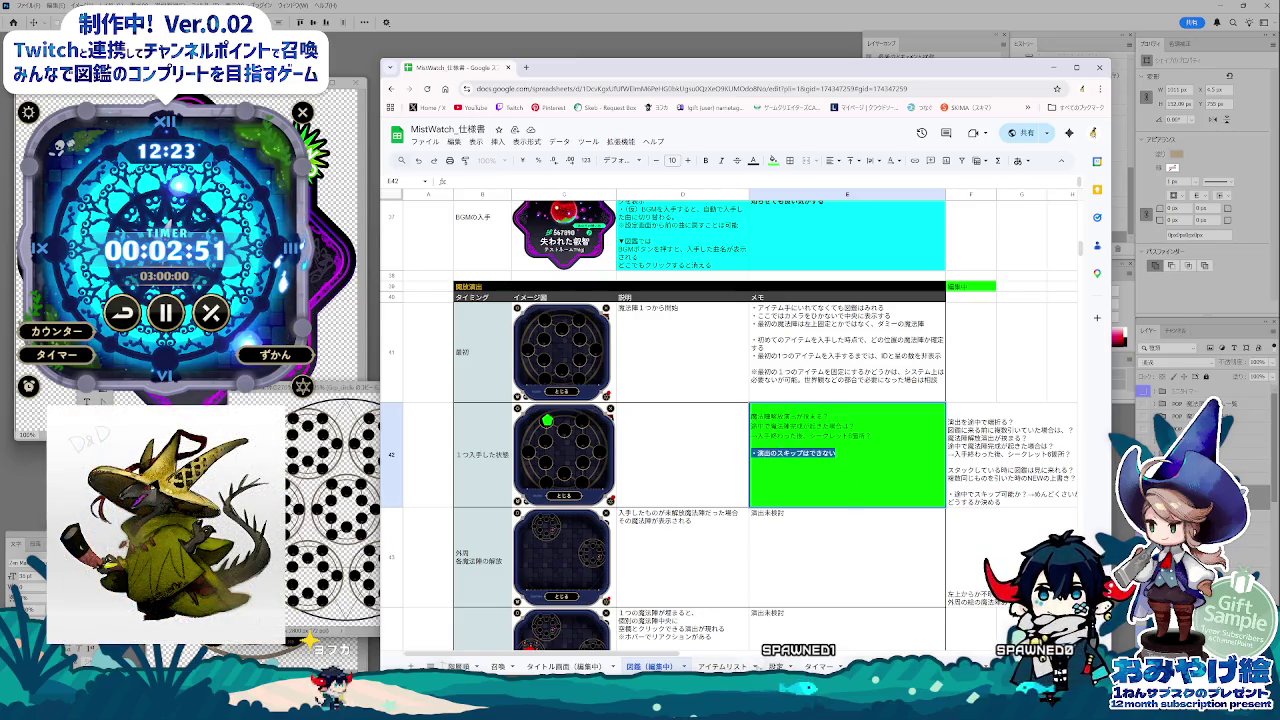
left_click(497, 666)
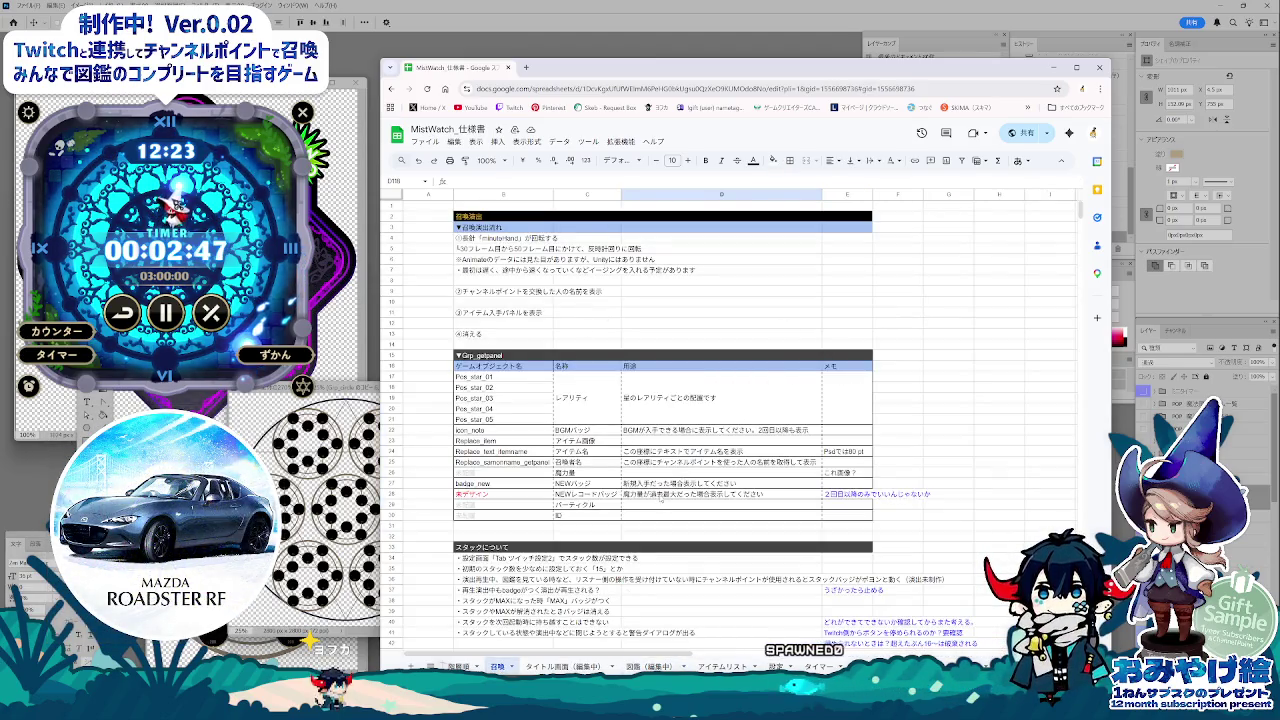
Step: Enter ・演出のスキップはできない in B114 under the 召喚 notes, checking the text colour palette
scroll(659, 498, "down", 3)
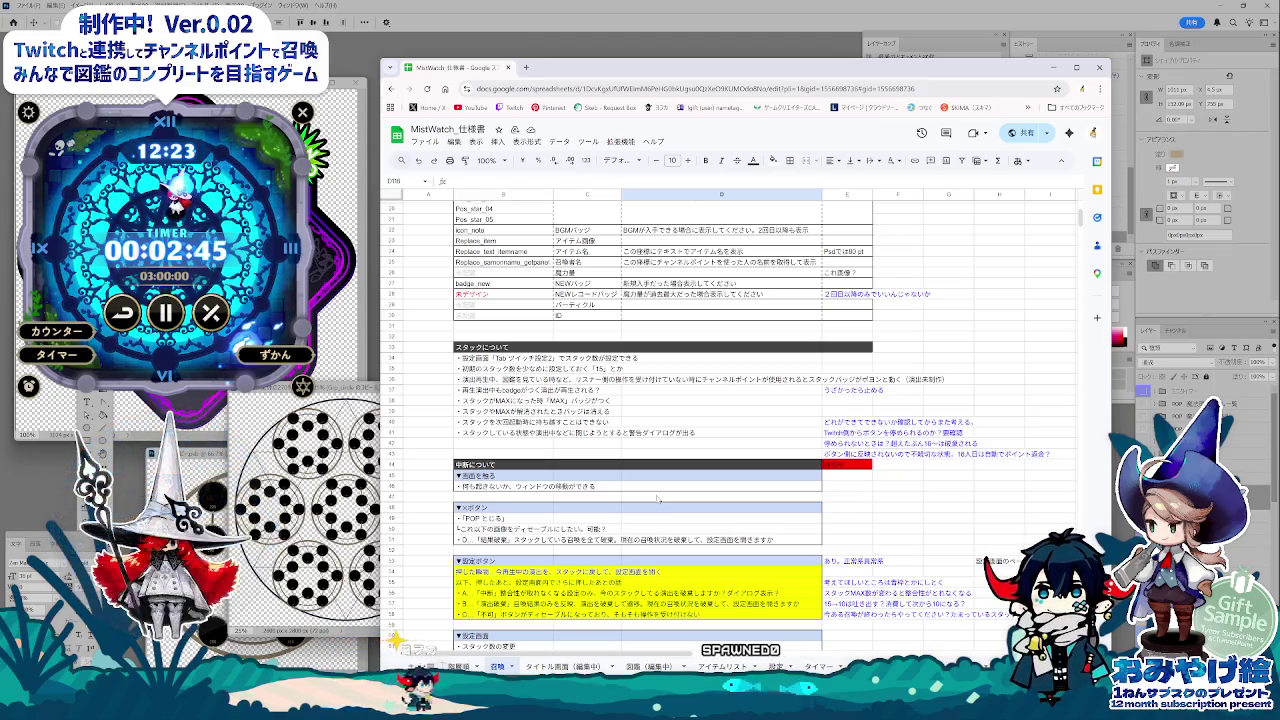
scroll(565, 461, "down", 3)
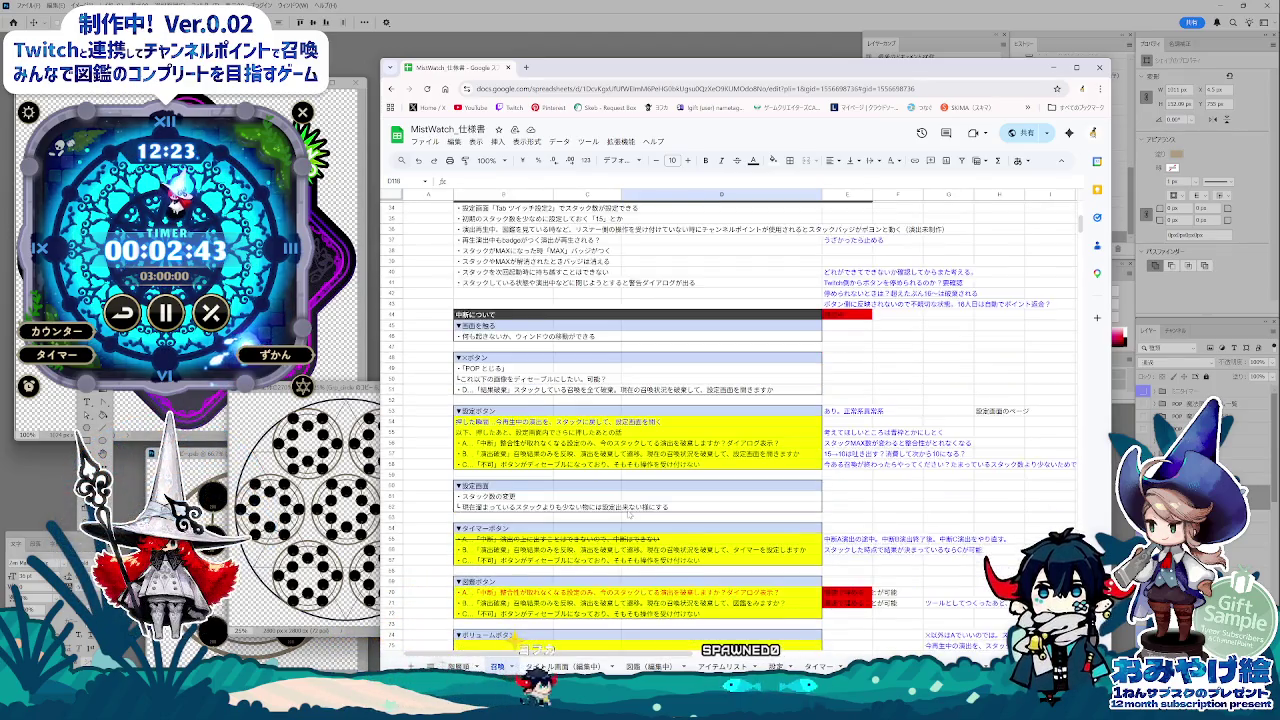
scroll(628, 515, "down", 1)
scroll(628, 515, "down", 5)
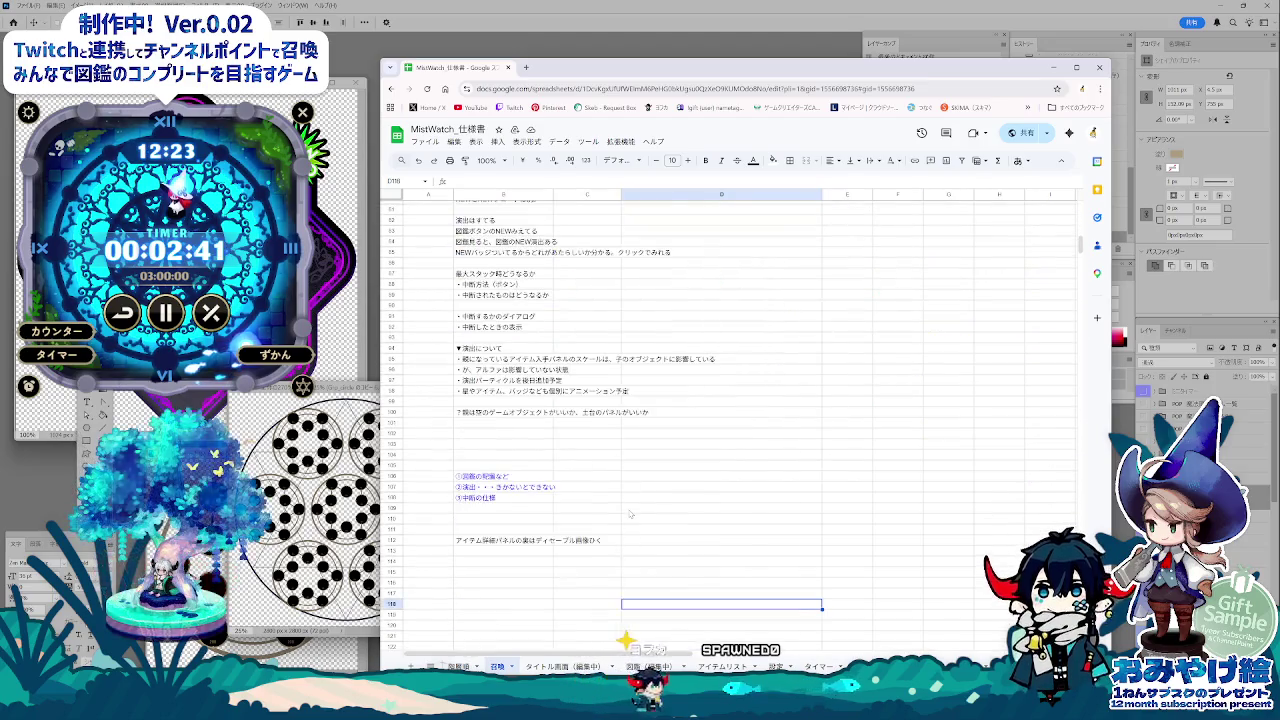
left_click(498, 562)
type("・演出のスキップはできない")
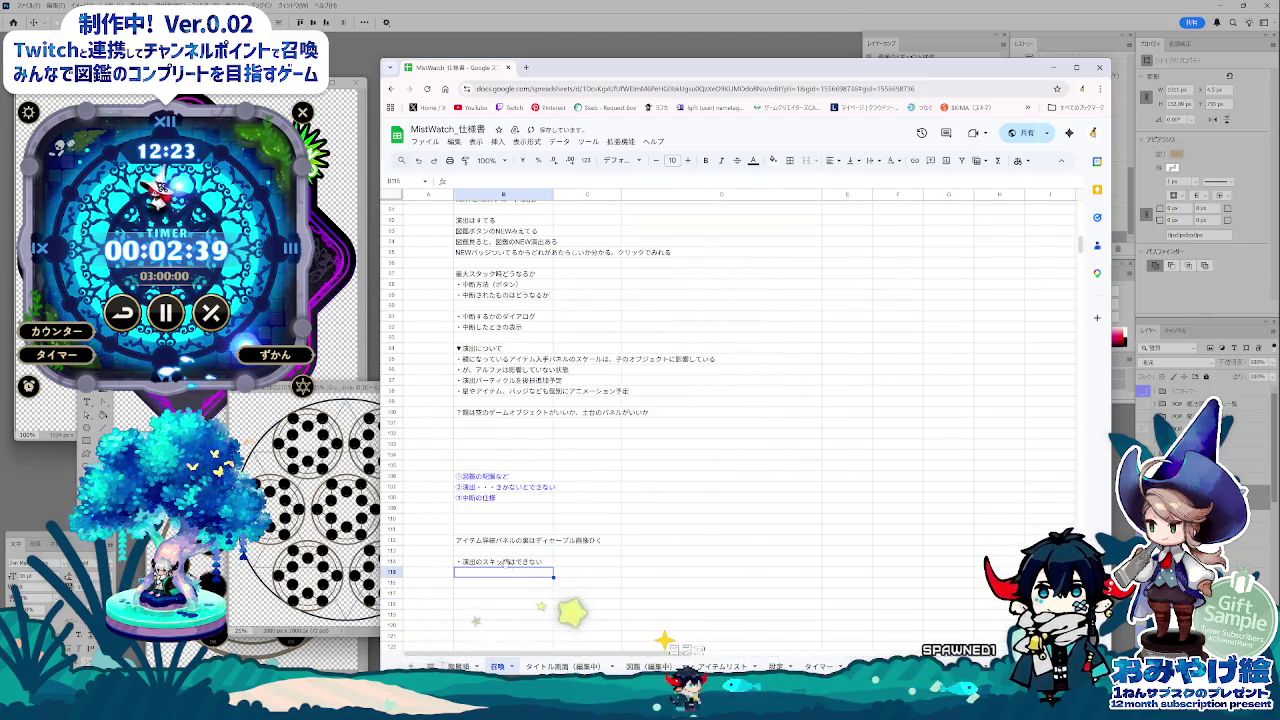
left_click(753, 160)
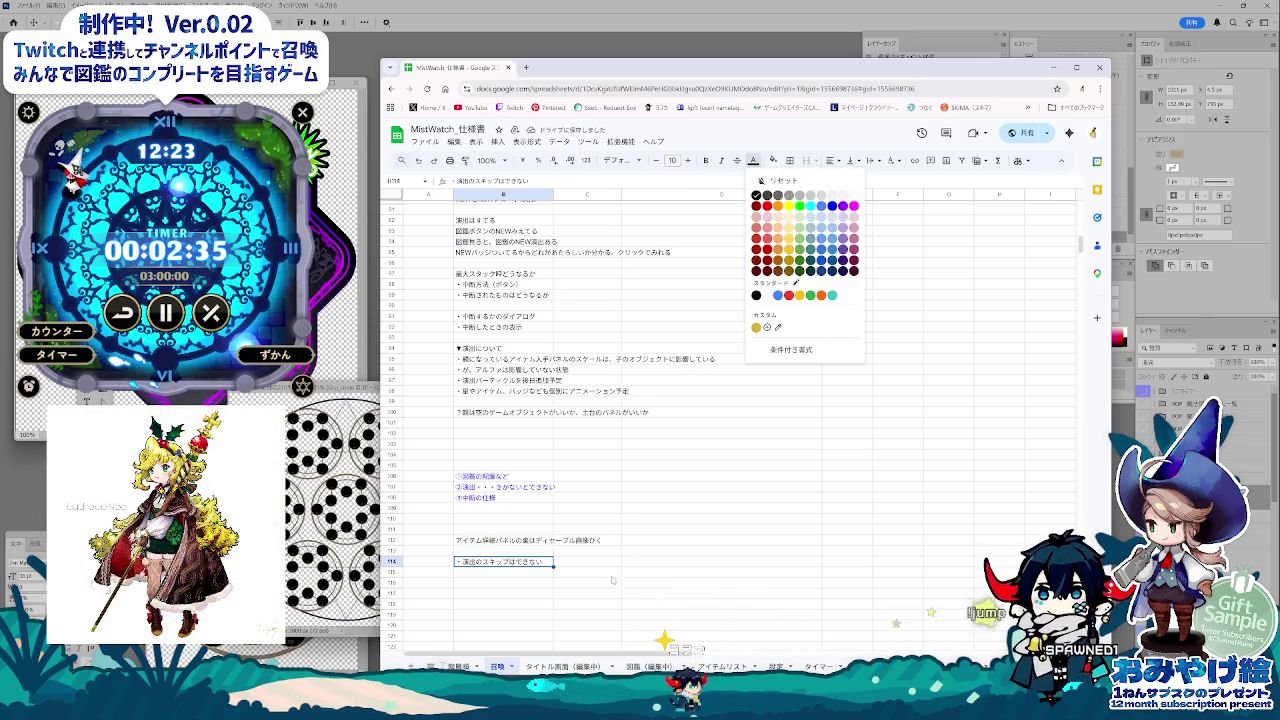
left_click(720, 530)
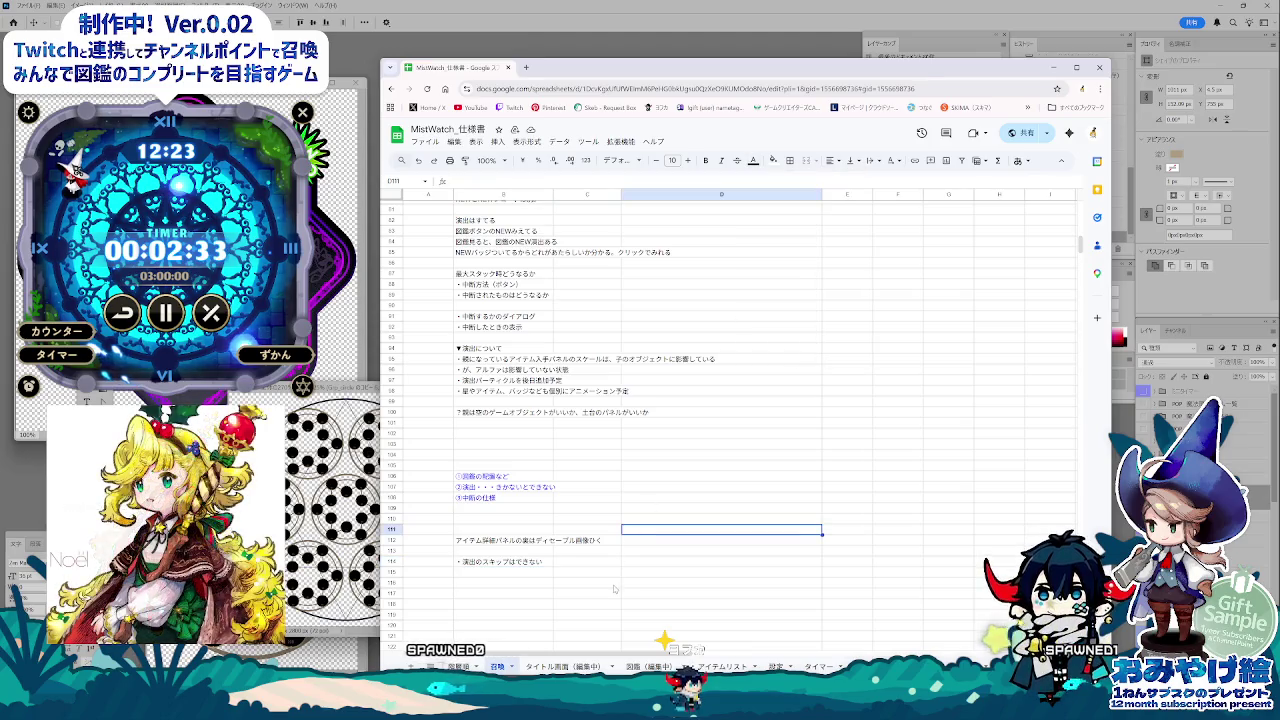
scroll(614, 589, "up", 3)
scroll(614, 589, "up", 5)
scroll(614, 589, "up", 3)
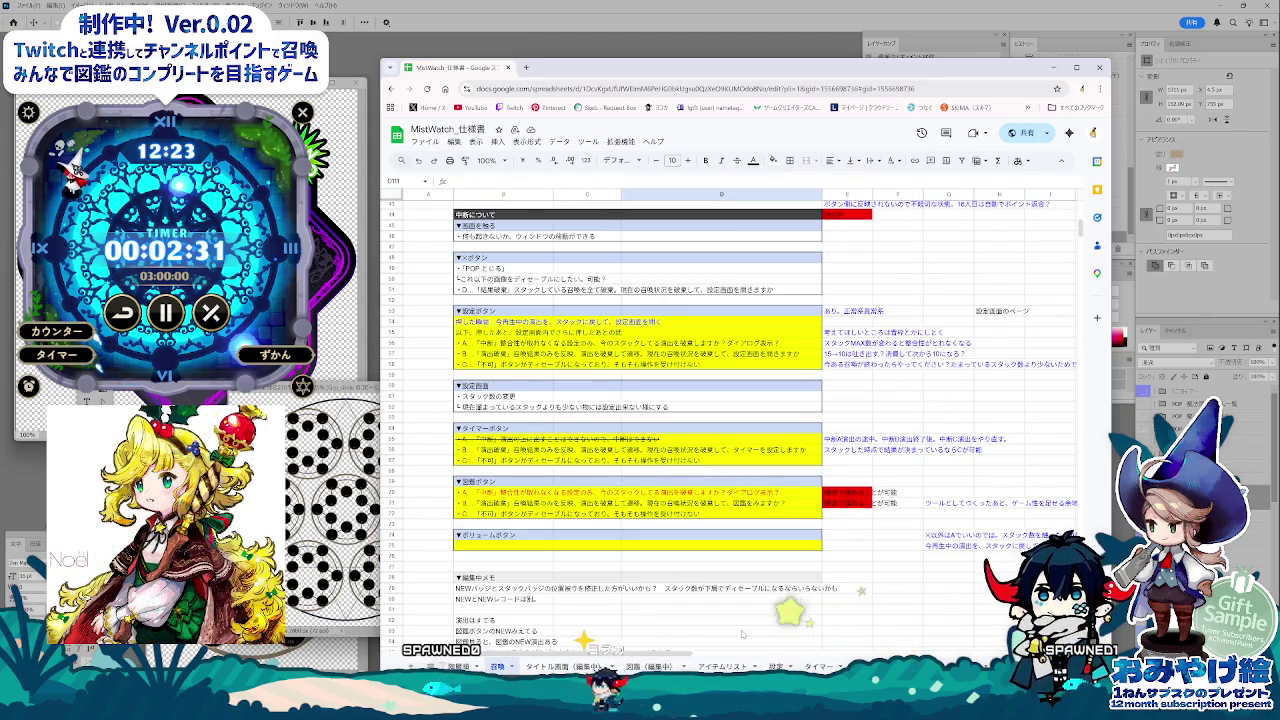
Step: Step through the ▼設定ボタン lines B53–B58, read comments E56 and E58, then show アイテムリスト
scroll(742, 633, "up", 5)
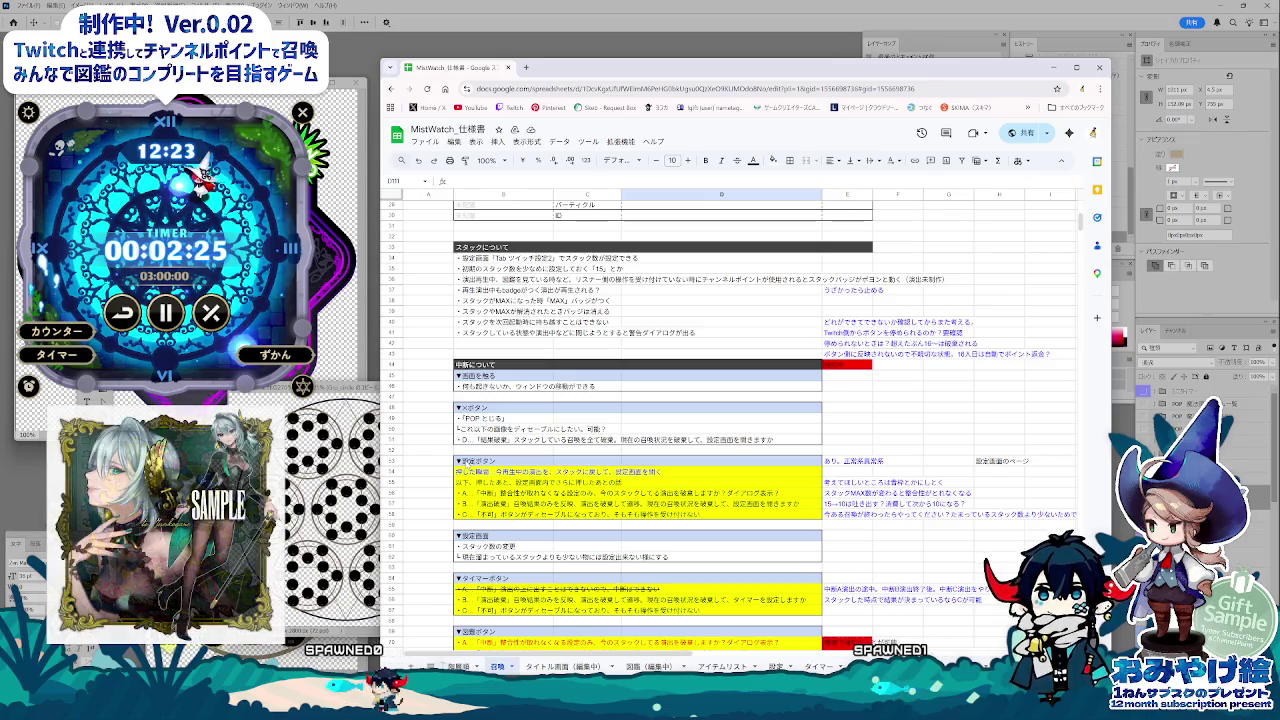
left_click(466, 462)
key("Down")
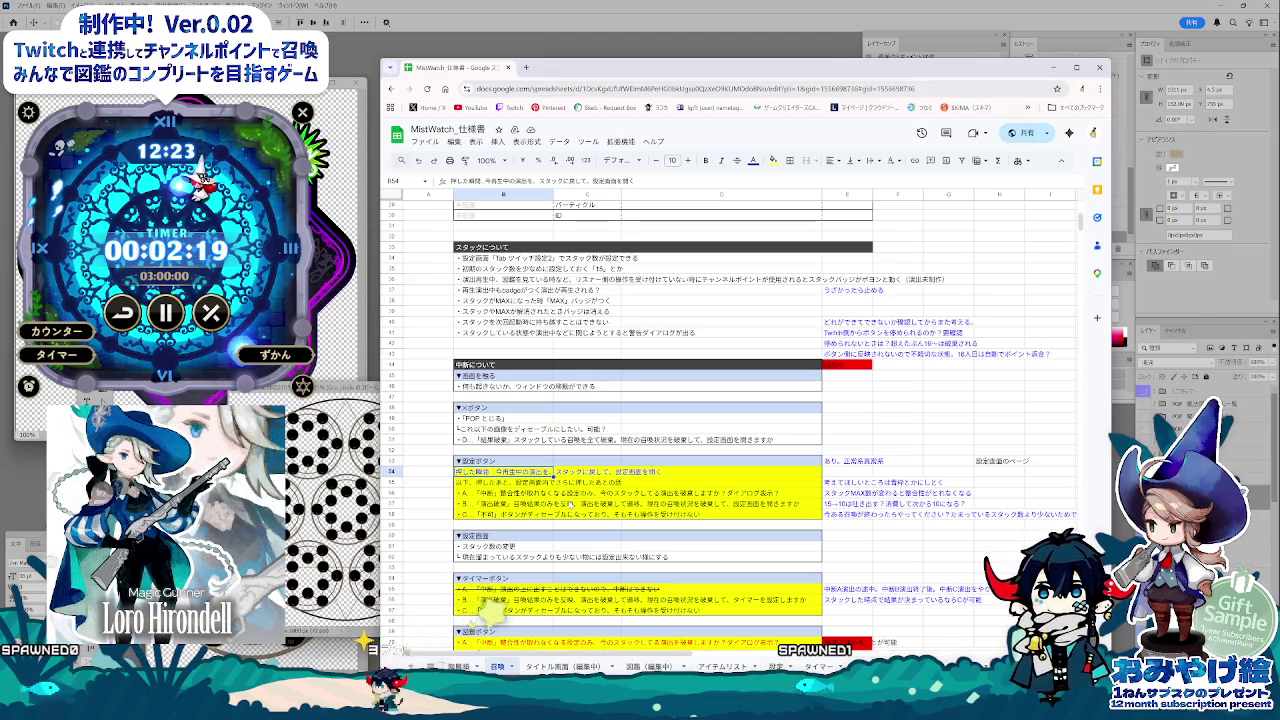
key("Down")
key("Down")
key("Down")
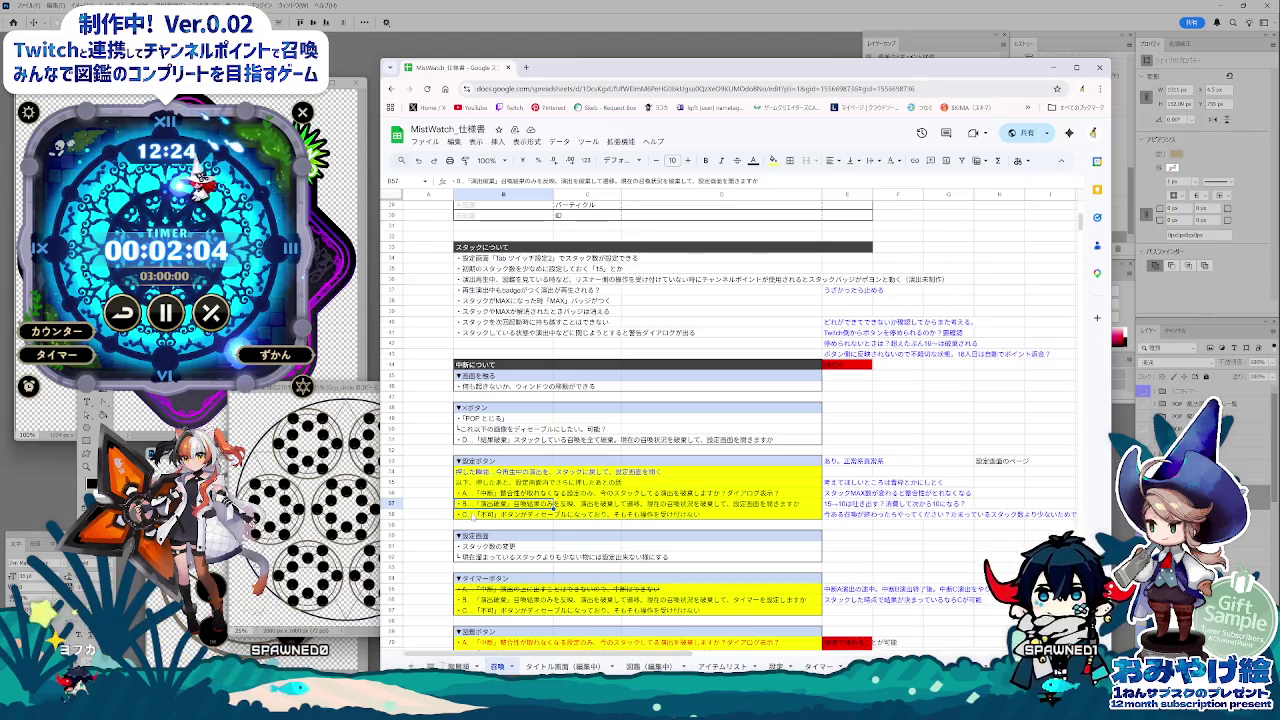
left_click(474, 516)
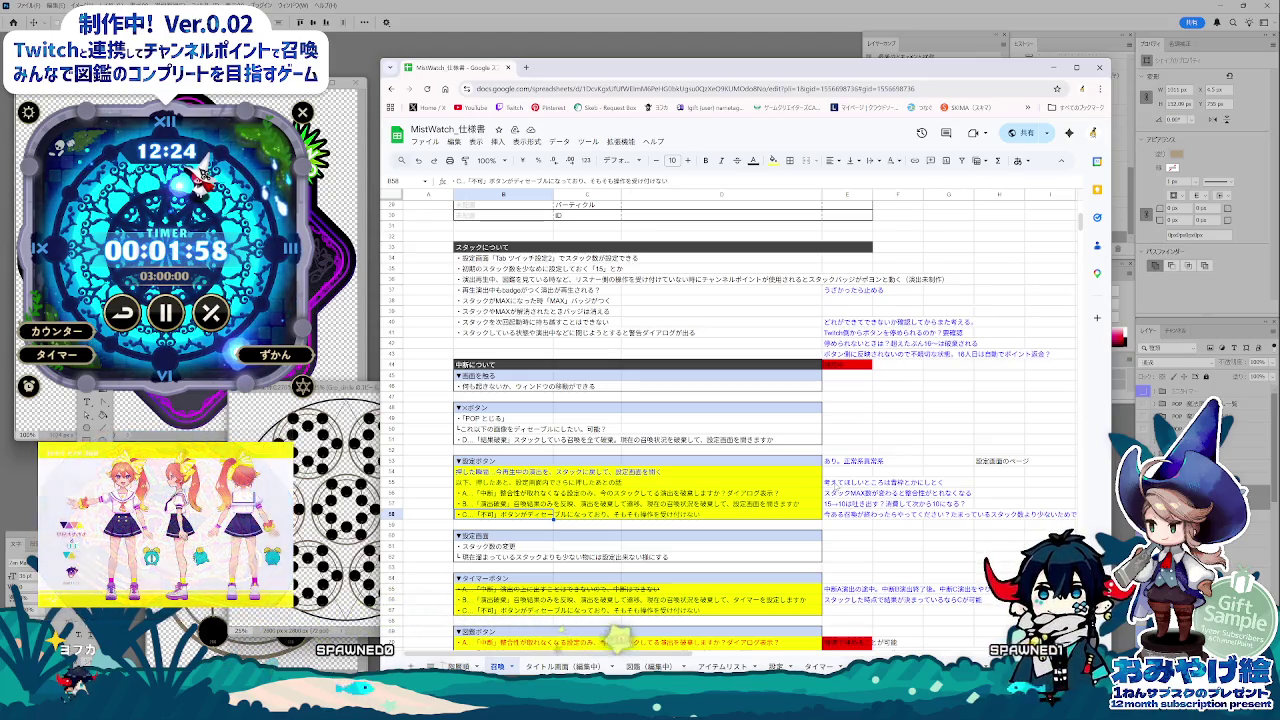
left_click(846, 492)
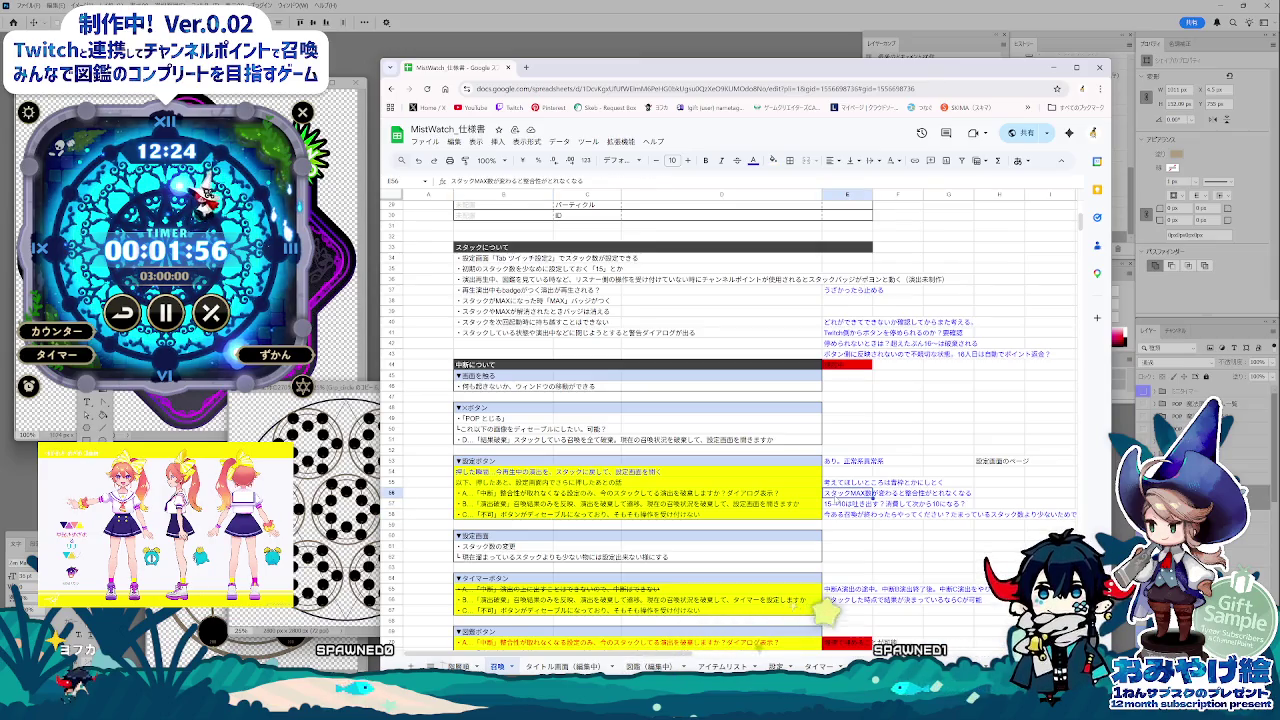
scroll(873, 493, "down", 2)
left_click(860, 414)
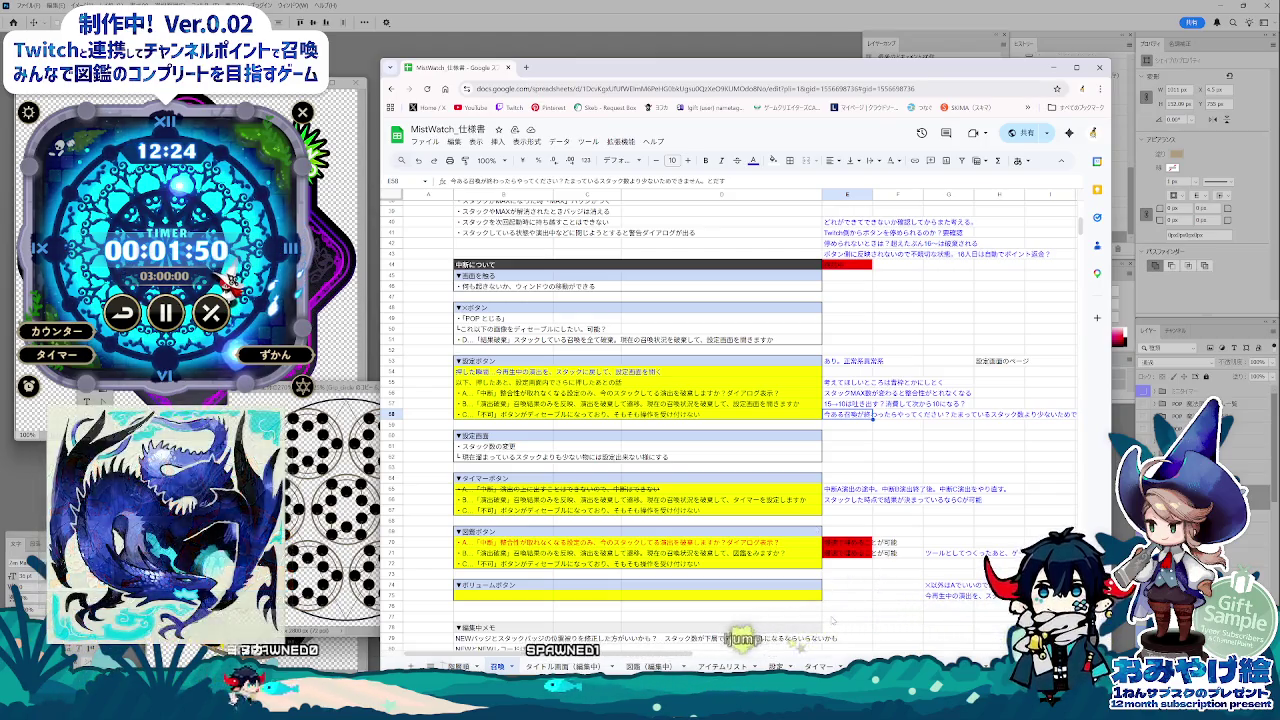
left_click(722, 666)
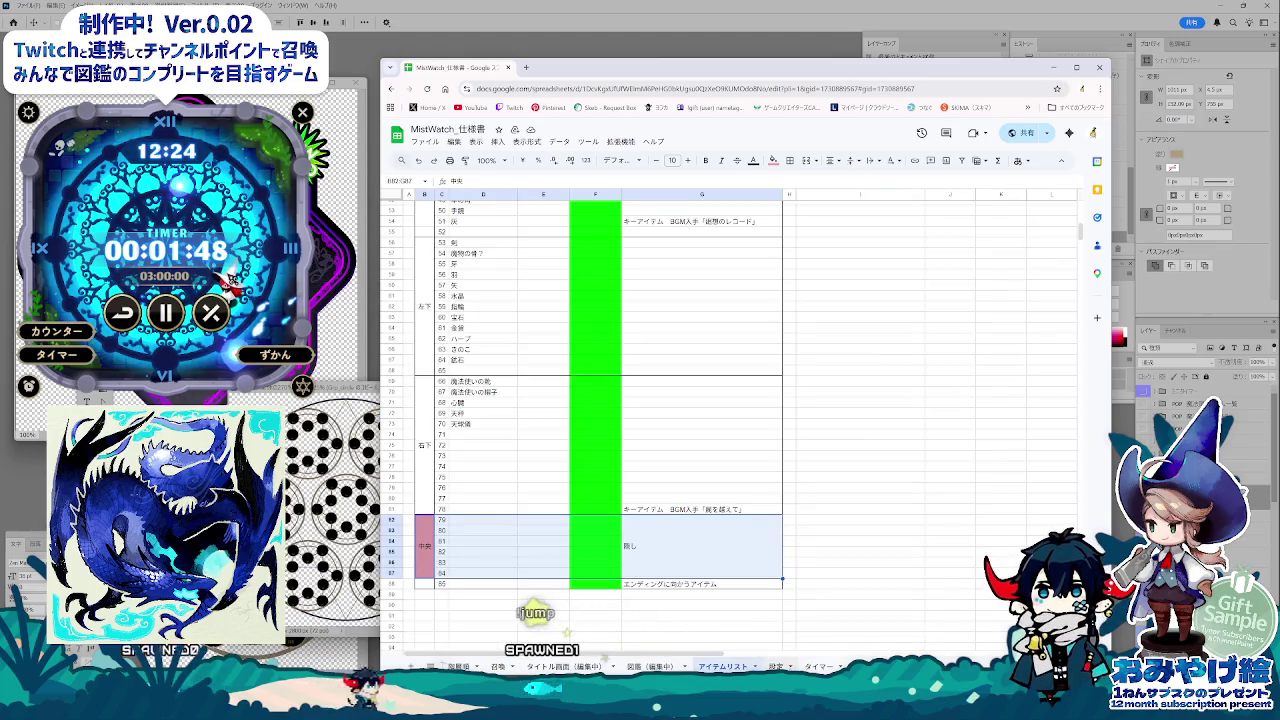
Step: On 図鑑（編集中）, delete the ・演出のスキップはできない line from the E42 memo
left_click(650, 666)
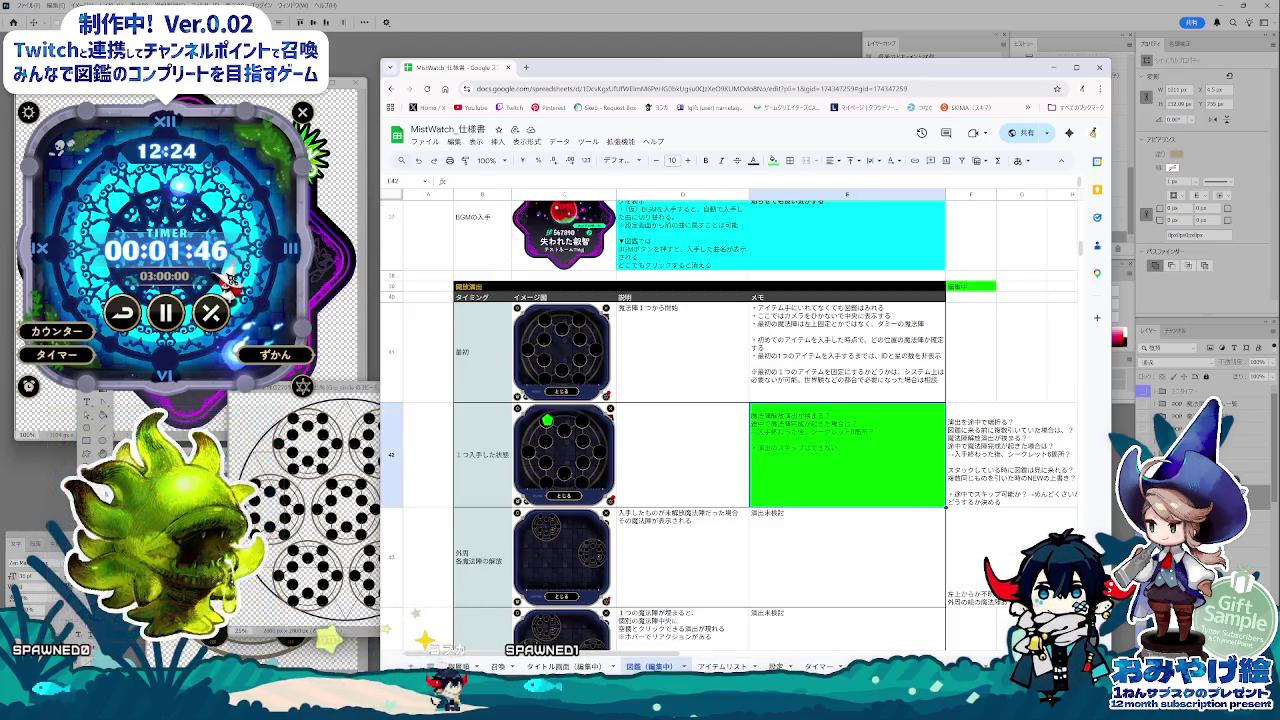
double_click(845, 453)
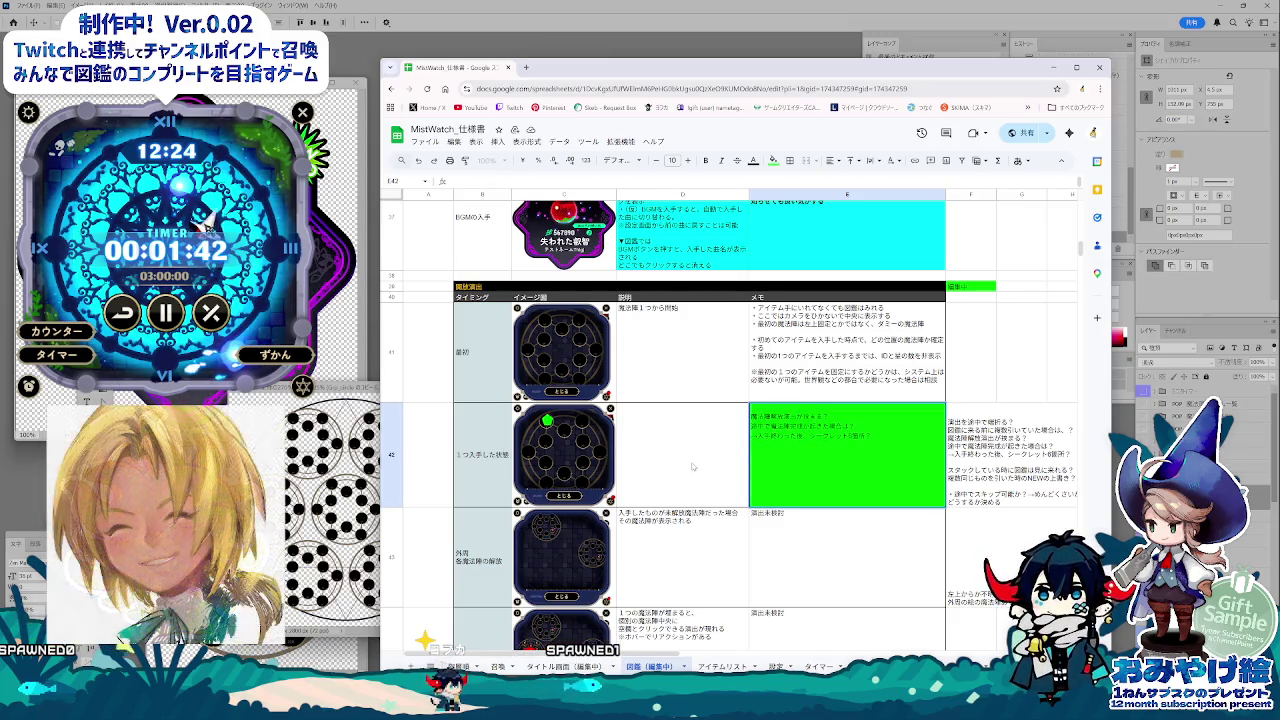
left_click(848, 566)
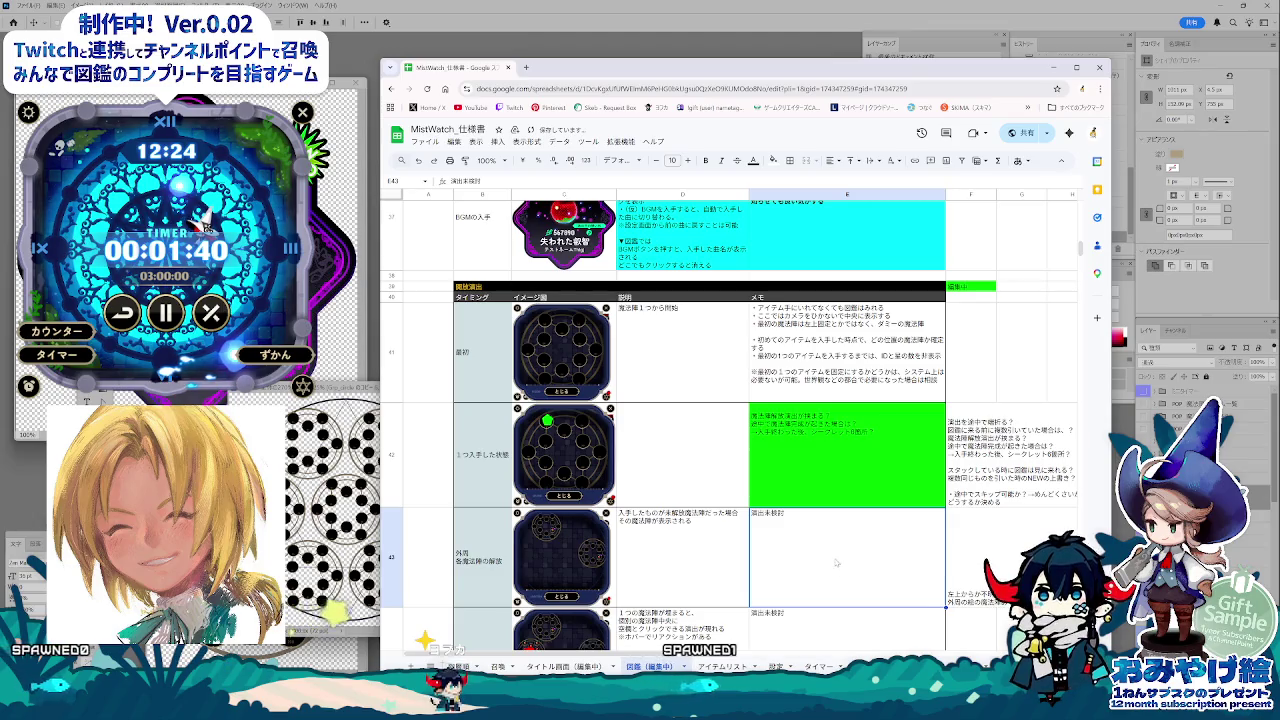
Step: Remove the green fill and 編集中 label from F38:F40, then reselect E42
left_click_drag(965, 287, 965, 298)
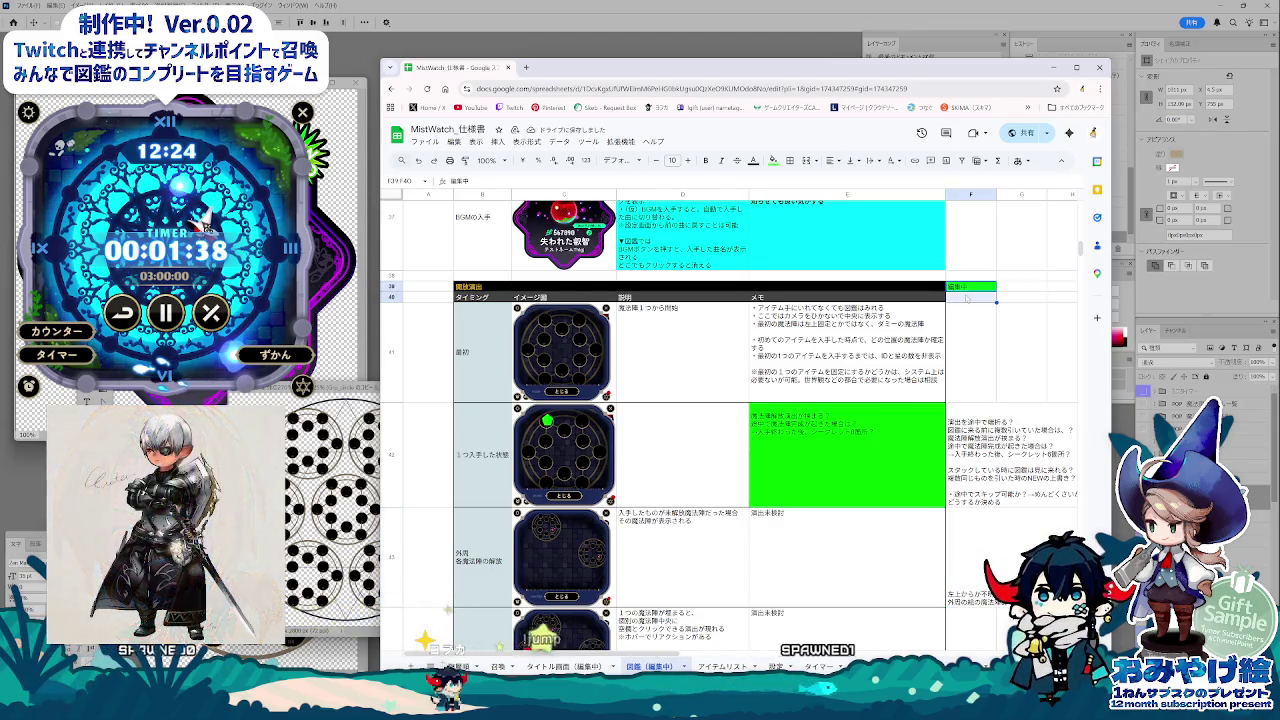
left_click(772, 160)
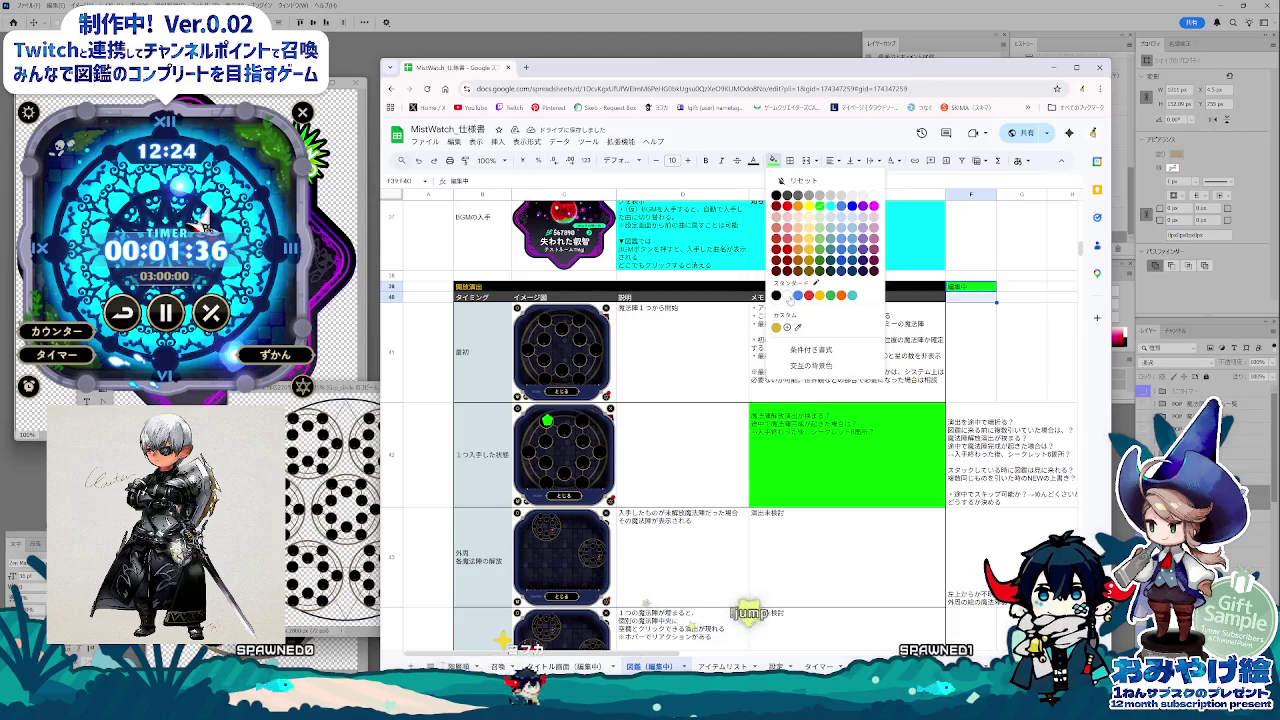
left_click(875, 195)
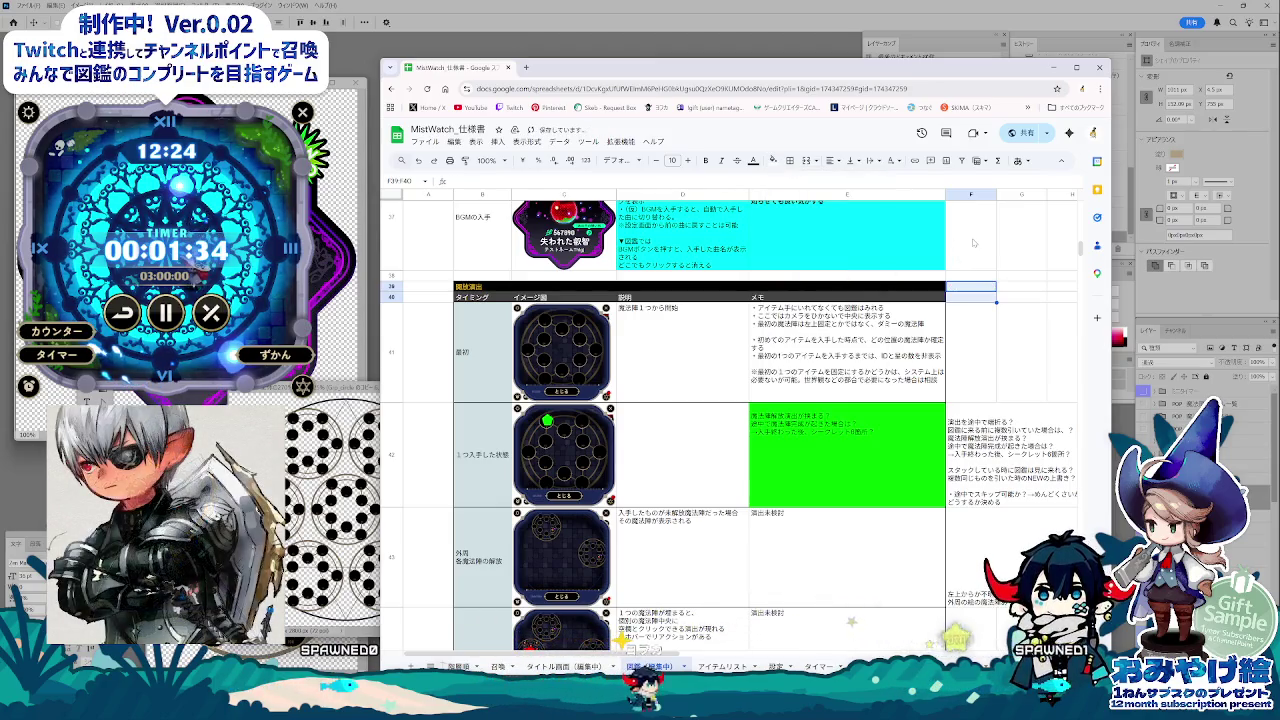
key("Delete")
left_click(989, 343)
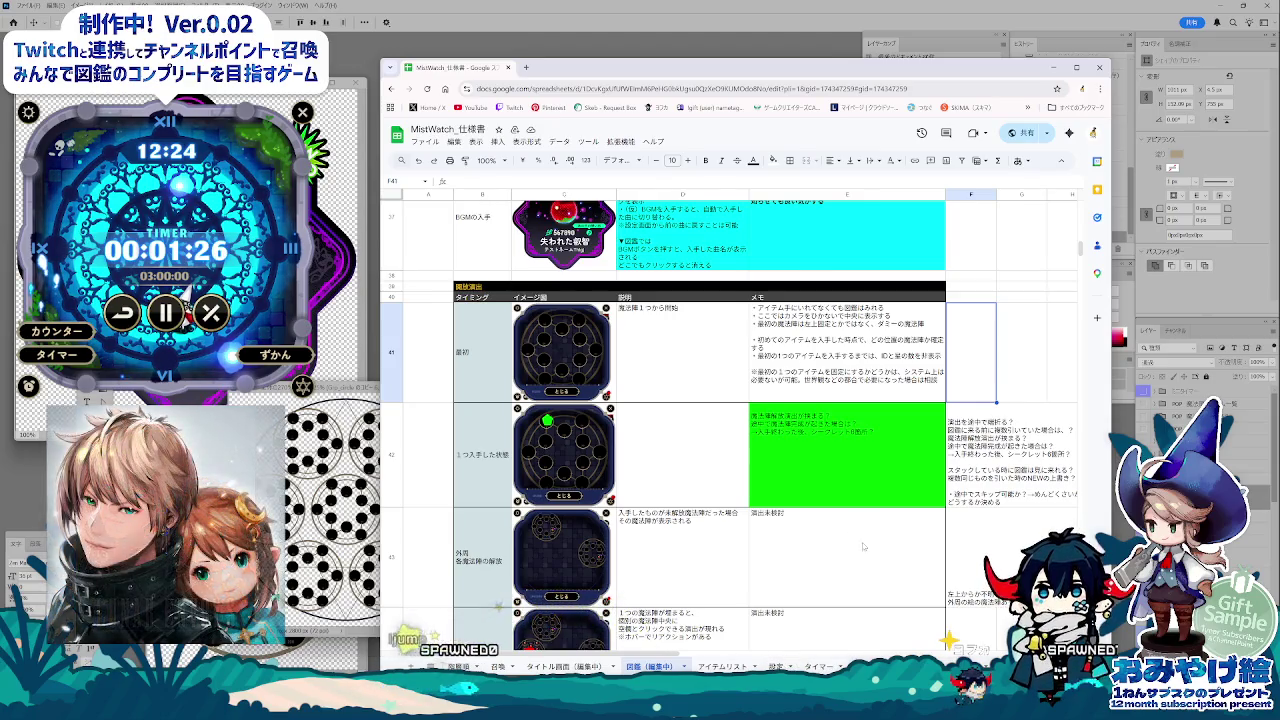
scroll(858, 582, "up", 3)
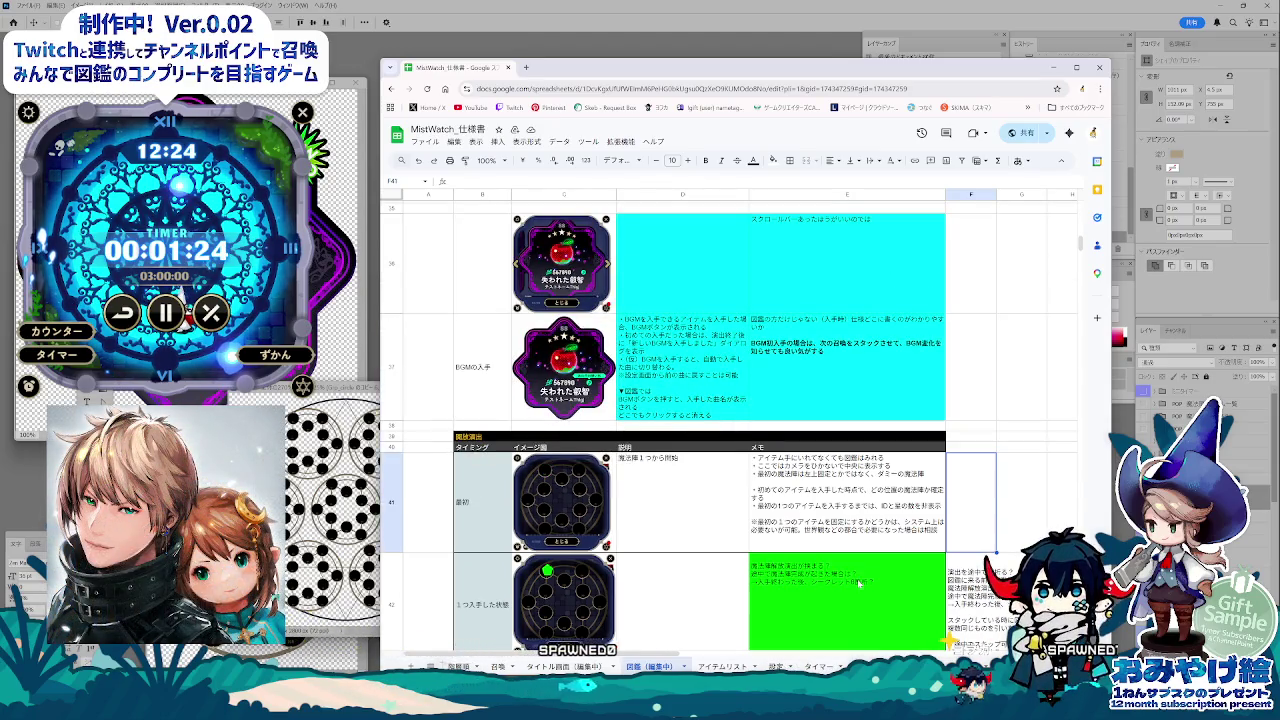
scroll(850, 581, "down", 1)
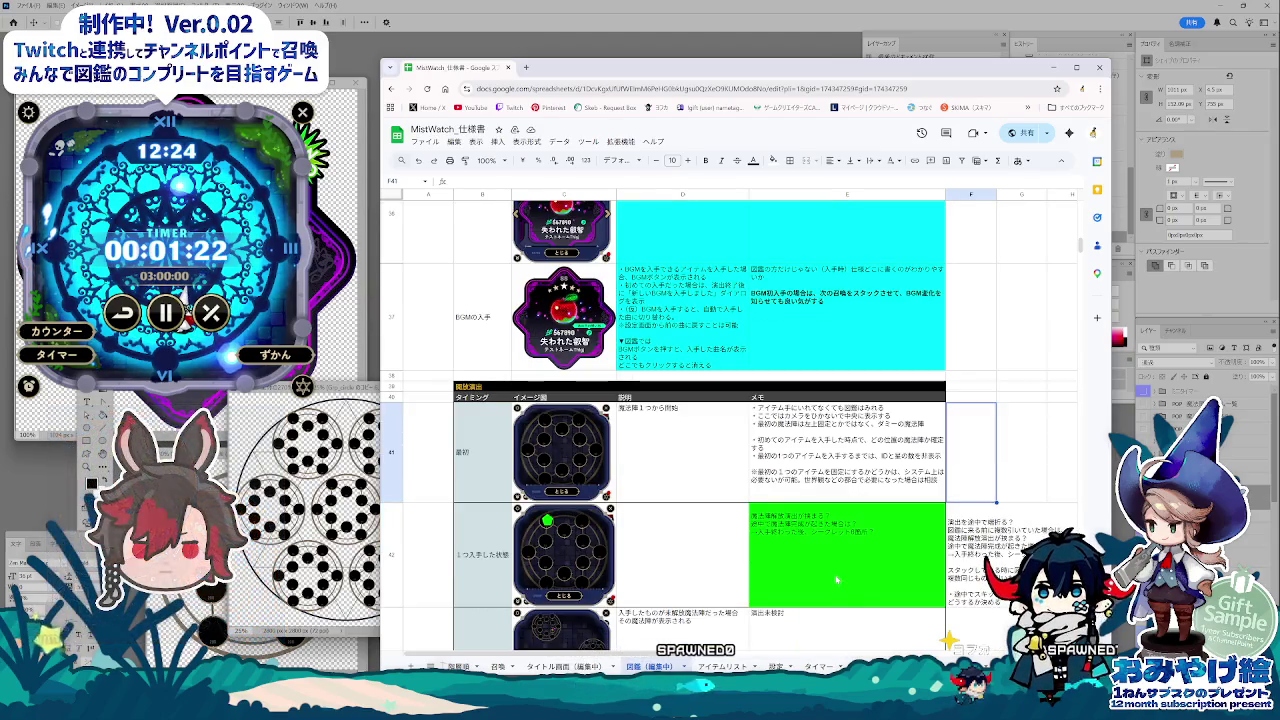
left_click(836, 579)
Step: Strike through the question lines in the F42 note about stacking and NEW overwrite
scroll(838, 579, "down", 1)
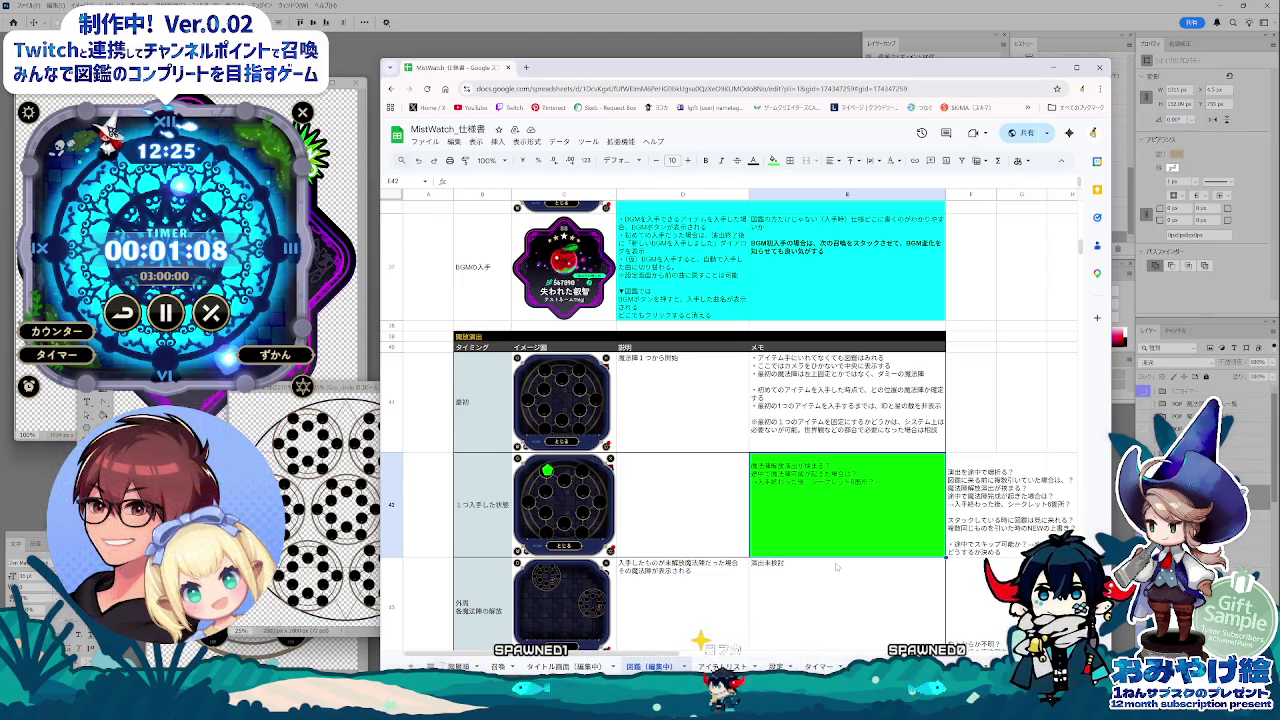
double_click(980, 500)
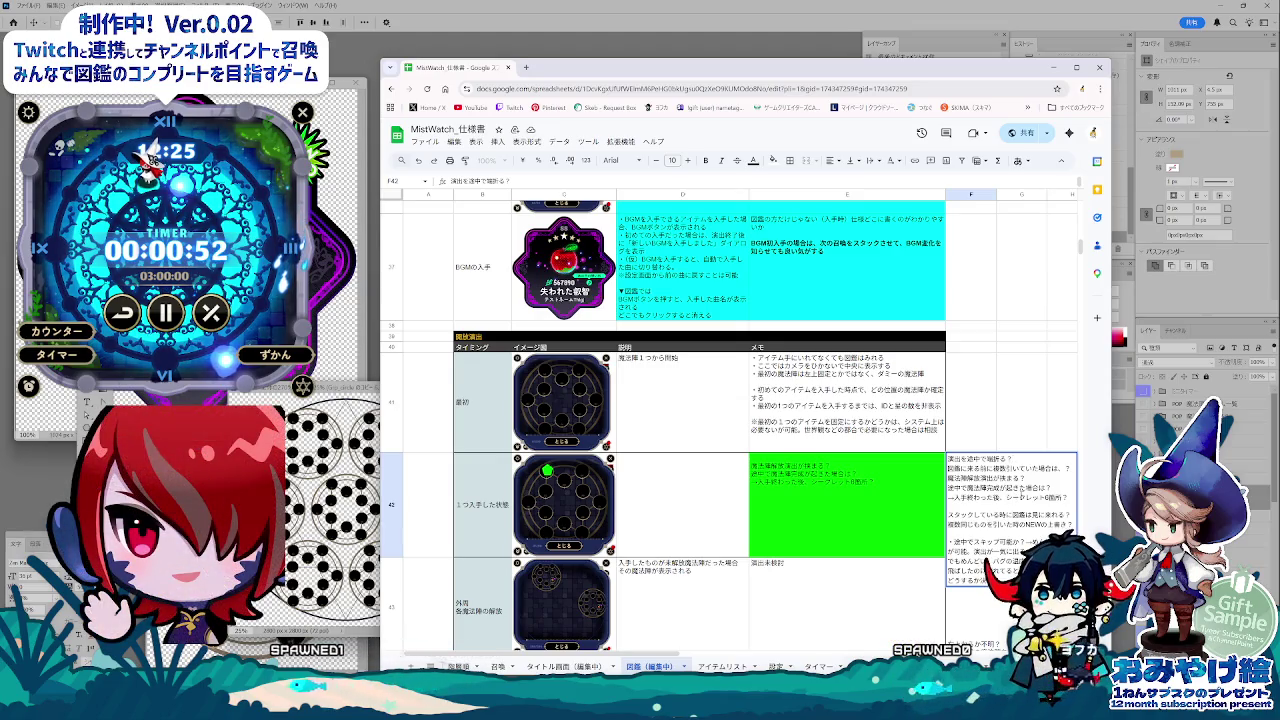
left_click_drag(1068, 497, 936, 488)
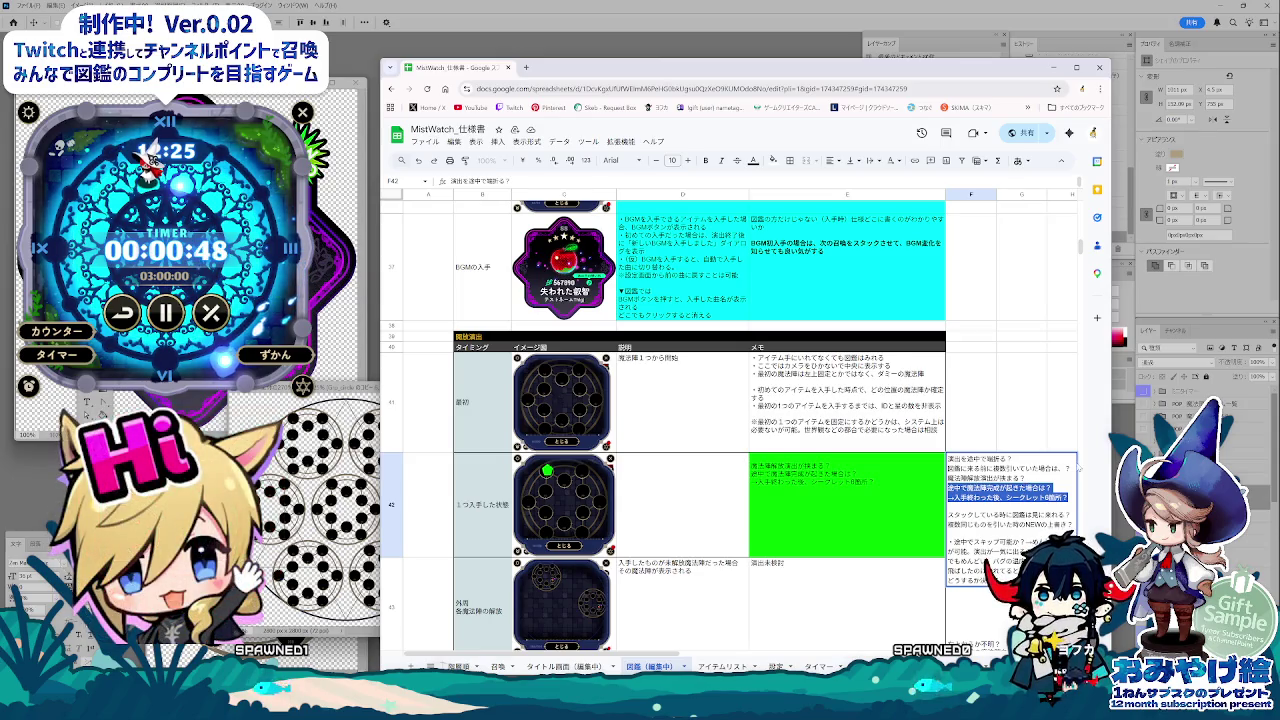
left_click_drag(1078, 466, 903, 460)
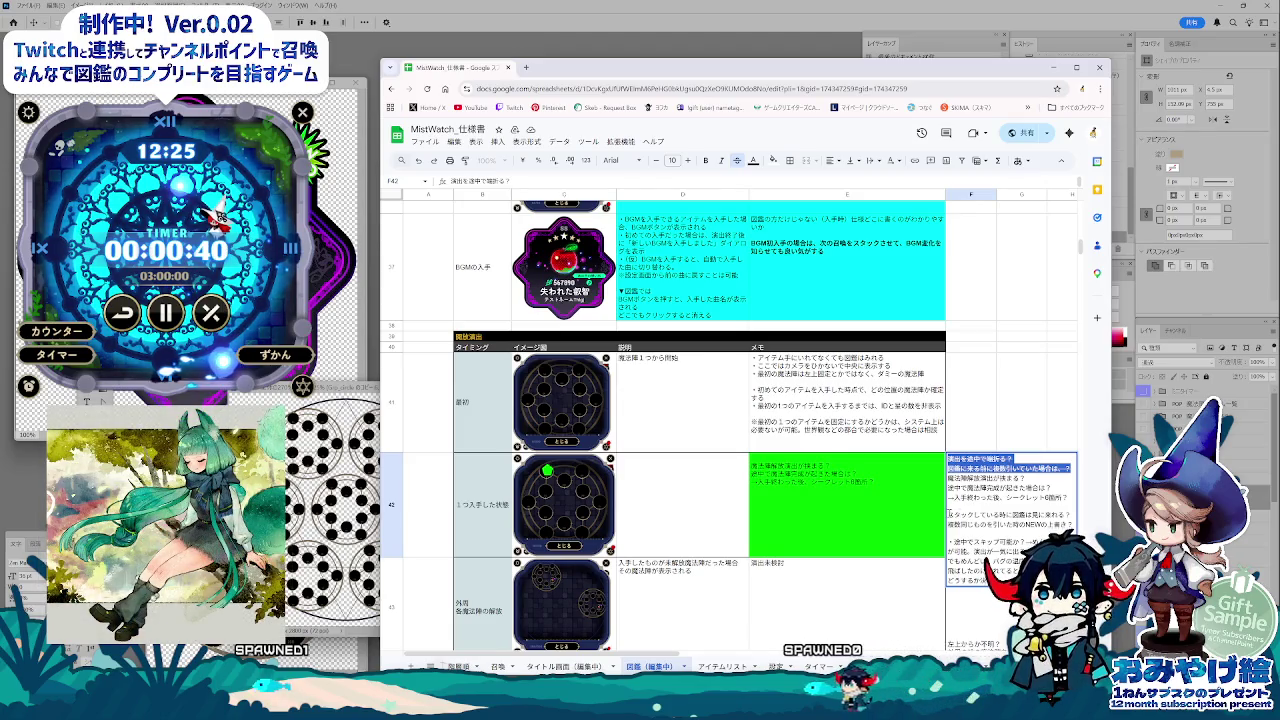
left_click_drag(949, 512, 1072, 526)
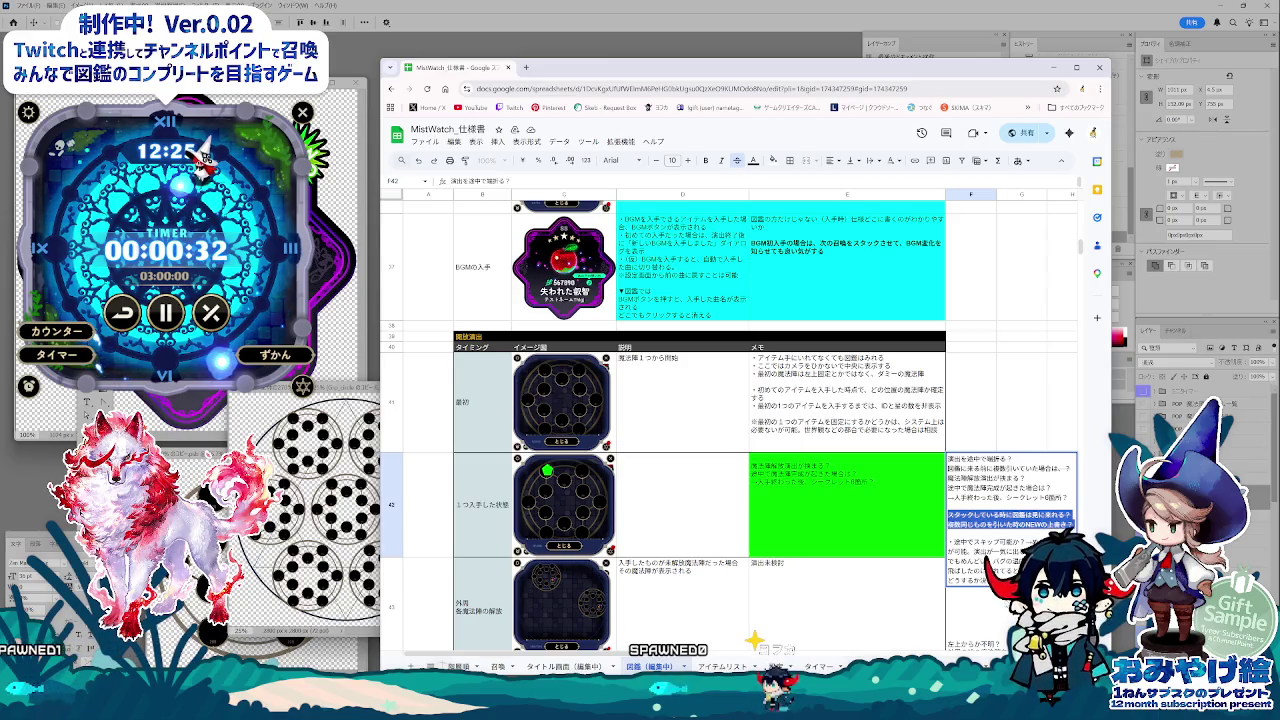
left_click(1020, 600)
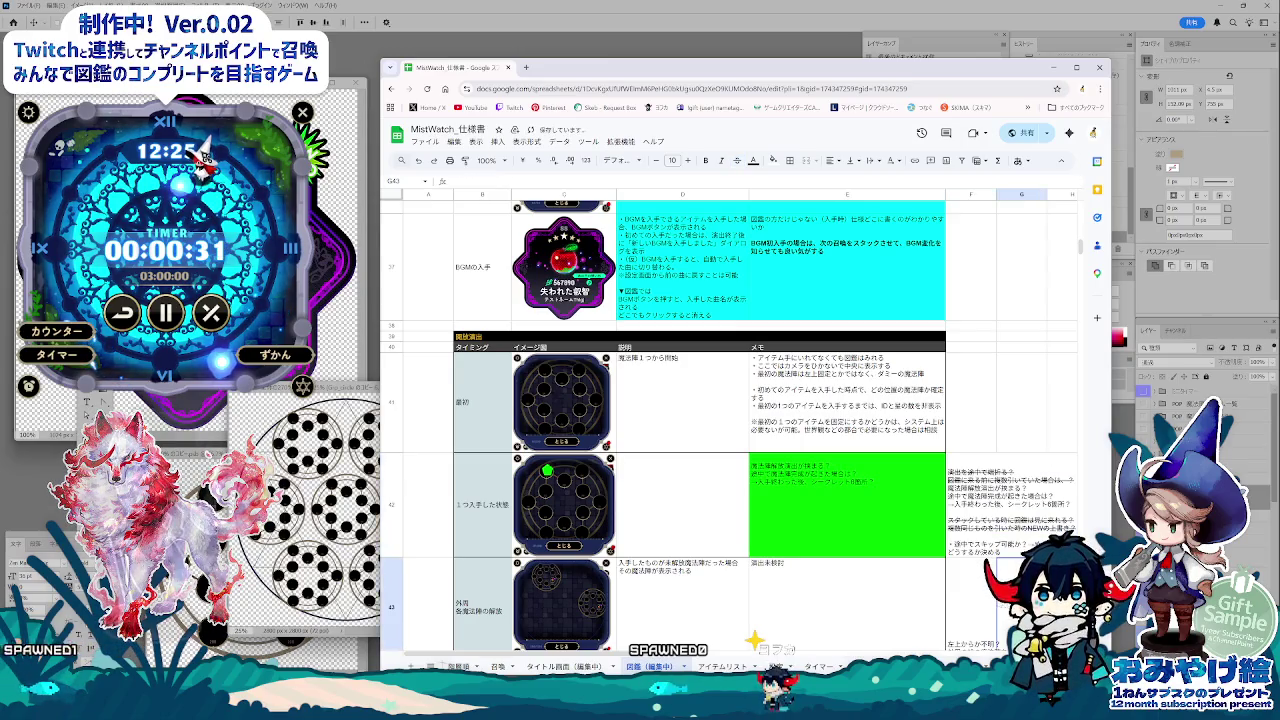
Step: Remove the green fill from cell E42
left_click(829, 509)
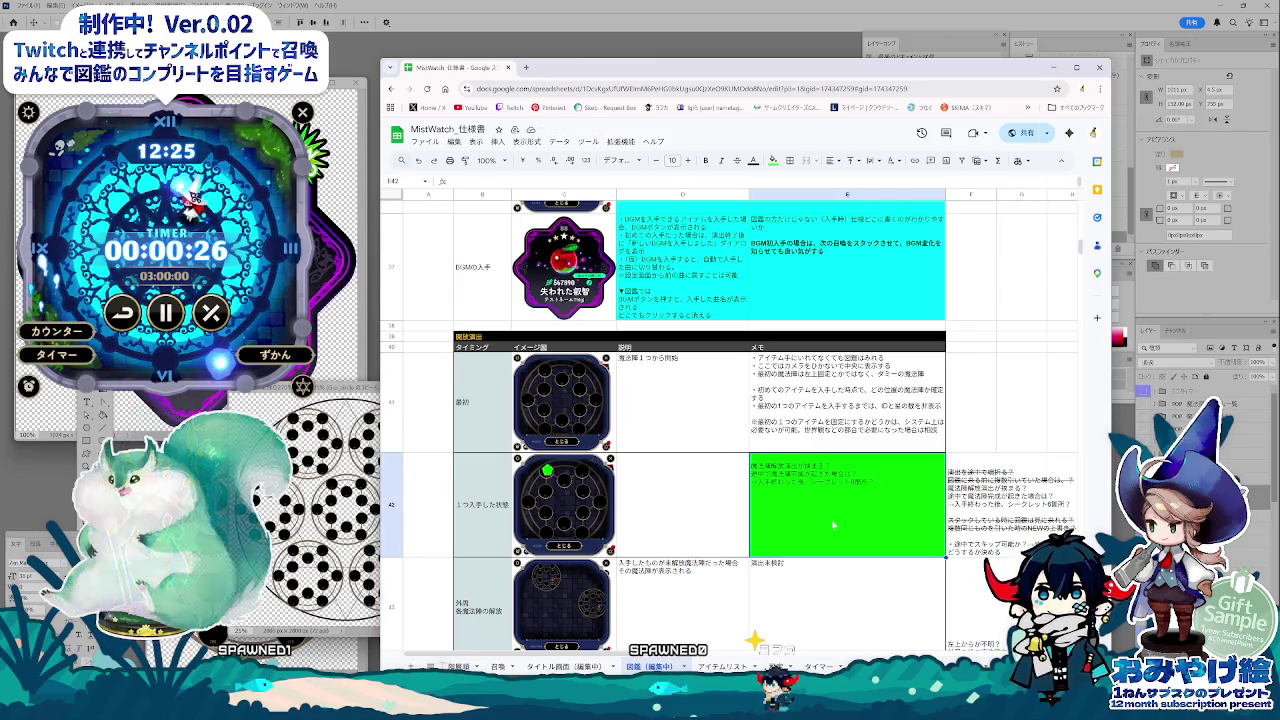
scroll(827, 580, "down", 1)
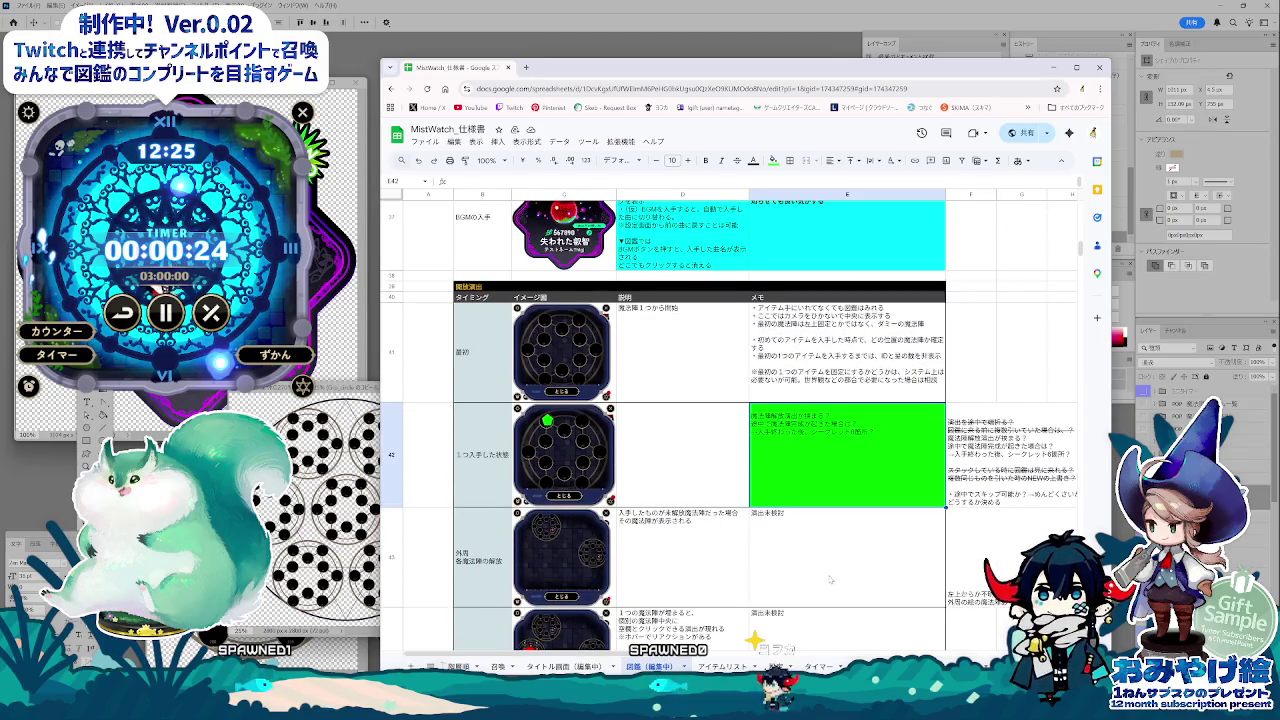
scroll(829, 579, "down", 2)
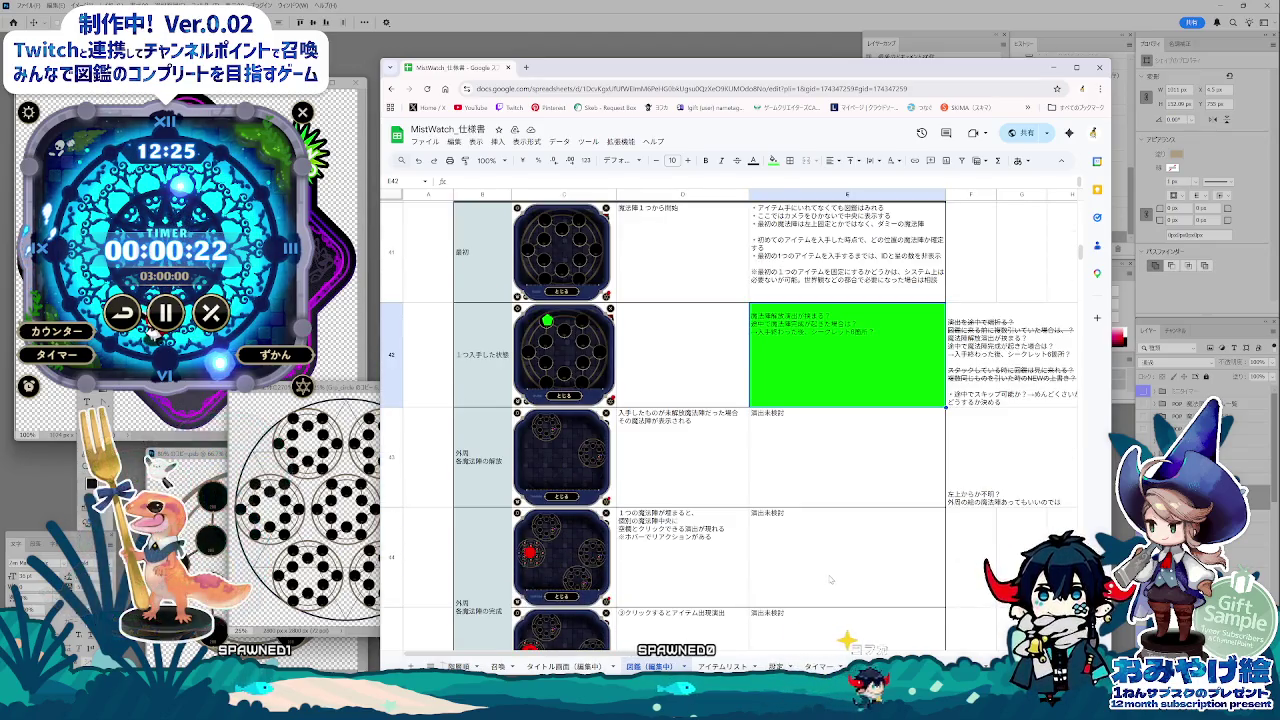
scroll(829, 579, "down", 3)
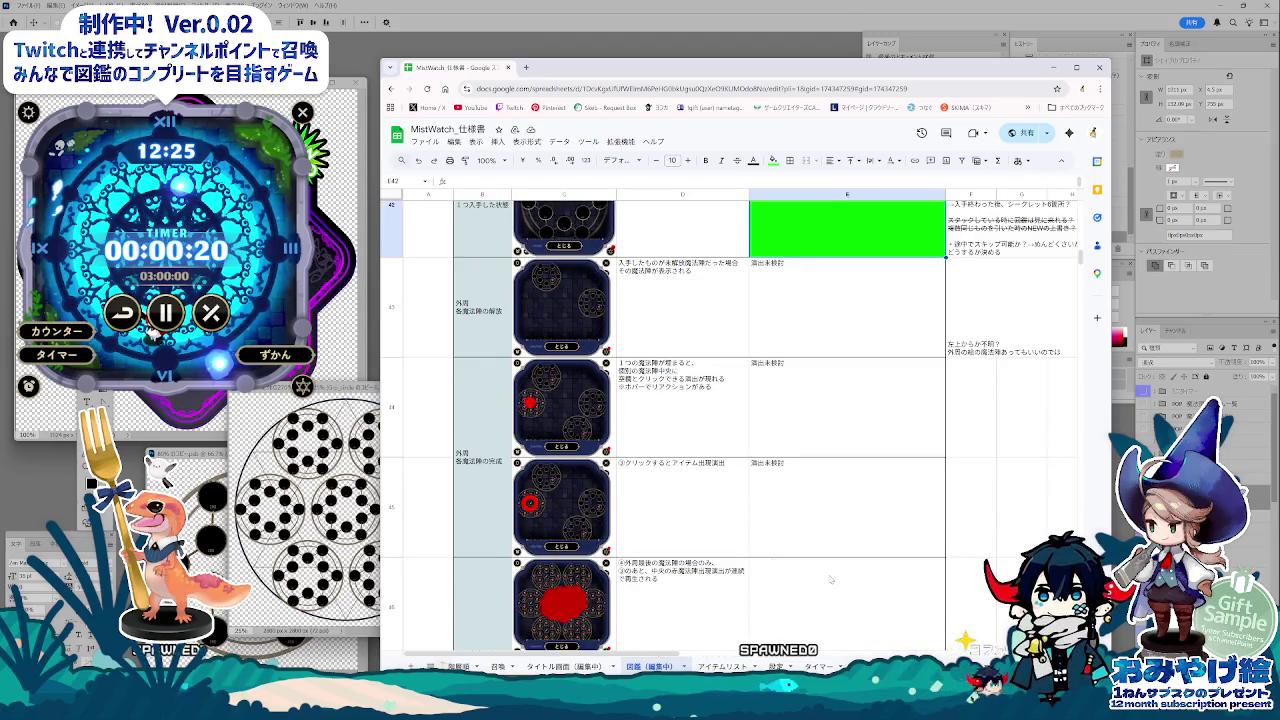
scroll(829, 579, "down", 2)
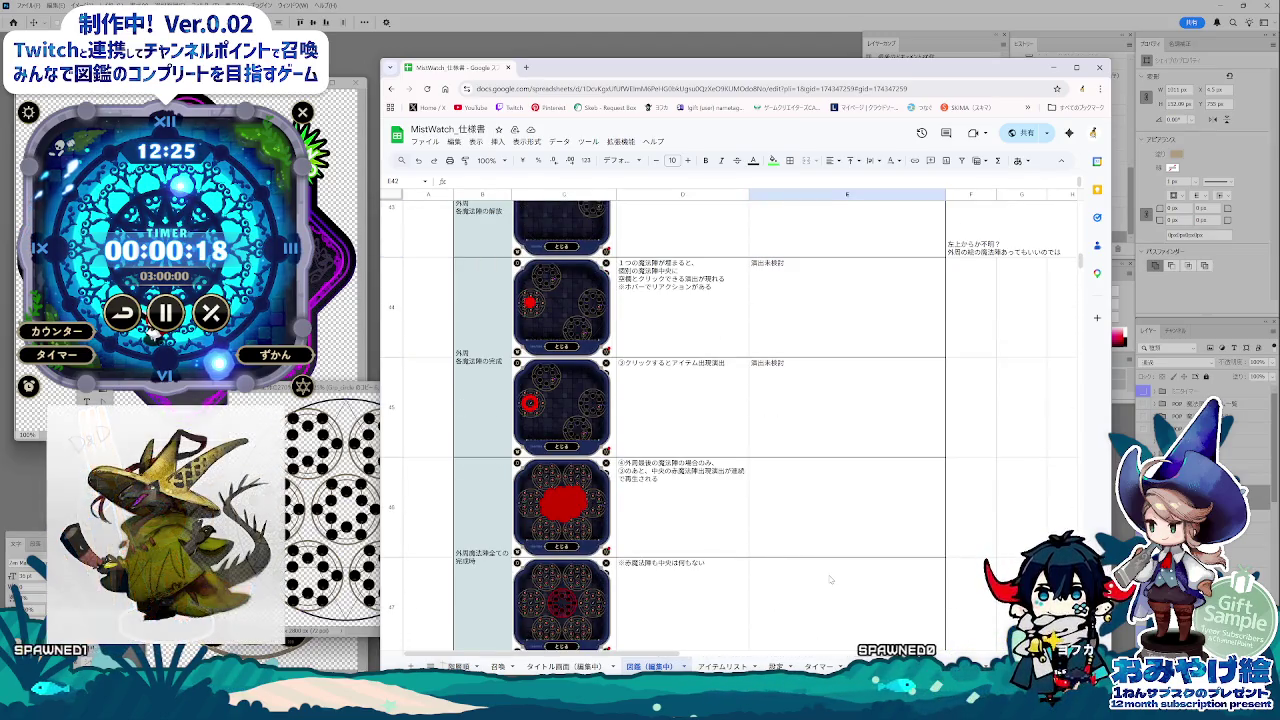
scroll(829, 579, "up", 2)
scroll(829, 579, "up", 4)
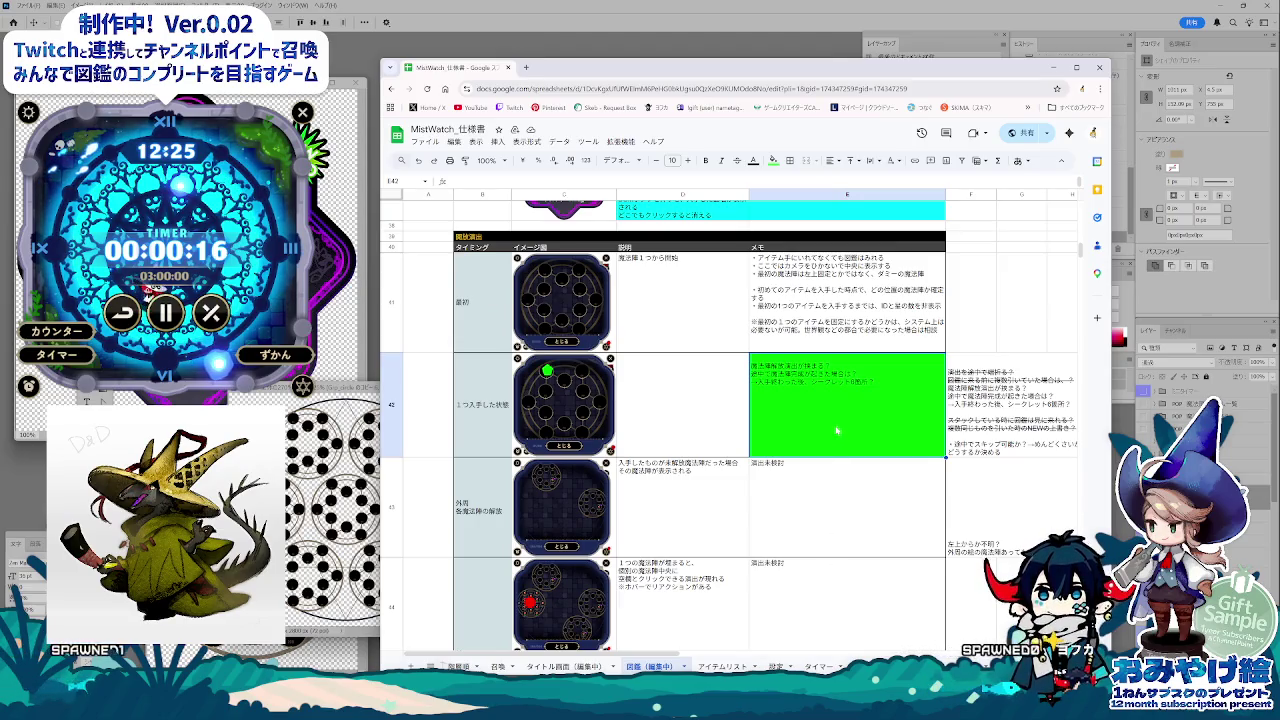
left_click(1020, 405)
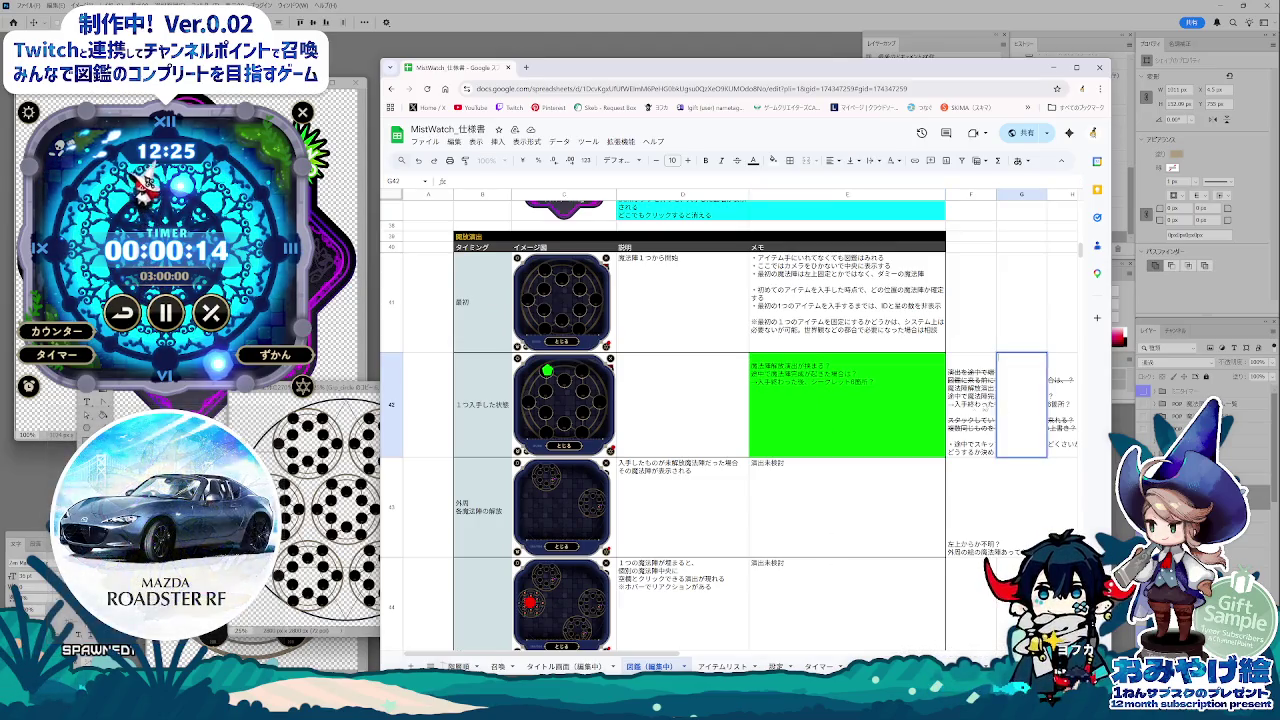
left_click(910, 410)
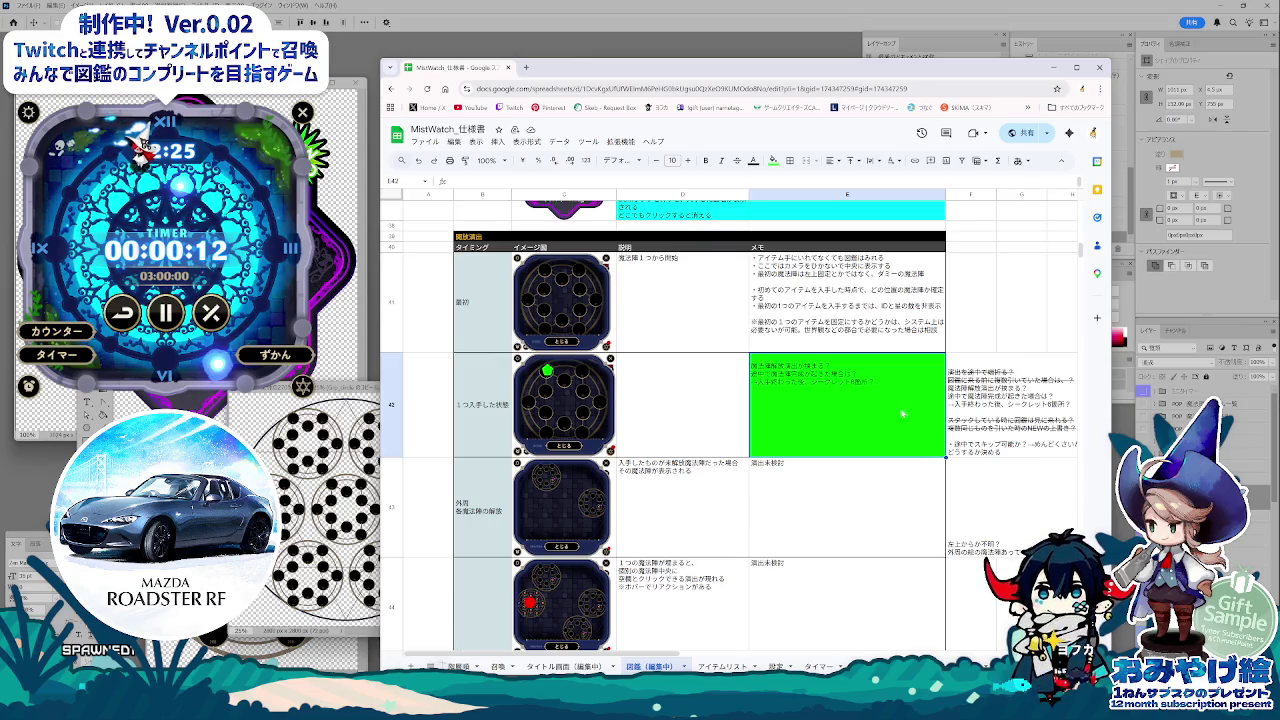
left_click(773, 160)
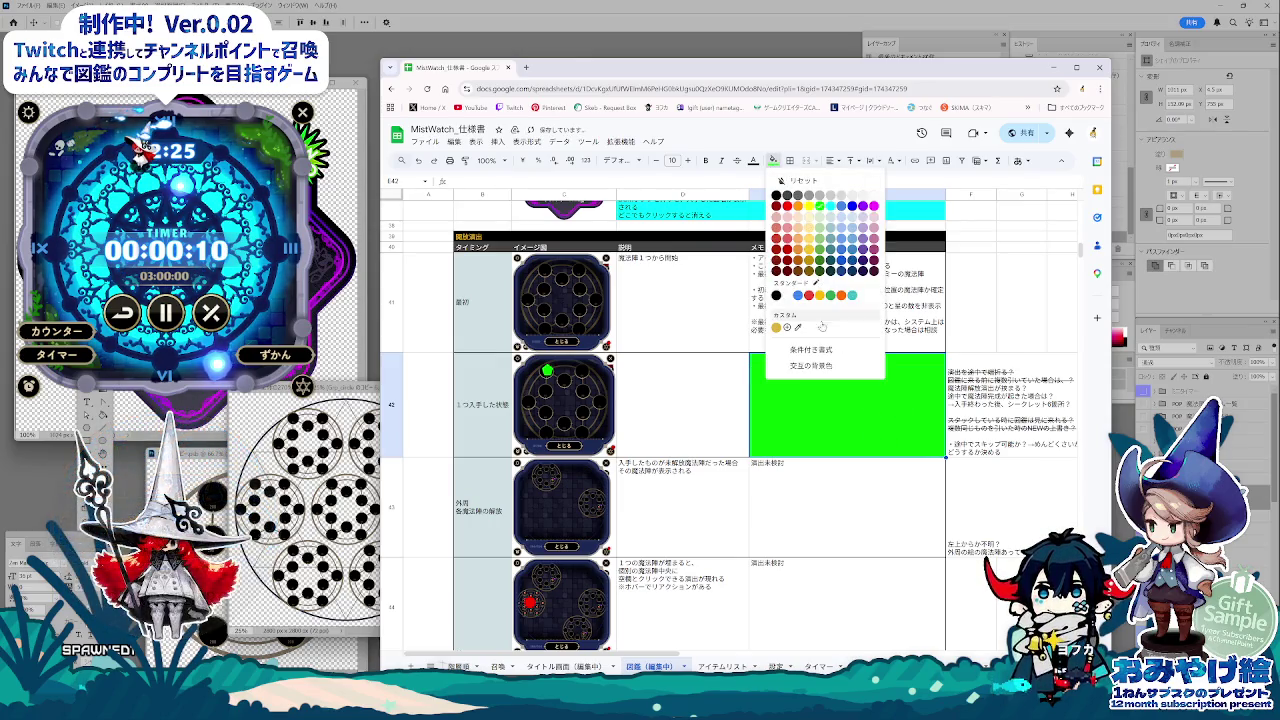
left_click(790, 296)
Step: Bold the two question lines in the F42 note, recolour its text and shade F42 cyan
left_click(962, 384)
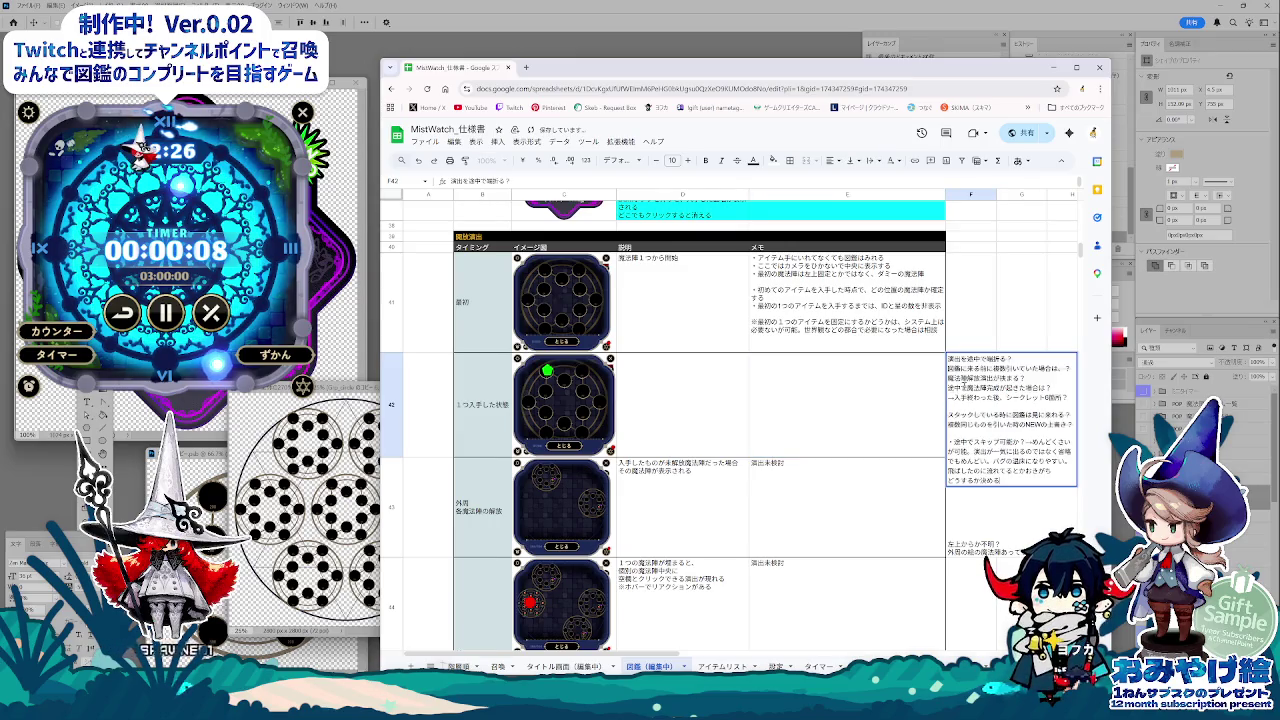
left_click_drag(949, 375, 1069, 397)
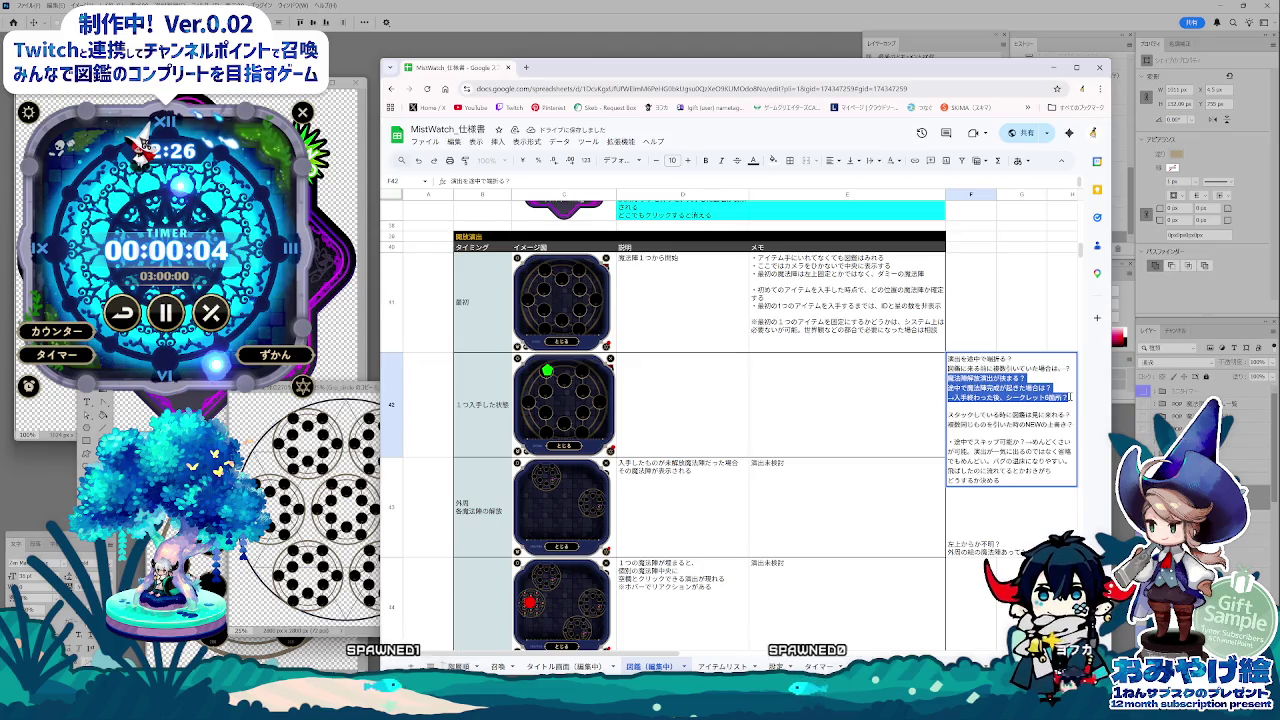
left_click(705, 160)
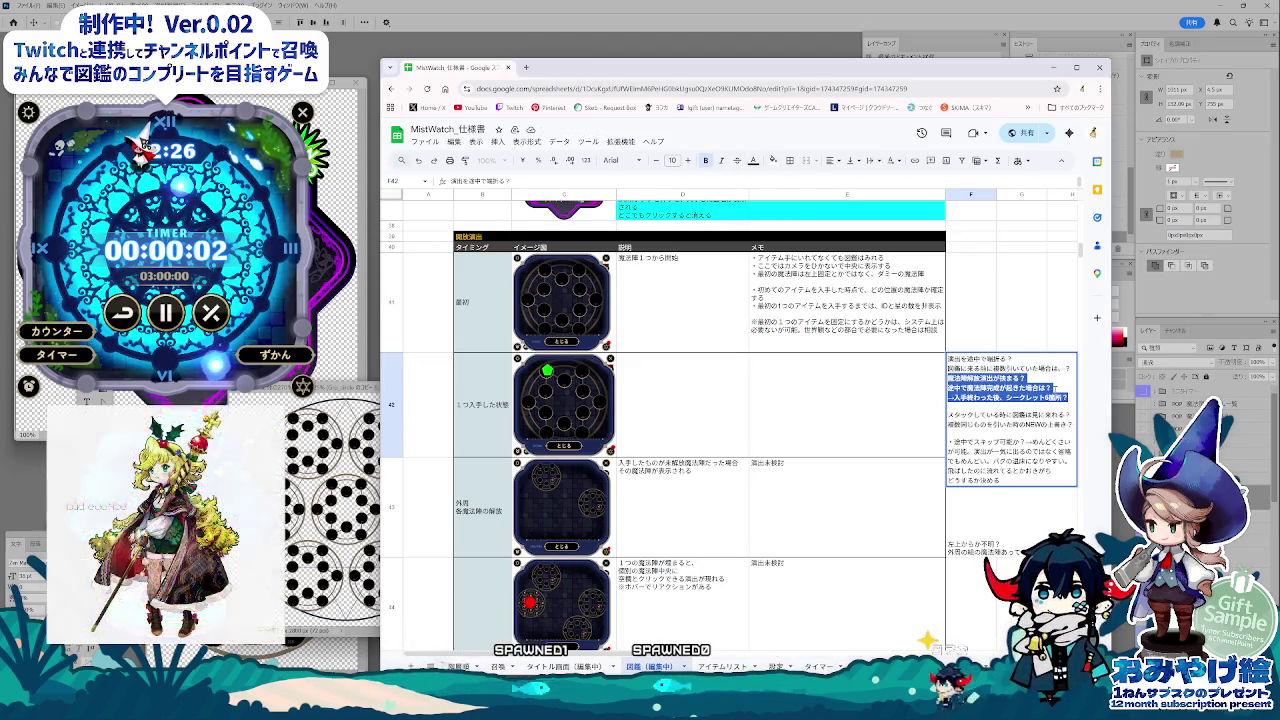
key("Escape")
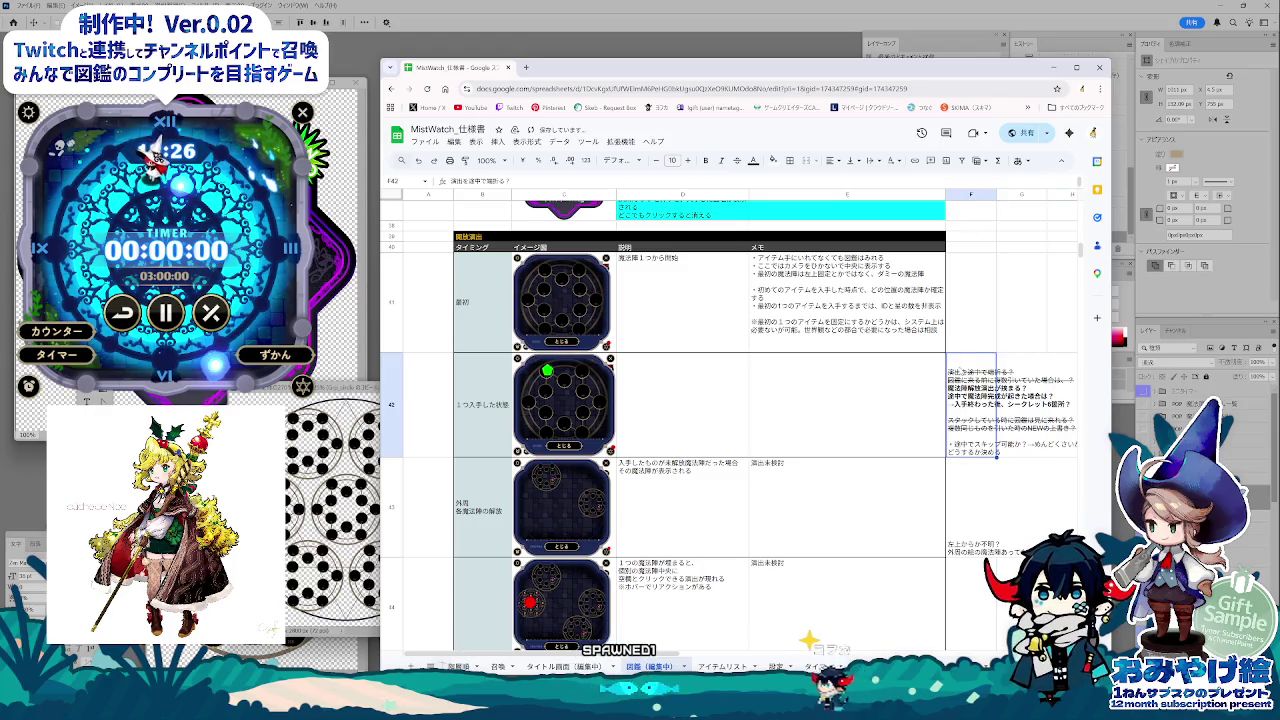
left_click(754, 160)
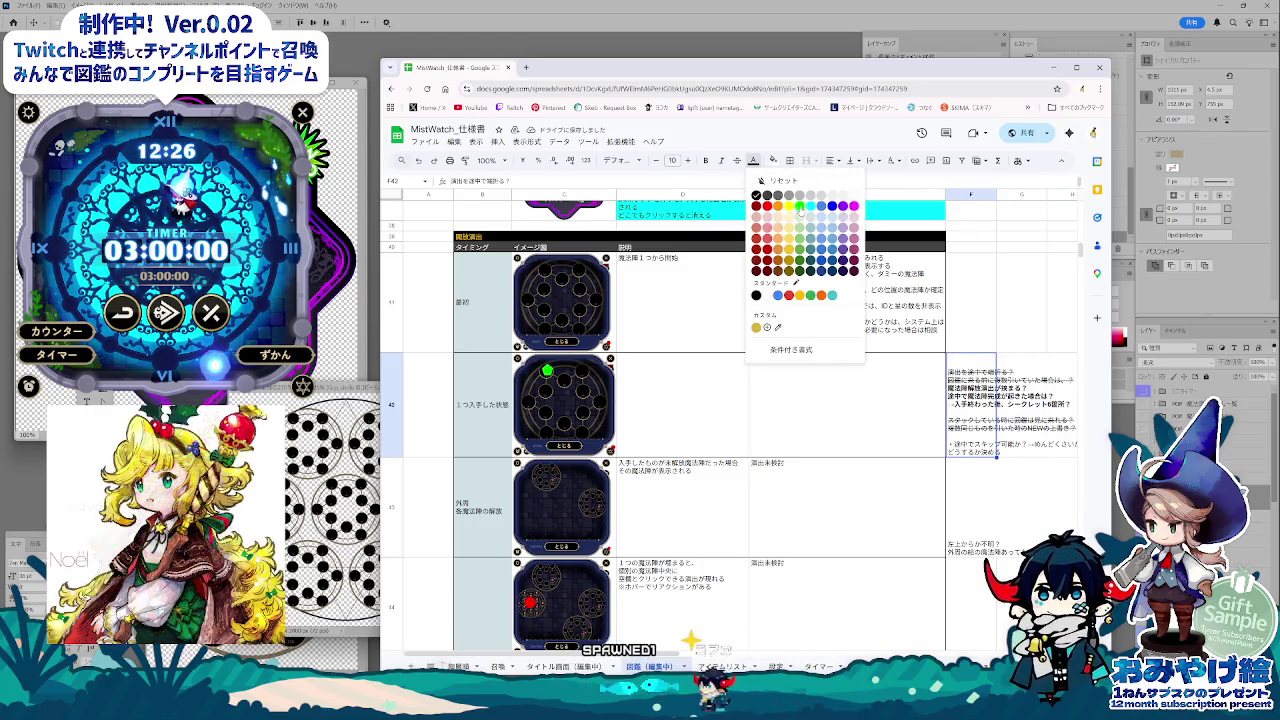
left_click(799, 207)
left_click(773, 161)
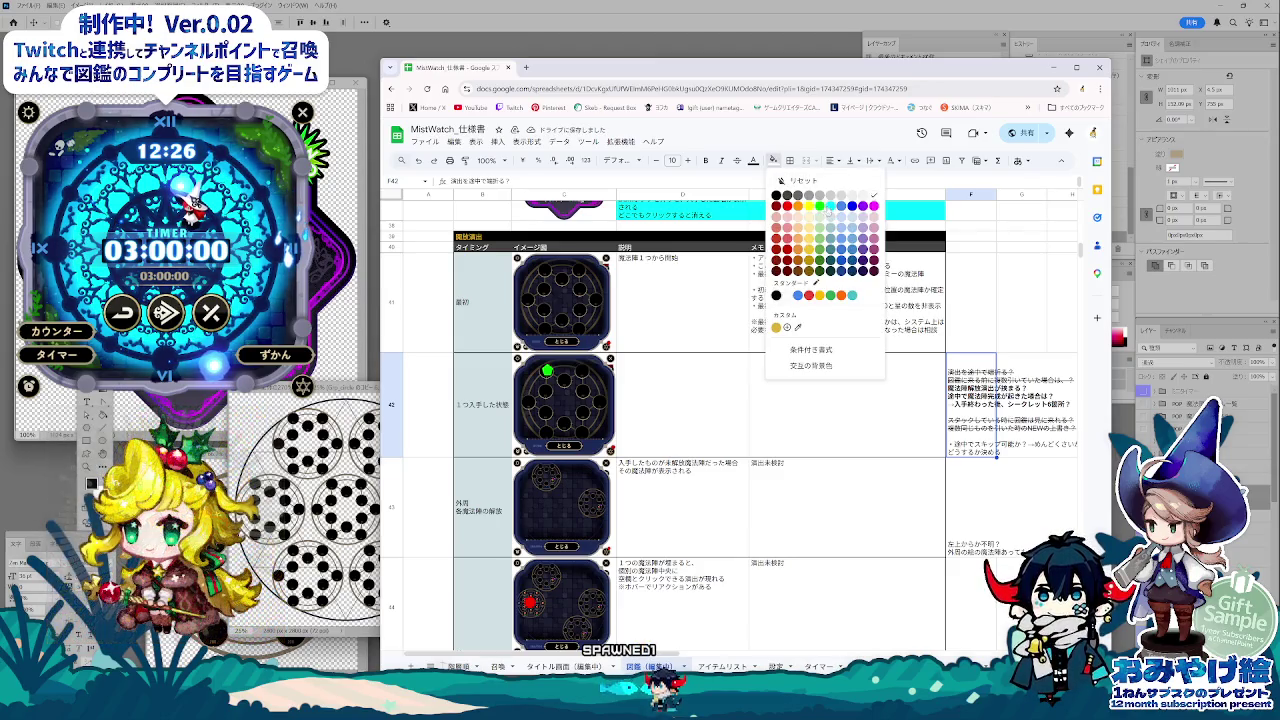
left_click(830, 206)
left_click(926, 506)
Step: Fill image cells C53 and C55 with cyan
scroll(950, 468, "up", 3)
scroll(955, 450, "up", 4)
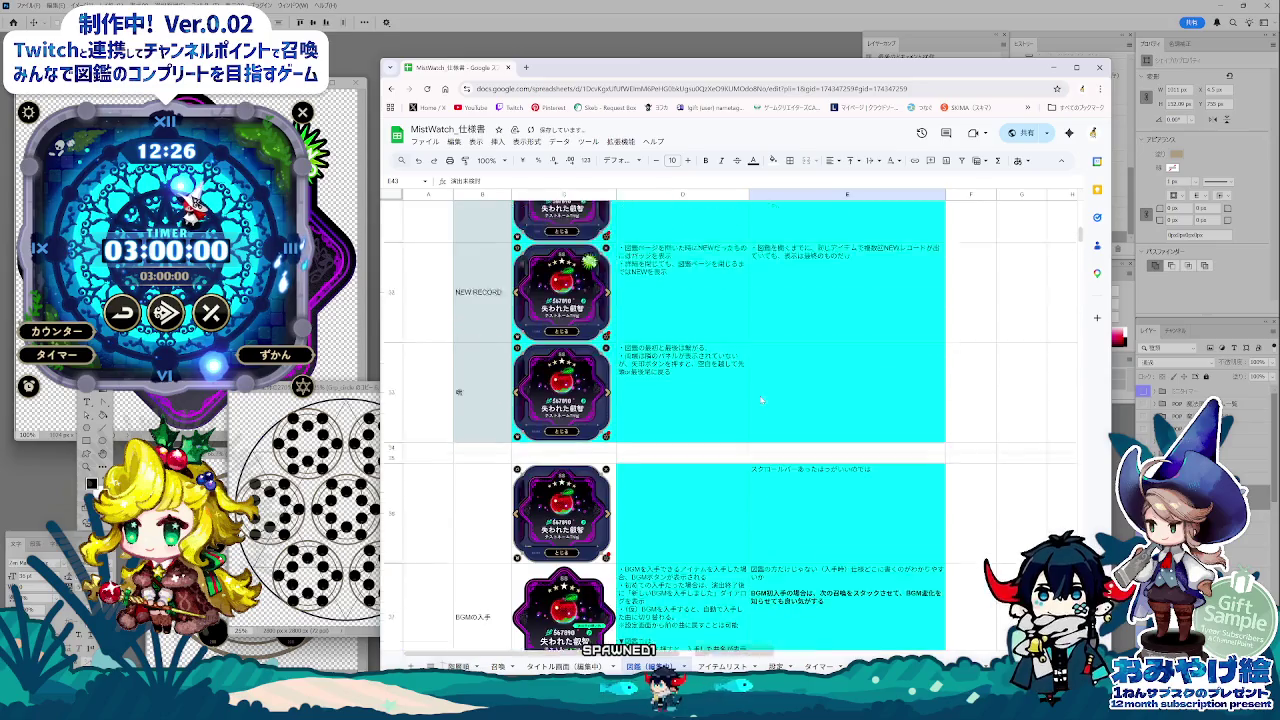
scroll(960, 420, "up", 4)
scroll(963, 403, "up", 4)
scroll(963, 403, "down", 5)
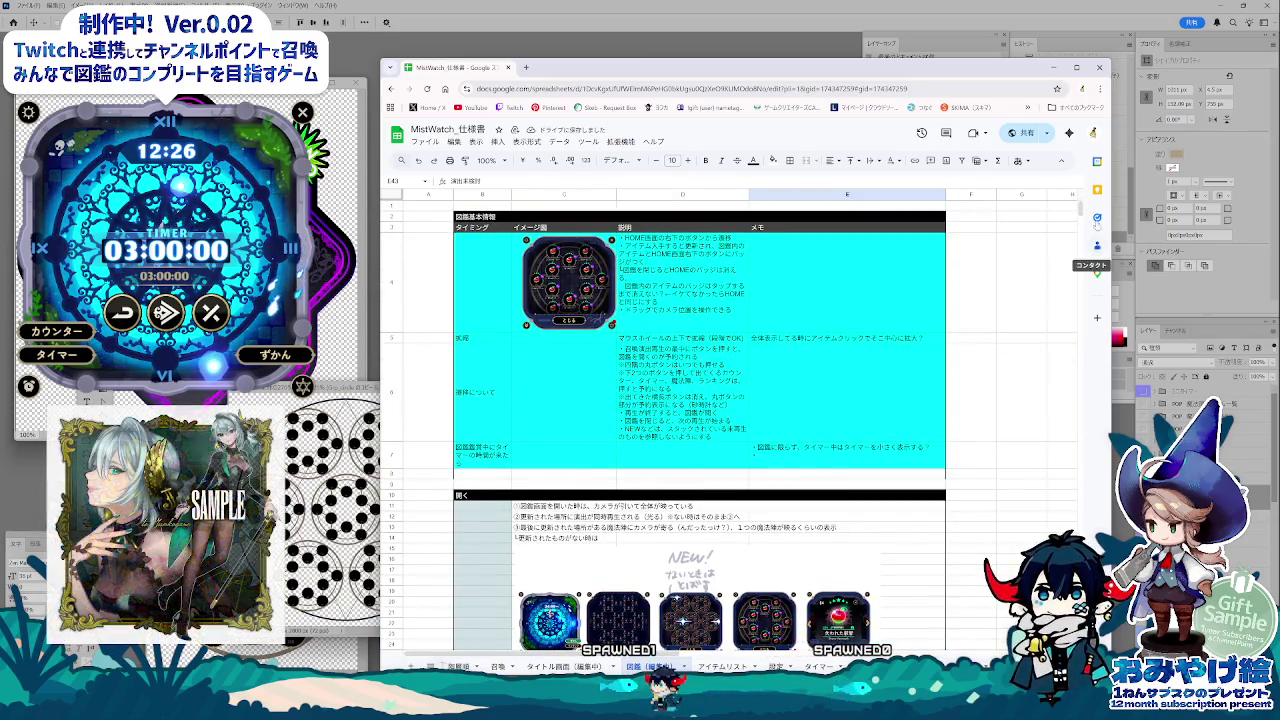
scroll(1080, 255, "down", 10)
left_click_drag(1080, 255, 1080, 277)
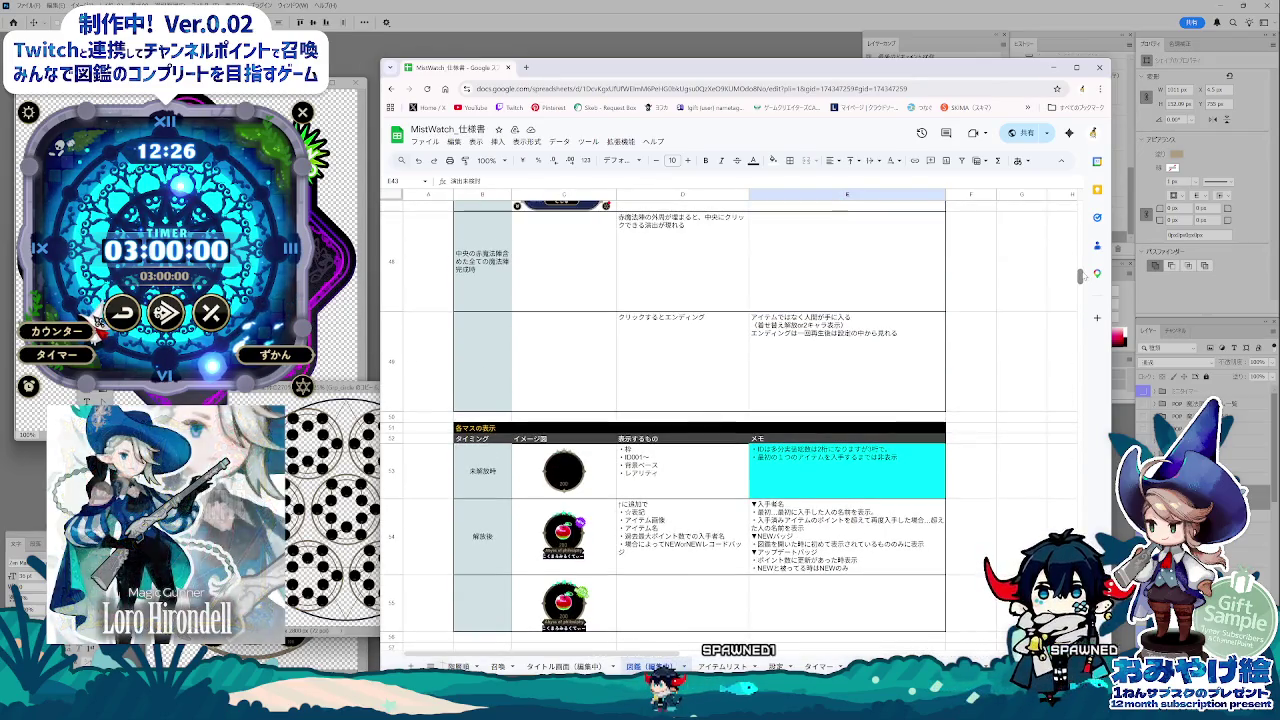
left_click(596, 486)
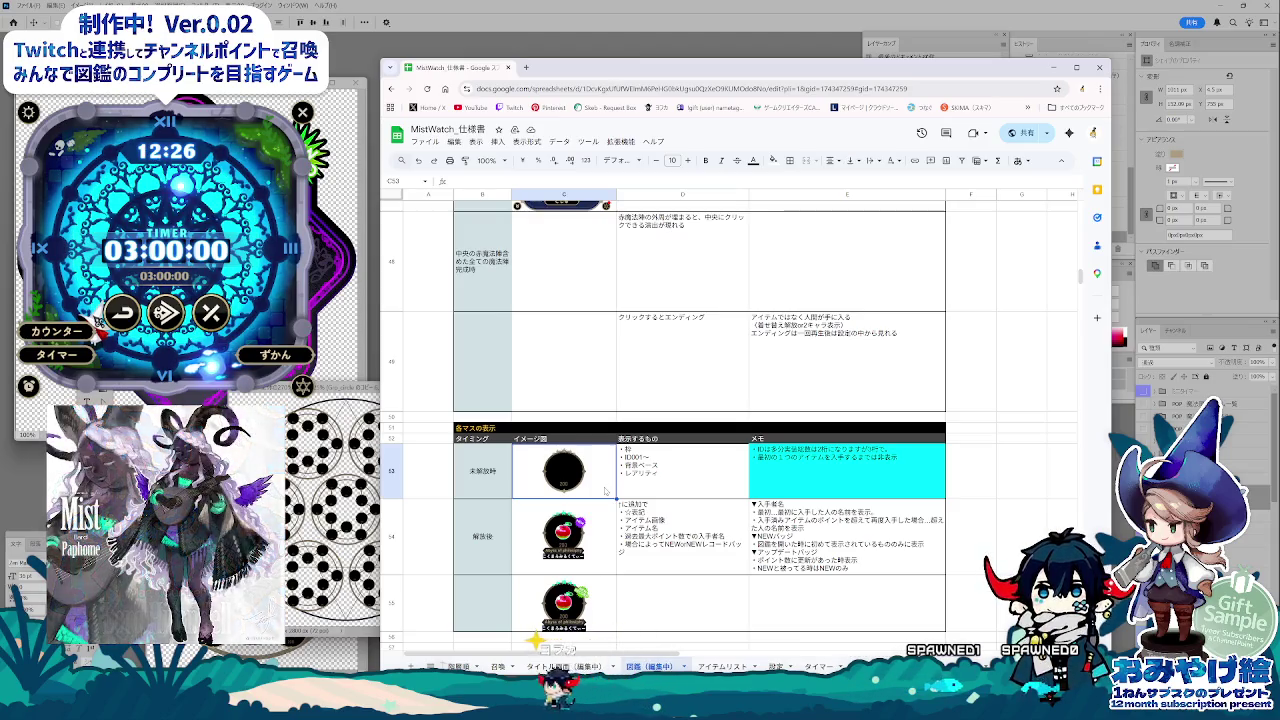
left_click(600, 603)
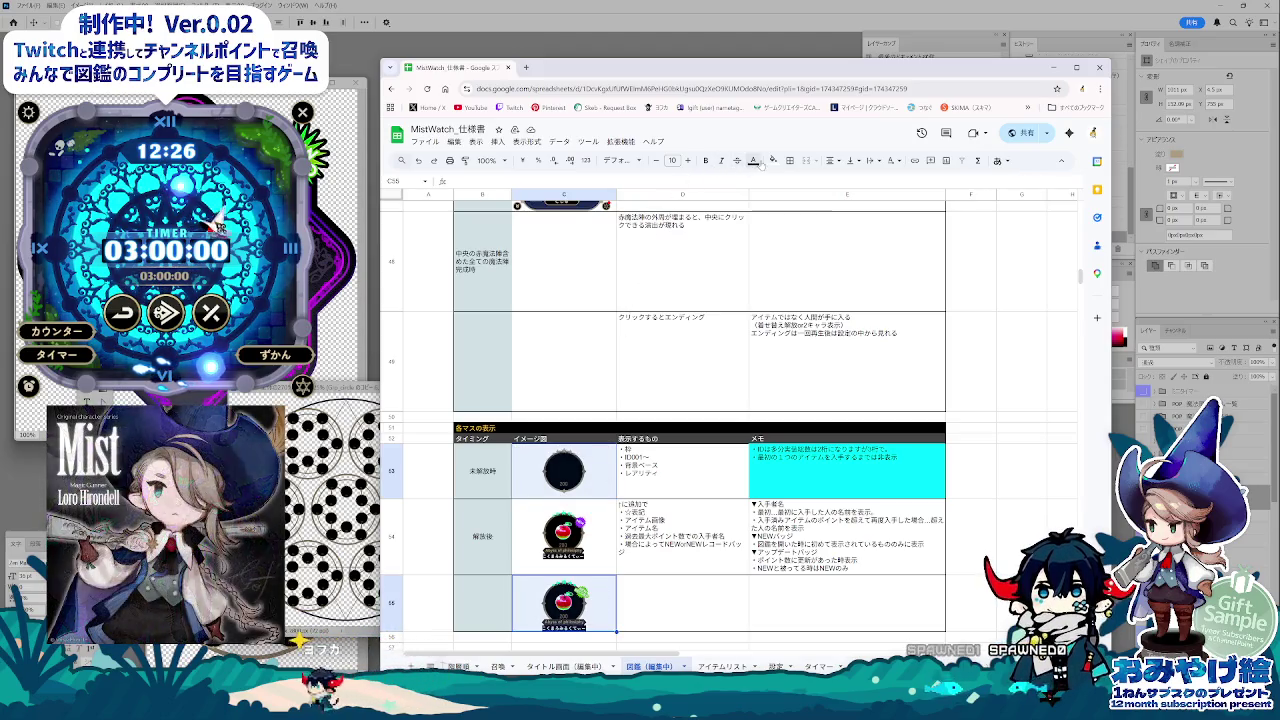
left_click(773, 160)
left_click(829, 206)
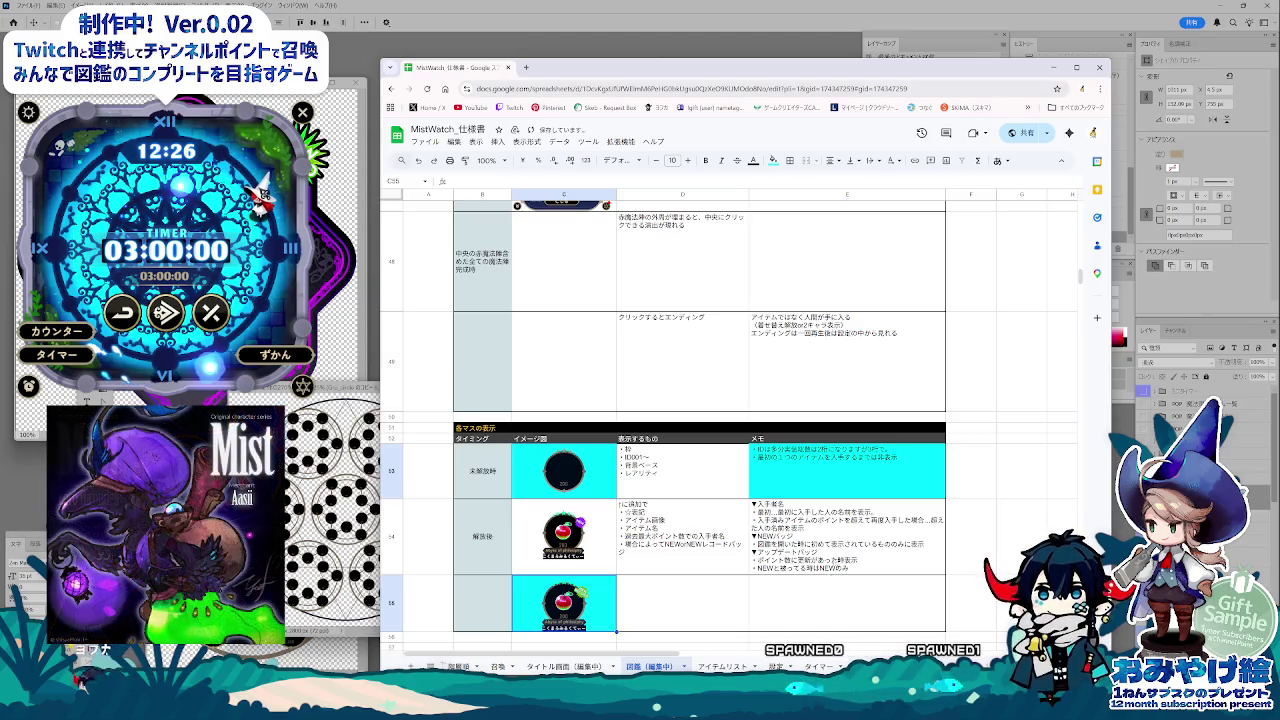
Step: Apply the chosen fill colour to cell D53
left_click(666, 487)
left_click(773, 160)
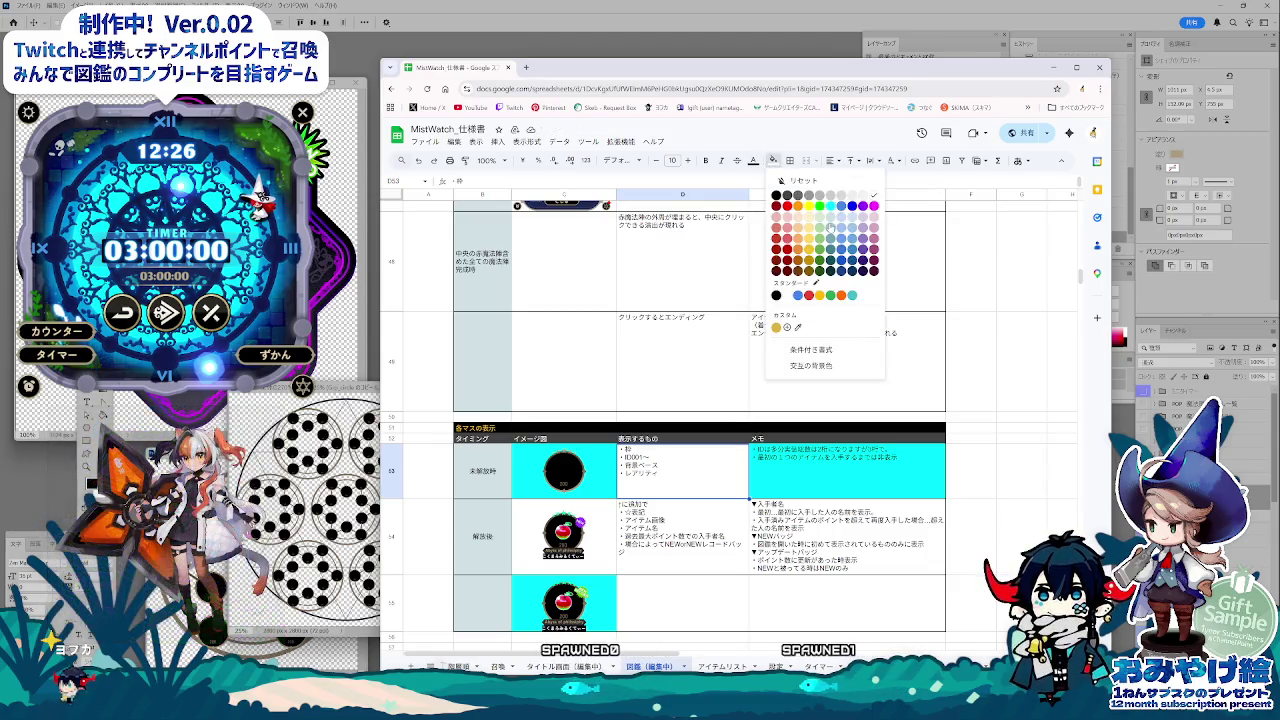
left_click(829, 228)
left_click(758, 612)
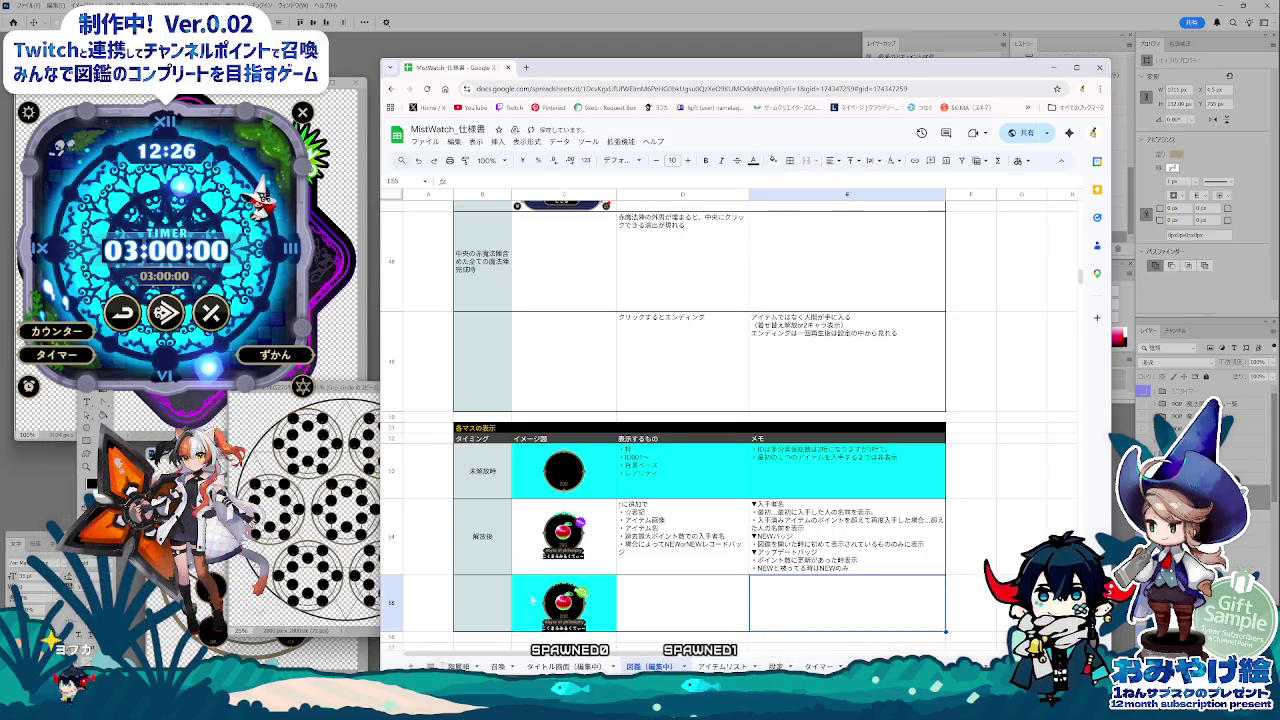
left_click(533, 600)
Step: Label B54 '解放後 NEW' and B55 '解放後 NEWレコード'
left_click(492, 539)
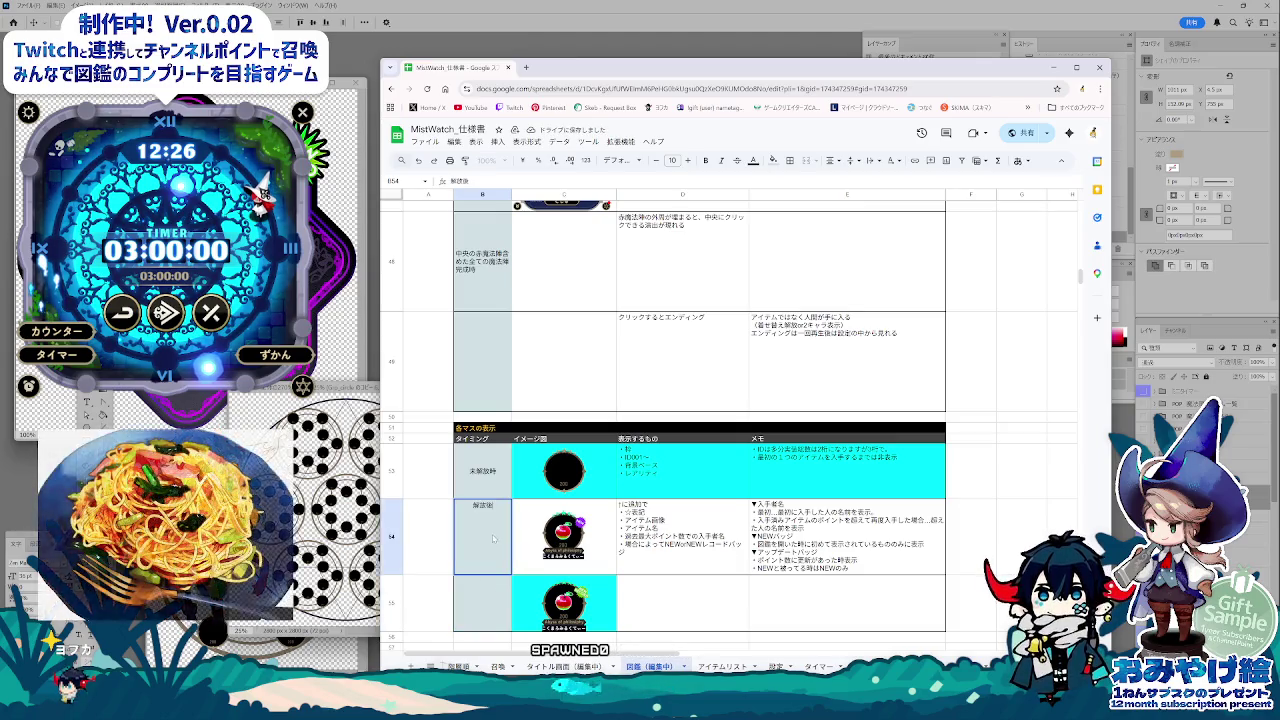
type("NEW時")
type("あり")
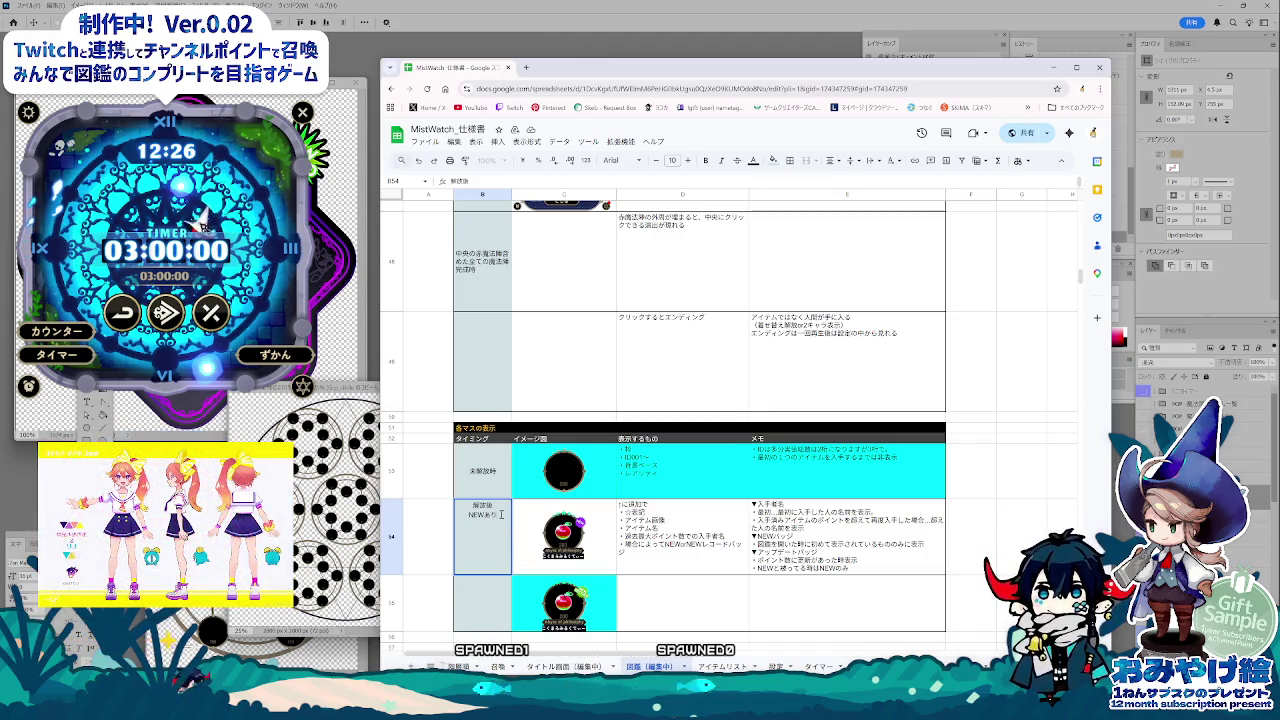
left_click(486, 604)
type("解放後 NEWあり")
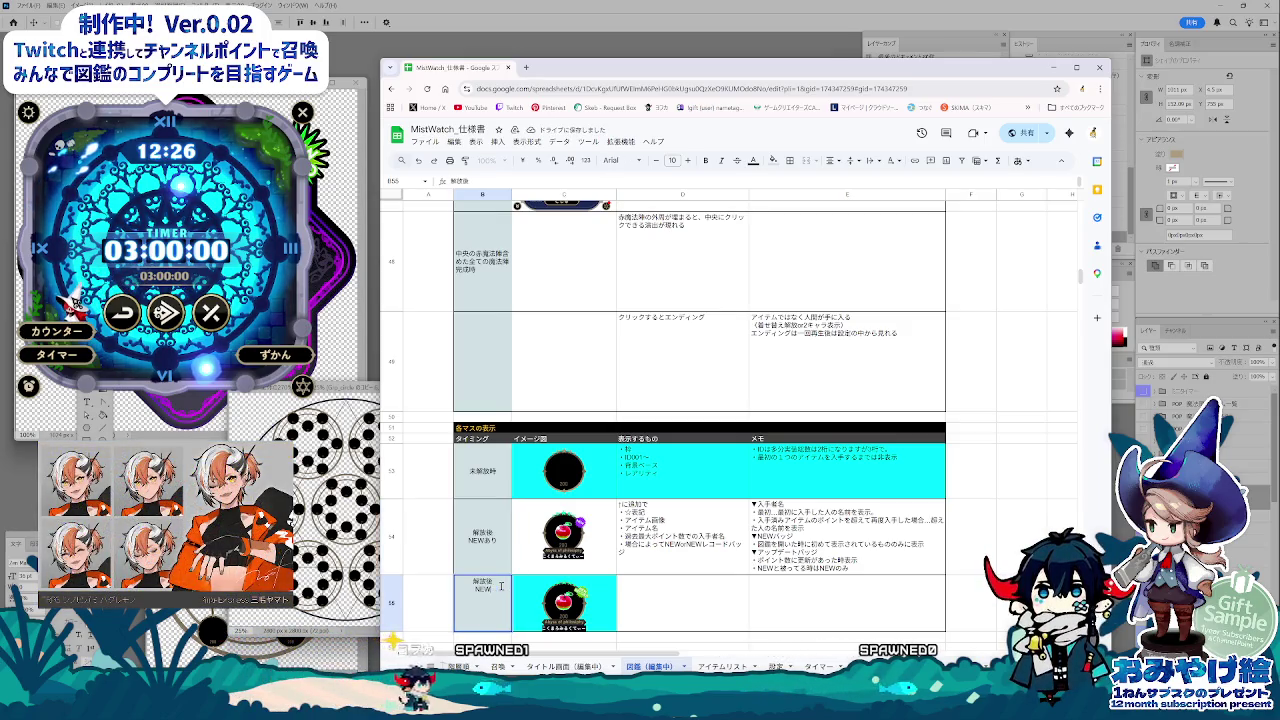
type("レコード")
key("Return")
key("Return")
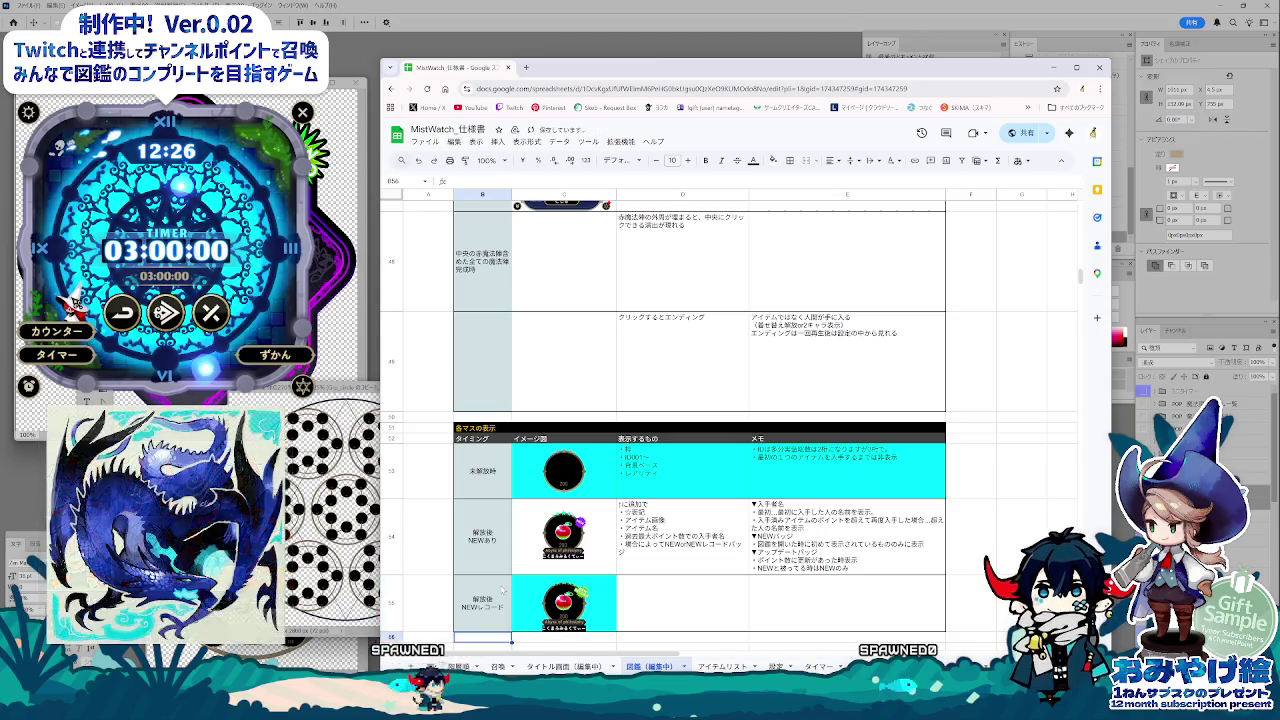
key("Up")
key("Up")
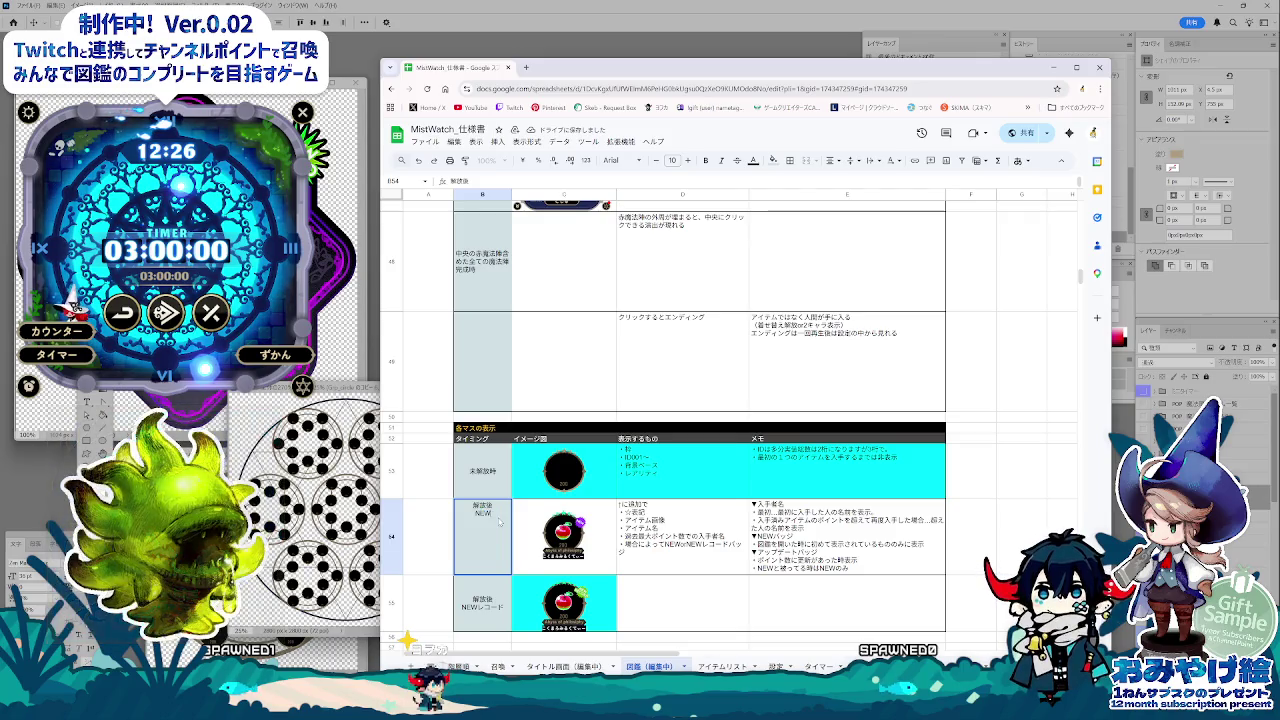
key("BackSpace")
key("BackSpace")
key("Return")
key("Right")
key("Right")
key("Right")
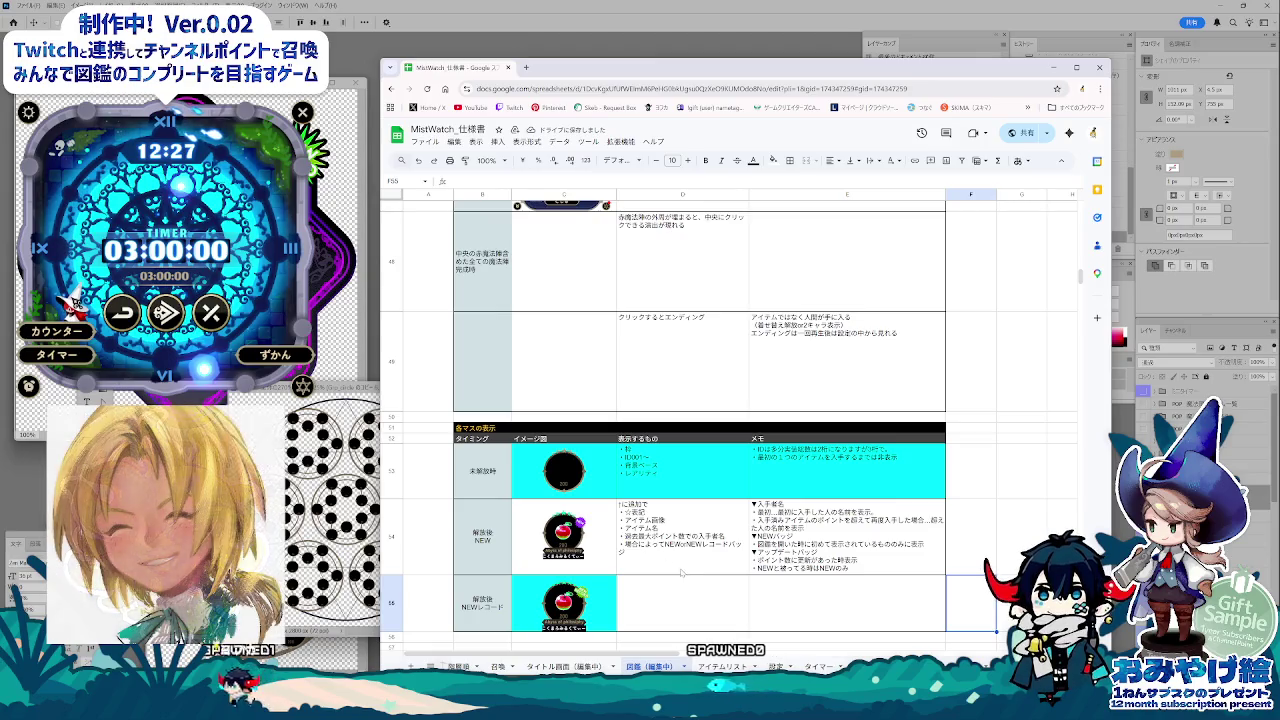
left_click(661, 600)
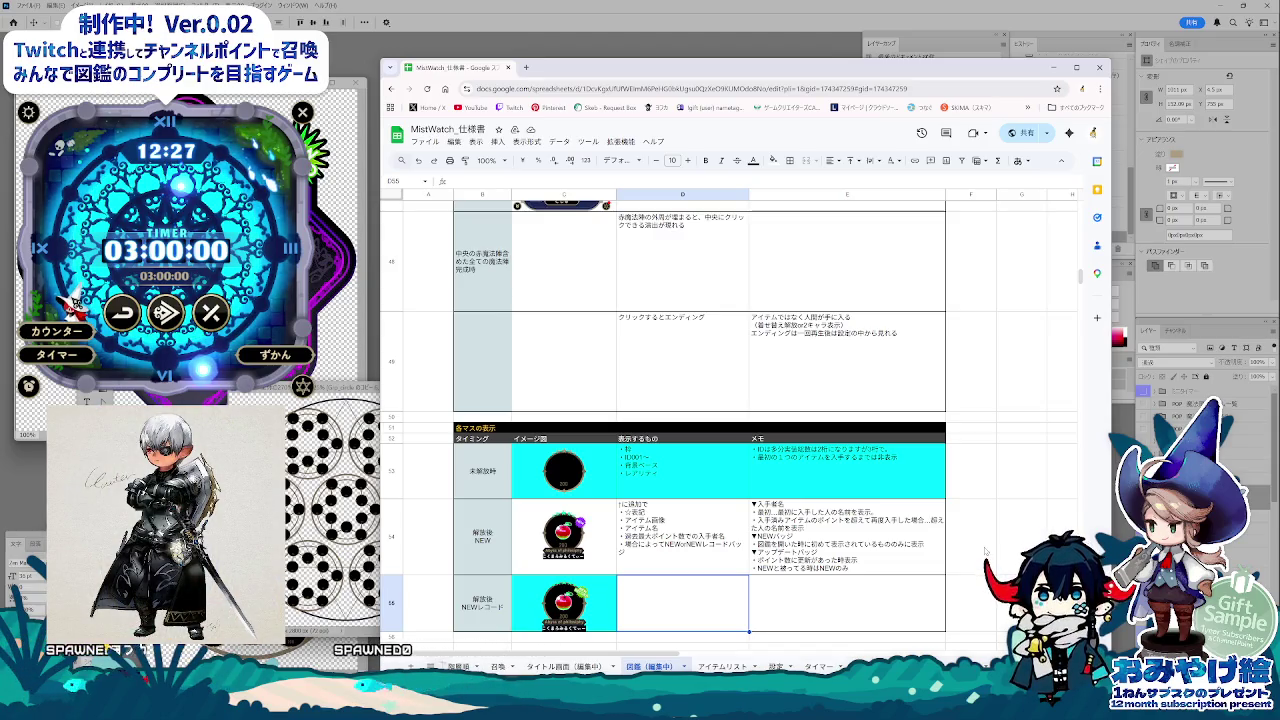
Step: Scroll over the 図鑑 display-state rows, then move to the Photoshop mockups
scroll(985, 551, "down", 3)
scroll(985, 551, "down", 1)
scroll(985, 551, "down", 2)
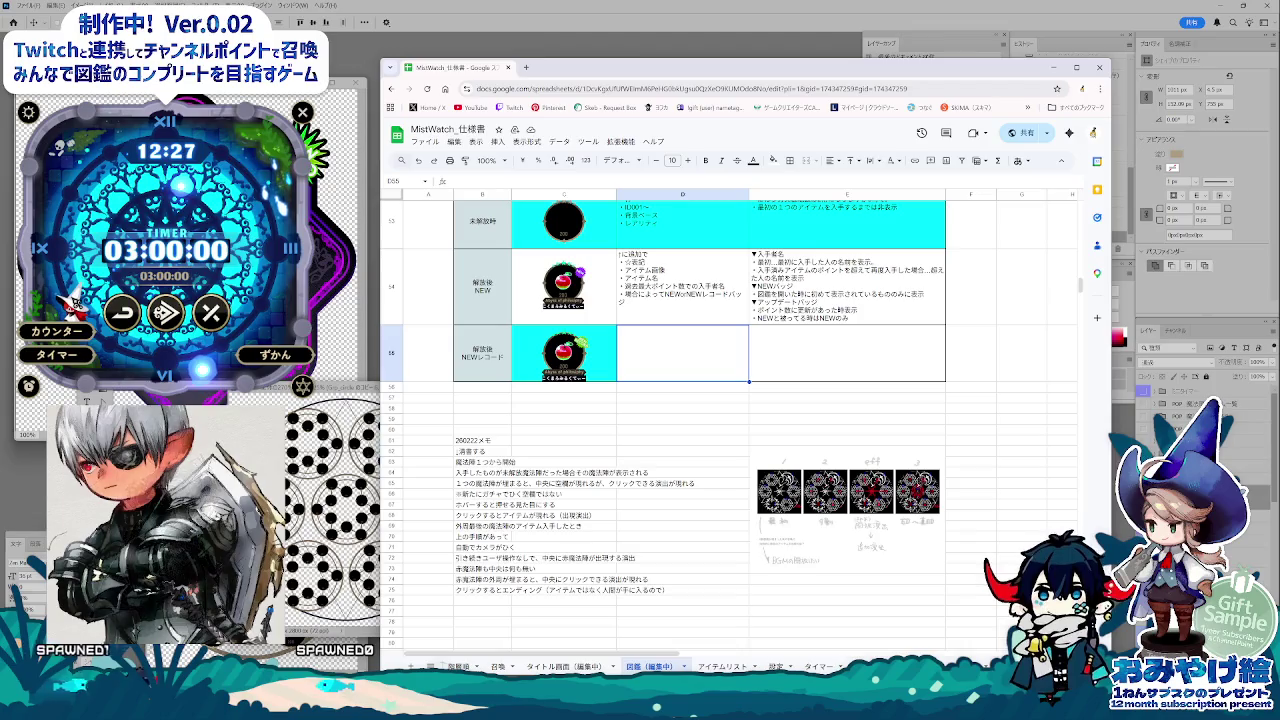
scroll(1081, 289, "up", 3)
scroll(1081, 289, "up", 3)
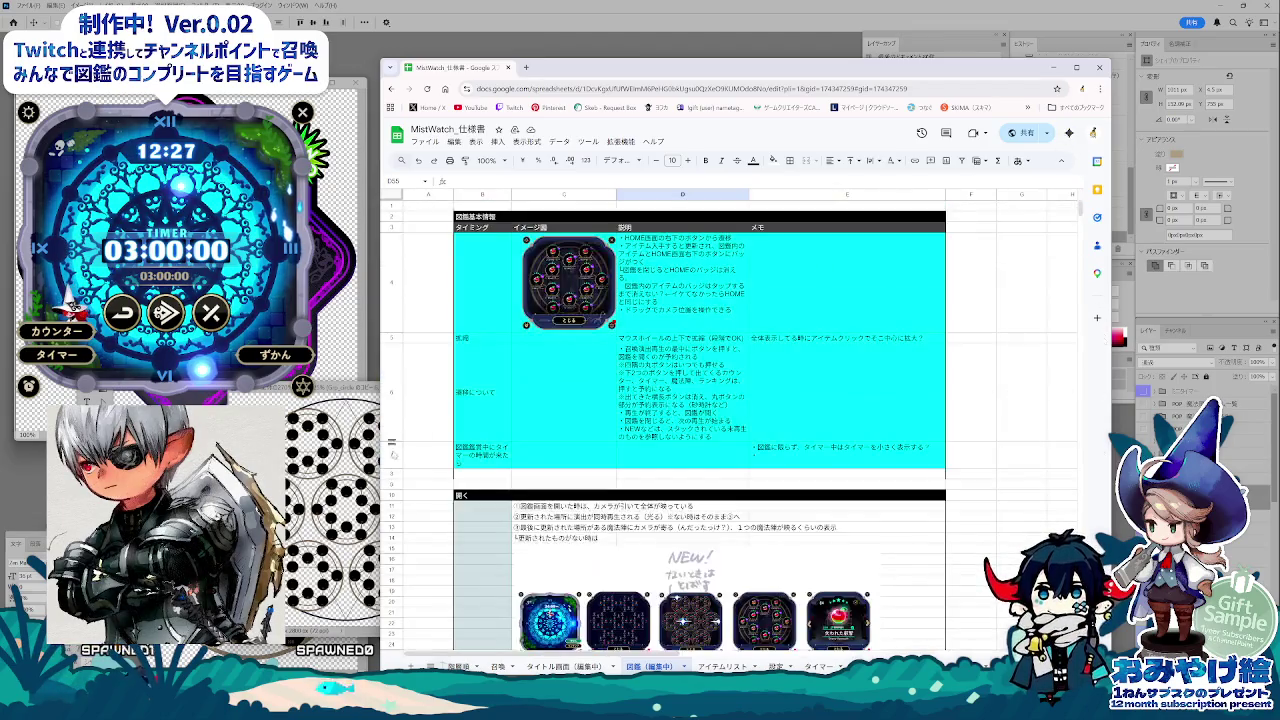
key("alt+Tab")
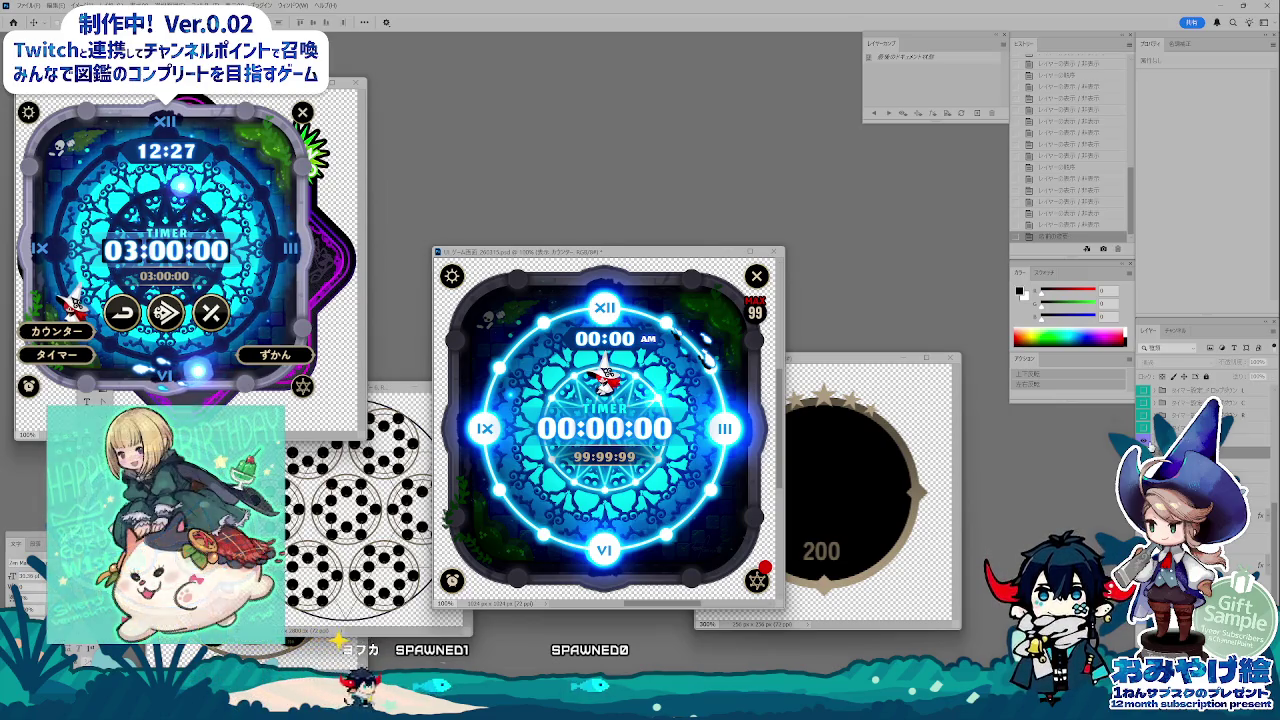
Step: Hide the timer texts, TIMER label and glowing ring, and show the vine-bordered frame
left_click(1144, 440)
left_click(1144, 452)
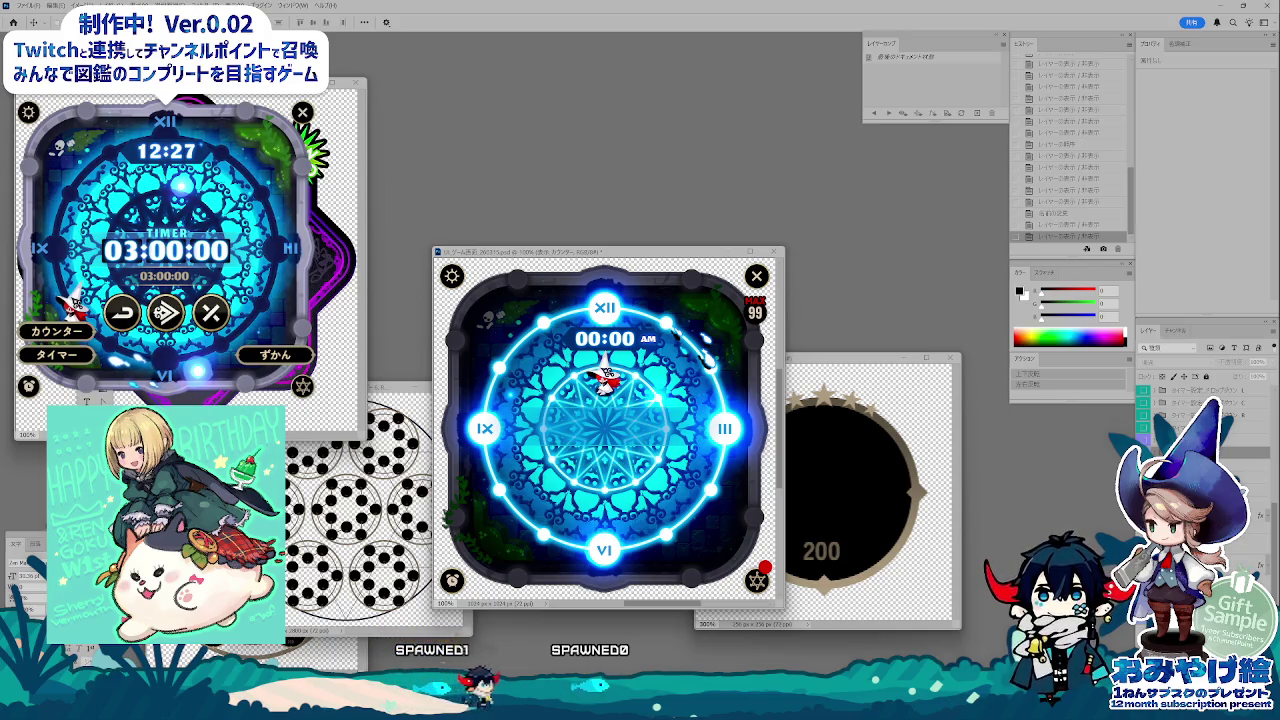
left_click(1144, 464)
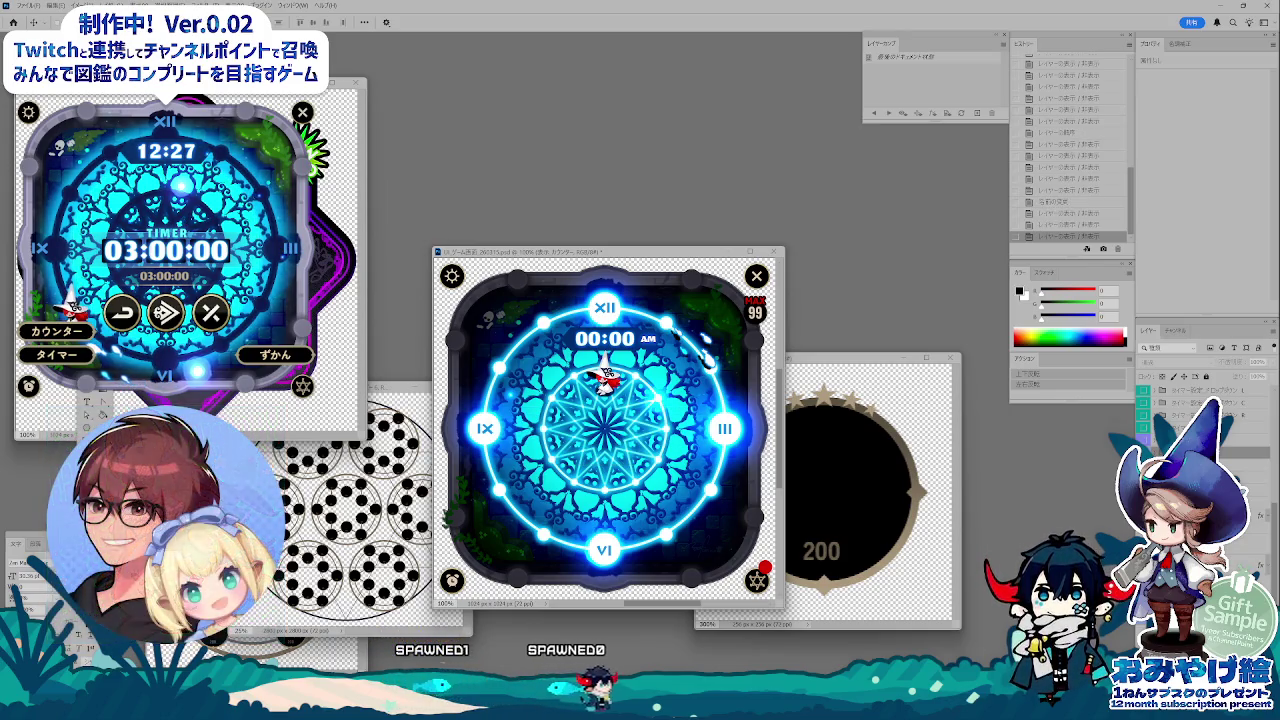
left_click(1144, 476)
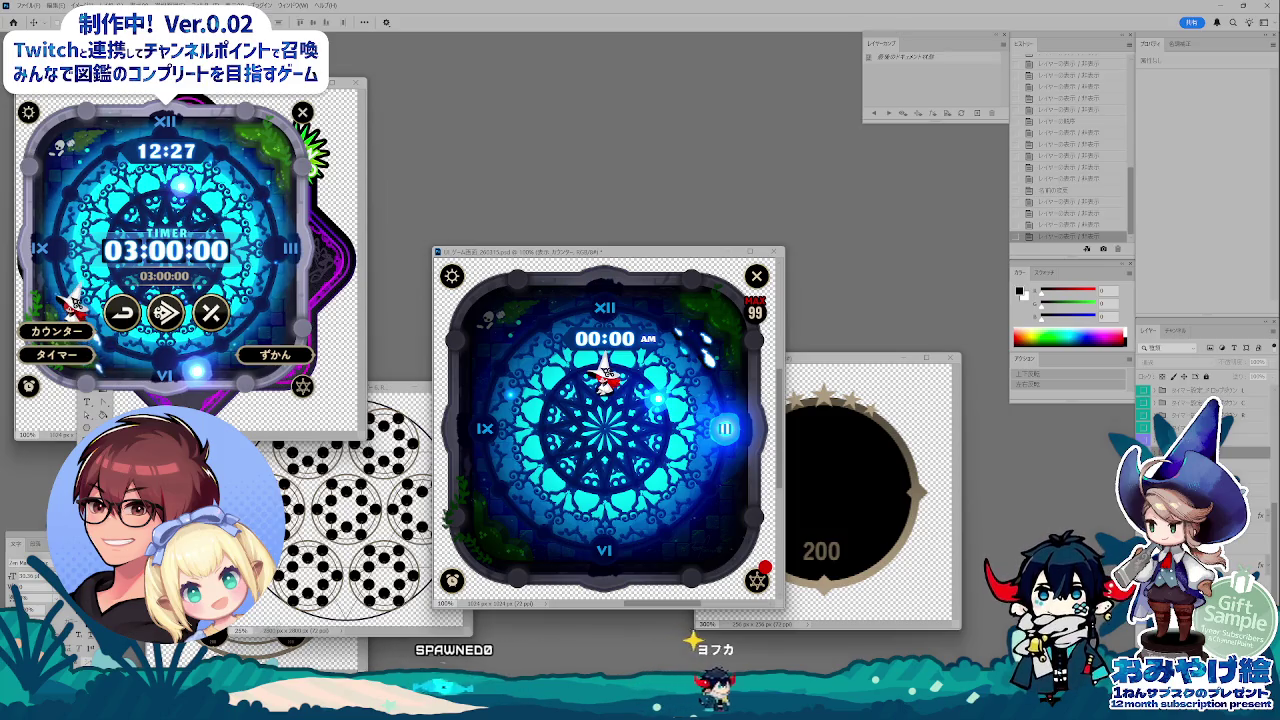
left_click(1144, 416)
left_click(1152, 388)
Step: Preview the purple apple card and the 00:00:00 / 99:99:99 counter overlay, then hide them
scroll(1190, 400, "up", 1)
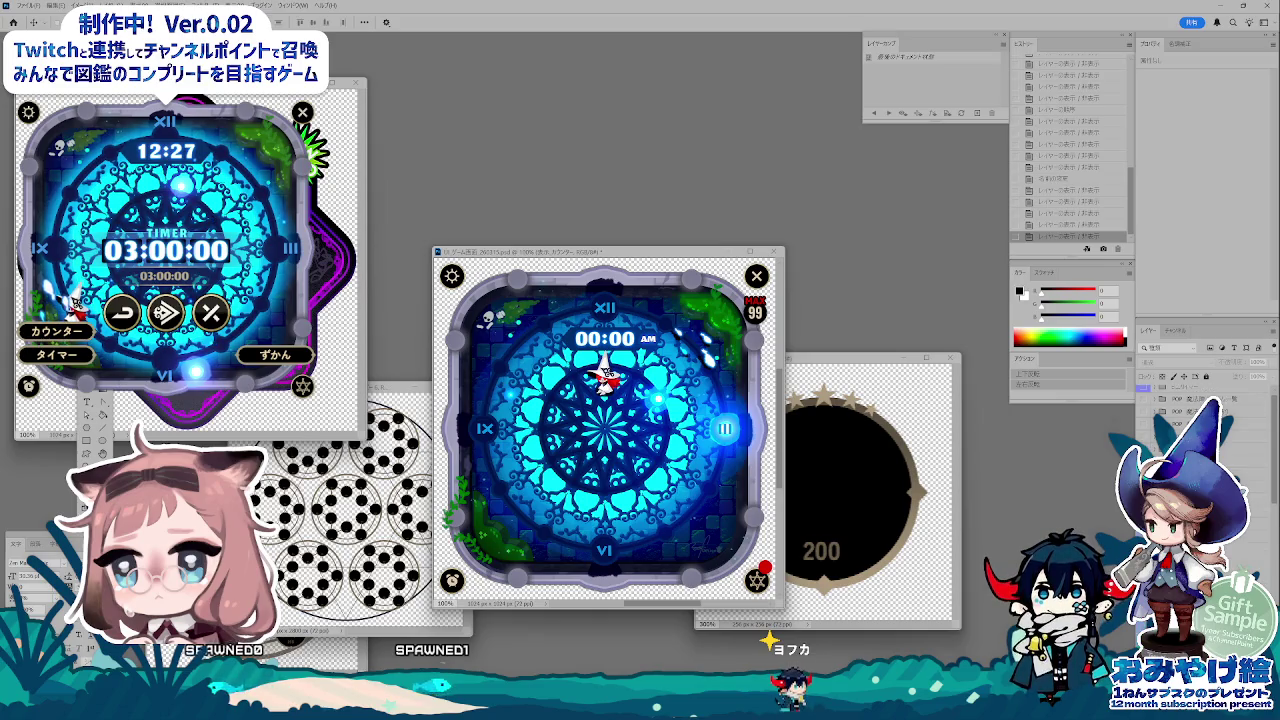
left_click(1150, 399)
left_click(1150, 399)
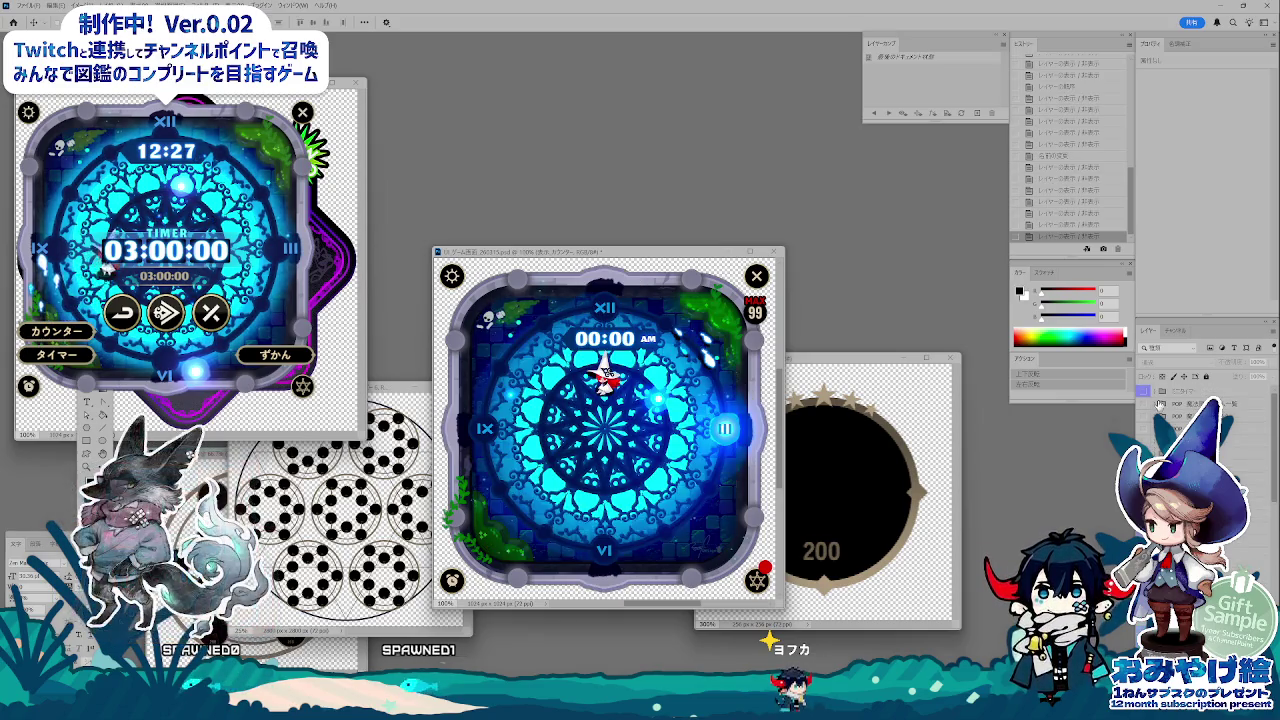
left_click(1147, 395)
left_click(1147, 396)
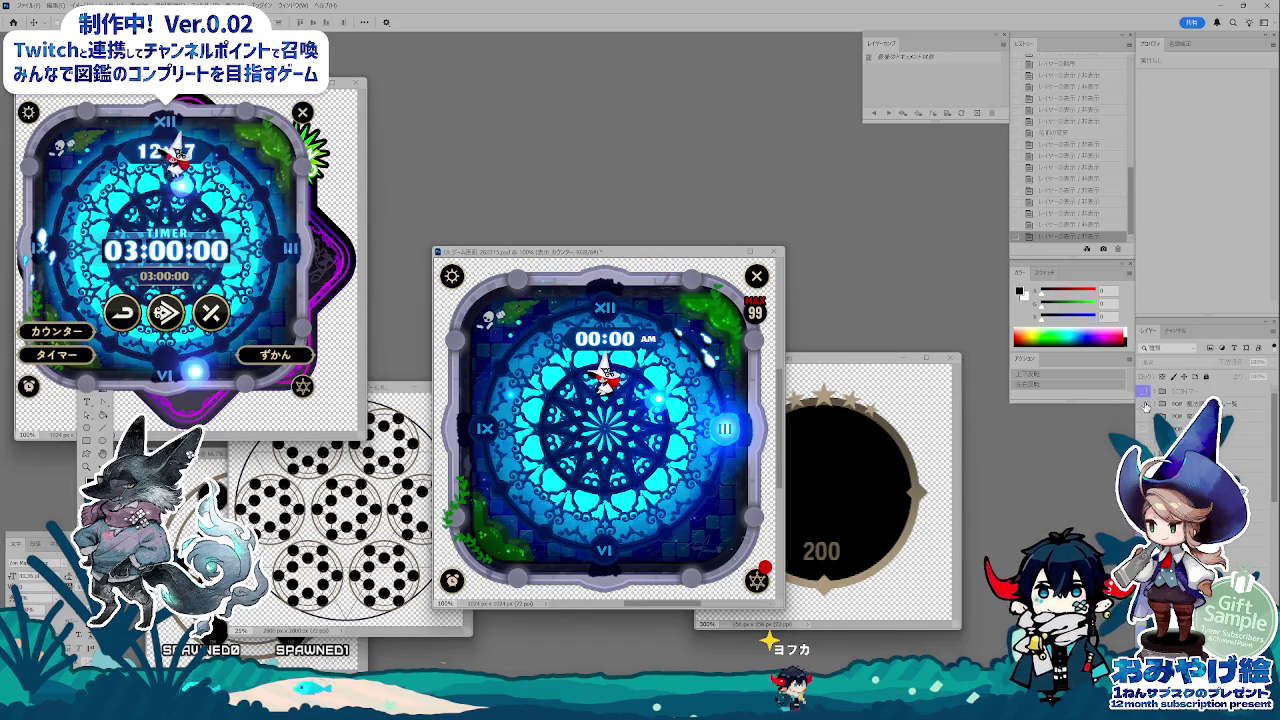
left_click(1146, 404)
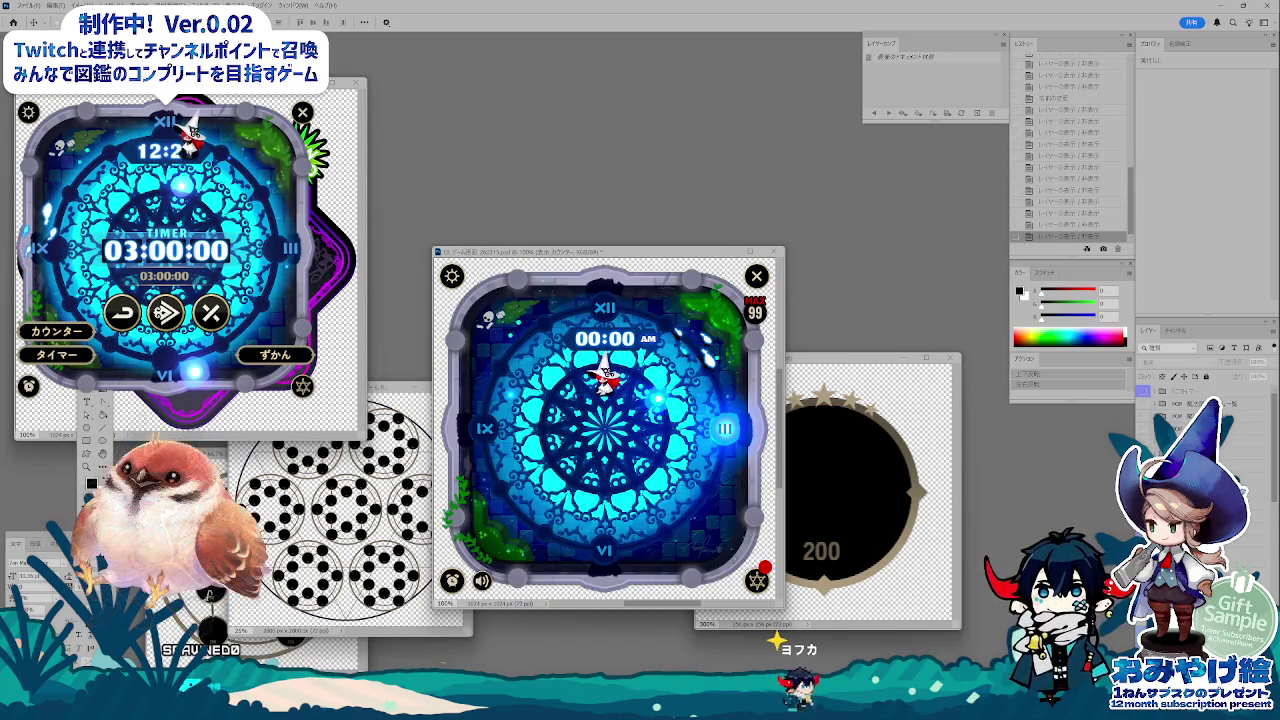
Step: Preview the Close app? and TWITCH Setting dialogs, leaving the 失われた叡智 card visible
left_click(1147, 403)
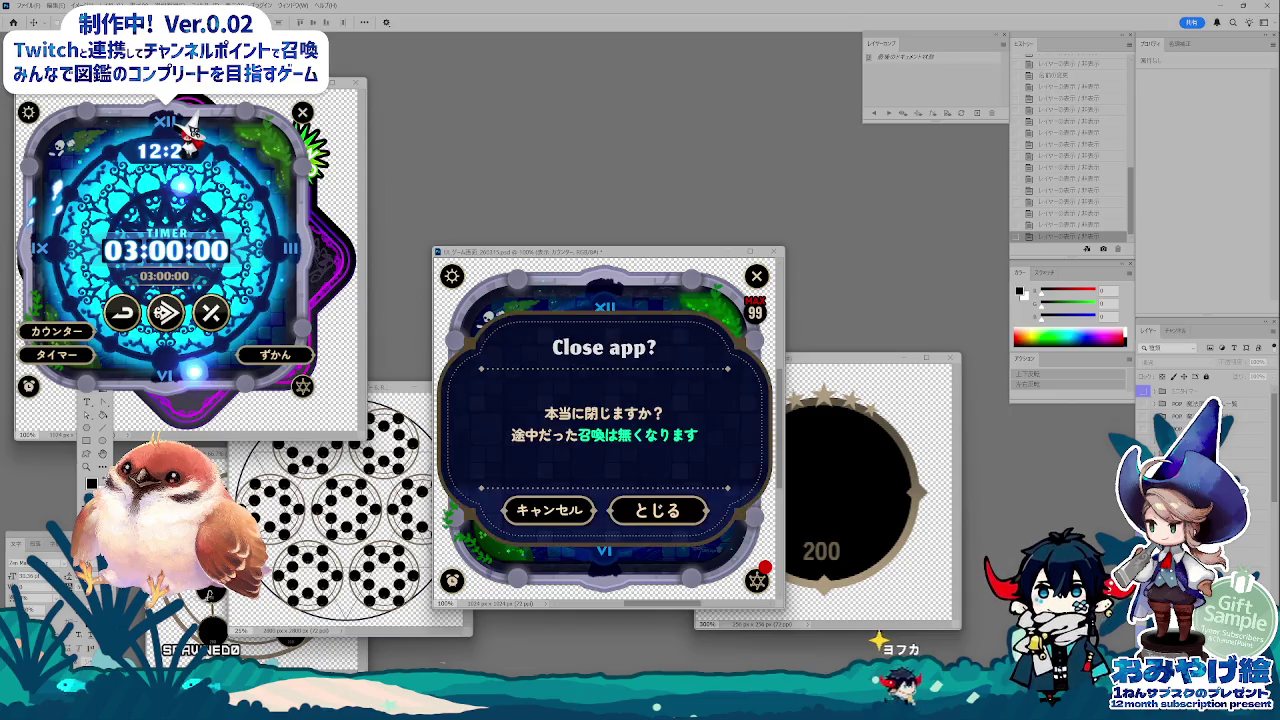
left_click(1147, 403)
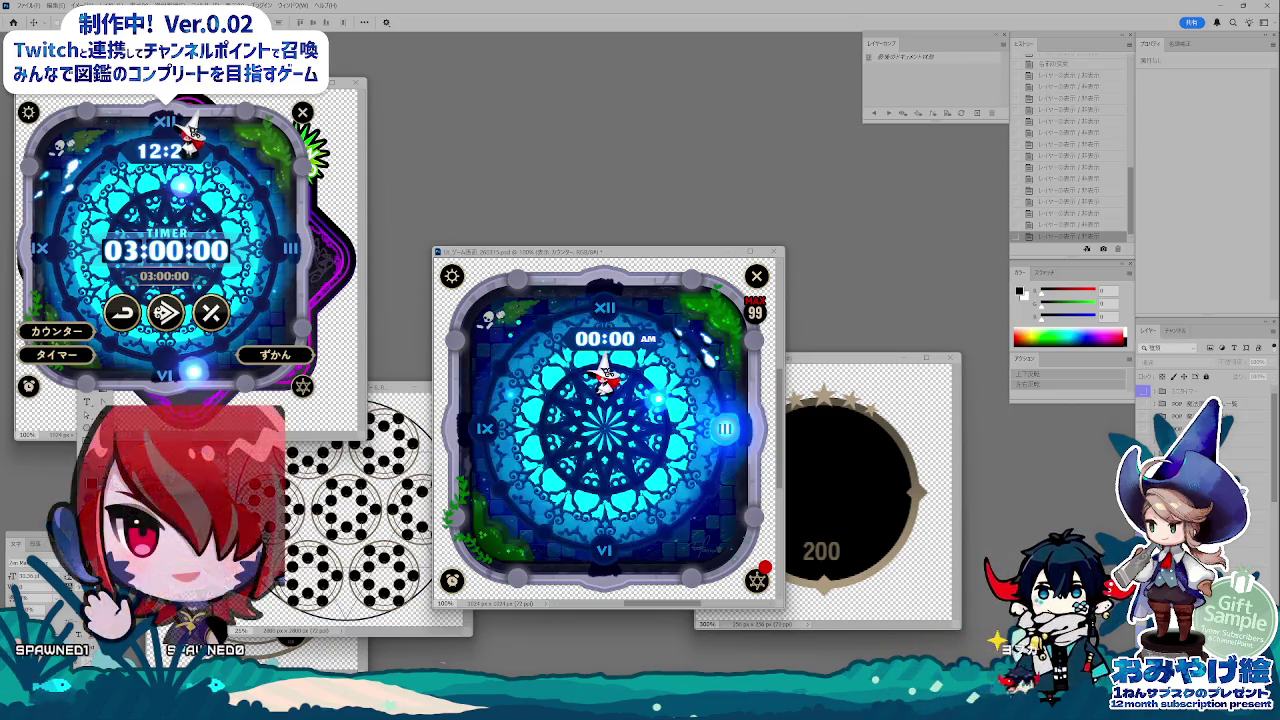
left_click(1147, 403)
left_click(1146, 404)
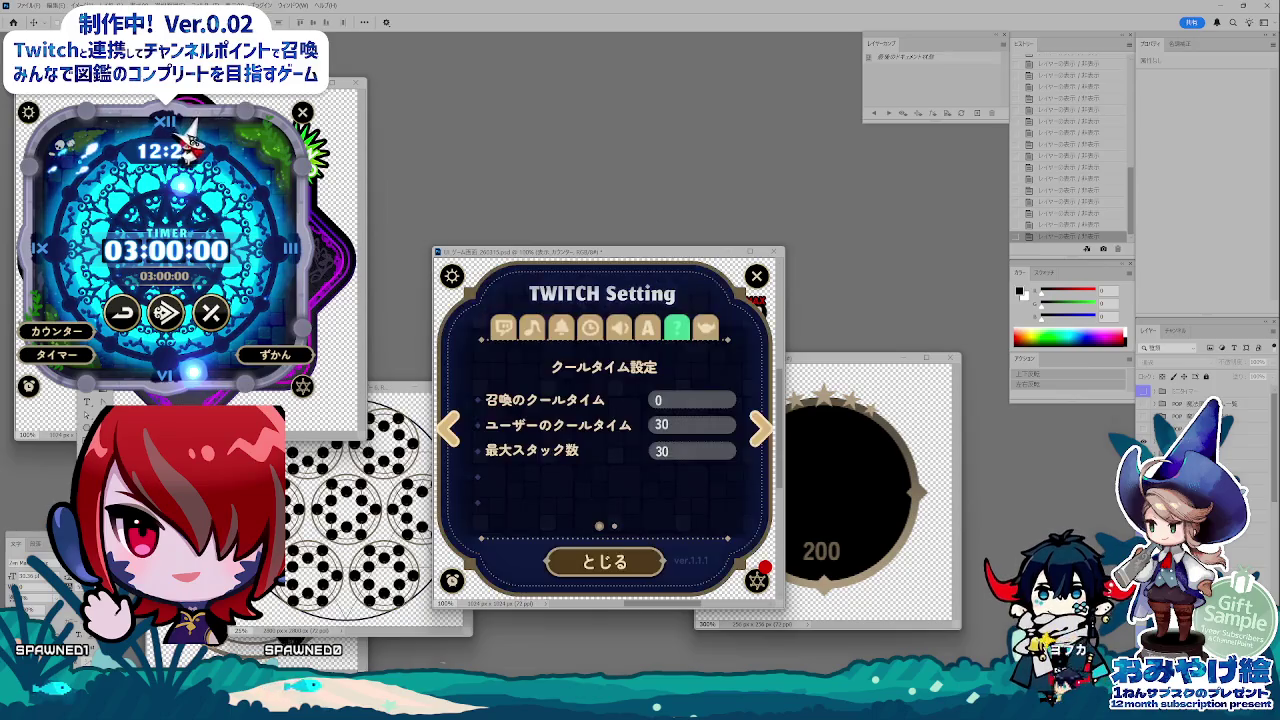
left_click(1146, 404)
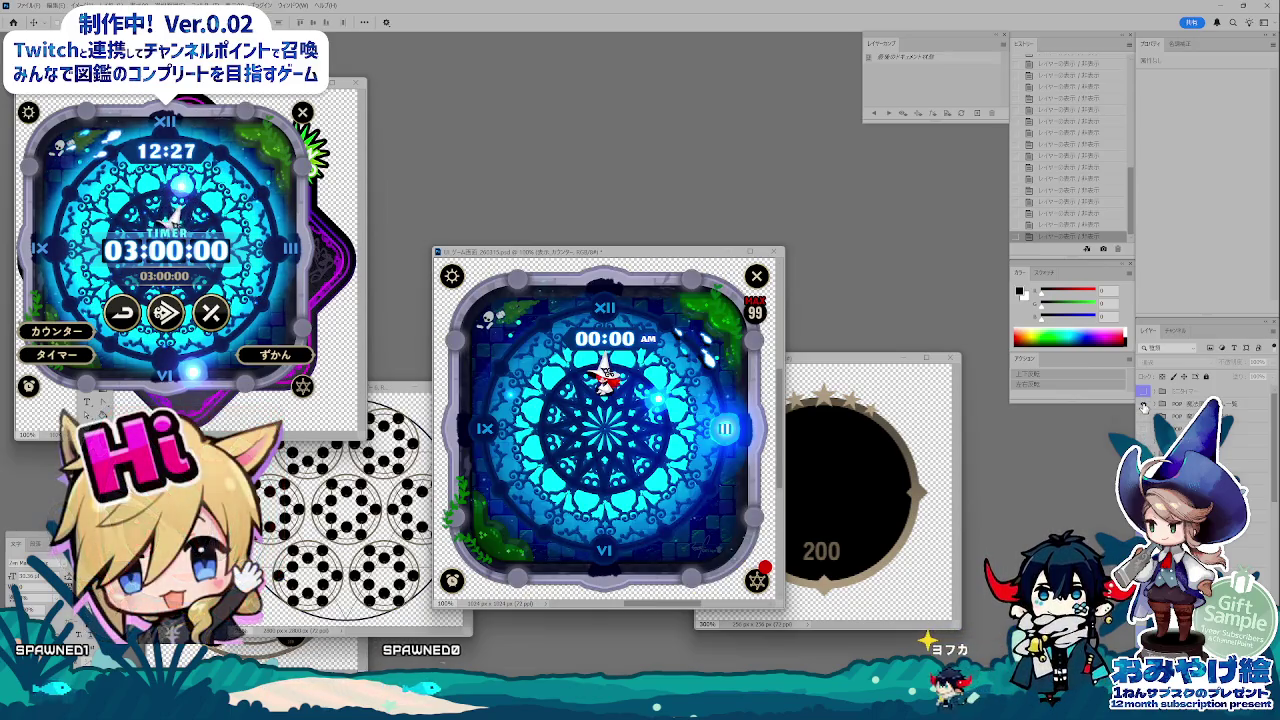
left_click(1146, 404)
left_click(1145, 406)
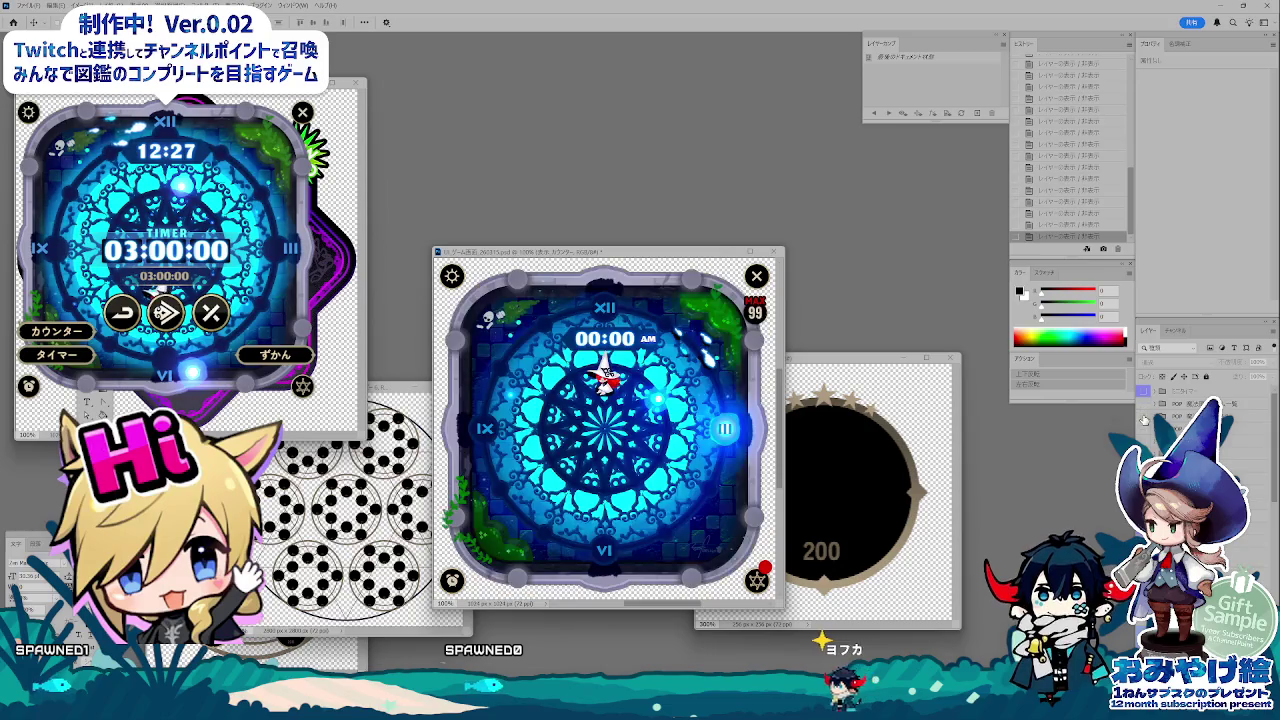
left_click(1145, 406)
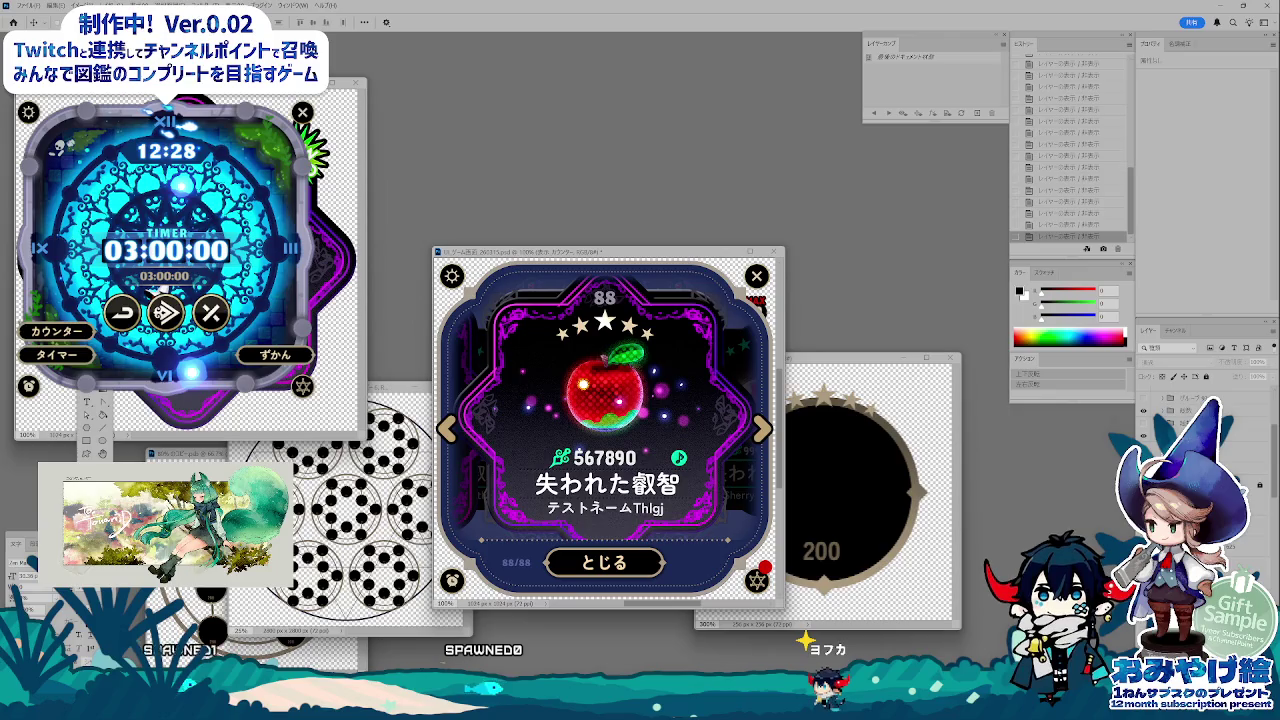
Step: Try a new layer and layer merges, change the counter to 888/888, then revert to 88/88
left_click(1185, 410)
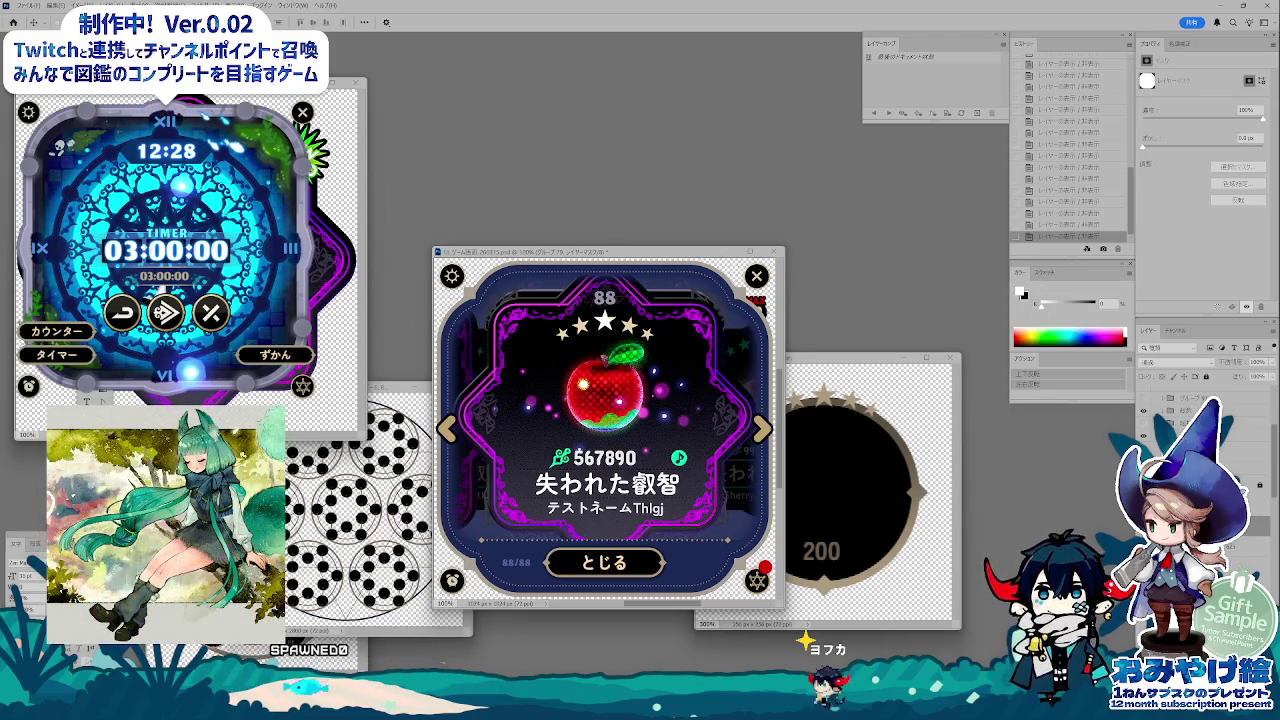
key("ctrl+shift+alt+n")
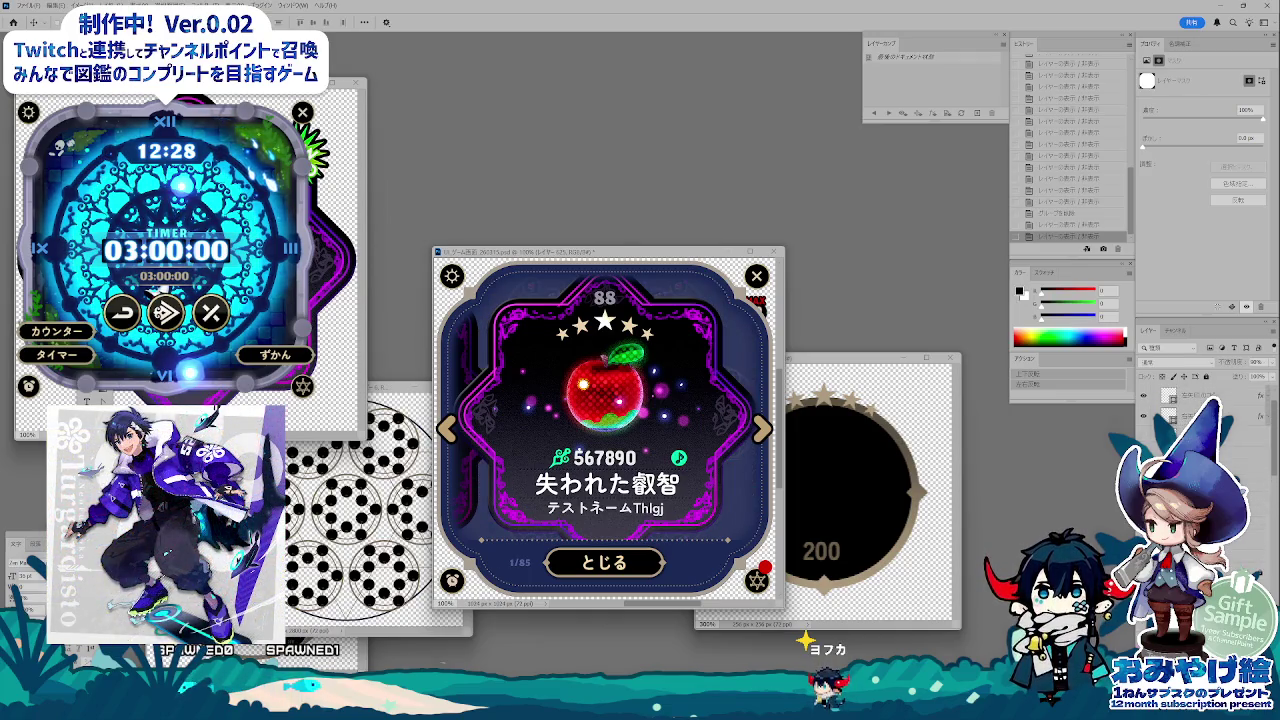
key("ctrl+e")
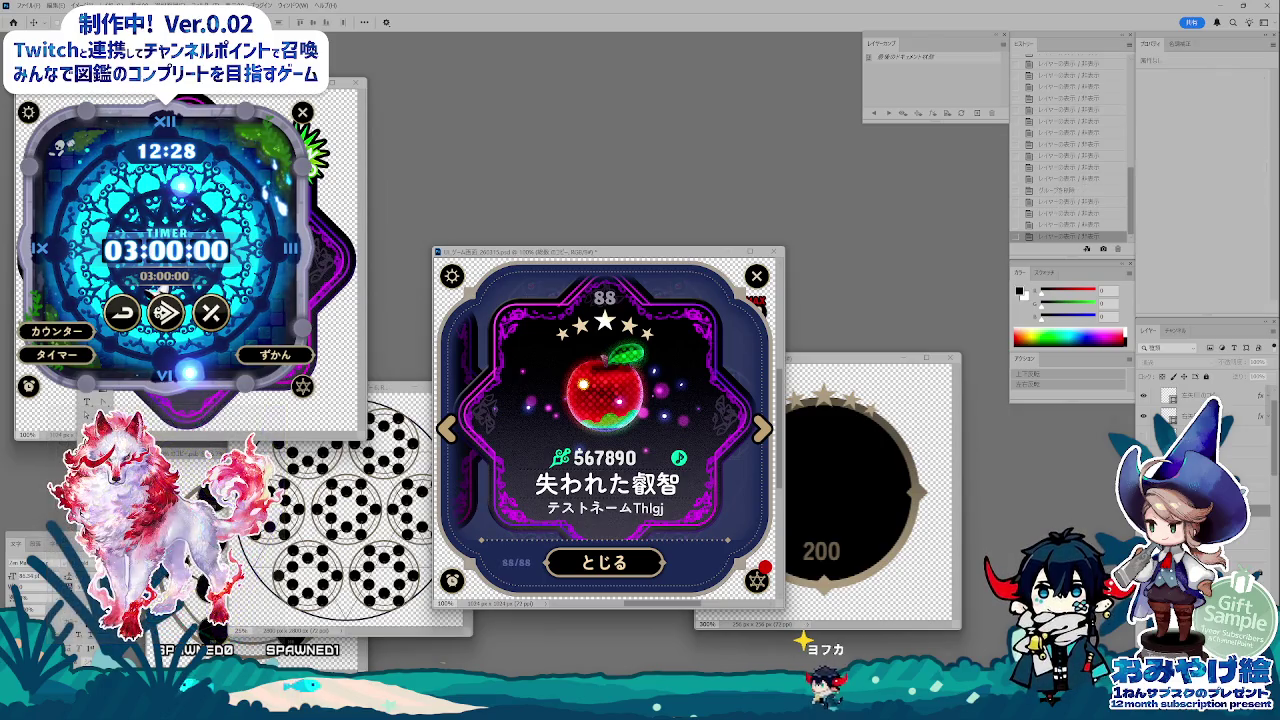
key("ctrl+e")
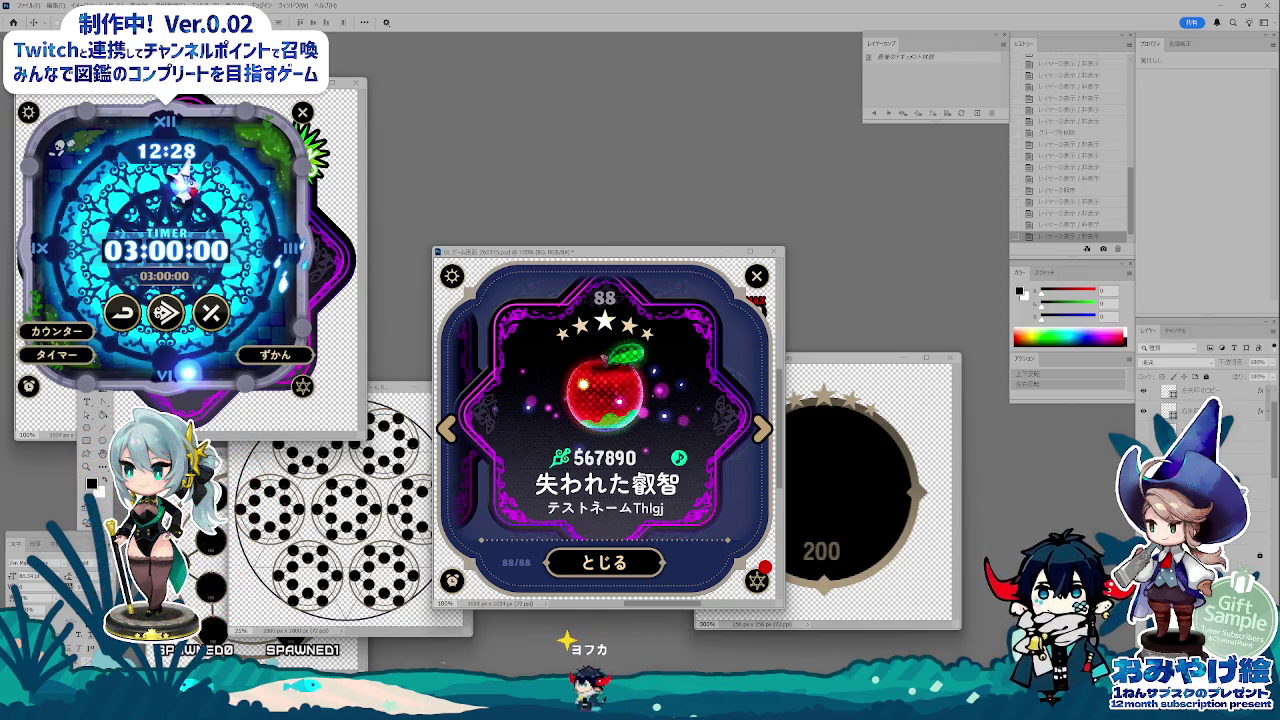
key("ctrl+e")
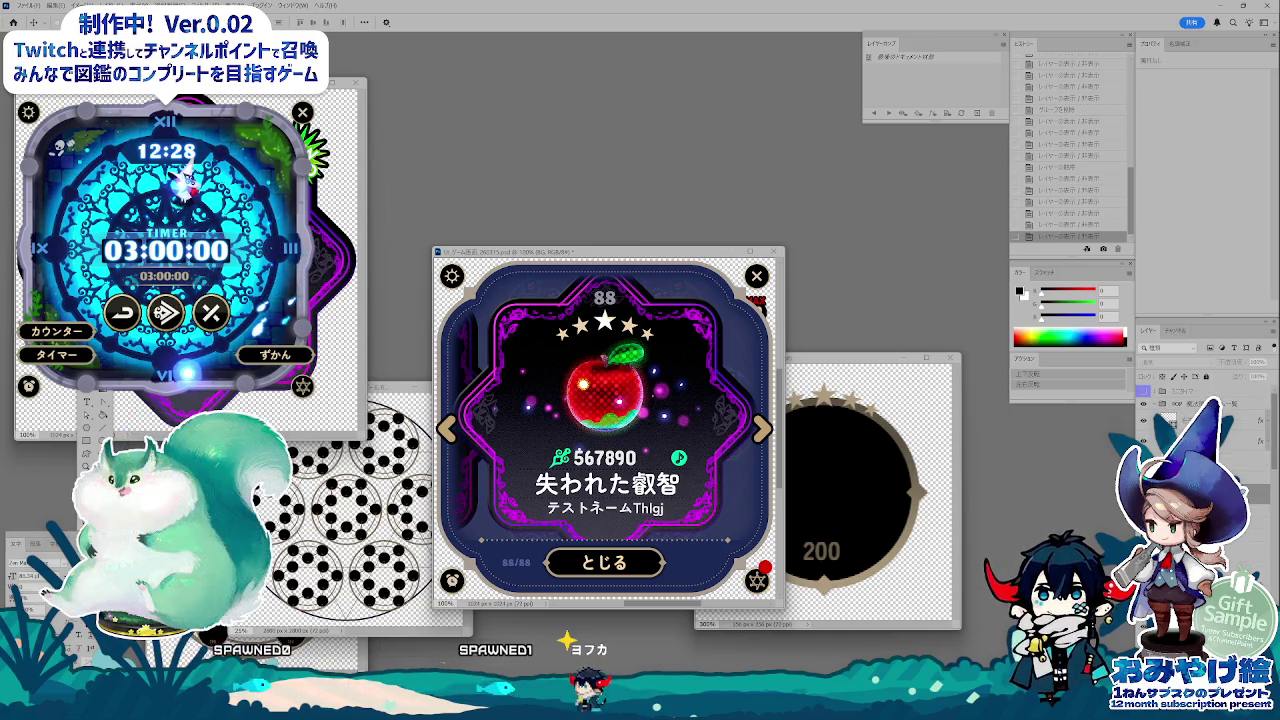
key("ctrl+e")
key("ctrl+z")
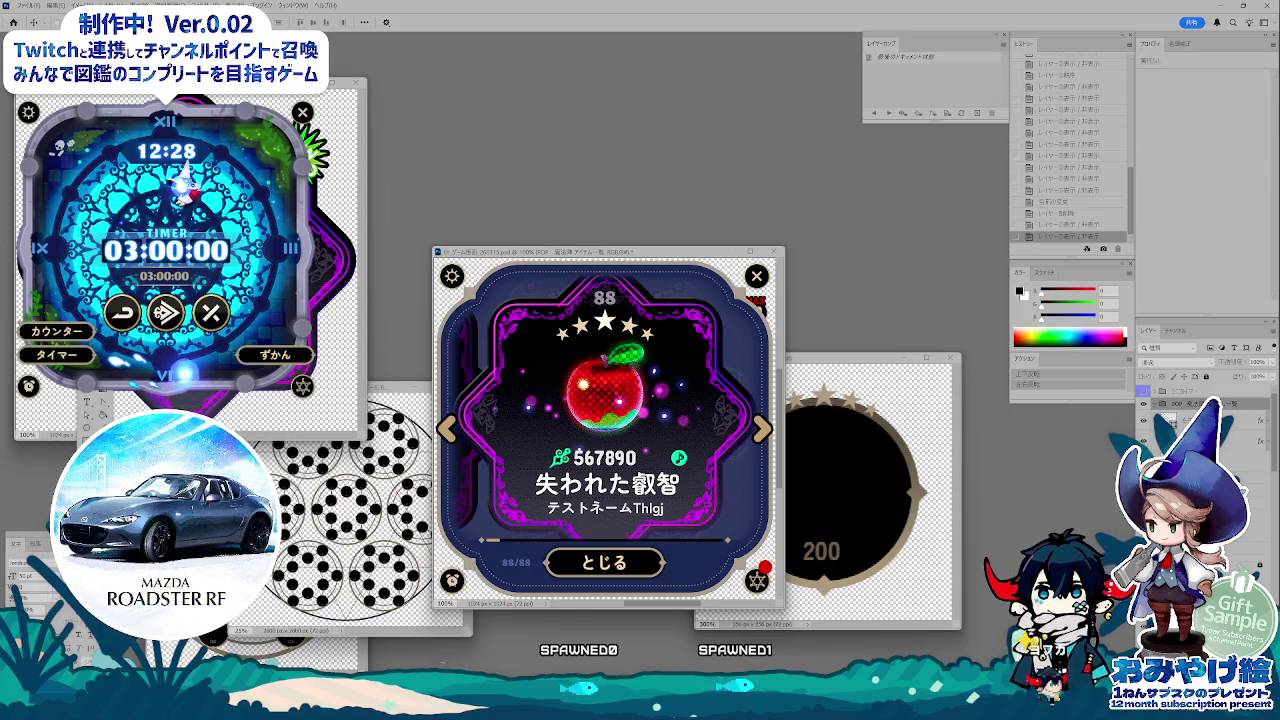
Step: Check the card's layers, save the mockup, and hide the apple card to reveal the clock
left_click(1245, 463)
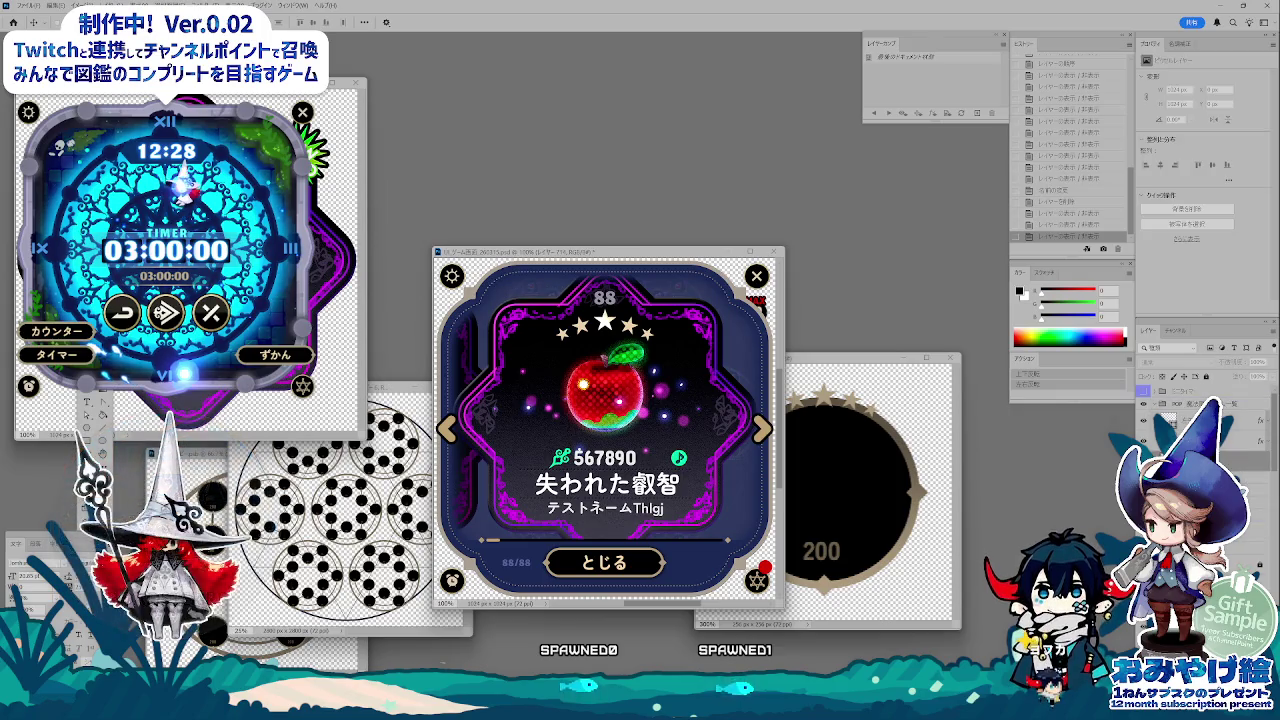
left_click(1200, 394)
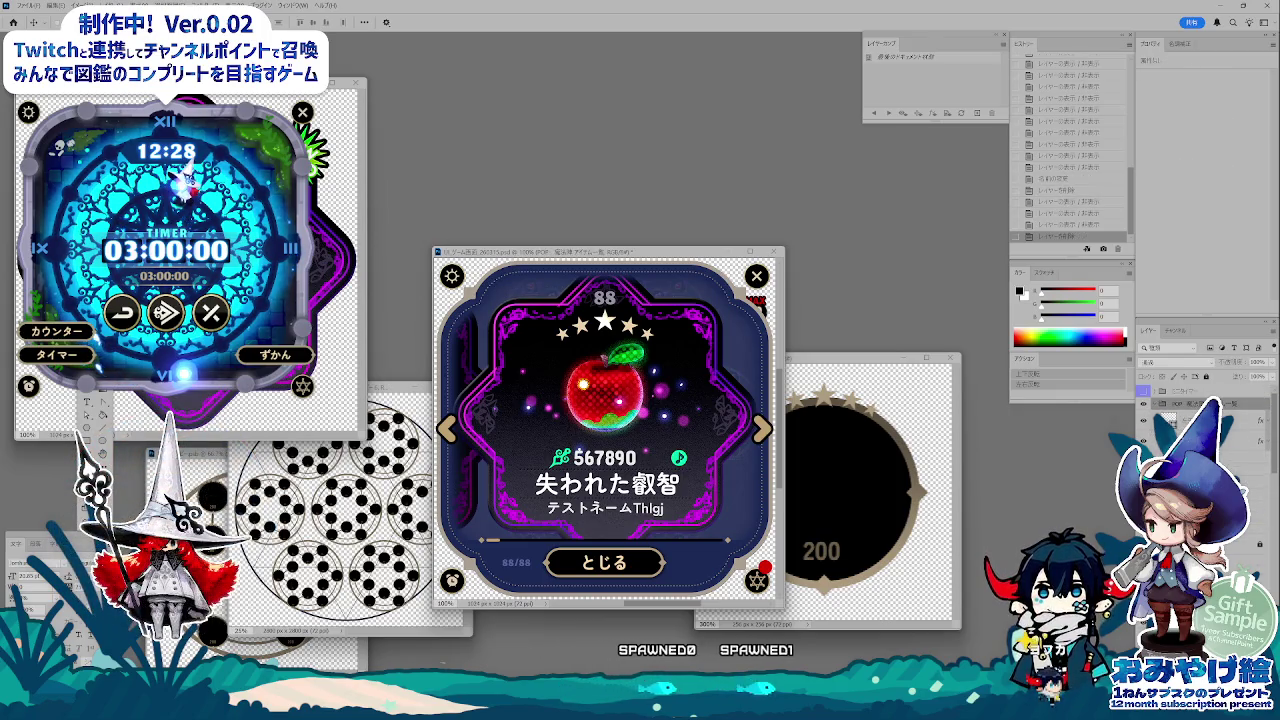
left_click(1185, 420)
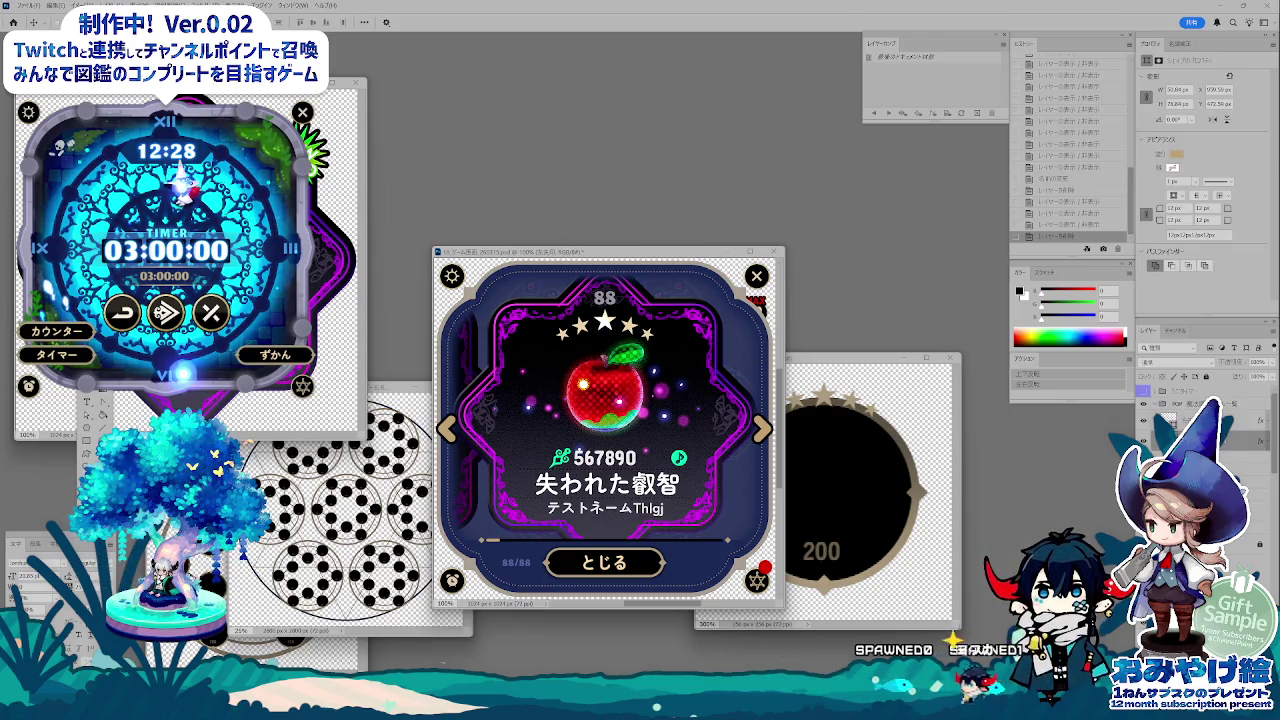
left_click(1190, 440)
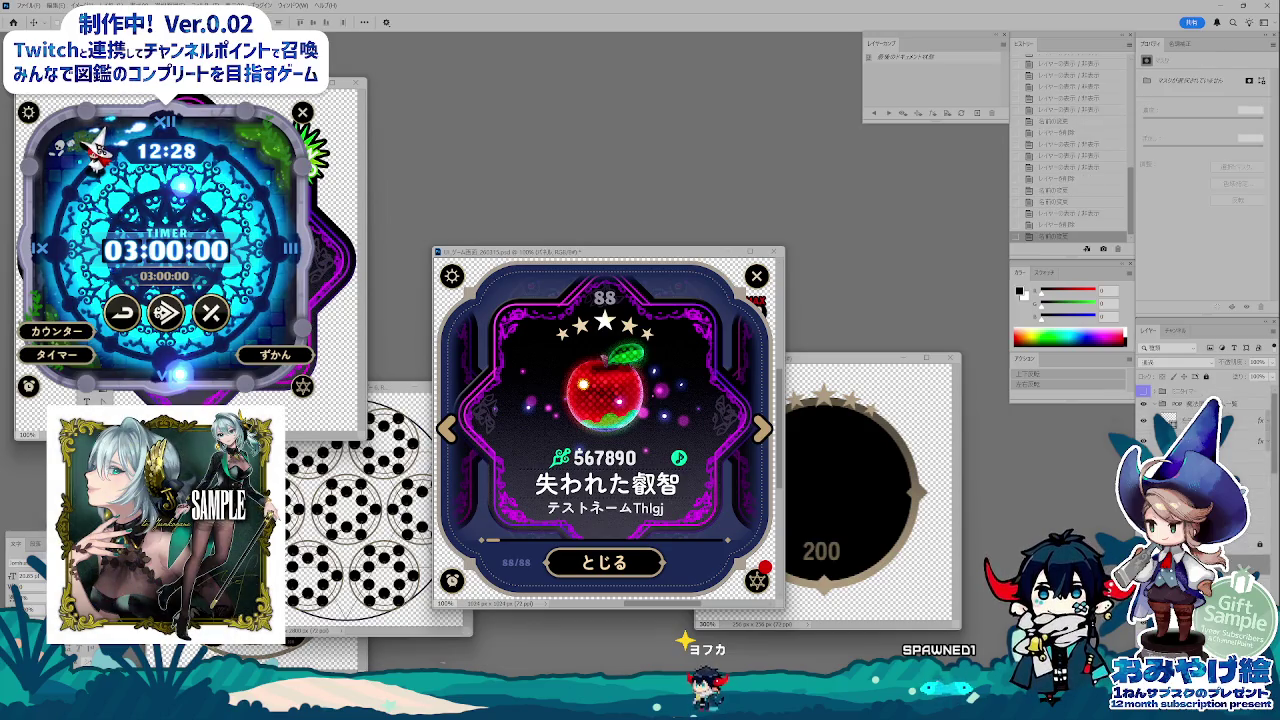
left_click(1188, 406)
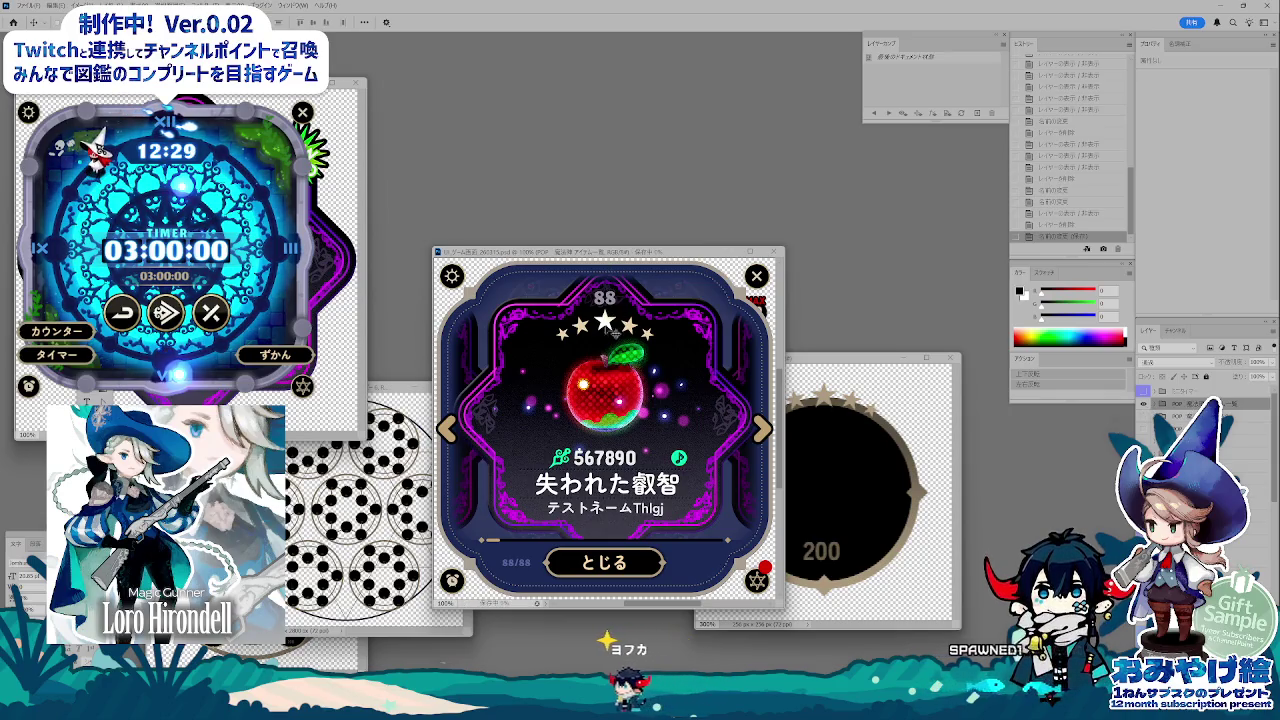
key("ctrl+s")
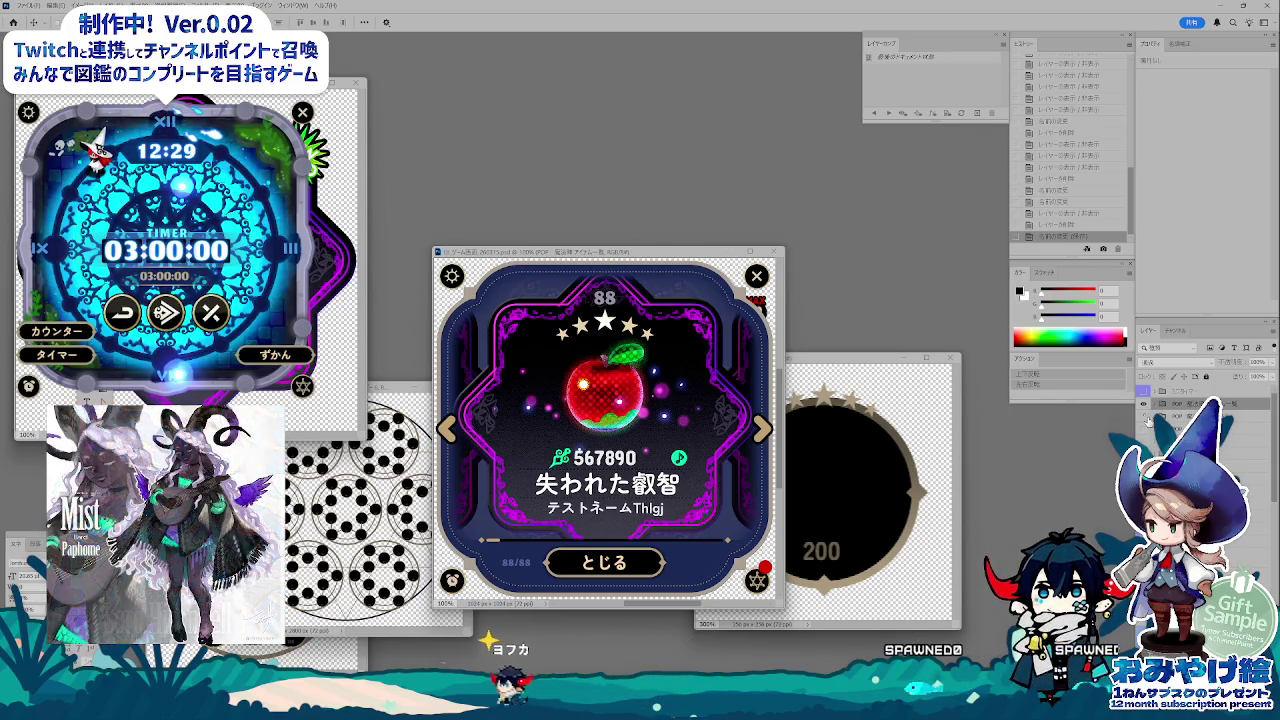
left_click(1145, 418)
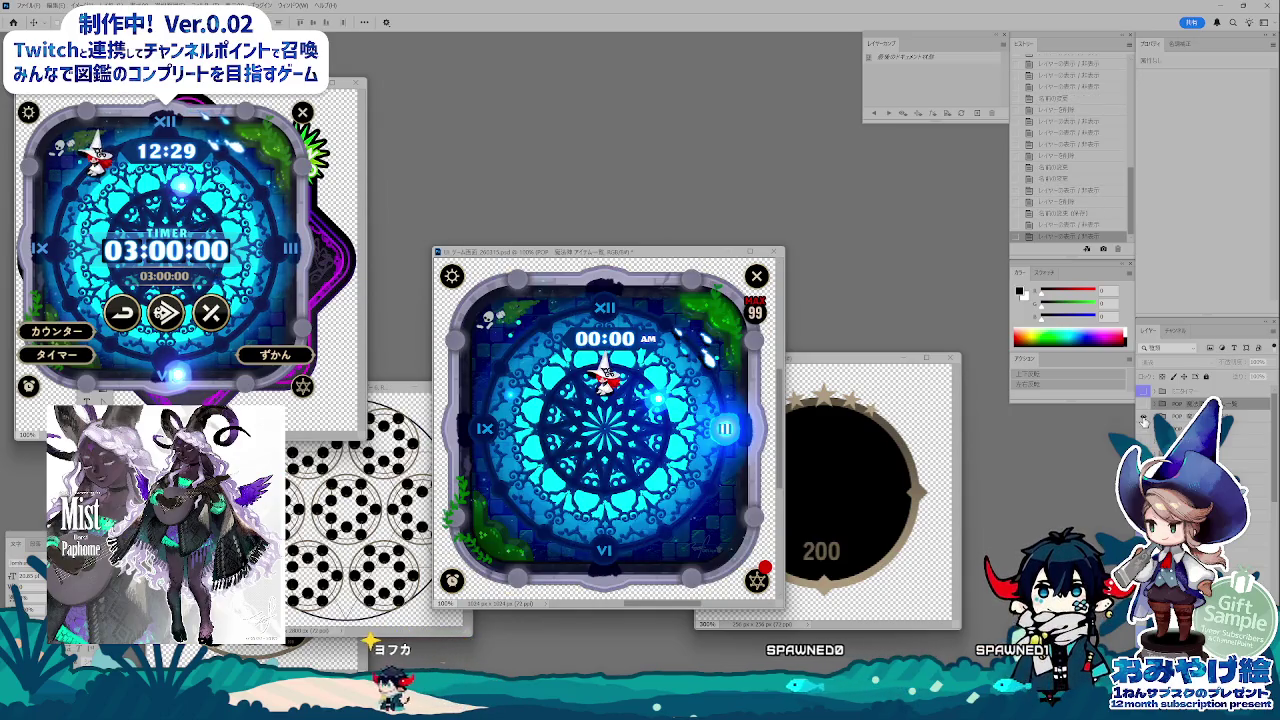
Step: Preview the circle-grid dialog, TWITCH Setting panel, Top Players ranking and Close app? dialog
left_click(1145, 420)
left_click(1144, 428)
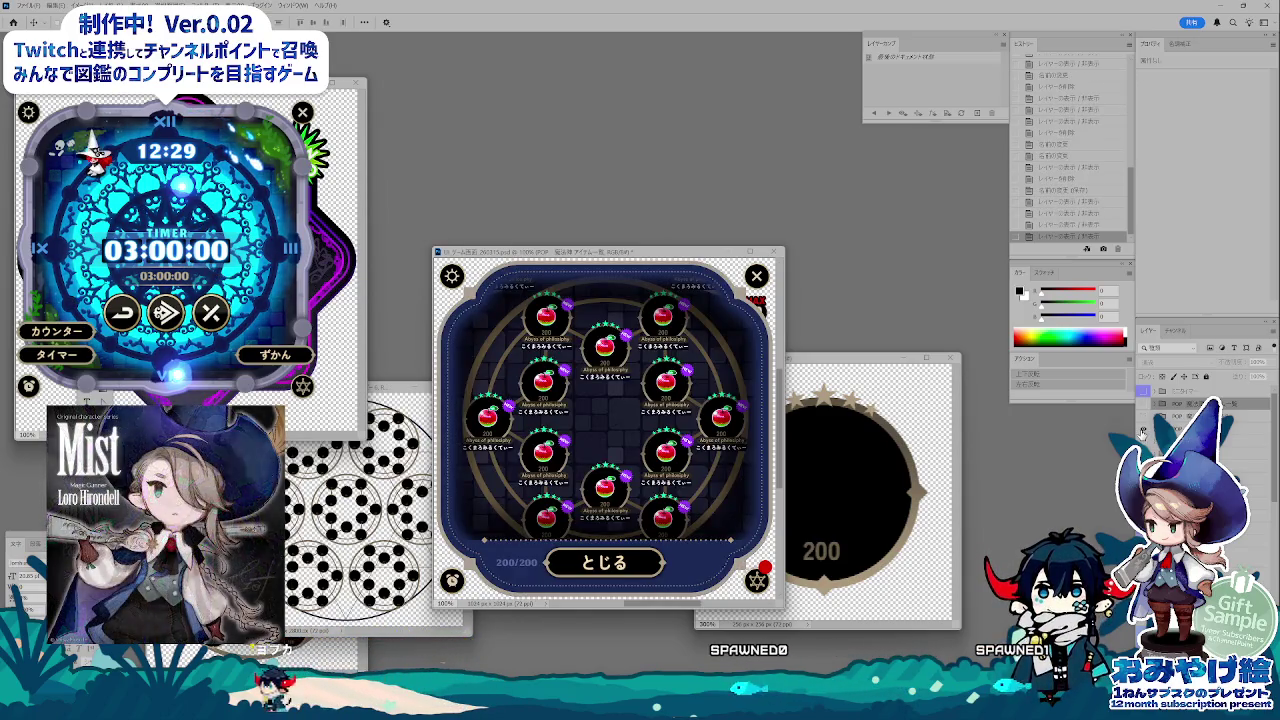
left_click(1143, 438)
left_click(1143, 440)
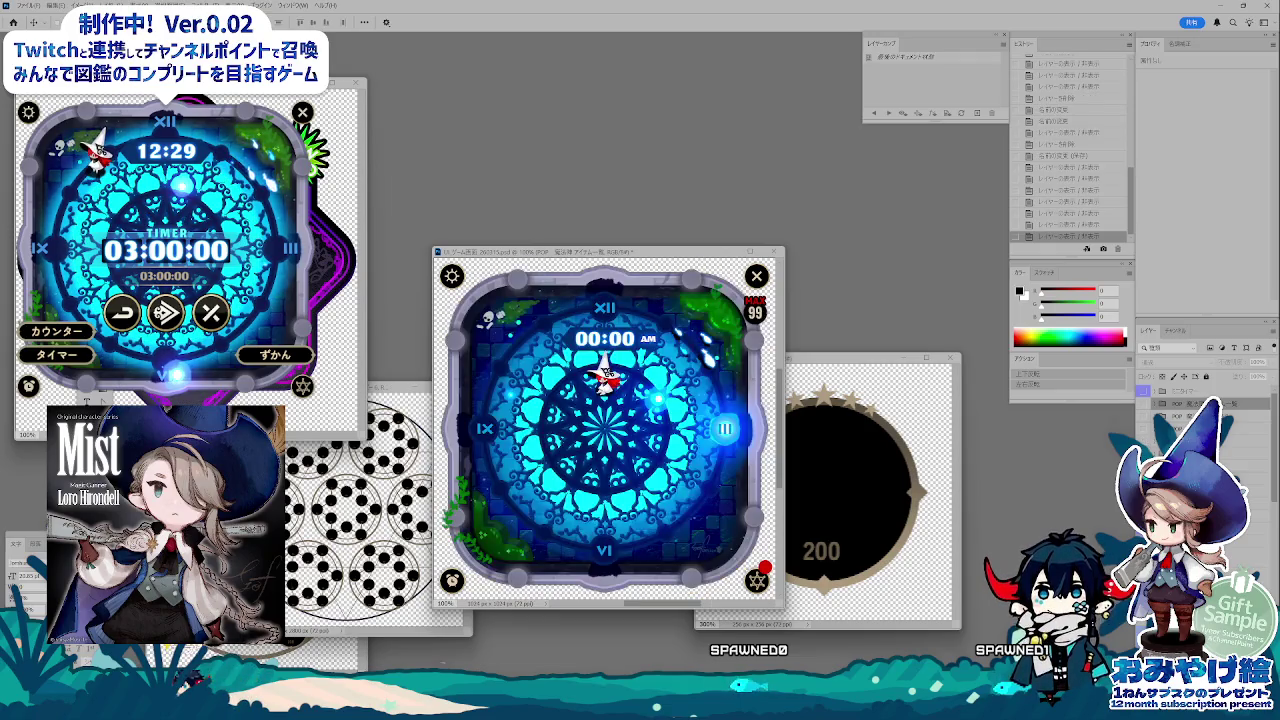
left_click(1143, 440)
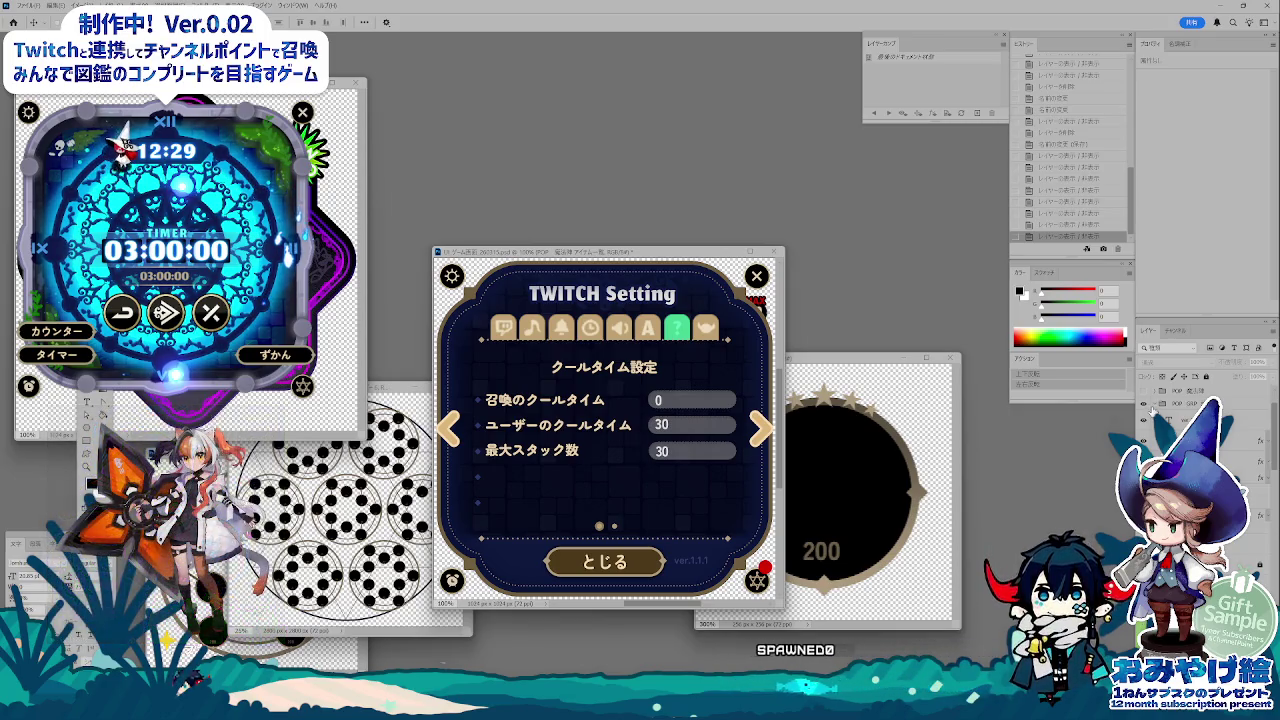
left_click(1143, 433)
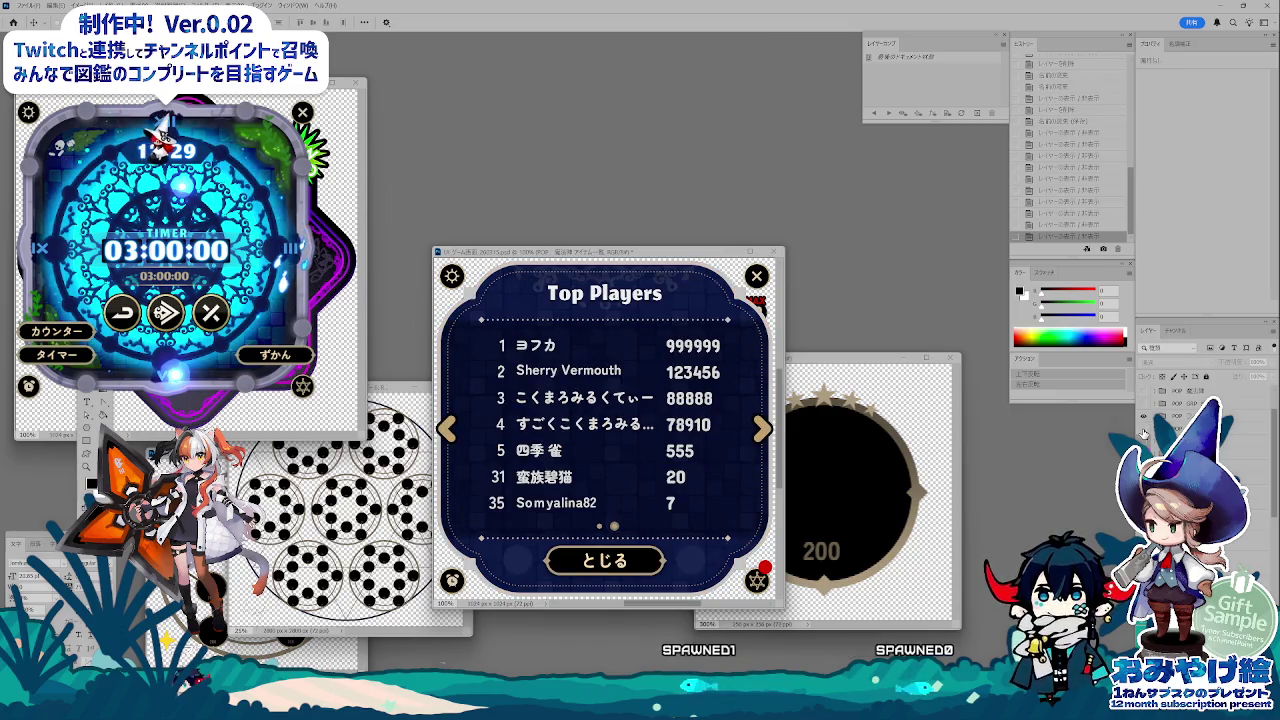
left_click(1144, 441)
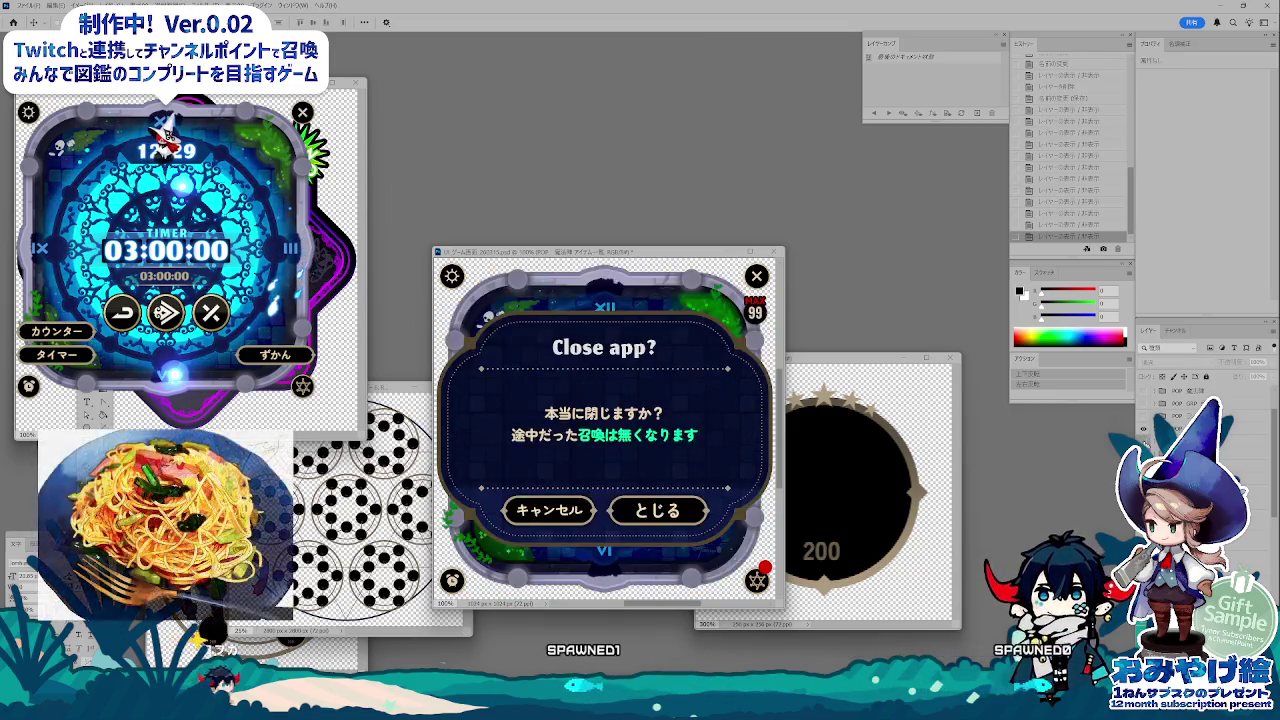
left_click(1144, 434)
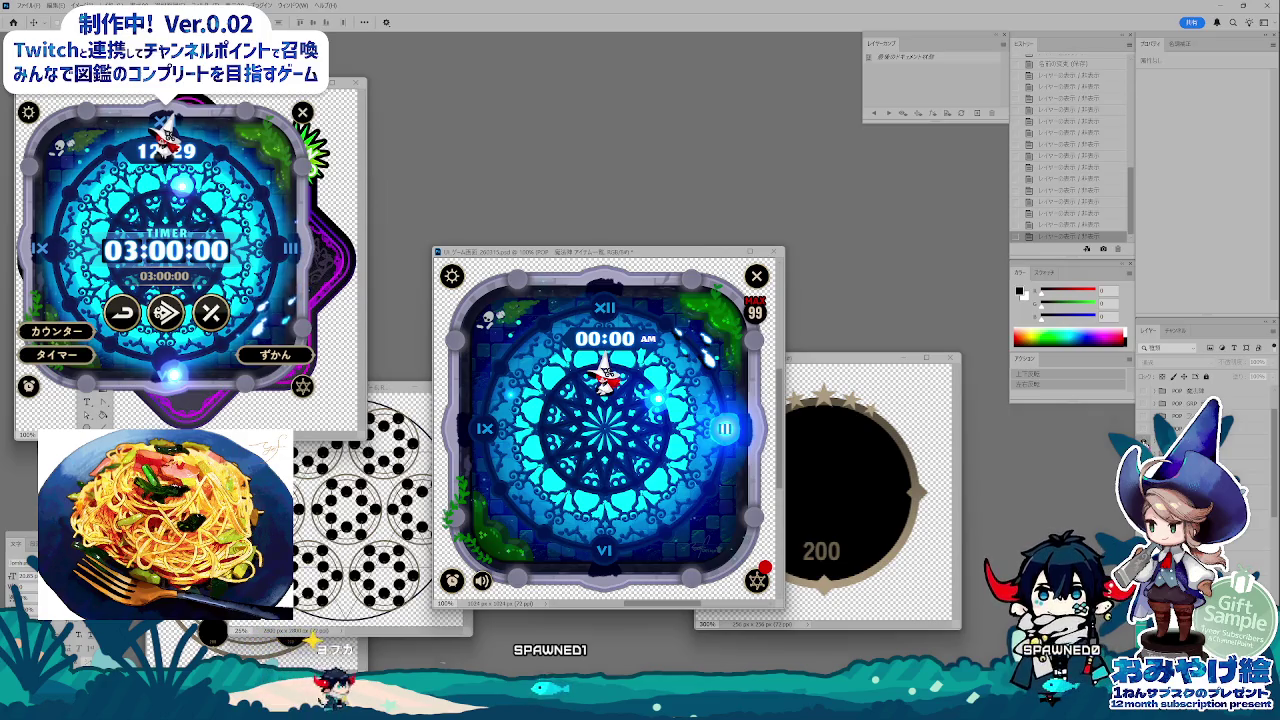
Step: Preview the ずかん/ランキング and タイマー/カウンター buttons and grid panel, ending on the apple card
left_click(1144, 441)
left_click(1144, 434)
left_click(1144, 441)
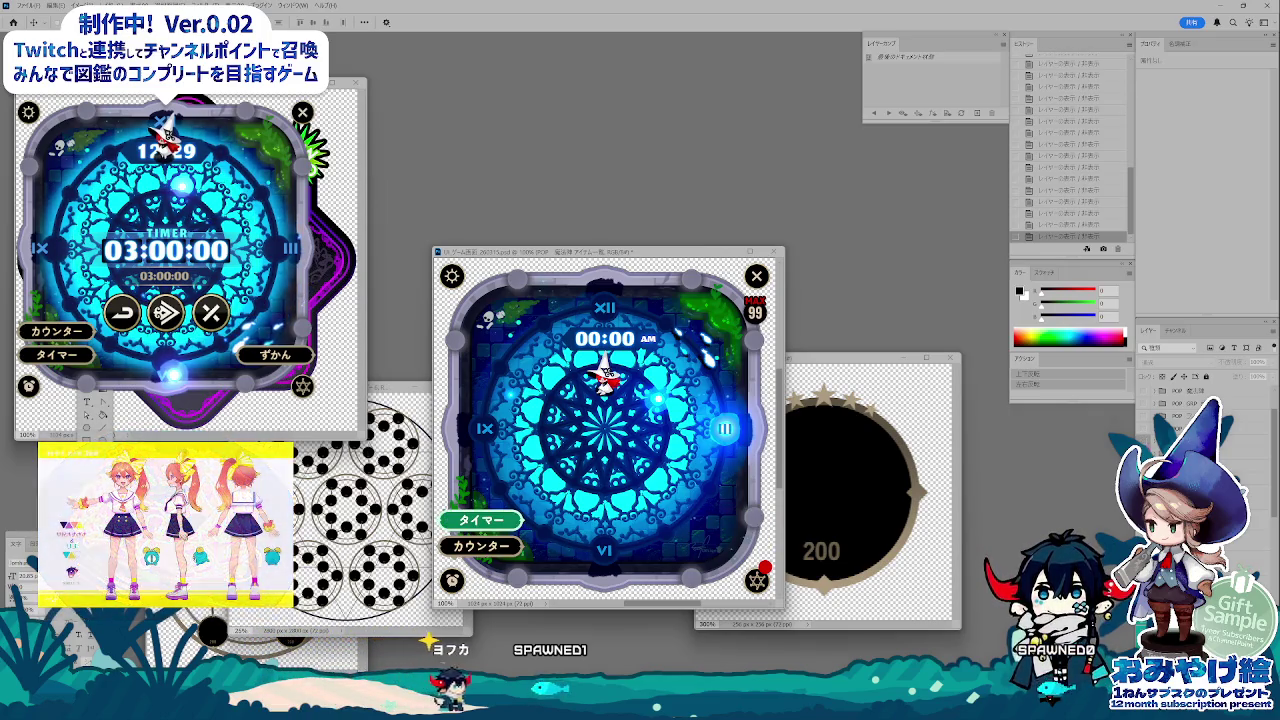
left_click(1144, 441)
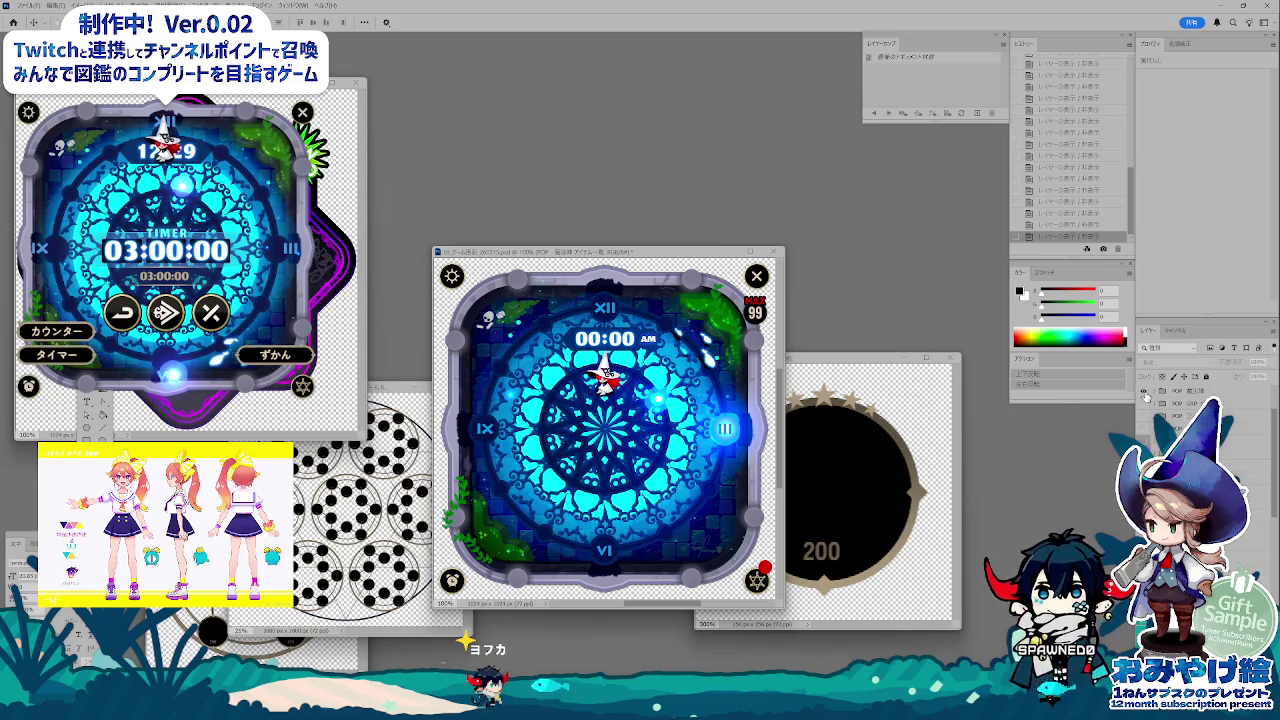
left_click(1144, 396)
left_click(1144, 409)
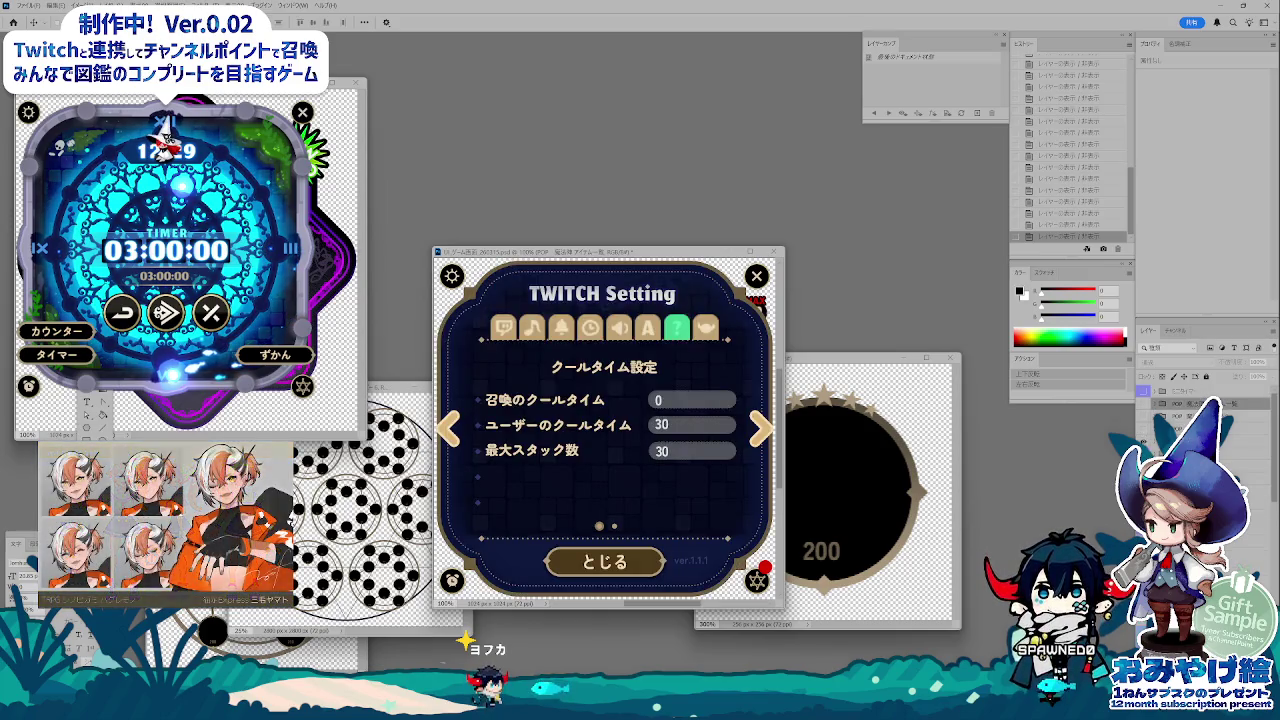
left_click(1150, 409)
left_click(1144, 409)
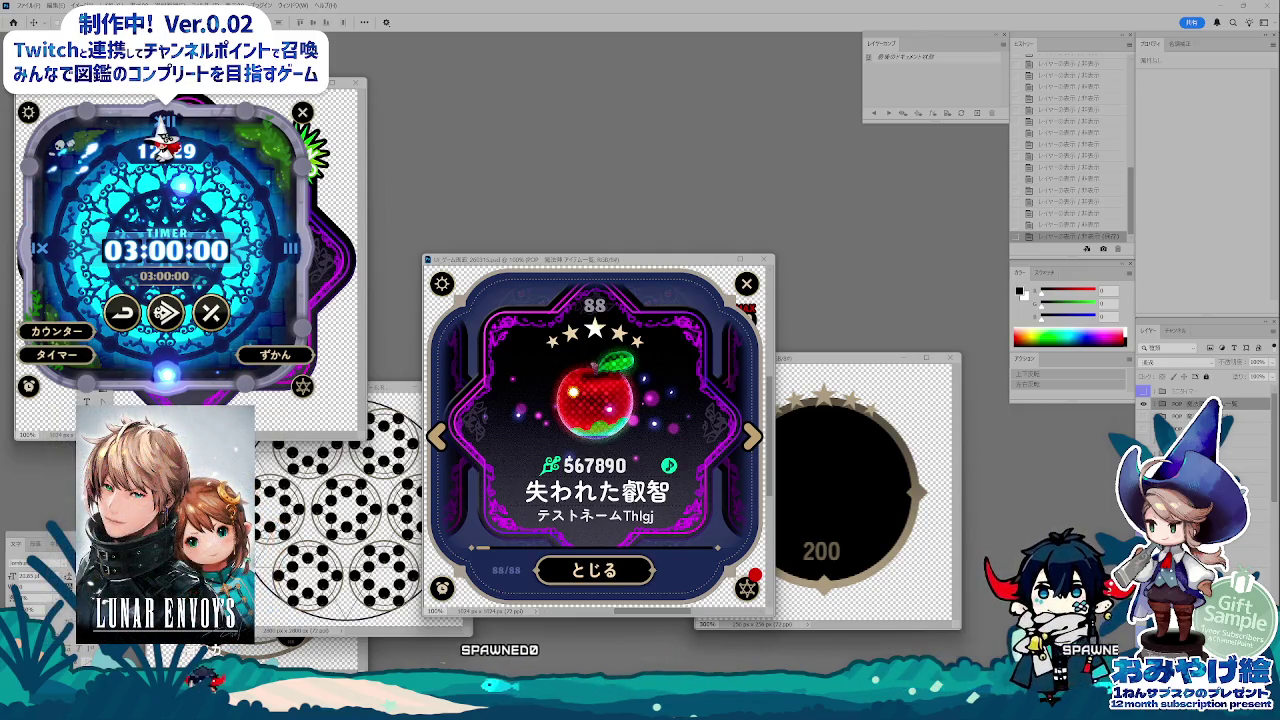
key("alt+Tab")
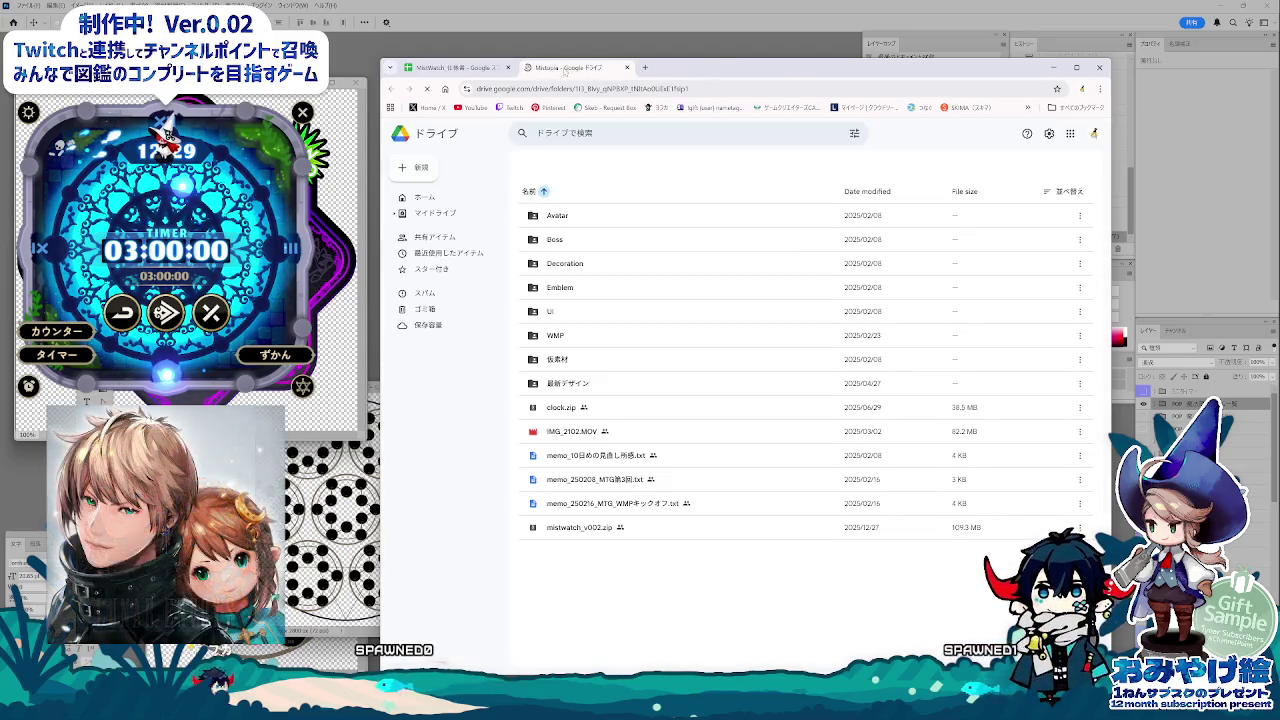
Step: Split the Mistopia Drive folder into its own narrower window, then put the browser windows away
left_click_drag(565, 68, 281, 153)
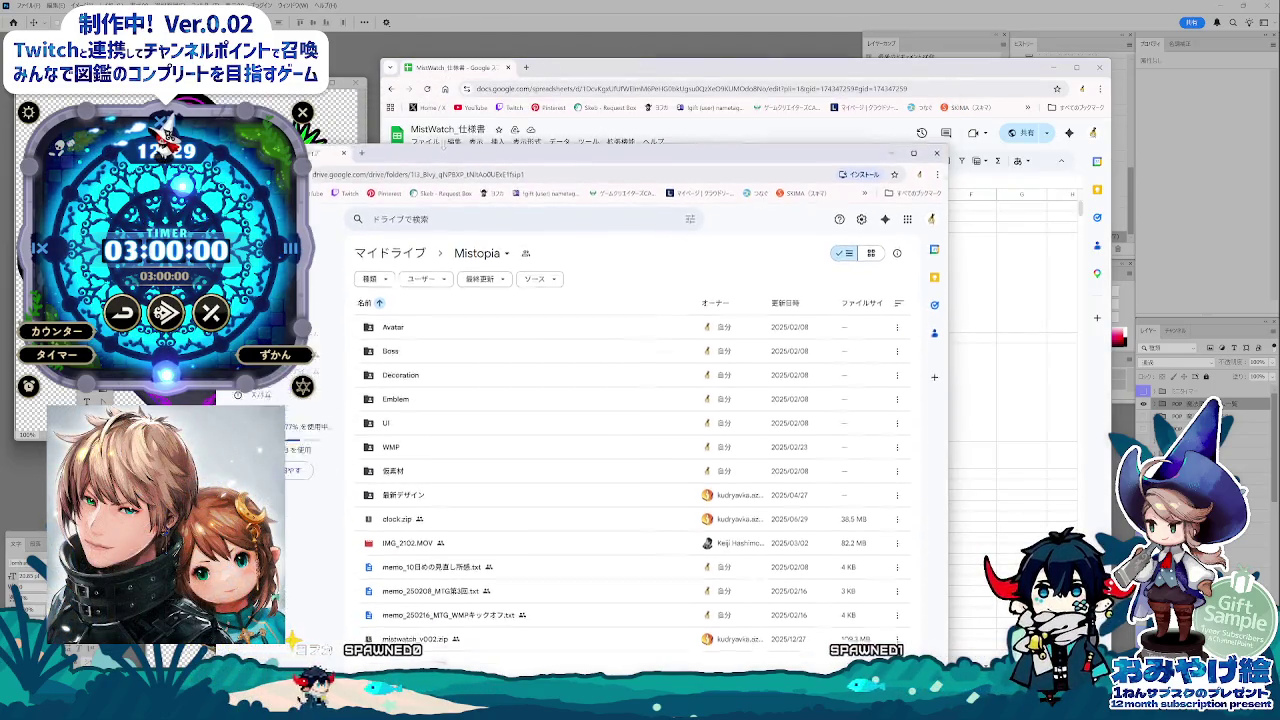
left_click_drag(325, 153, 308, 182)
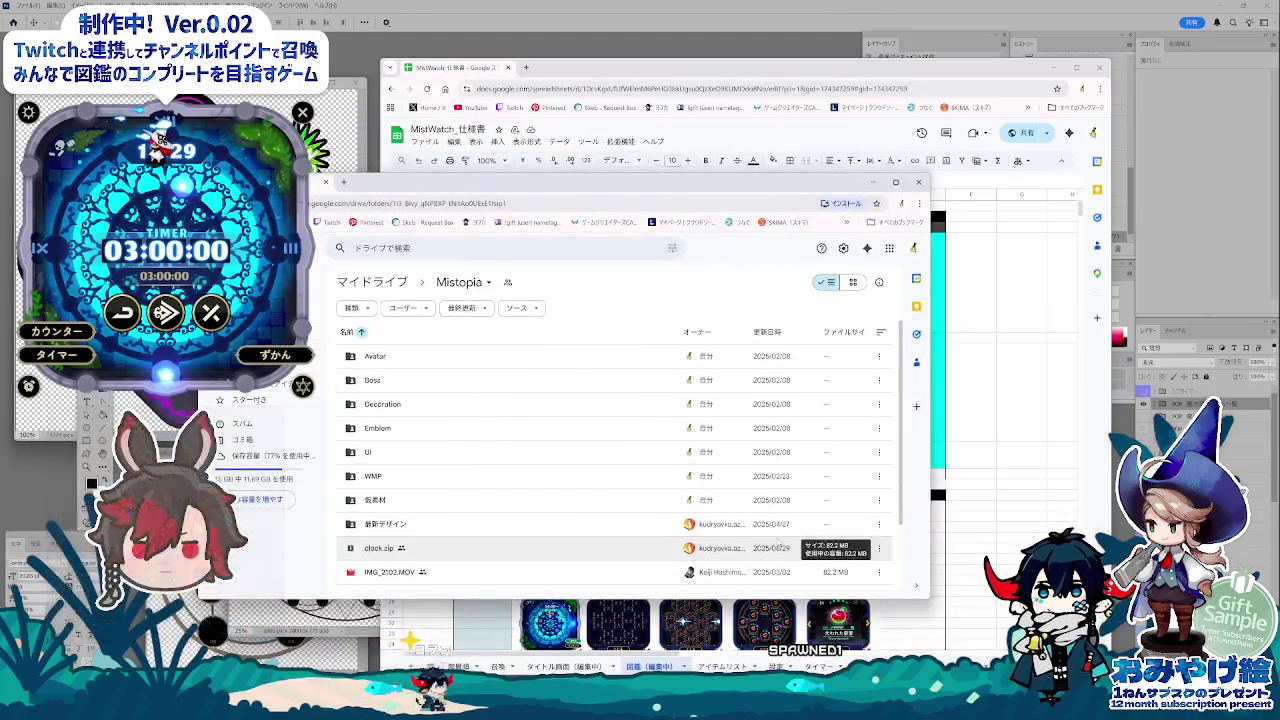
left_click_drag(929, 600, 769, 598)
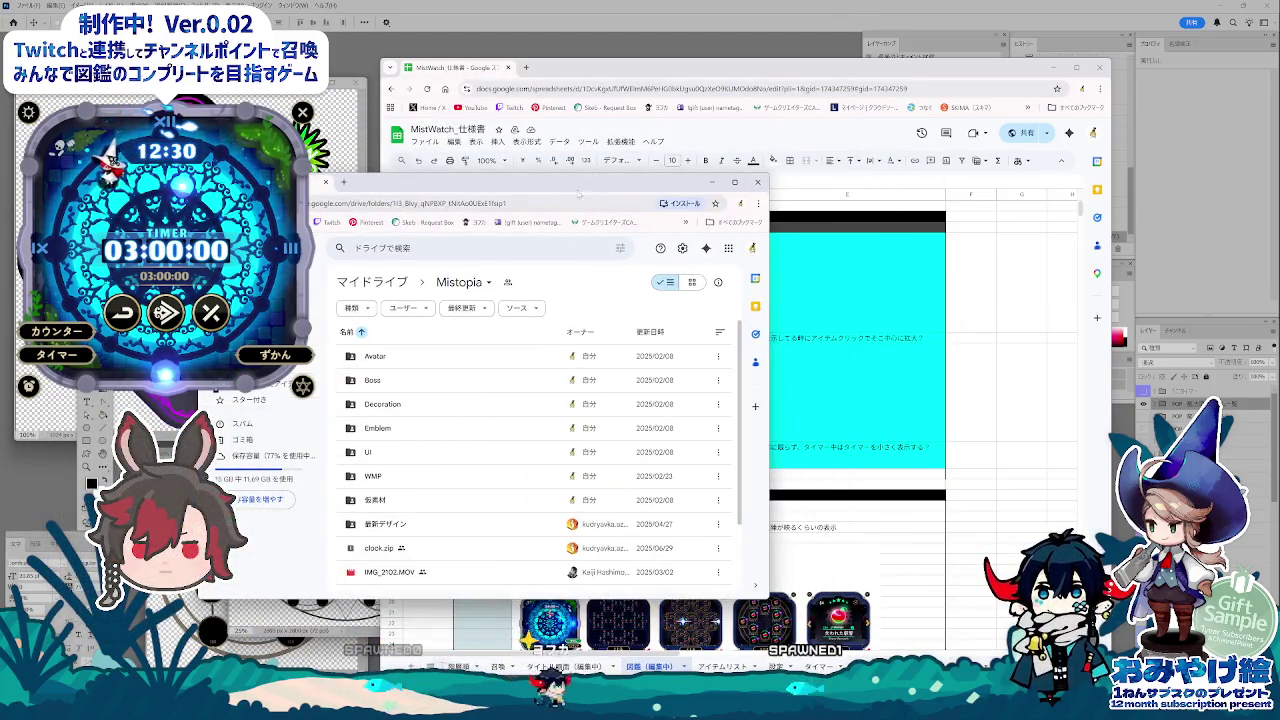
key("ctrl+w")
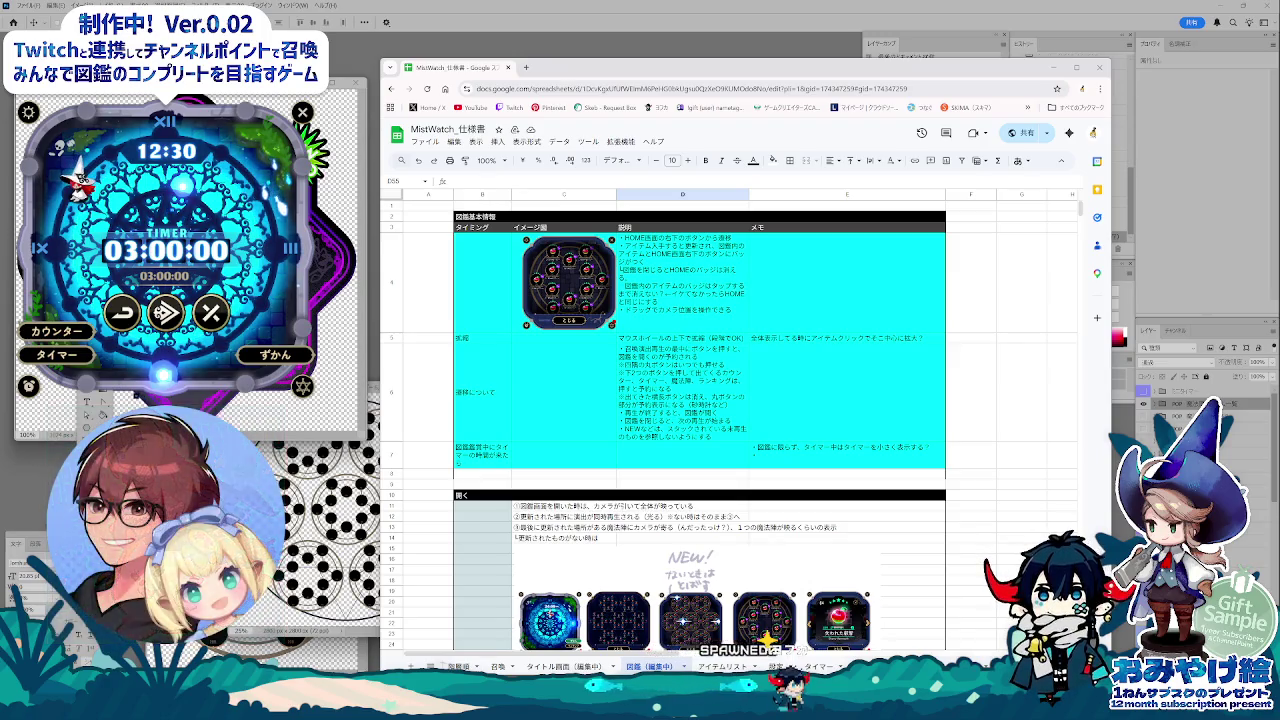
key("alt+Tab")
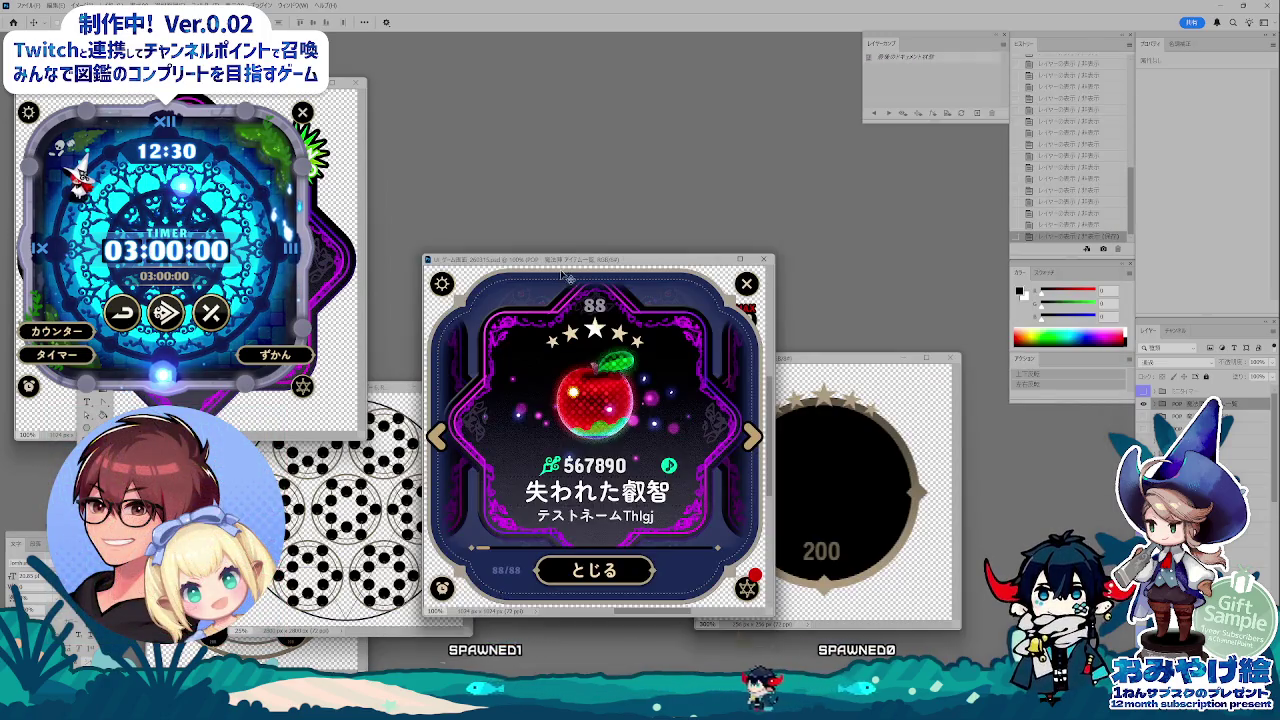
Step: Cycle to the other game-UI document with the apple card, then bring up the 開発_WMP folder
key("ctrl+Tab")
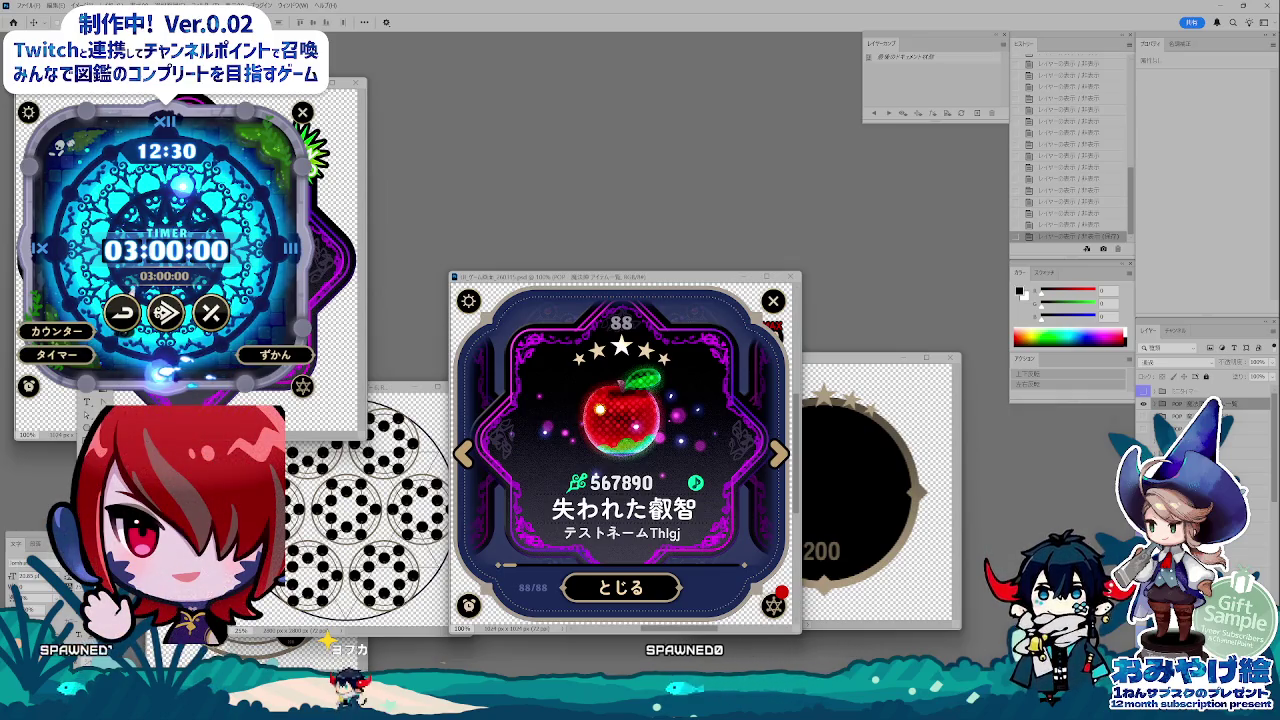
key("alt+Tab")
Step: Select UI_ゲーム画面_260115.psd in the 開発_WMP file list
scroll(768, 462, "down", 1)
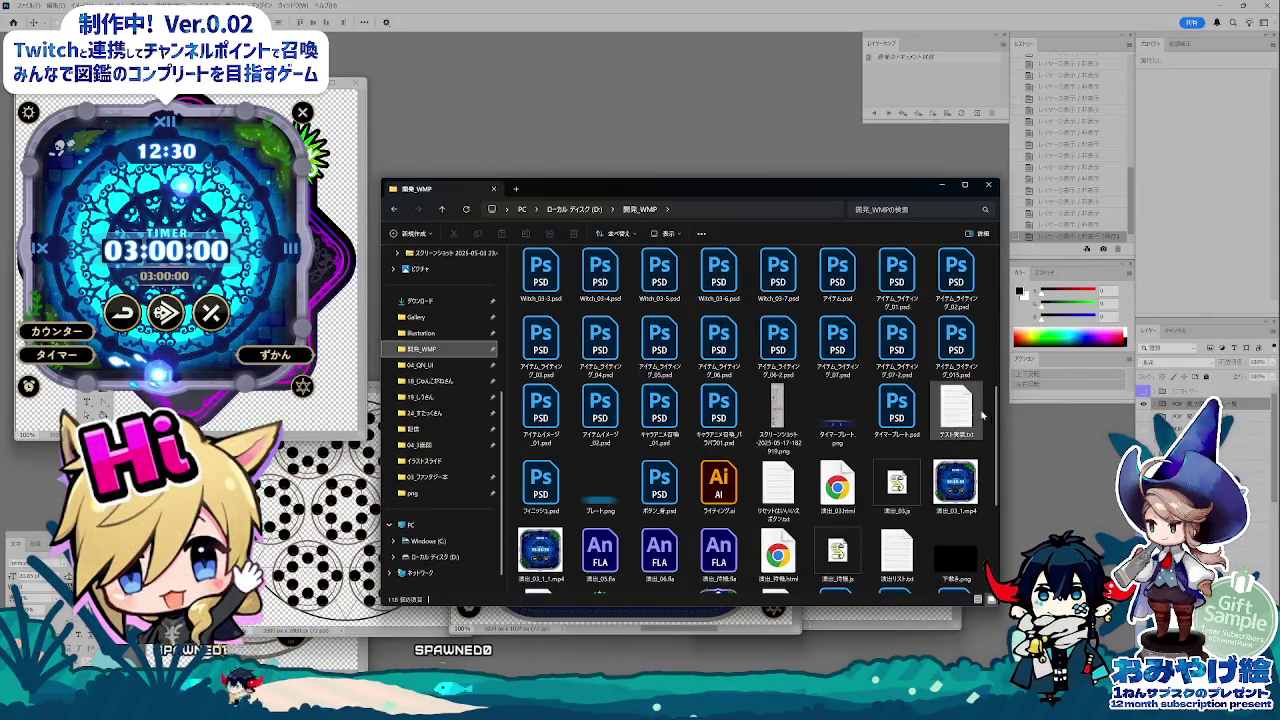
scroll(985, 412, "up", 1)
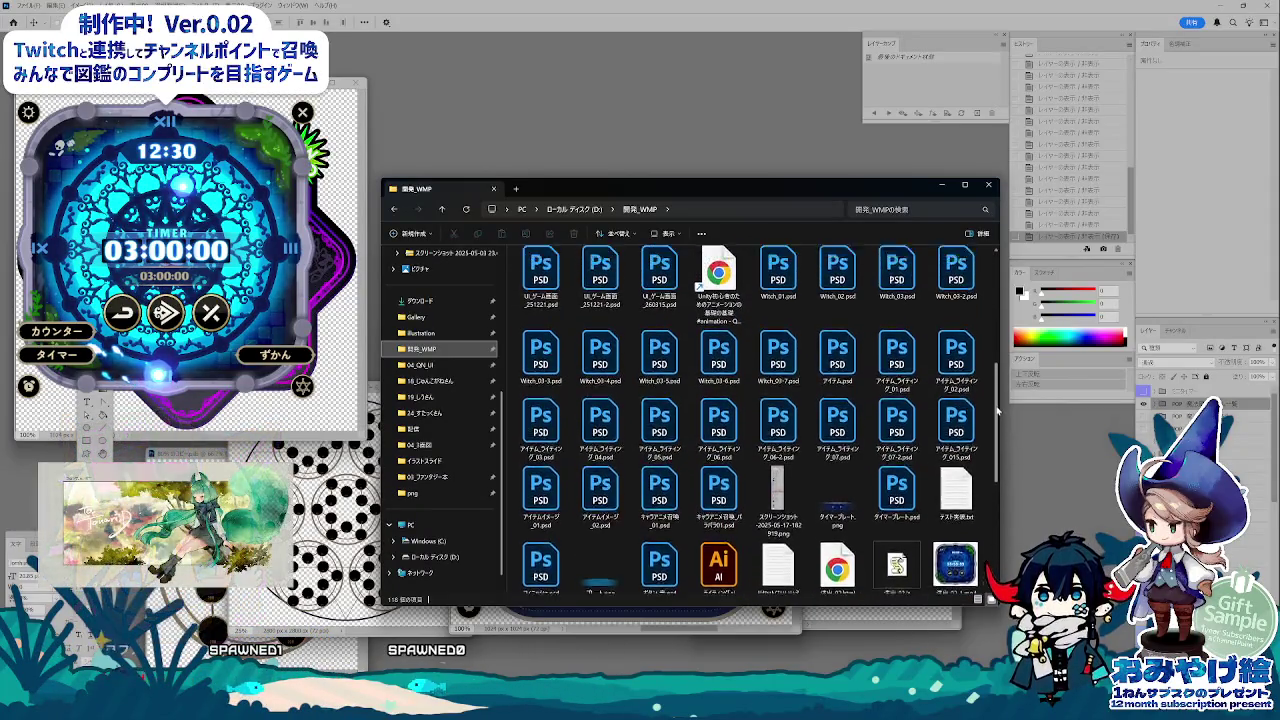
left_click_drag(997, 410, 997, 345)
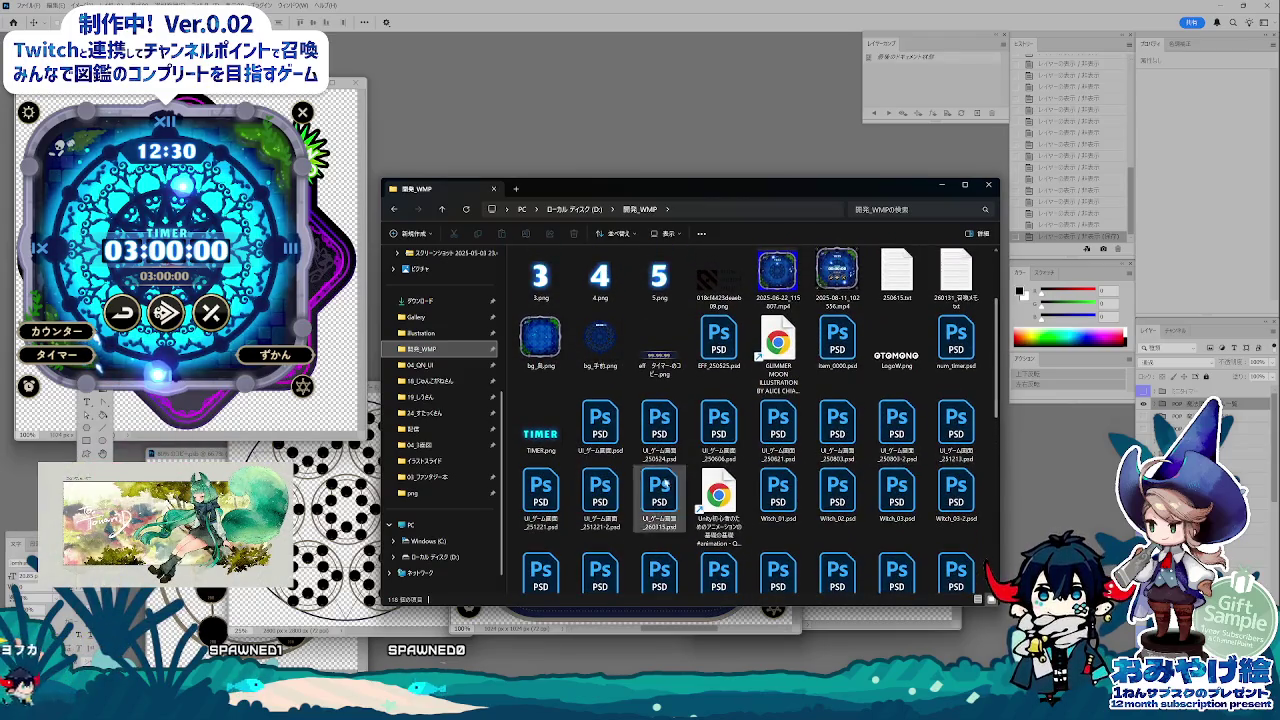
left_click(662, 486)
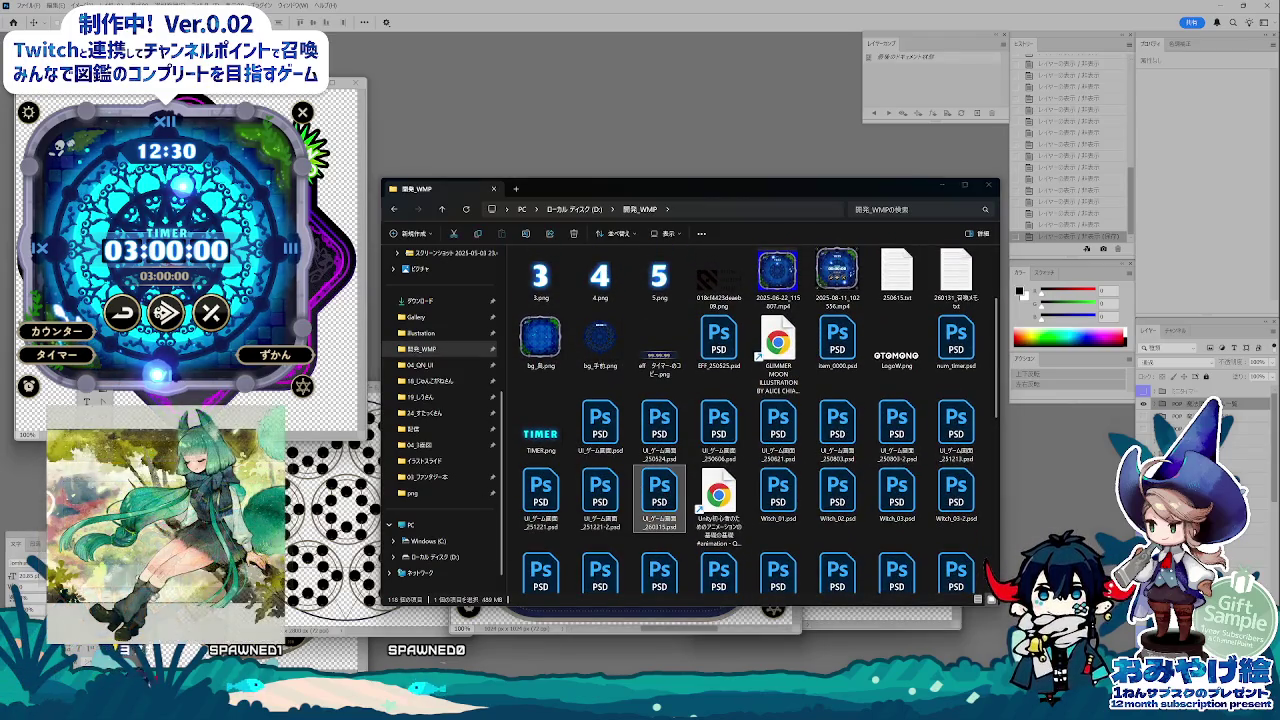
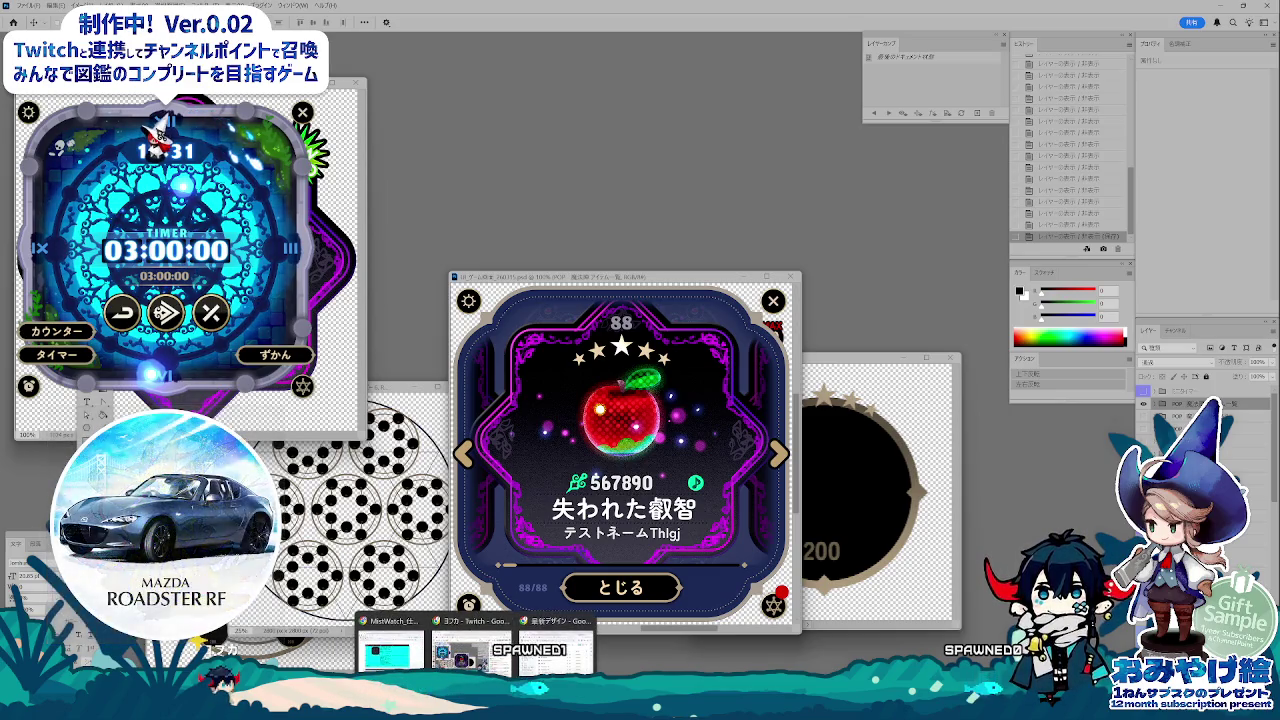
Step: Bring the MistWatch 仕様書 Chrome window in front of the Clip Studio Paint canvases
left_click(390, 645)
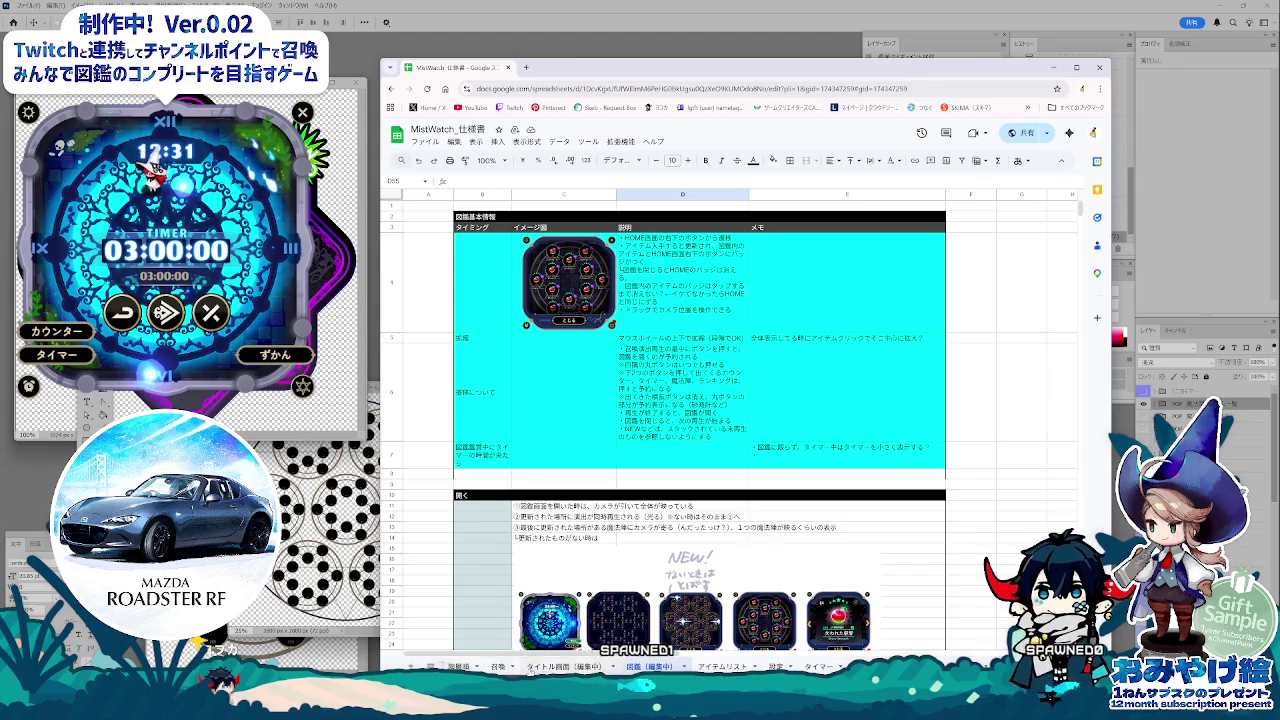
Step: Move the アイテムリスト sheet after ダイアログ, then return to the 画面構成 sheet
left_click(458, 666)
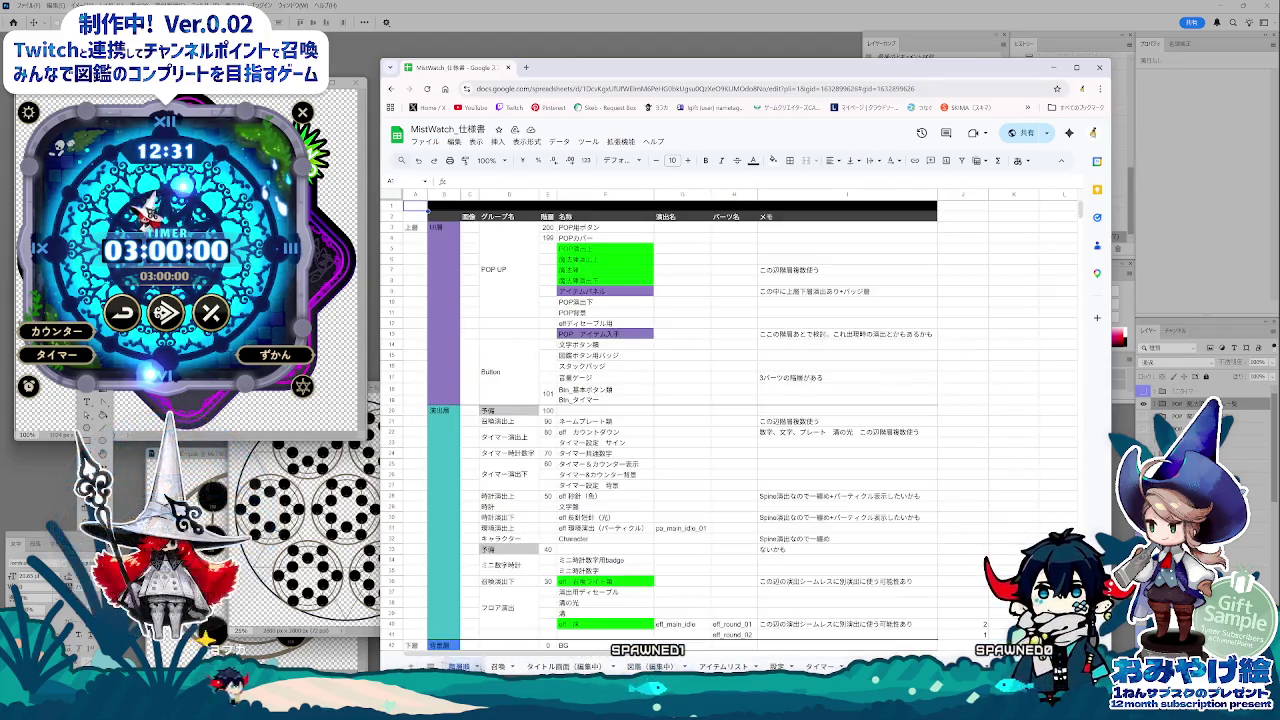
left_click(723, 666)
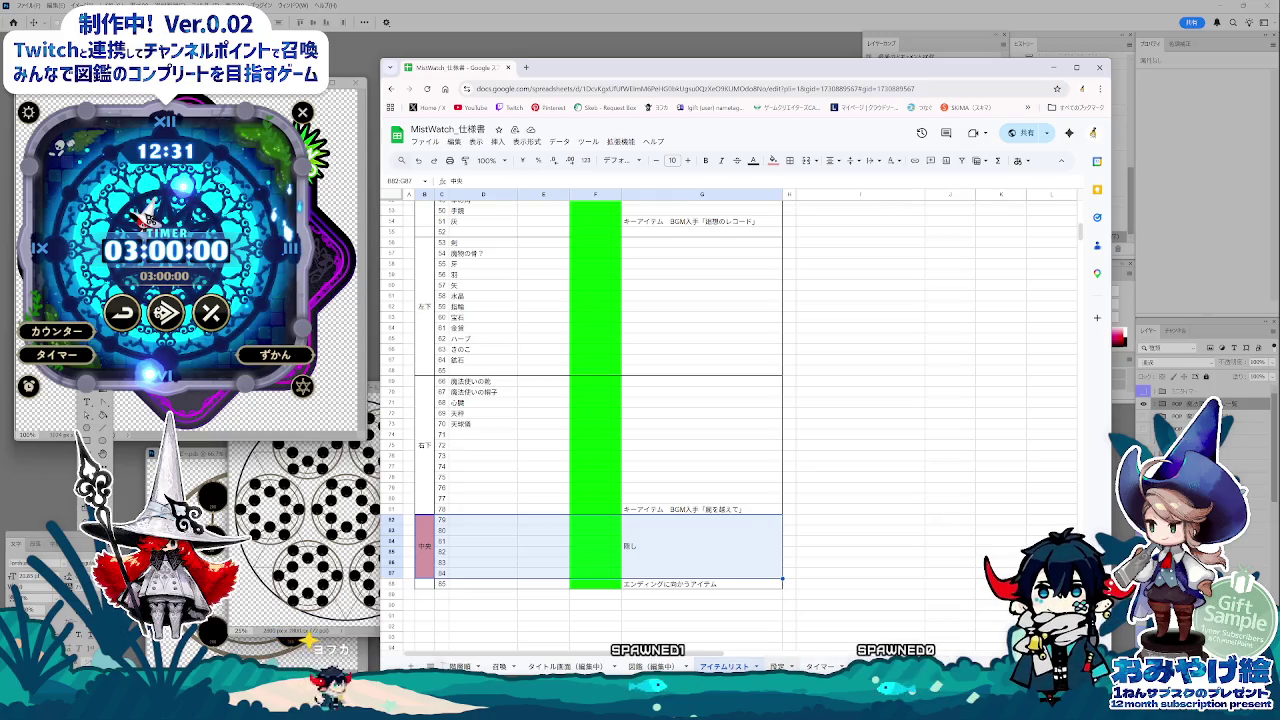
left_click_drag(723, 666, 860, 666)
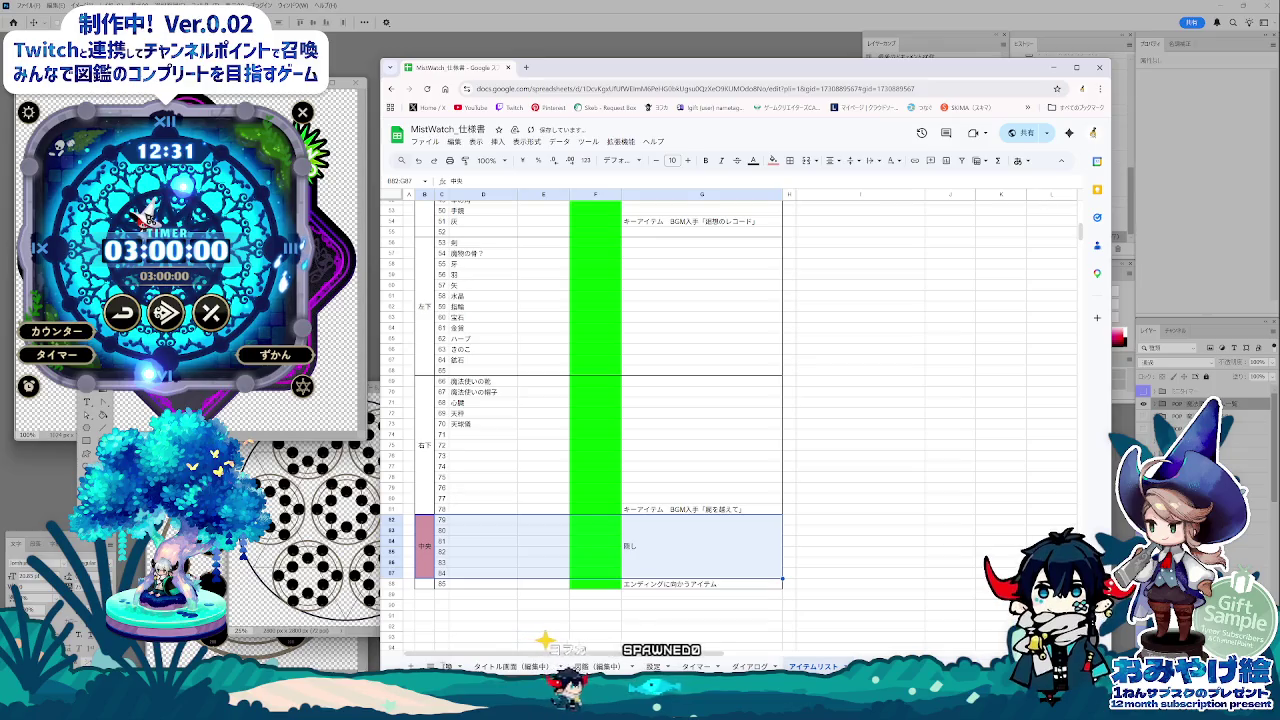
key("ctrl+shift+Page_Up")
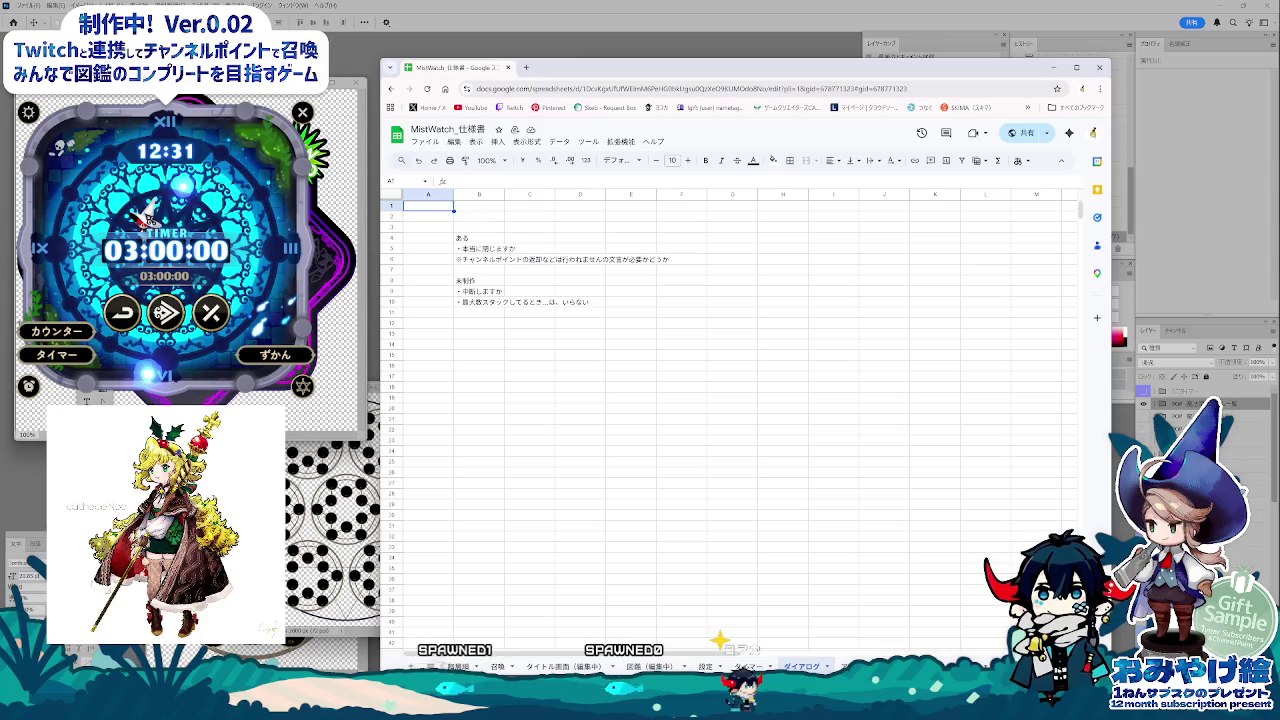
key("ctrl+shift+Page_Up")
key("ctrl+shift+Page_Up")
key("ctrl+shift+Page_Up")
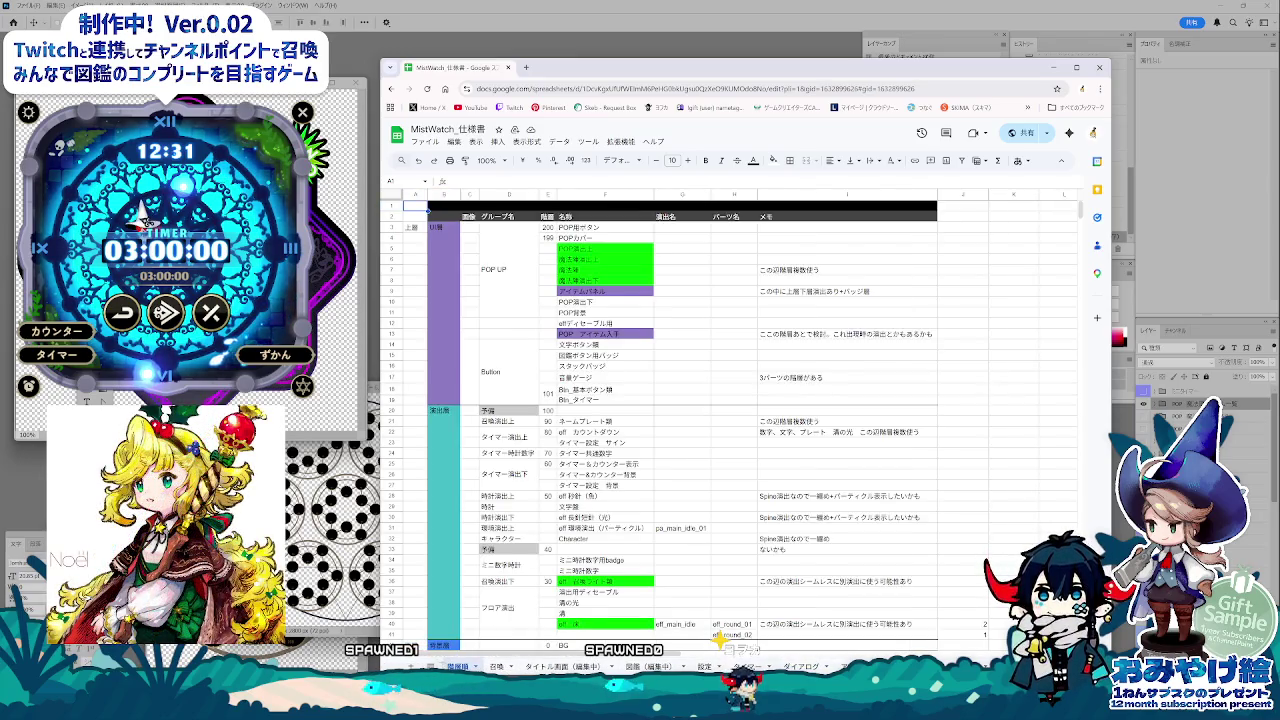
Step: On the デザインリスト sheet, review the entries in C27, E25 and E31
key("ctrl+shift+Page_Up")
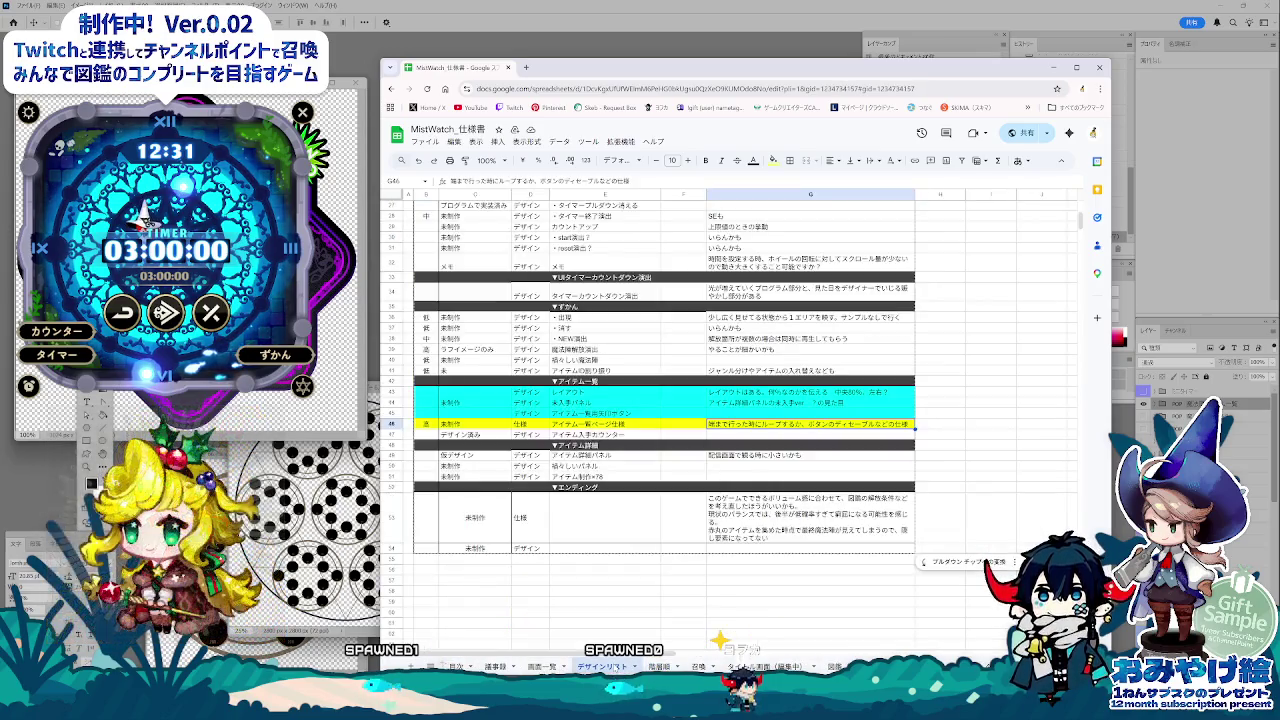
scroll(518, 562, "up", 3)
scroll(510, 558, "up", 3)
scroll(500, 555, "up", 2)
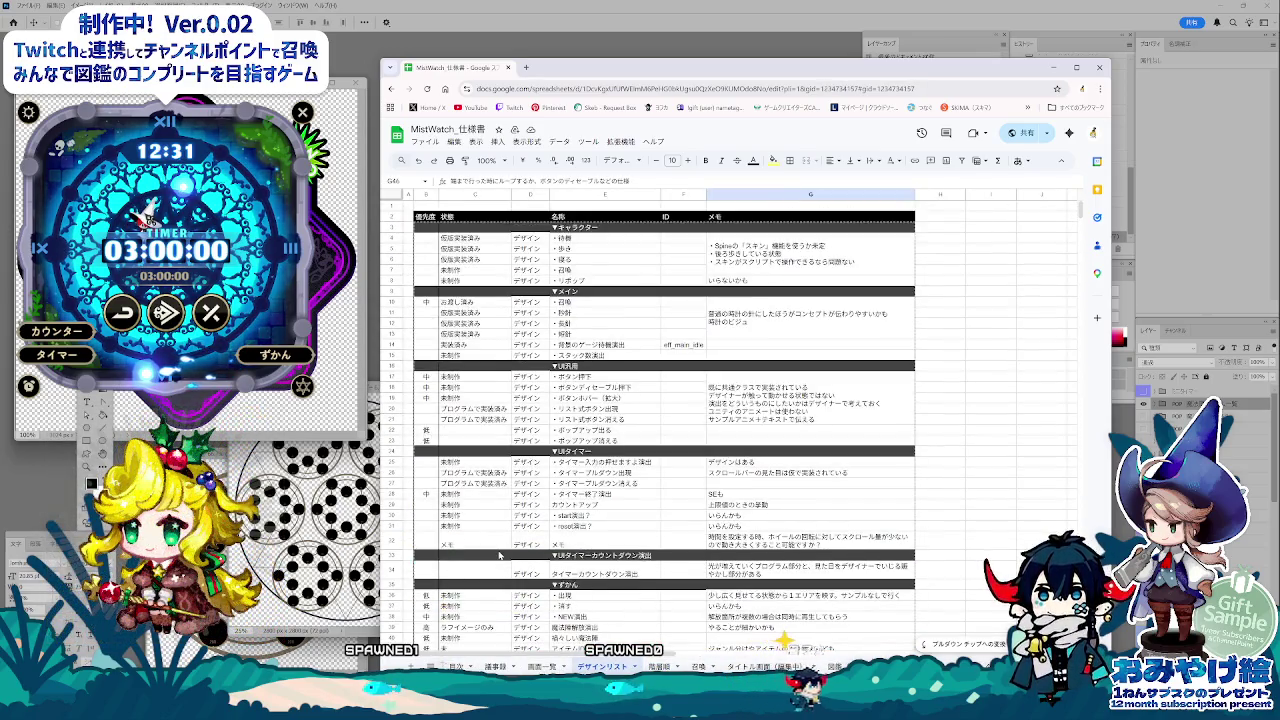
left_click(475, 483)
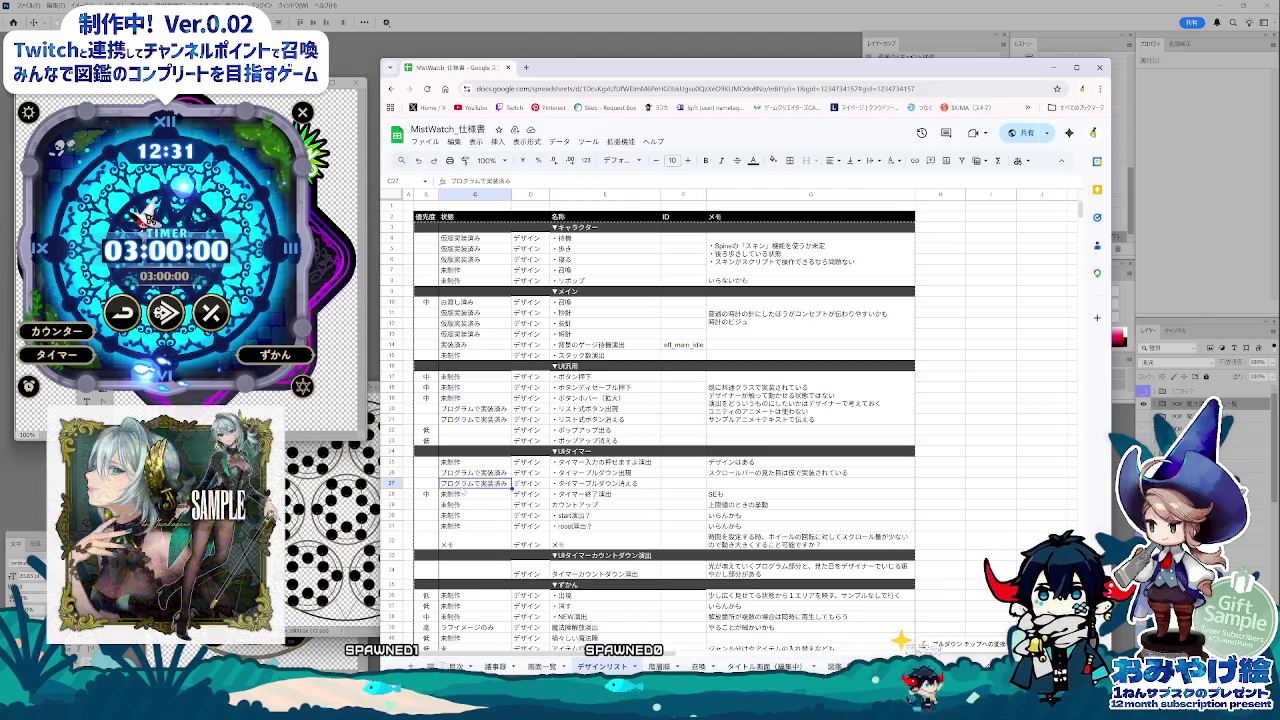
left_click(600, 462)
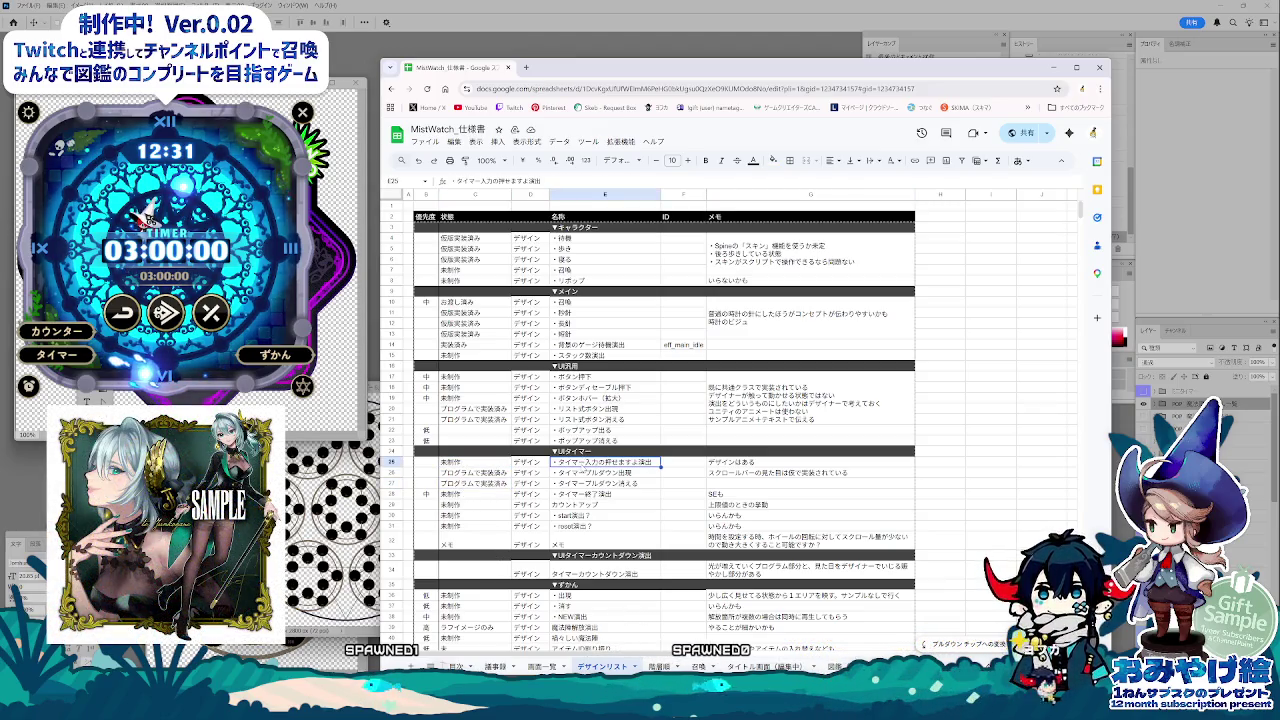
left_click(600, 525)
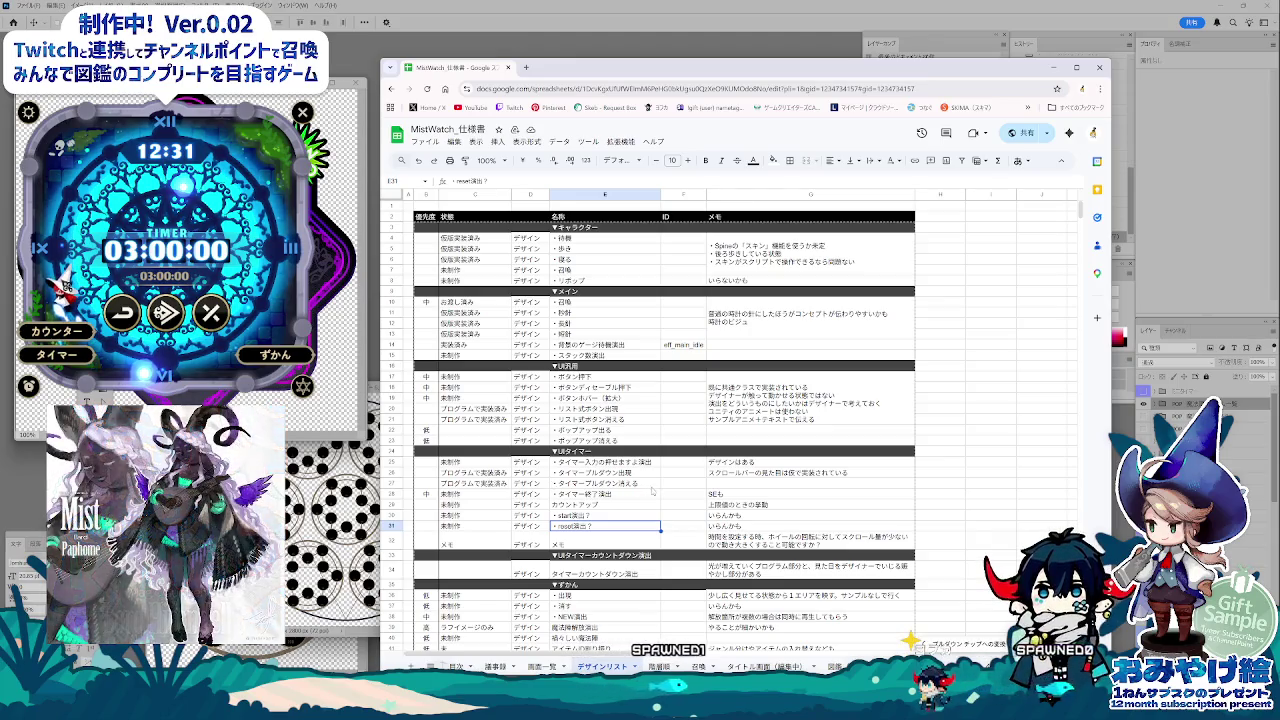
Step: Review rows 28 and 46, then move on to the タイトル画面(編集中) sheet
left_click_drag(428, 497, 765, 500)
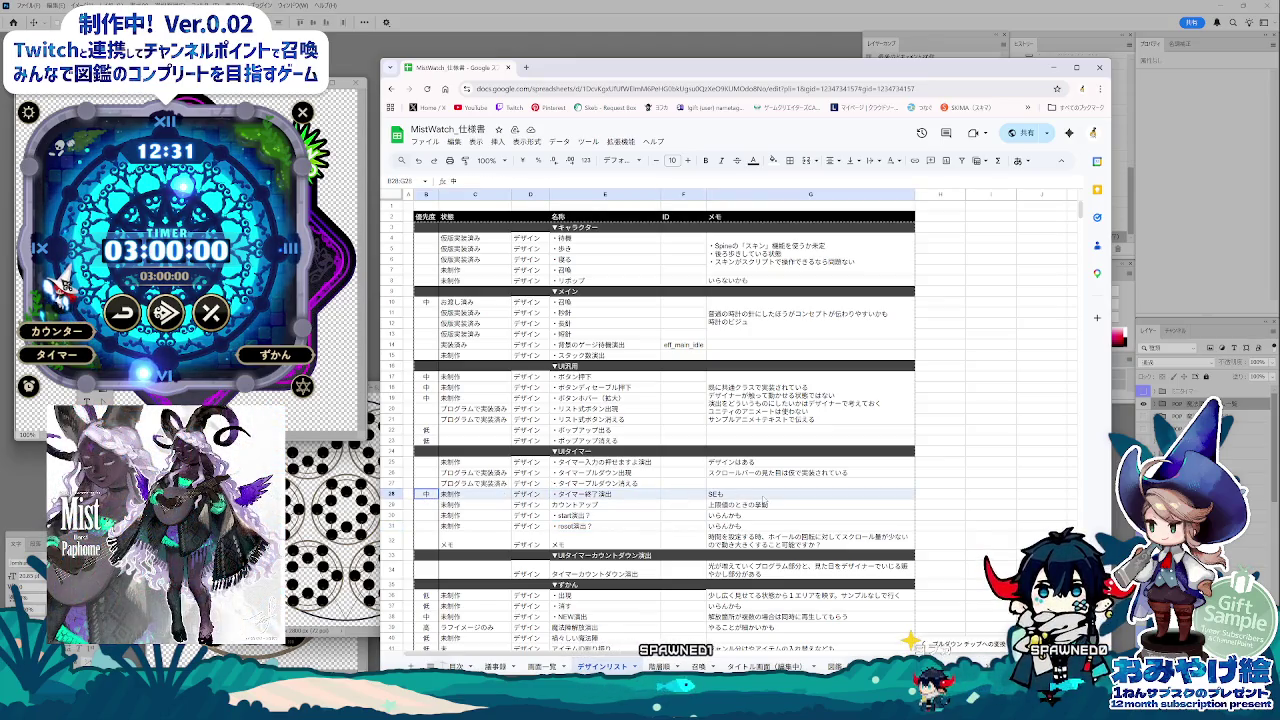
left_click(765, 496)
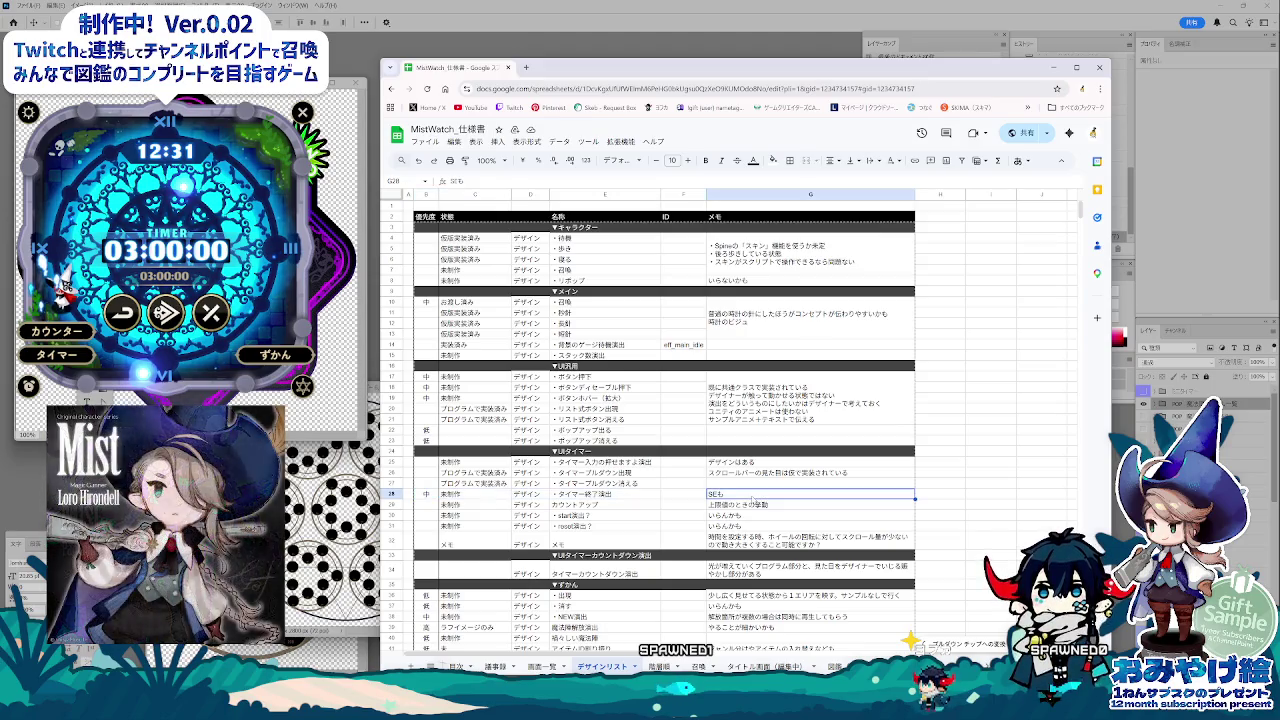
scroll(733, 536, "down", 3)
scroll(732, 534, "down", 5)
scroll(731, 533, "up", 3)
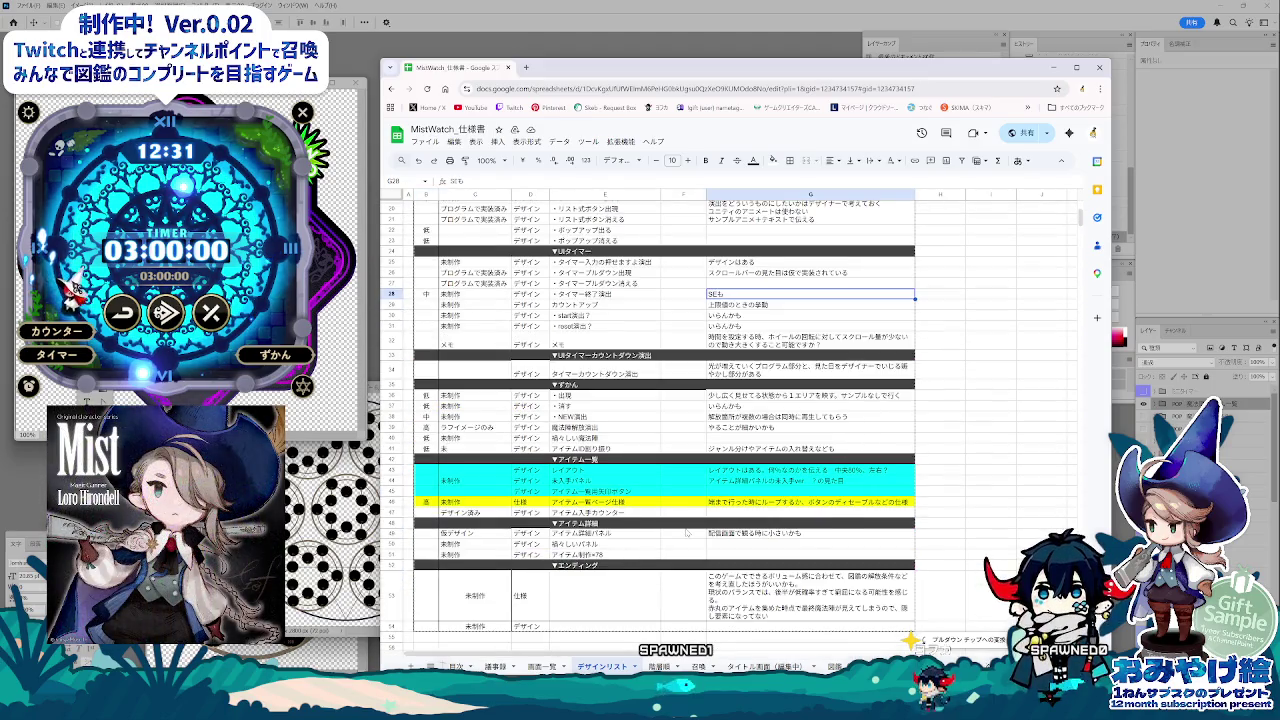
left_click(427, 503)
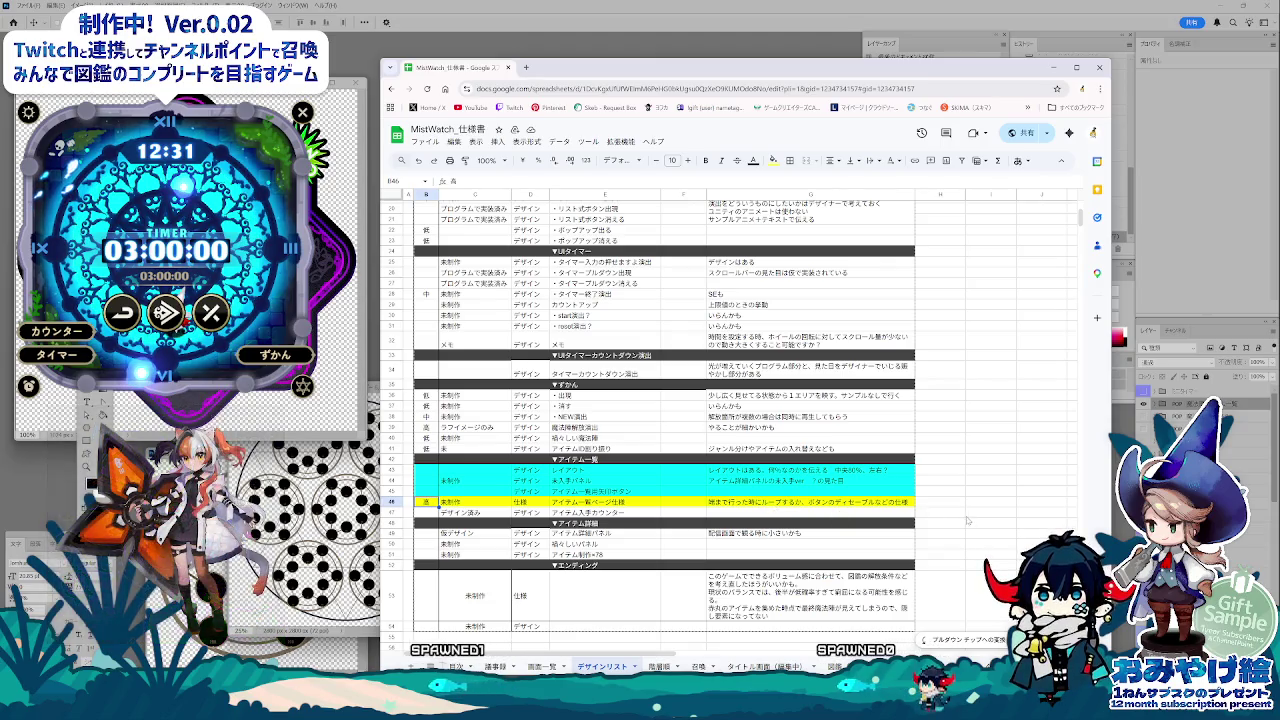
left_click(932, 503)
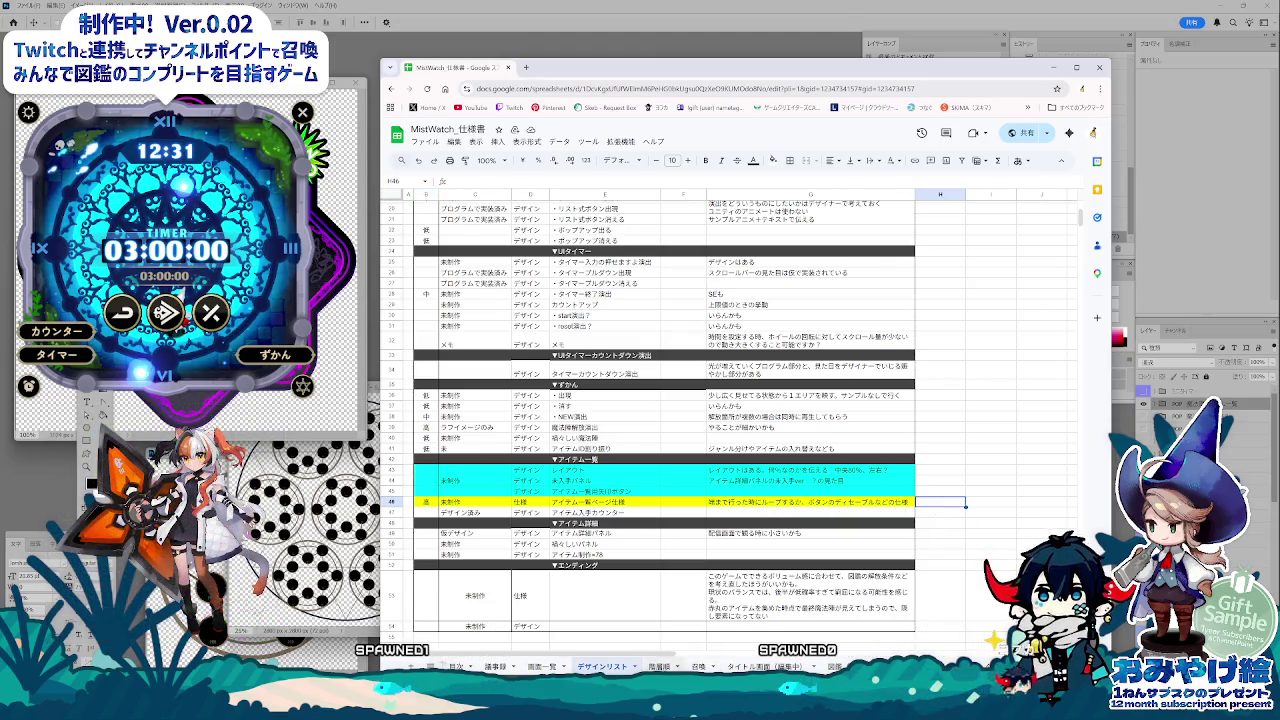
key("ctrl+Page_Down")
key("ctrl+Page_Down")
key("ctrl+Page_Down")
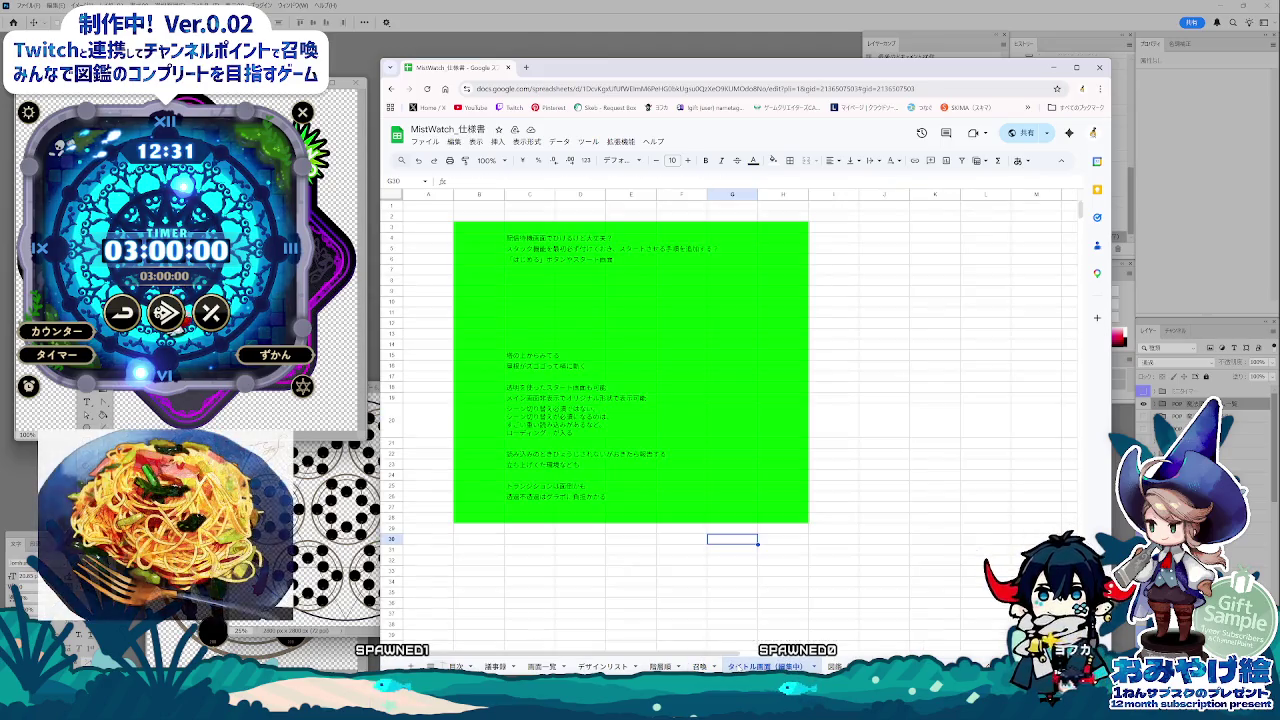
key("ctrl+Page_Down")
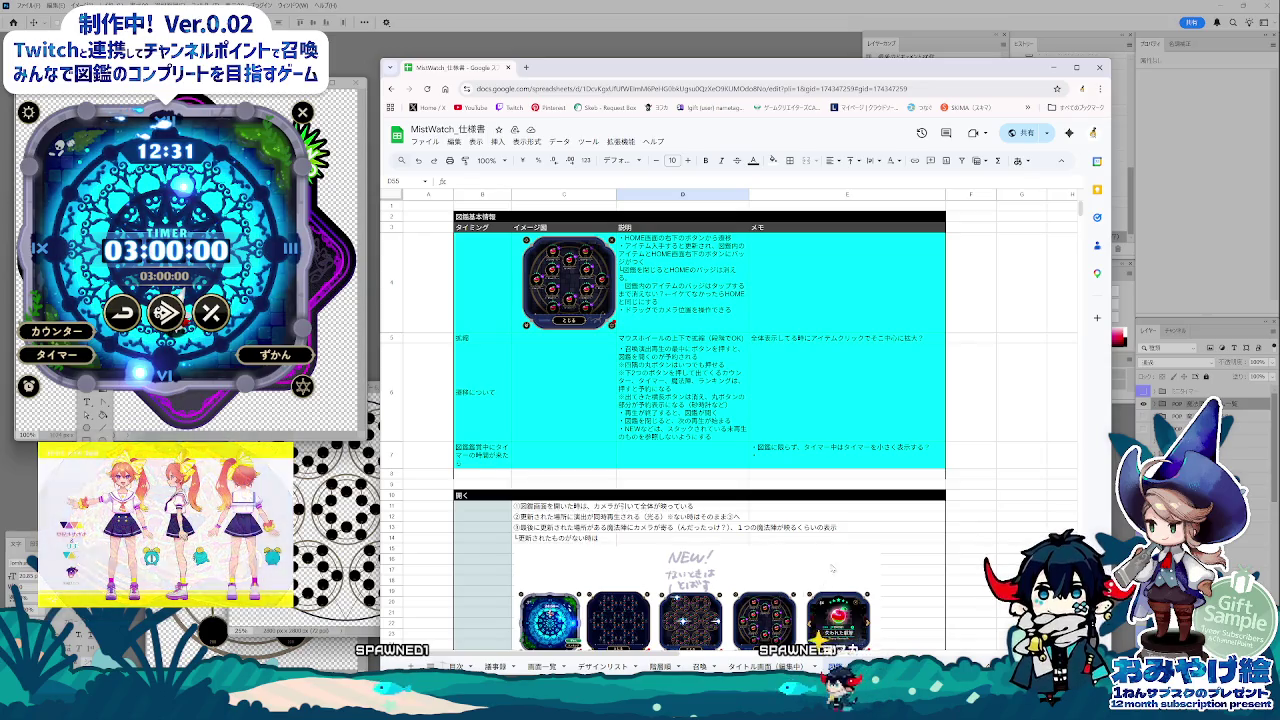
Step: Move the C4:C6 opening notes down to rows 10–12, leaving C4:D7 empty
key("ctrl+Page_Up")
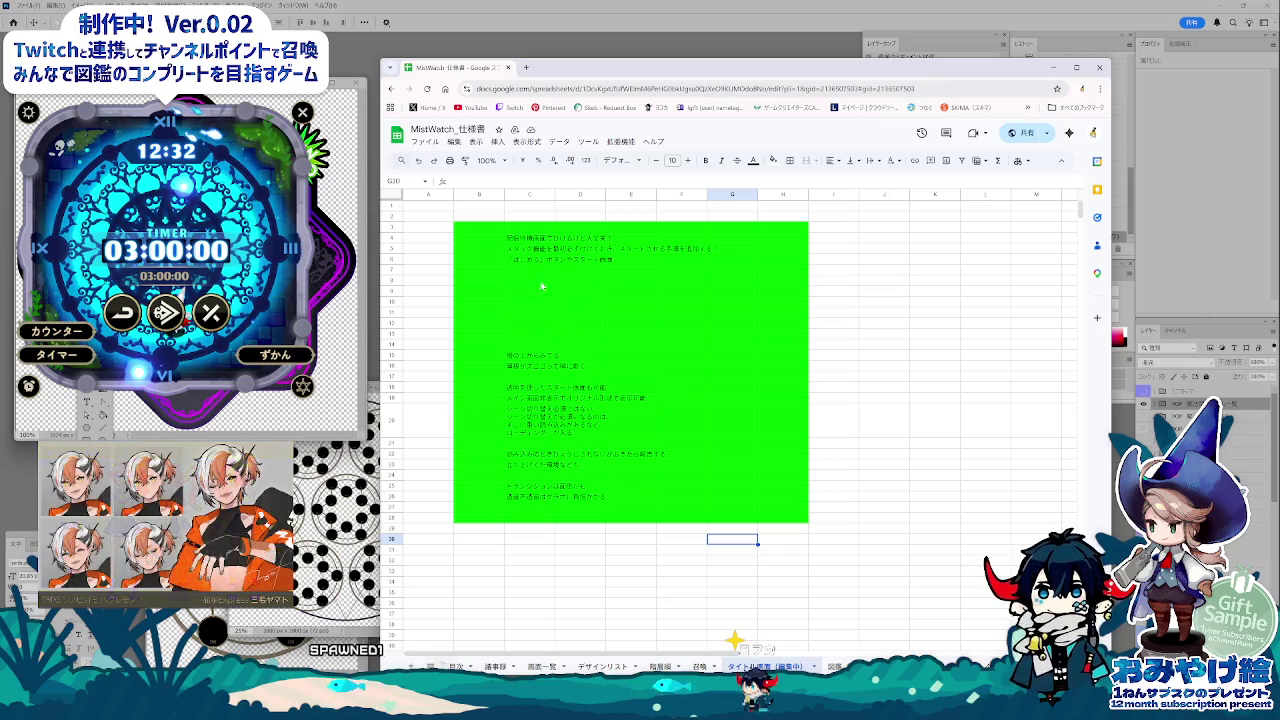
left_click(512, 240)
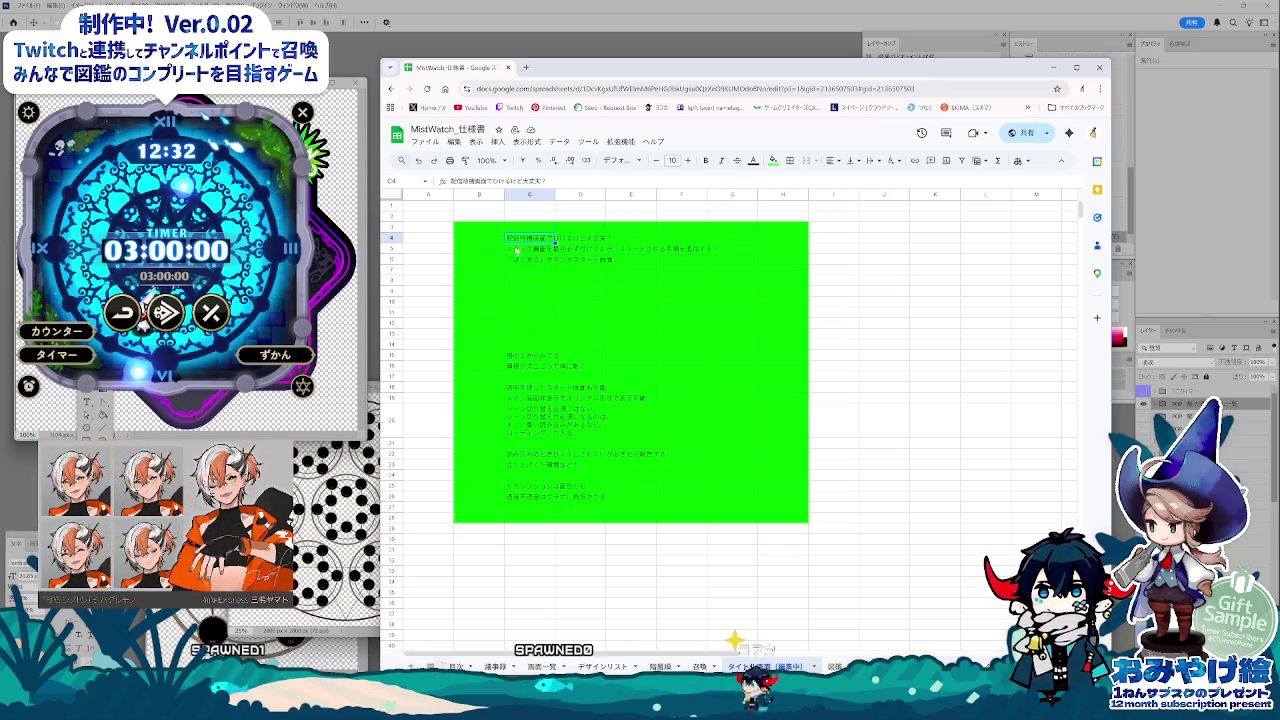
left_click(545, 291)
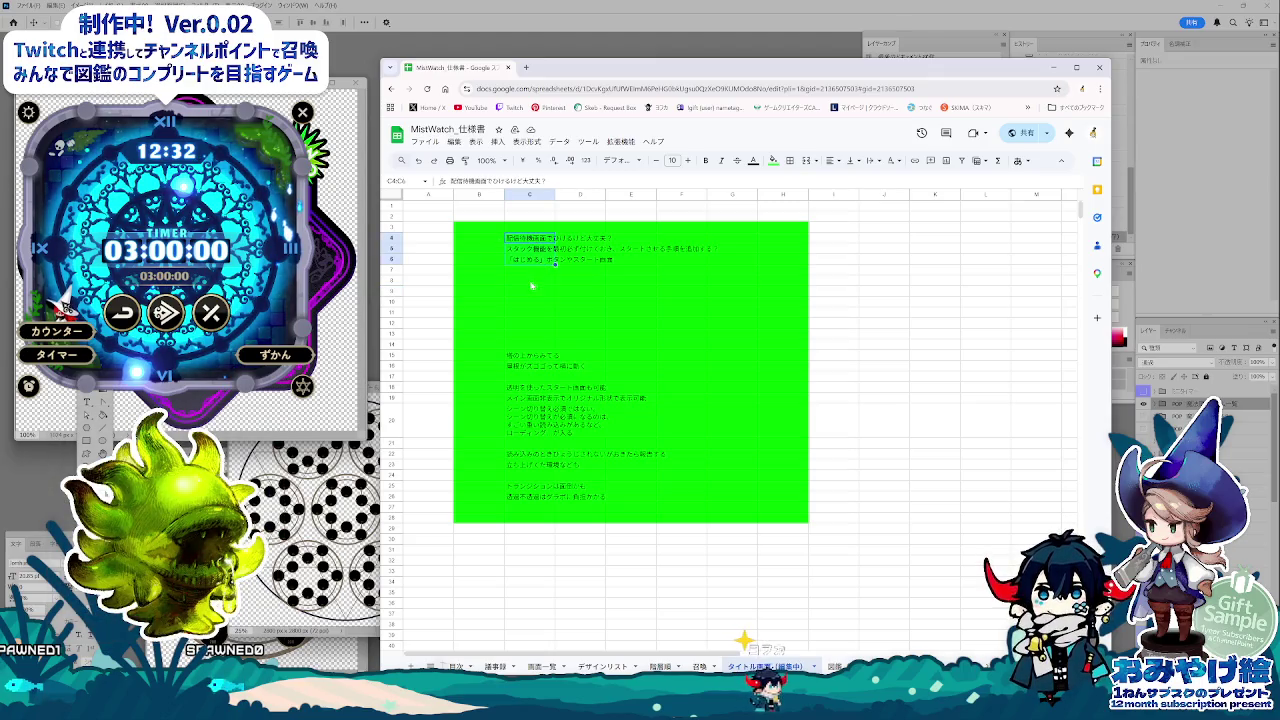
key("ctrl+c")
left_click(530, 301)
key("ctrl+v")
left_click(518, 240)
left_click(595, 272, "shift")
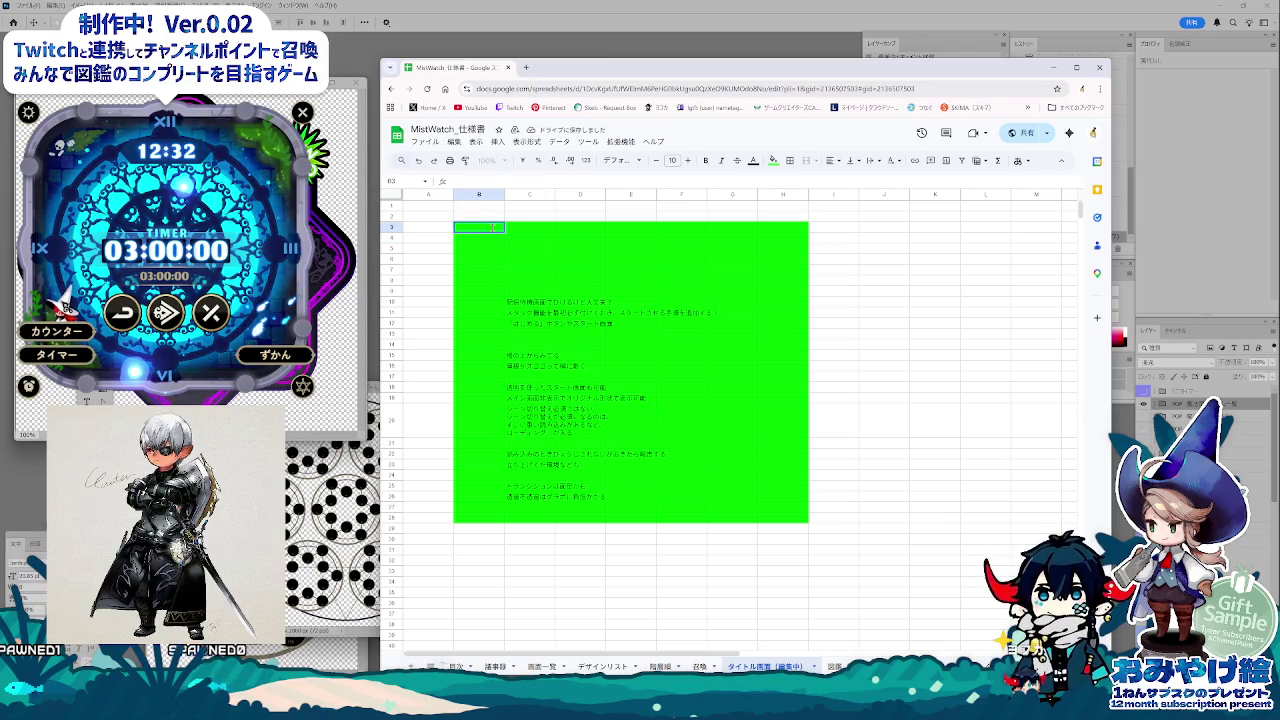
Step: Label cell B3 タイトル画面
double_click(493, 228)
type("と")
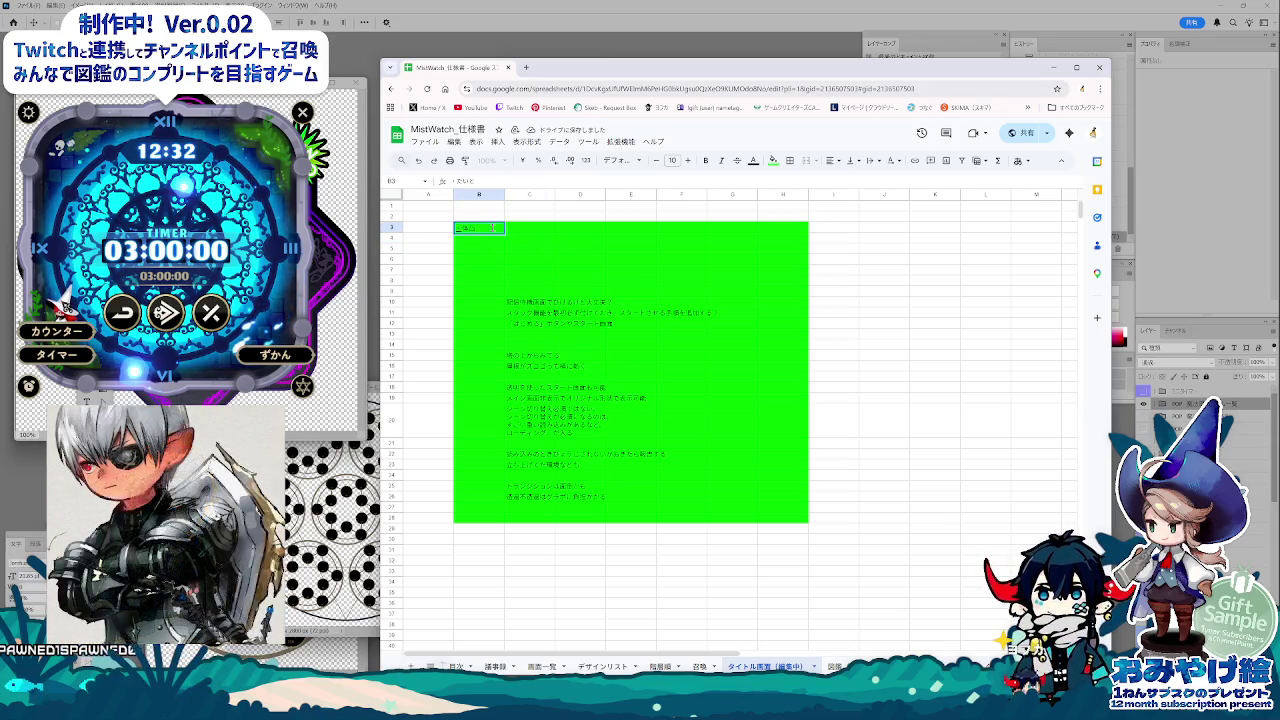
type("るが")
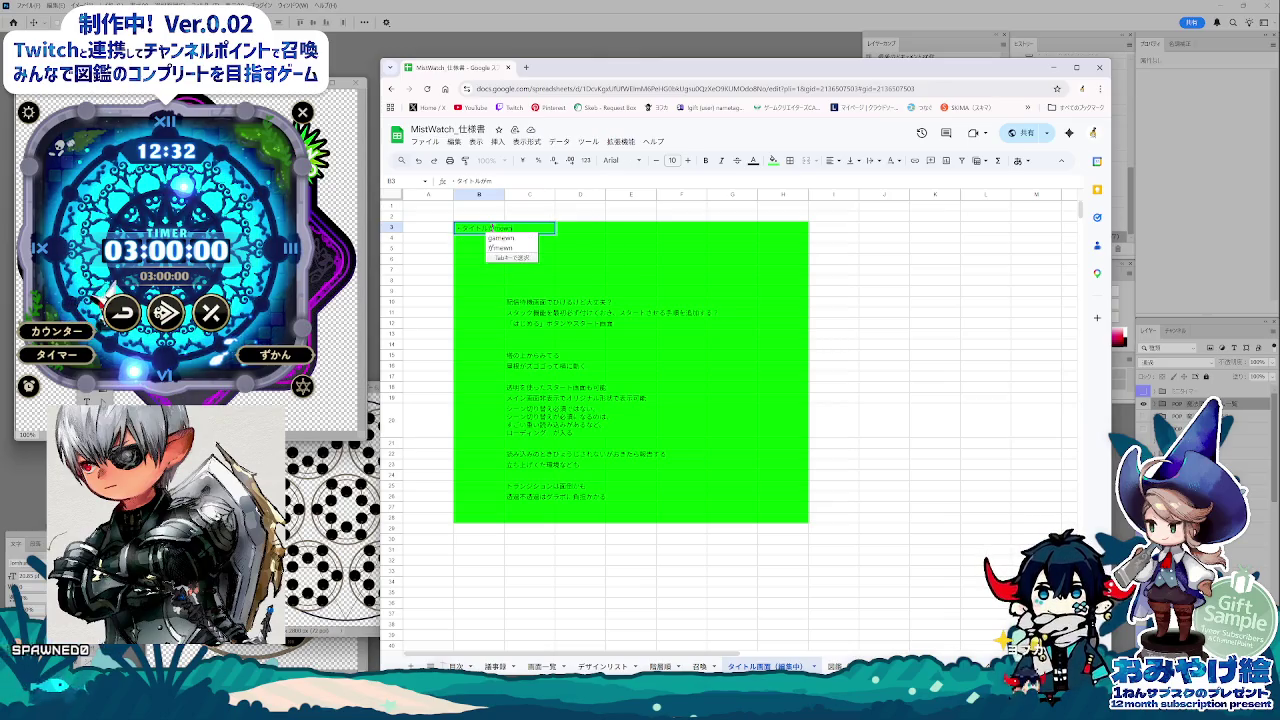
type("mwん")
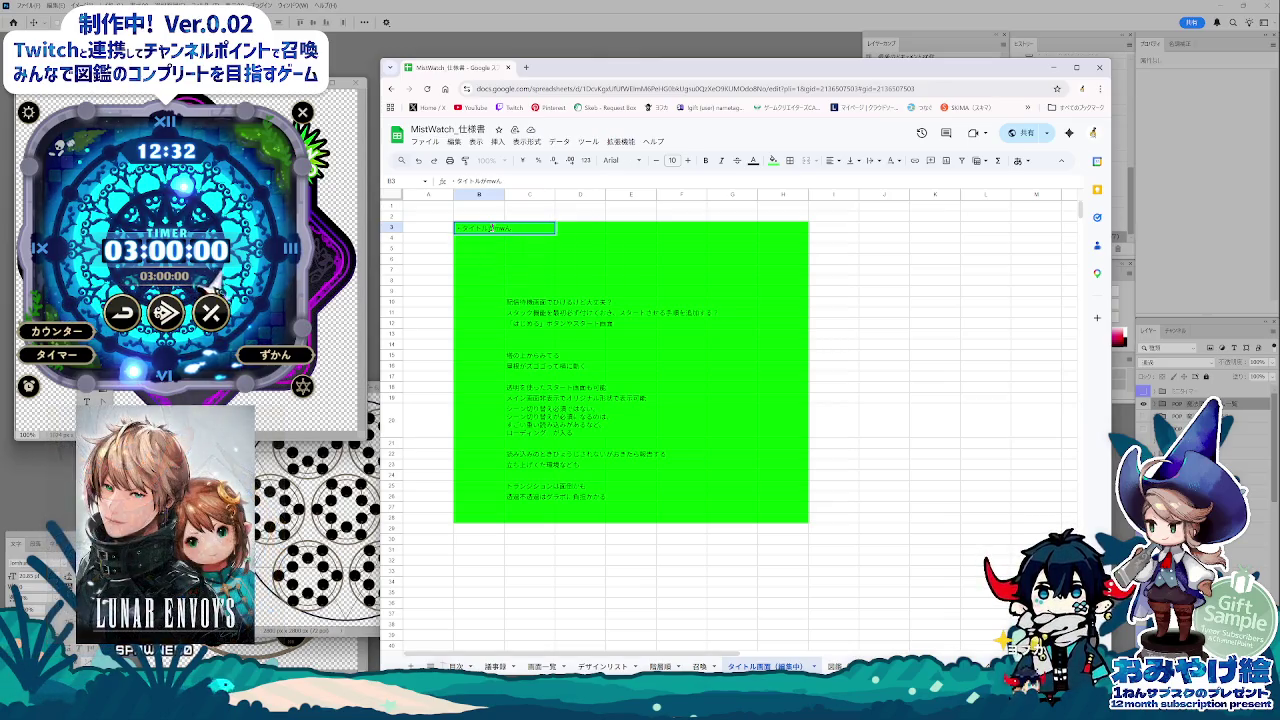
type("n")
key("space")
key("Return")
left_click(530, 270)
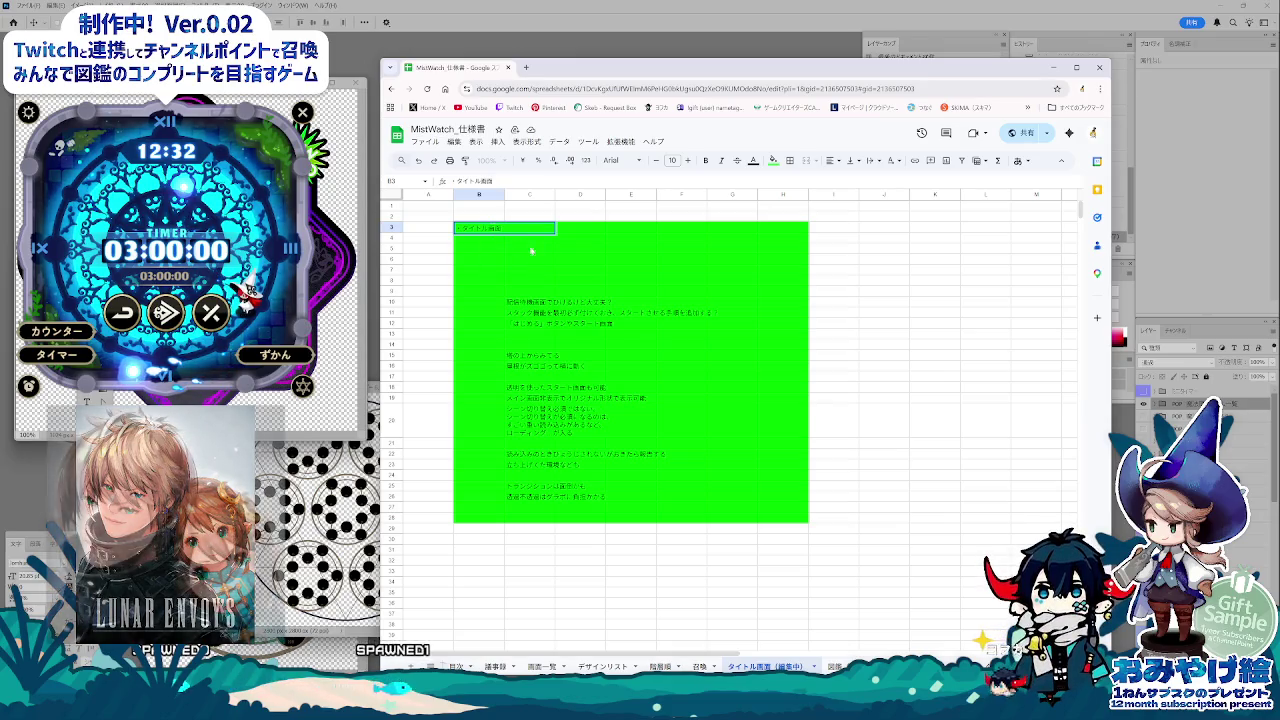
Step: Insert a blank row above row 1, then go to the 図鑑 sheet
left_click(392, 227)
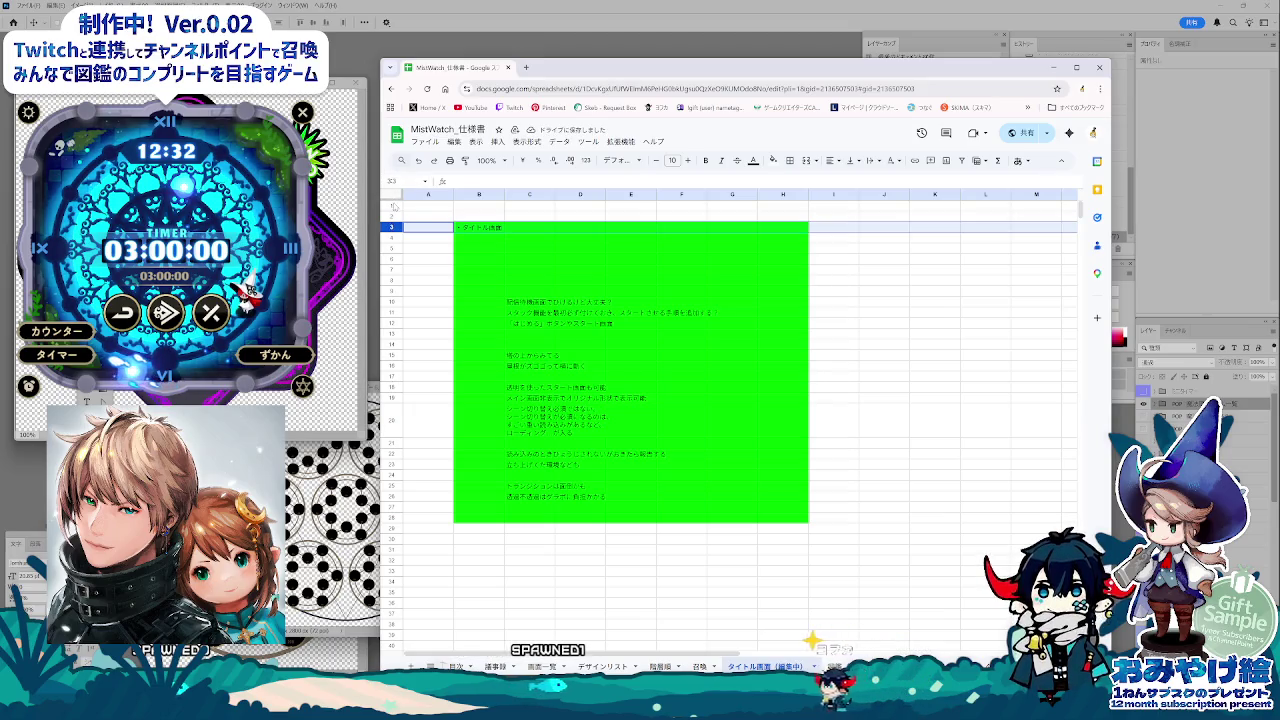
right_click(392, 206)
left_click(429, 290)
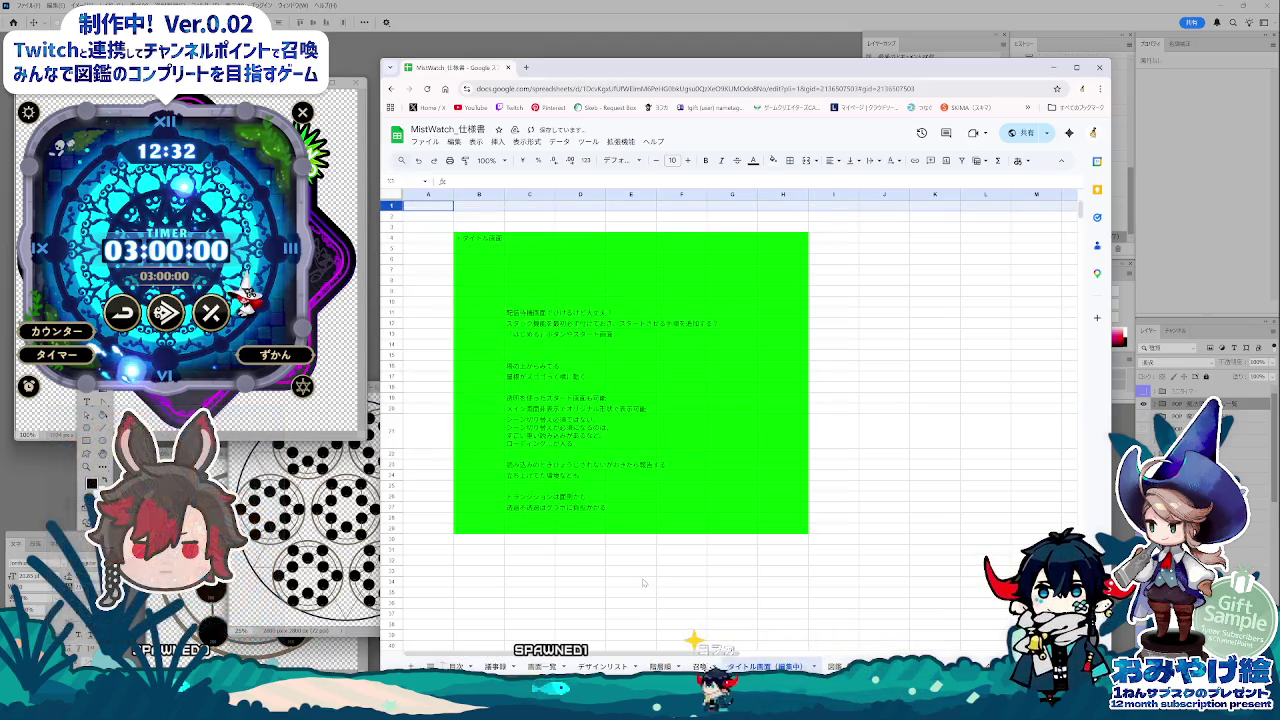
left_click(699, 666)
left_click(834, 666)
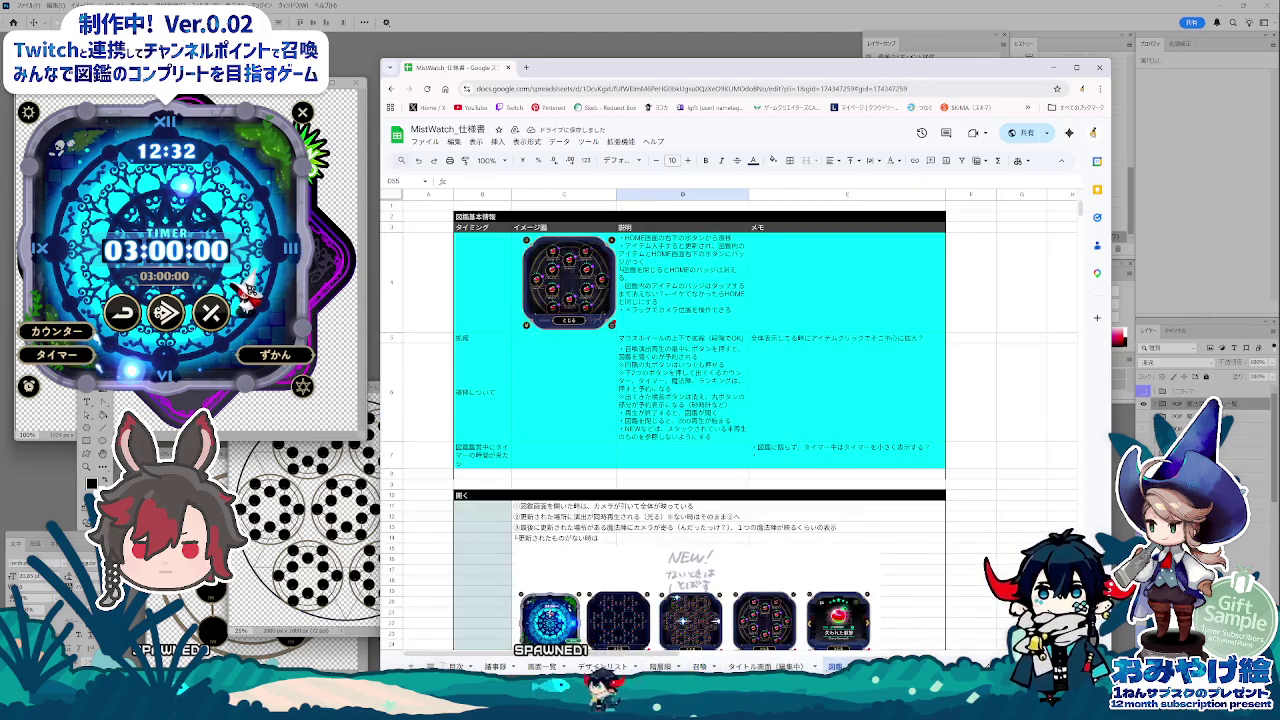
Step: Paste the 詳細ダイアログ table (B27:E28 on 図鑑) into rows 1–3 of タイトル画面(編集中)
scroll(634, 590, "down", 3)
scroll(528, 437, "down", 2)
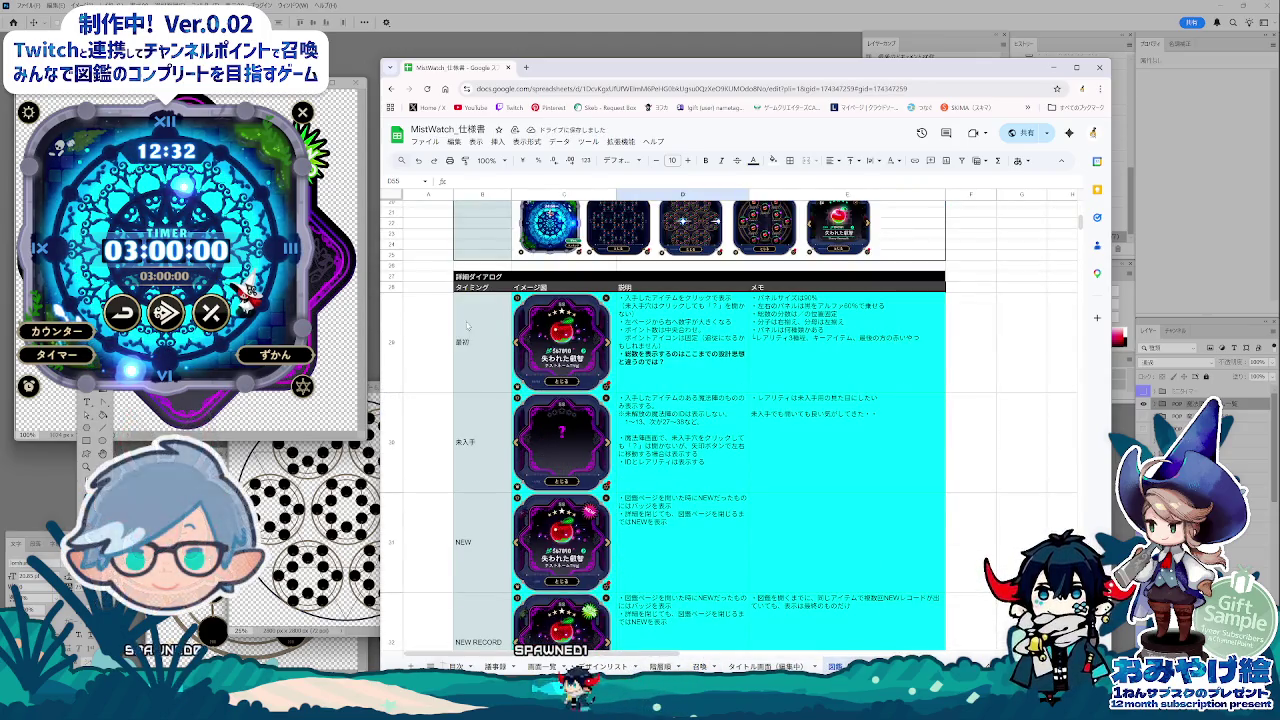
left_click_drag(463, 280, 858, 391)
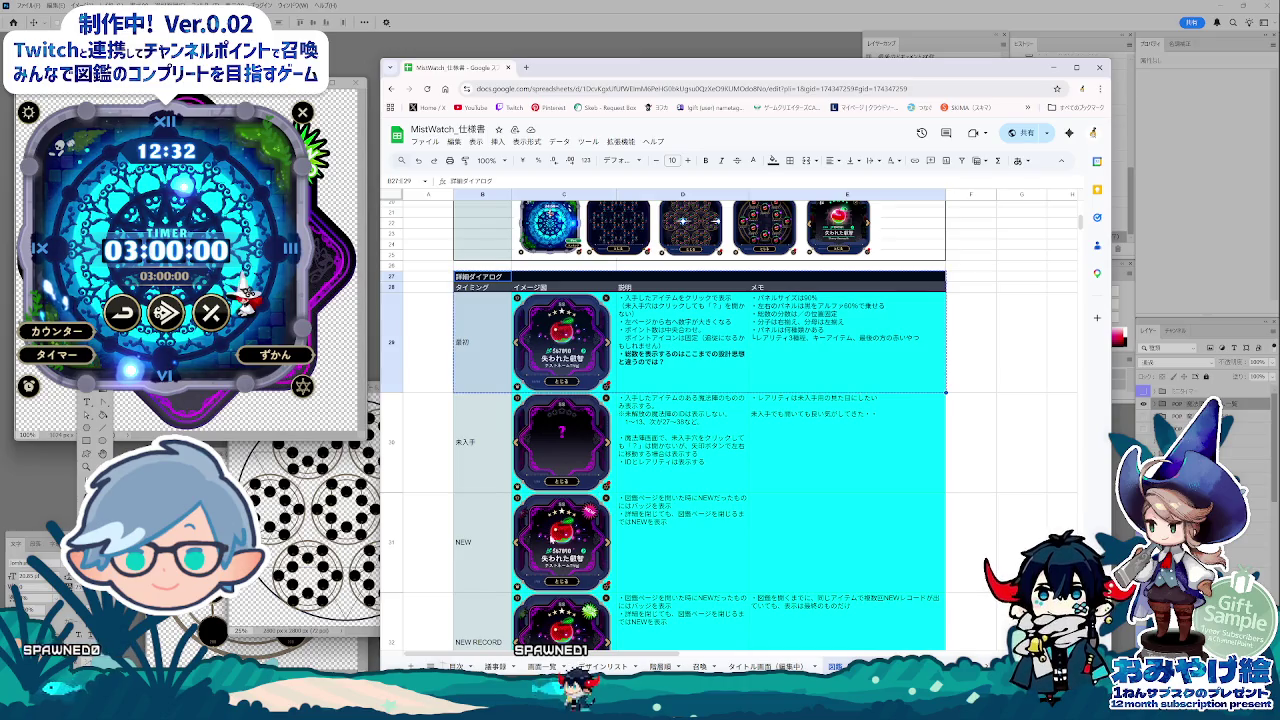
left_click(605, 666)
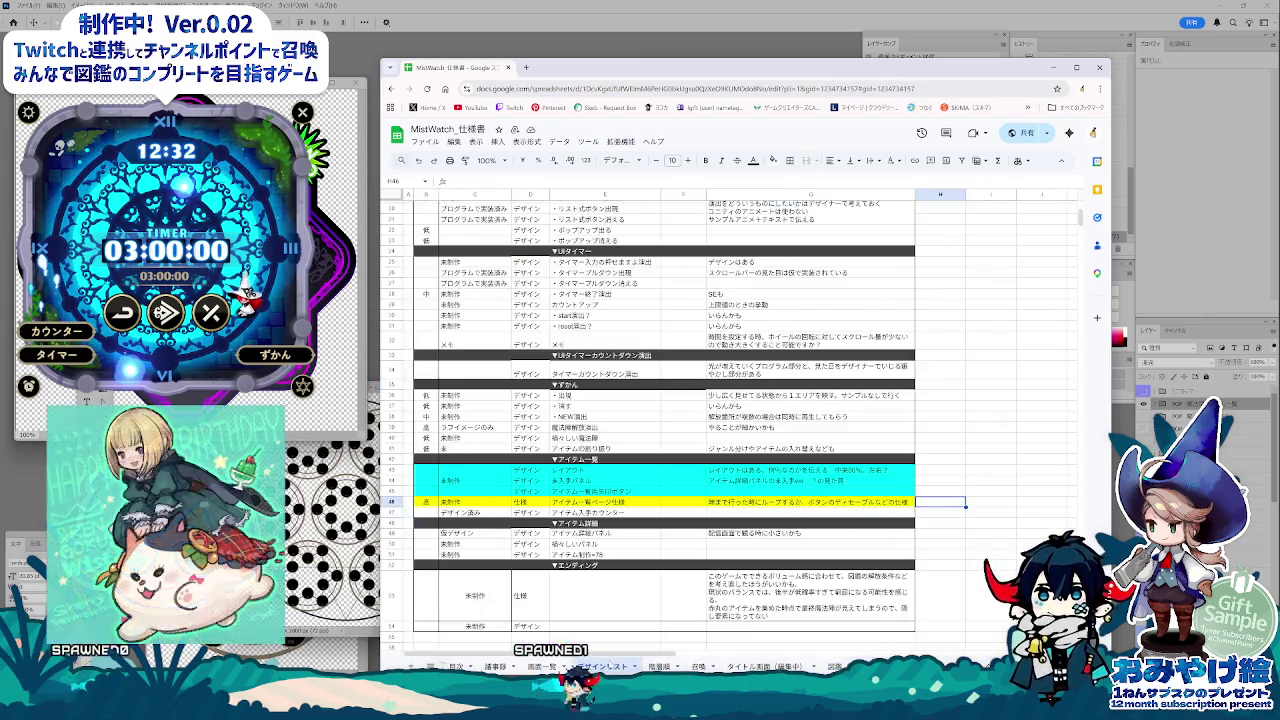
key("ctrl+shift+Page_Down")
key("ctrl+shift+Page_Down")
key("ctrl+shift+Page_Down")
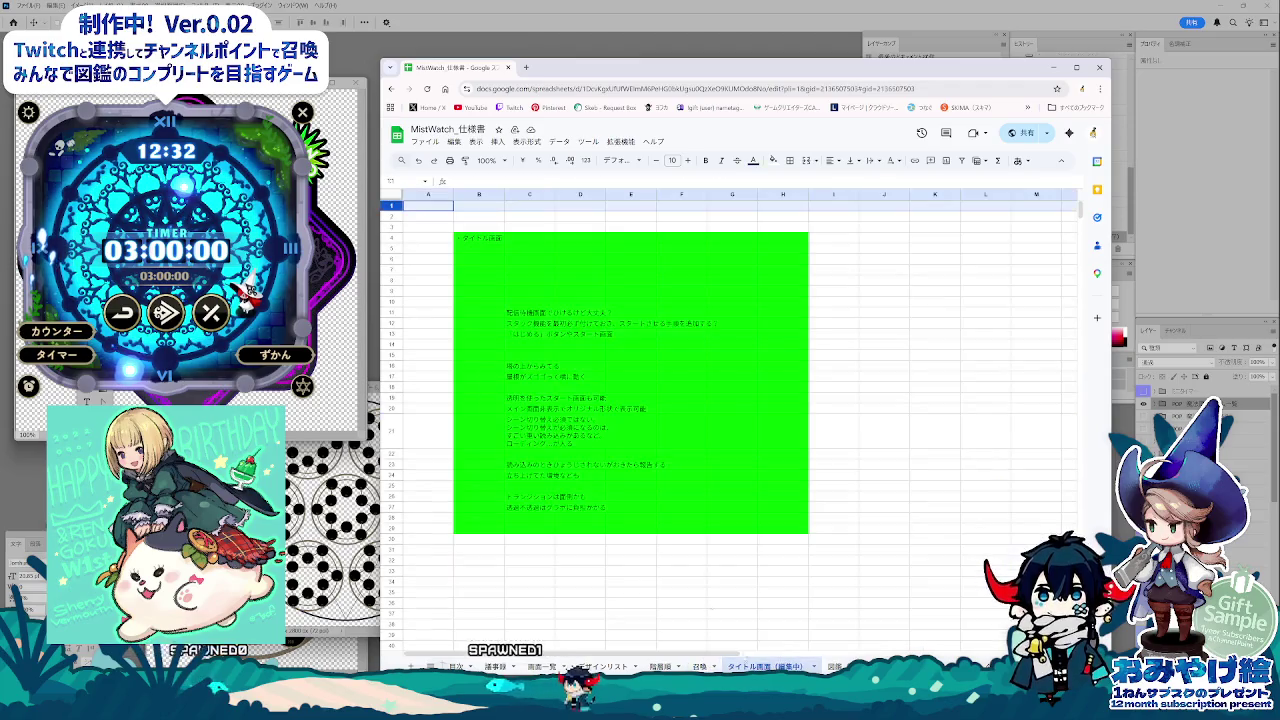
key("ctrl+v")
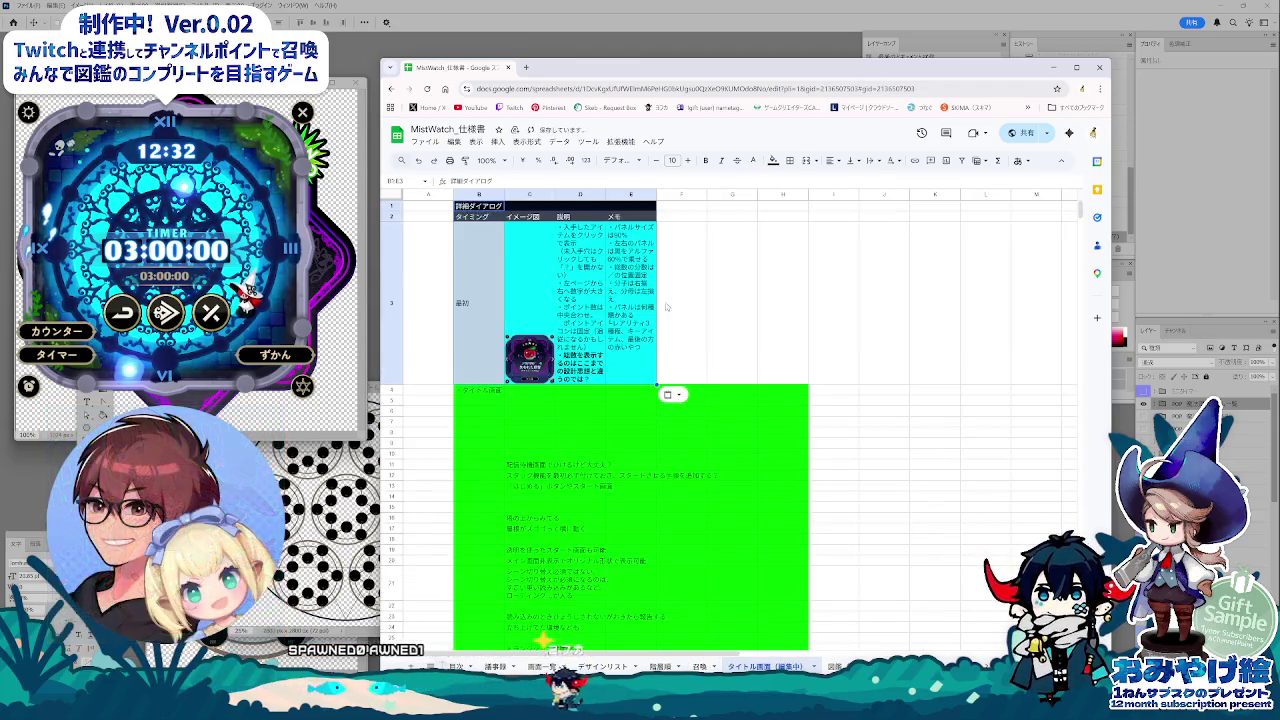
Step: Widen column C, delete the dialog image from C3, and shorten row 3
left_click(666, 307)
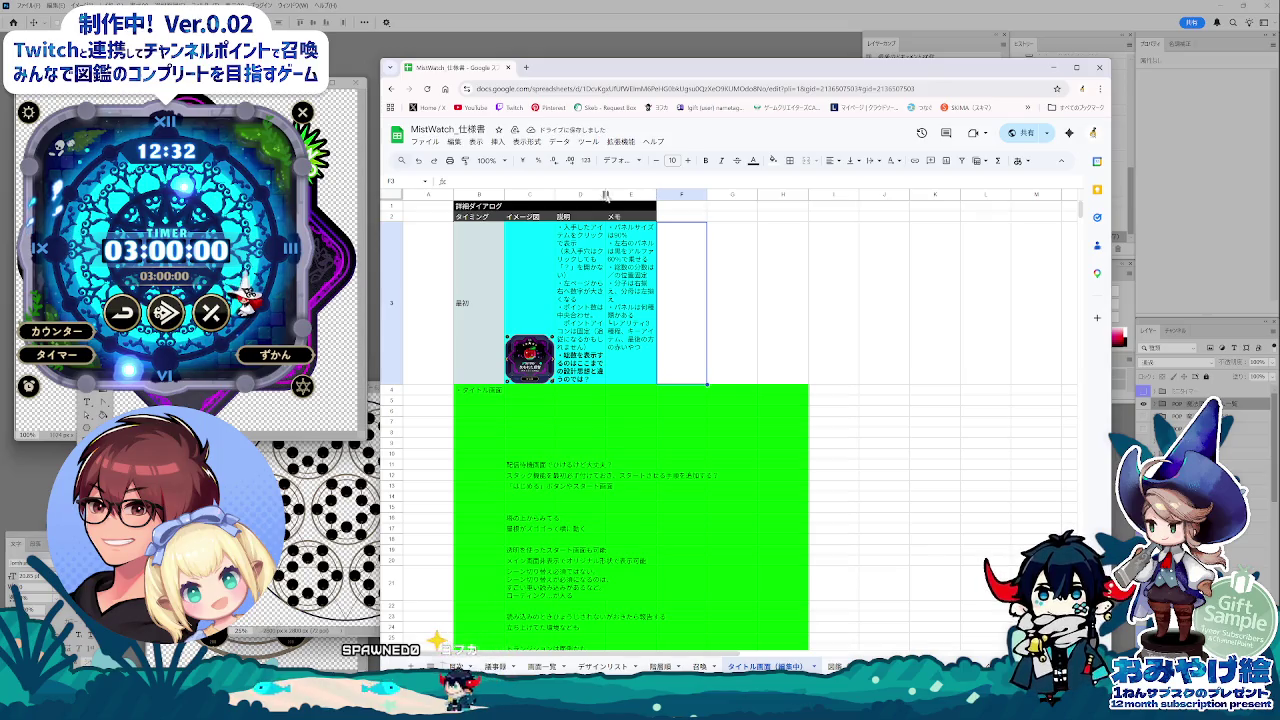
left_click_drag(555, 194, 985, 194)
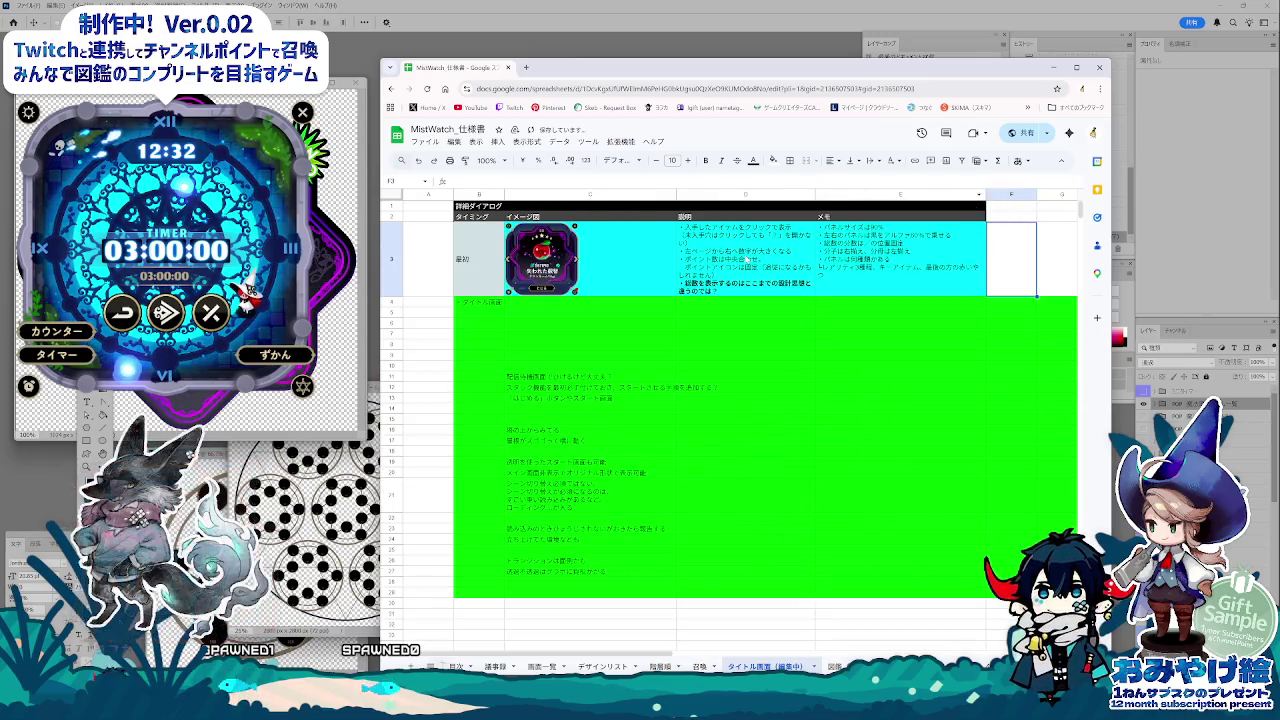
left_click(574, 272)
left_click_drag(390, 297, 391, 365)
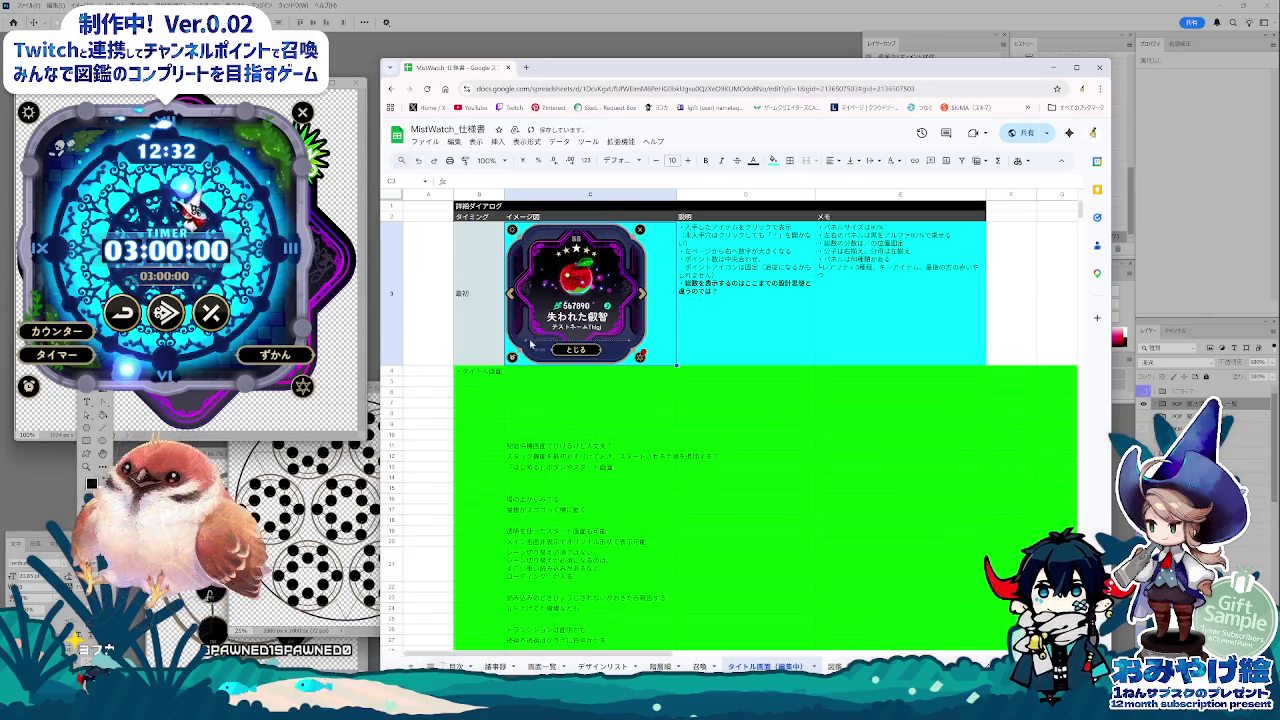
key("Delete")
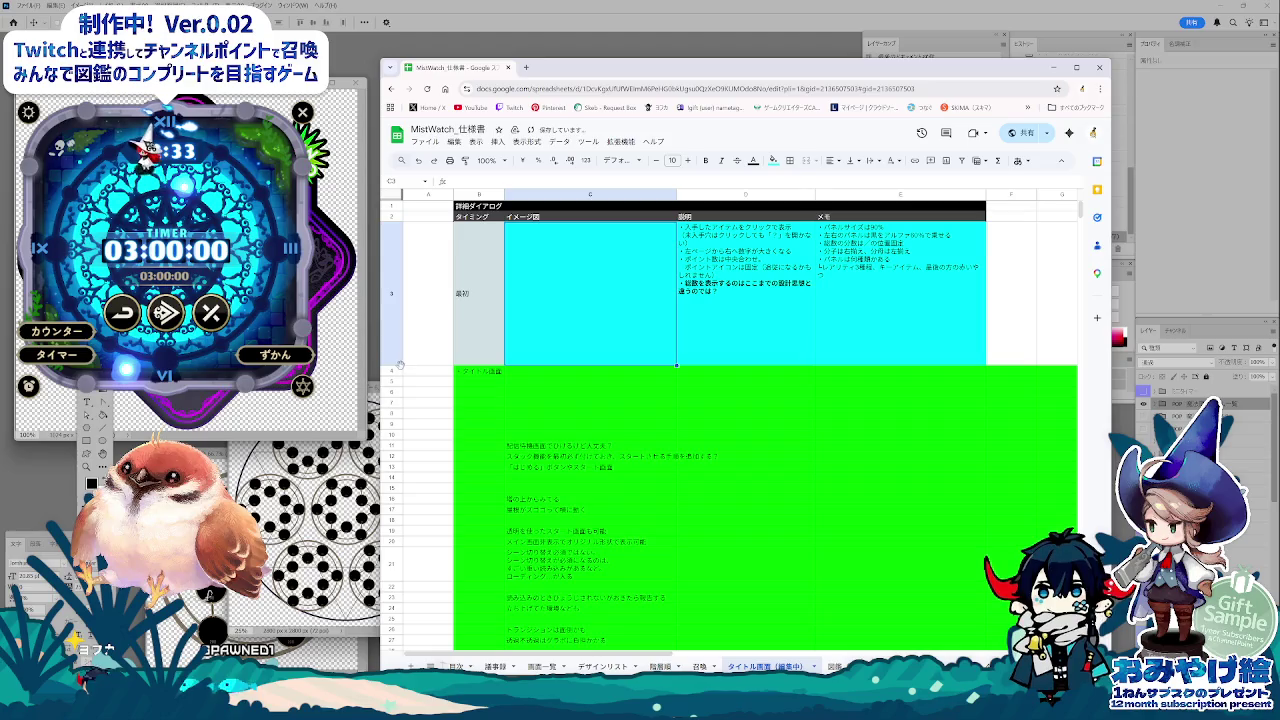
left_click_drag(399, 366, 398, 322)
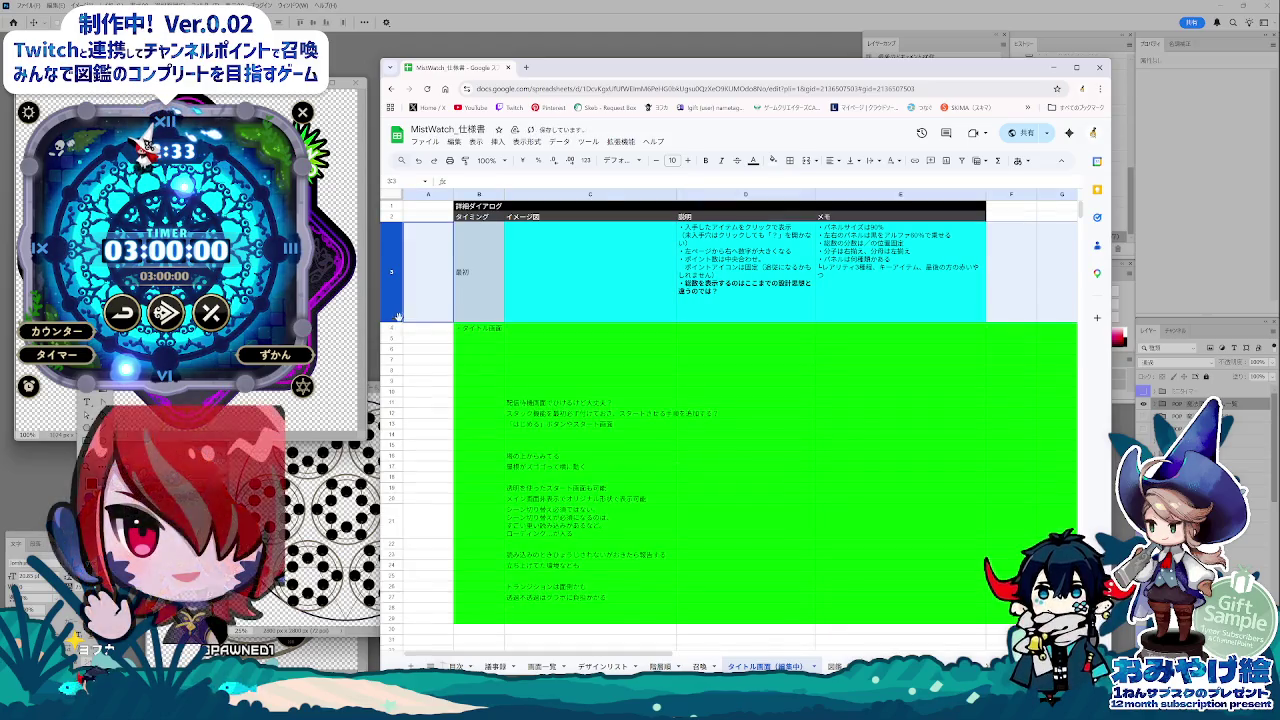
Step: Set the timing in B3 to 起動時 and the image status in C3 to 未制作
left_click(472, 262)
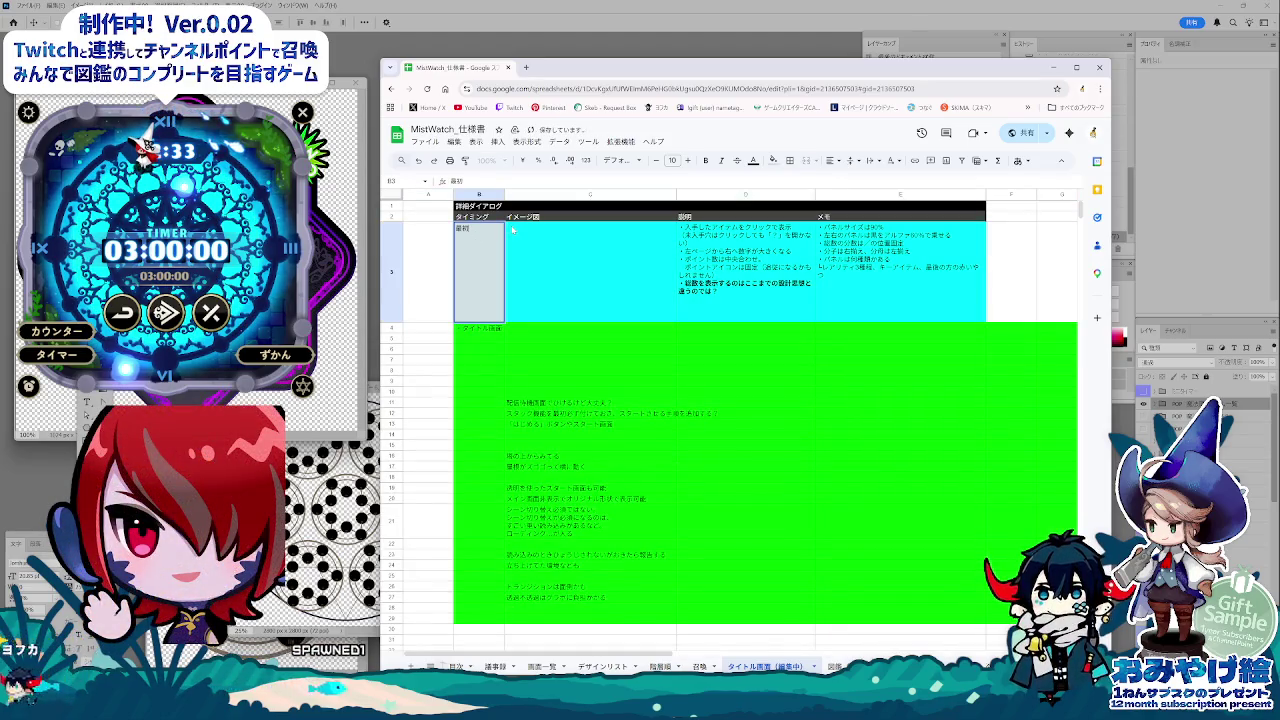
type("起動時")
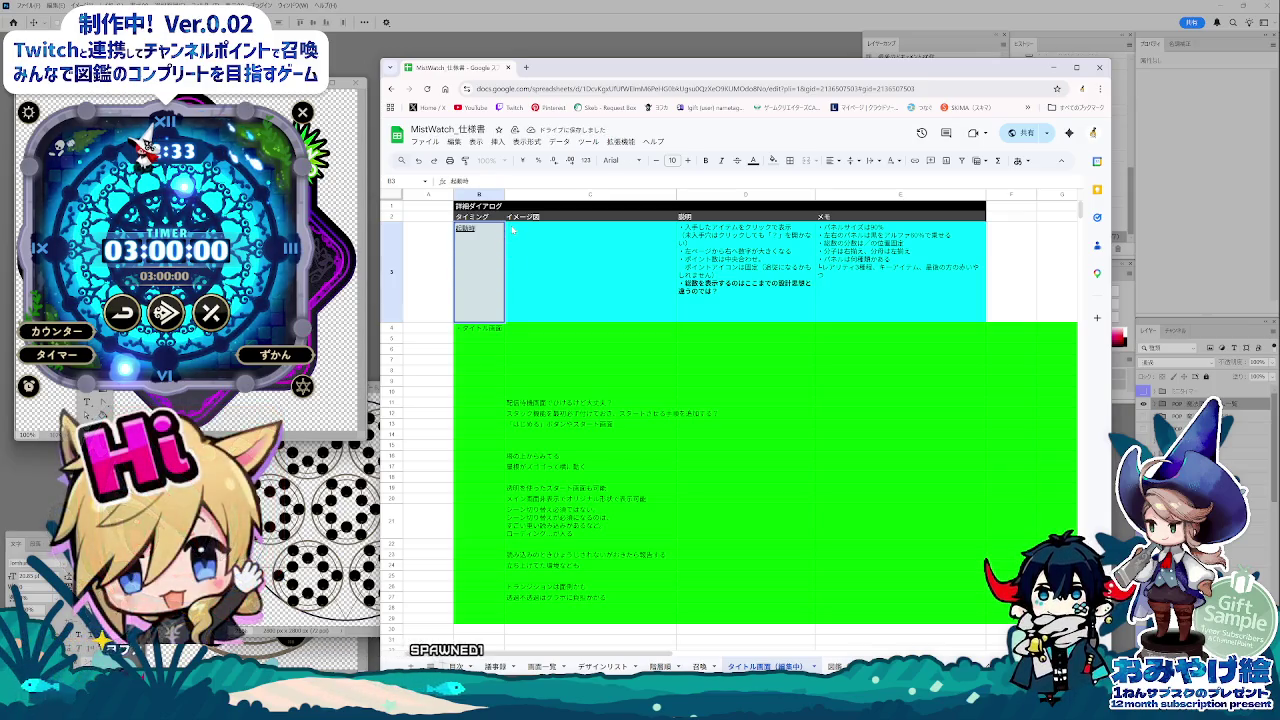
key("Return")
key("Return")
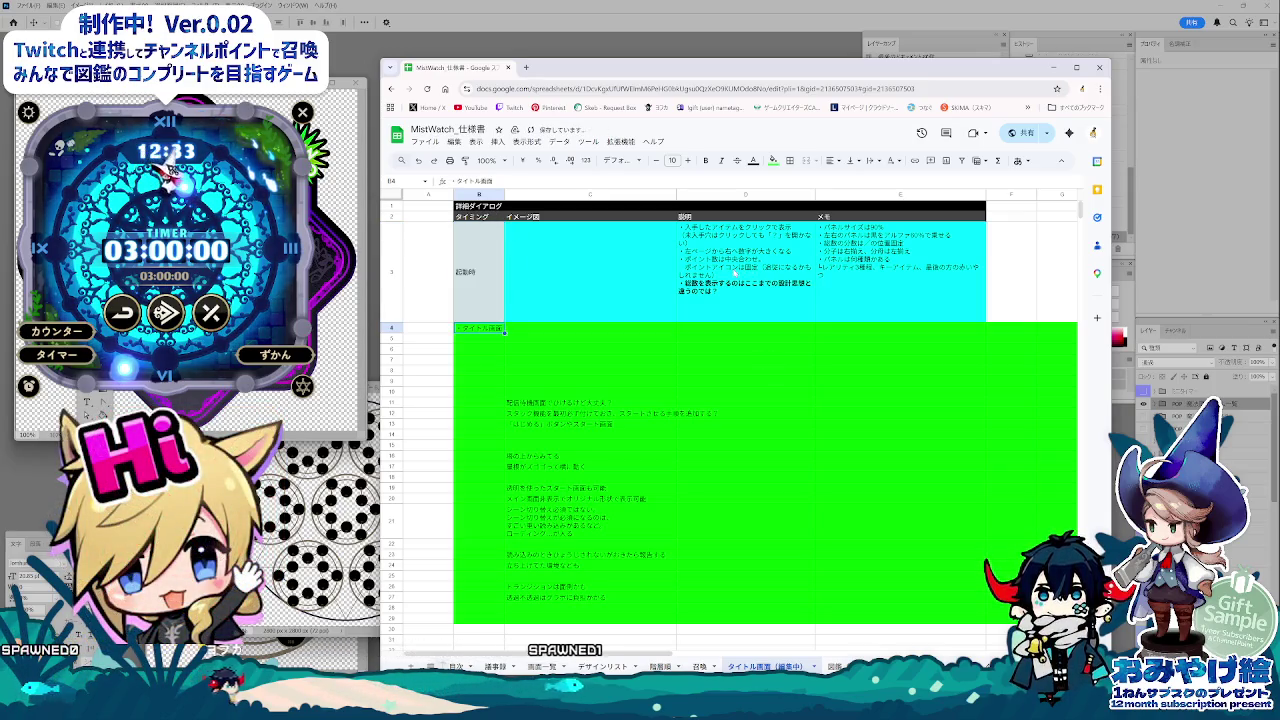
double_click(690, 275)
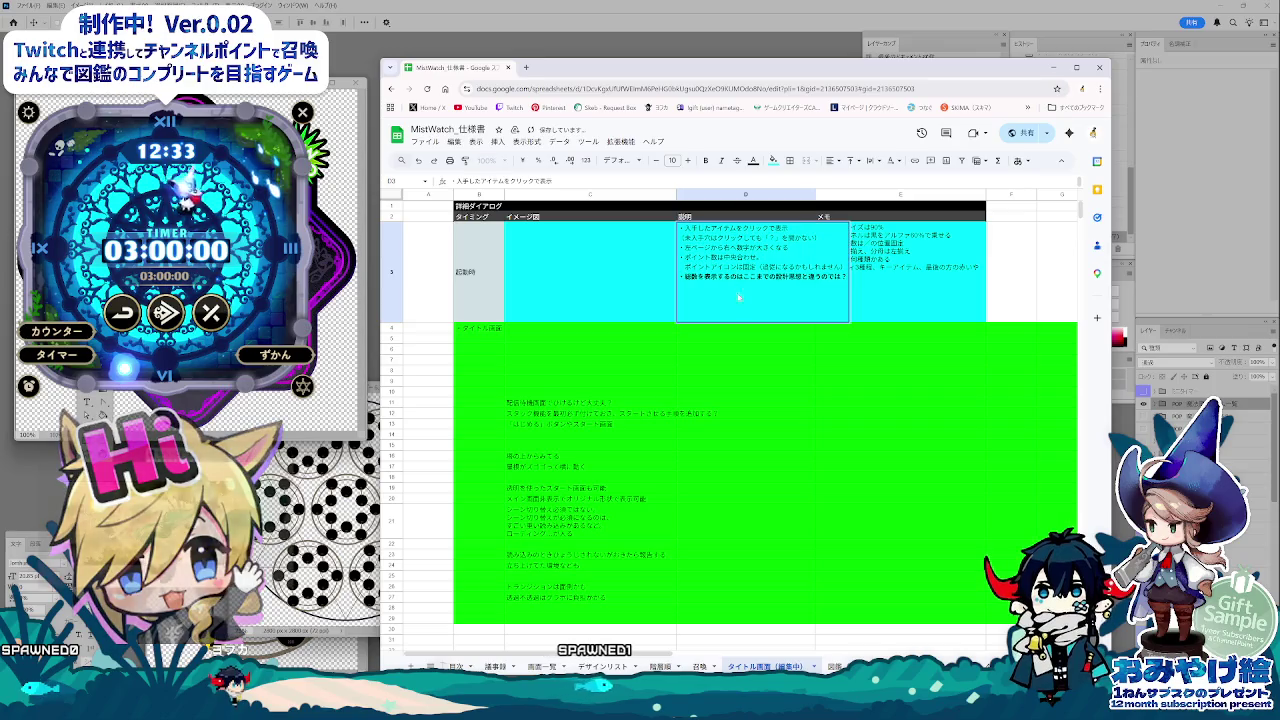
left_click(663, 279)
type("みせいさく")
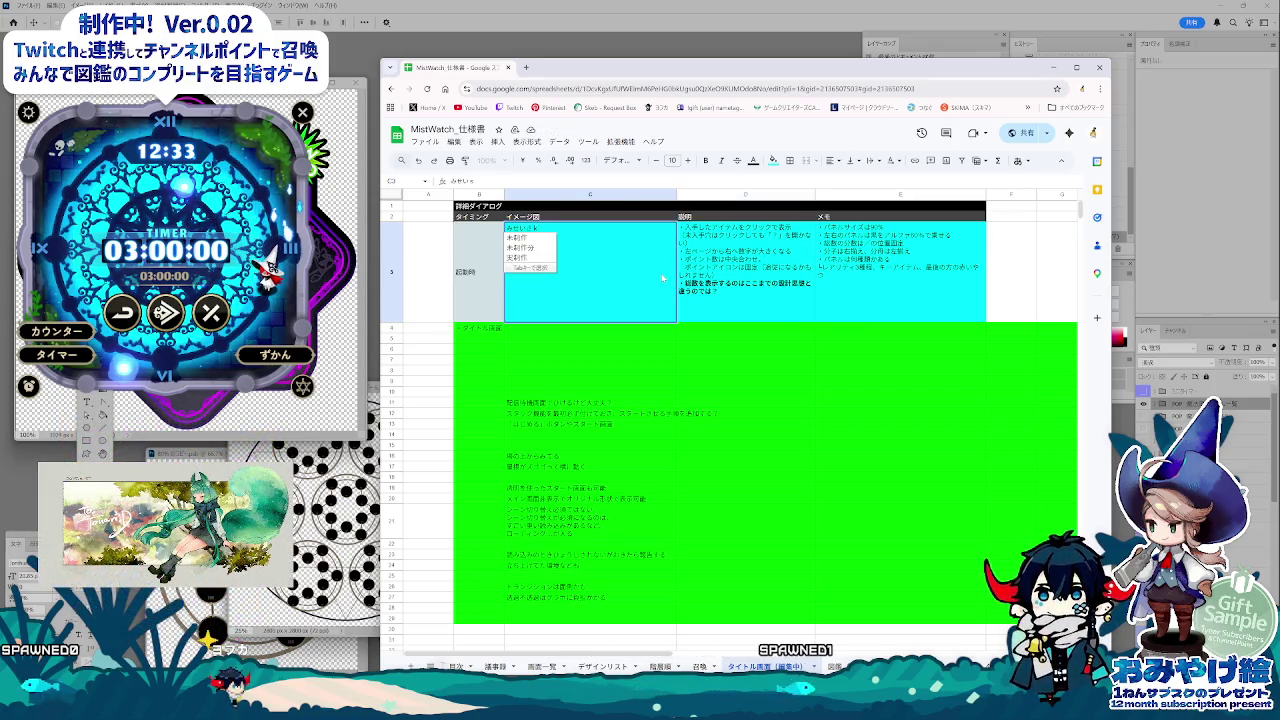
key("space")
key("Return")
key("Return")
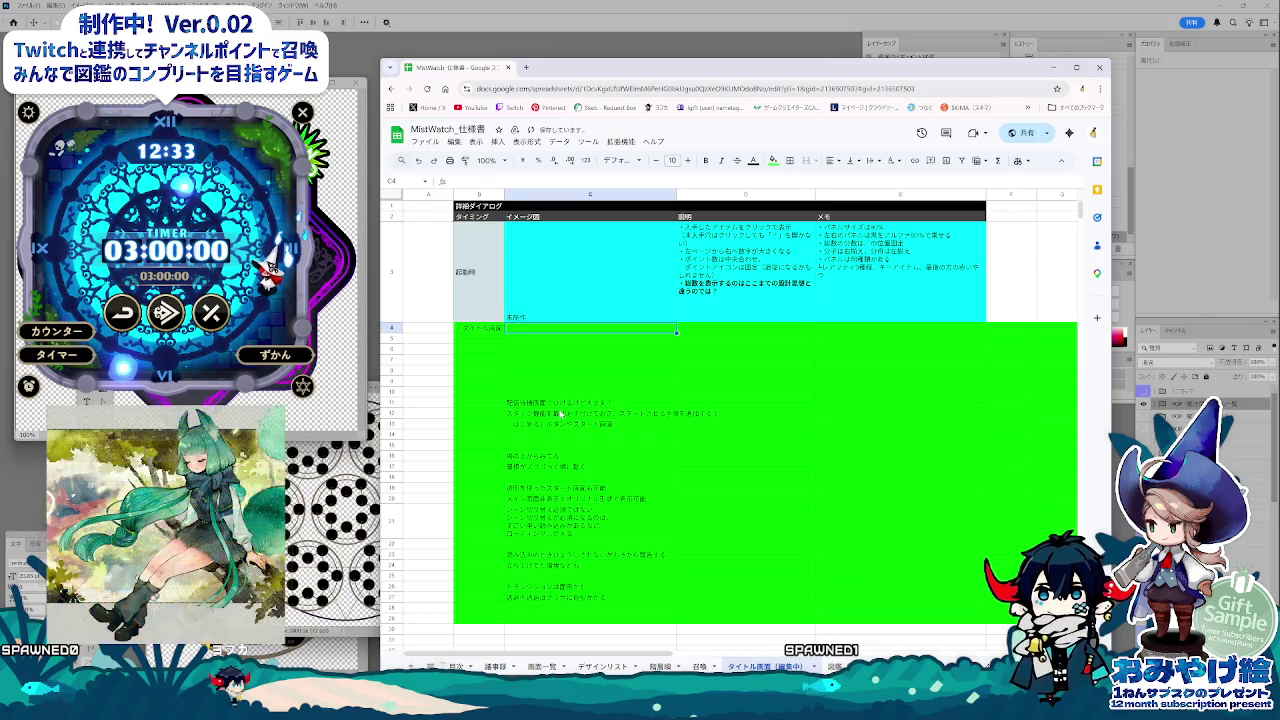
Step: Clear the old description text in D3, keeping only its bullet
left_click(761, 304)
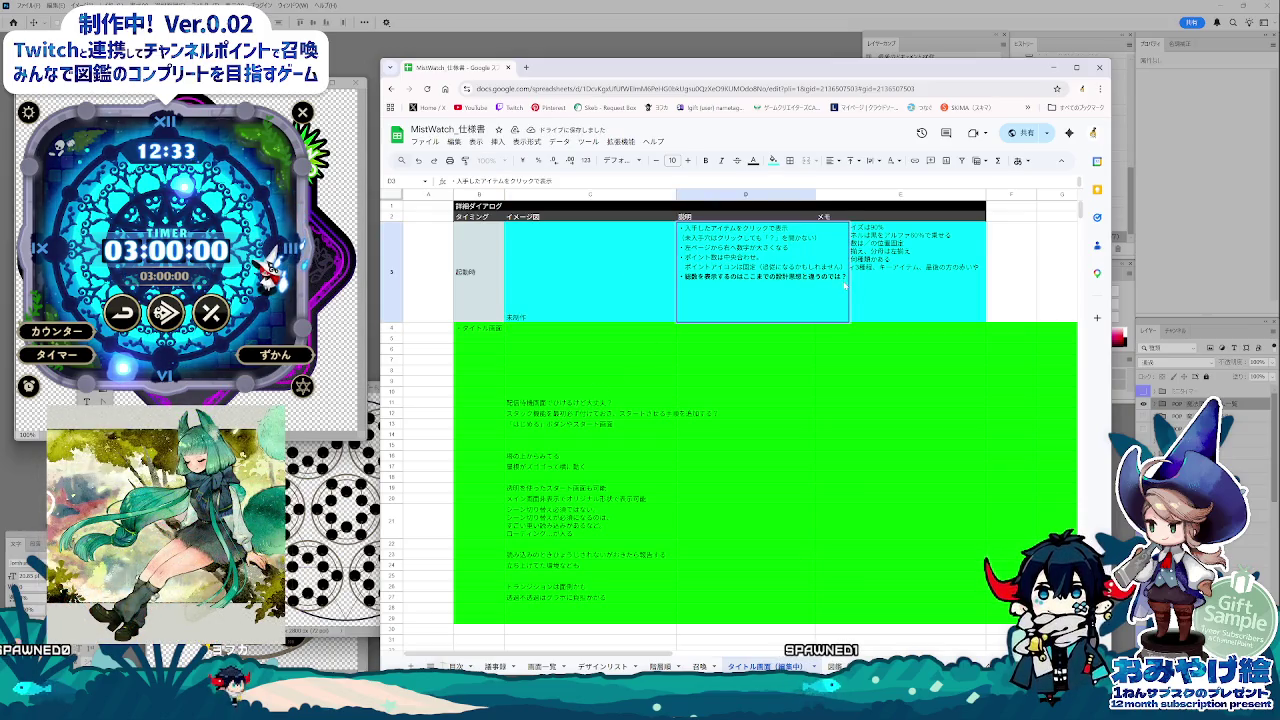
key("ctrl+a")
key("BackSpace")
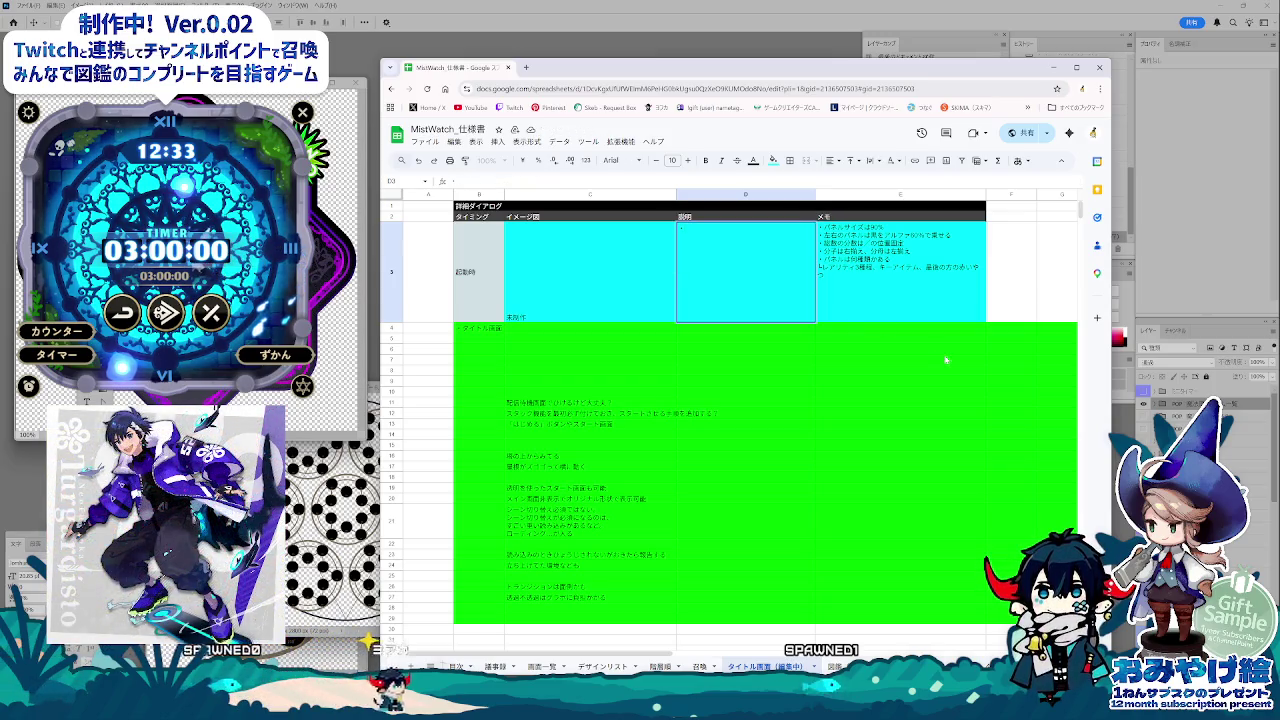
type("待機画面")
key("space")
key("BackSpace")
key("BackSpace")
key("BackSpace")
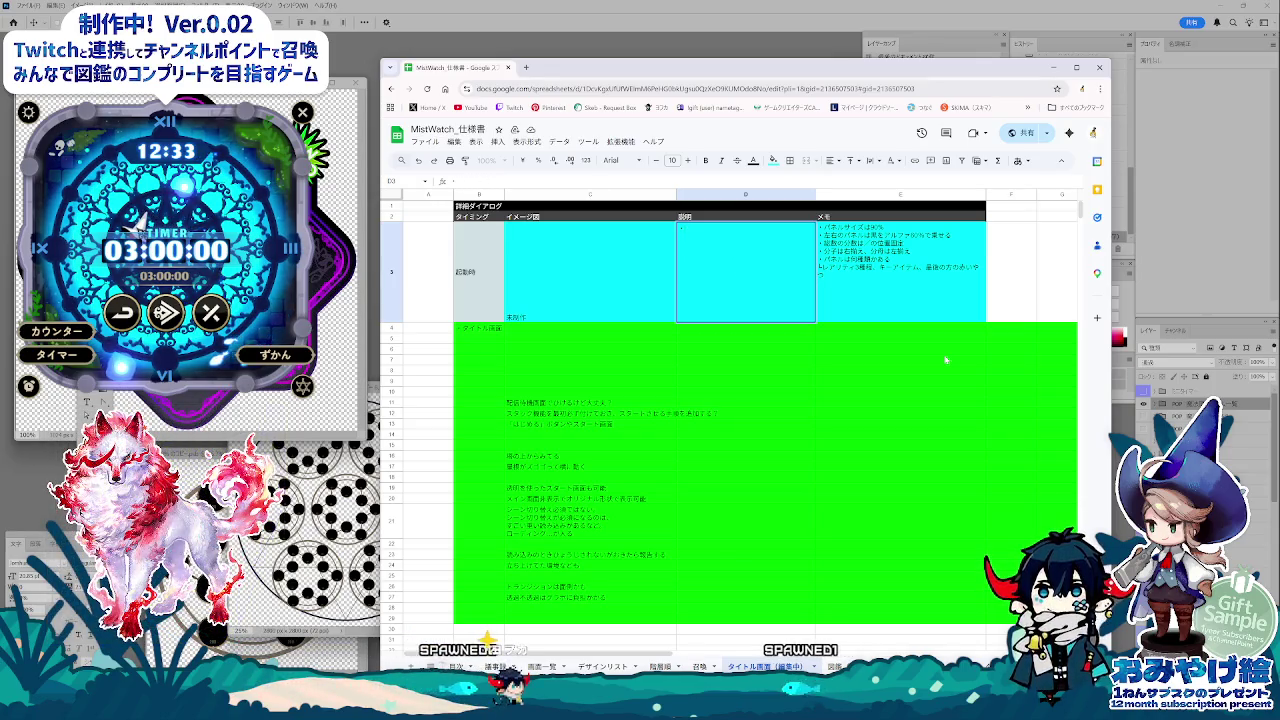
left_click(490, 207)
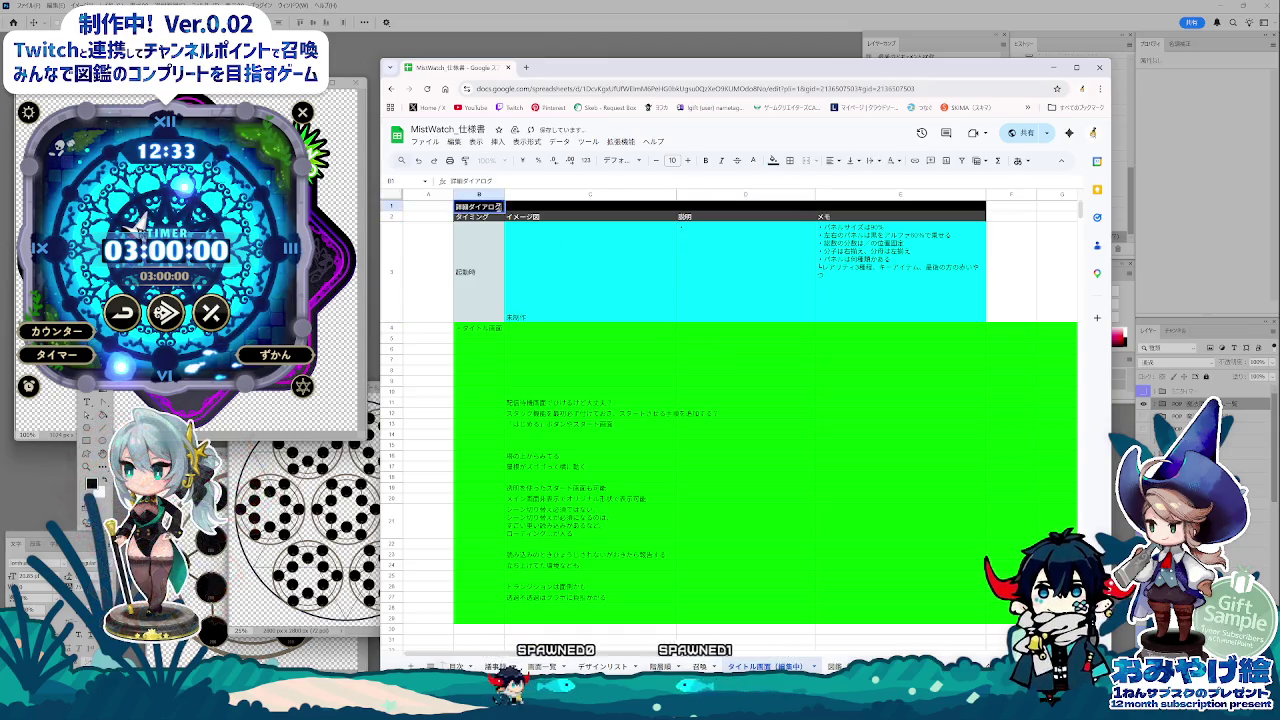
Step: Title the table タイトル画面; in D3, explain that summoning opens after switching from title to main screen
type("タイトル画面")
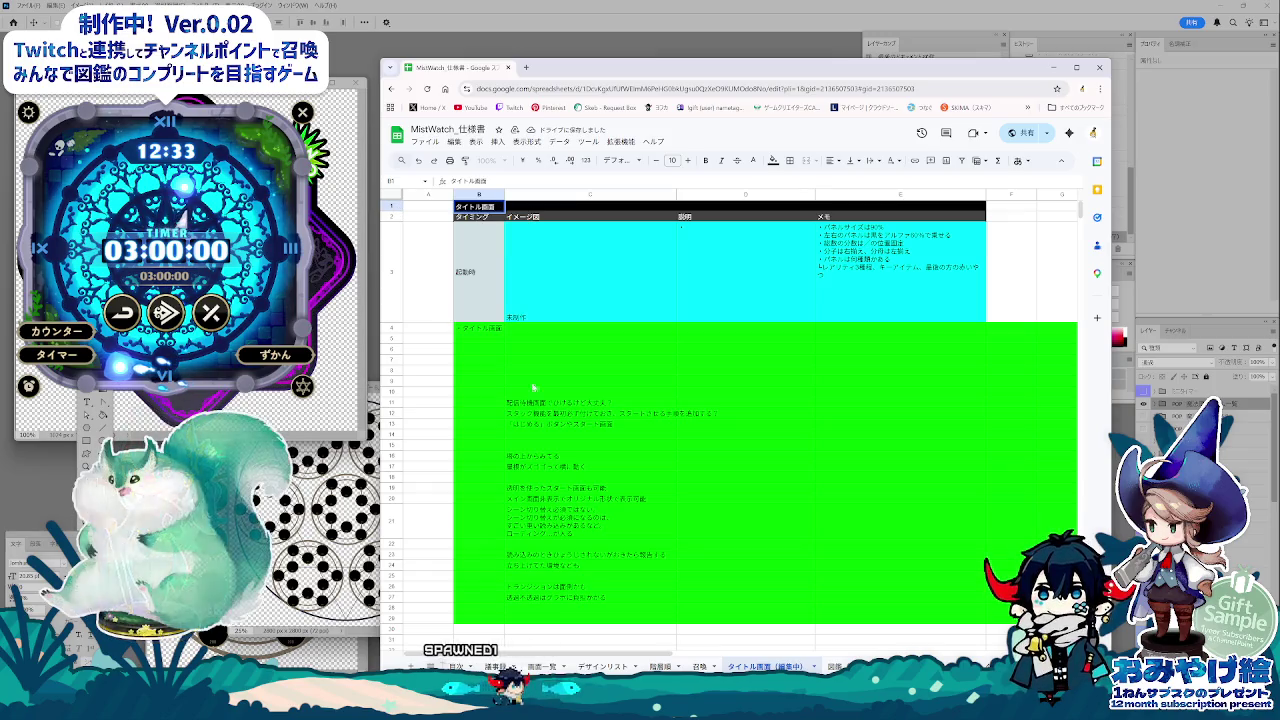
left_click(682, 271)
double_click(682, 271)
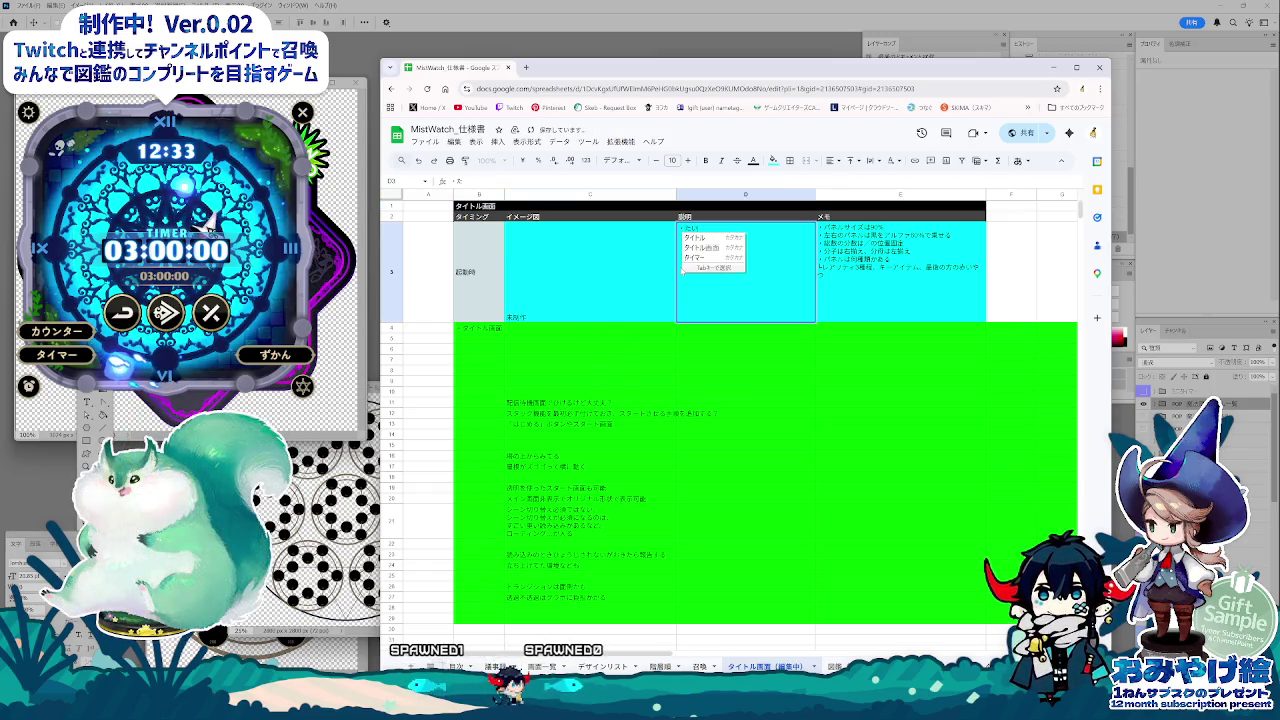
type("タイトル画面d")
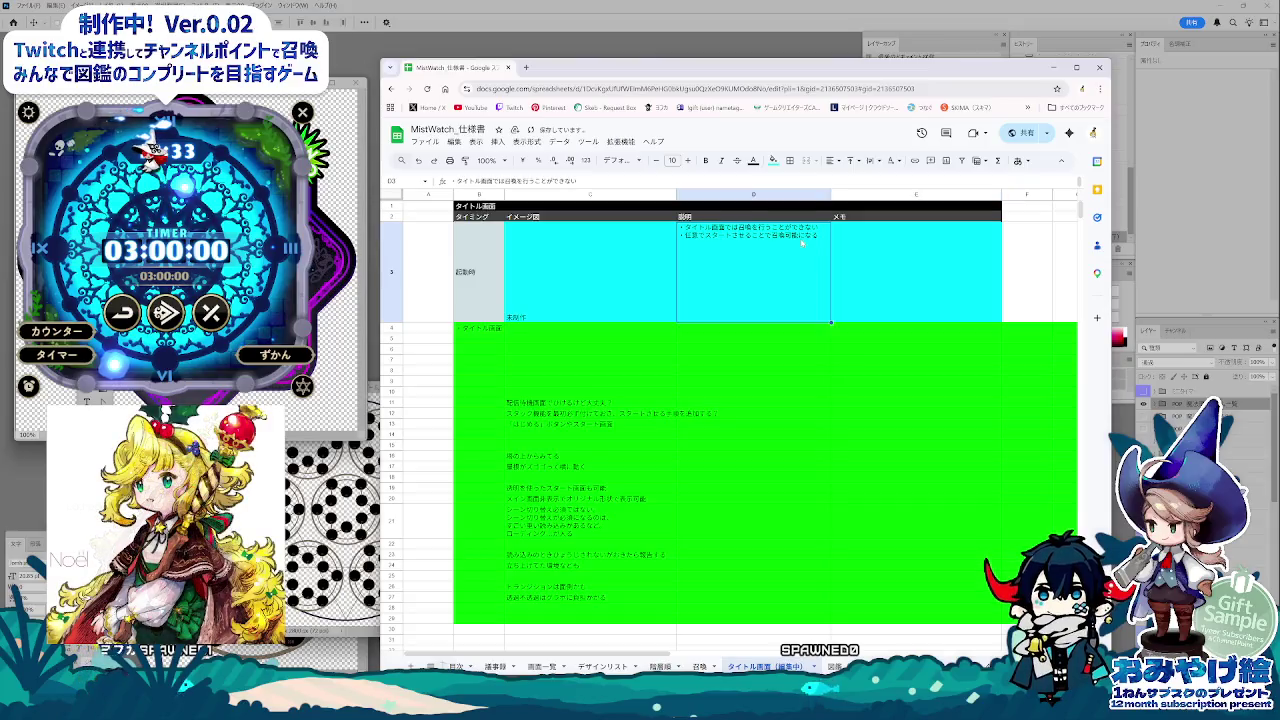
type("メインのが")
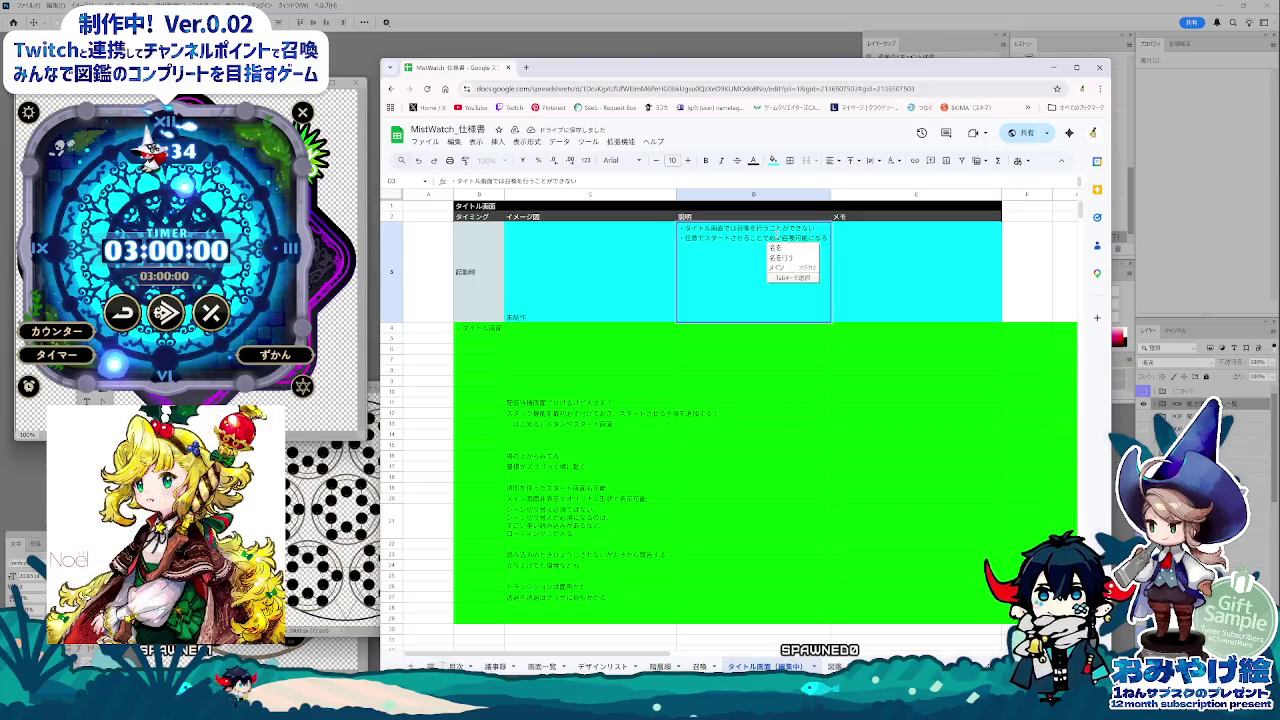
key("Return")
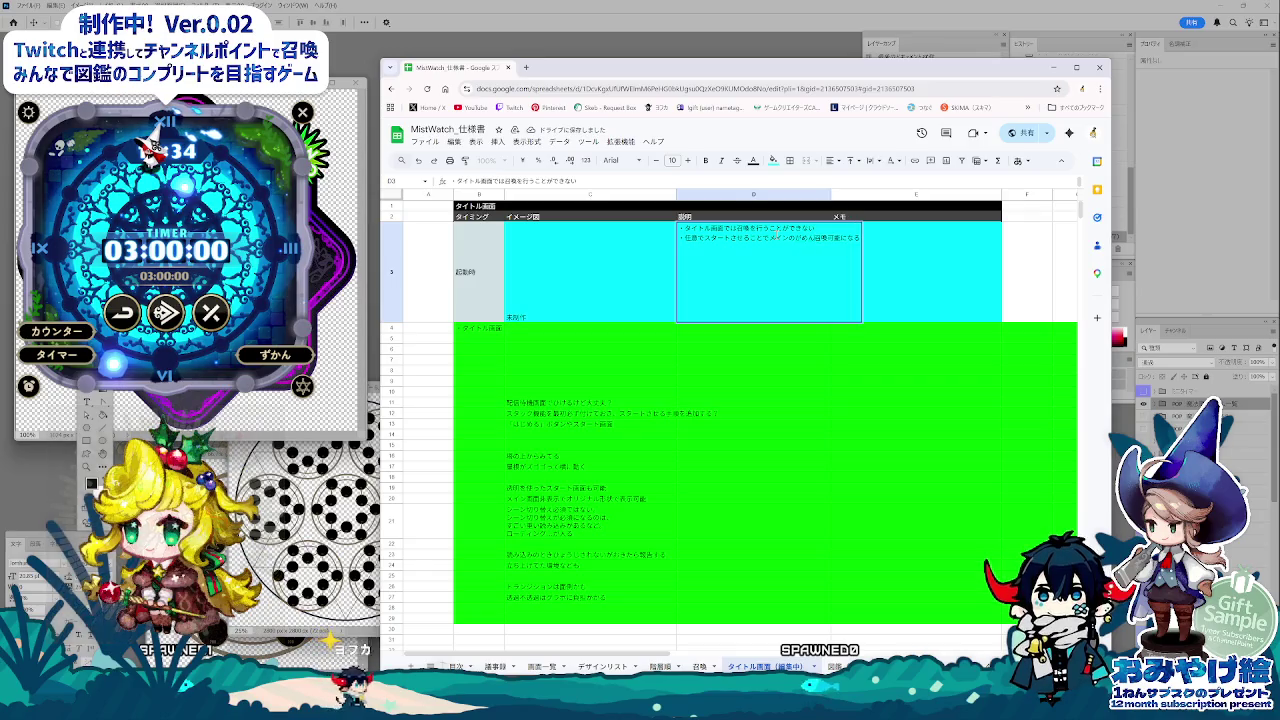
type("遷移し")
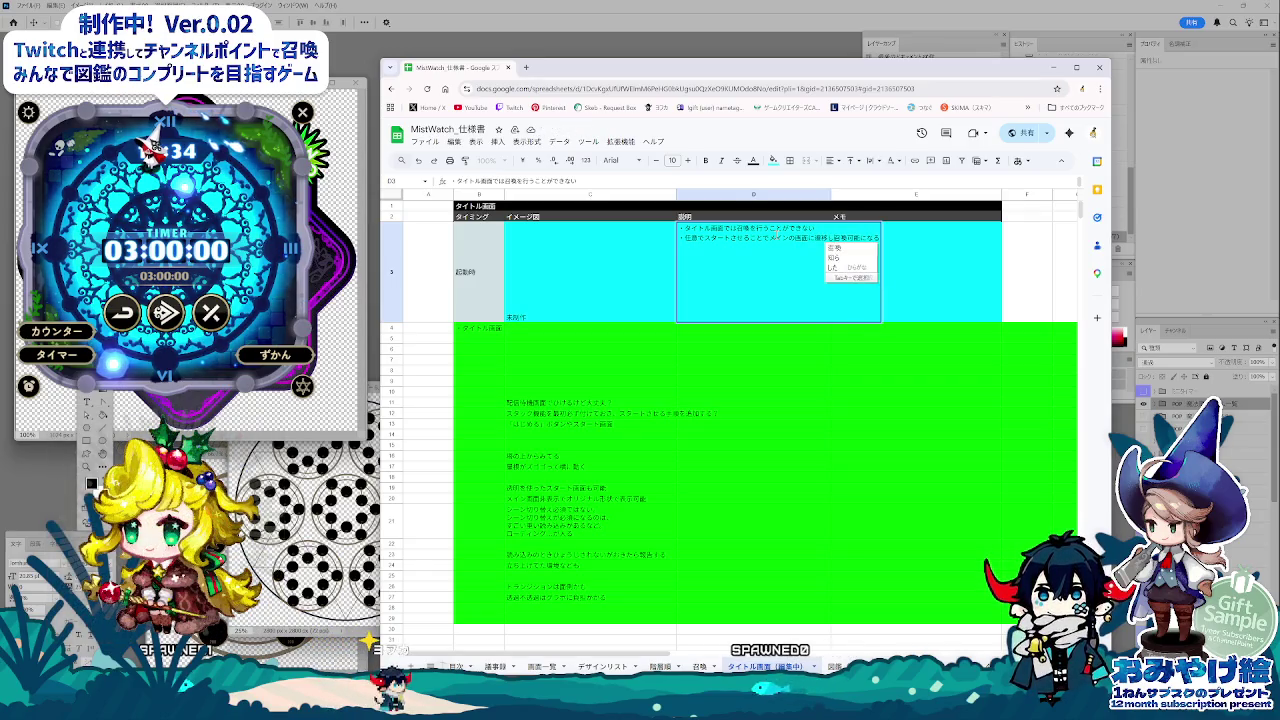
key("Return")
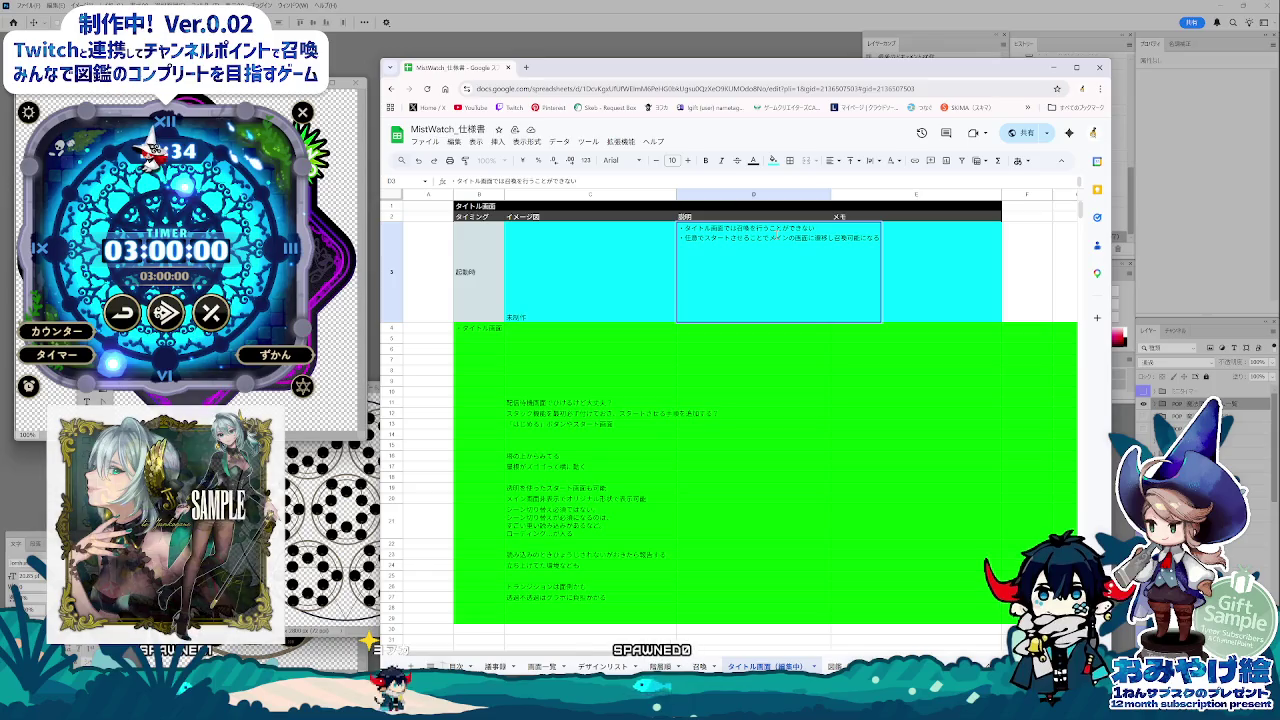
type("、")
key("Return")
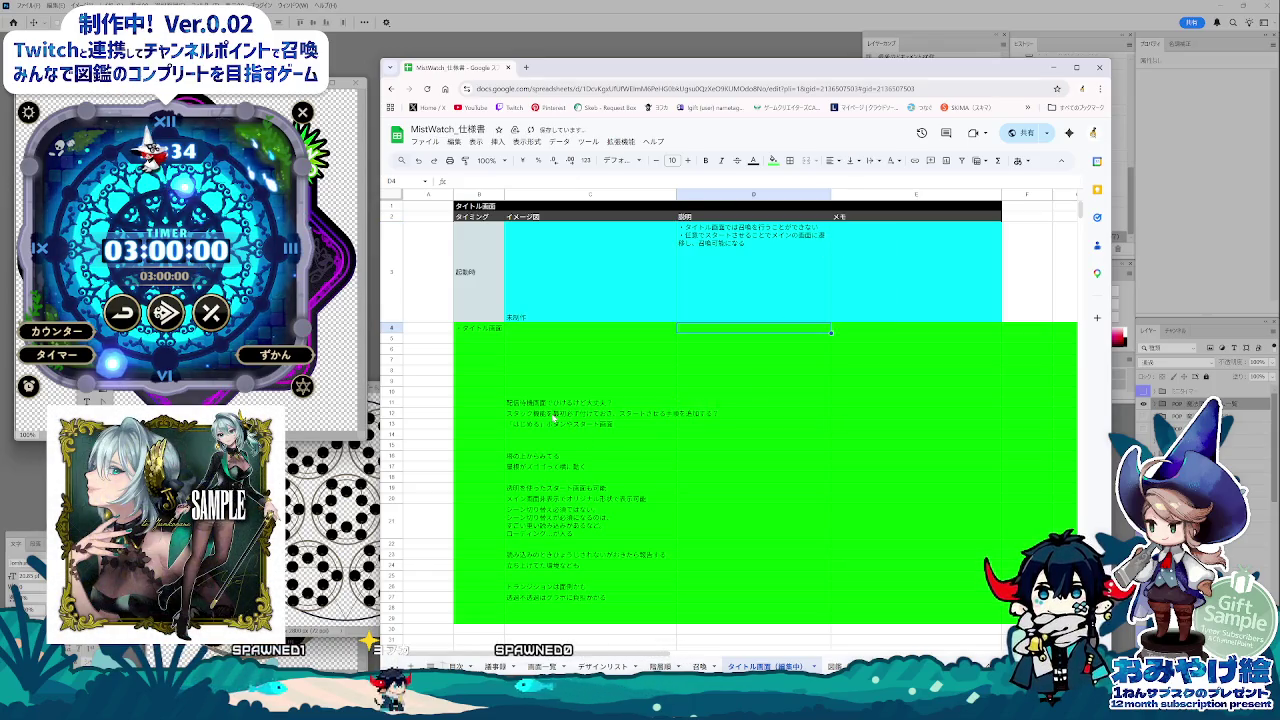
Step: Read through the notes in C11–C21, then select the green block B4:E28
left_click(550, 404)
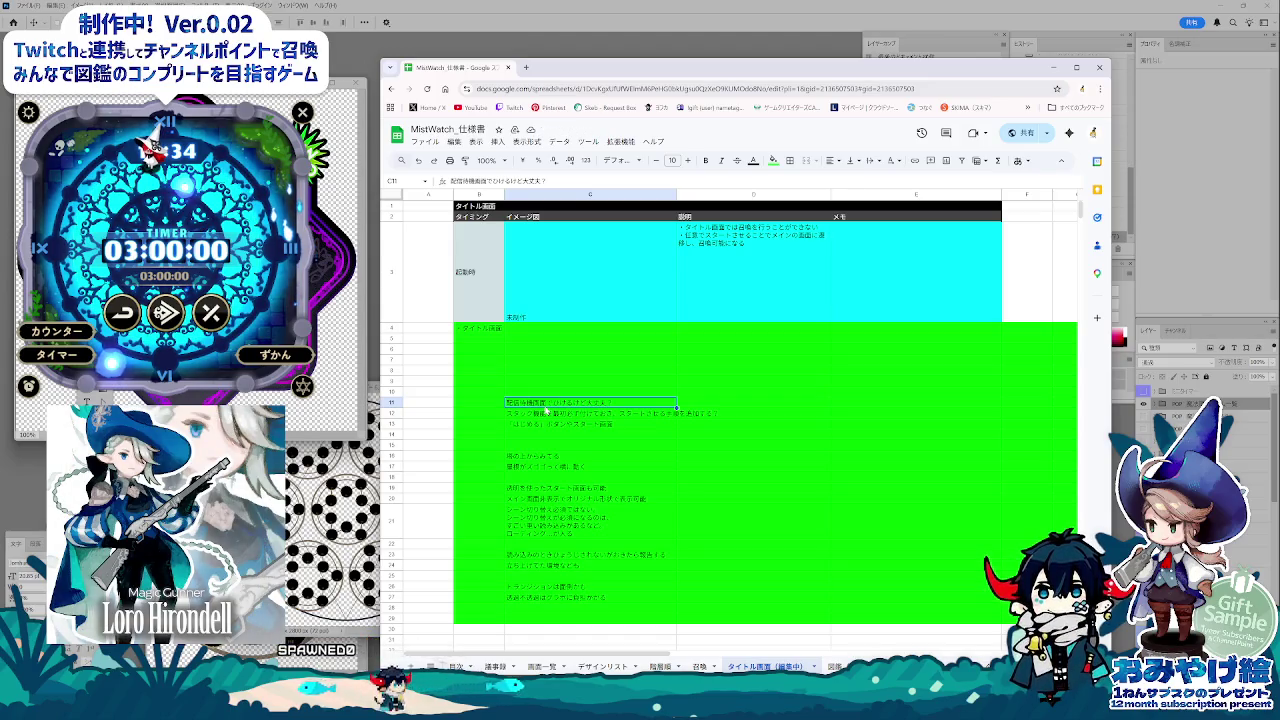
left_click(548, 412)
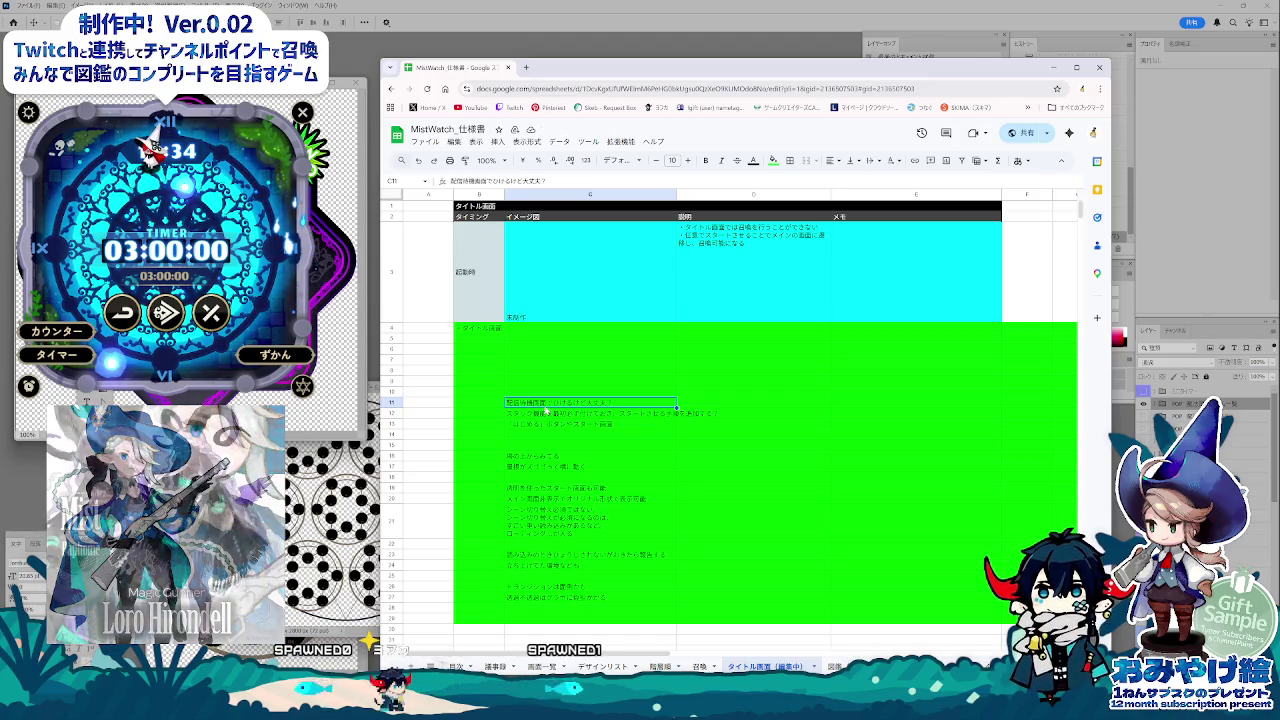
left_click(551, 424)
left_click(548, 458)
left_click(550, 489)
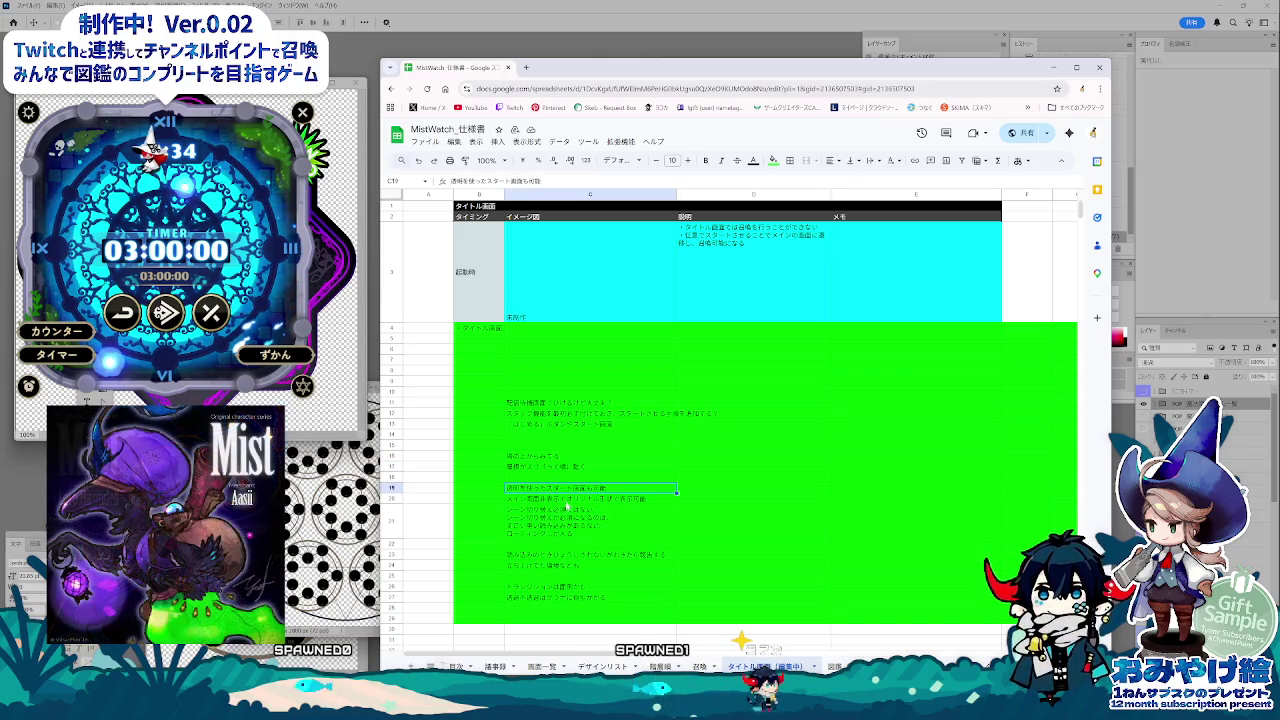
left_click(585, 534)
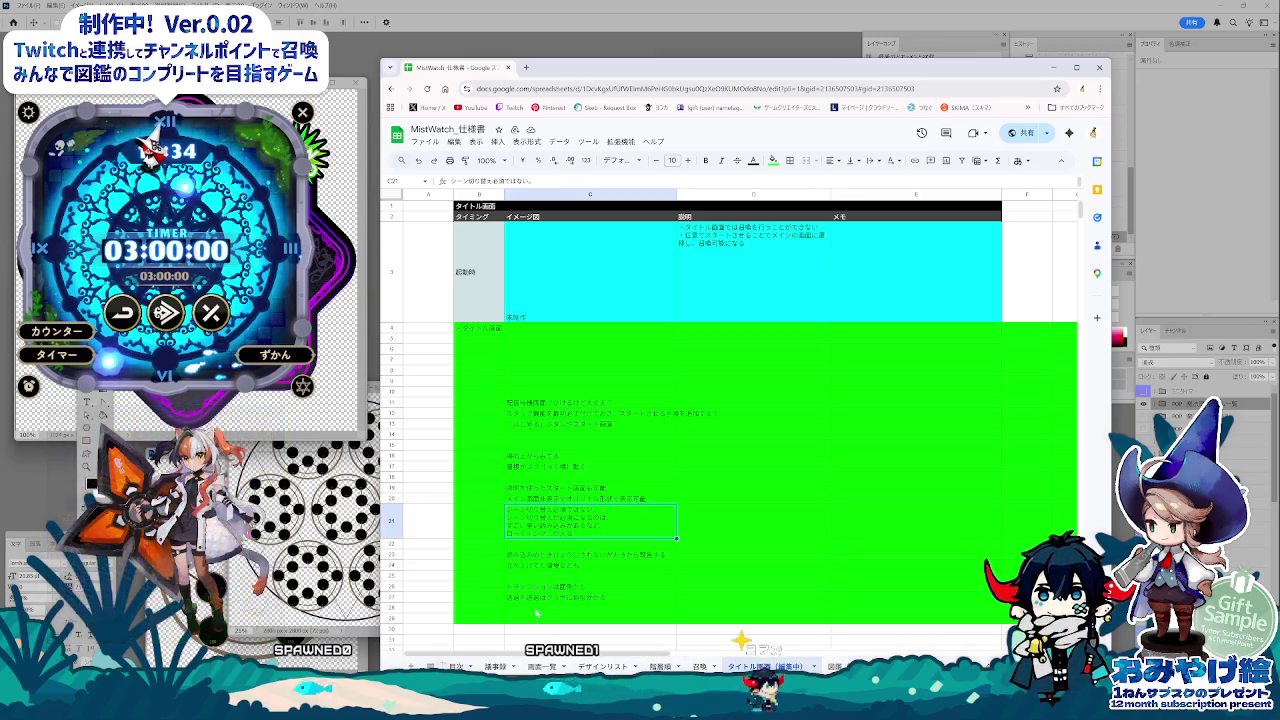
left_click(480, 619)
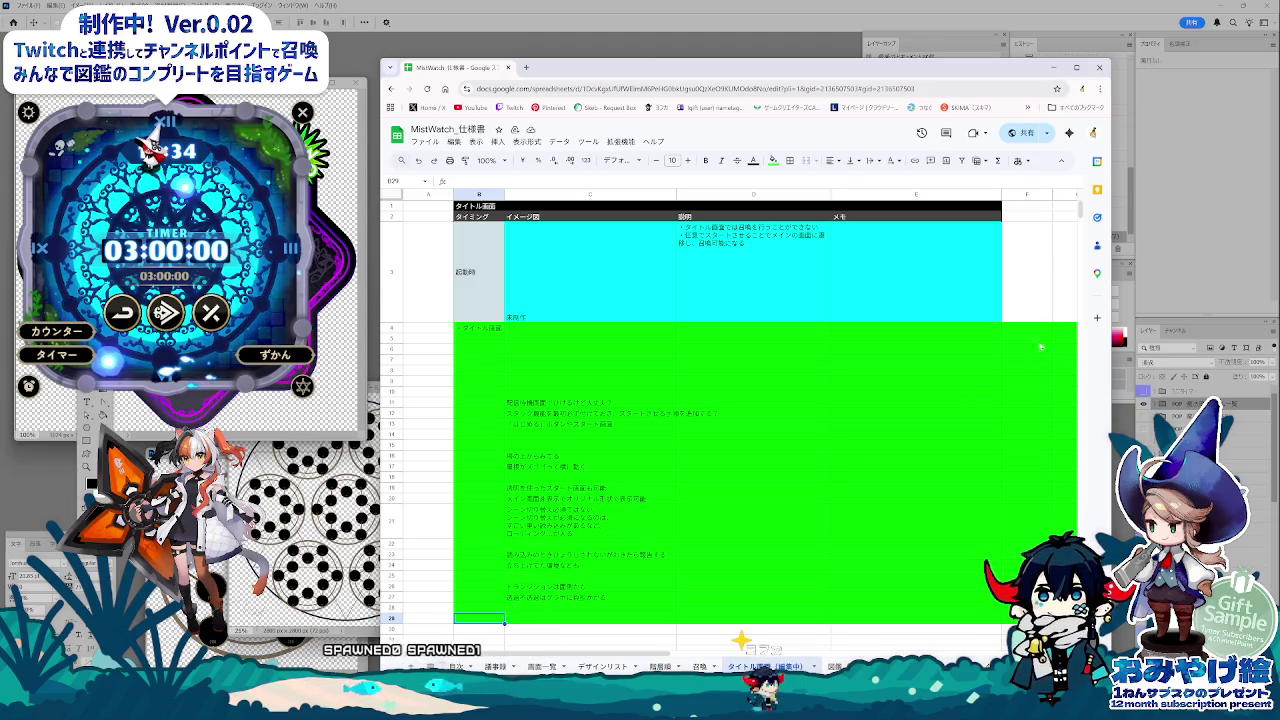
left_click_drag(515, 607, 915, 330)
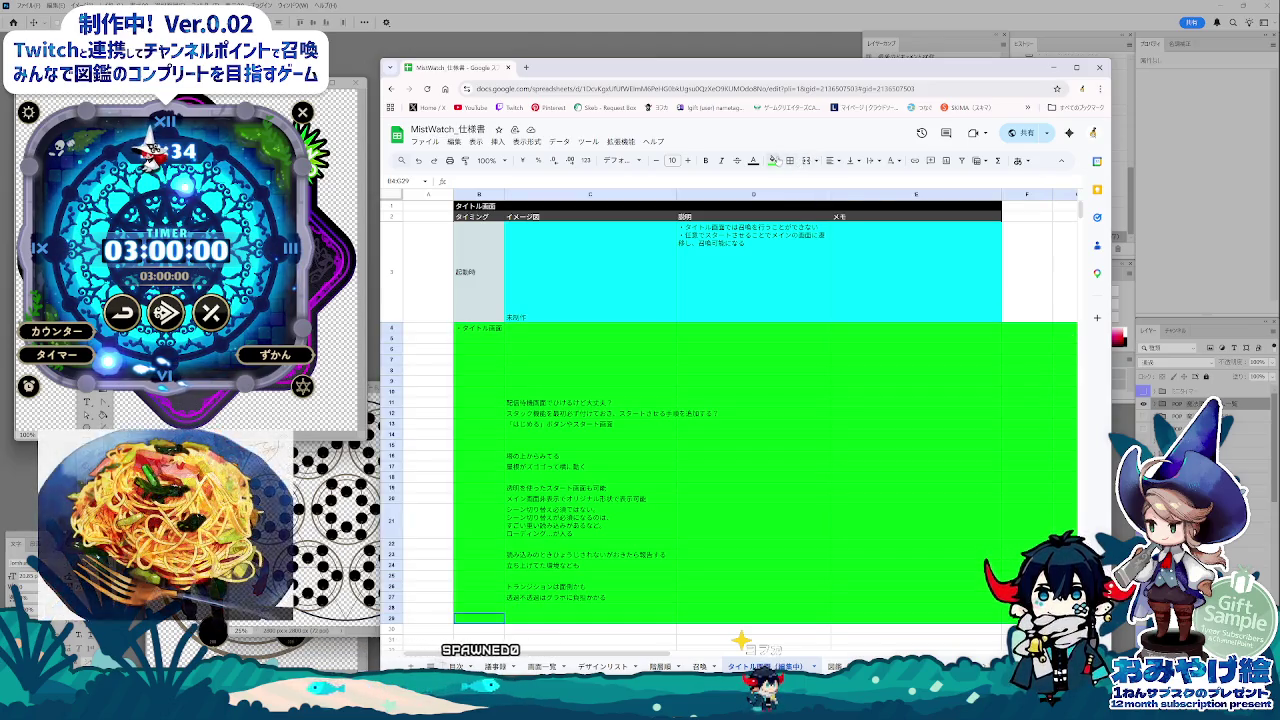
Step: Remove the green fill from B4:E28 and delete the タイトル画面 label in B4
left_click(773, 160)
left_click(790, 181)
left_click(590, 372)
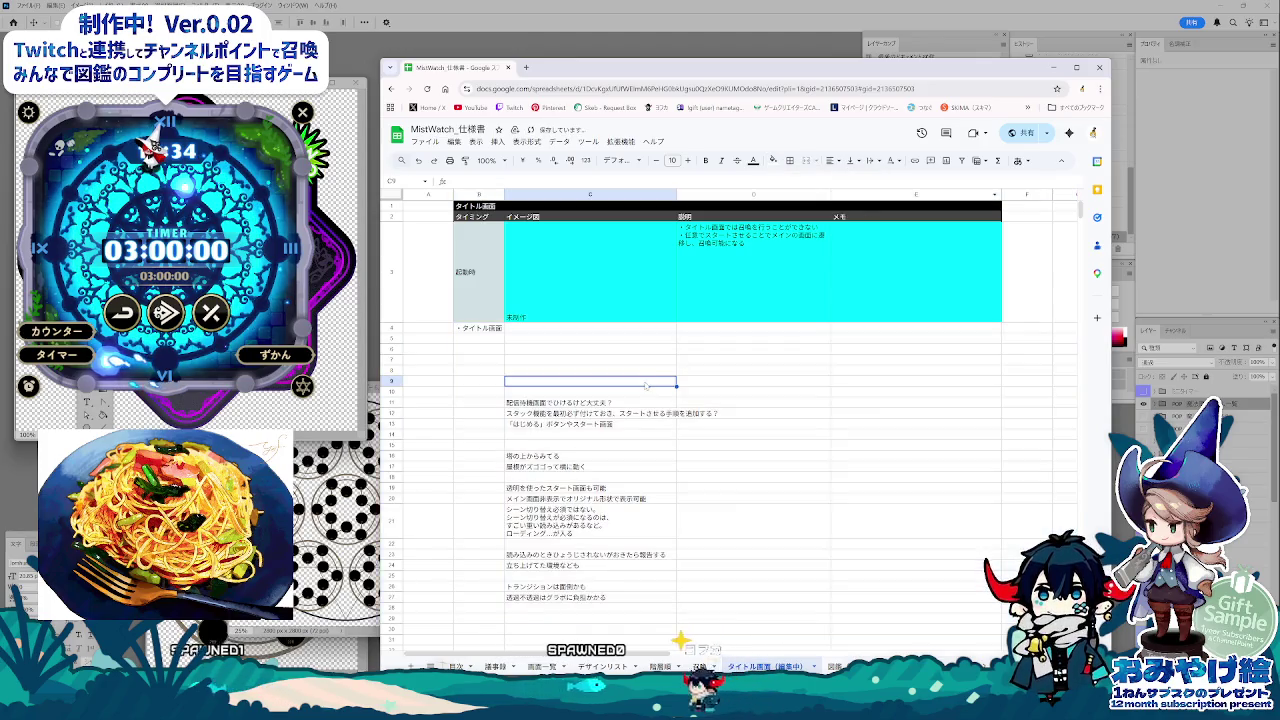
left_click(480, 328)
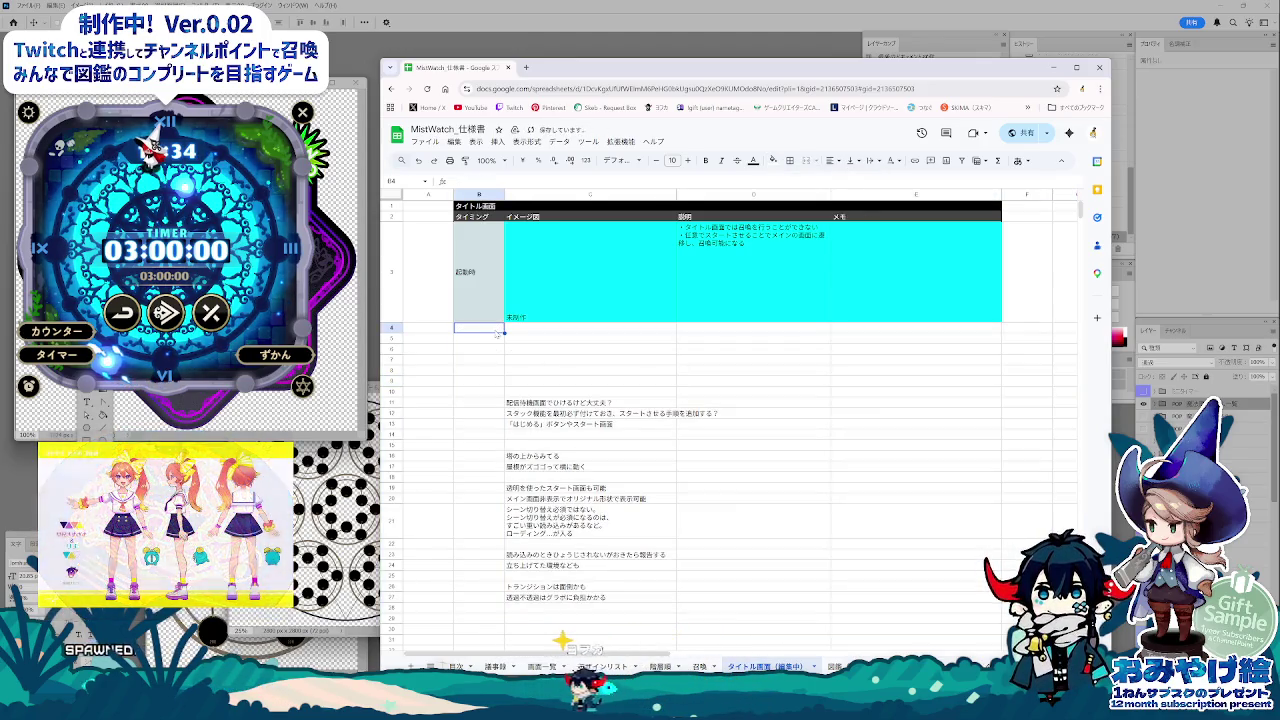
key("Delete")
left_click(590, 424)
Step: Insert a row below row 14 and add the ▼最初のメモ heading in C10
right_click(392, 434)
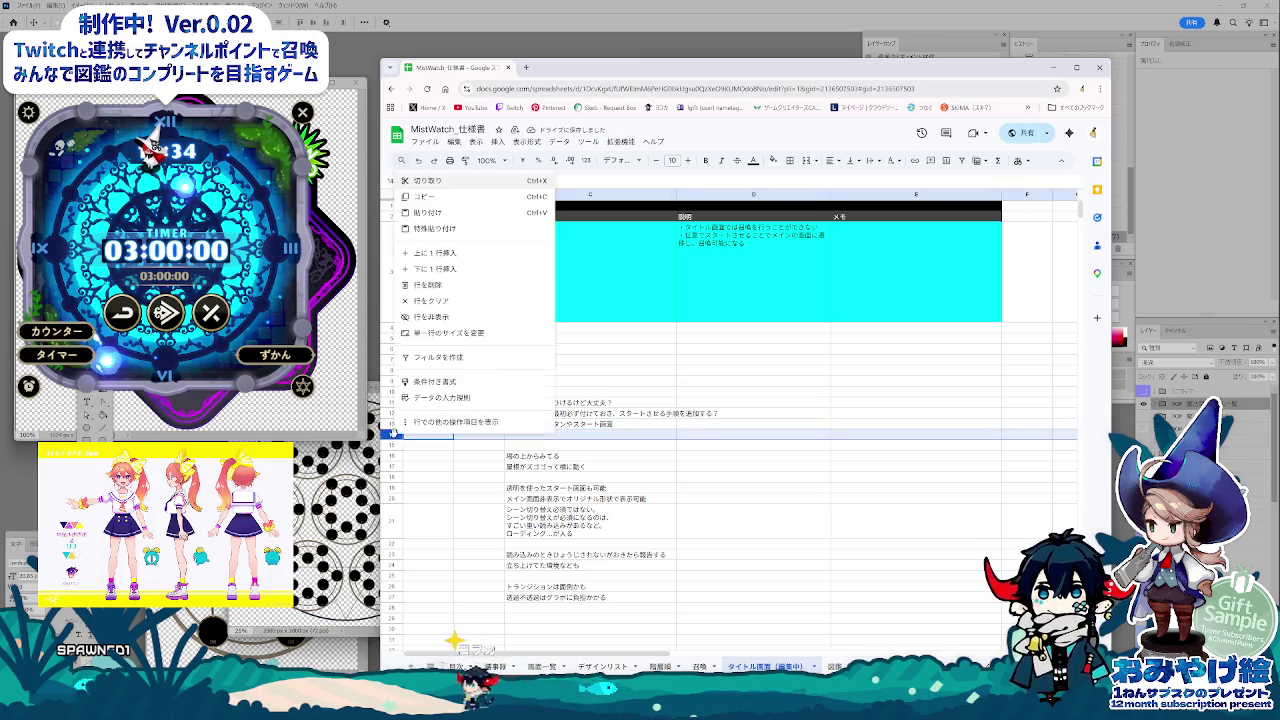
left_click(452, 271)
left_click(590, 488)
key("Down")
type("さんが")
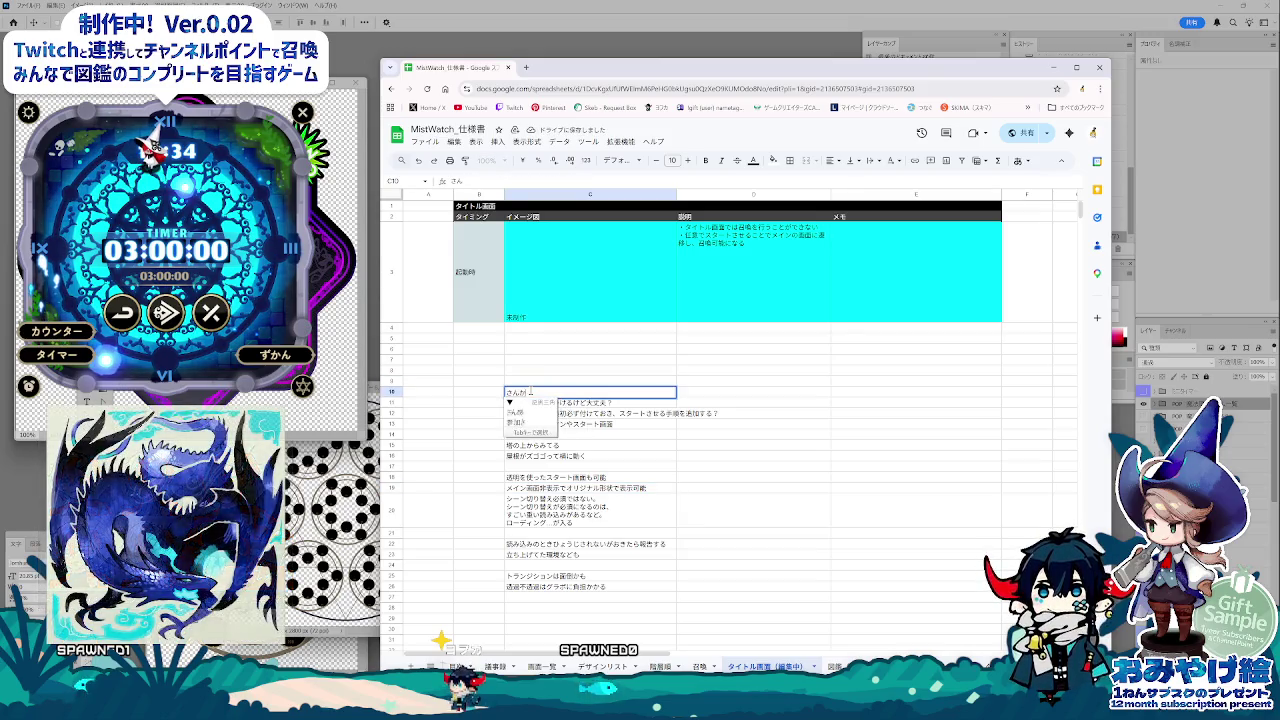
key("Escape")
type("最初のメモ")
key("Return")
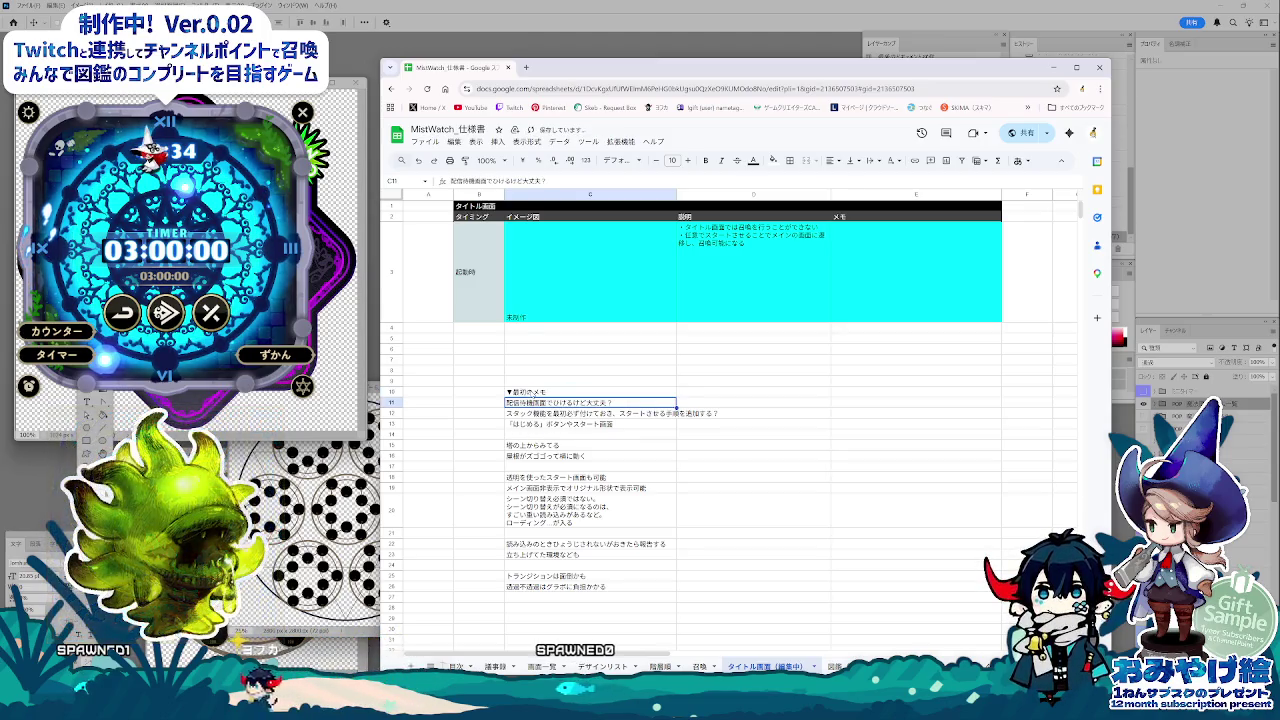
key("Down")
key("Down")
key("Down")
key("Down")
key("Down")
key("Down")
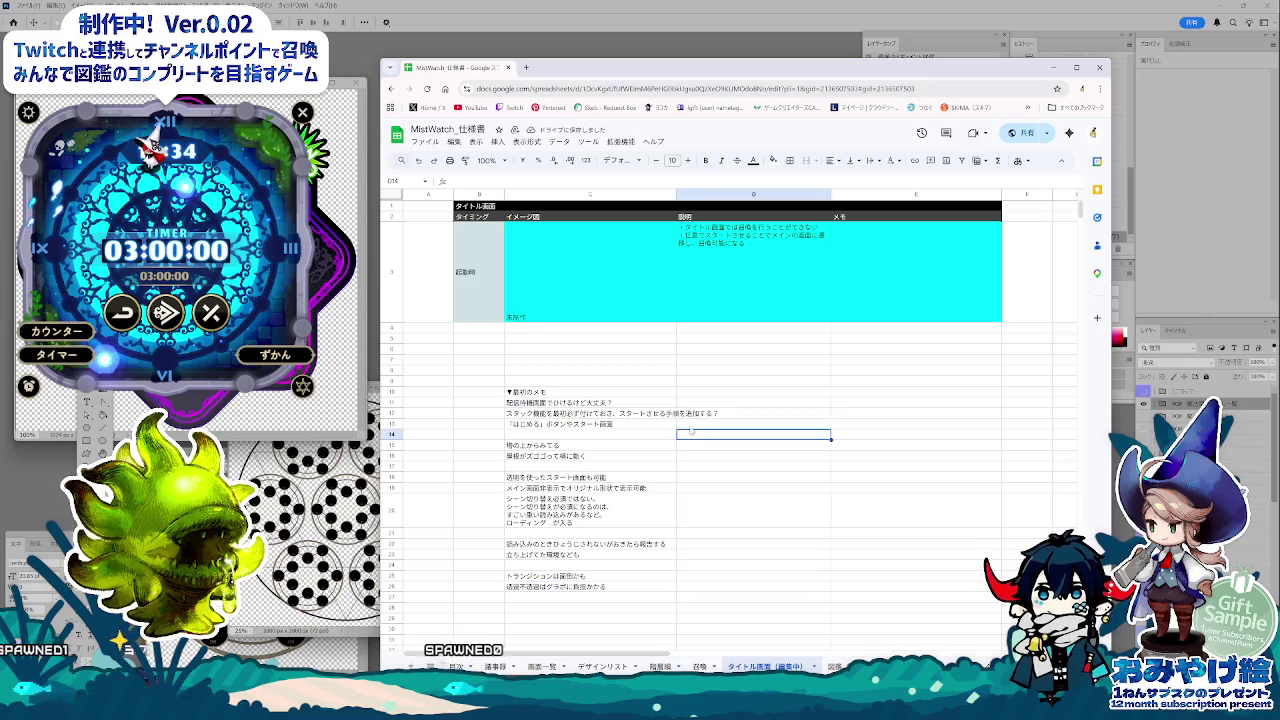
Step: Vertically centre 未制作 in C3 and make row 3 slightly taller
left_click(571, 276)
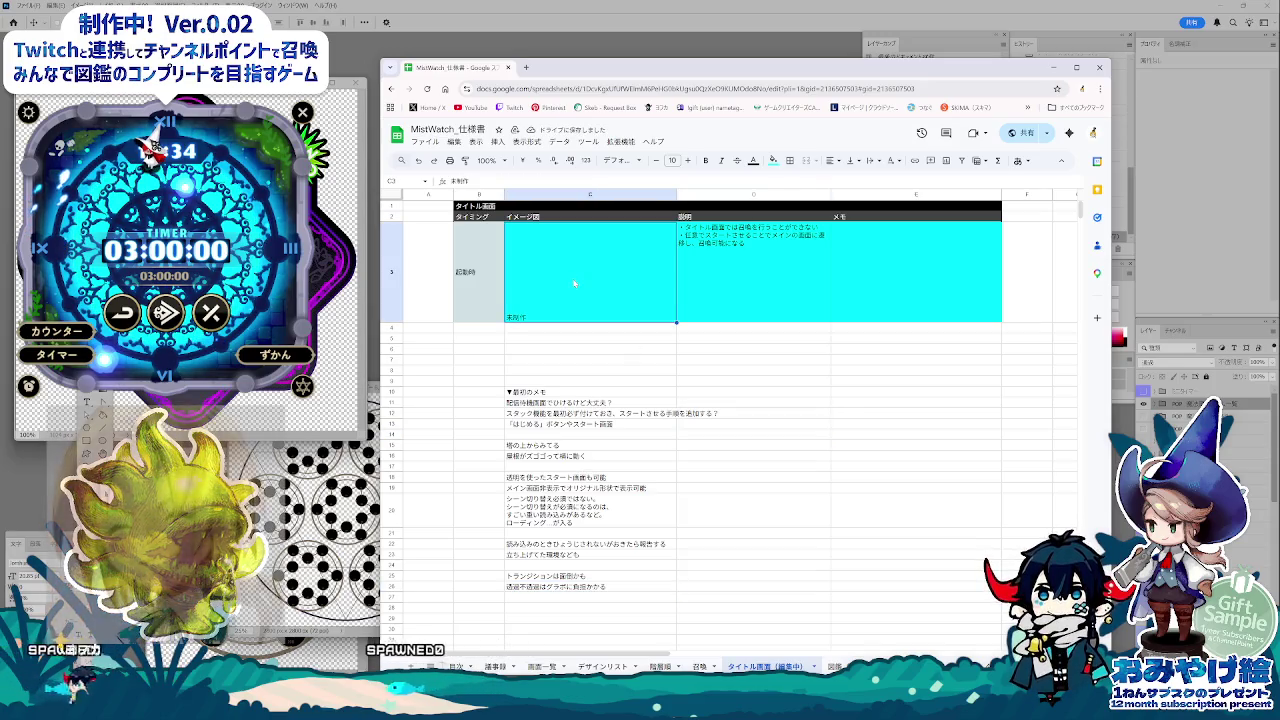
left_click(871, 160)
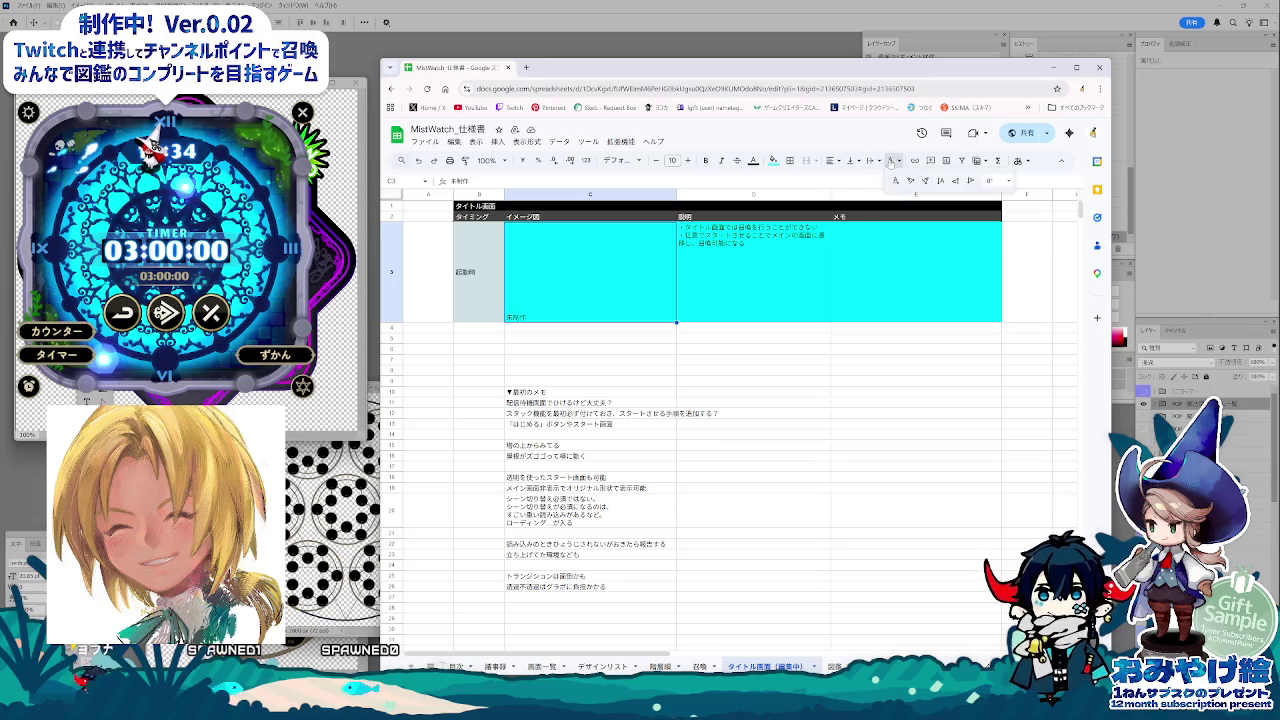
left_click(850, 161)
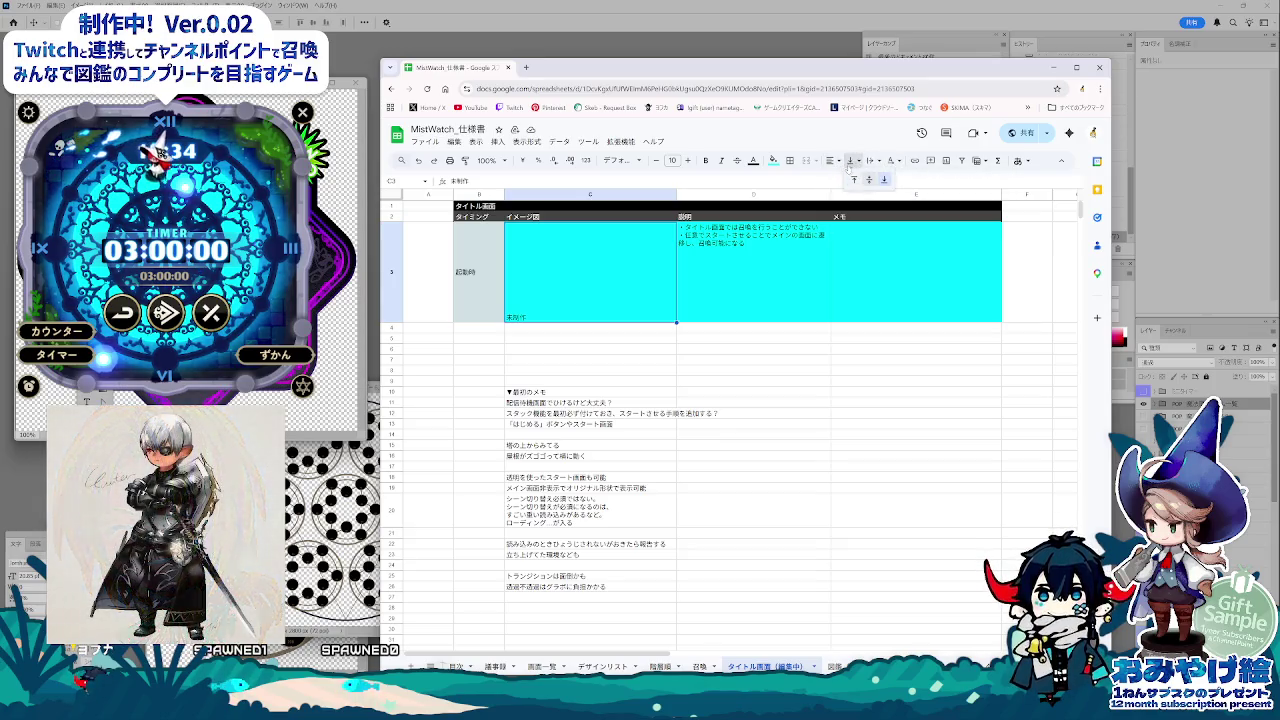
left_click(752, 362)
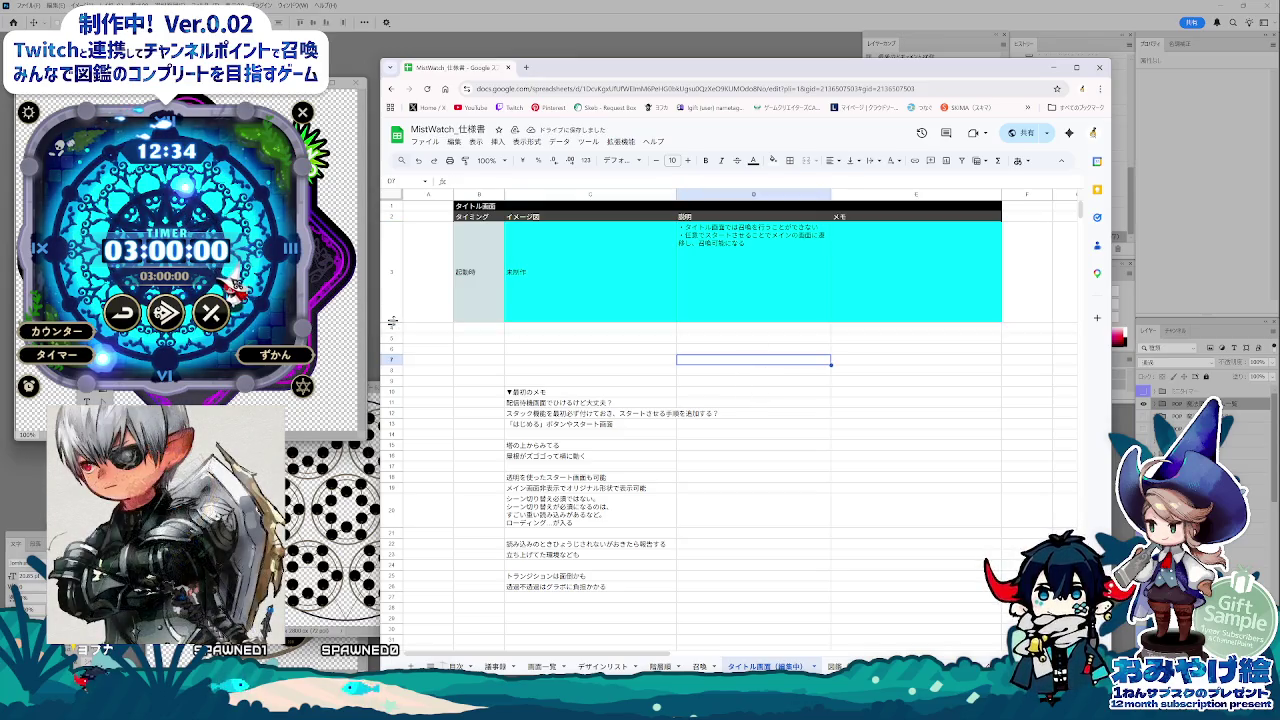
left_click_drag(392, 322, 392, 333)
left_click(593, 392)
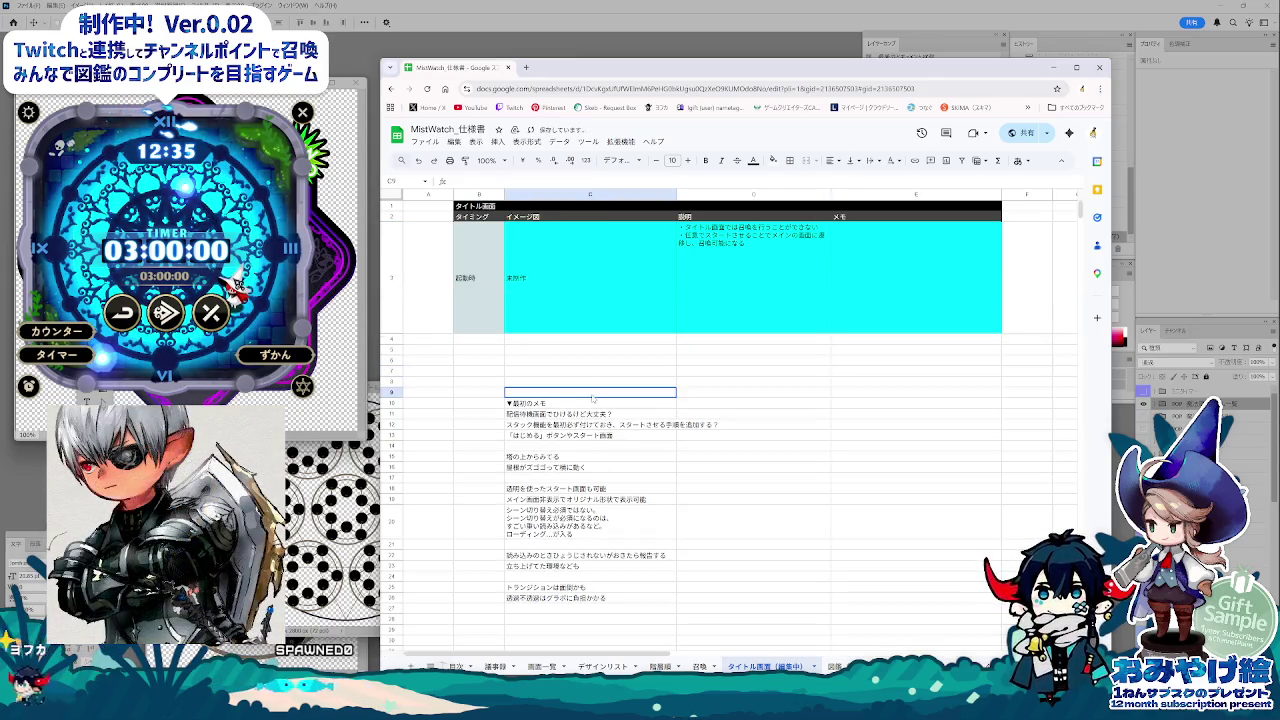
key("alt+Tab")
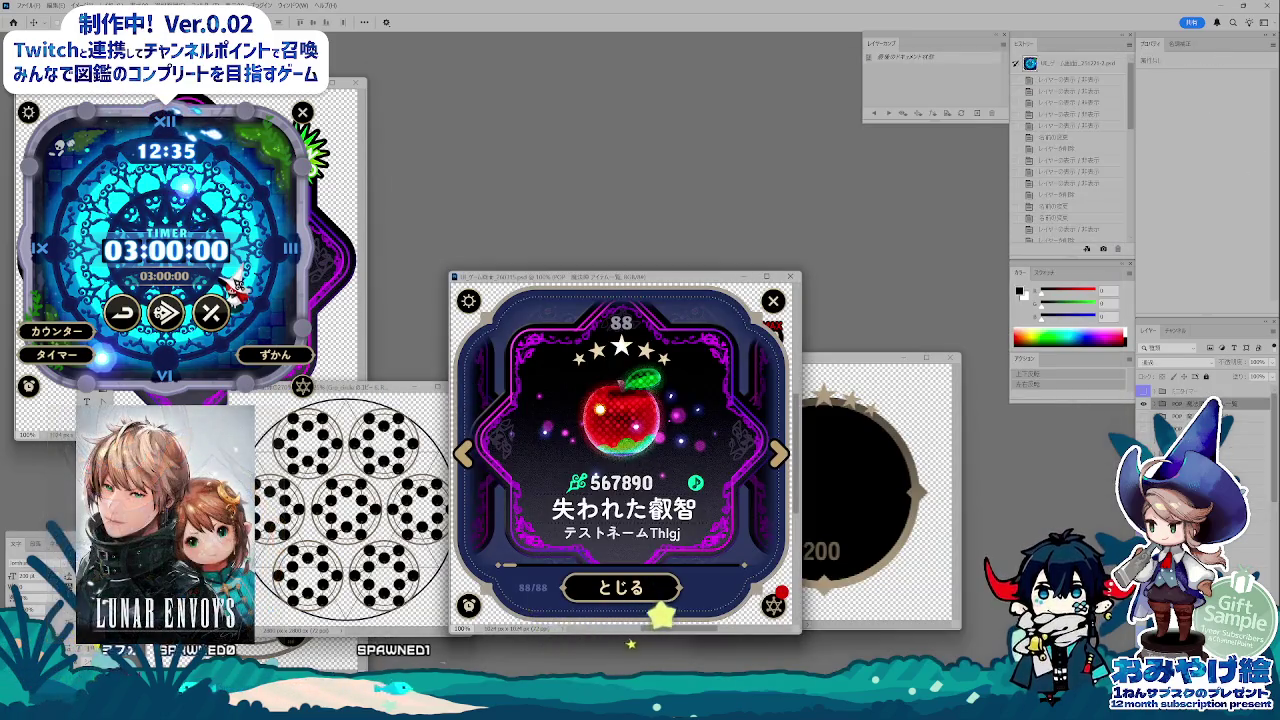
Step: Show the clock-screen layer instead of the item card, then return to the spreadsheet
left_click(1146, 403)
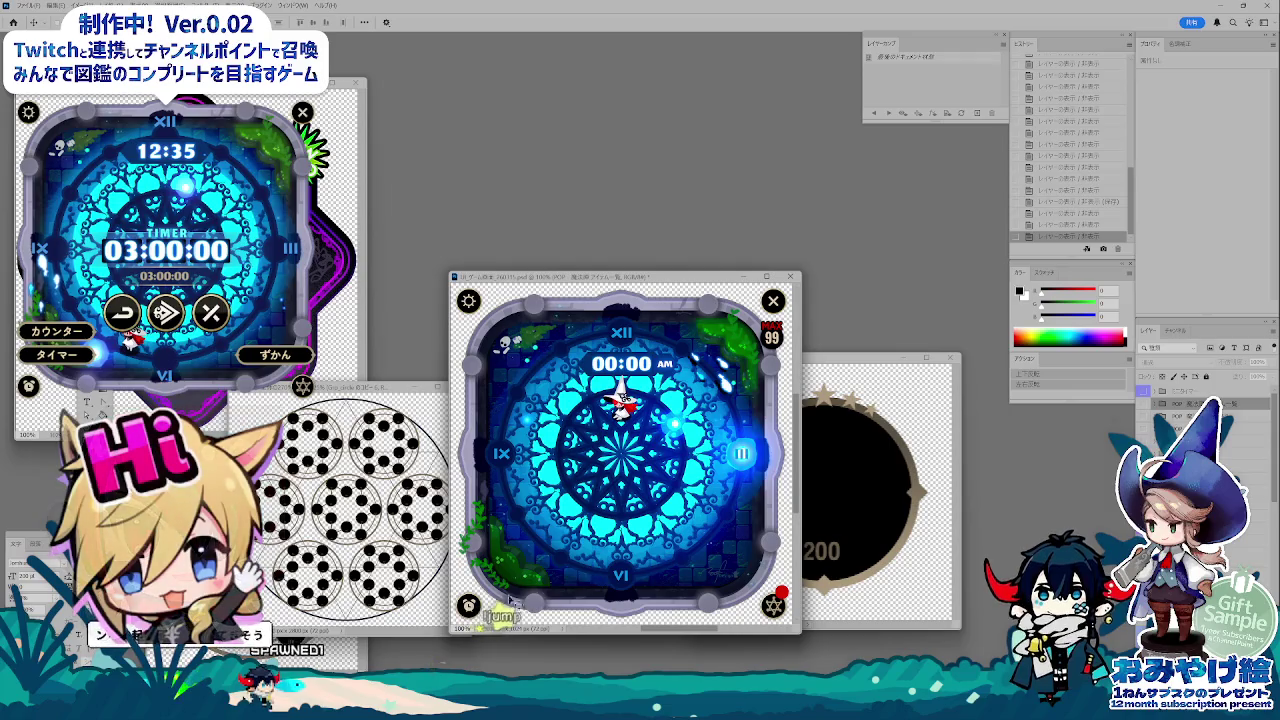
left_click(470, 640)
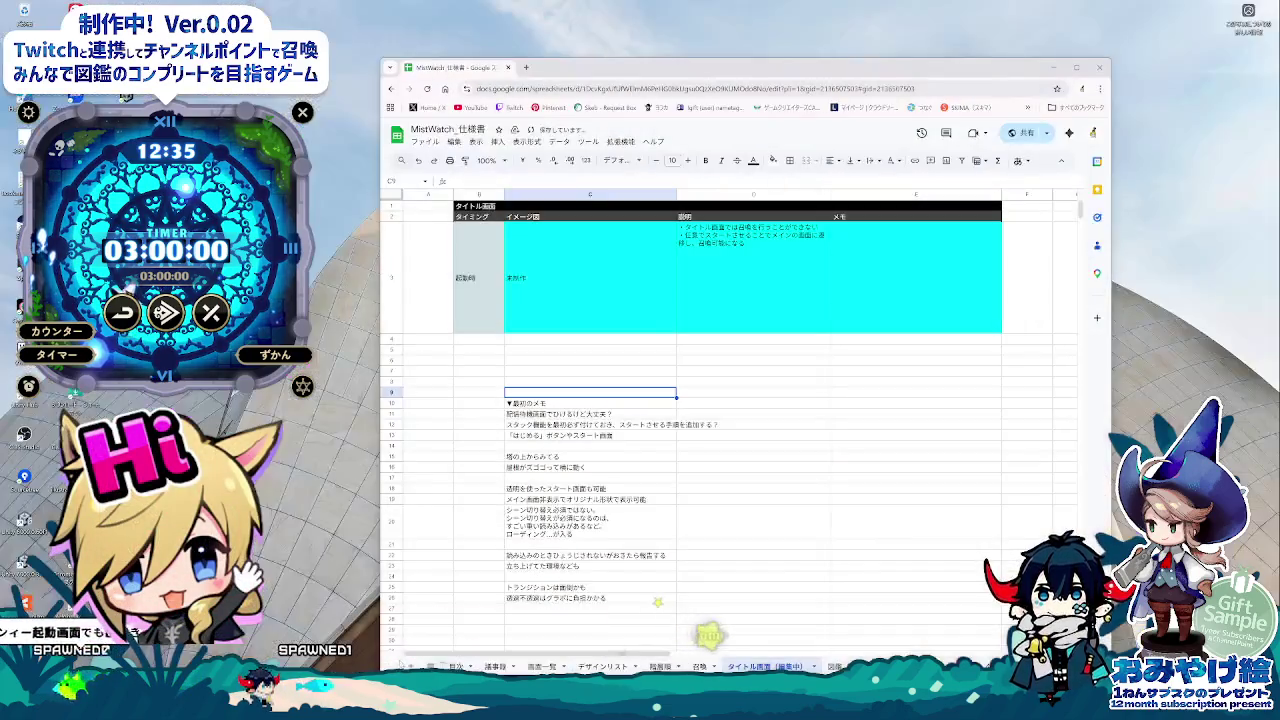
Step: Insert the title-screen image into cell C3 as an in-cell image
left_click(597, 307)
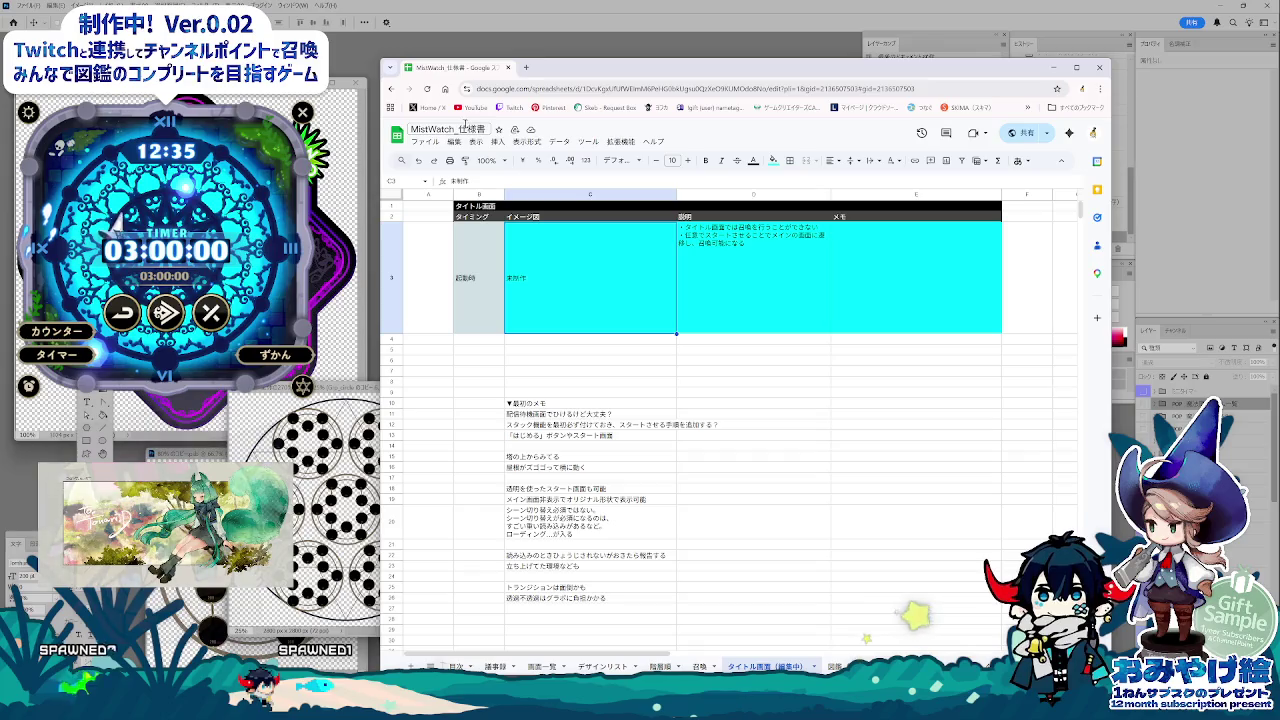
left_click(494, 143)
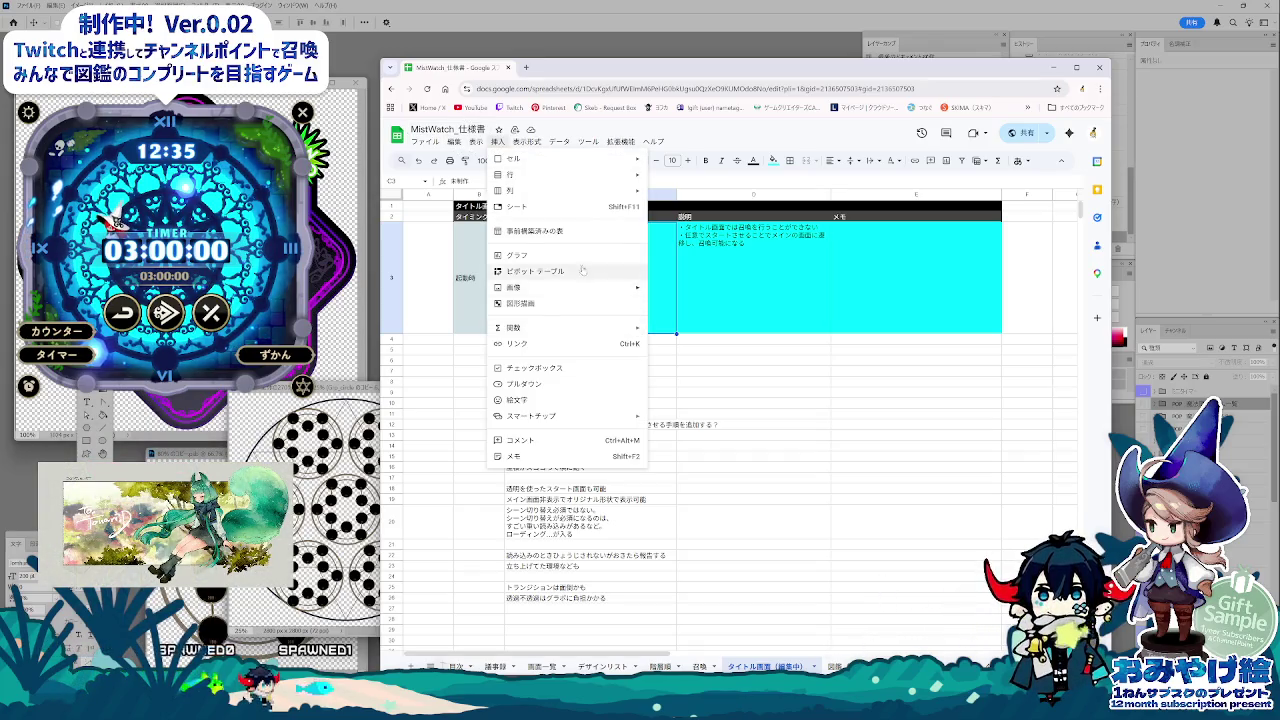
mouse_move(540, 287)
left_click(680, 304)
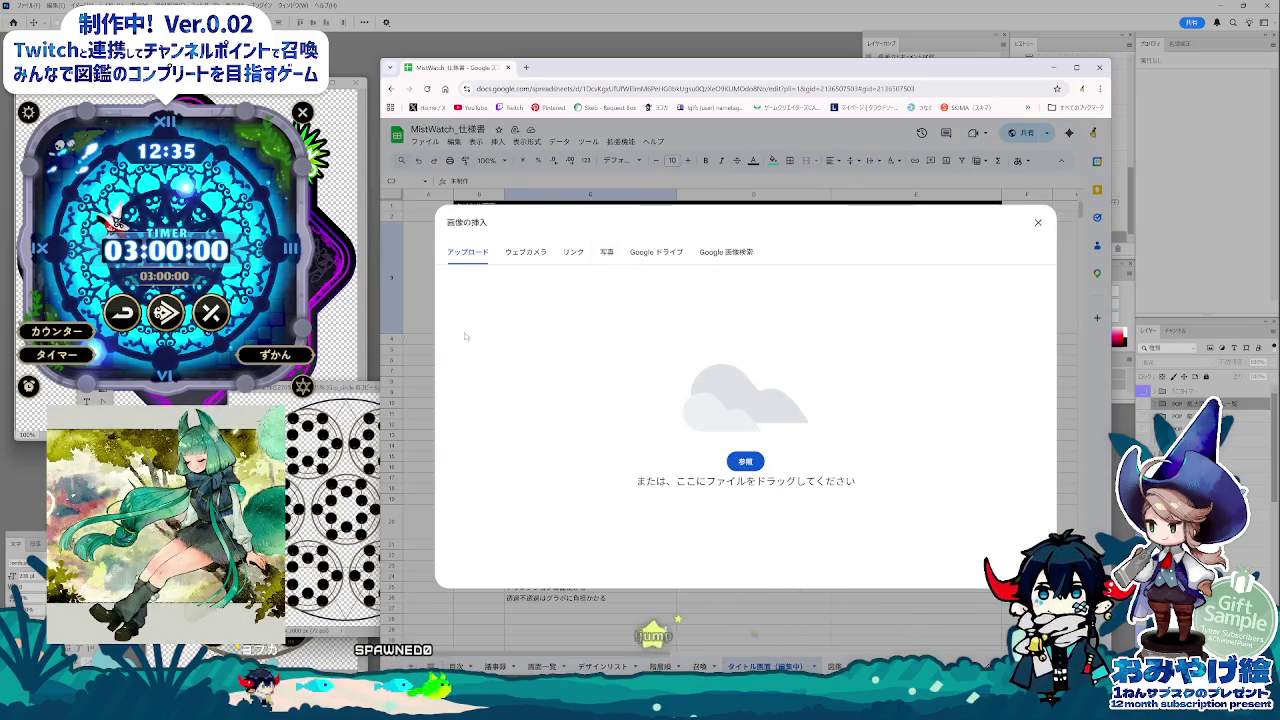
left_click_drag(465, 337, 594, 433)
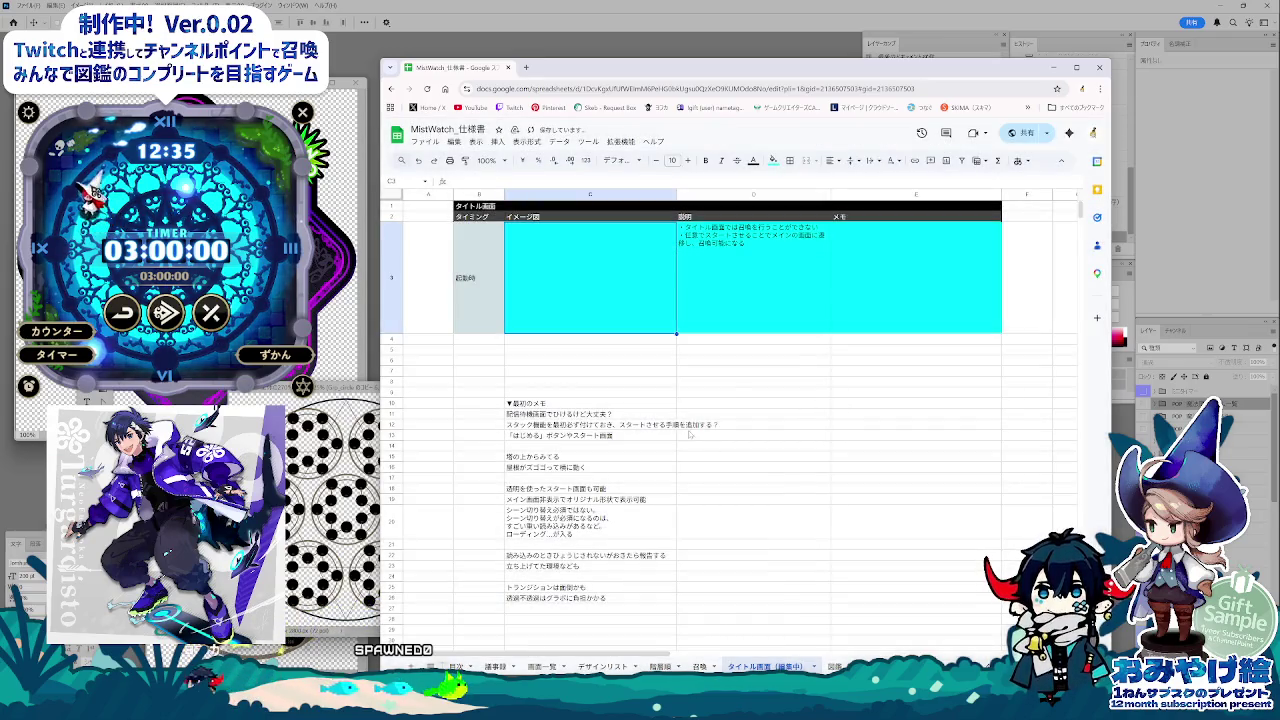
Step: Begin the E3 memo, typing 世界観をちょっとつた
left_click(740, 371)
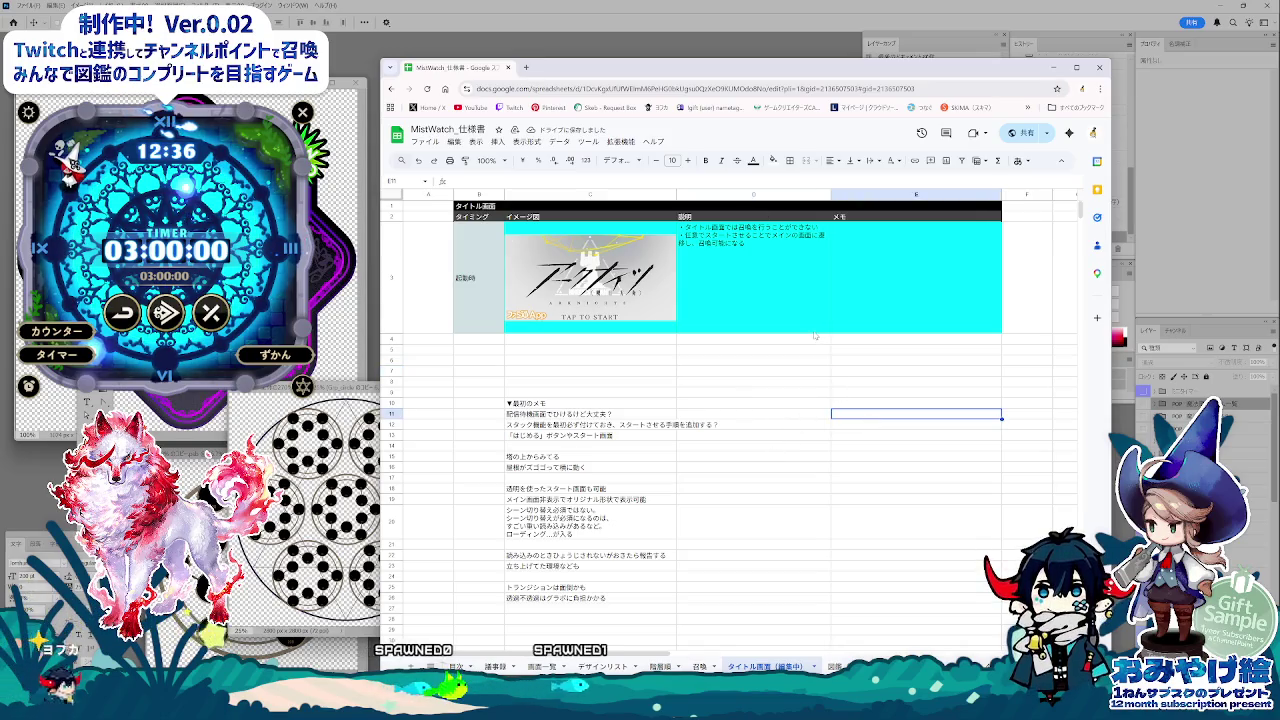
left_click(766, 260)
left_click(866, 257)
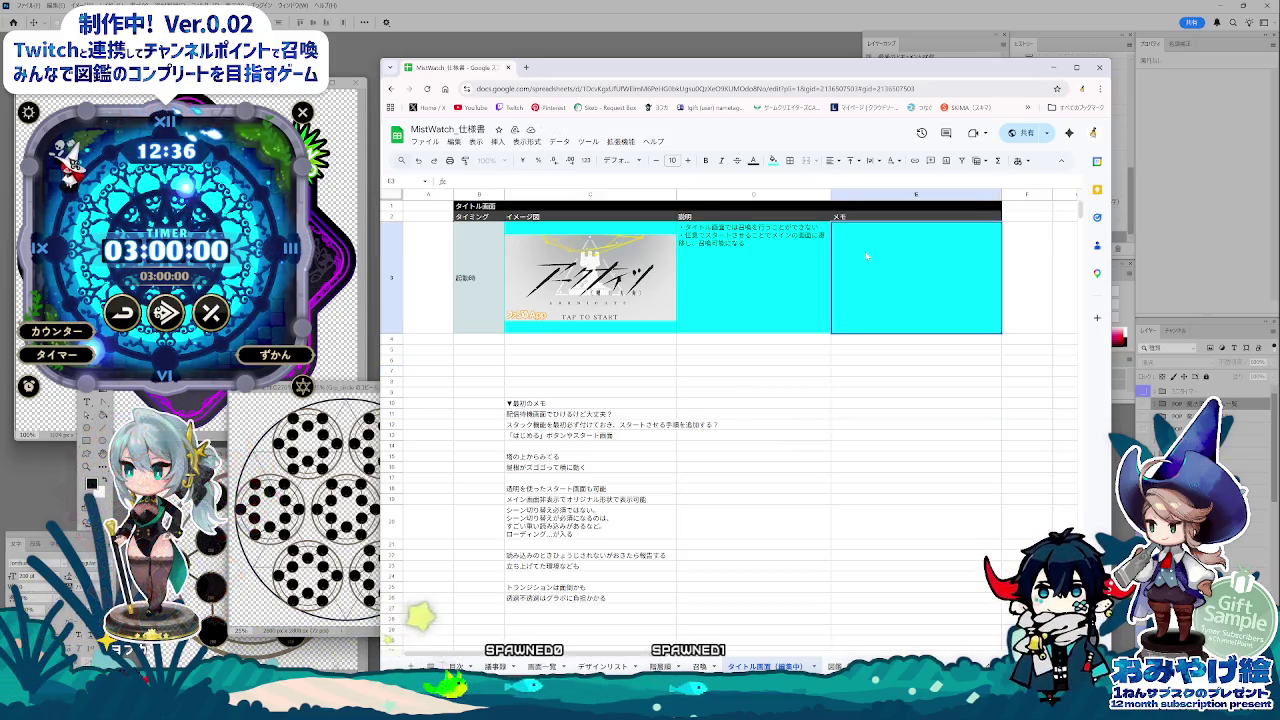
type("せかいかん")
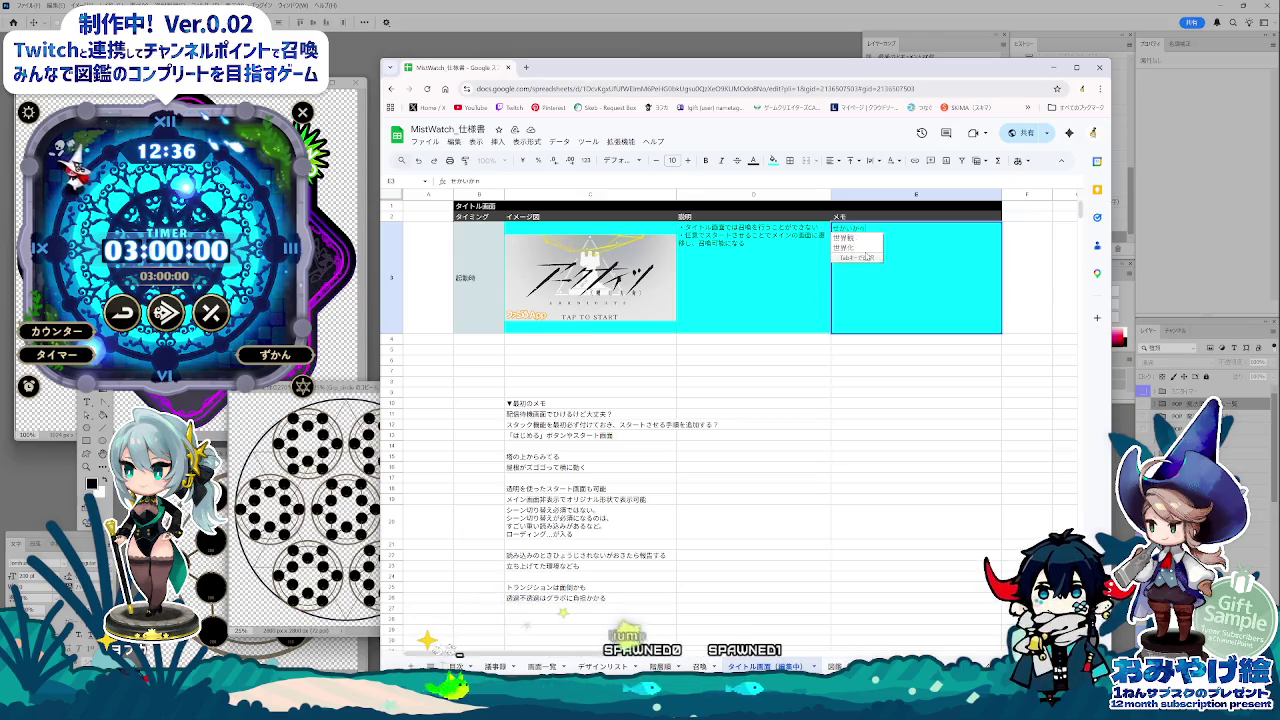
type("世界観をちょっとつた")
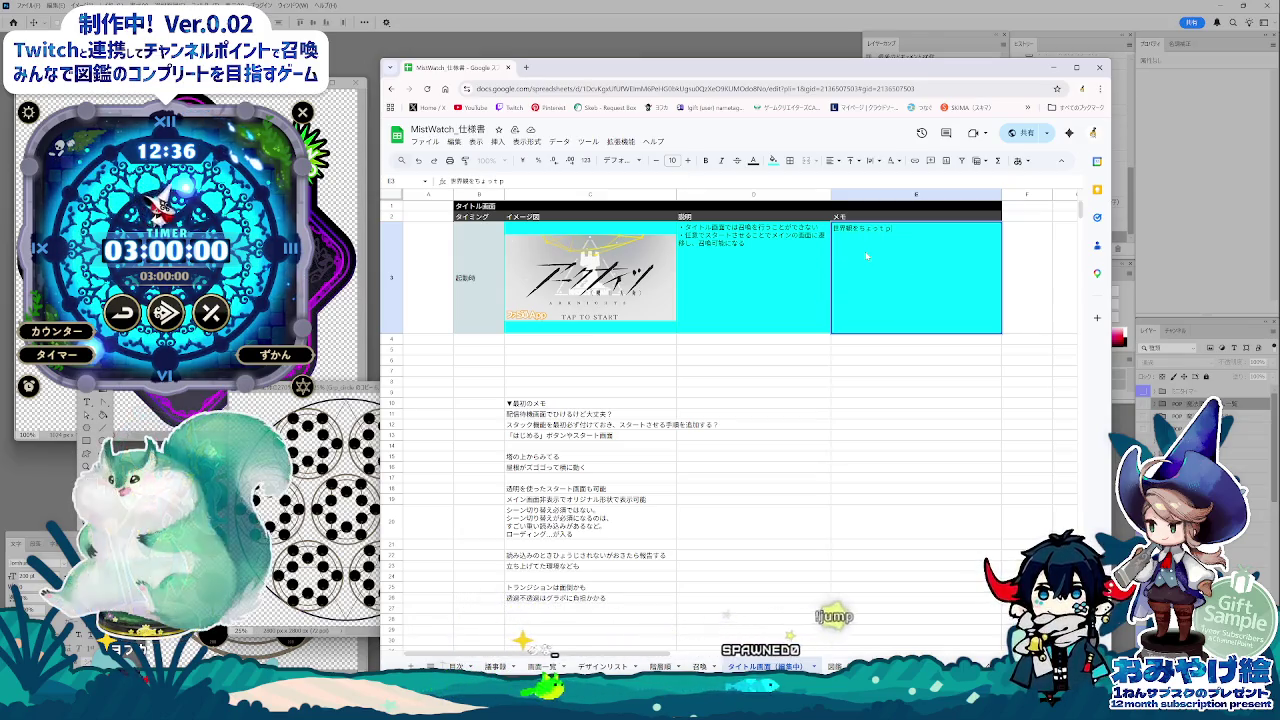
Step: Correct the E3 memo so it reads 世界観をちょっと伝えたい
key("BackSpace")
key("BackSpace")
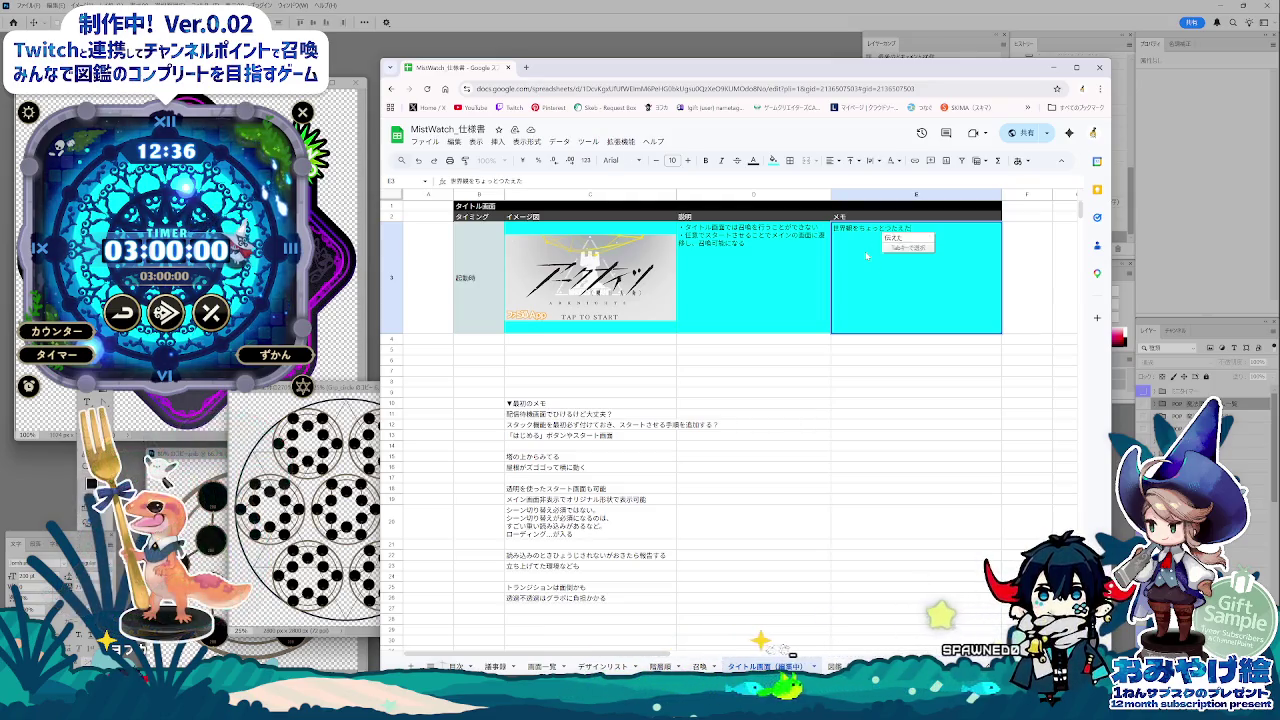
type("伝えたい")
key("Return")
key("Return")
Step: Move the selection around D12–E13, then set the Sheets window aside
left_click(797, 425)
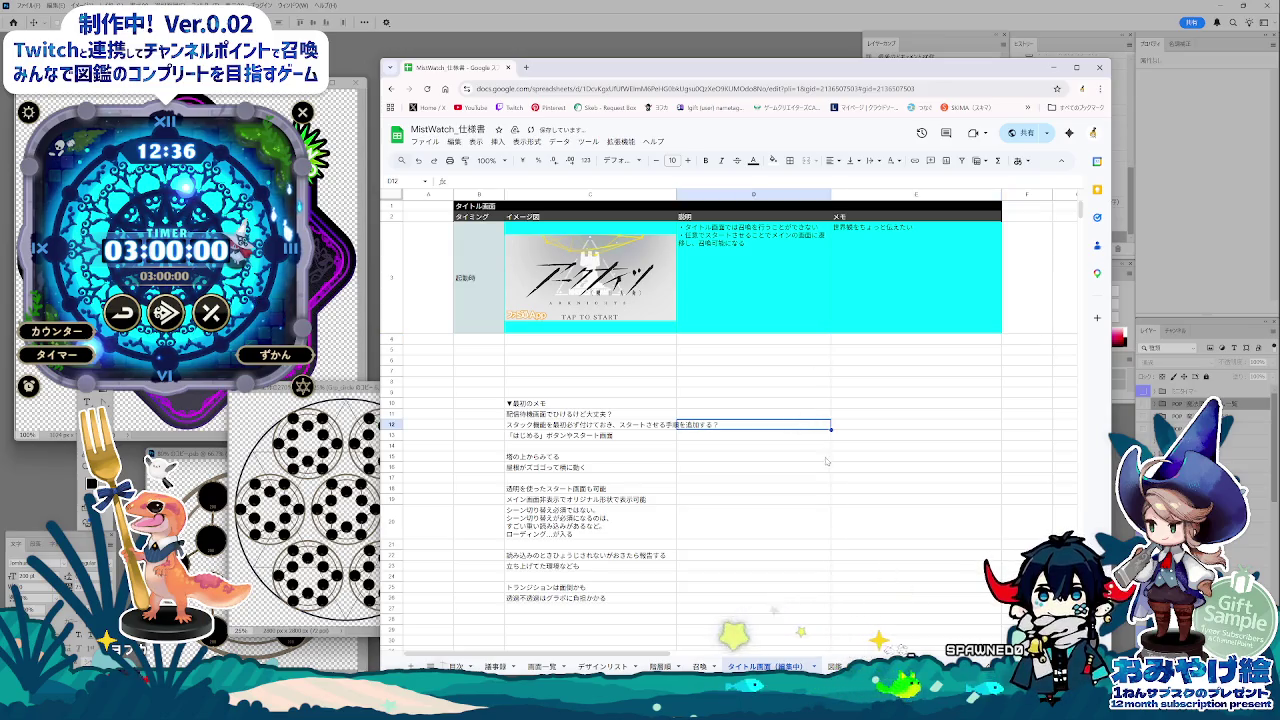
key("Right")
key("Down")
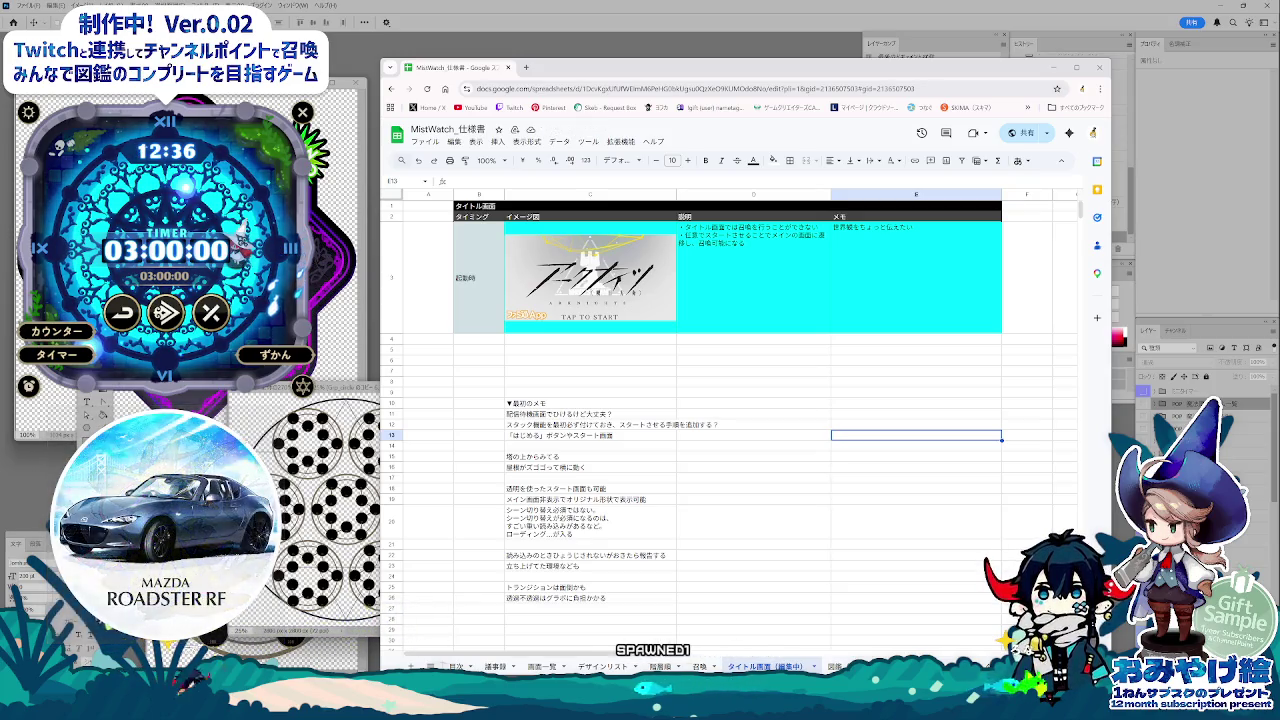
key("Left")
key("Left")
key("Up")
key("Up")
key("Up")
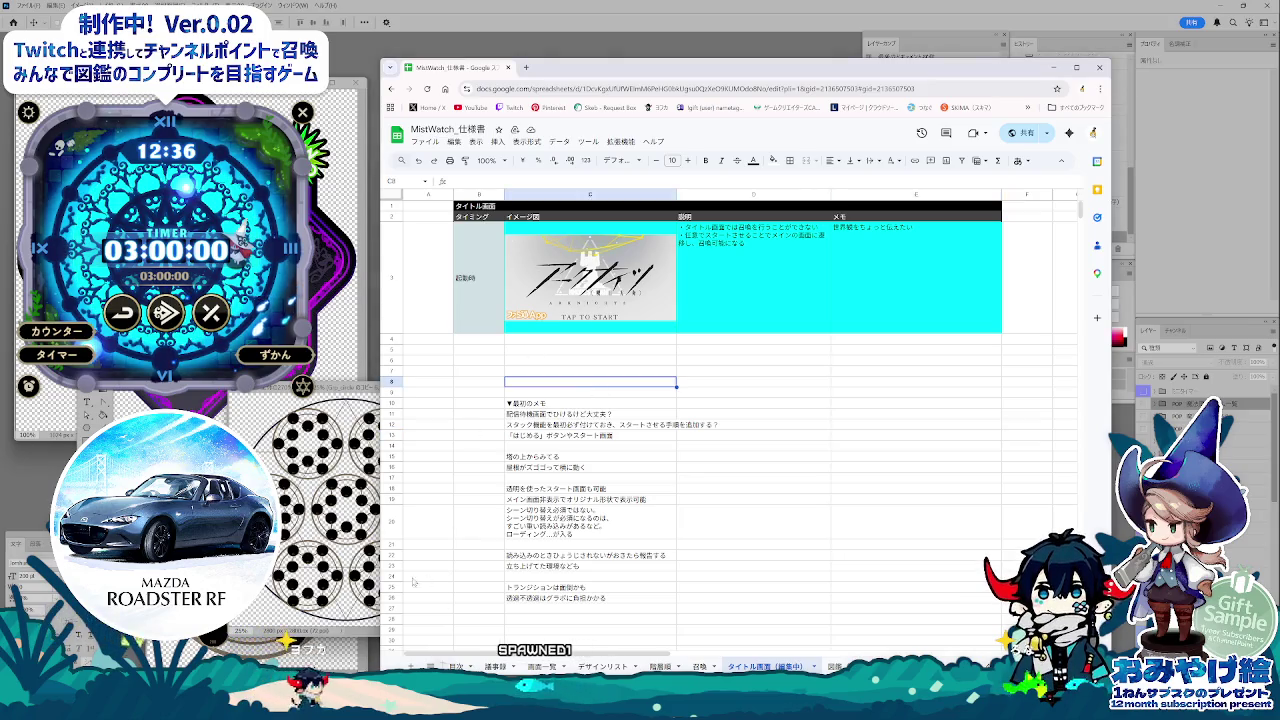
key("alt+Tab")
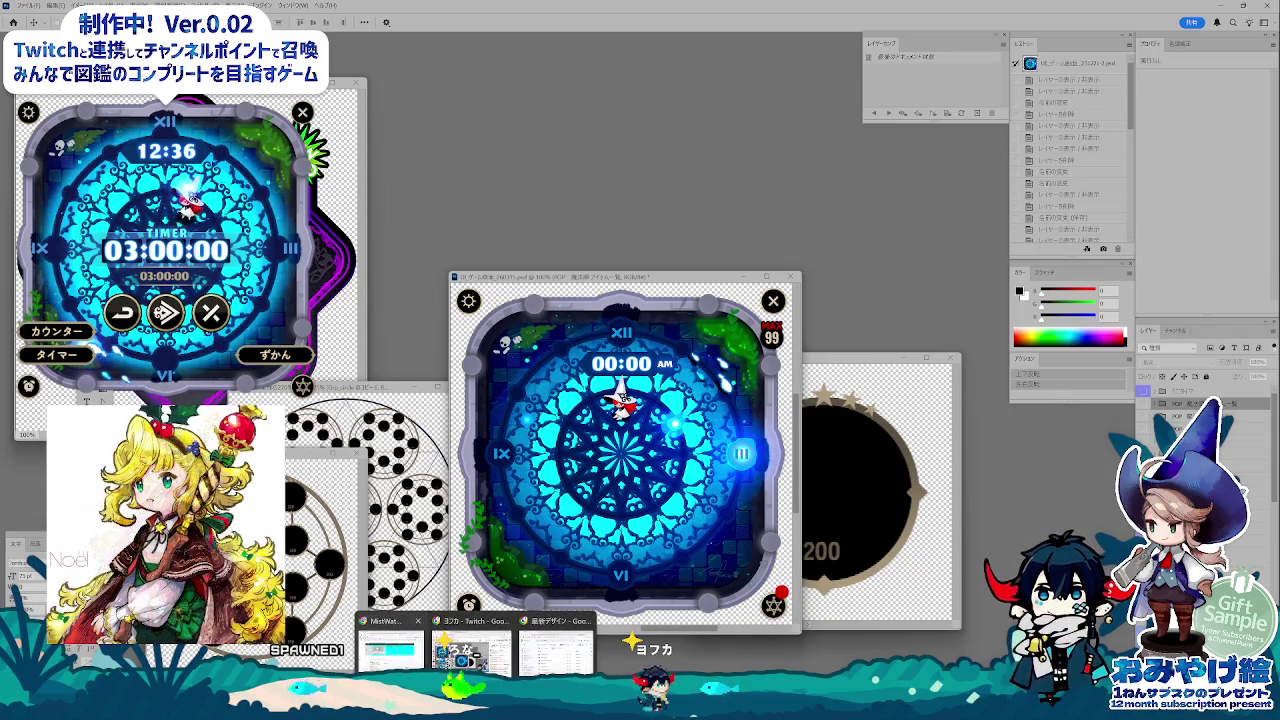
Step: Open Yostar-506x254.jpg in Photos, enlarge and reposition the window, and zoom in
left_click(391, 648)
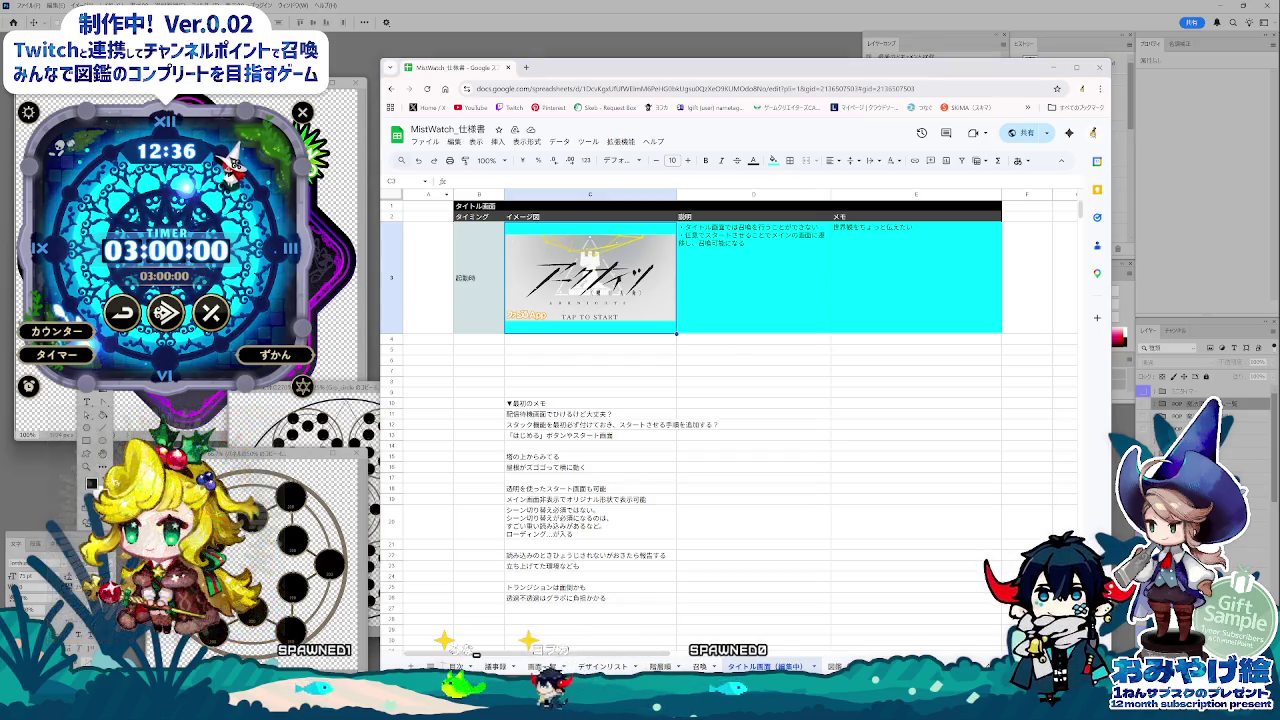
left_click(476, 655)
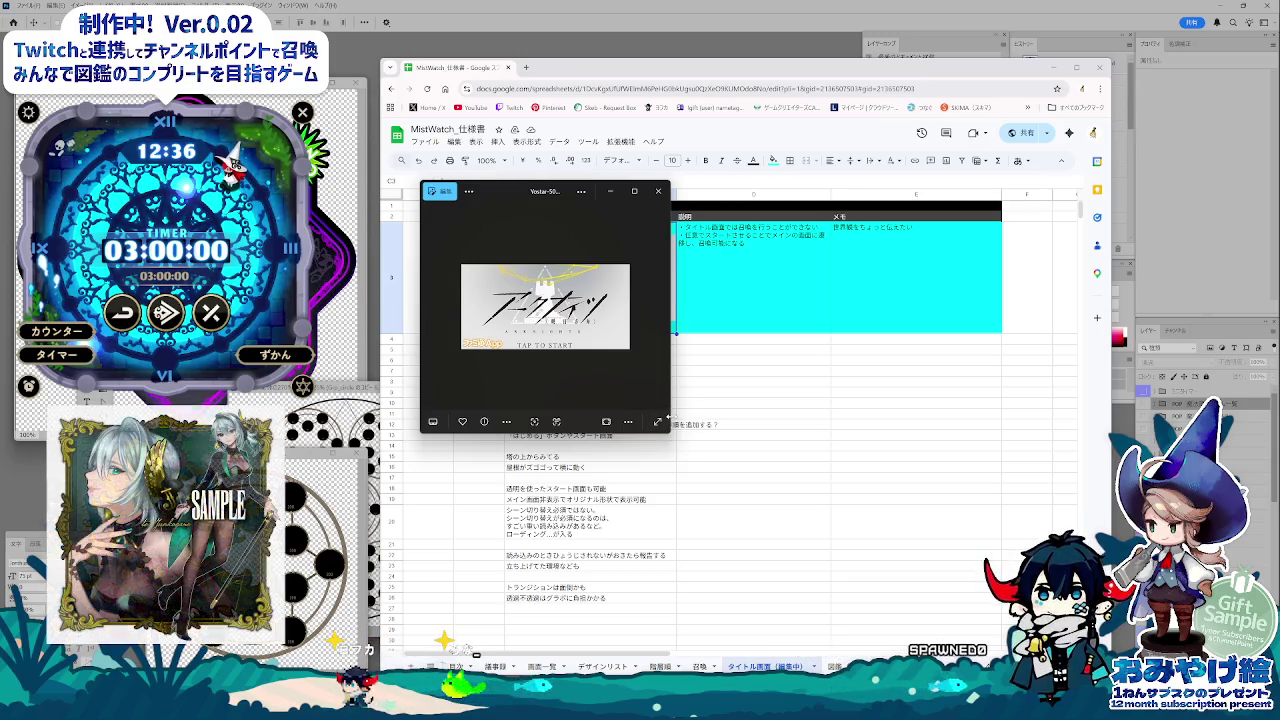
left_click(659, 420)
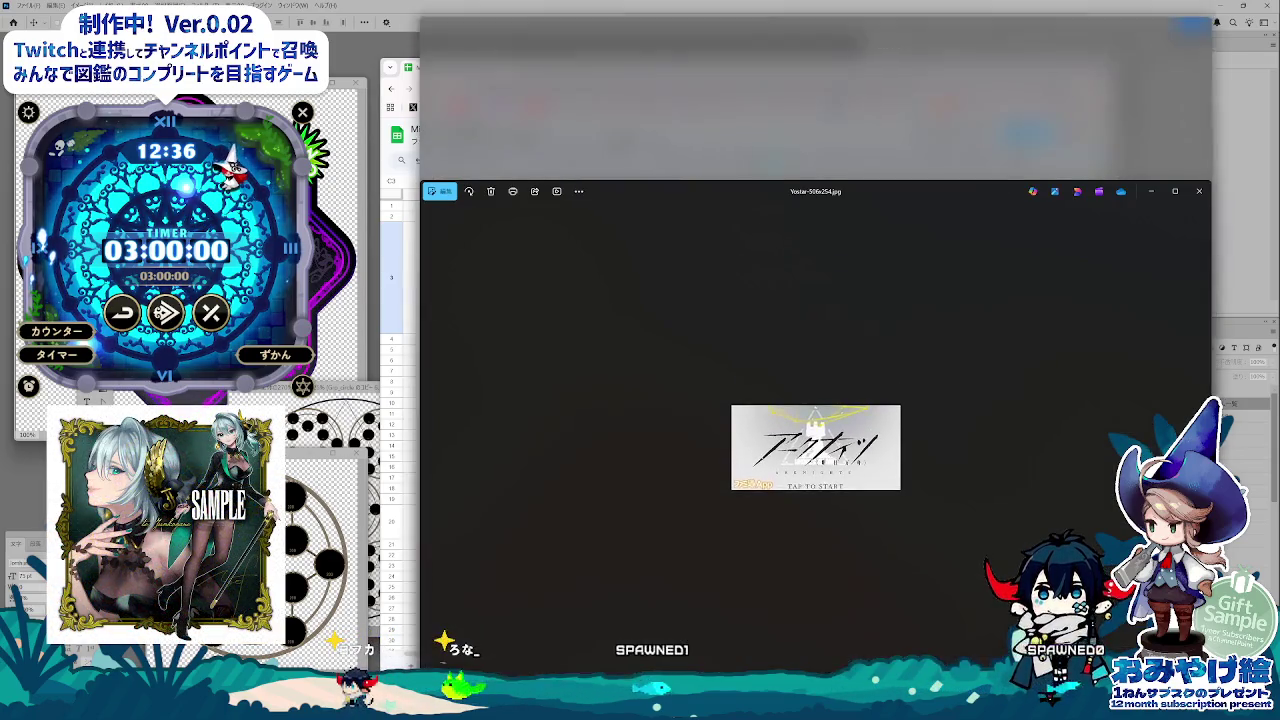
left_click_drag(780, 433, 780, 640)
left_click_drag(700, 191, 524, 175)
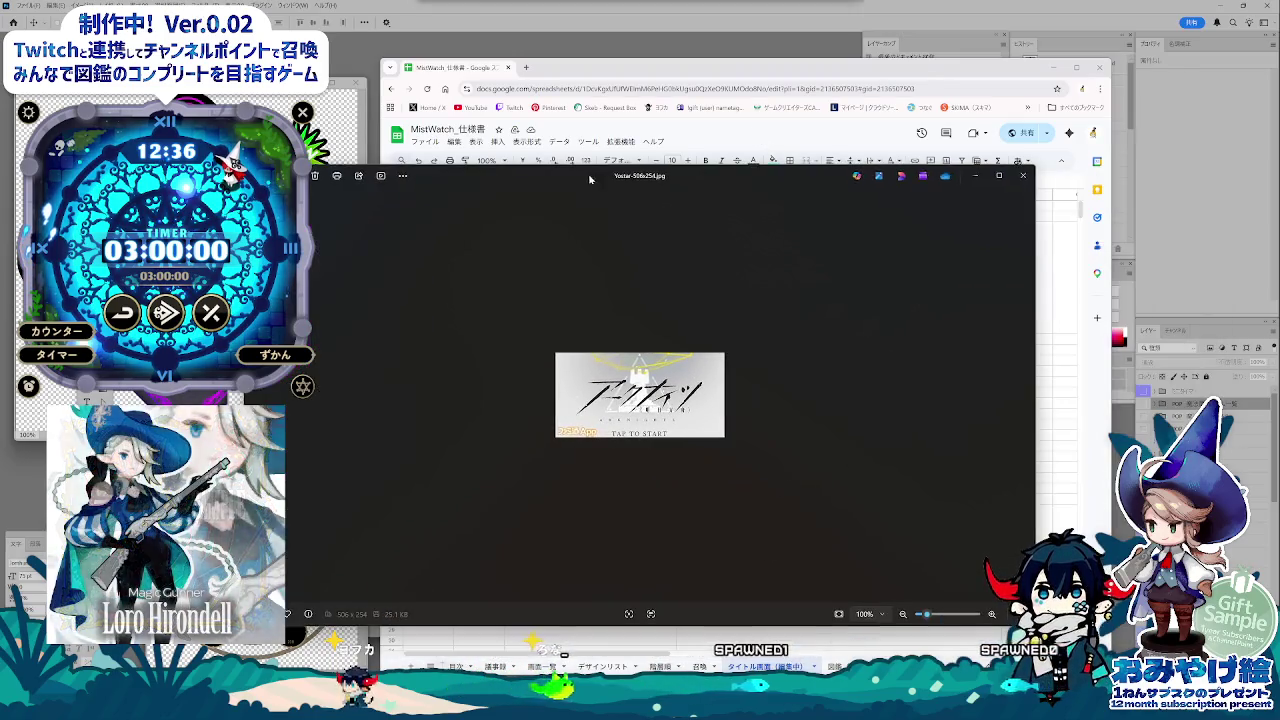
scroll(640, 395, "up", 5)
scroll(655, 410, "up", 1)
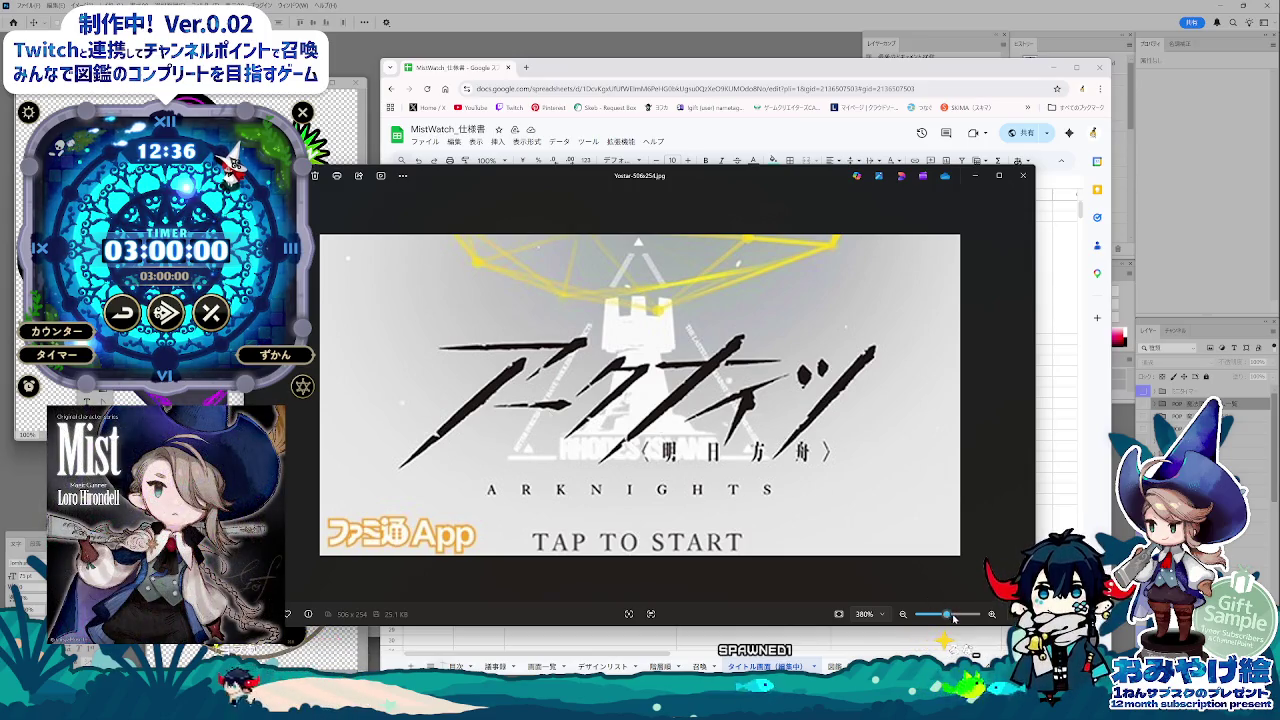
Step: Zoom out to view the whole Arknights title-screen image, then close Photos
left_click_drag(953, 618, 976, 616)
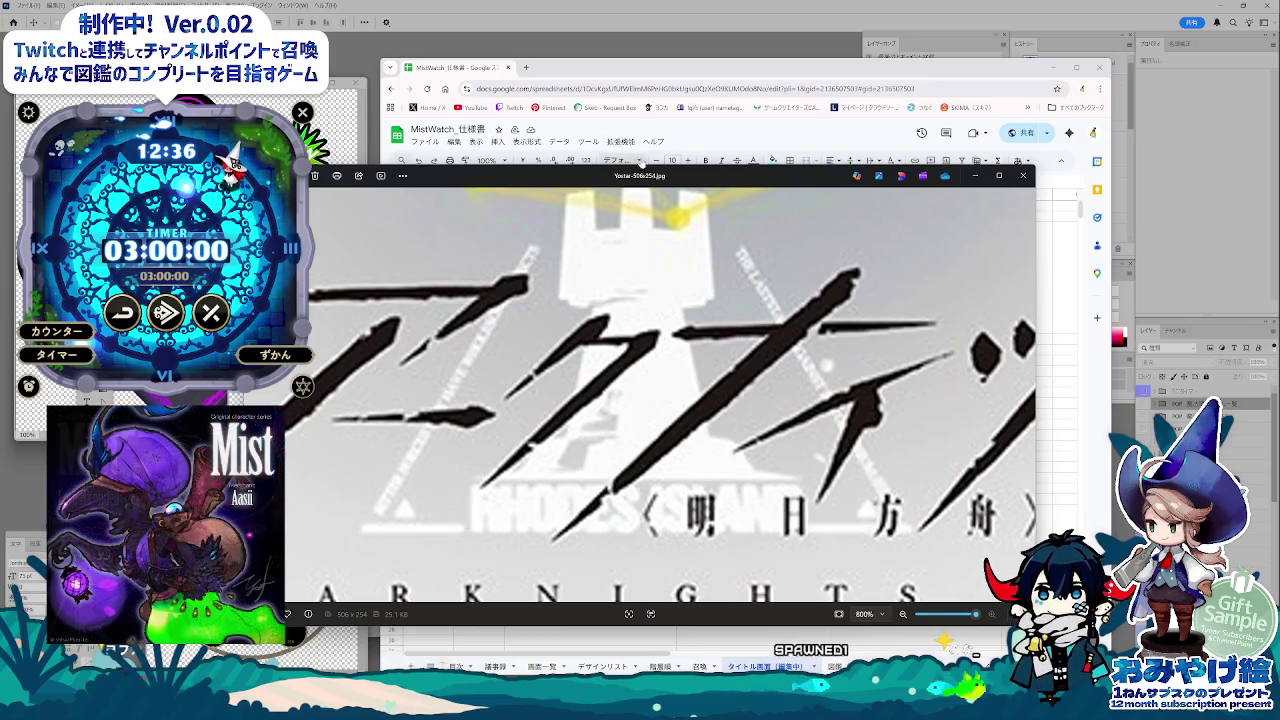
left_click(1053, 67)
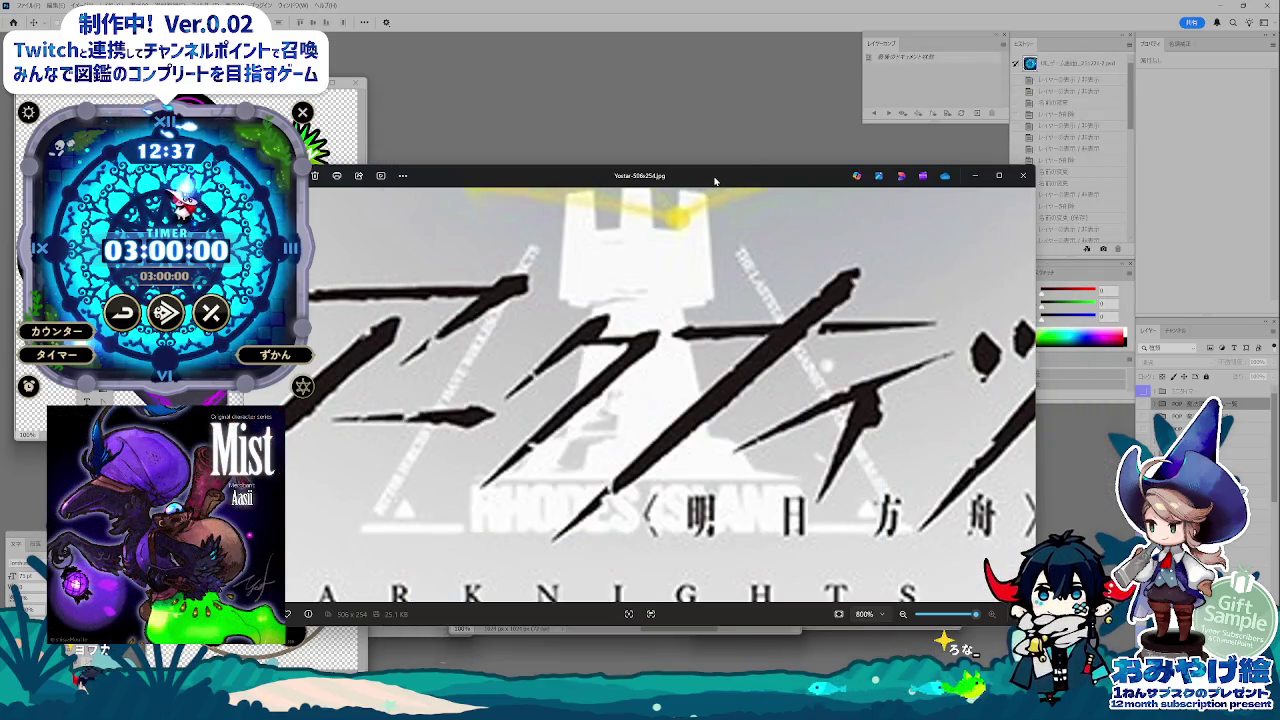
mouse_move(975, 614)
left_mouse_down()
mouse_move(920, 614)
mouse_move(995, 614)
left_mouse_up()
key("alt+F4")
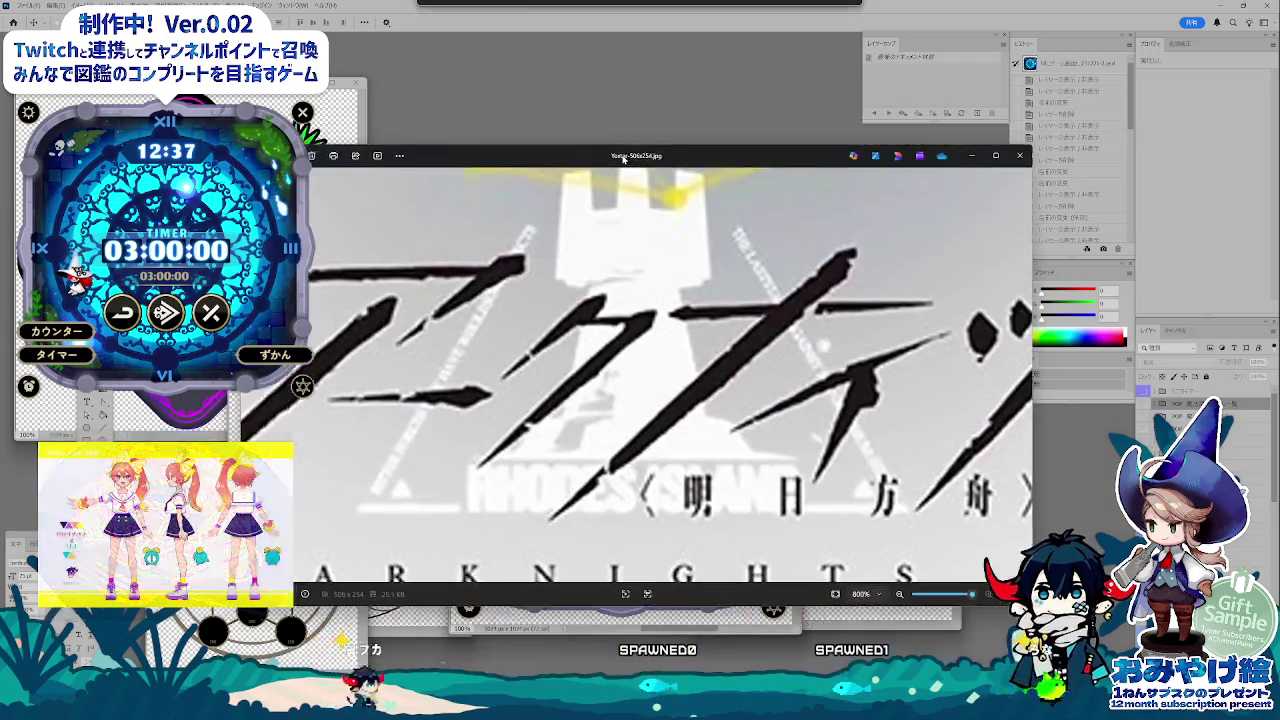
scroll(657, 378, "down", 3)
scroll(670, 390, "down", 2)
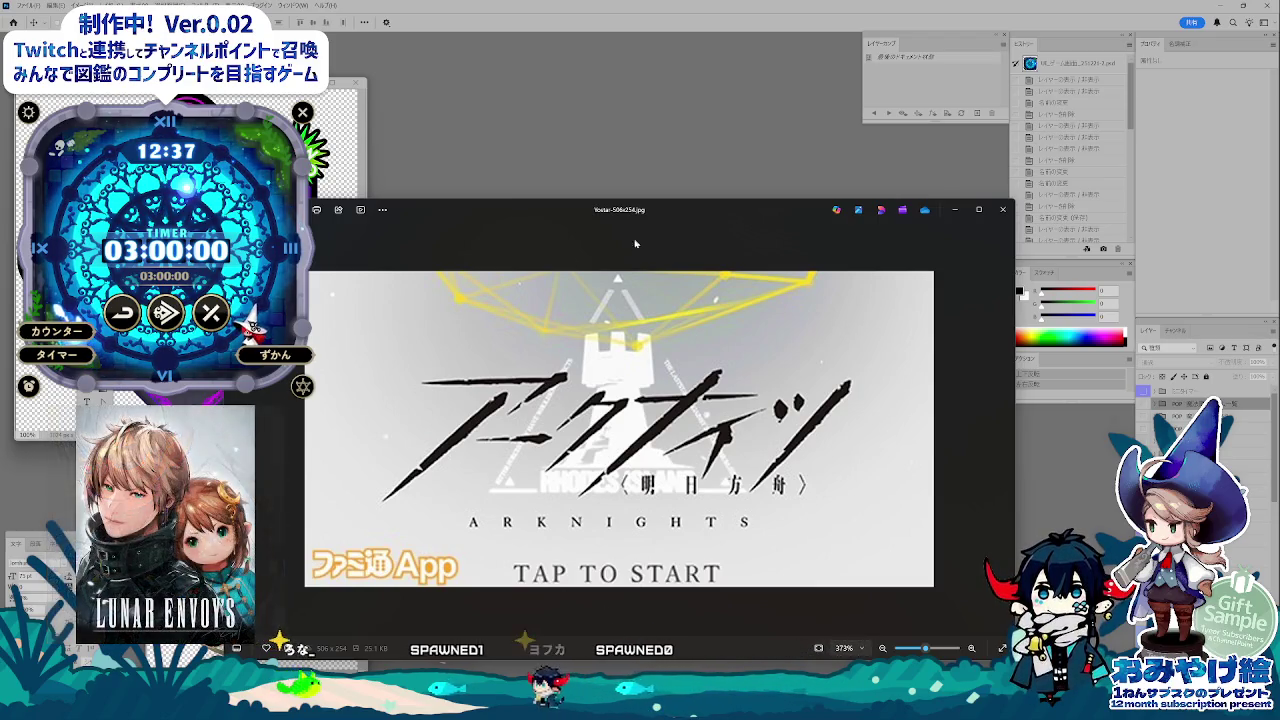
left_click_drag(634, 243, 634, 213)
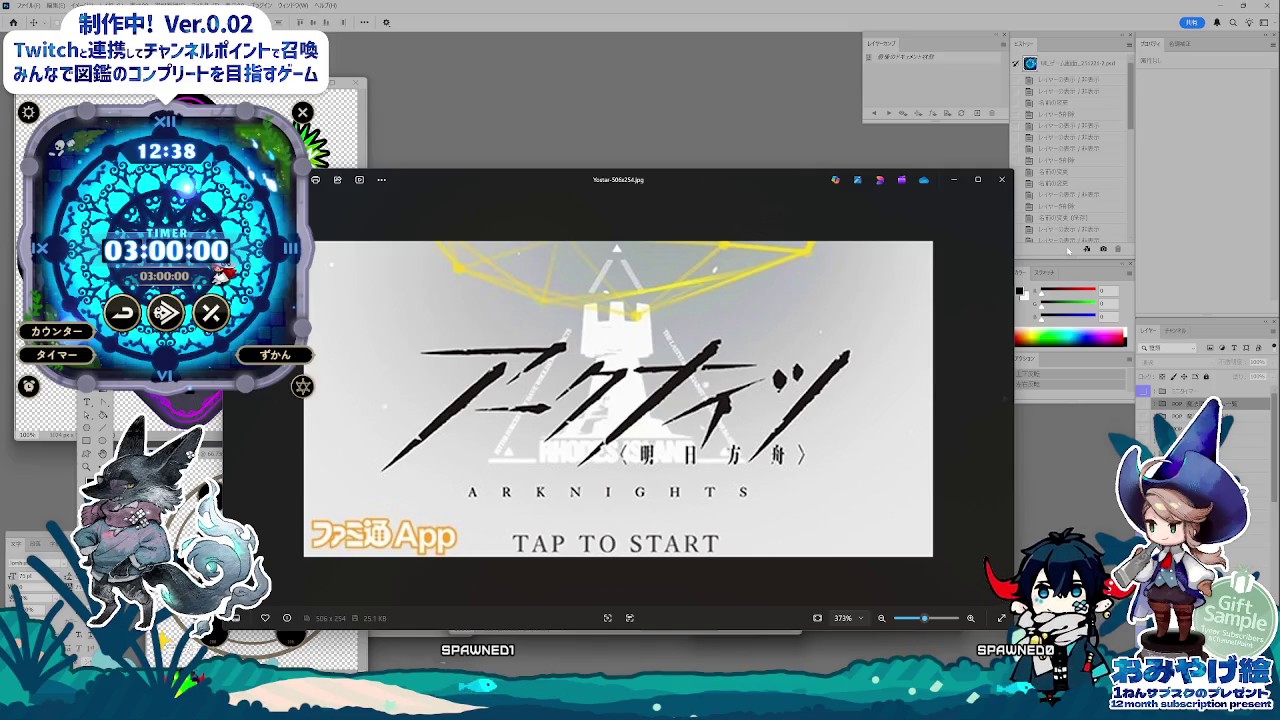
left_click(977, 186)
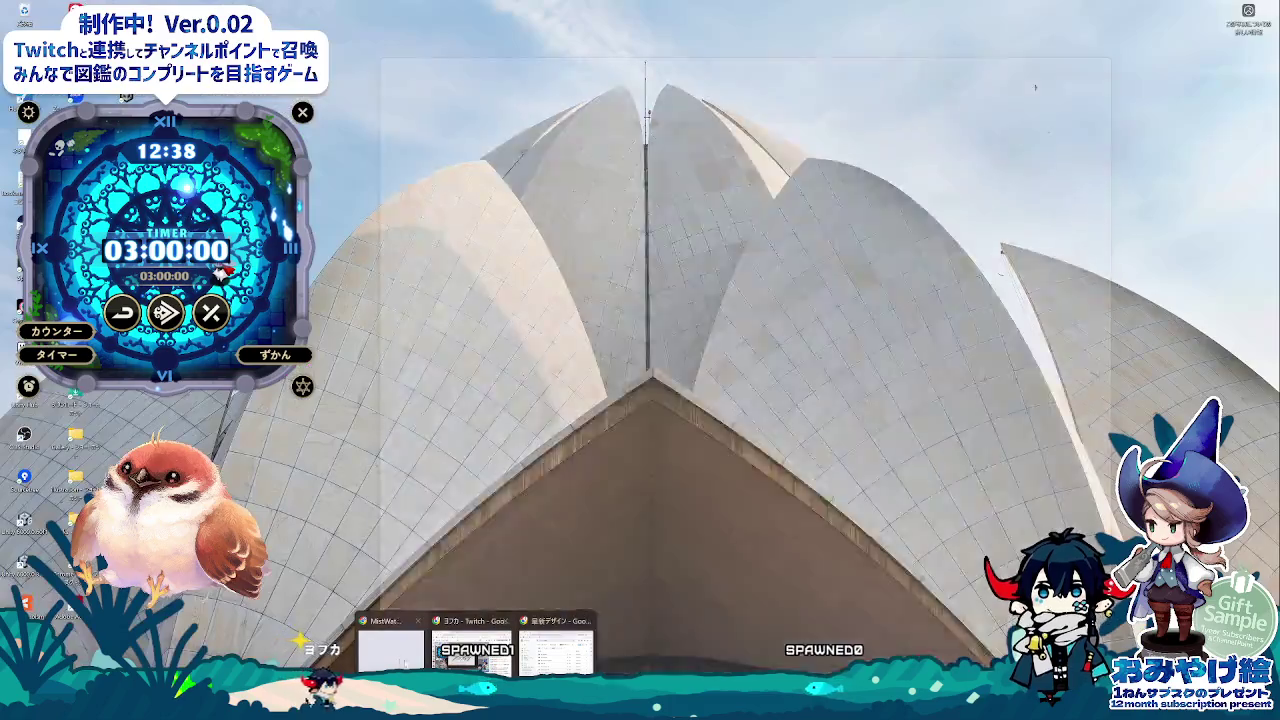
Step: Append to D3 a note that channel-point button presses at start end up stacked
left_click(470, 615)
left_click(713, 416)
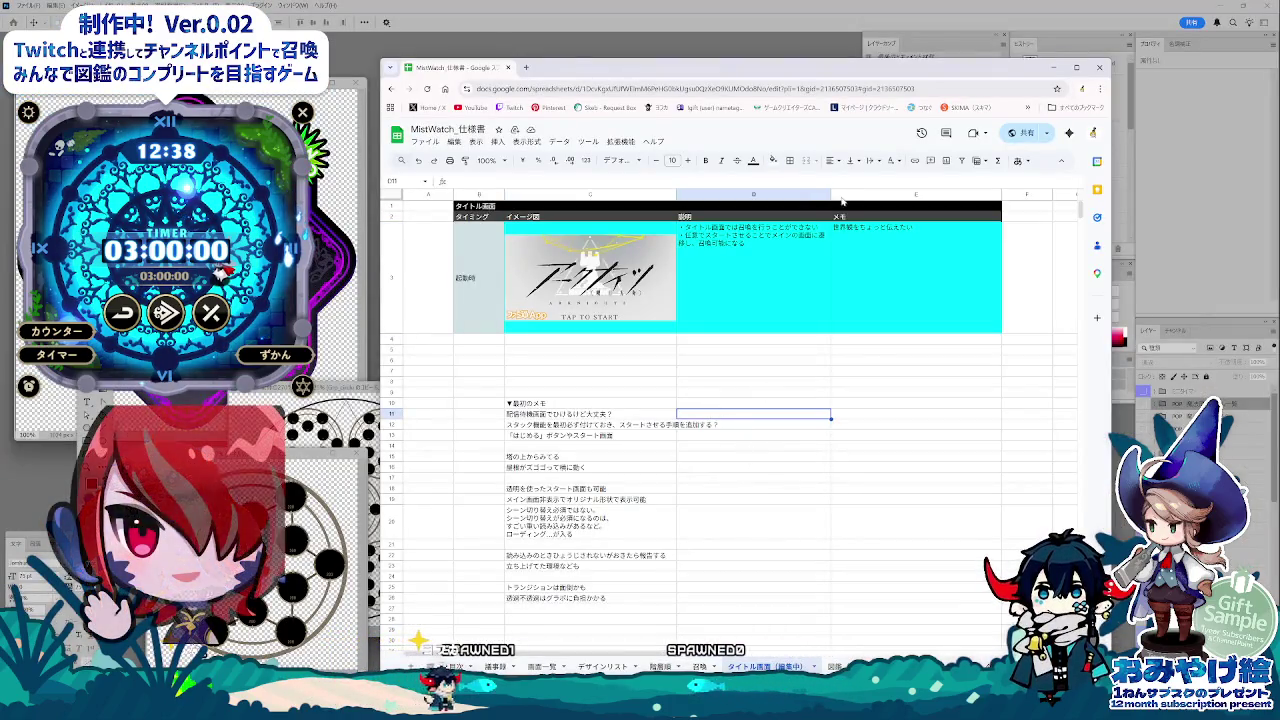
key("Down")
key("Down")
key("Down")
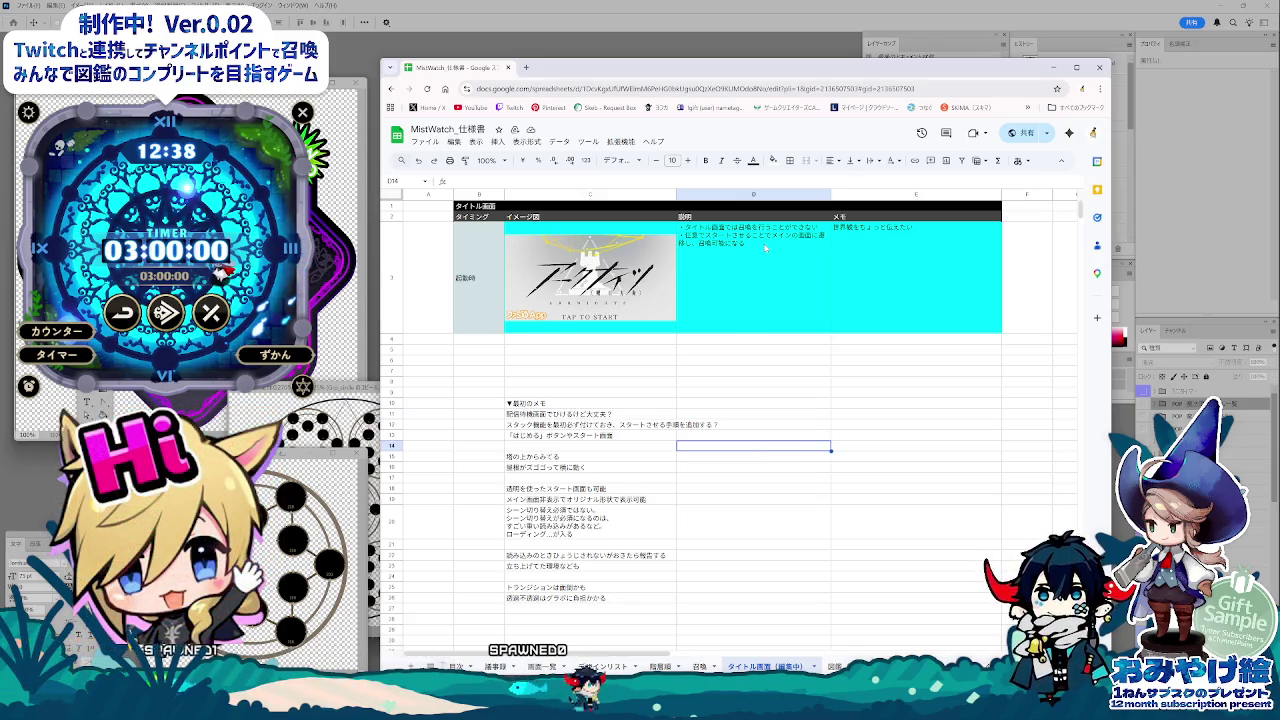
double_click(765, 250)
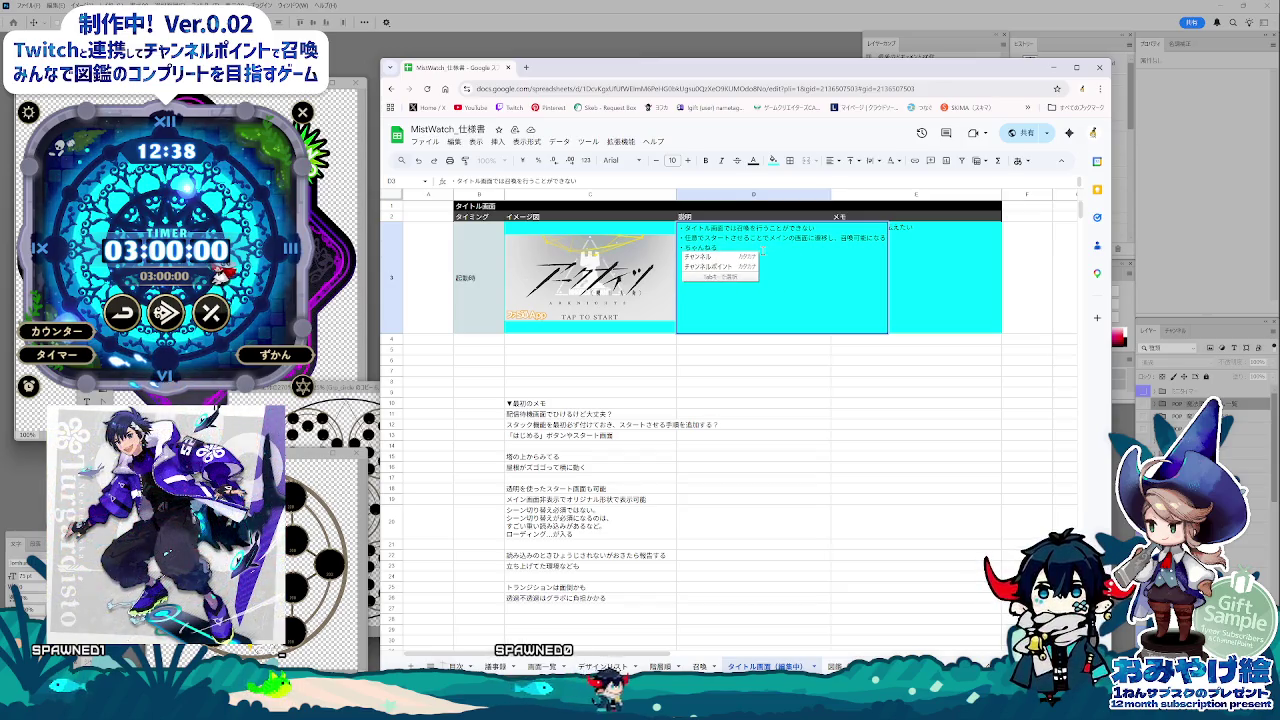
type("チャンネルポイントのぼ")
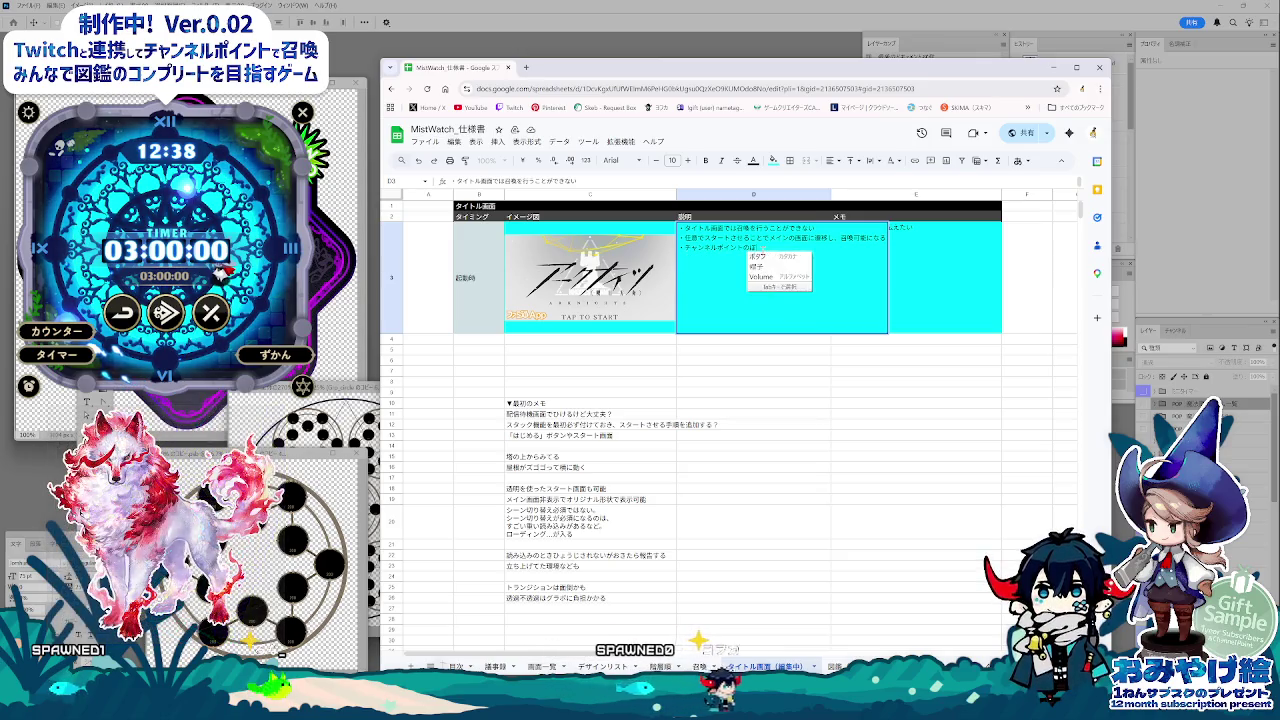
key("Tab")
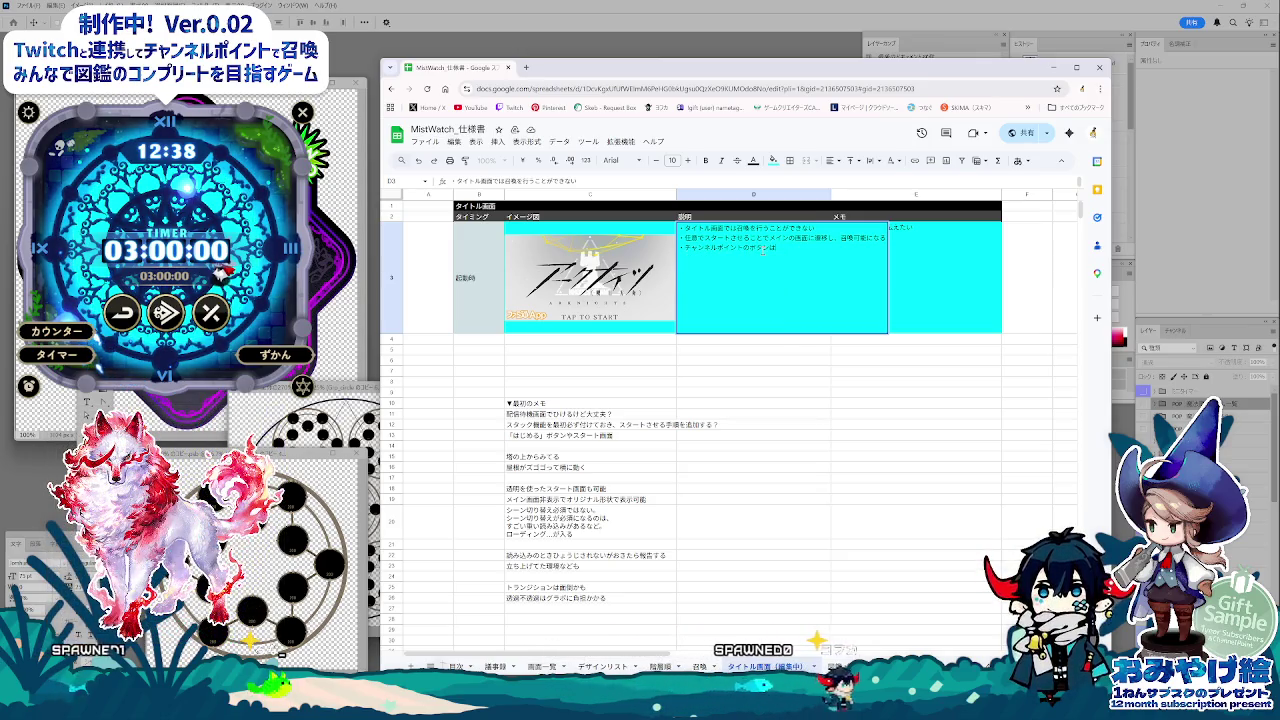
type("おせると思うので、この画面")
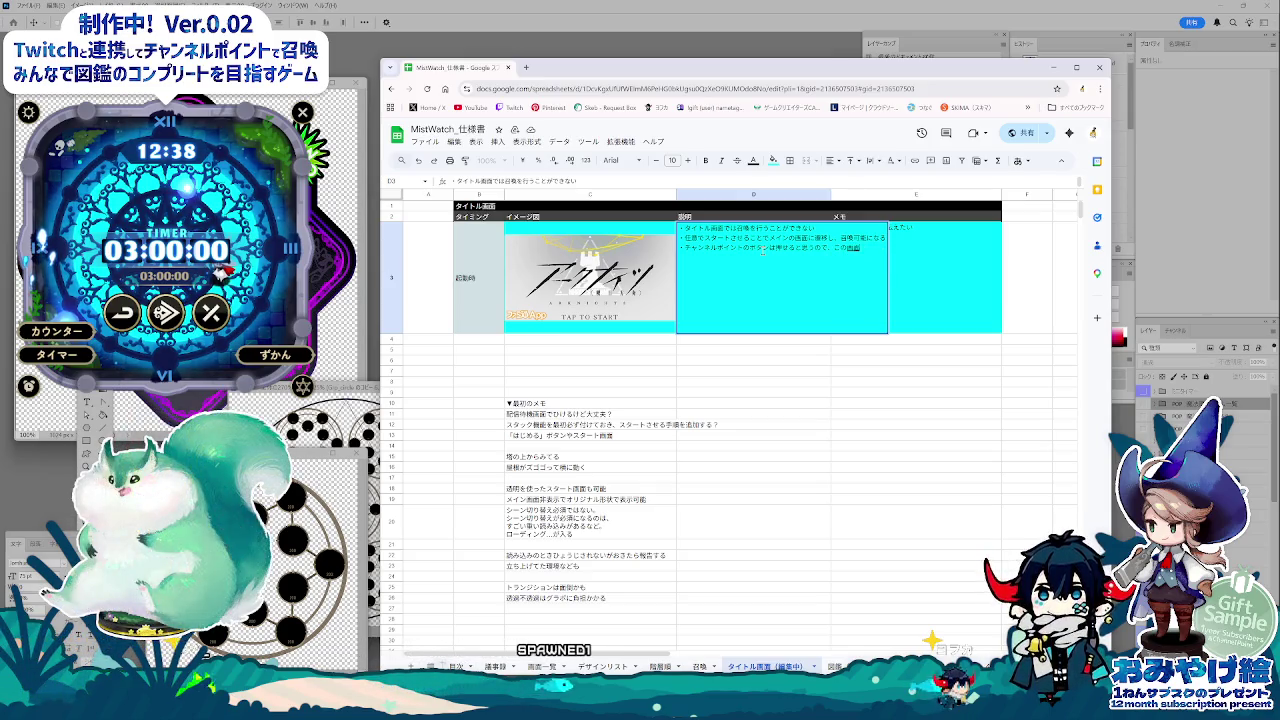
type("の")
type("ときに")
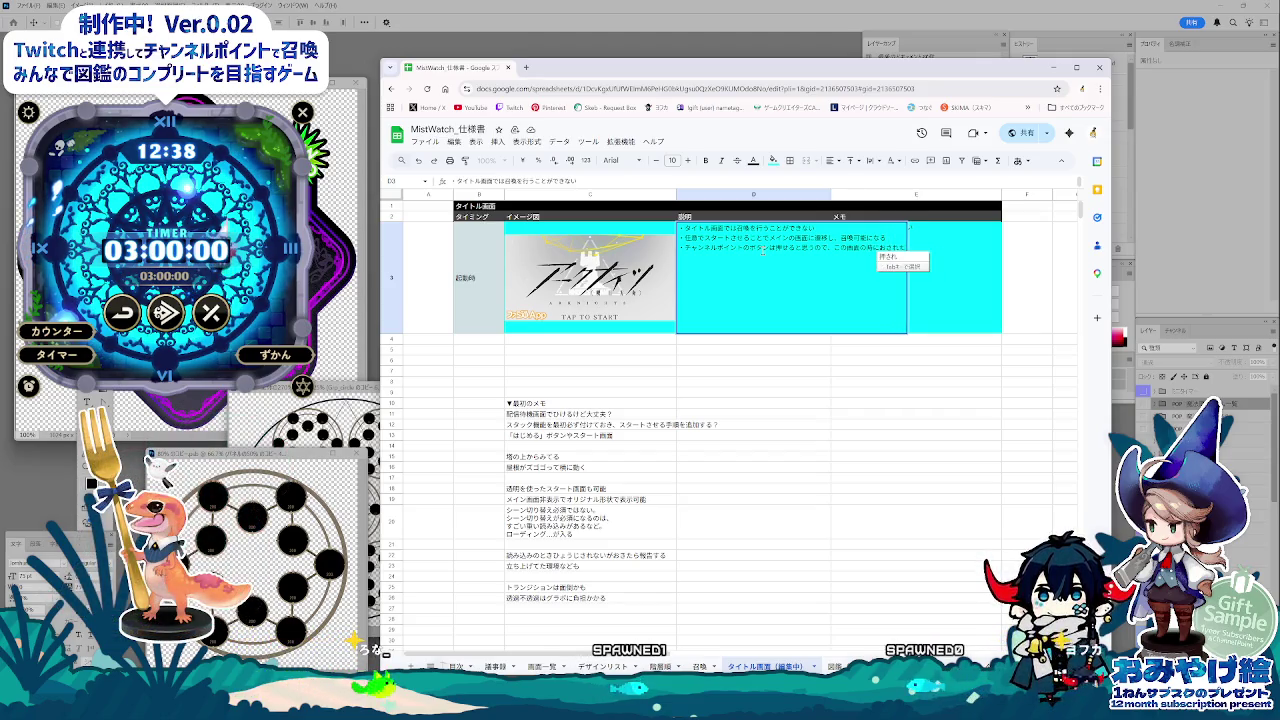
type("ら、おかしい")
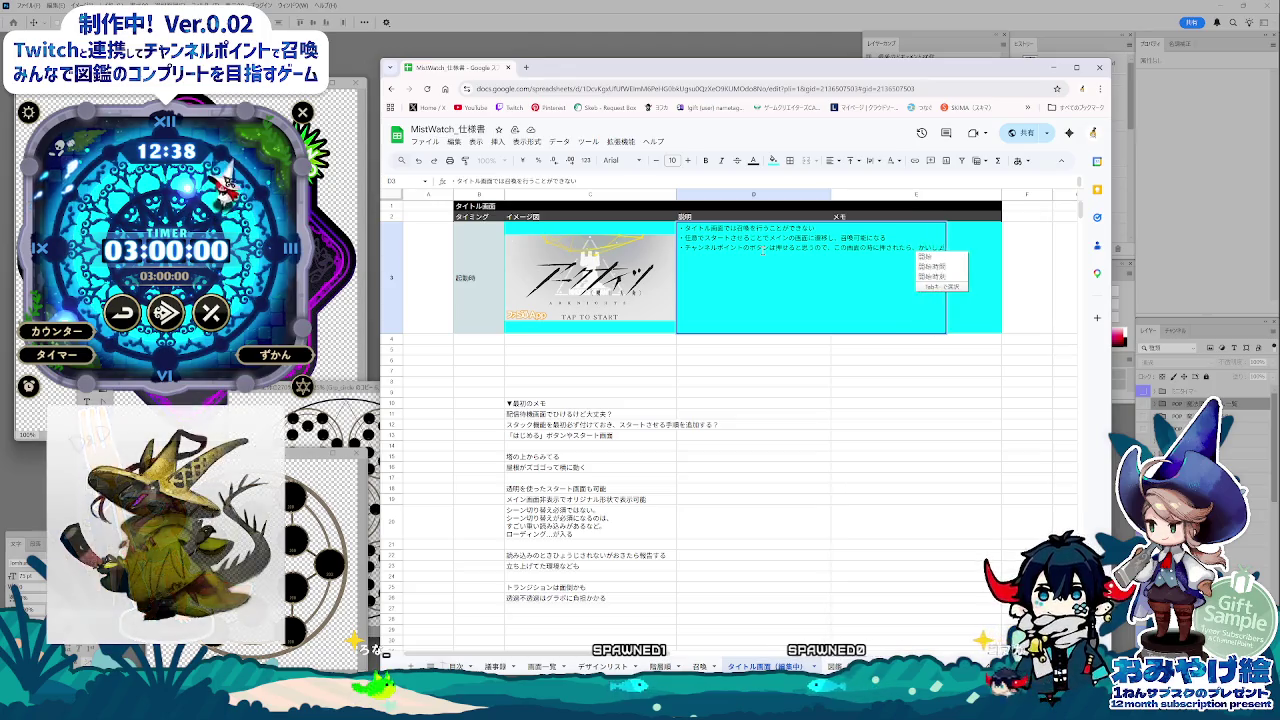
type("開始時にスタック")
type("しているじょう")
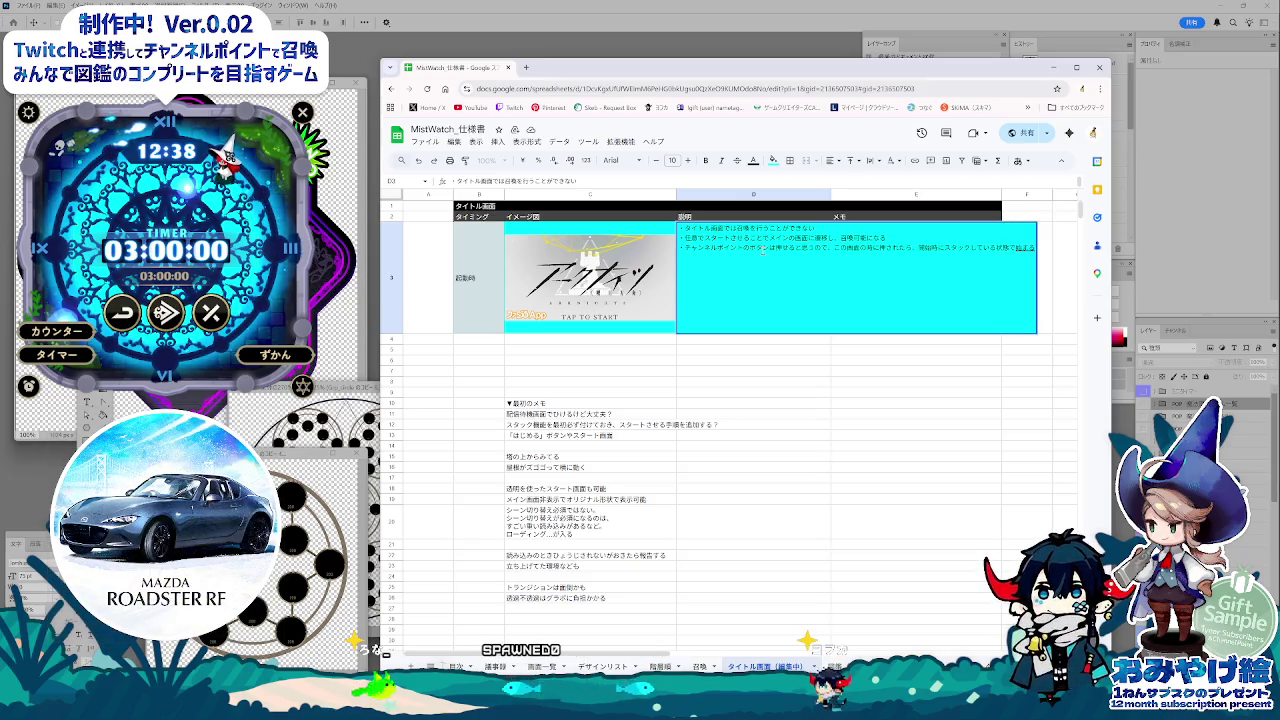
key("Return")
key("Return")
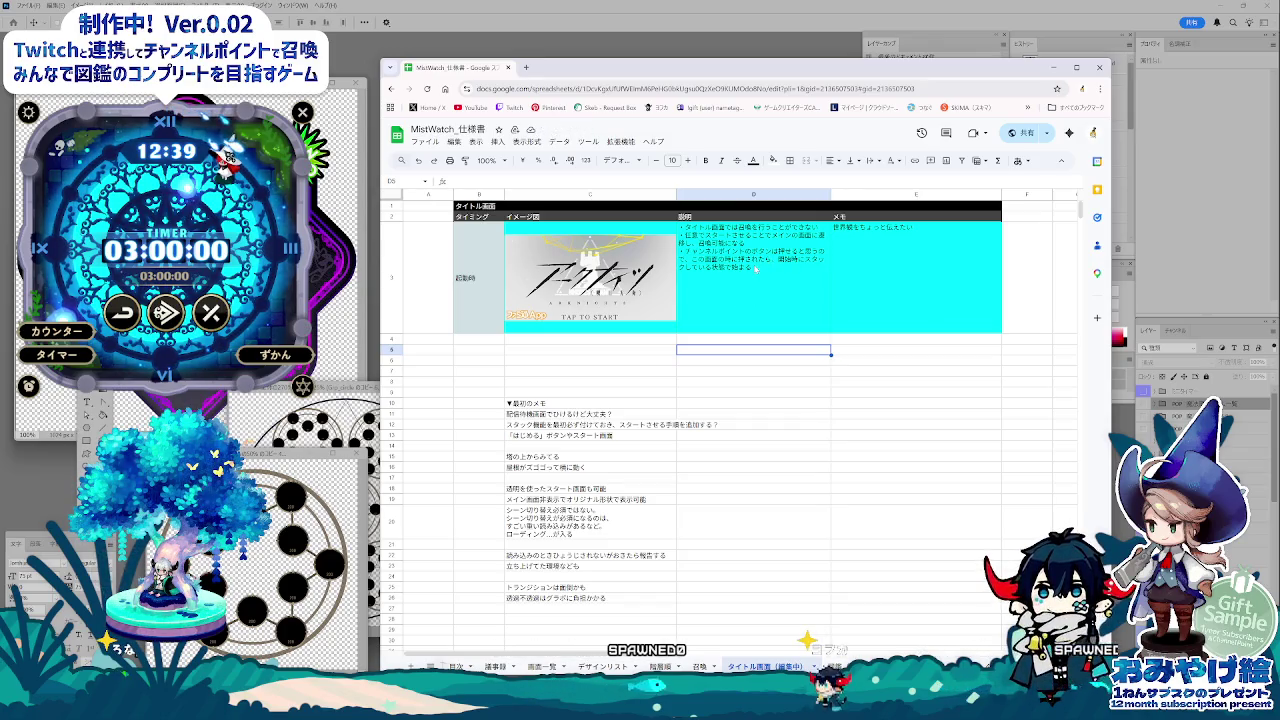
Step: Insert 通常時 into the D3 description
double_click(860, 248)
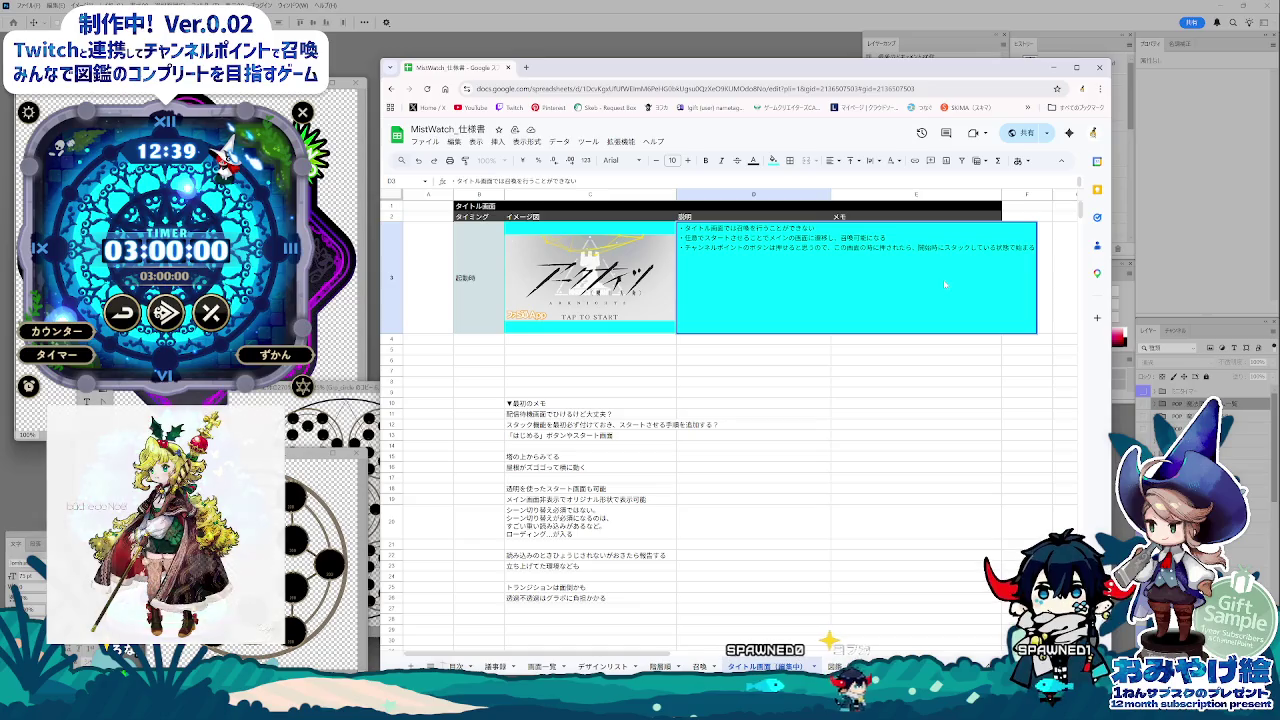
type("つうじょう")
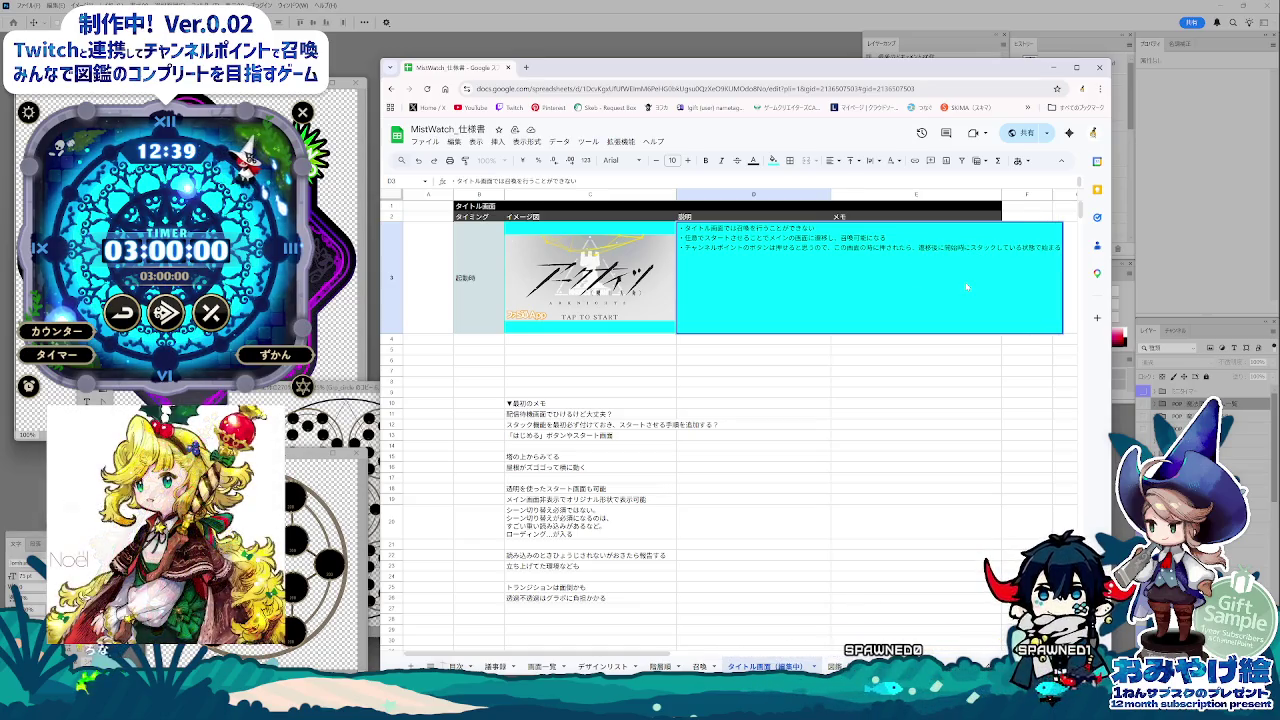
key("Return")
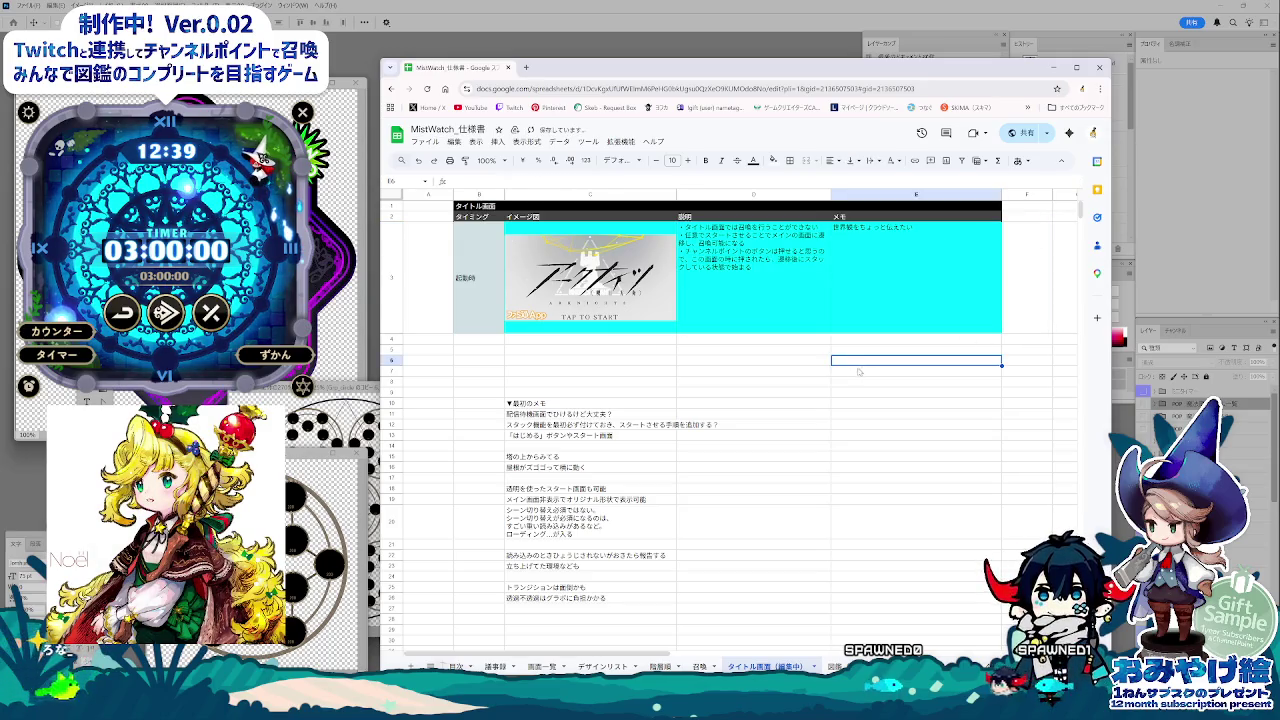
Step: Click through cells D7, C6, B3 and D6, then select the memo notes C10:C27
left_click(750, 371)
left_click(655, 362)
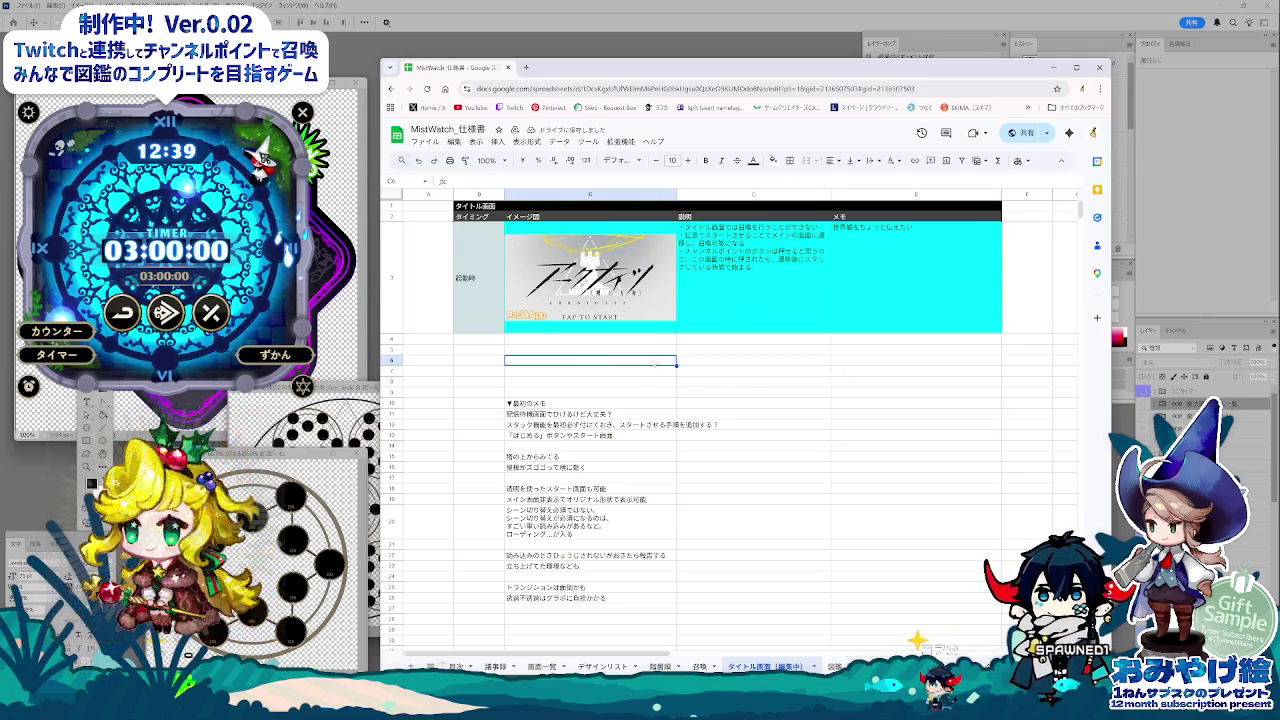
left_click(491, 323)
left_click(705, 362)
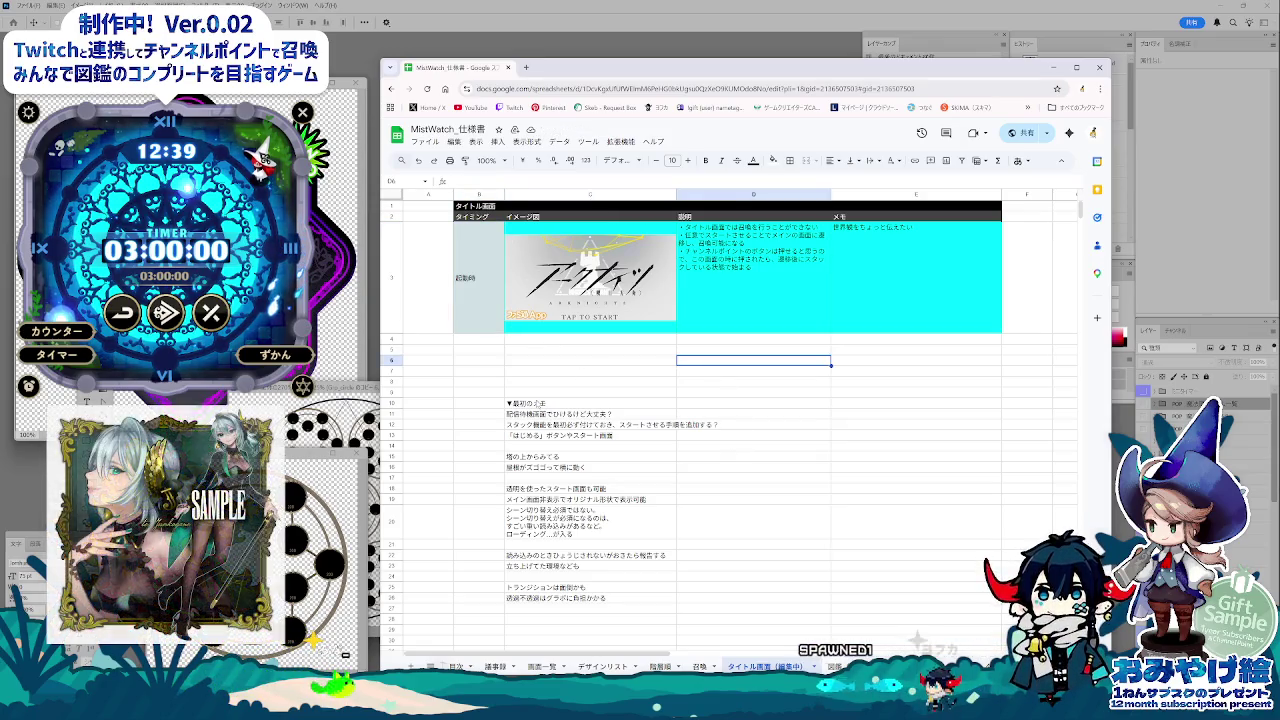
left_click_drag(530, 403, 603, 605)
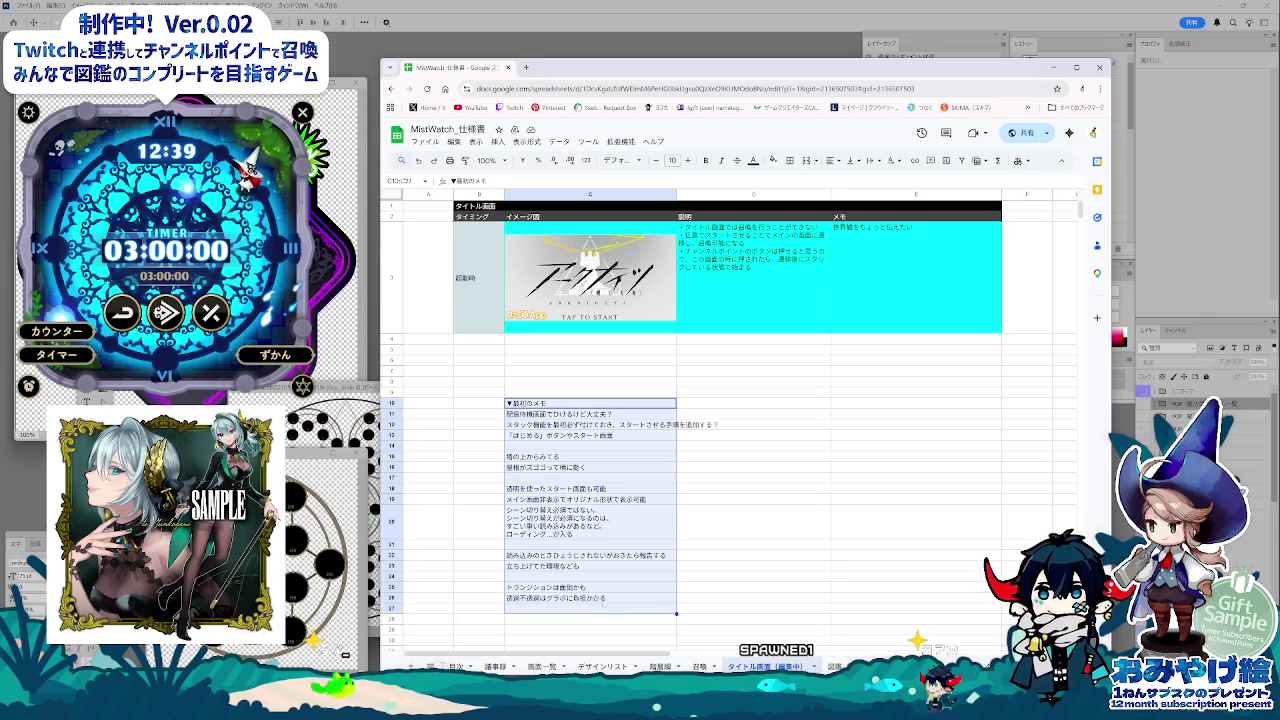
Step: Make the C10:C27 memo notes' text light grey
left_click(755, 161)
left_click(821, 206)
left_click(733, 537)
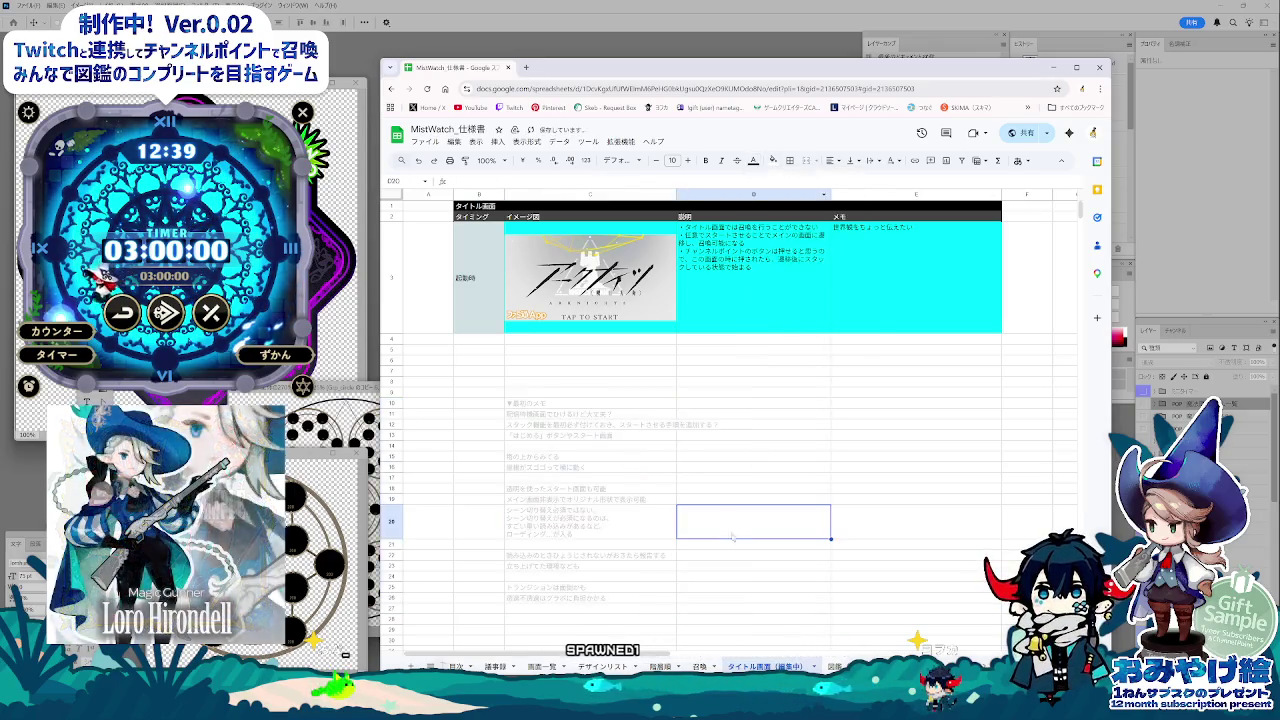
left_click(699, 578)
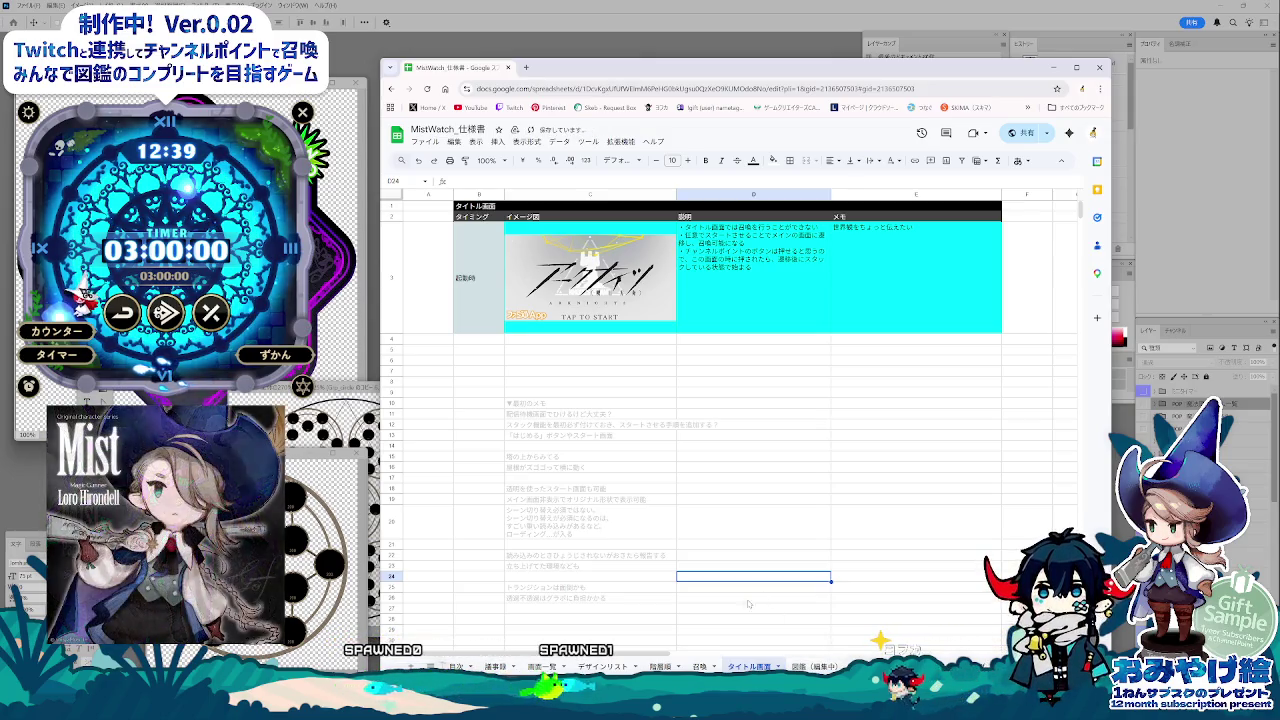
left_click(778, 667)
Step: Switch to the 図鑑（編集中） sheet and scroll to its top
left_click(815, 666)
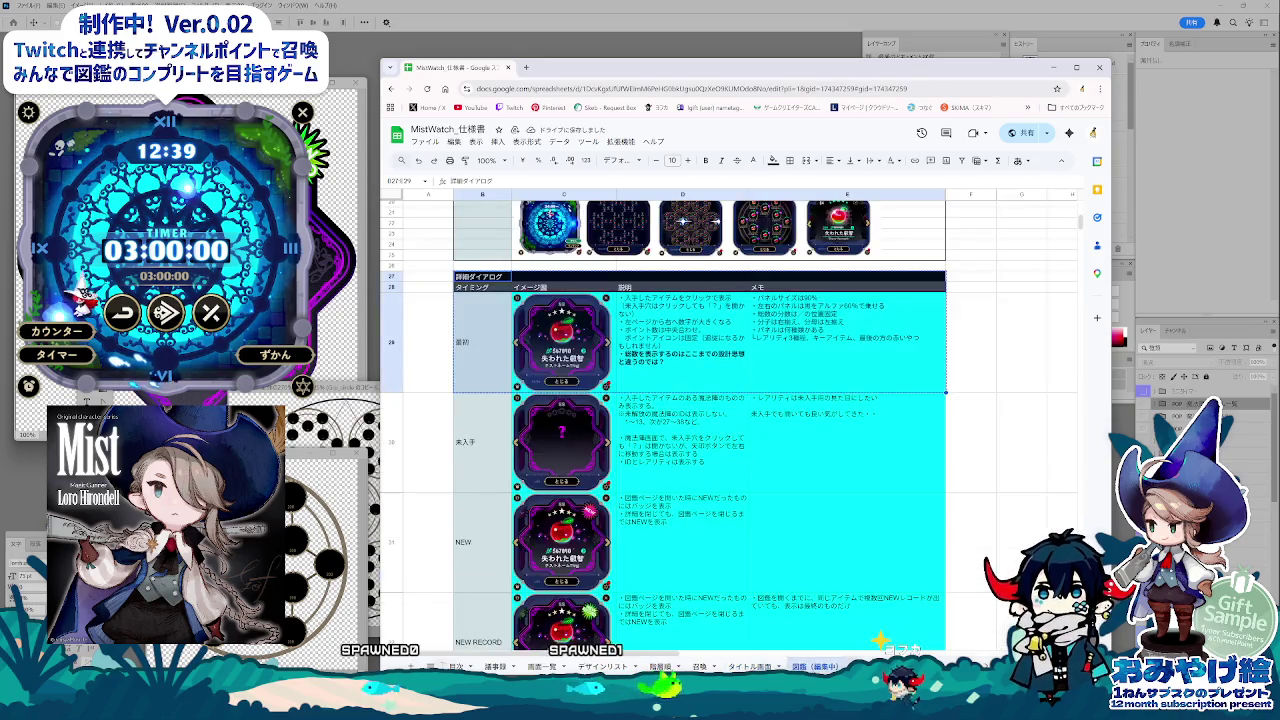
scroll(700, 420, "up", 3)
scroll(700, 420, "up", 3)
scroll(700, 420, "down", 2)
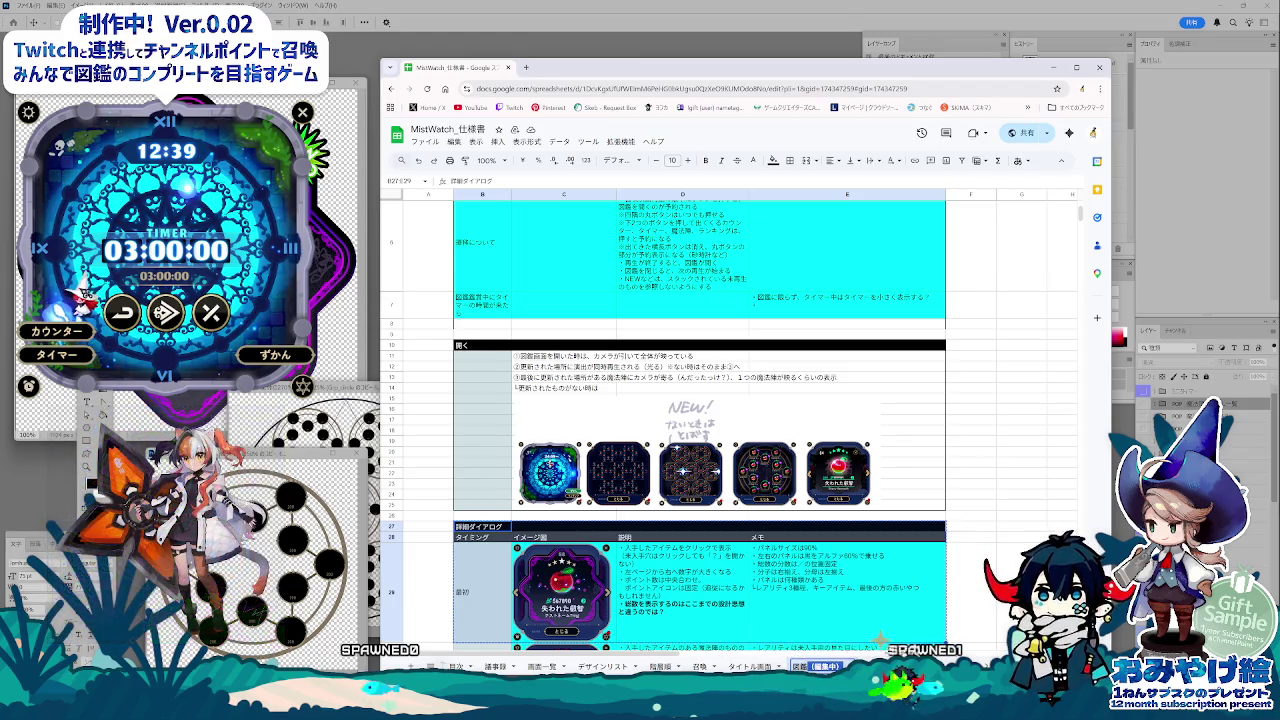
Step: Look over the 詳細ダイアログ table around H29, then bring the Notepad notes forward
left_click(1020, 538)
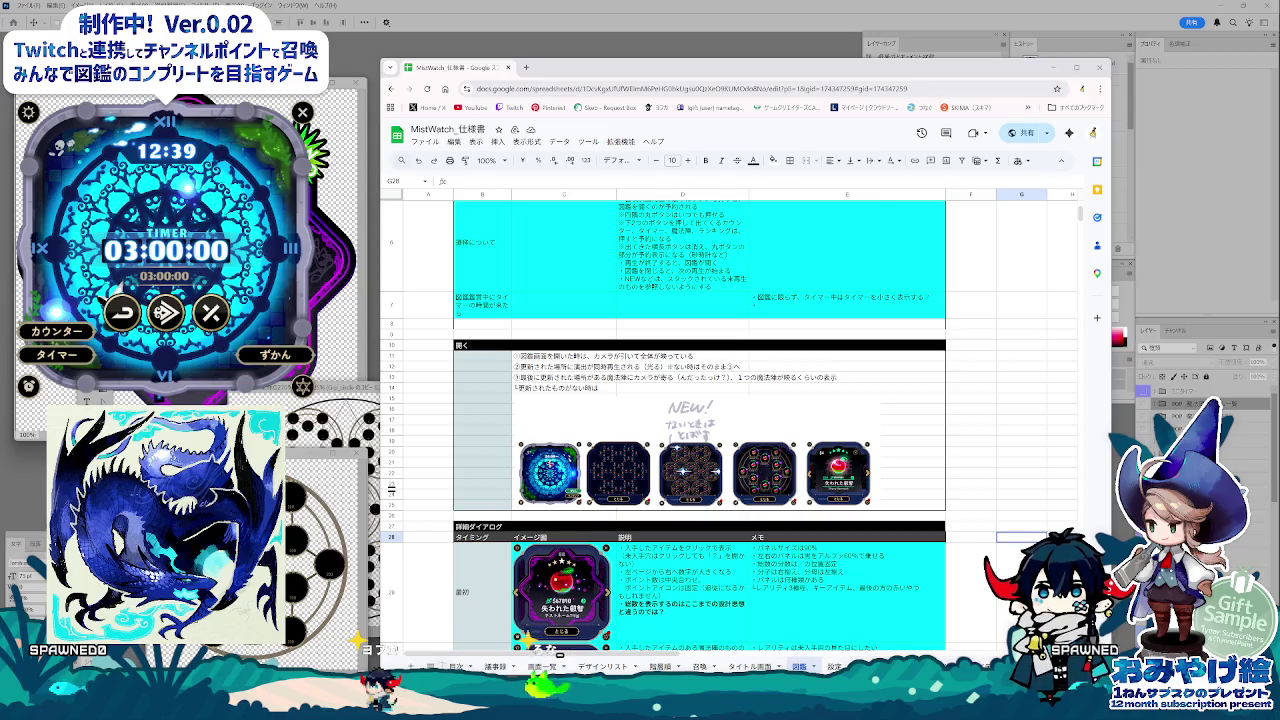
key("Down")
key("Right")
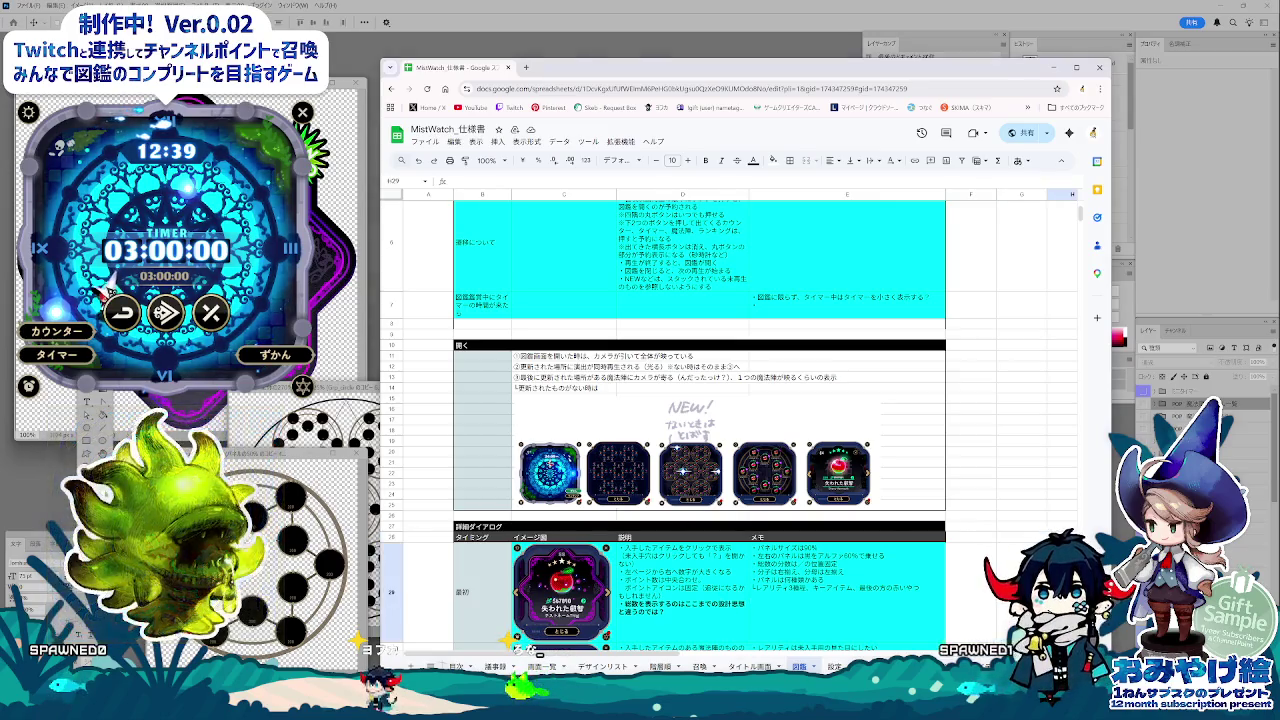
scroll(700, 430, "down", 3)
scroll(700, 430, "down", 3)
scroll(700, 430, "down", 3)
scroll(700, 430, "down", 3)
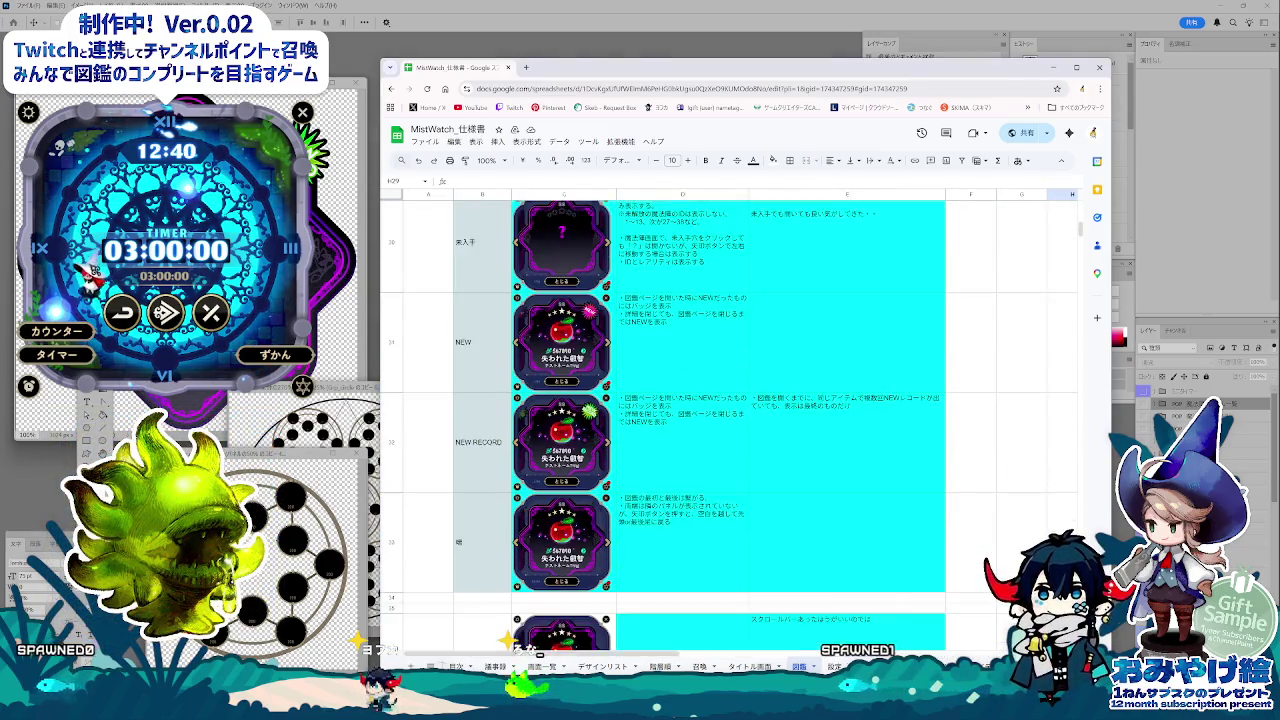
scroll(700, 430, "down", 3)
scroll(700, 430, "down", 3)
scroll(700, 430, "down", 3)
scroll(700, 430, "down", 3)
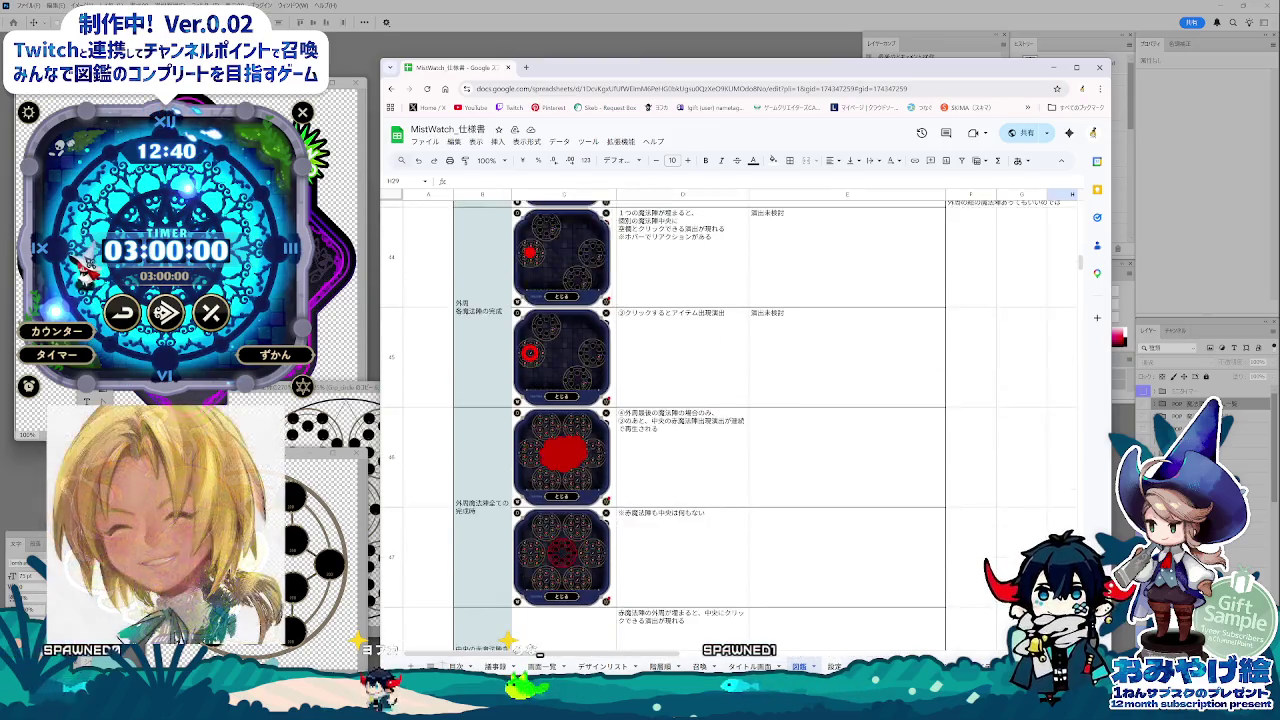
scroll(700, 430, "down", 3)
scroll(700, 430, "down", 3)
scroll(700, 430, "up", 3)
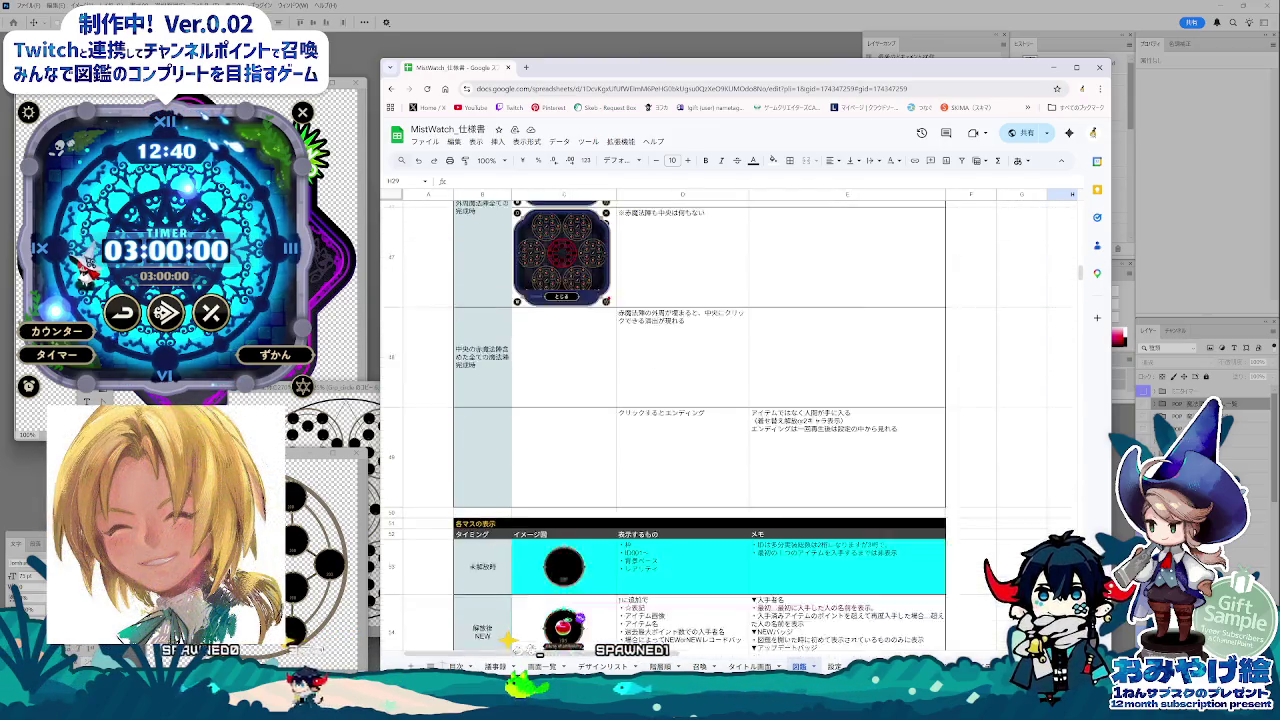
scroll(700, 430, "up", 3)
scroll(700, 430, "up", 3)
scroll(700, 430, "up", 3)
scroll(700, 430, "up", 3)
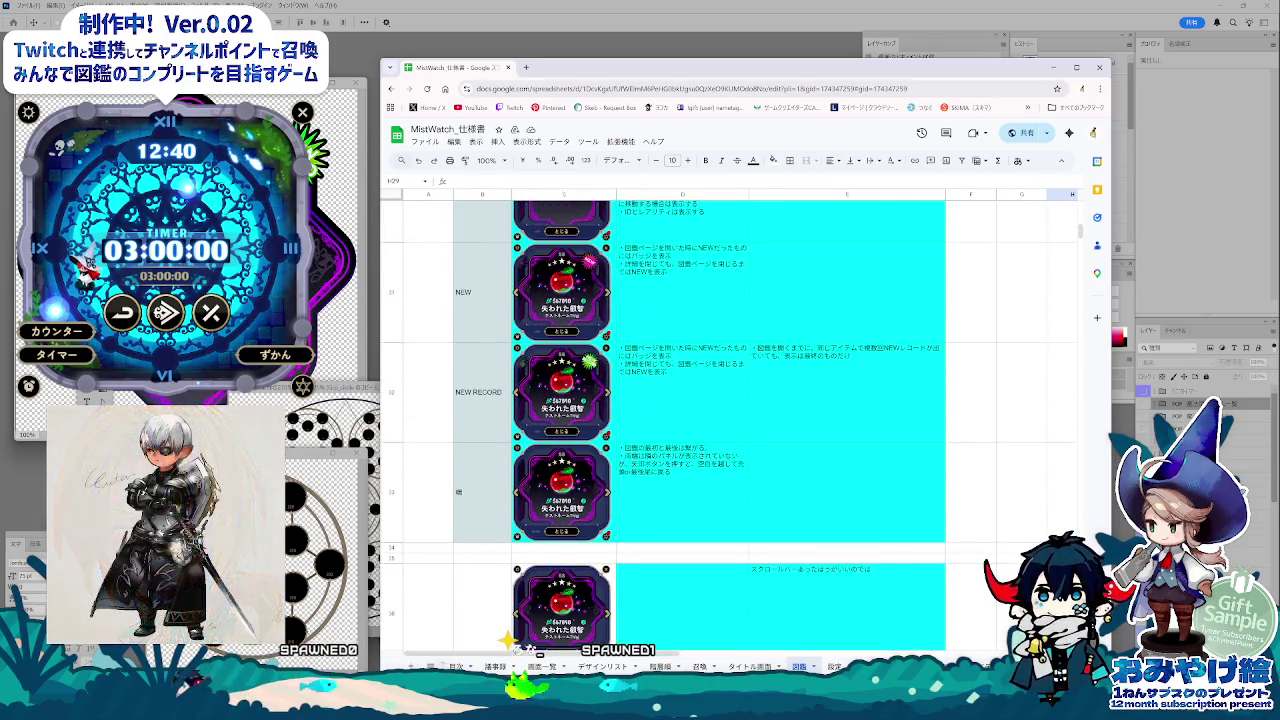
scroll(700, 430, "up", 5)
scroll(700, 430, "up", 3)
scroll(700, 430, "down", 3)
scroll(700, 430, "up", 5)
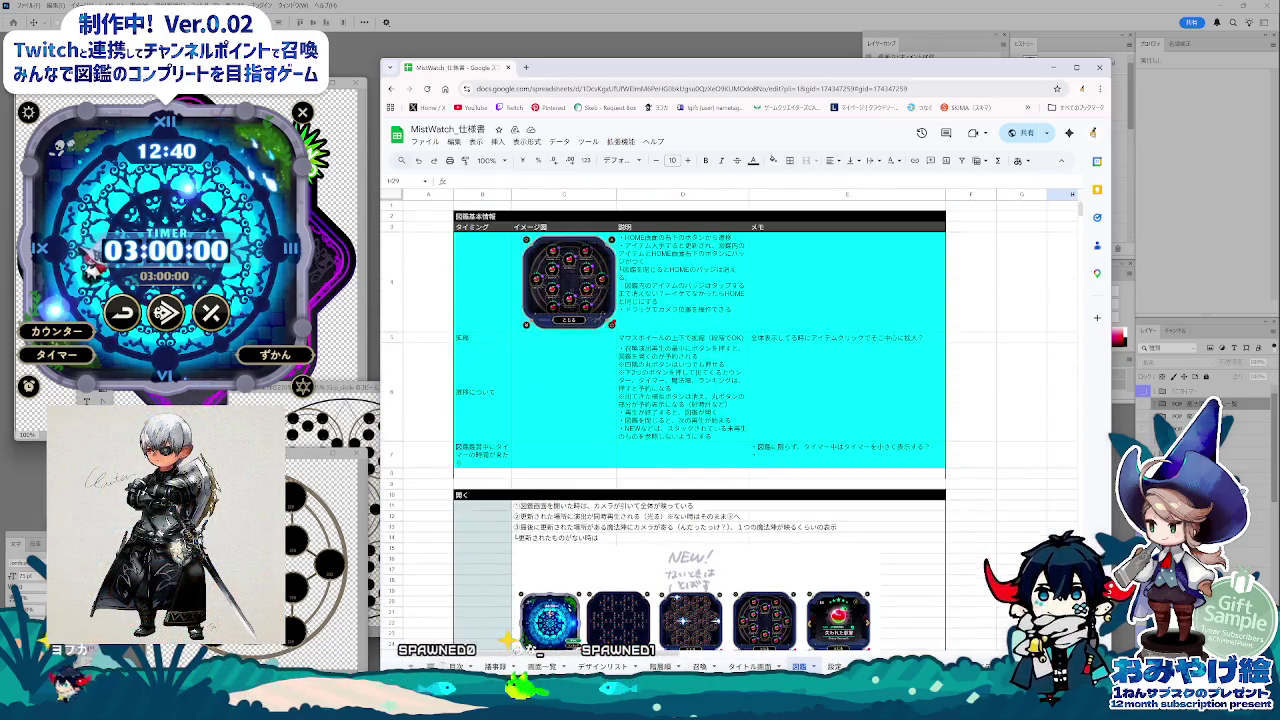
key("alt+Tab")
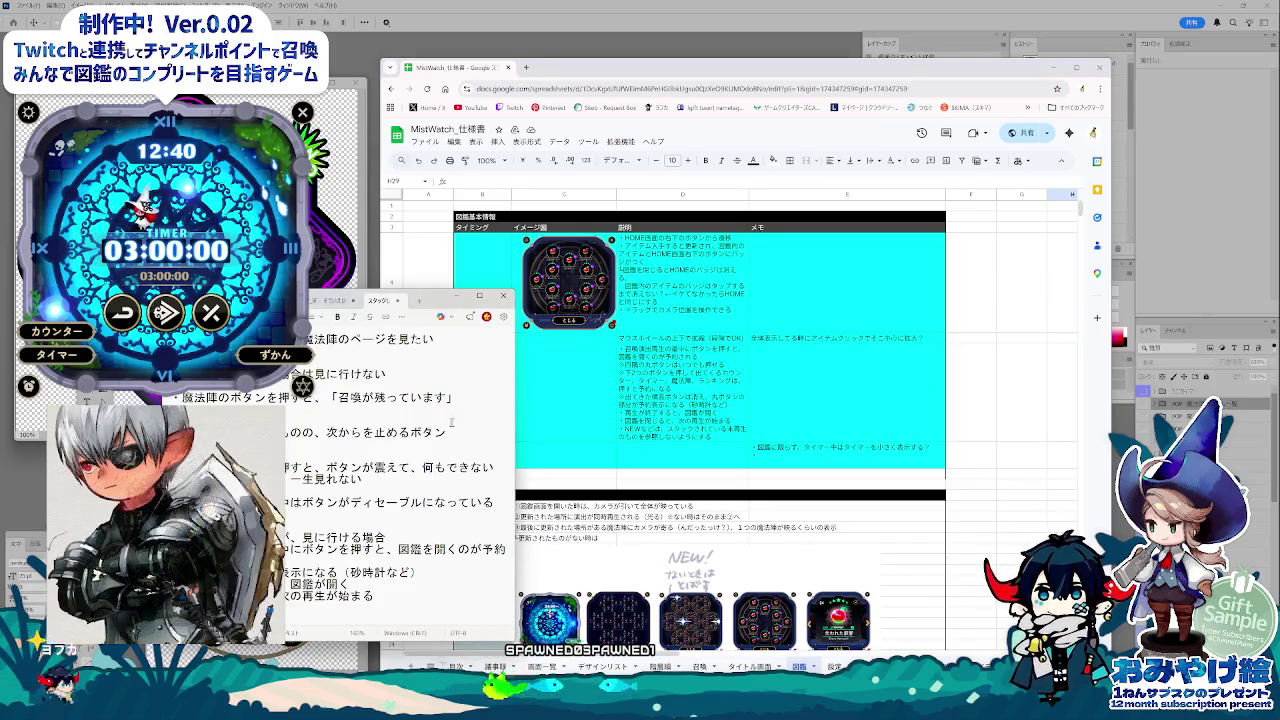
Step: Close the stray new Notepad tab and enlarge the notes window over the spreadsheet
left_click(419, 300)
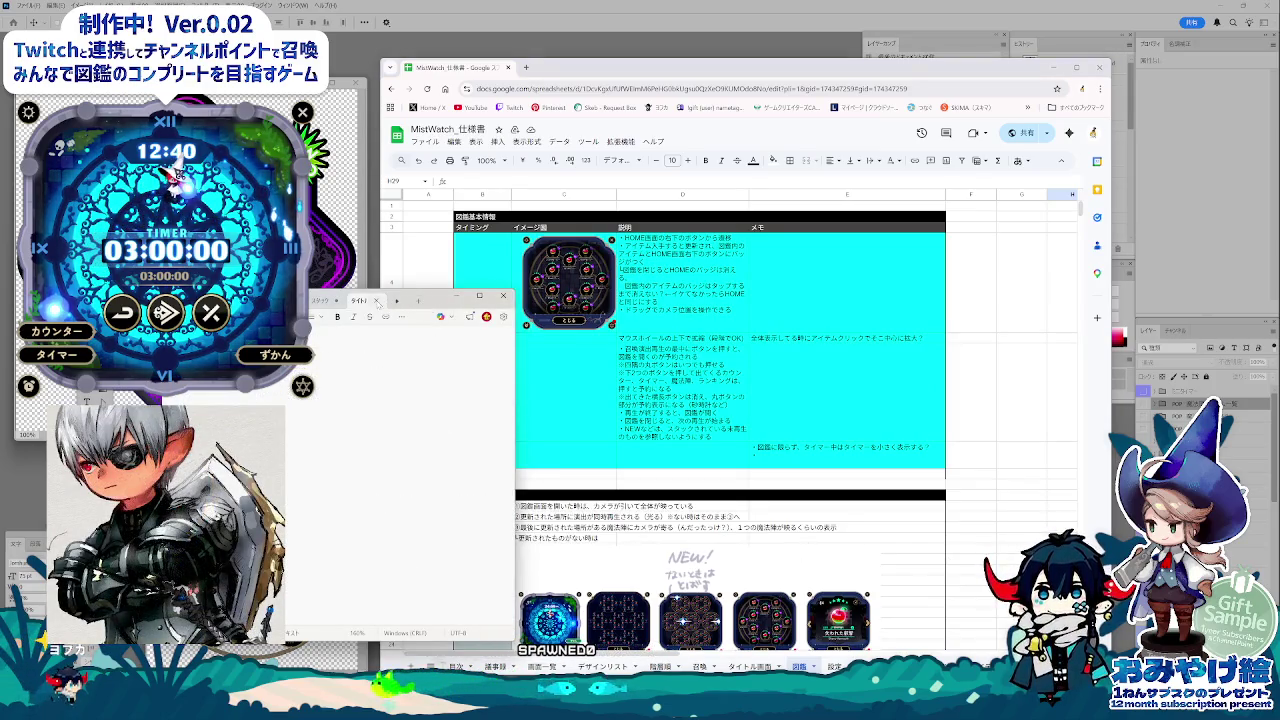
left_click(376, 301)
left_click_drag(430, 296, 880, 292)
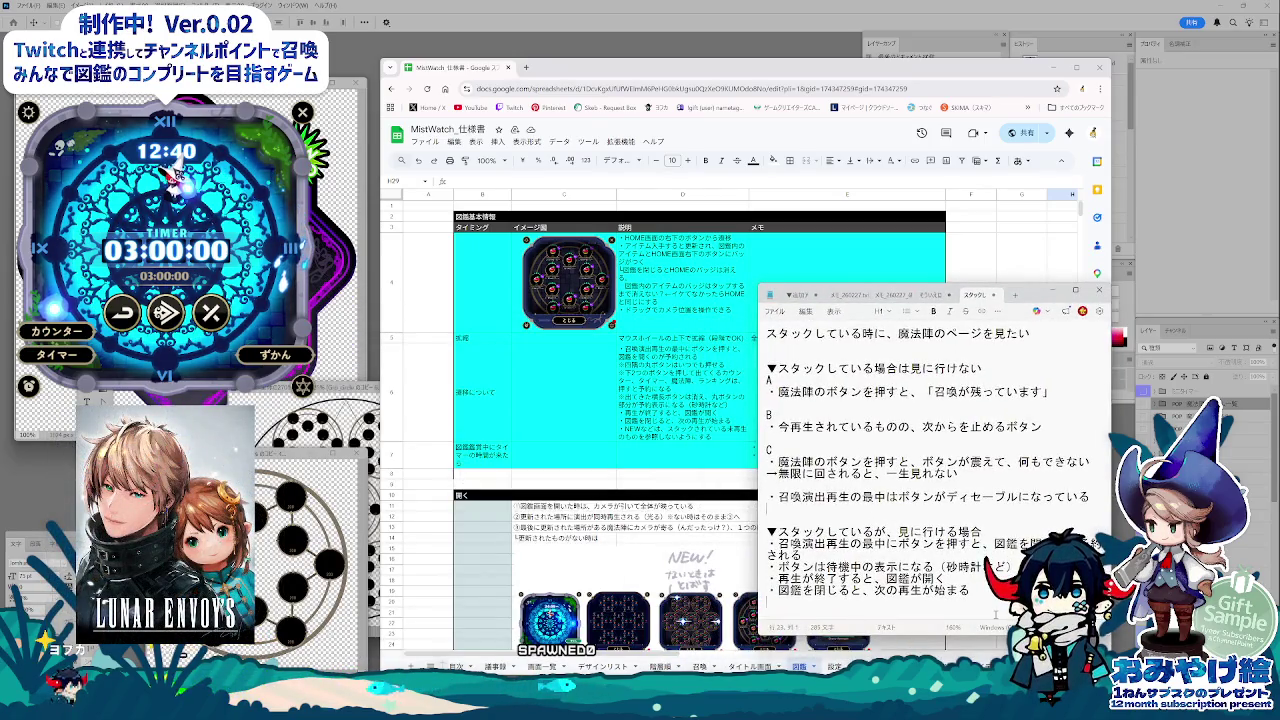
Step: Add 仕様書とUIpsdを更新しました, a ▼psd heading, and the pasted Google Drive folder link
key("Return")
key("Return")
key("Return")
type("▼")
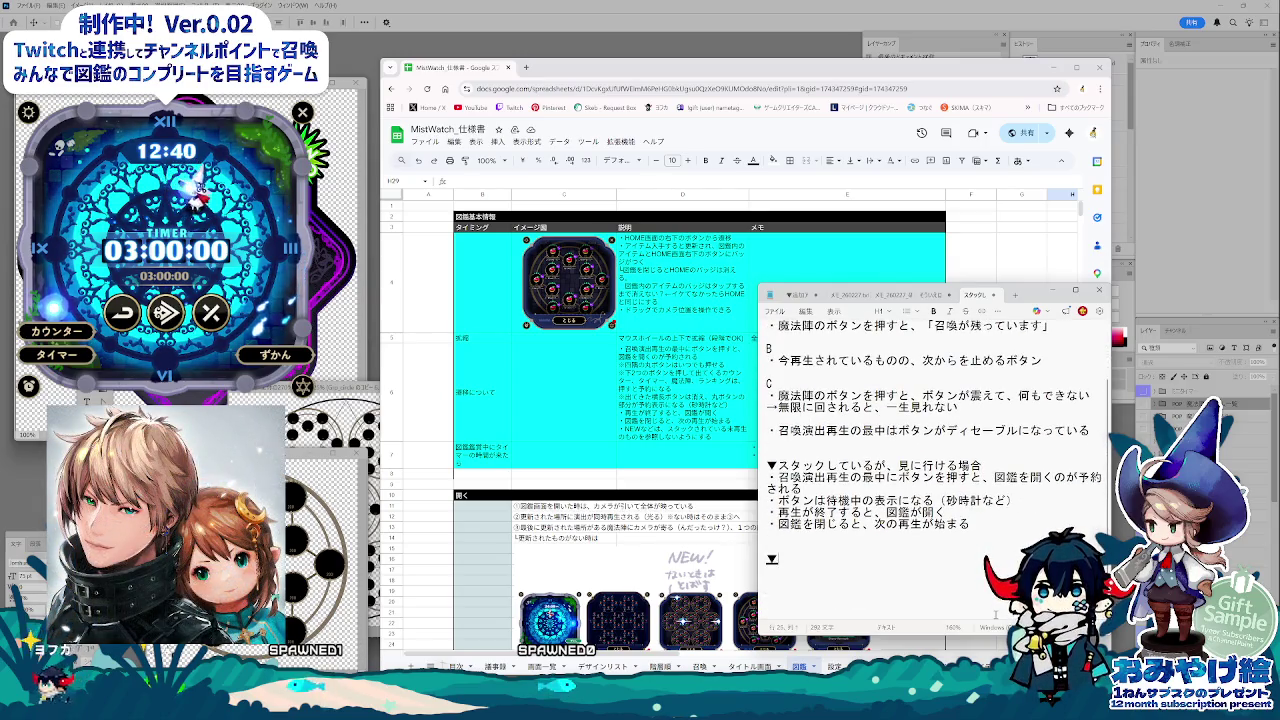
type("shiy")
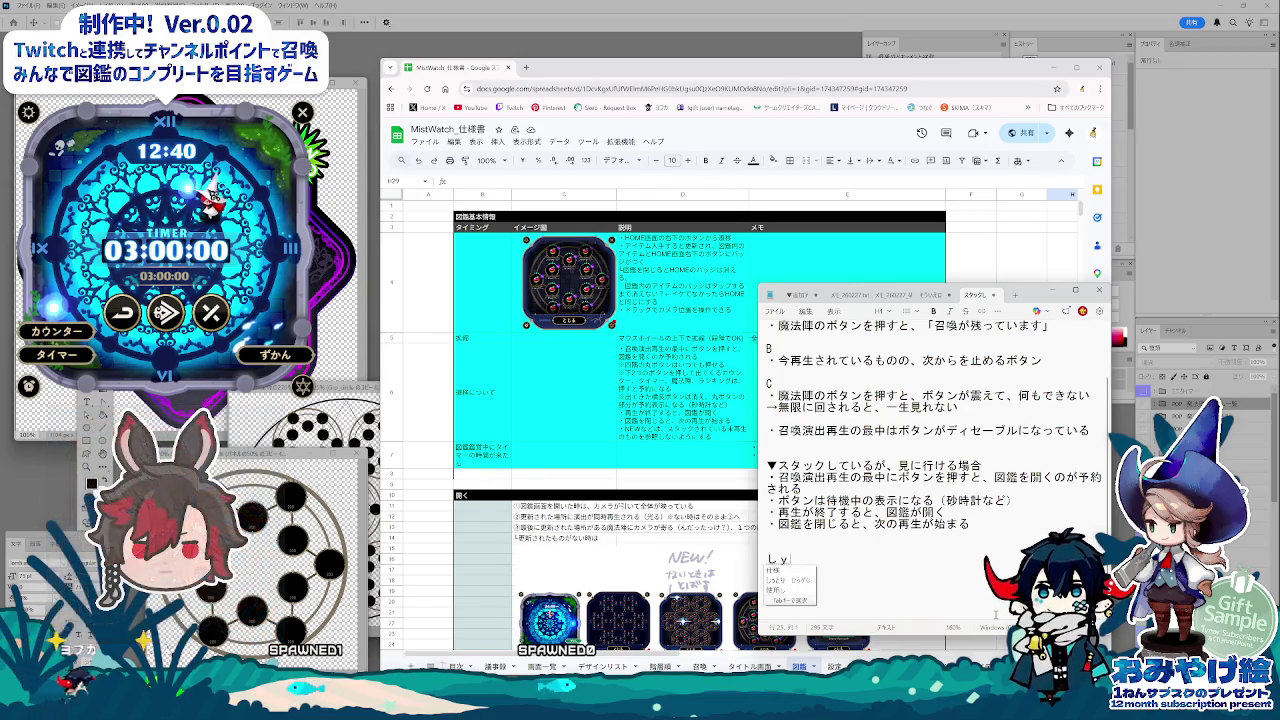
type("p")
key("BackSpace")
key("BackSpace")
key("F7")
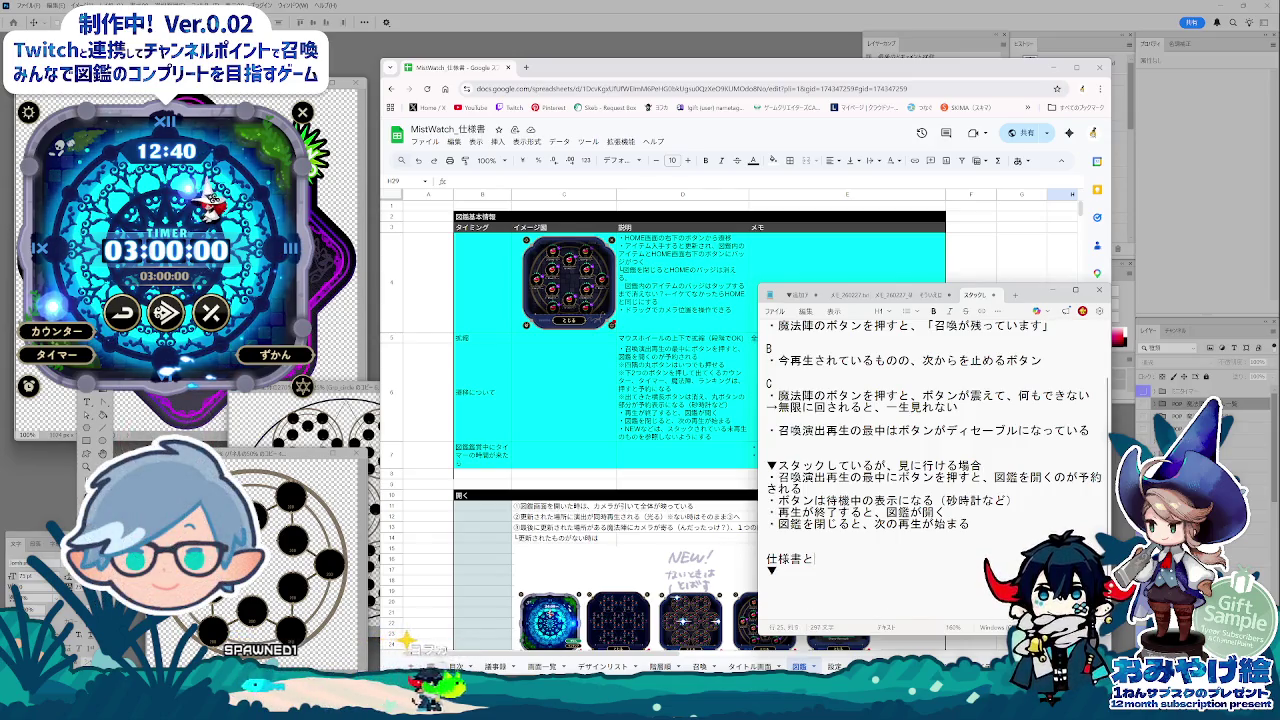
type("UIpsd")
type("ヲ")
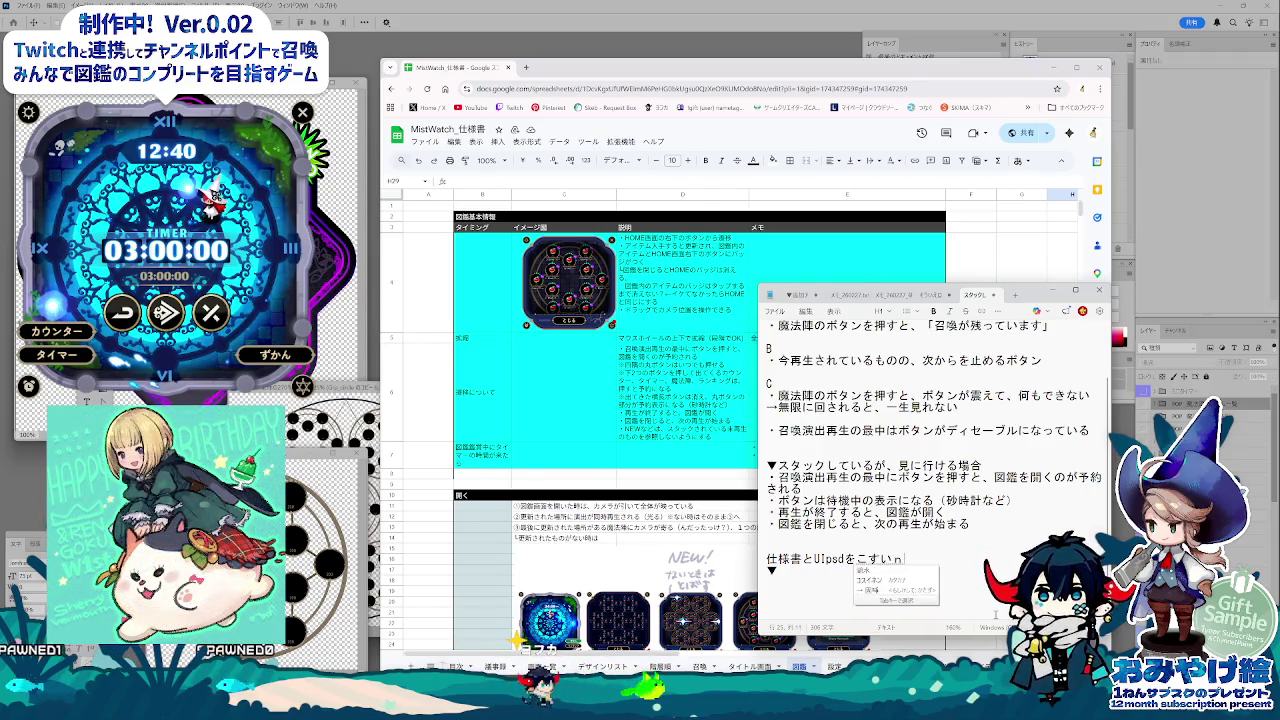
type("n")
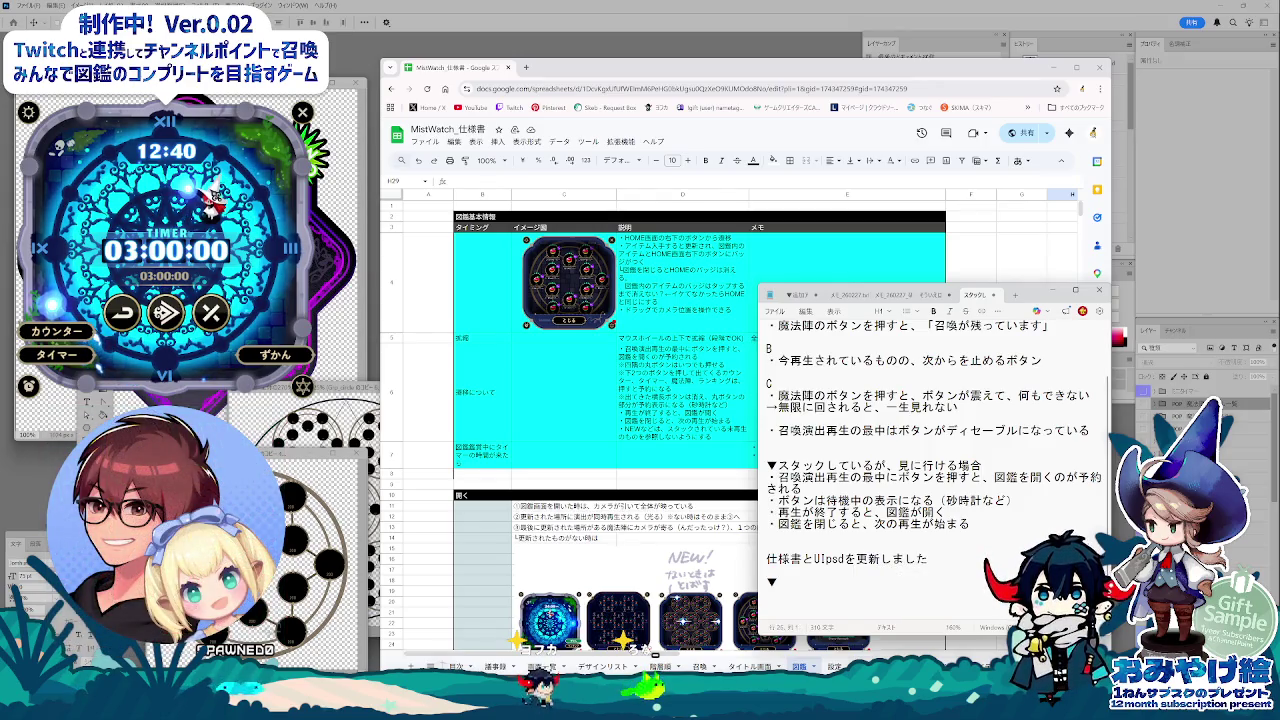
type("p")
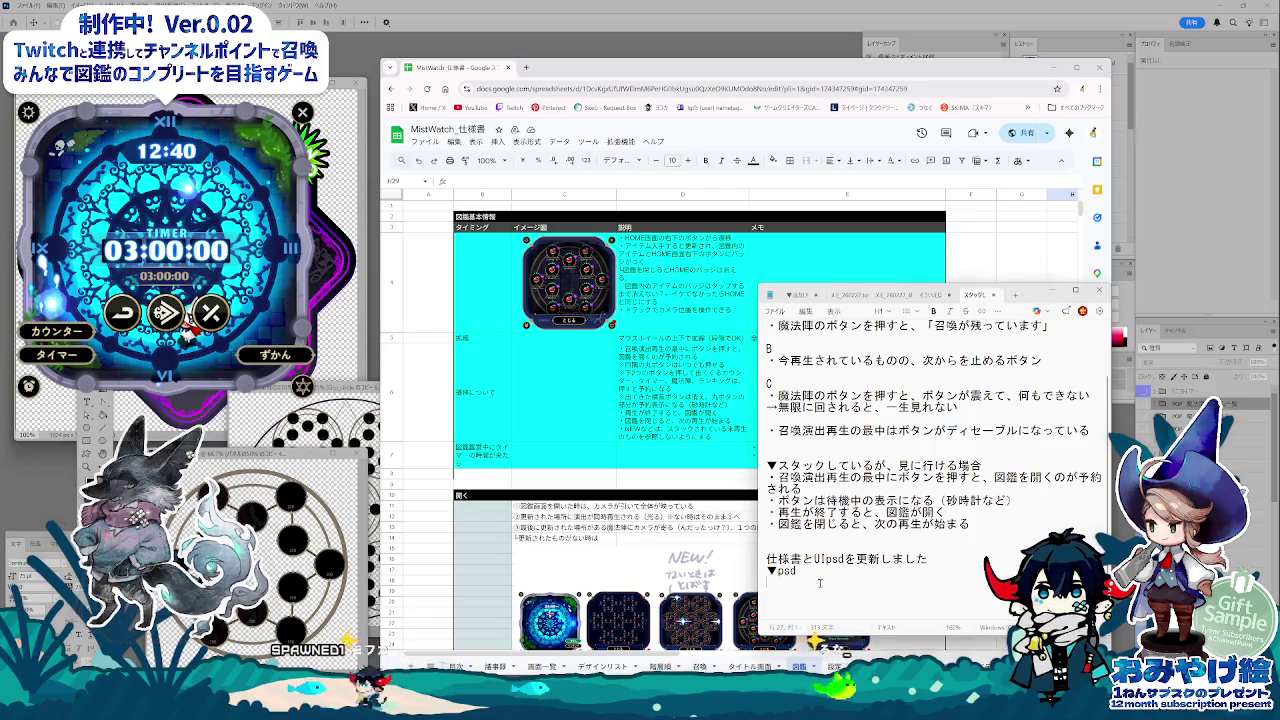
key("ctrl+v")
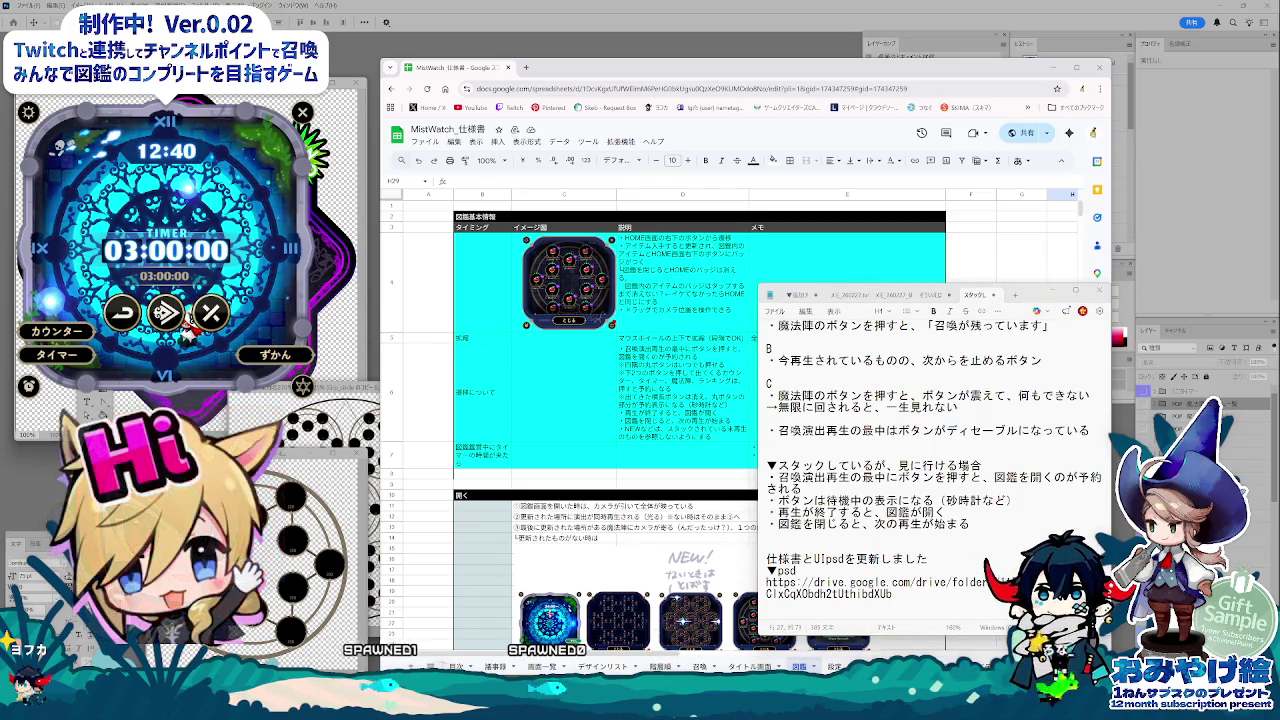
key("alt+Tab")
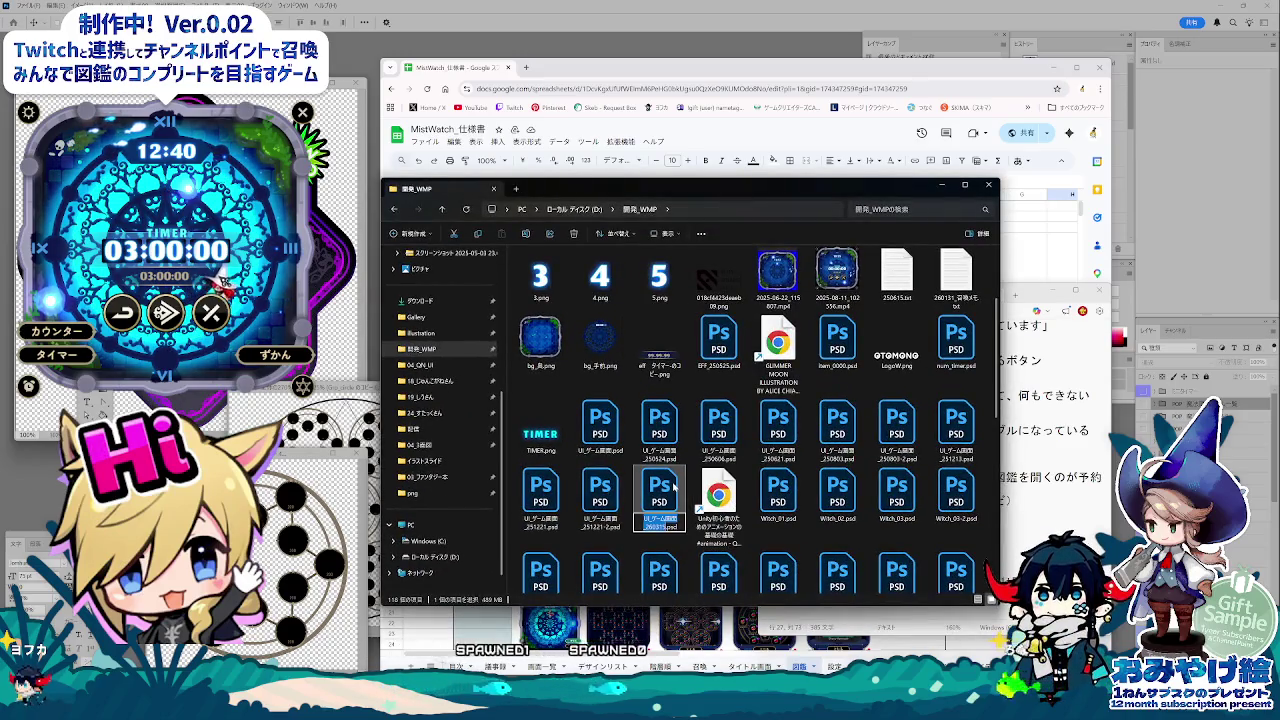
Step: Paste UI_ゲーム画面_260315.psd under ▼psd and start a ▼仕様書 heading at the end
key("alt+Tab")
key("Return")
key("ctrl+v")
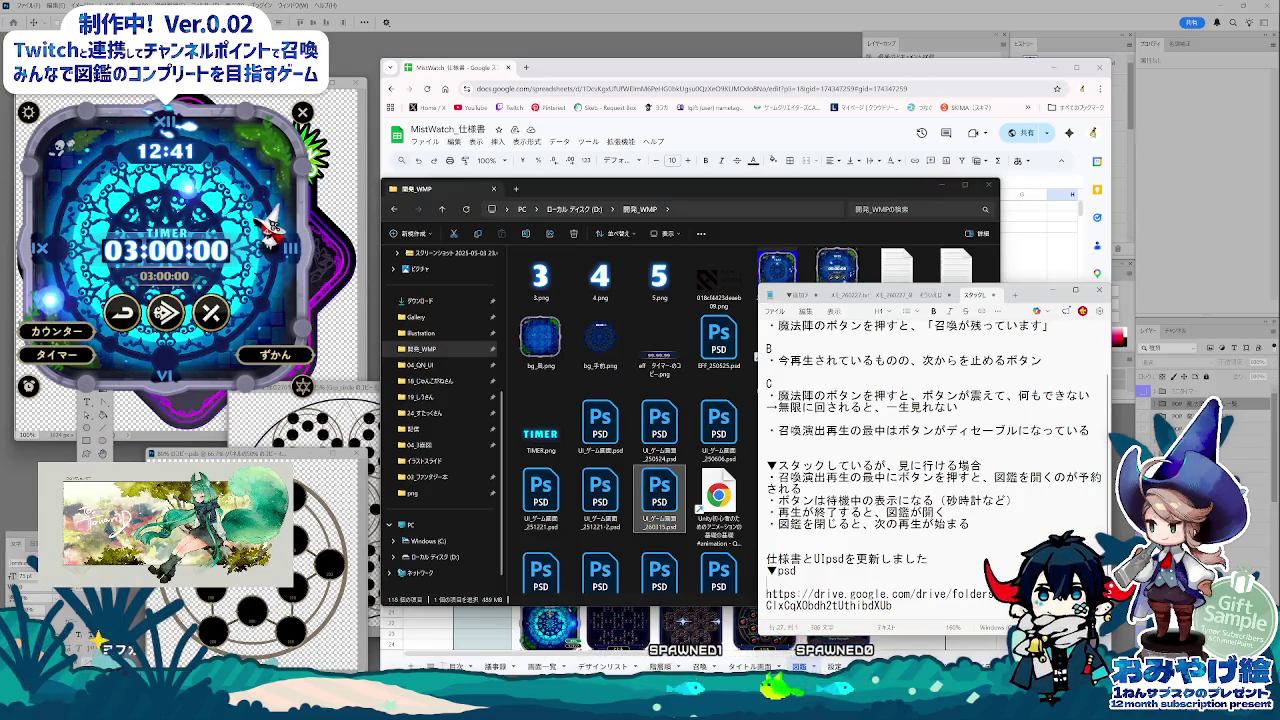
scroll(910, 578, "down", 2)
left_click(910, 578)
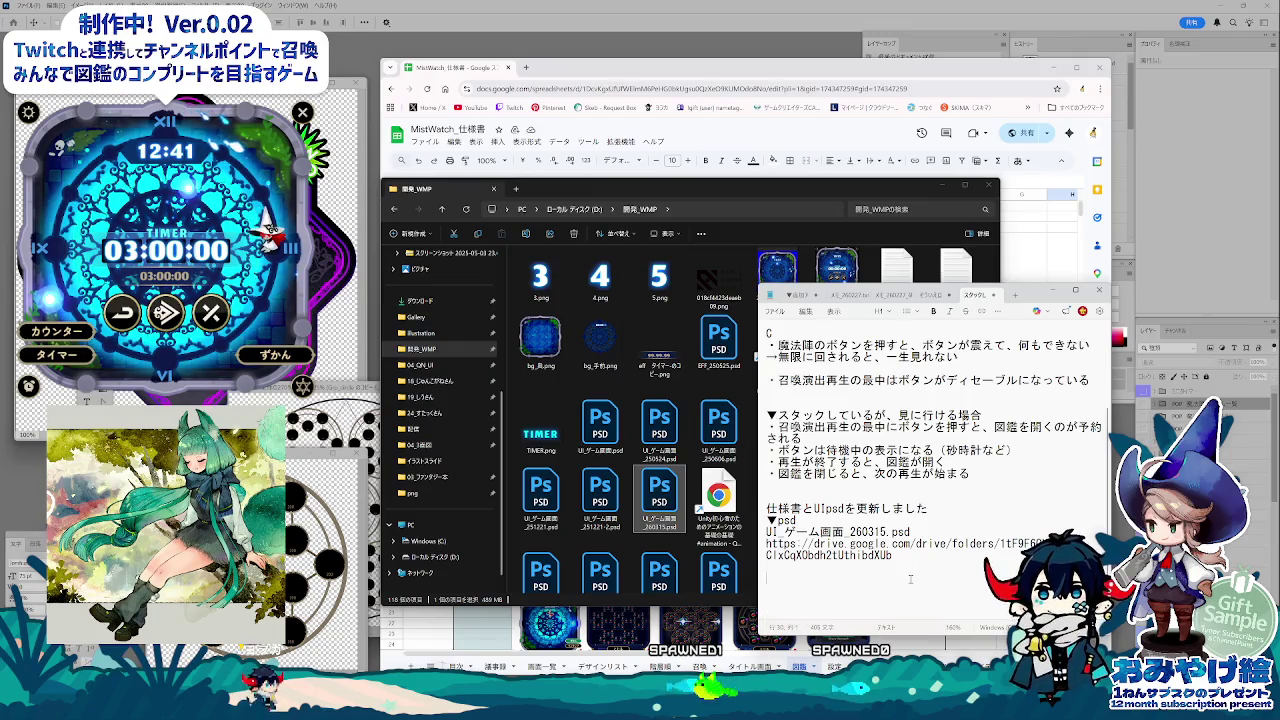
type("▼s")
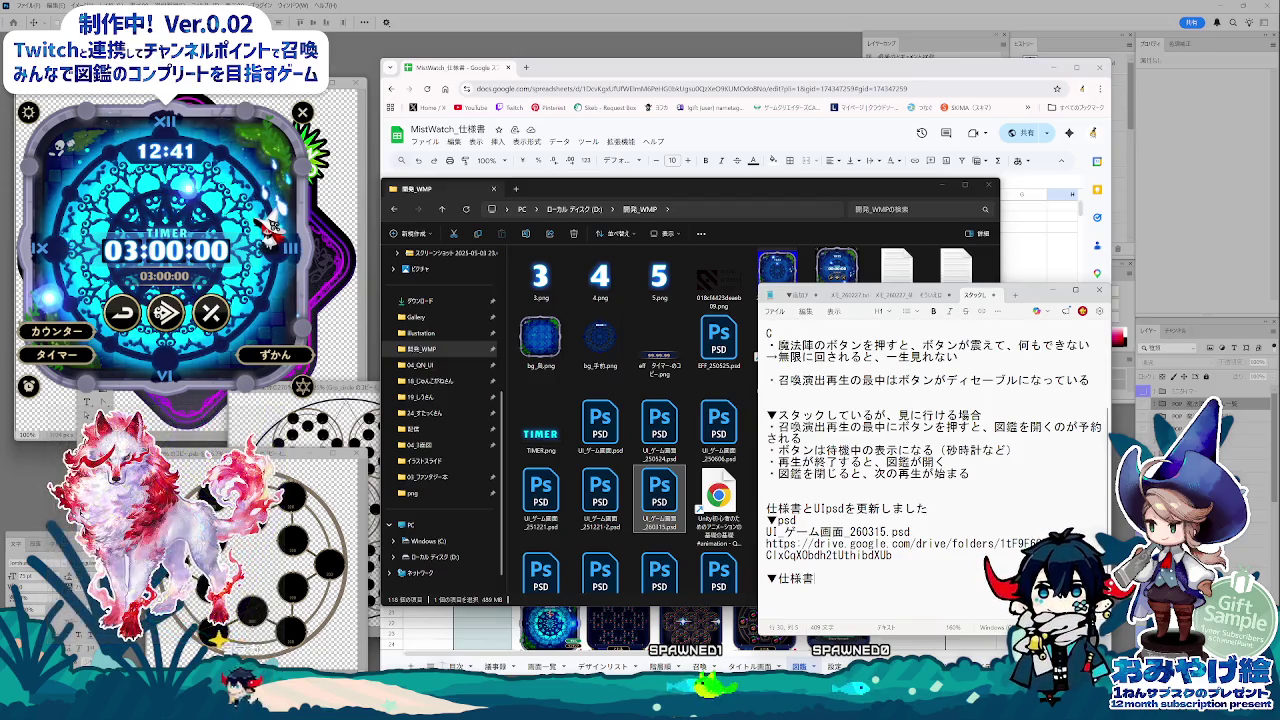
key("alt+Tab")
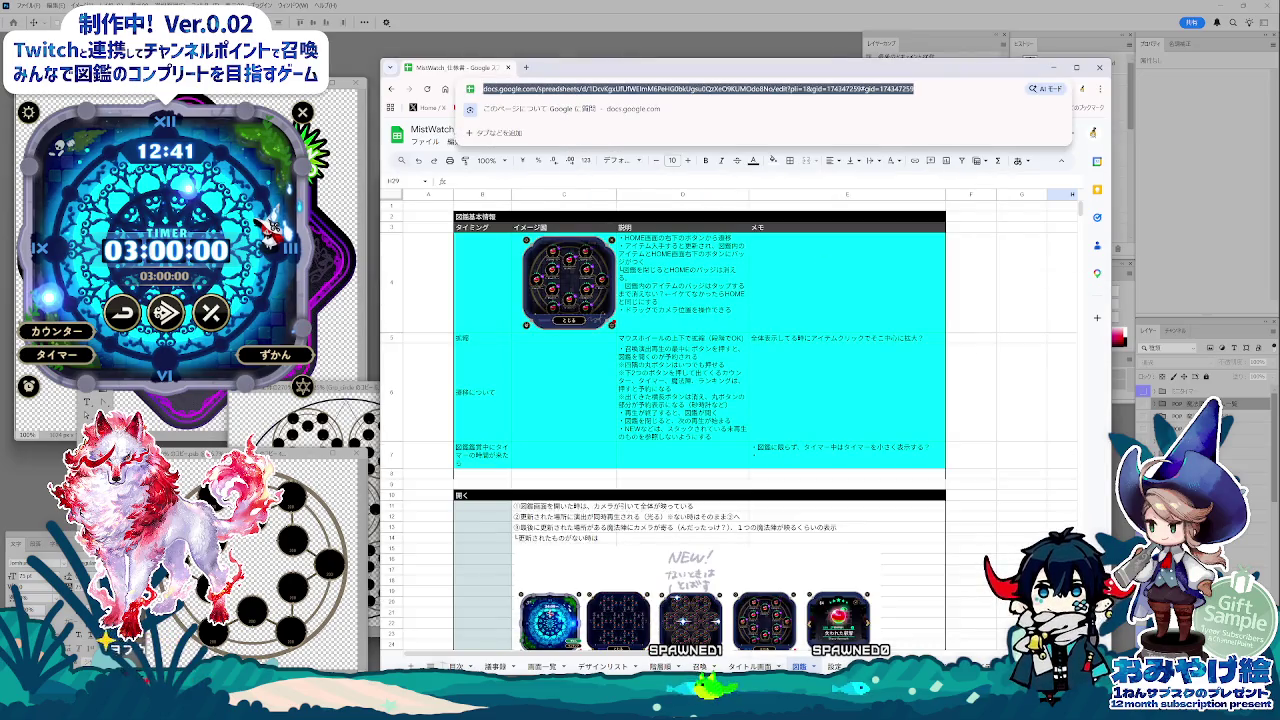
key("alt+Tab")
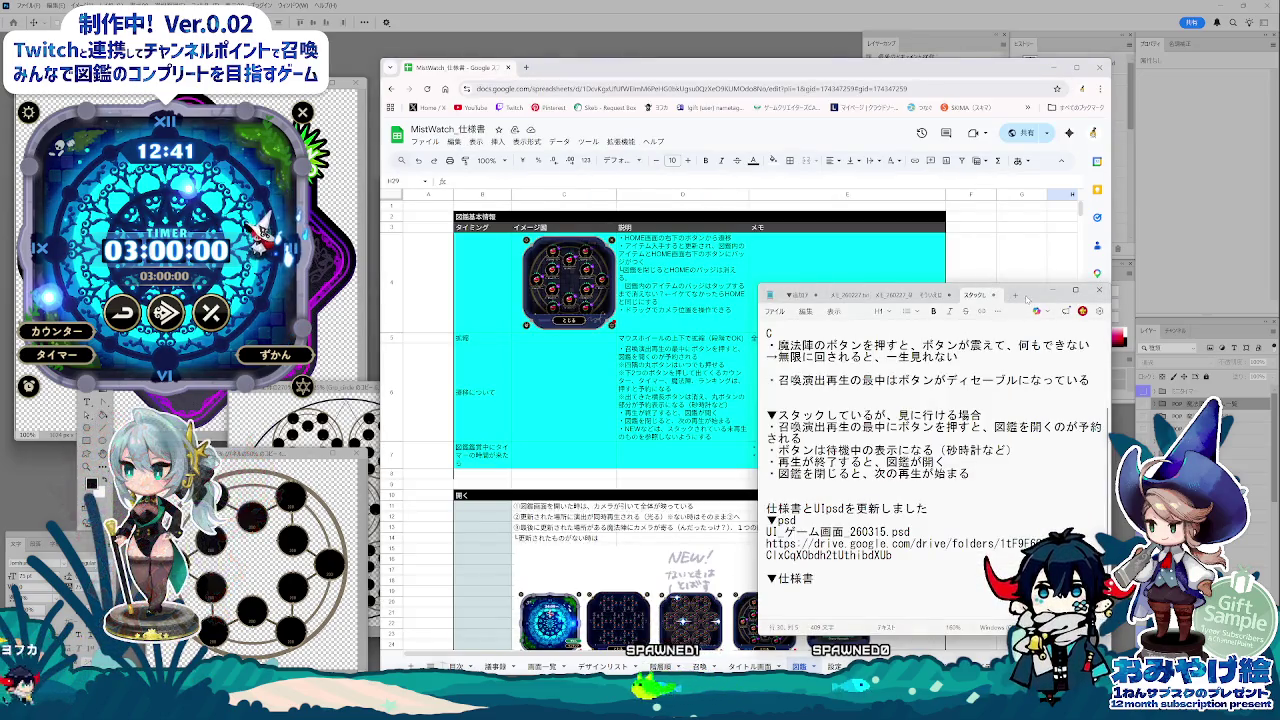
Step: Hide Notepad and move to the item-list sheet with items numbered to 85
key("alt+Tab")
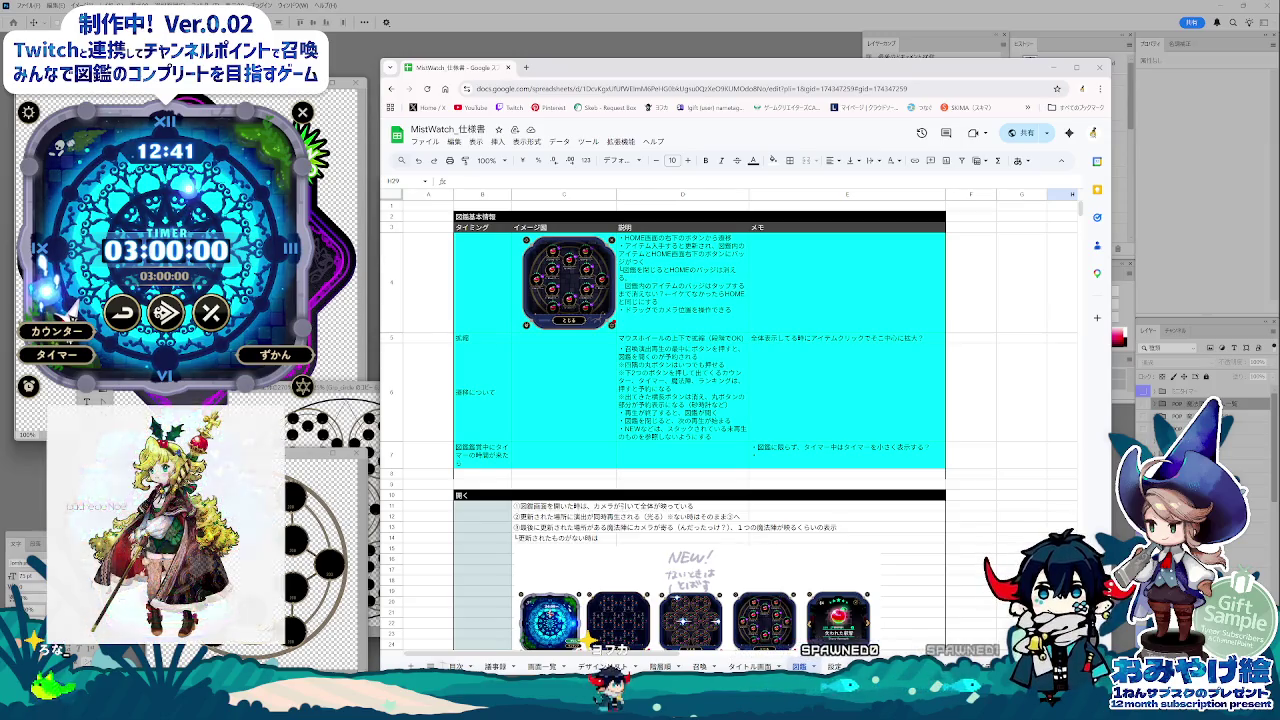
key("ctrl+Page_Down")
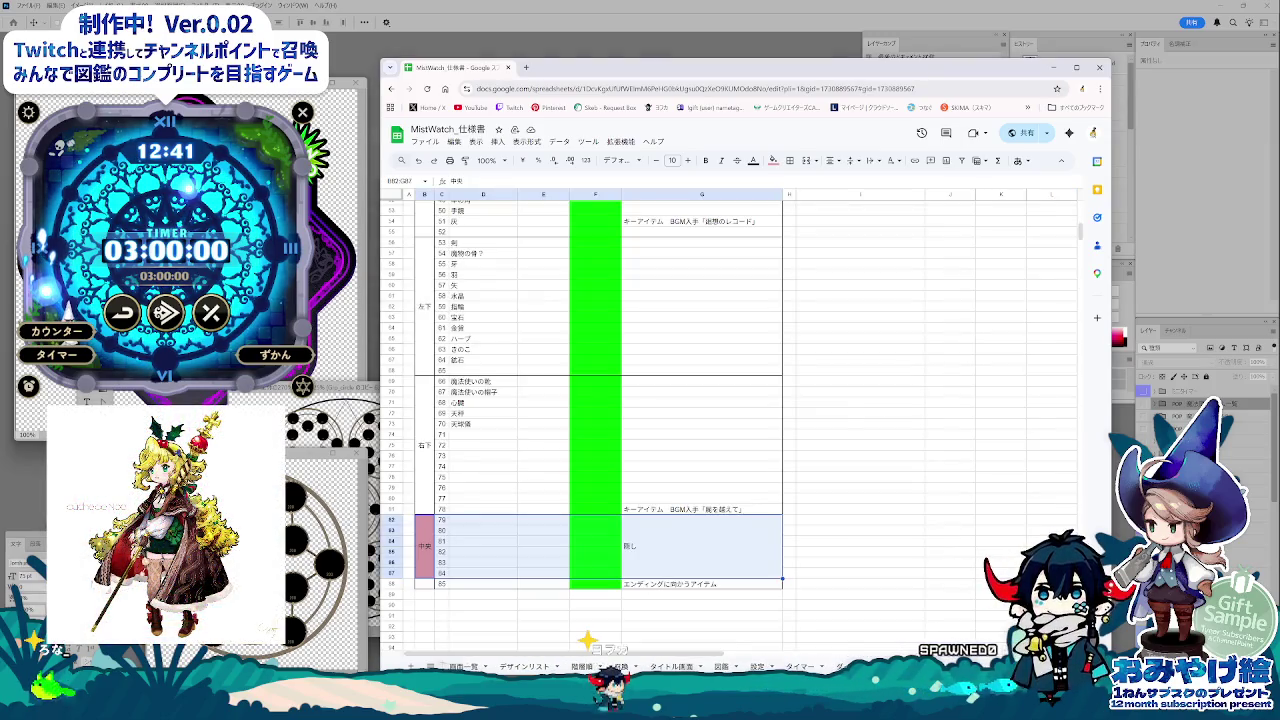
Step: Go back to the 図鑑 sheet, then minimise Chrome and File Explorer to reveal the mockup
scroll(781, 586, "up", 2)
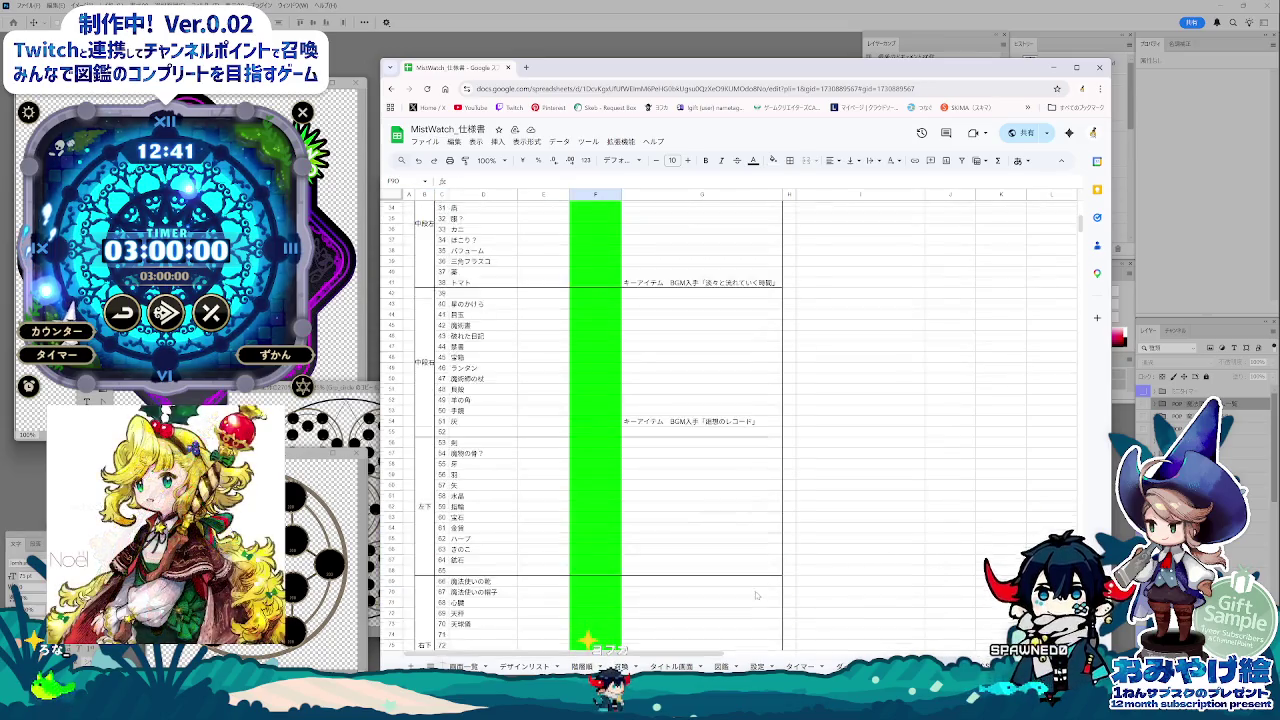
scroll(755, 594, "up", 3)
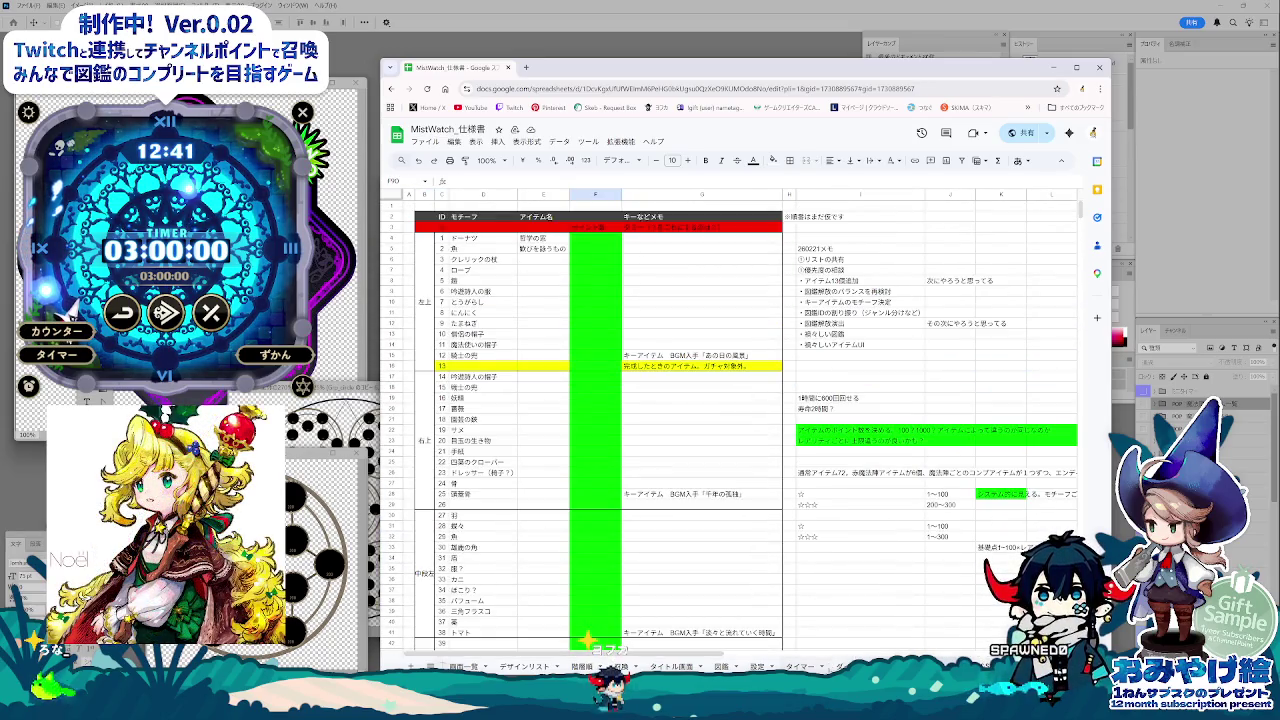
key("ctrl+Page_Down")
key("ctrl+Page_Down")
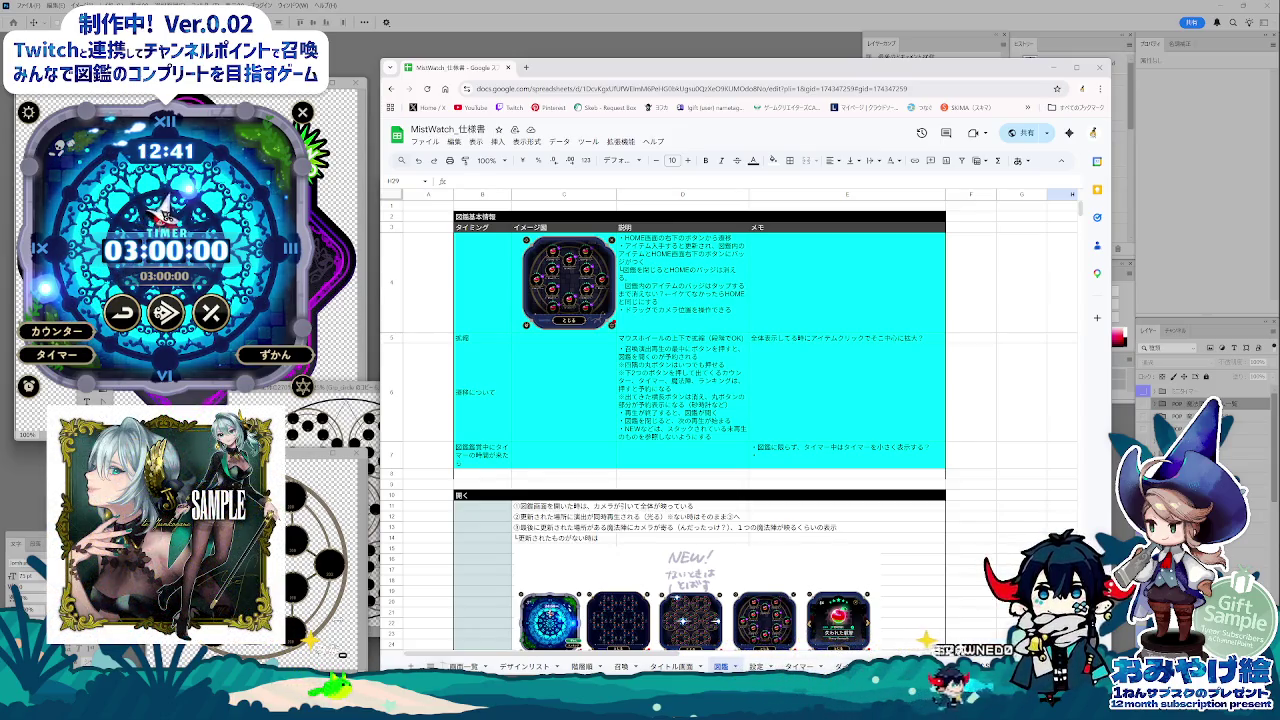
left_click(1055, 68)
left_click(944, 187)
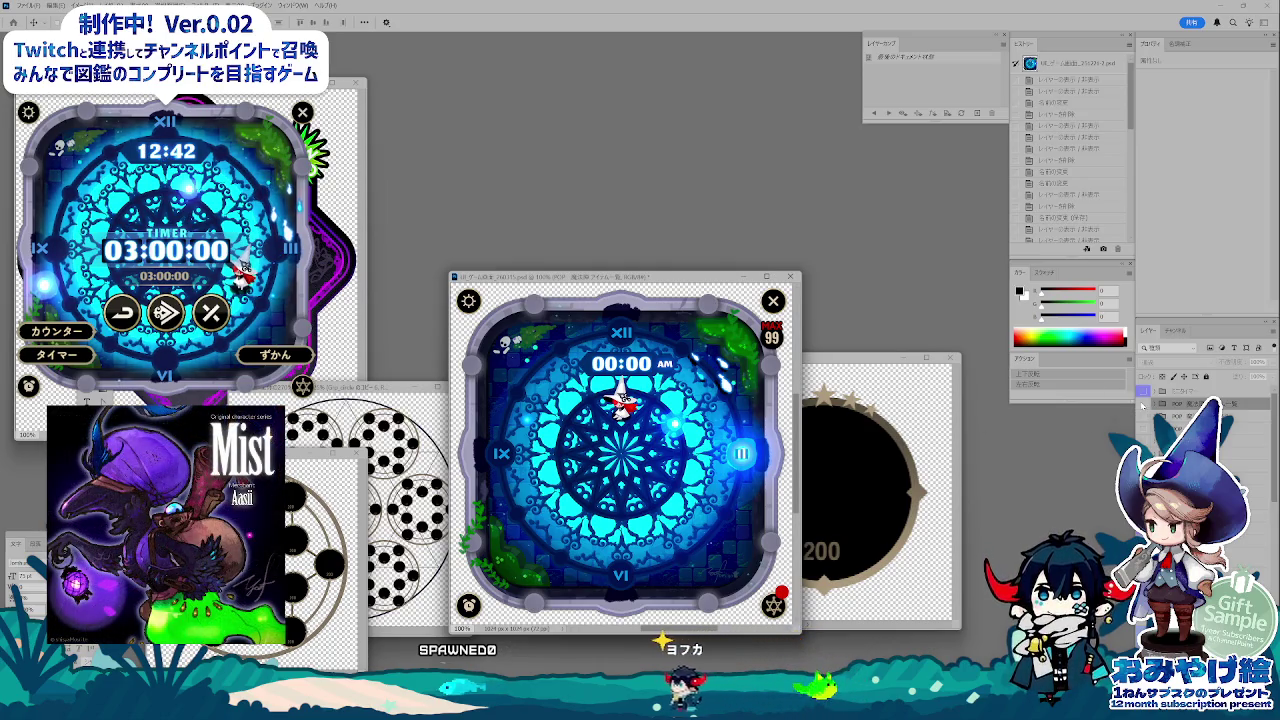
Step: Preview the item card, collection grid, timer buttons and overlay screens, then restore the 開発_WMP folder
left_click_drag(1142, 405, 1136, 420)
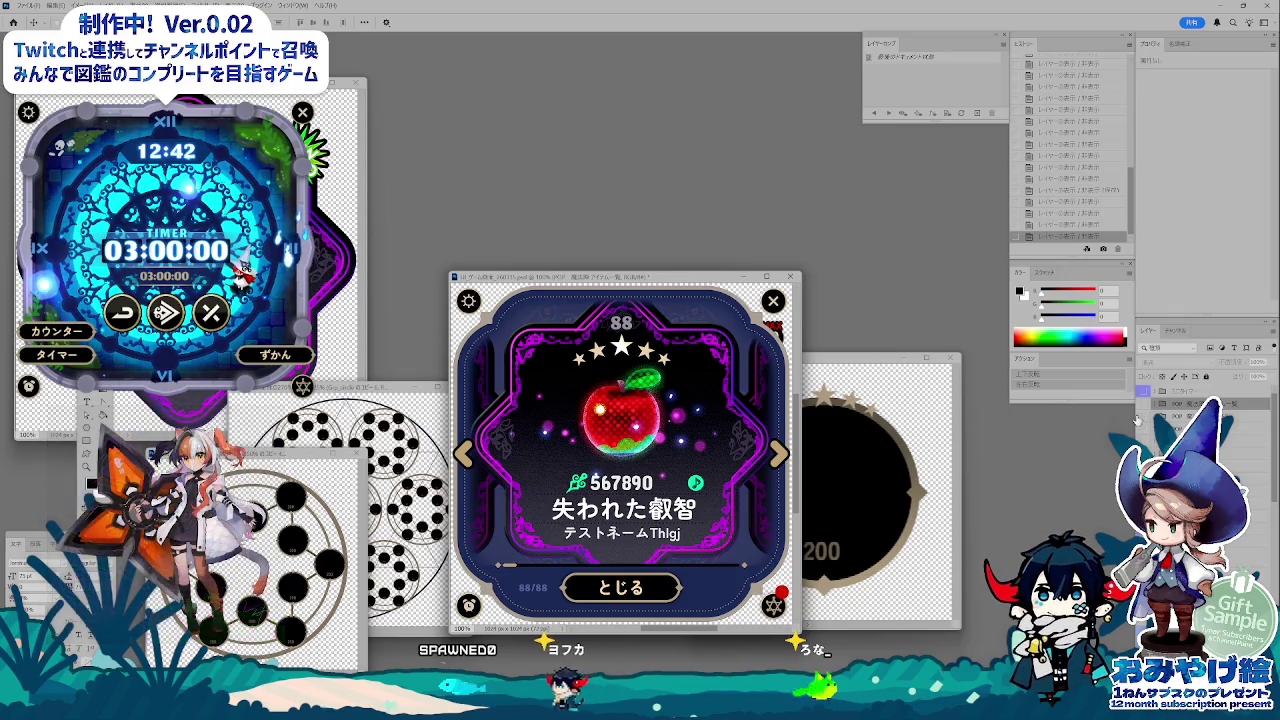
left_click(1137, 422)
left_click(1141, 420)
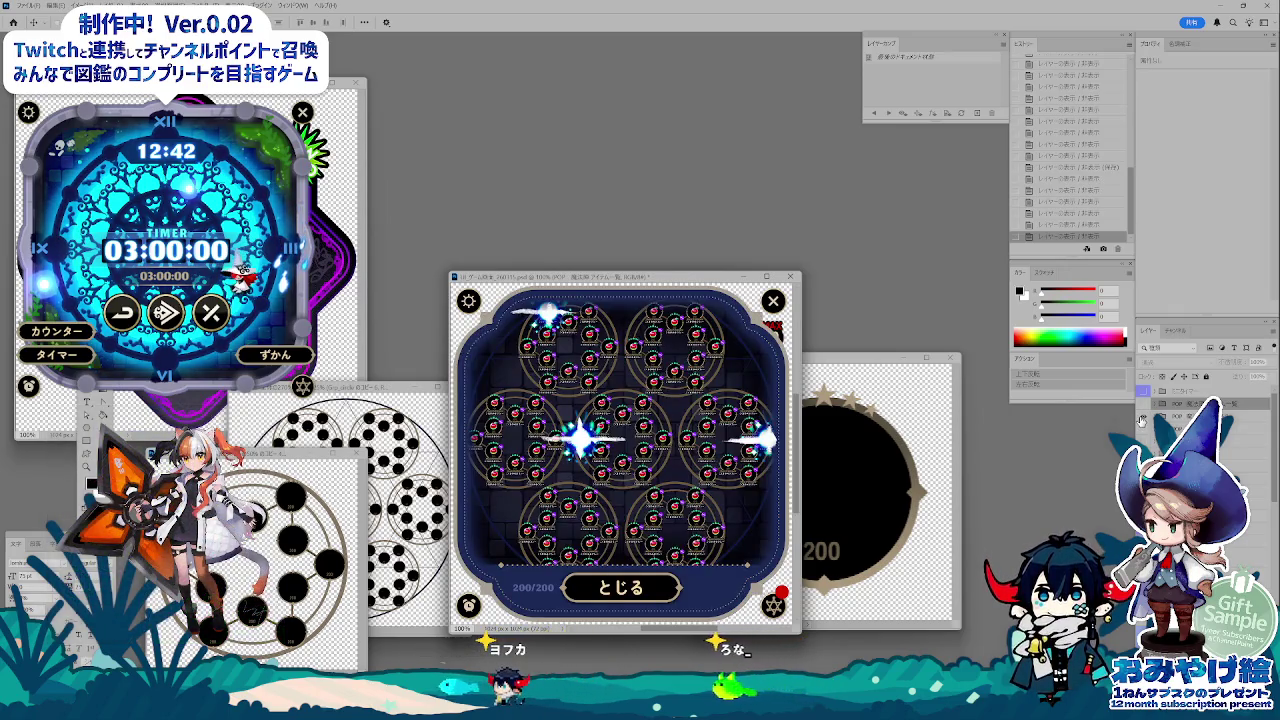
left_click(1141, 420)
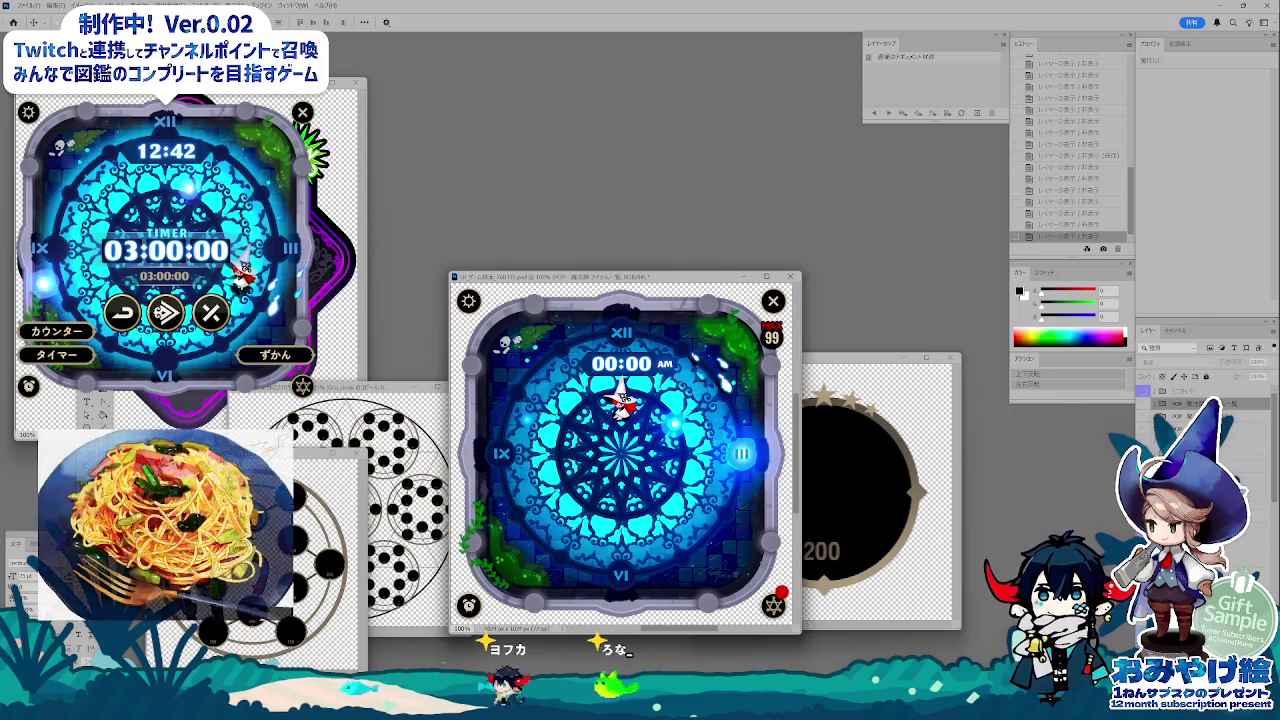
left_click(1141, 412)
left_click(1141, 428)
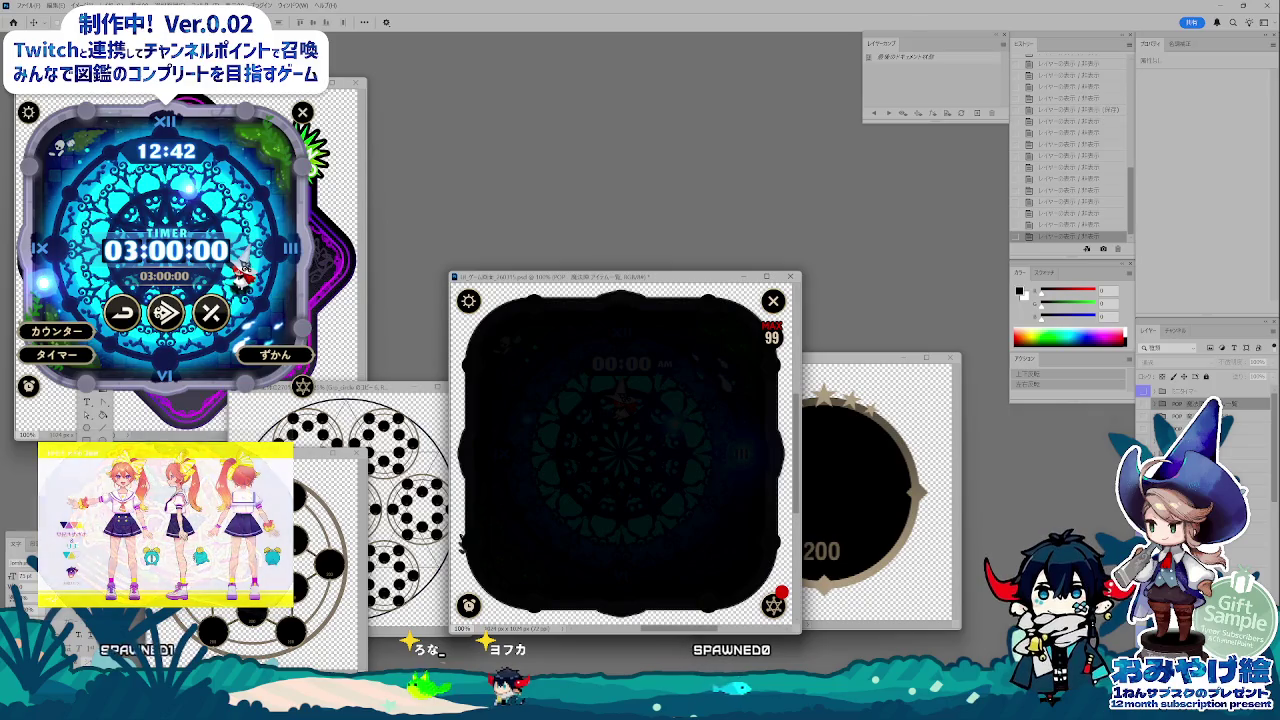
left_click(1141, 404)
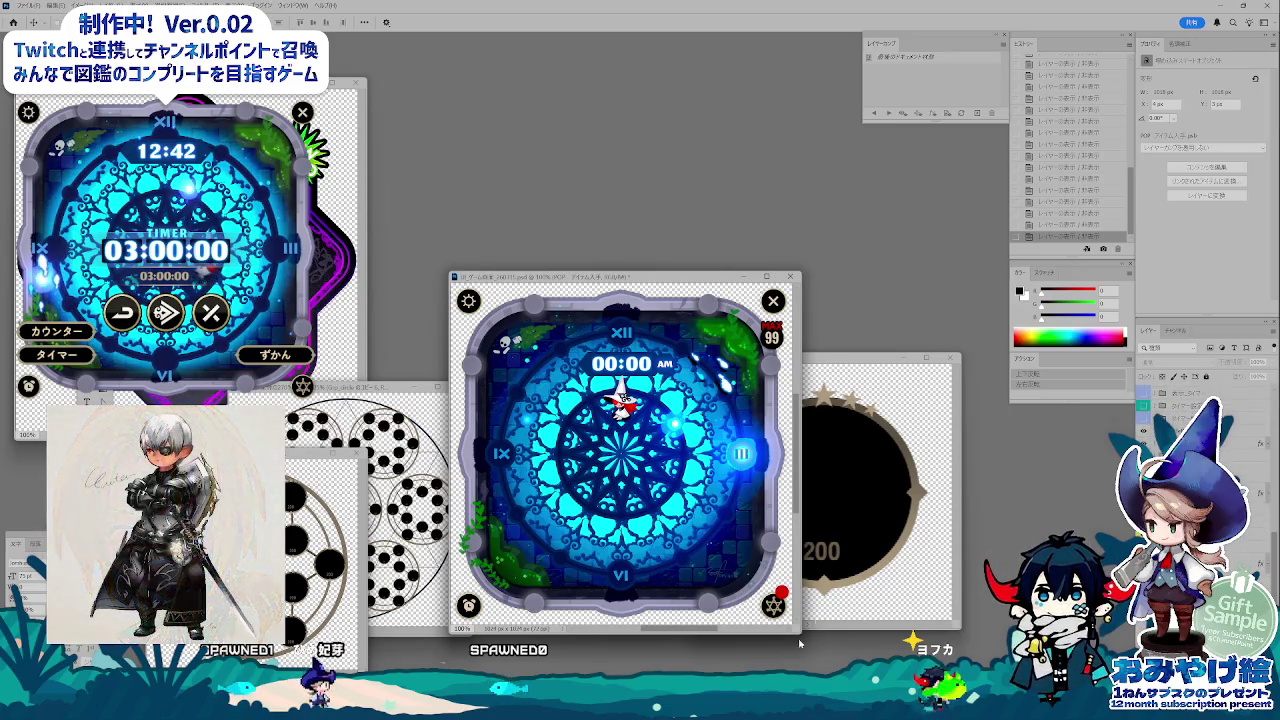
left_click(715, 661)
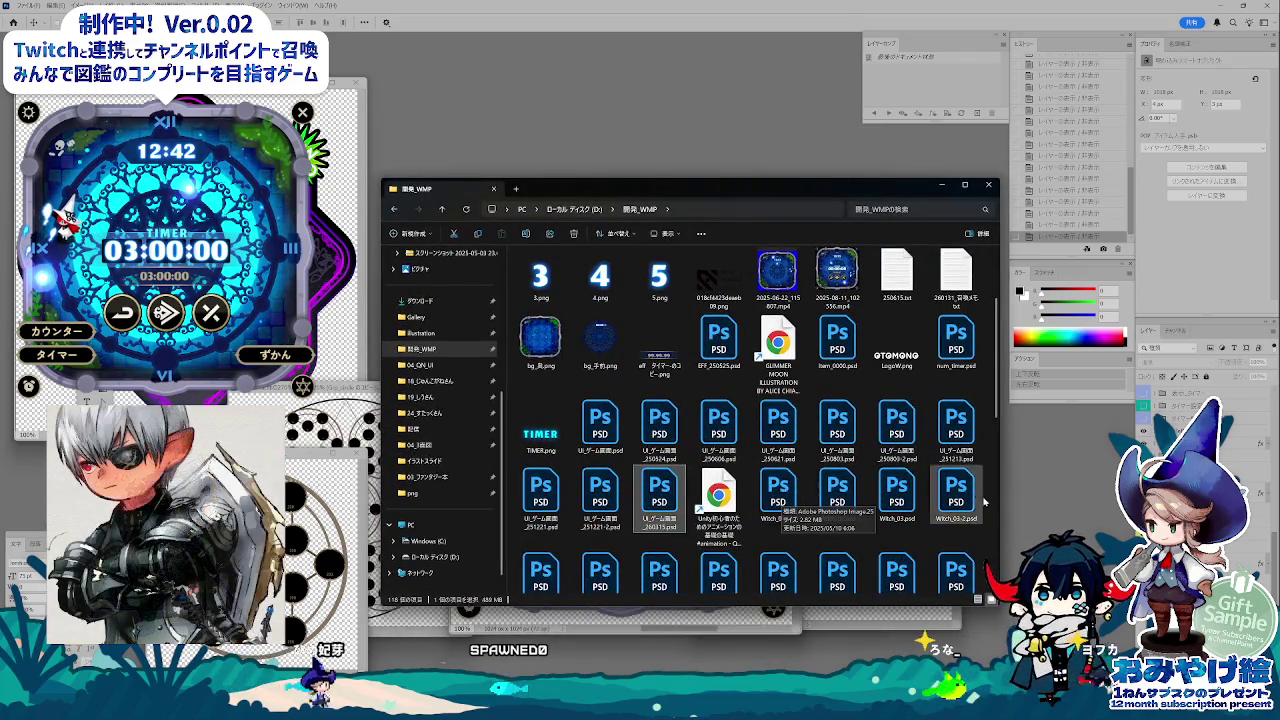
Step: Open UI_ゲーム画面_251221-2.psd in Photoshop and minimise the 開発_WMP folder
double_click(600, 492)
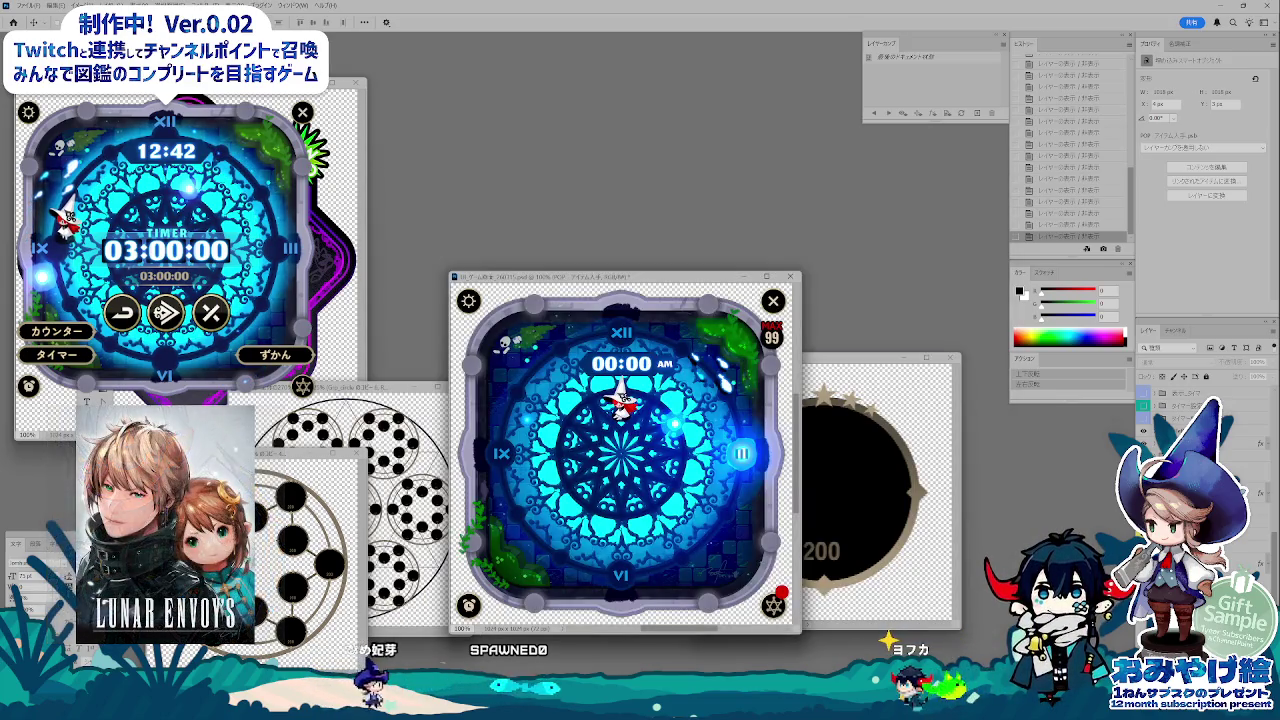
left_click(716, 648)
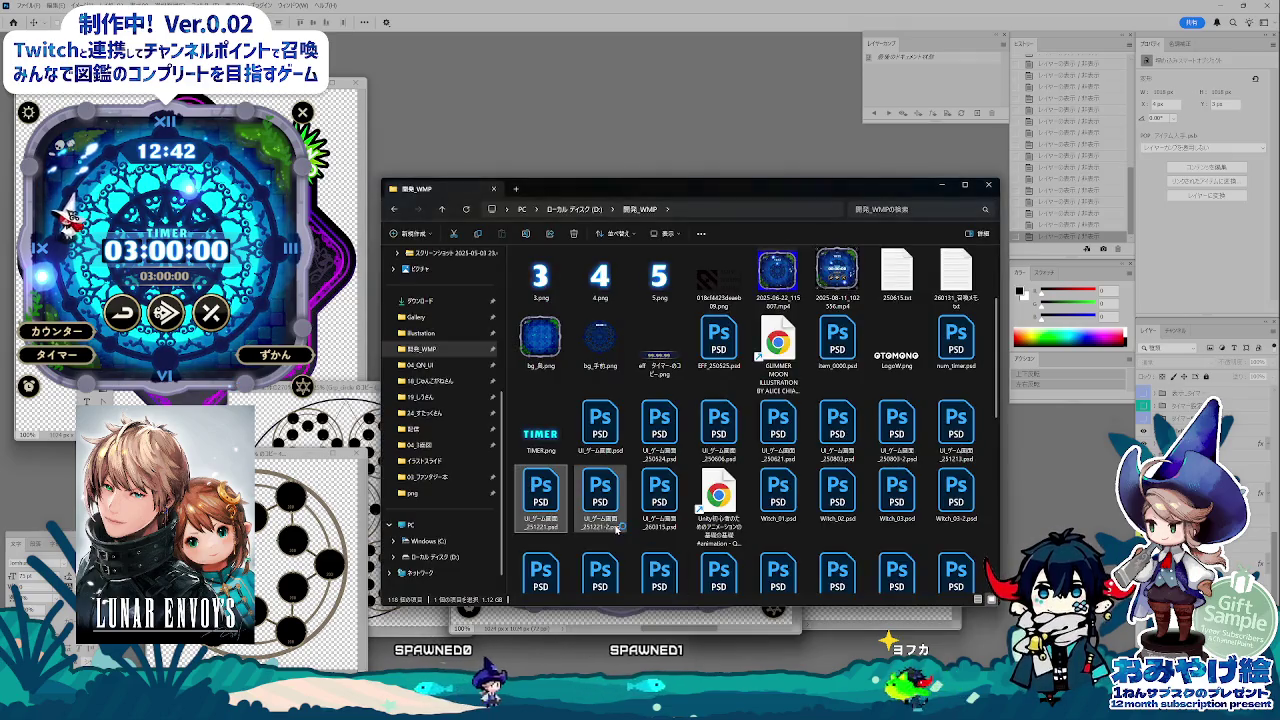
left_click(942, 186)
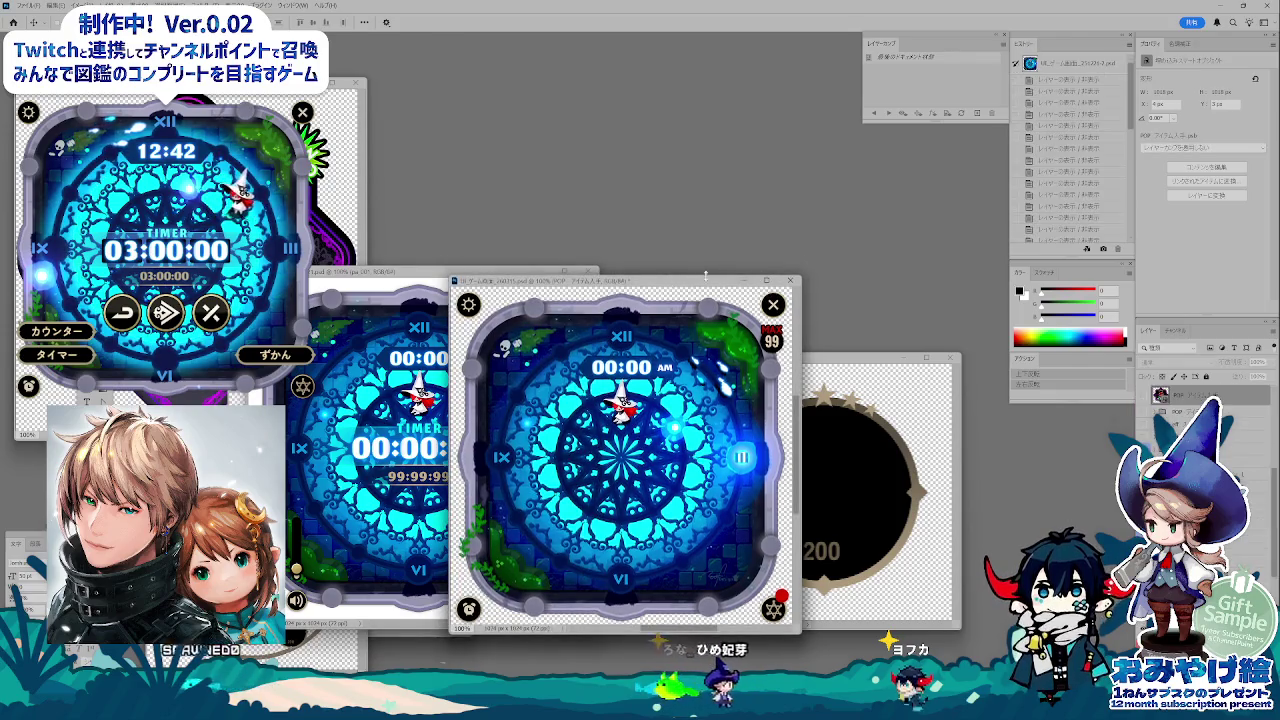
Step: Place the timer mockup beside the clock and preview its collection, close-app, NEW item and start screens
left_click_drag(671, 277, 818, 279)
key("ctrl+Tab")
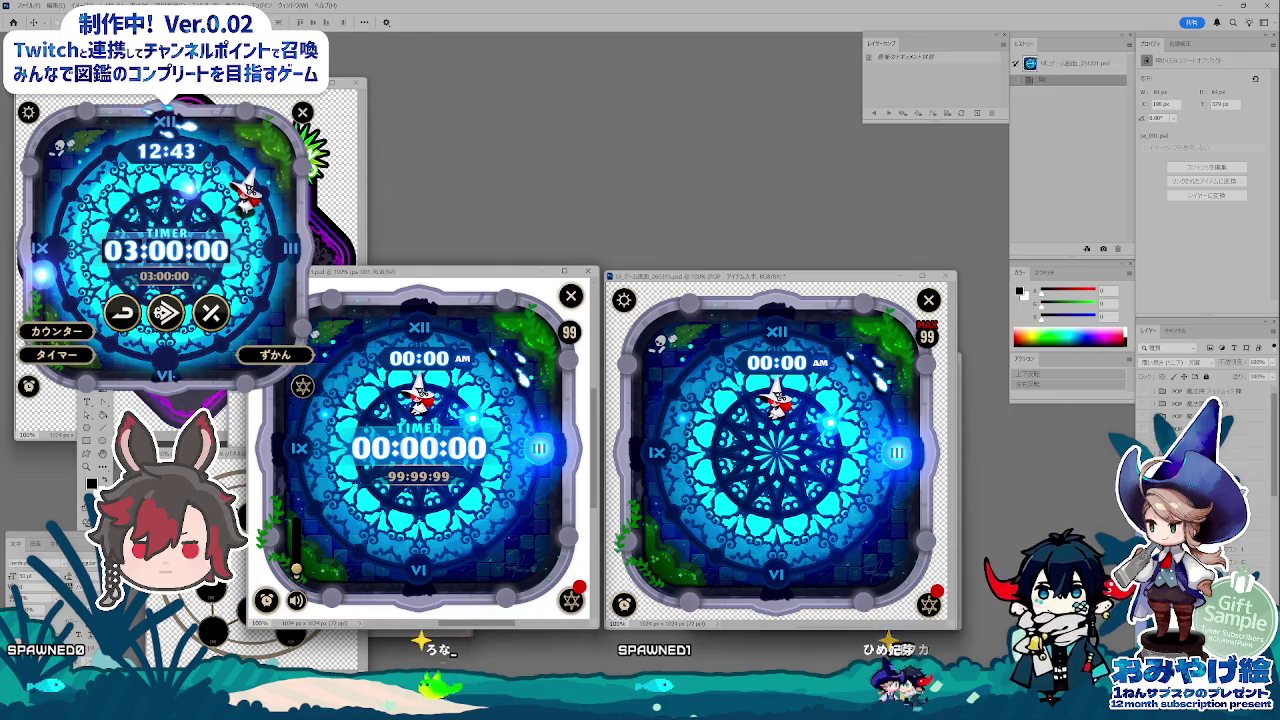
left_click(1145, 415)
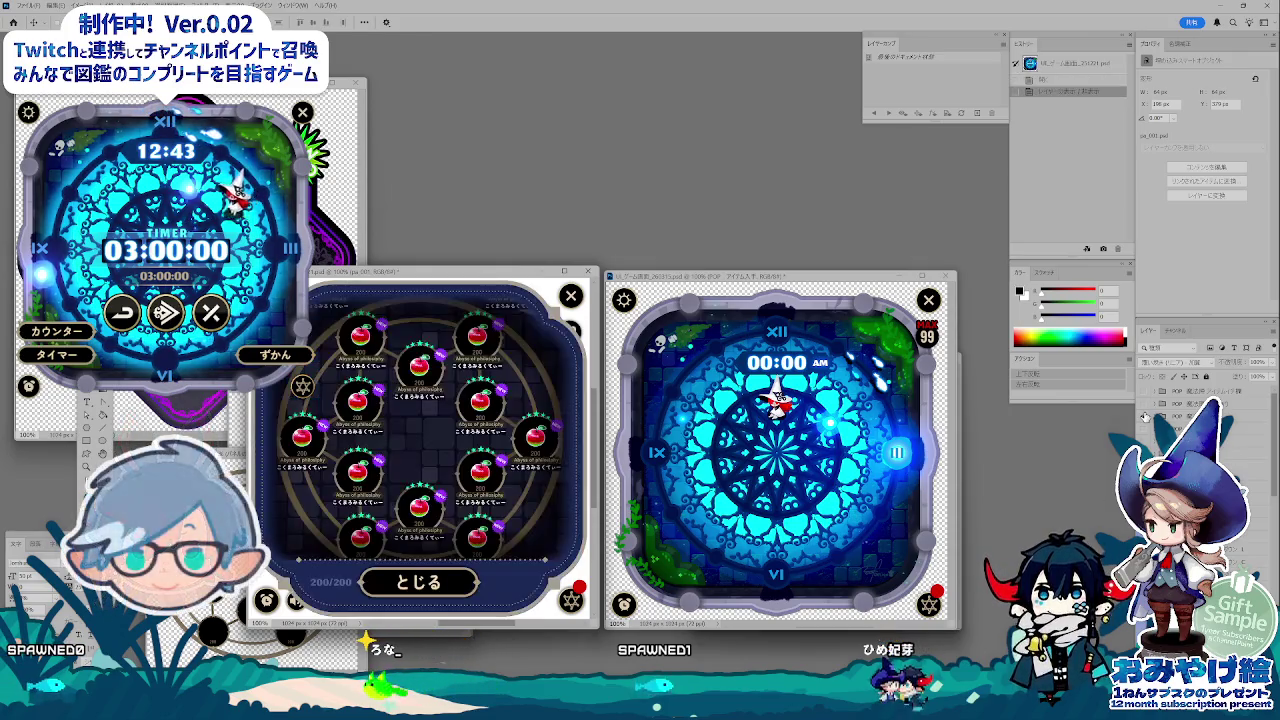
left_click(1148, 427)
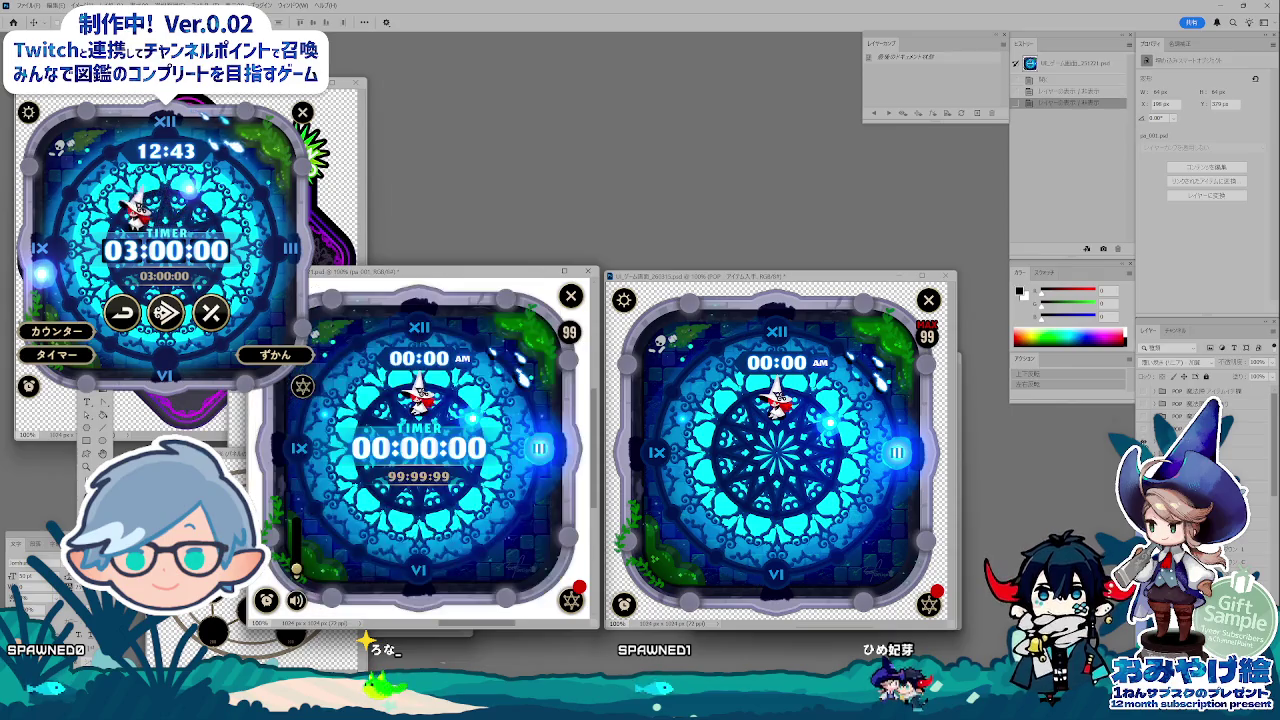
left_click(1148, 403)
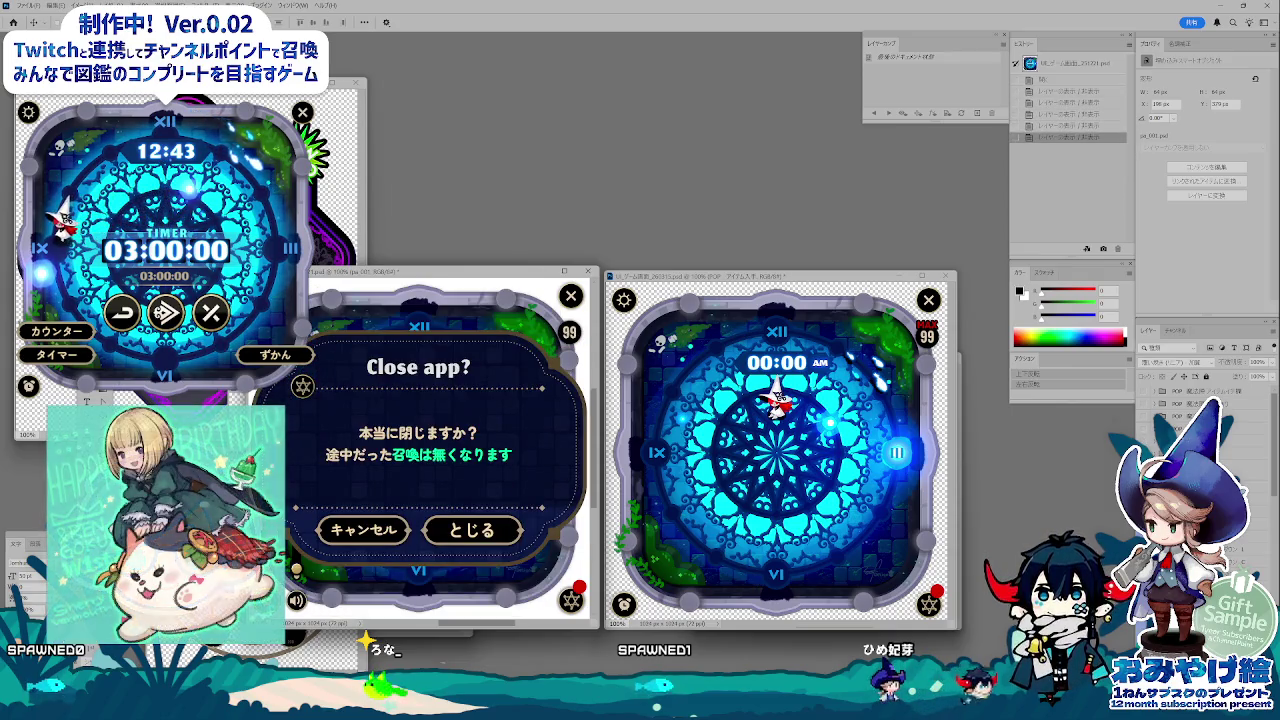
left_click(1148, 403)
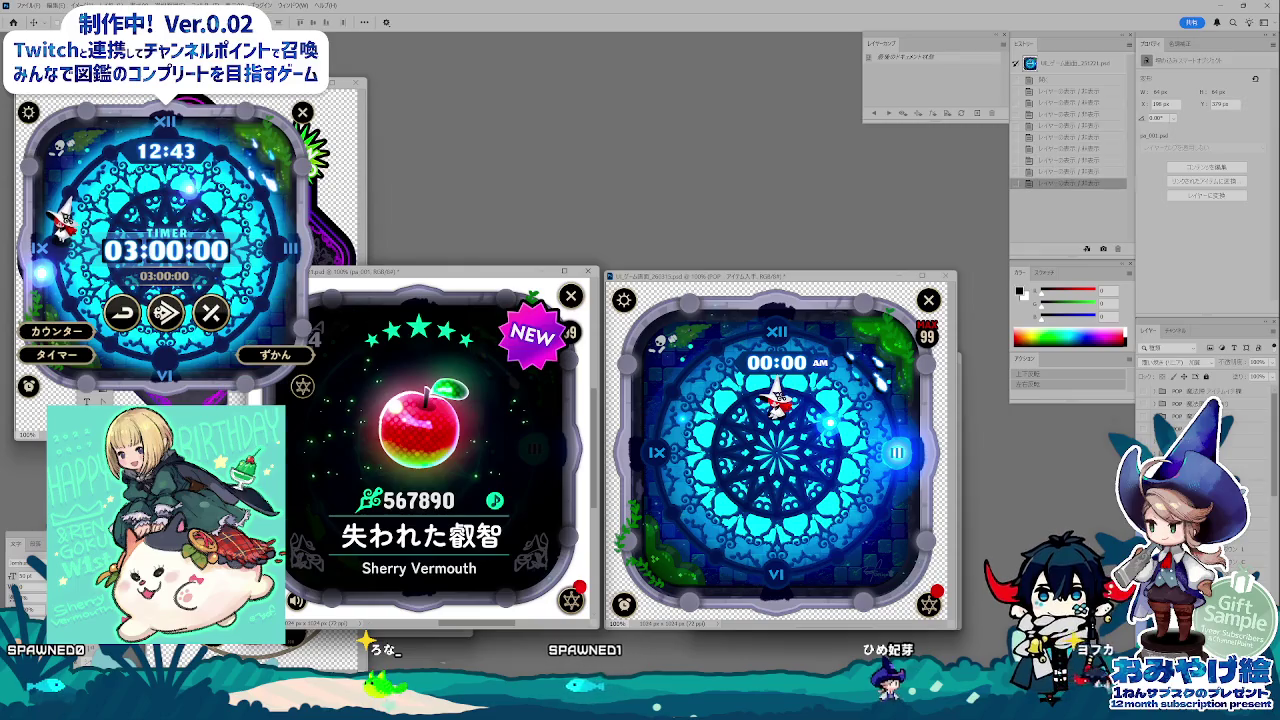
left_click(1148, 391)
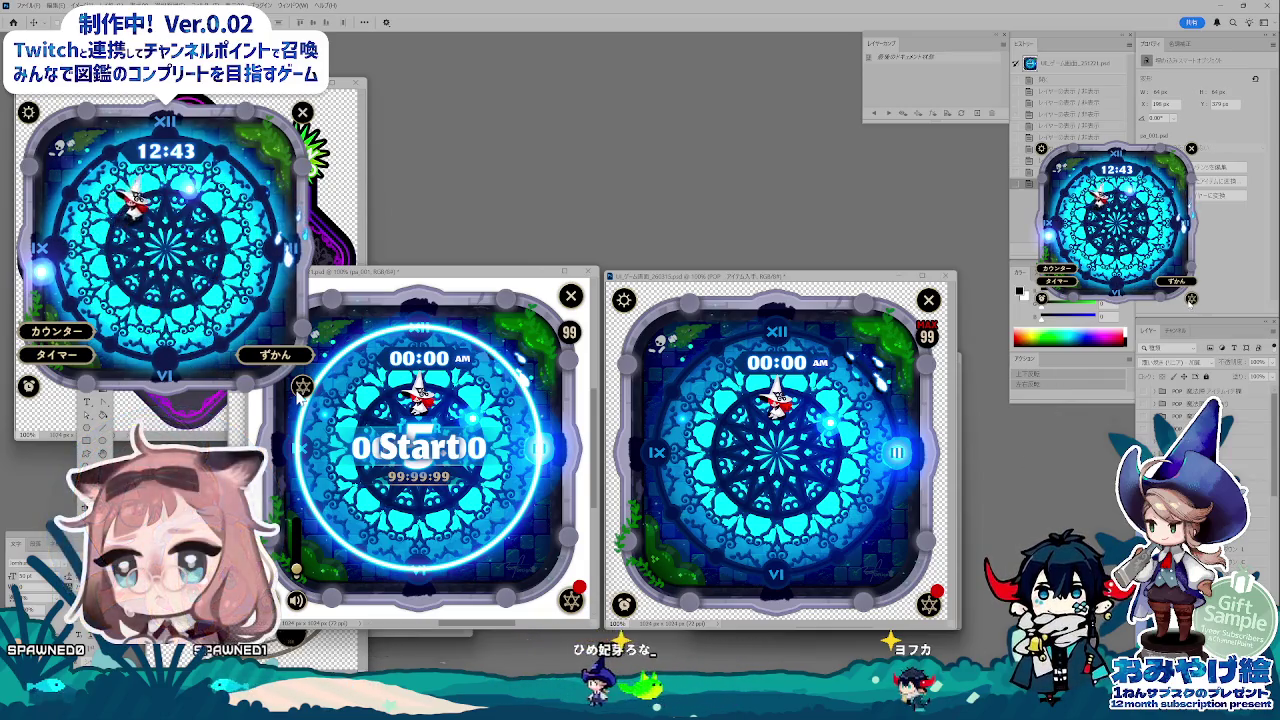
Step: Activate the middle timer mockup document and close it with Ctrl+W
left_click(868, 485)
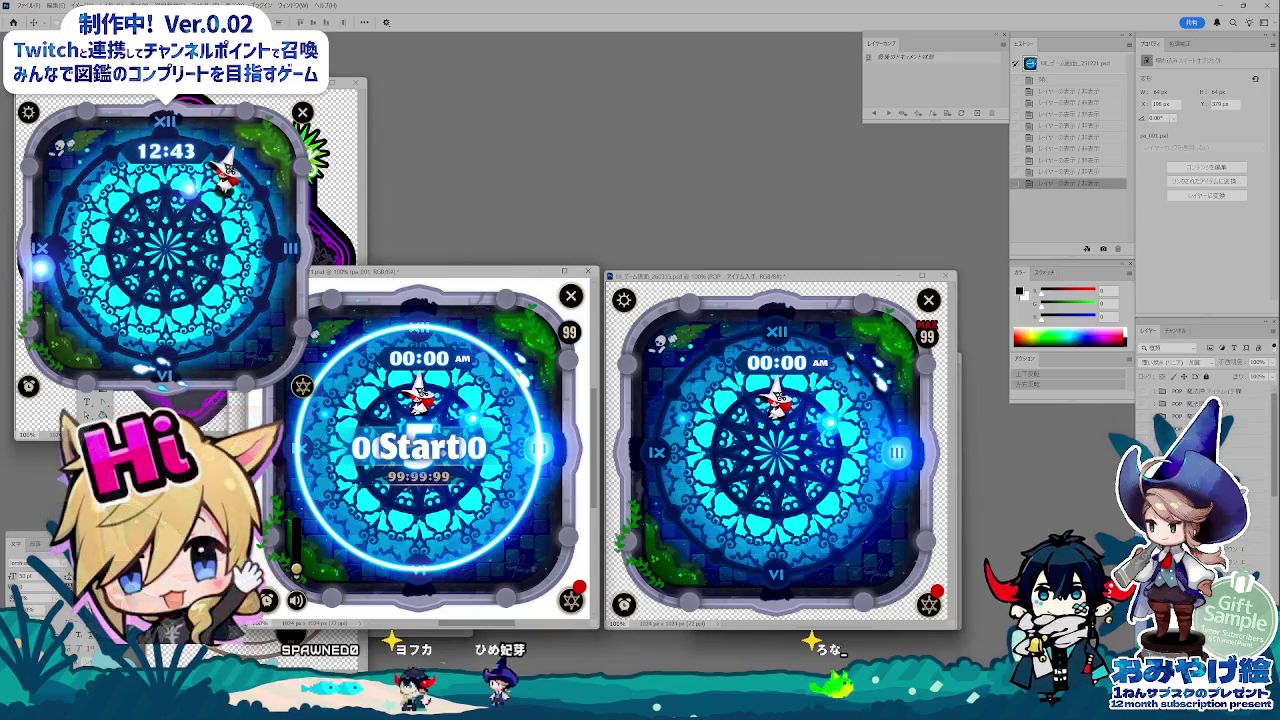
key("ctrl+Tab")
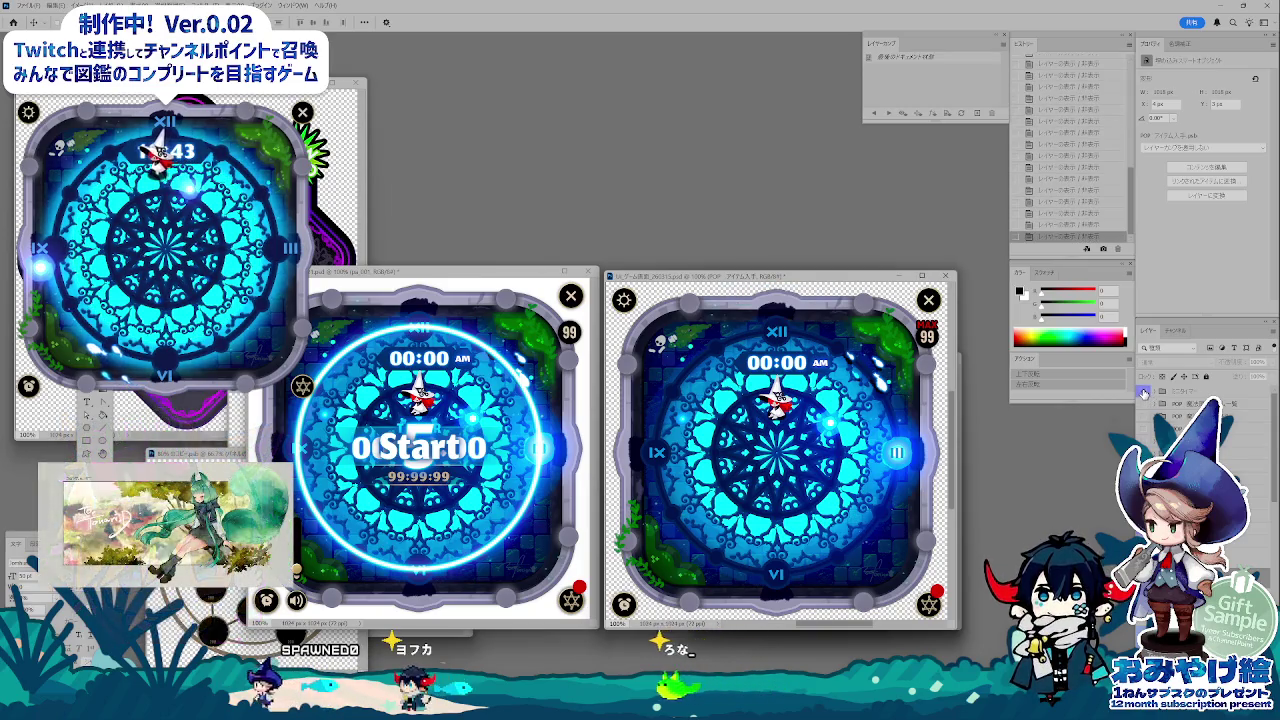
left_click(574, 292)
key("ctrl+w")
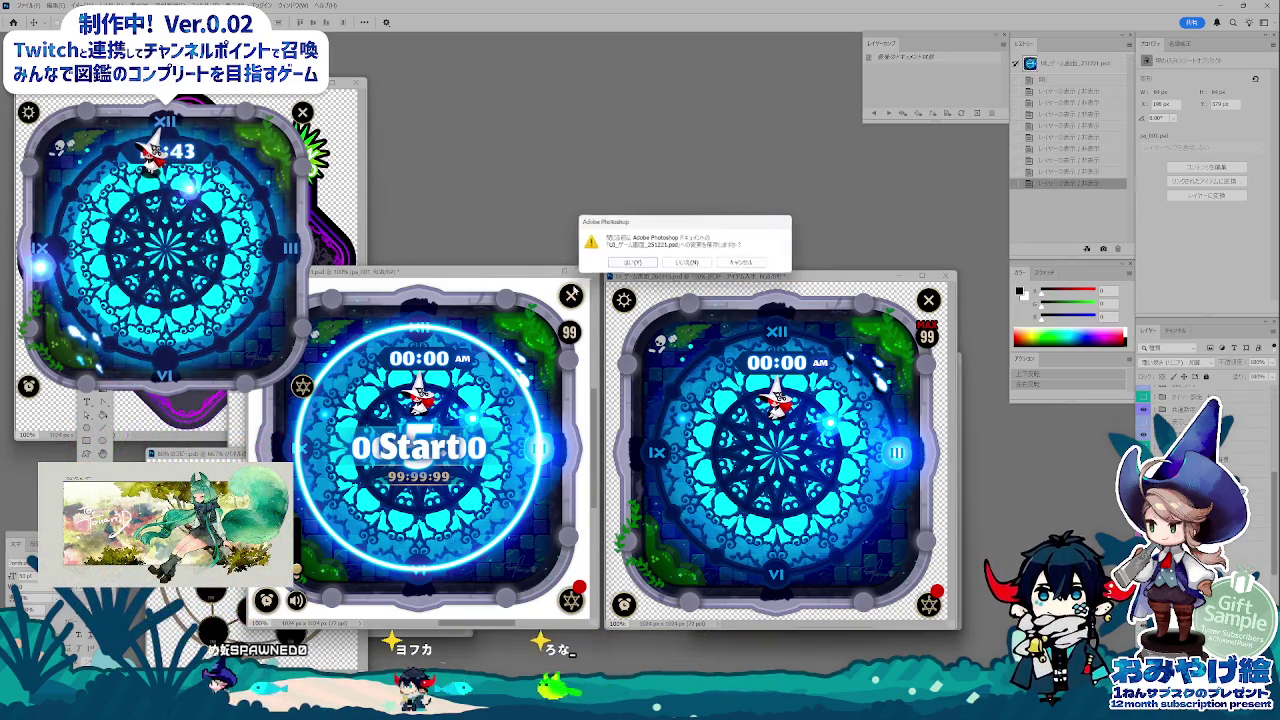
Step: Confirm the save prompt, recentre the clock document window, and minimise Photoshop to the desktop
key("Return")
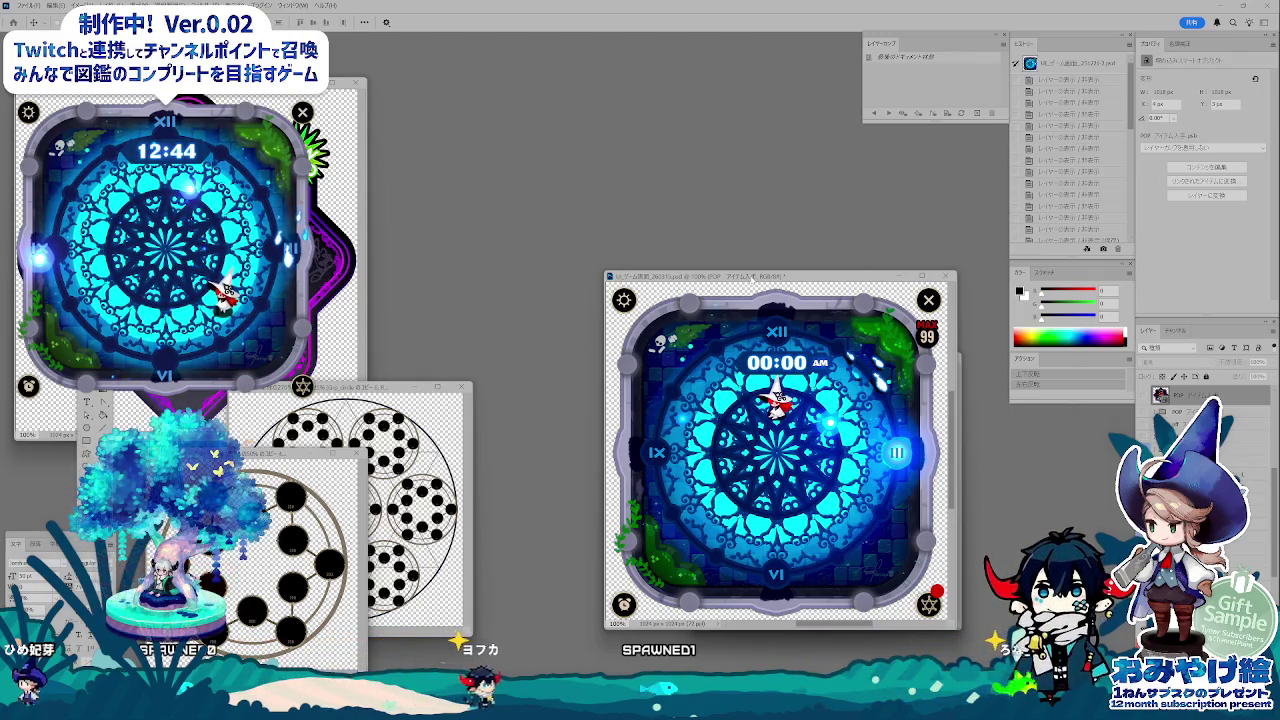
key("ctrl+plus")
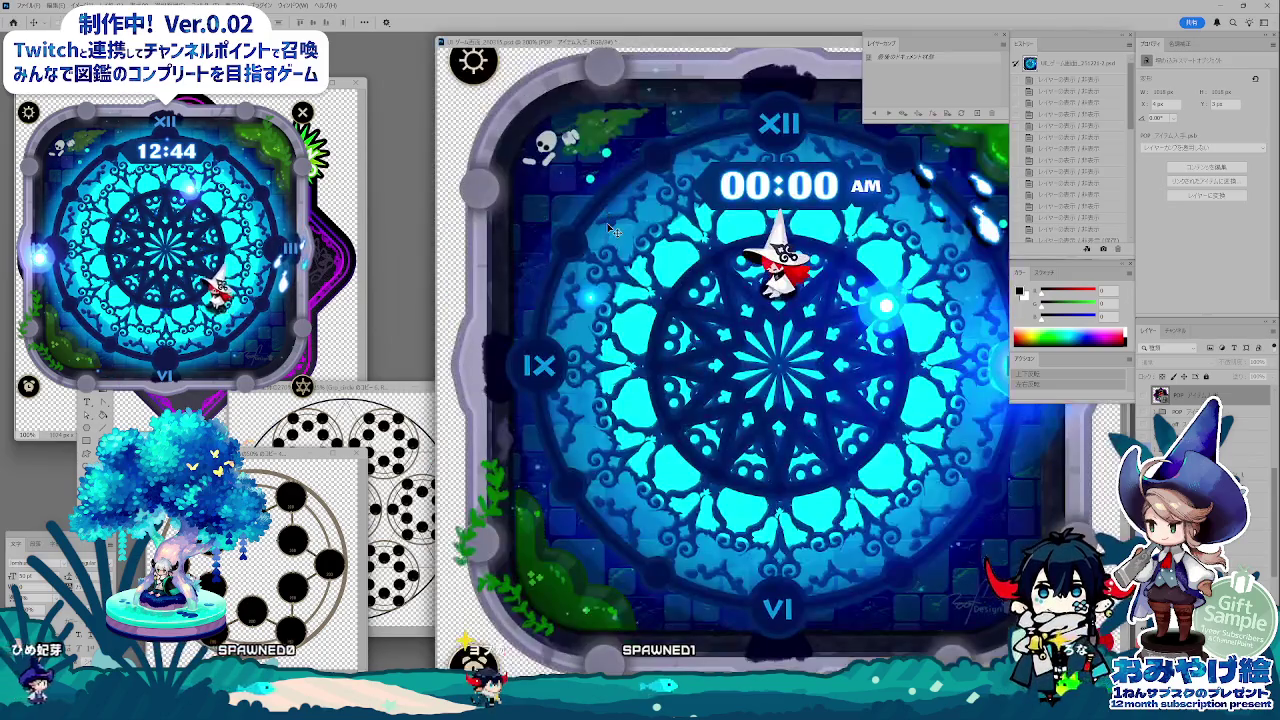
key("ctrl+minus")
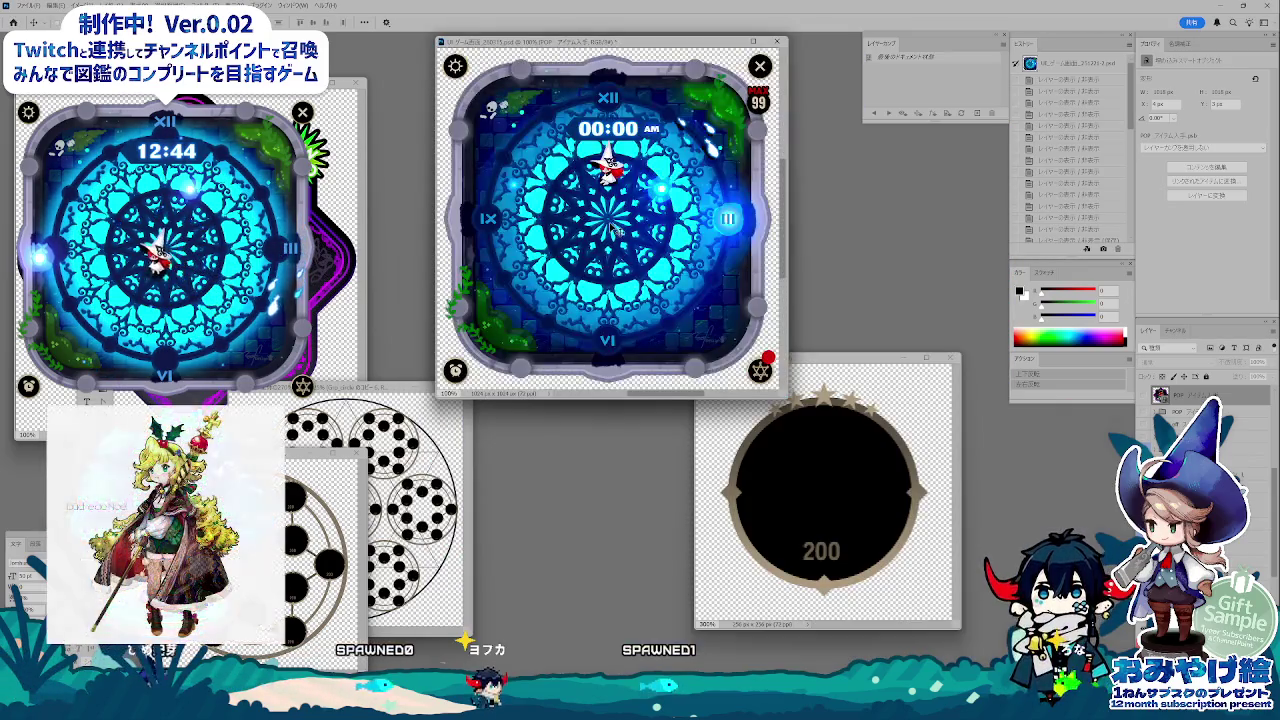
left_click_drag(604, 44, 624, 264)
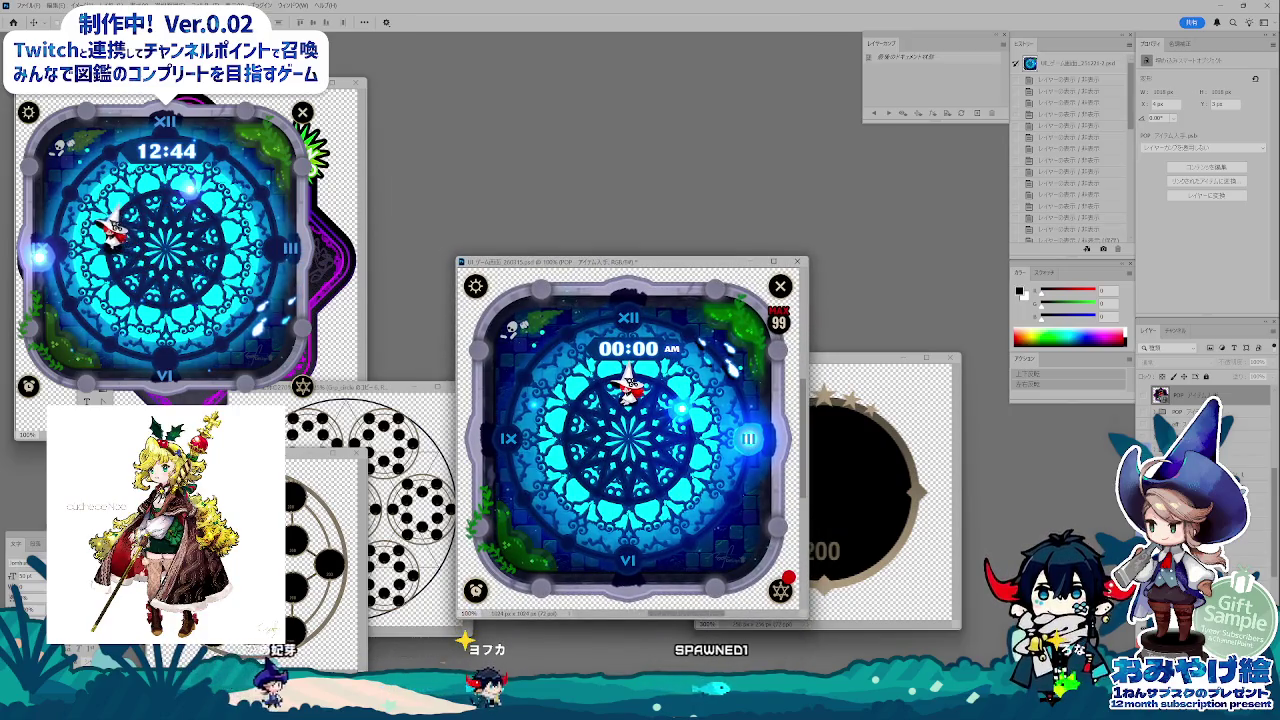
left_click(430, 708)
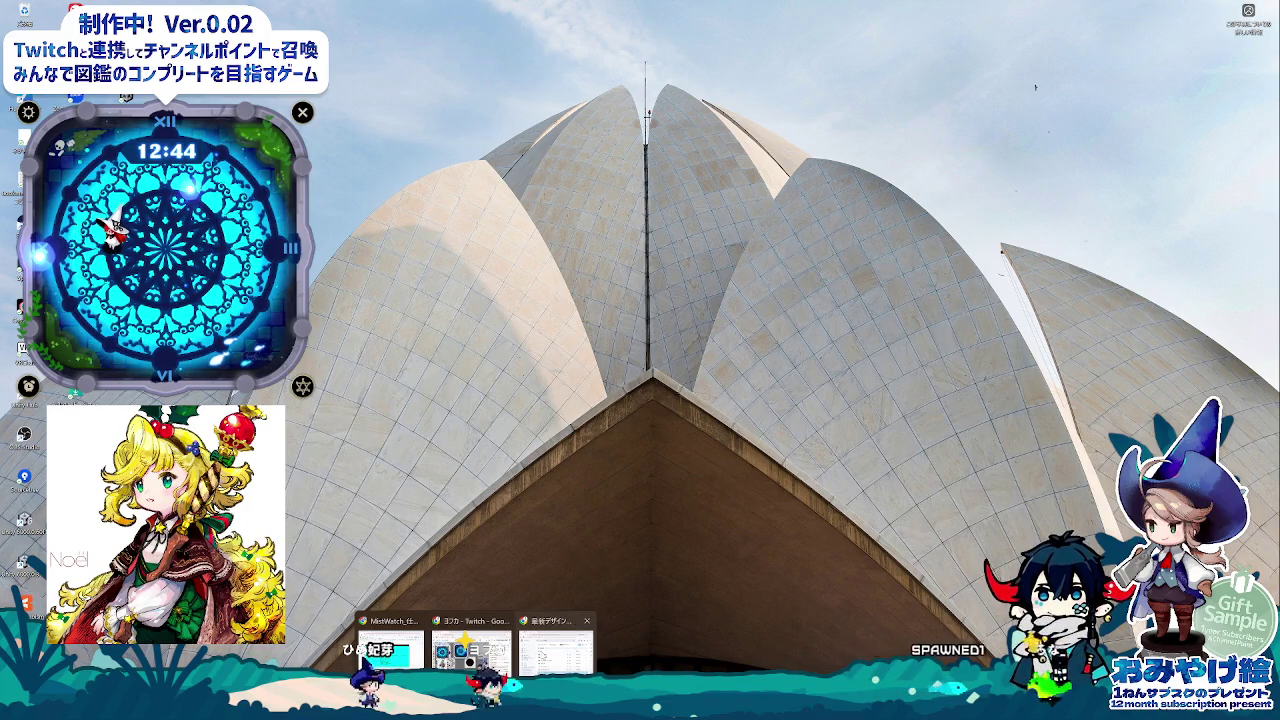
Step: Bring the MistWatch_仕様書 spreadsheet to the front and scroll down through the 図鑑 sheet
left_click(555, 648)
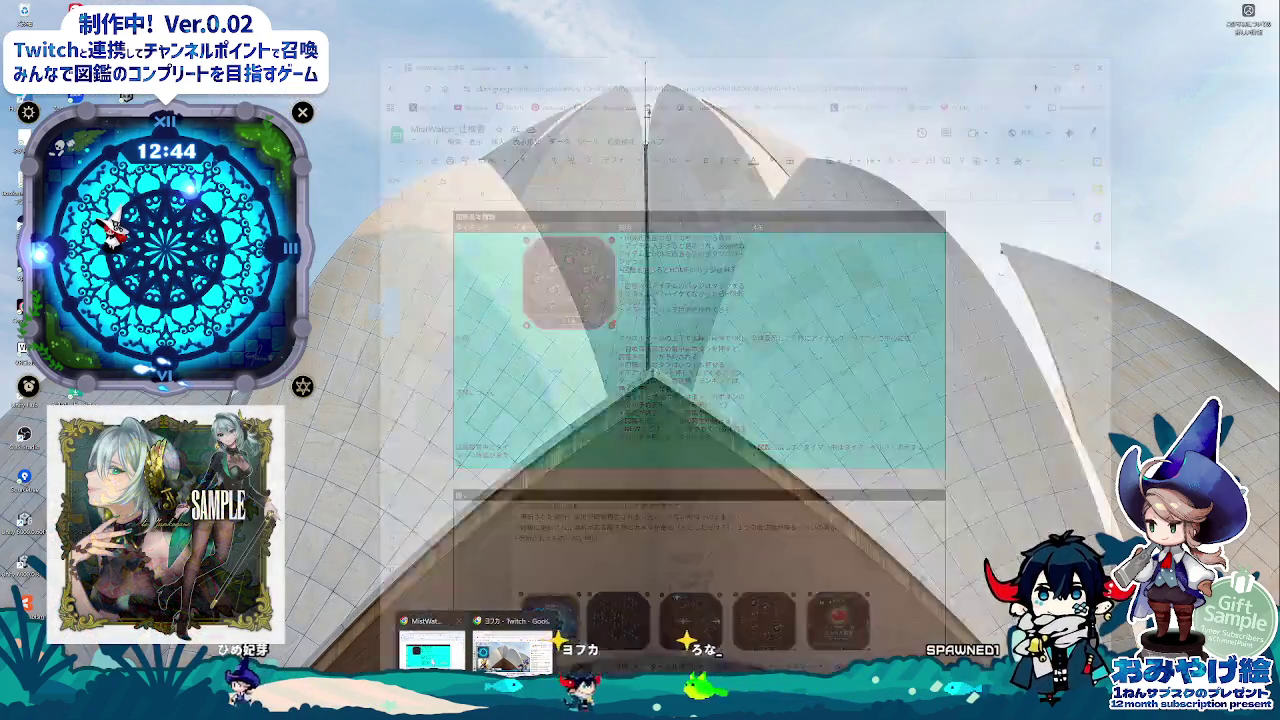
left_click(432, 645)
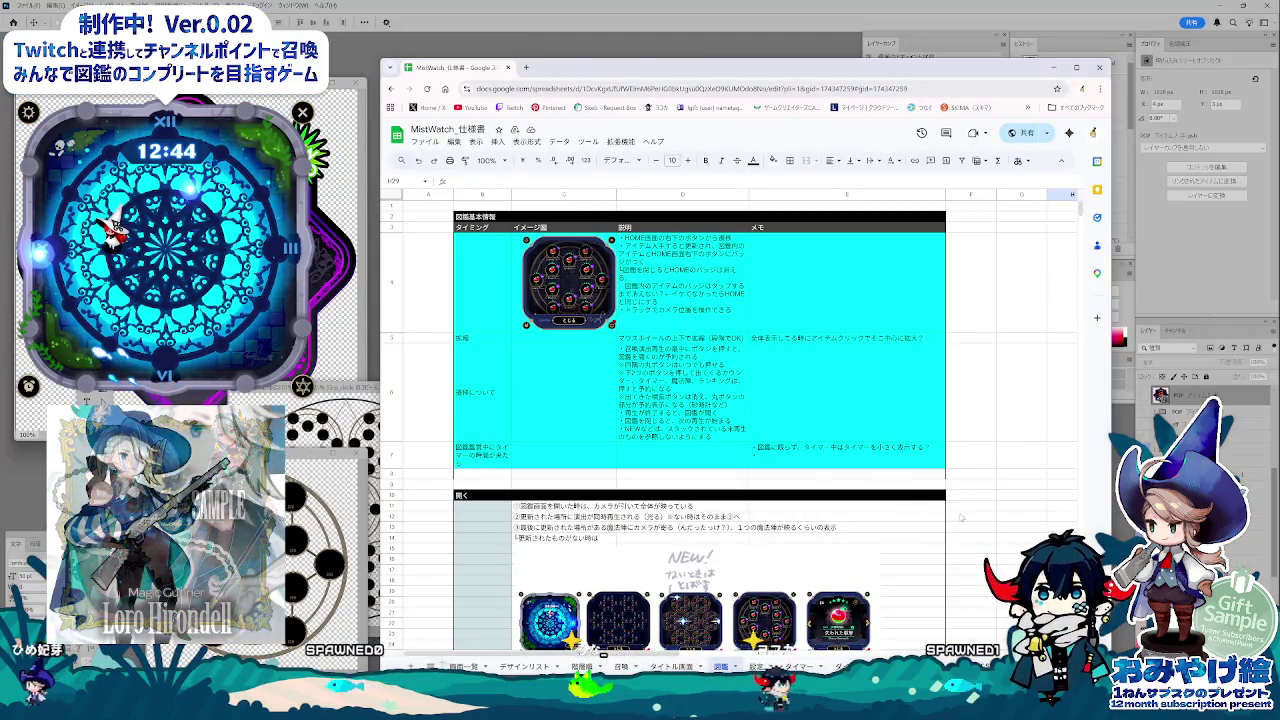
scroll(960, 517, "down", 5)
scroll(960, 517, "down", 5)
scroll(962, 518, "down", 3)
scroll(964, 519, "down", 5)
scroll(965, 519, "down", 3)
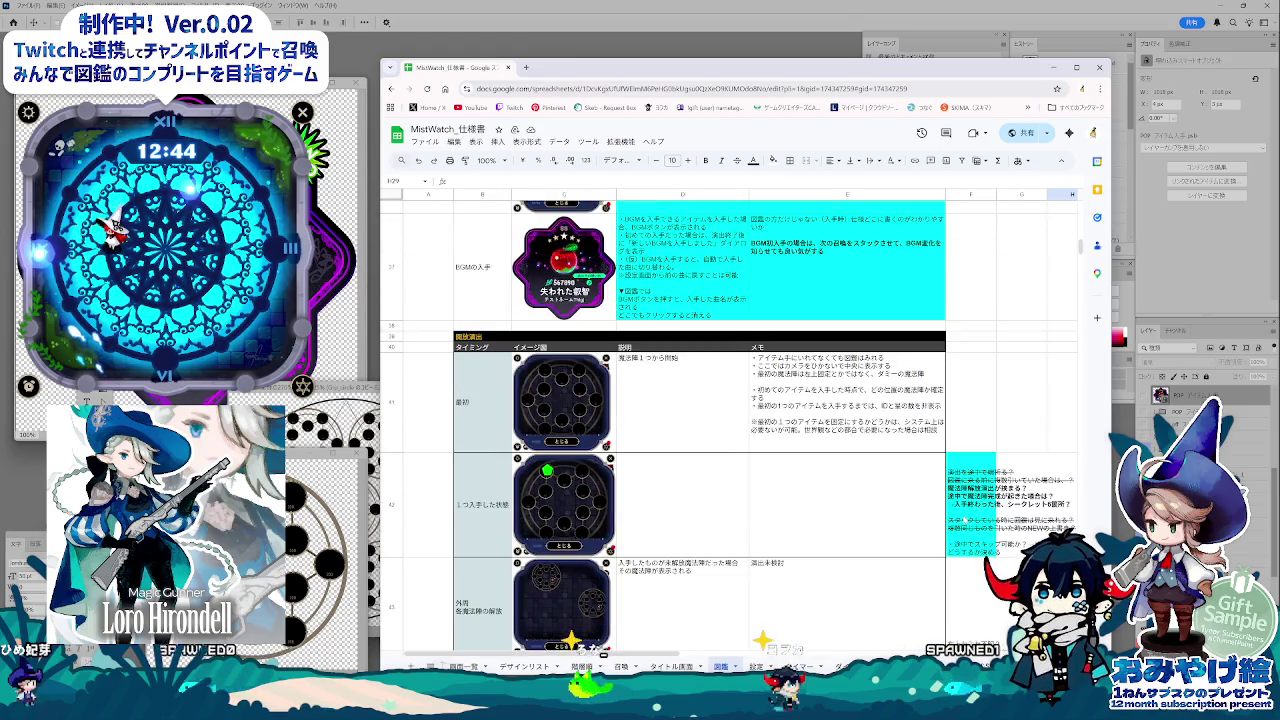
scroll(955, 532, "down", 3)
Step: Step through the 設定, item list and 召喚 sheets to reach the タイトル画面 sheet
key("ctrl+Page_Down")
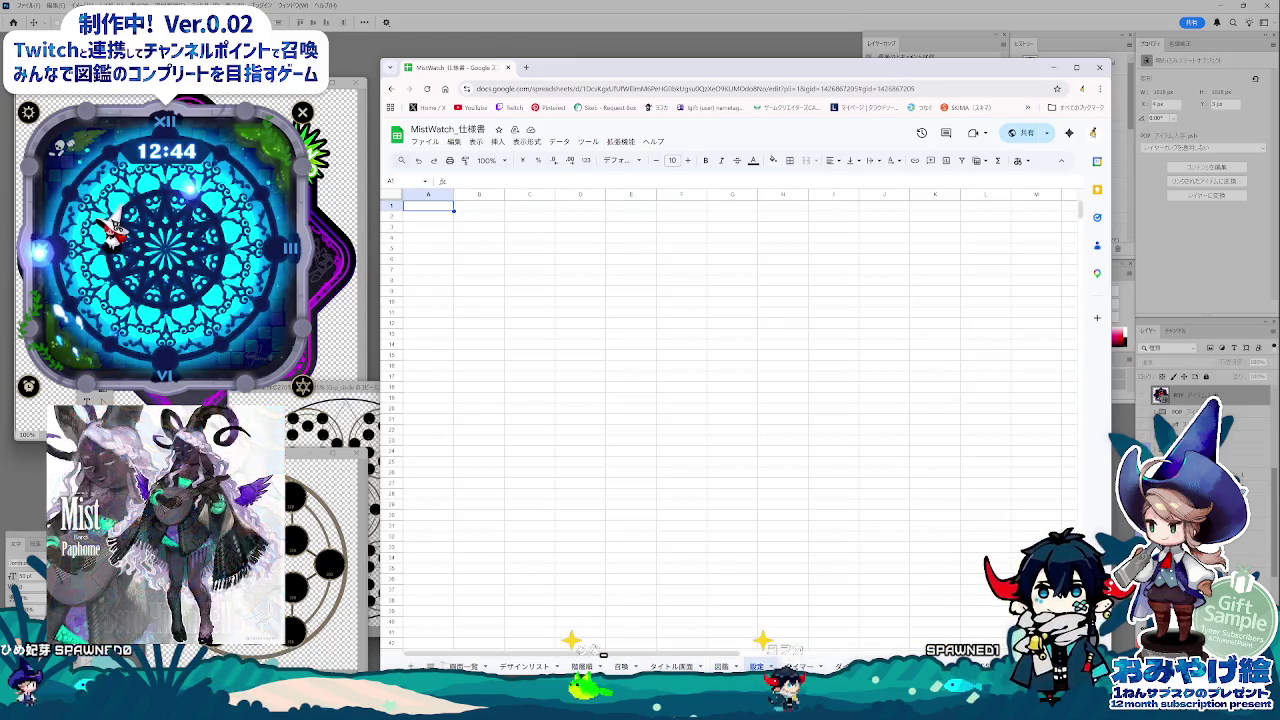
key("ctrl+Page_Down")
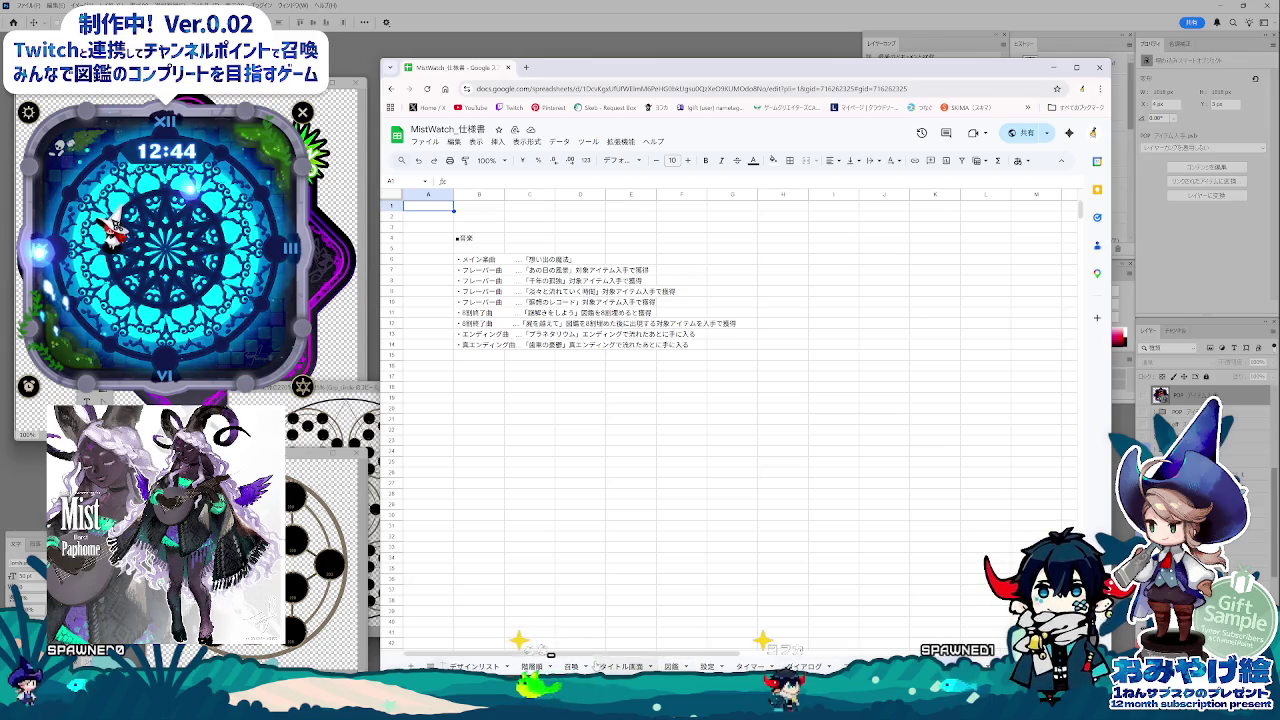
key("ctrl+Page_Down")
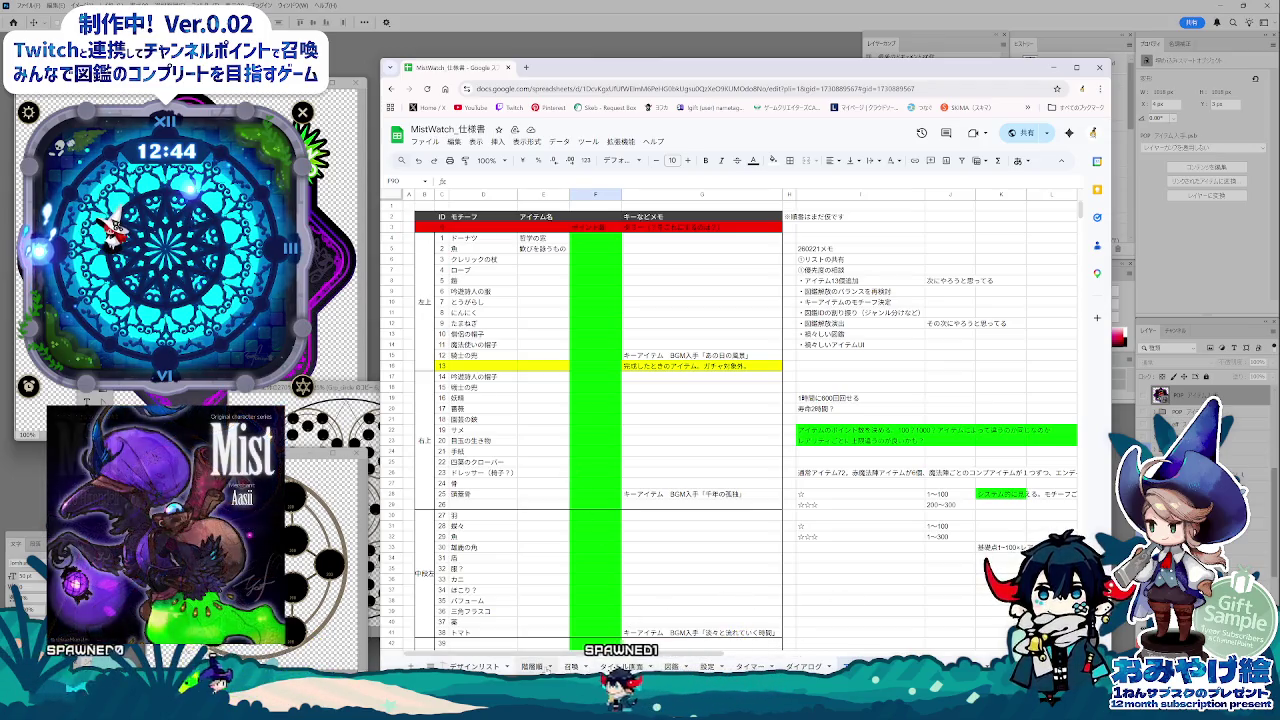
key("ctrl+Page_Down")
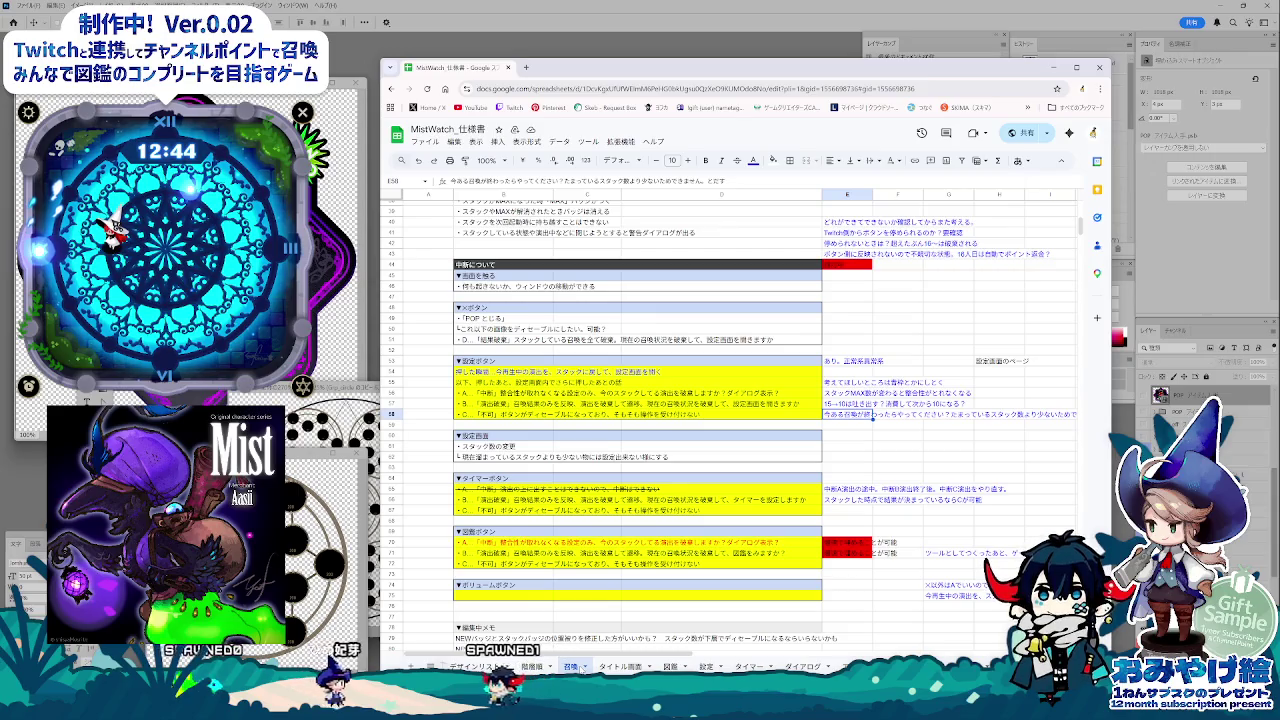
key("ctrl+Page_Down")
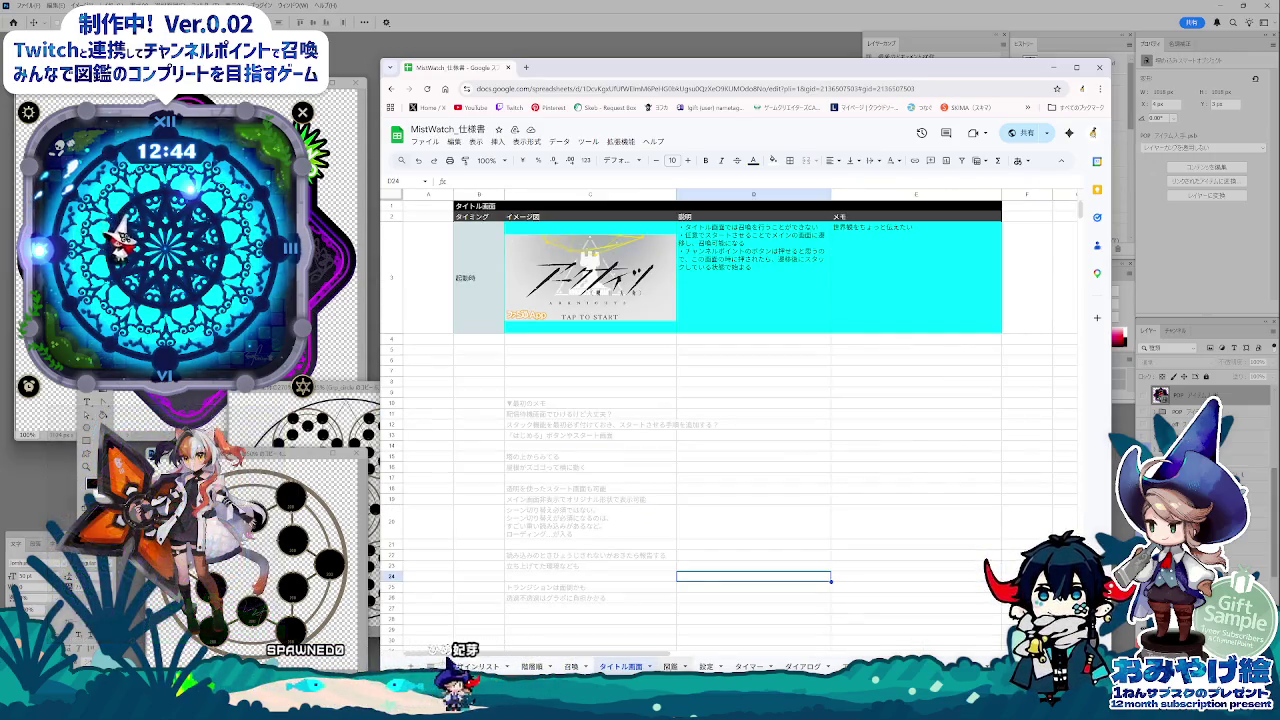
Step: Delete rows 5–7 of the タイトル画面 sheet and narrow column C
left_click(393, 350)
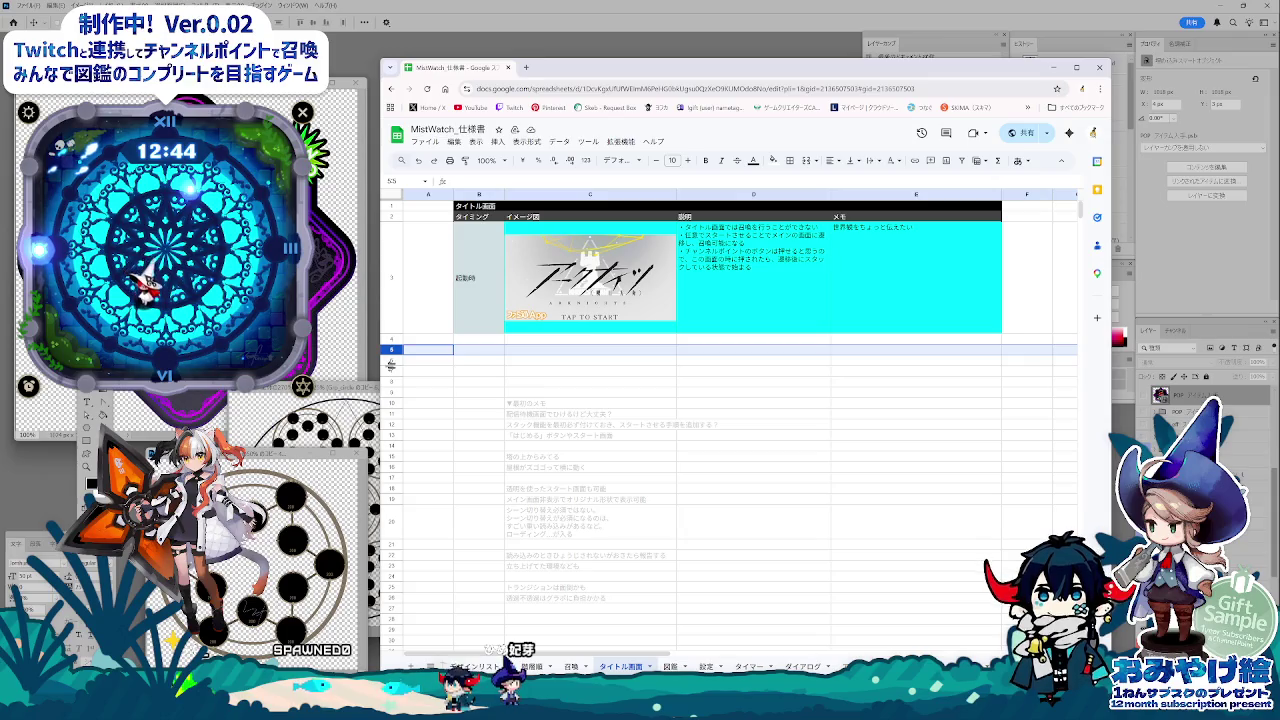
left_click(391, 370, "shift")
right_click(390, 370)
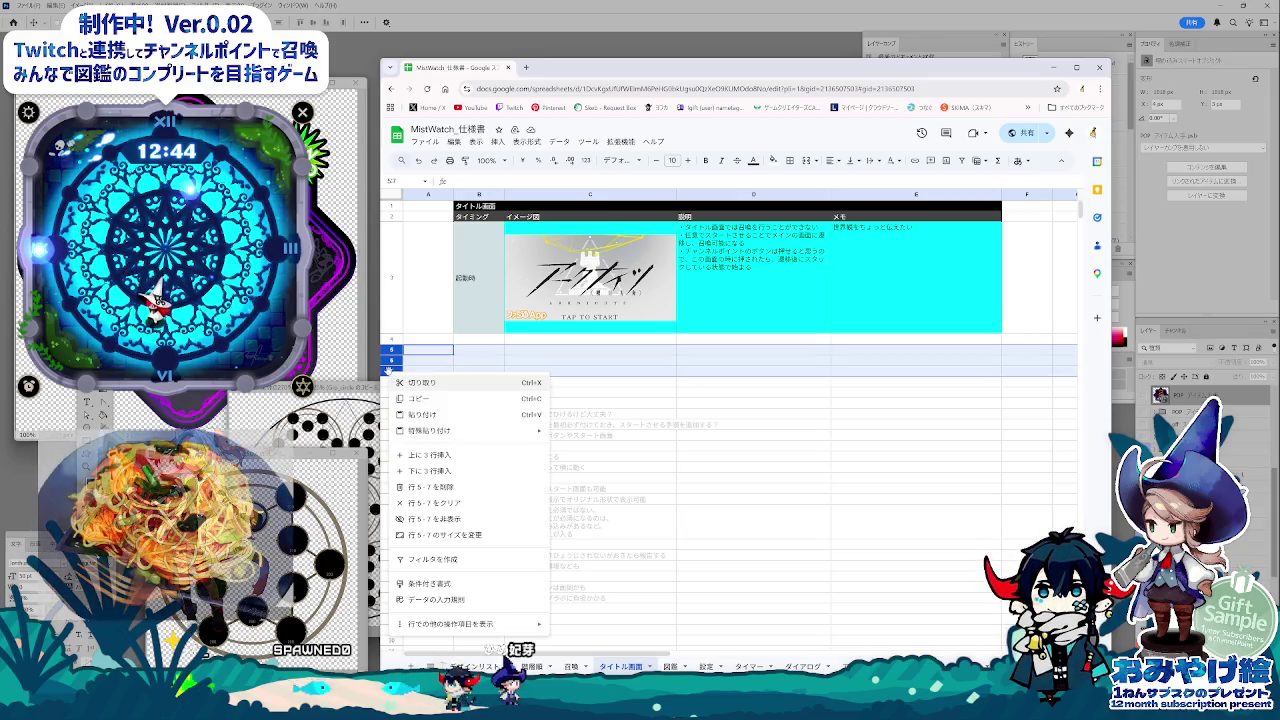
left_click(445, 487)
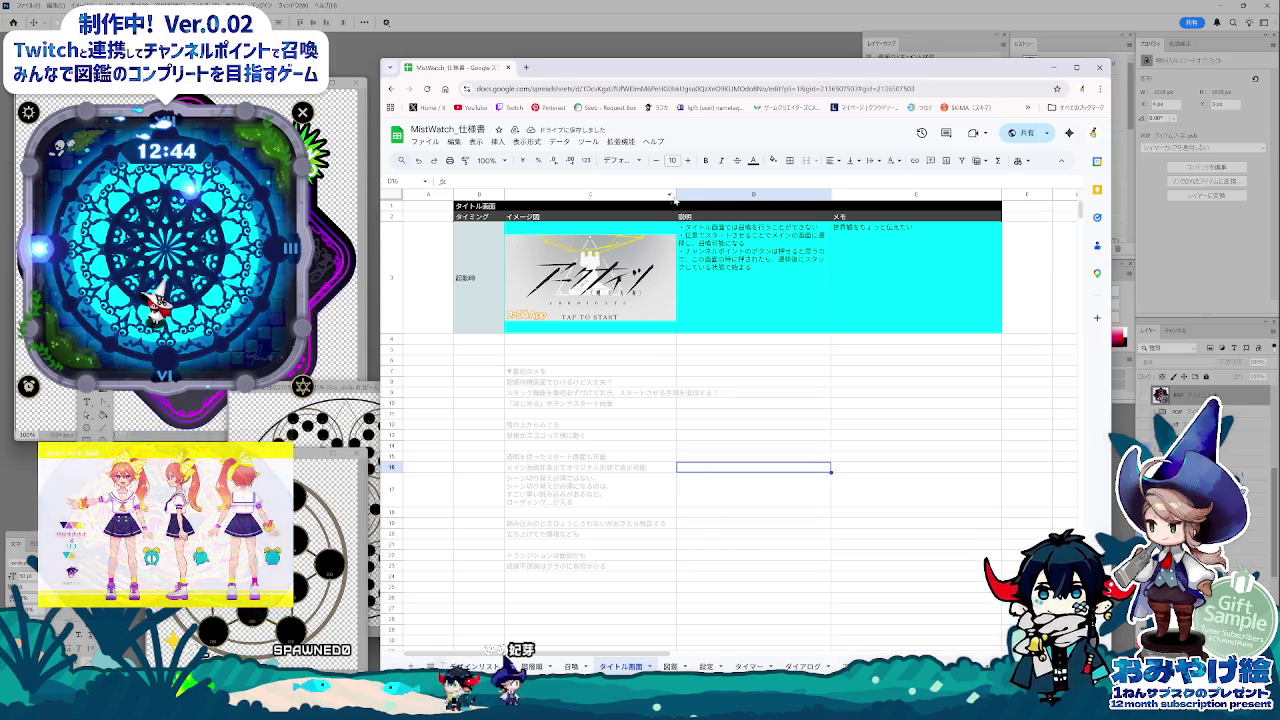
left_click_drag(648, 195, 634, 195)
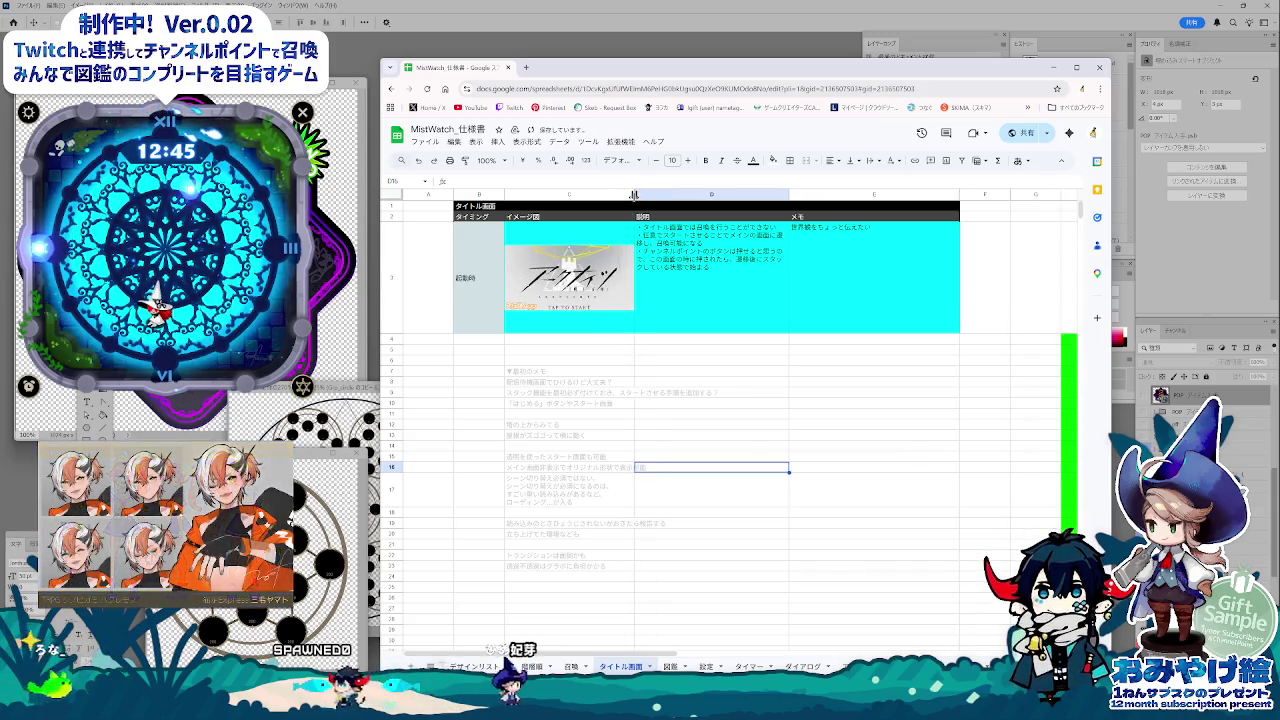
left_click(888, 424)
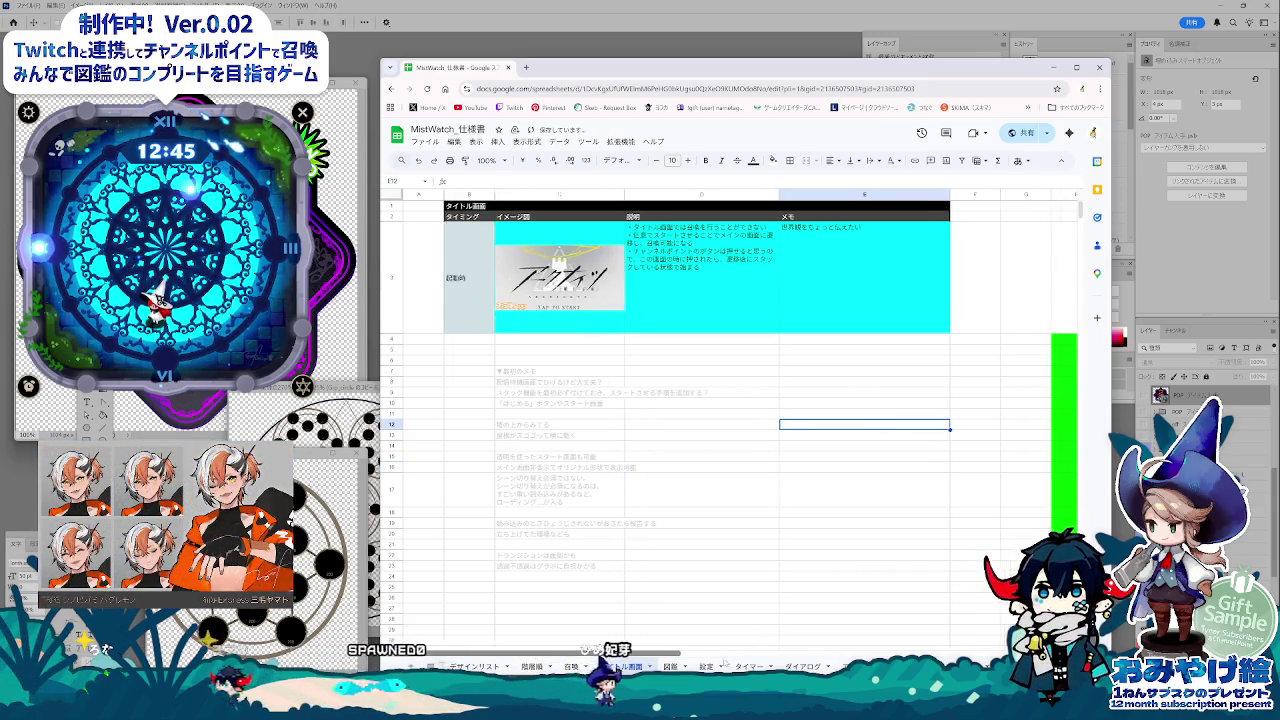
Step: Change the fill of G3:J26 from green to white
scroll(760, 420, "right", 5)
left_click_drag(720, 280, 880, 601)
left_click(773, 160)
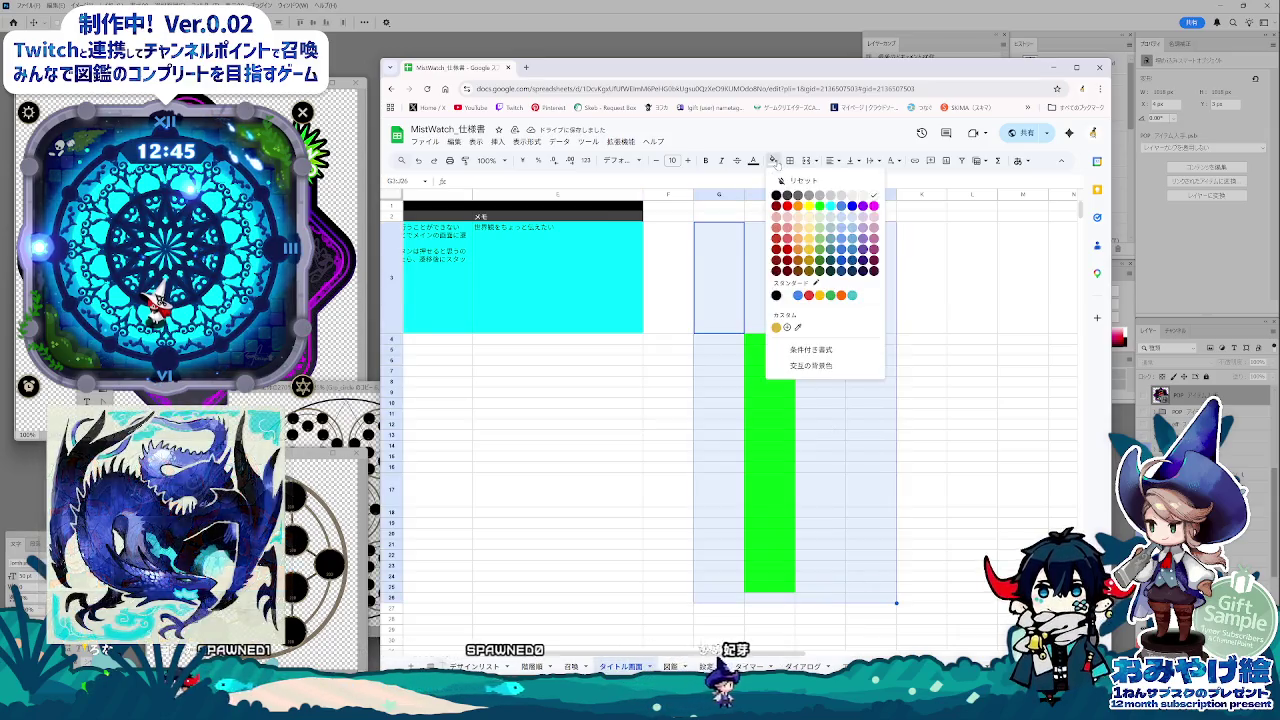
left_click(873, 196)
left_click(958, 404)
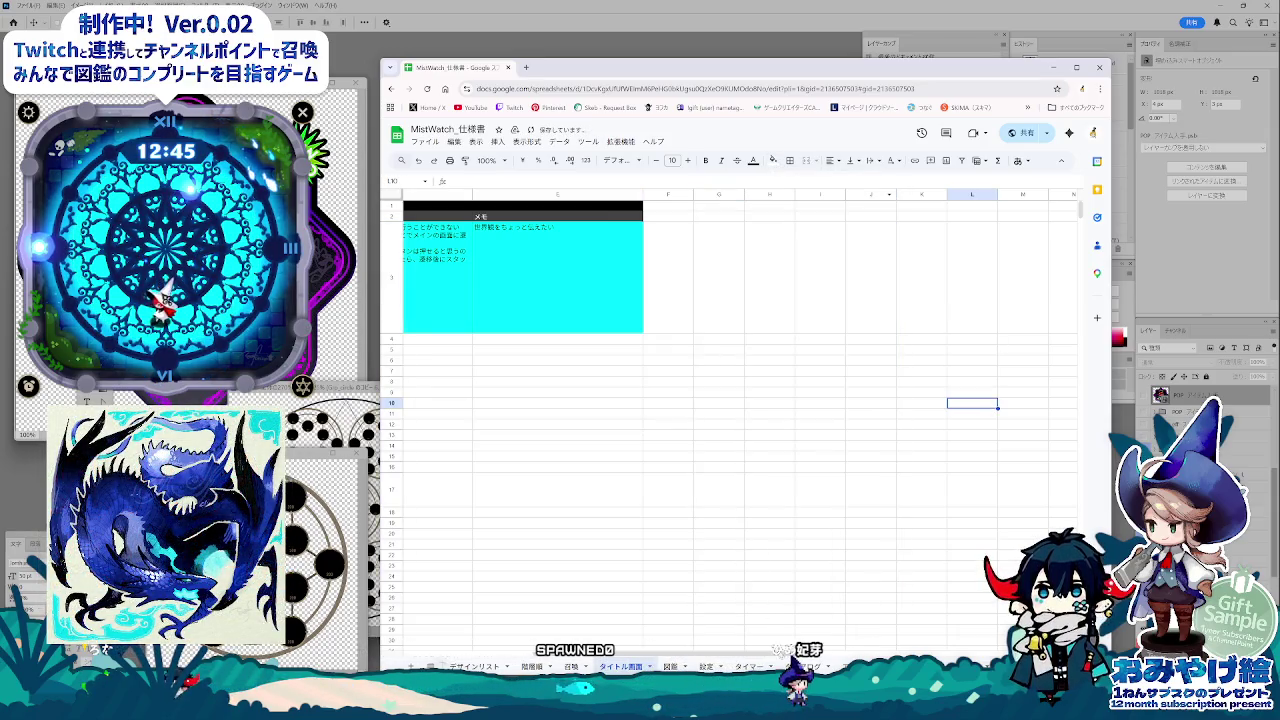
Step: Select cell D17, then move to the 図鑑 sheet and scroll to its top
scroll(730, 420, "left", 5)
left_click(711, 489)
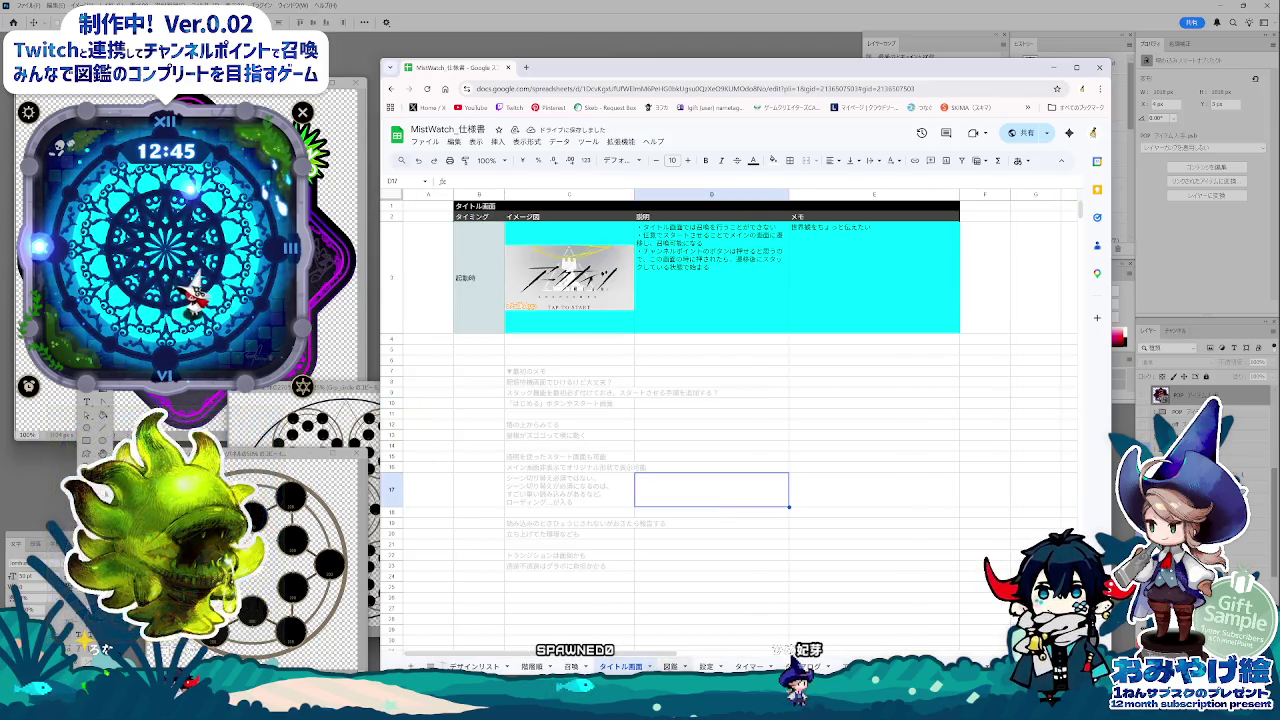
left_click(670, 666)
scroll(683, 555, "up", 3)
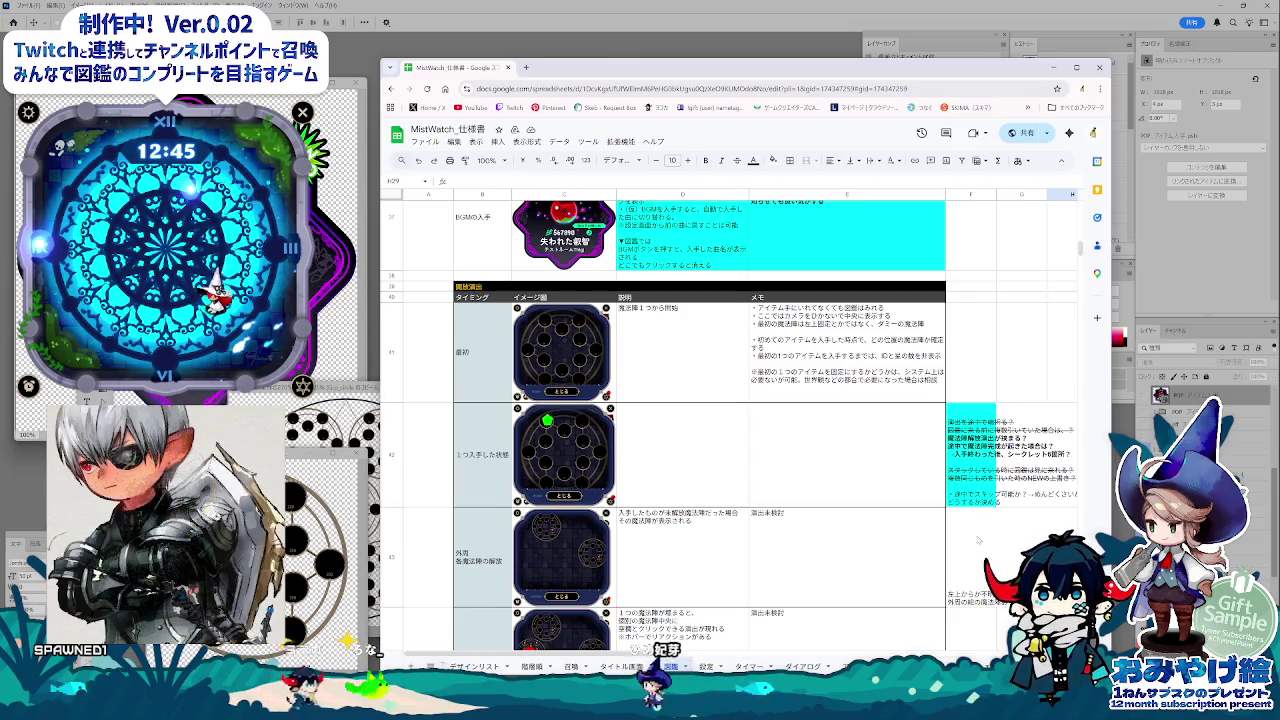
scroll(730, 420, "right", 1)
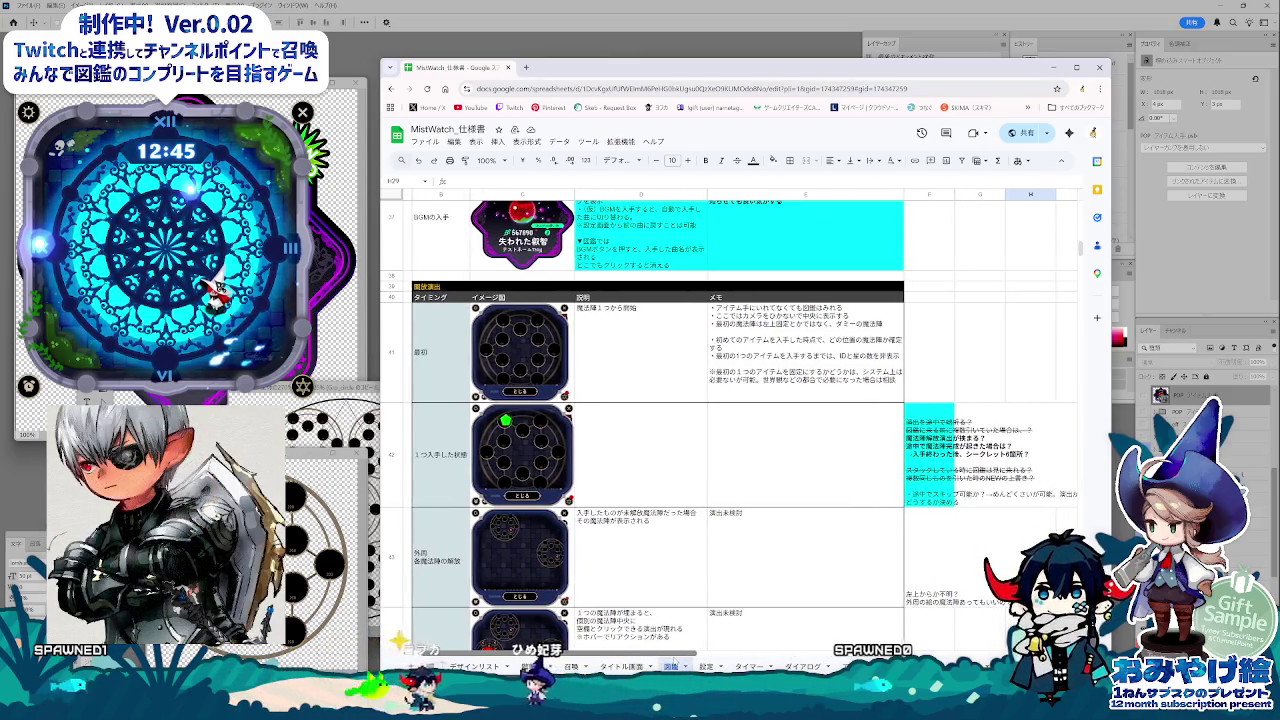
scroll(611, 655, "left", 1)
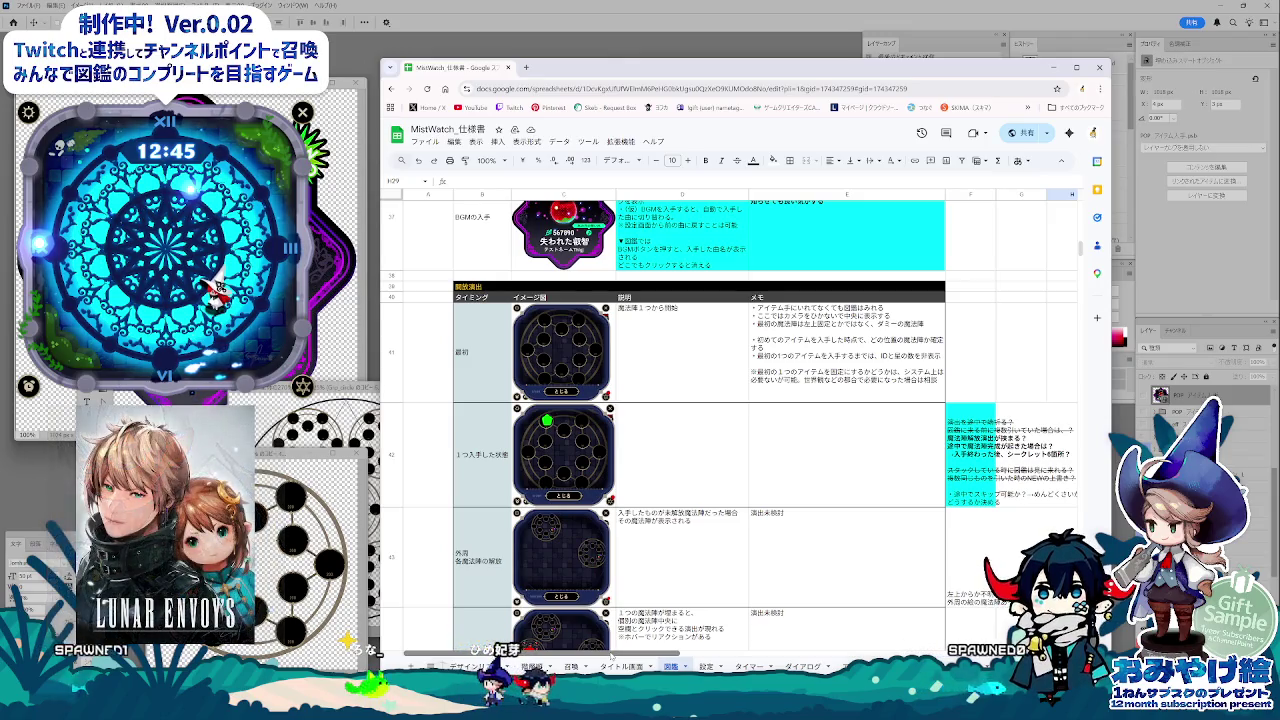
scroll(809, 545, "down", 1)
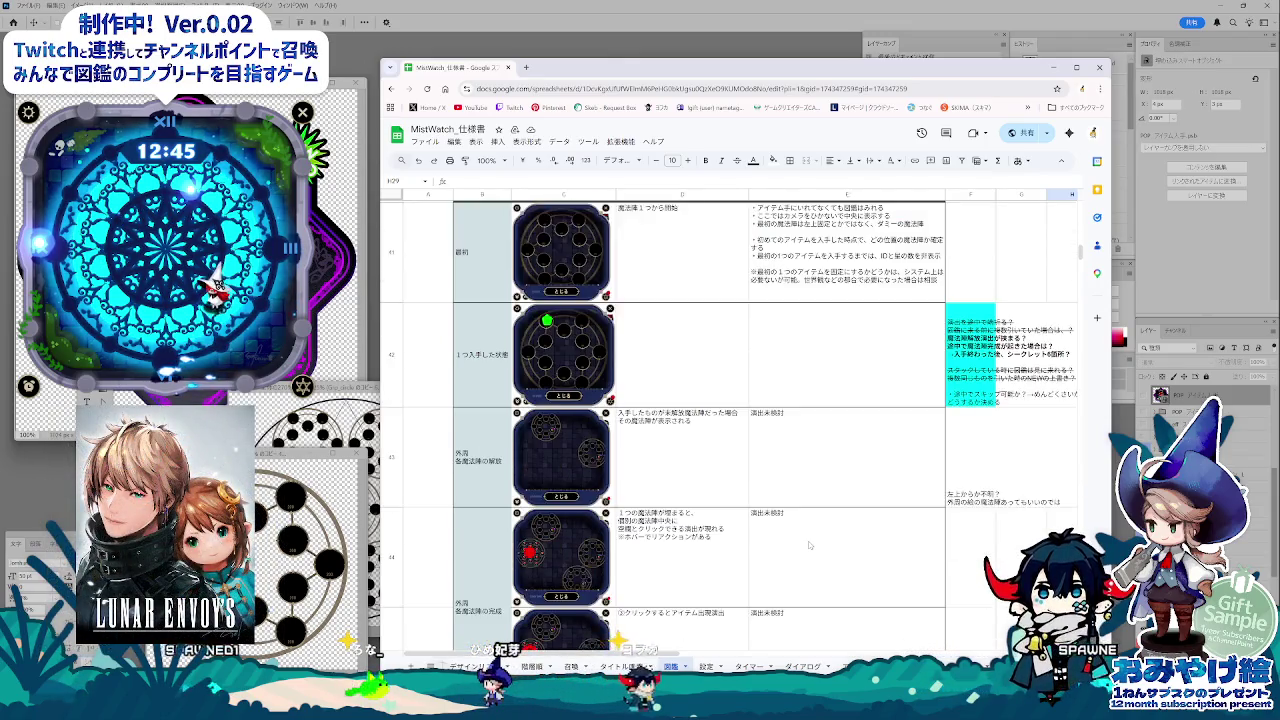
scroll(809, 545, "down", 1)
scroll(809, 545, "down", 2)
scroll(809, 545, "down", 1)
scroll(809, 545, "down", 2)
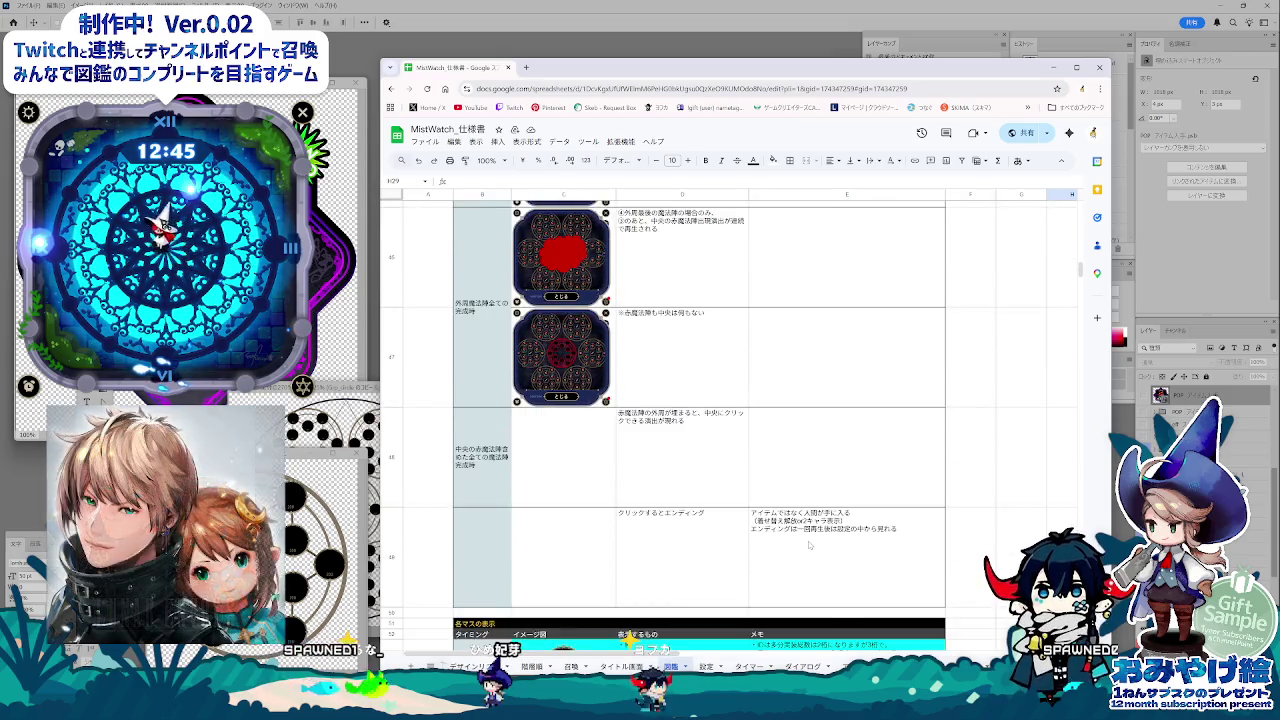
scroll(809, 545, "down", 1)
scroll(835, 587, "down", 2)
scroll(835, 587, "up", 2)
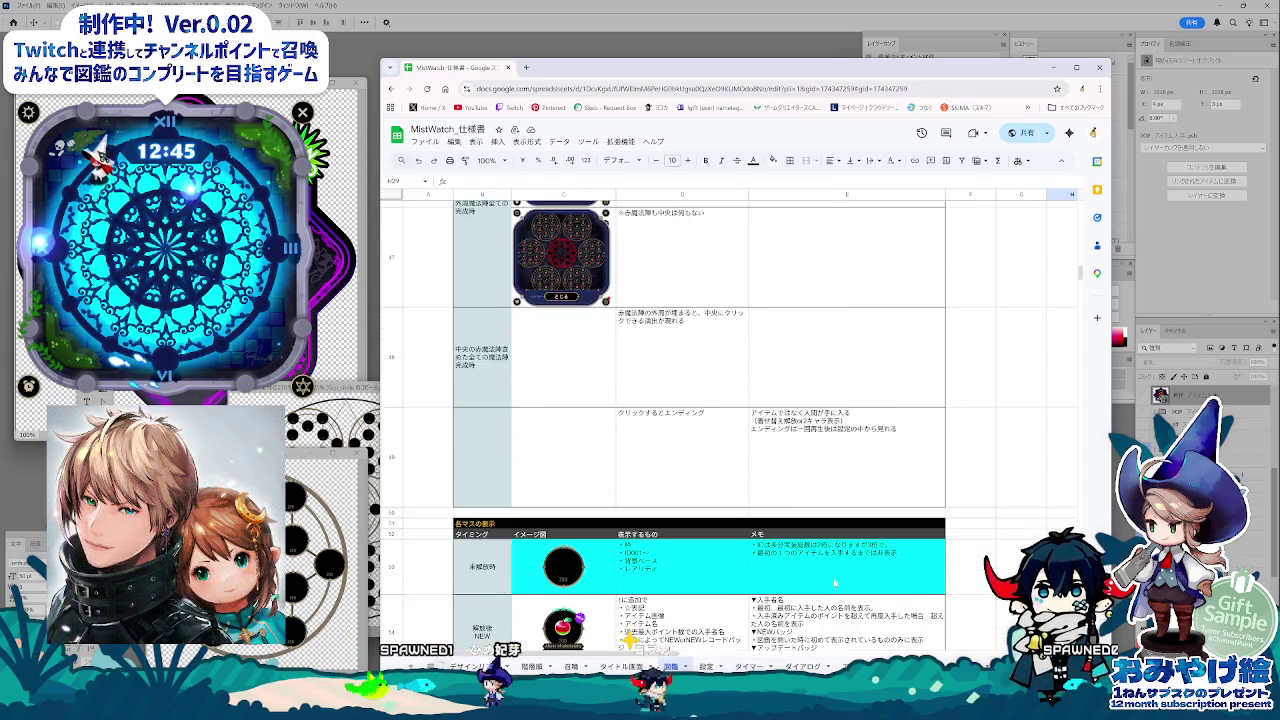
scroll(835, 587, "up", 3)
scroll(835, 568, "up", 3)
scroll(835, 568, "up", 2)
scroll(835, 568, "up", 3)
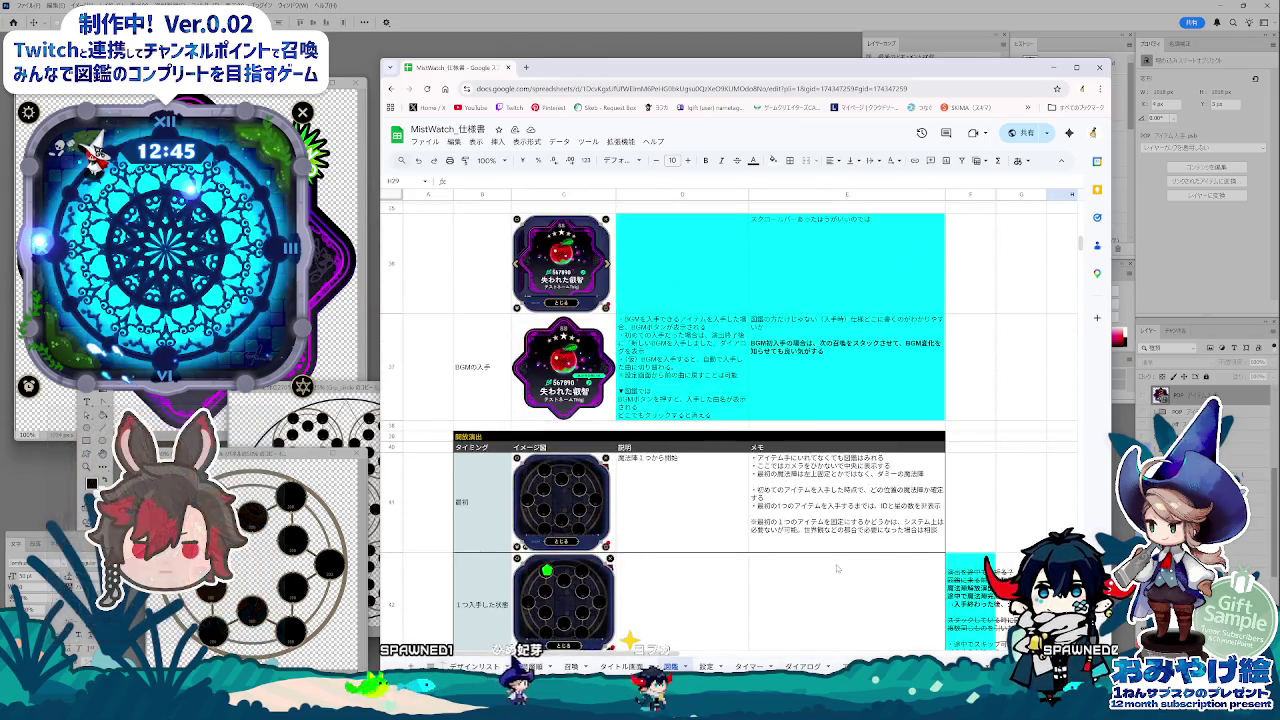
scroll(835, 568, "up", 2)
scroll(835, 568, "up", 2)
scroll(838, 568, "down", 1)
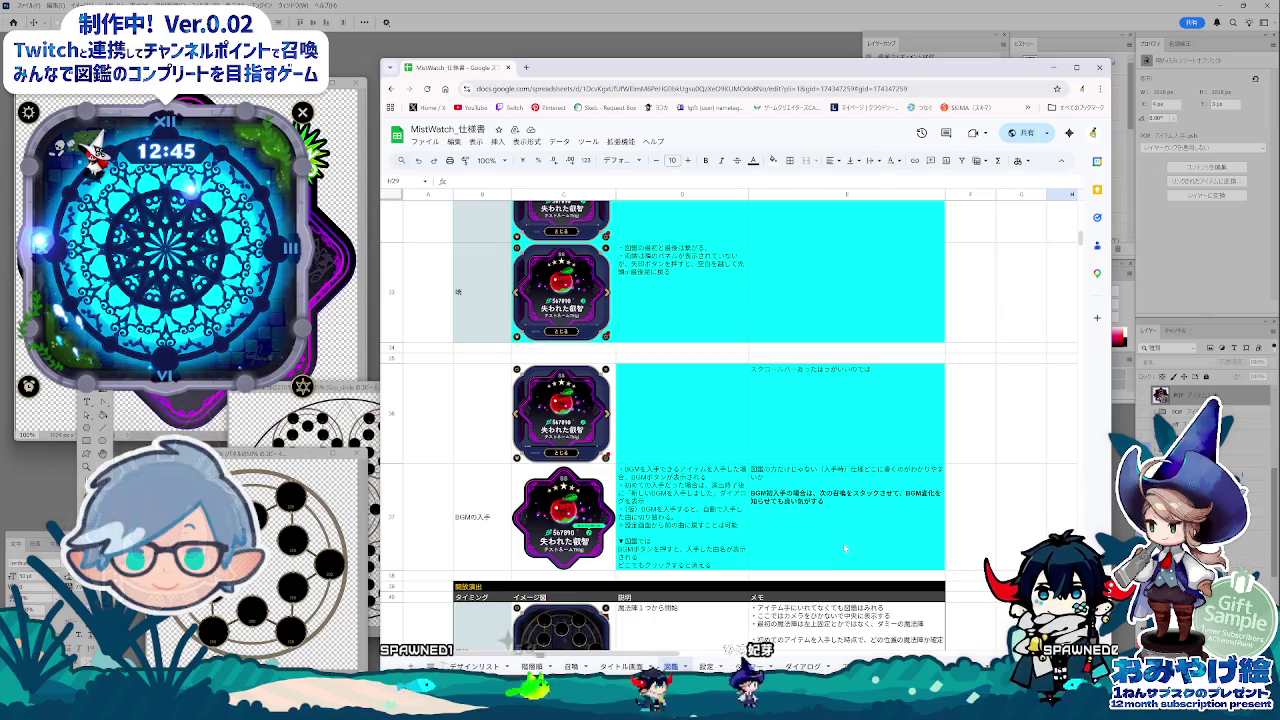
left_click(478, 413)
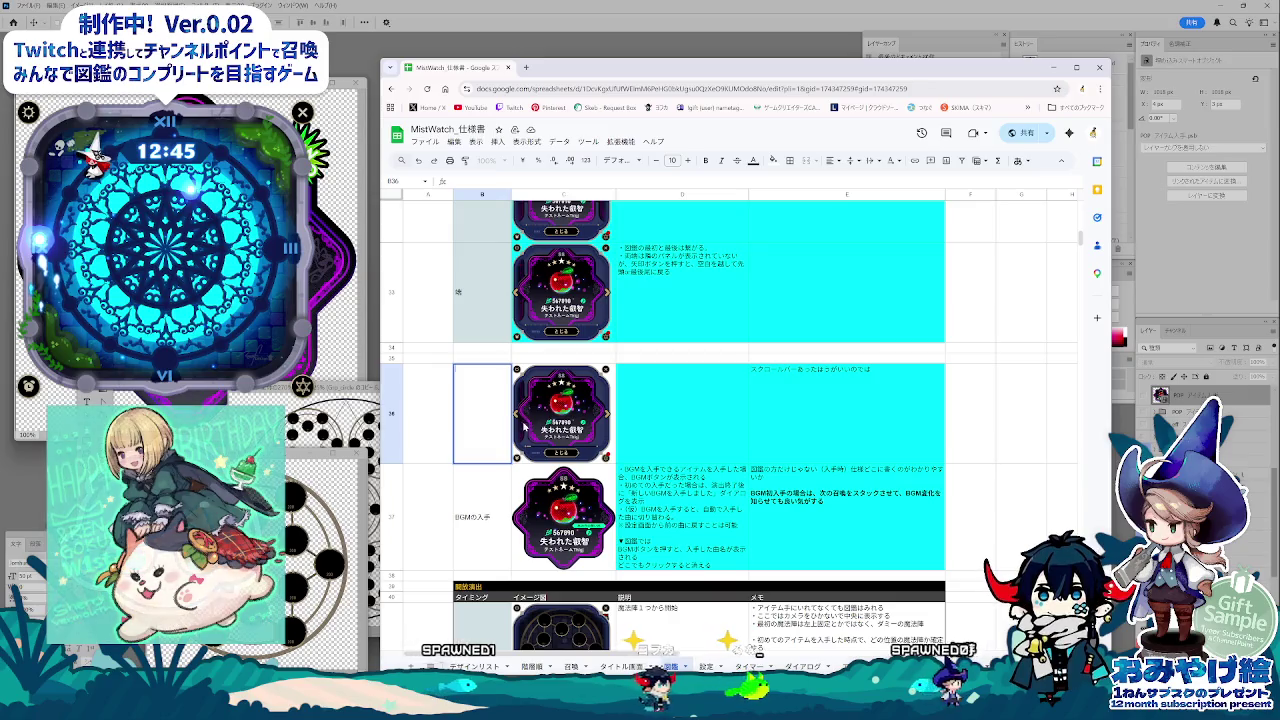
Step: Enter スクロール in cell B36 via IME conversion of すくろ
type("すくろ")
key("space")
key("Return")
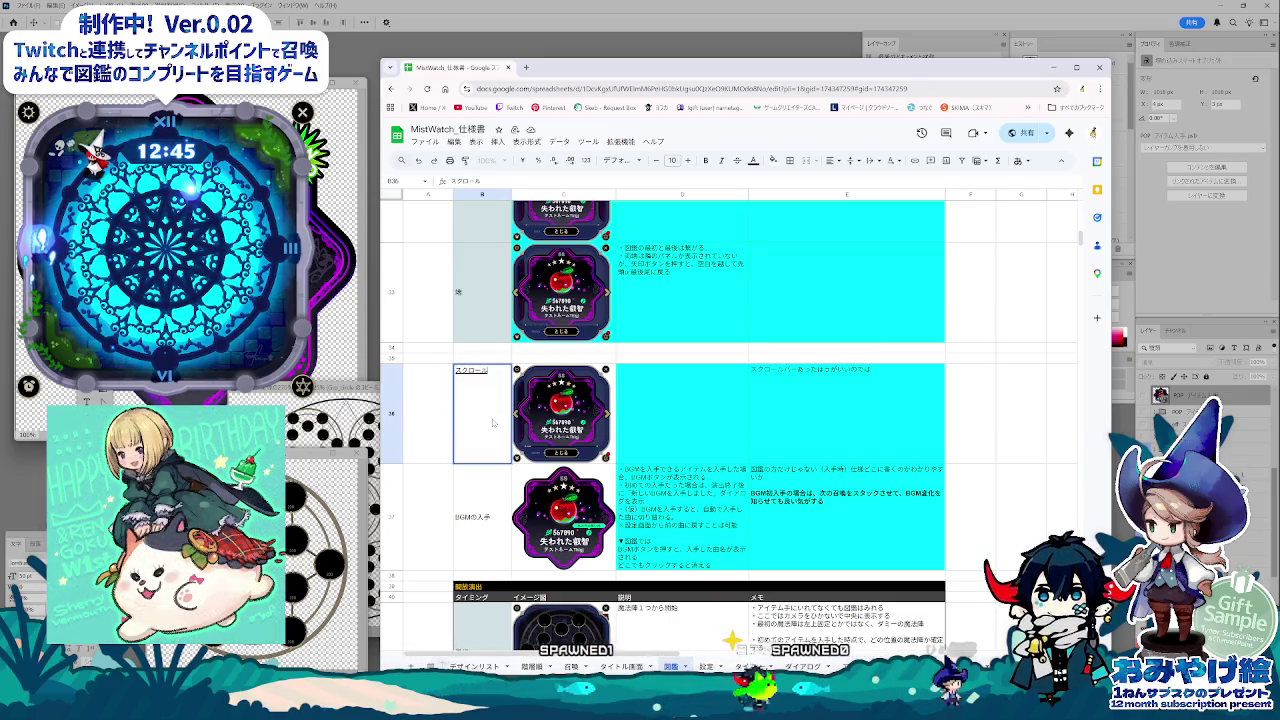
left_click(497, 517)
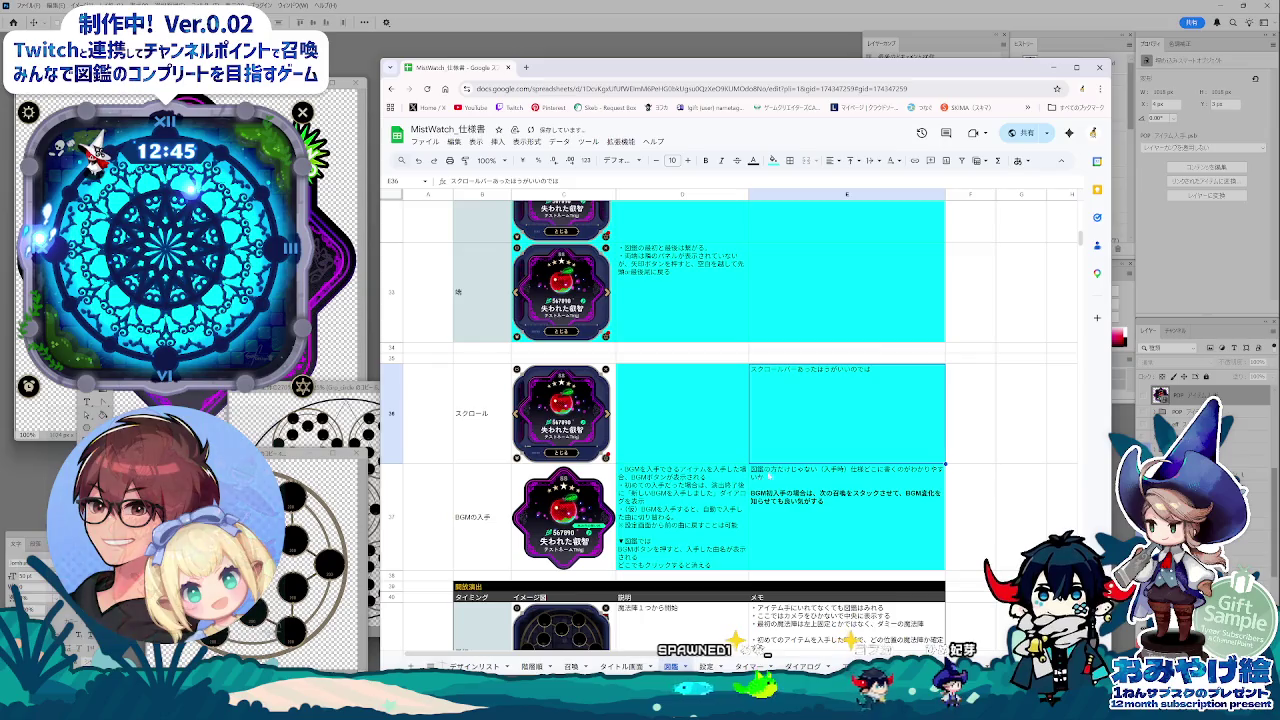
Step: Scroll through the spec sheet and select memo cell E7 for review
left_click(798, 537)
scroll(798, 537, "up", 3)
scroll(798, 537, "up", 3)
scroll(800, 537, "up", 4)
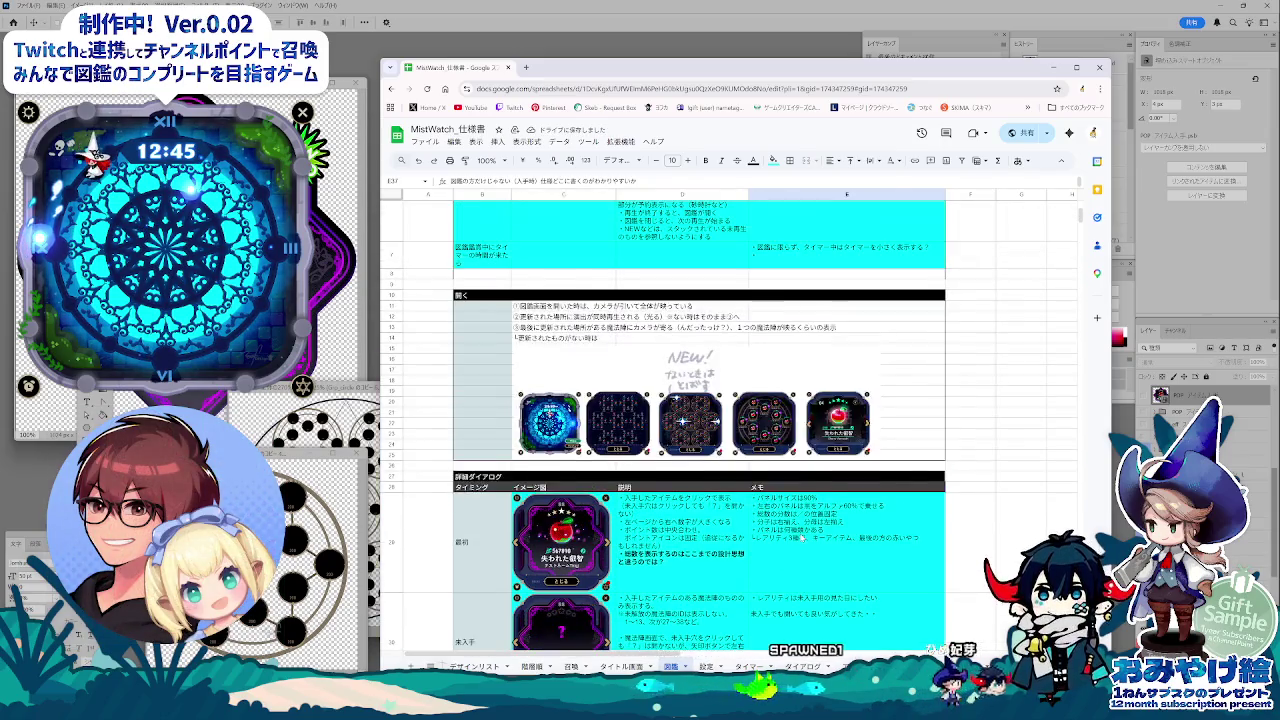
scroll(800, 537, "down", 2)
scroll(800, 537, "down", 3)
scroll(800, 538, "down", 1)
scroll(801, 540, "down", 1)
scroll(801, 540, "up", 3)
scroll(800, 541, "up", 3)
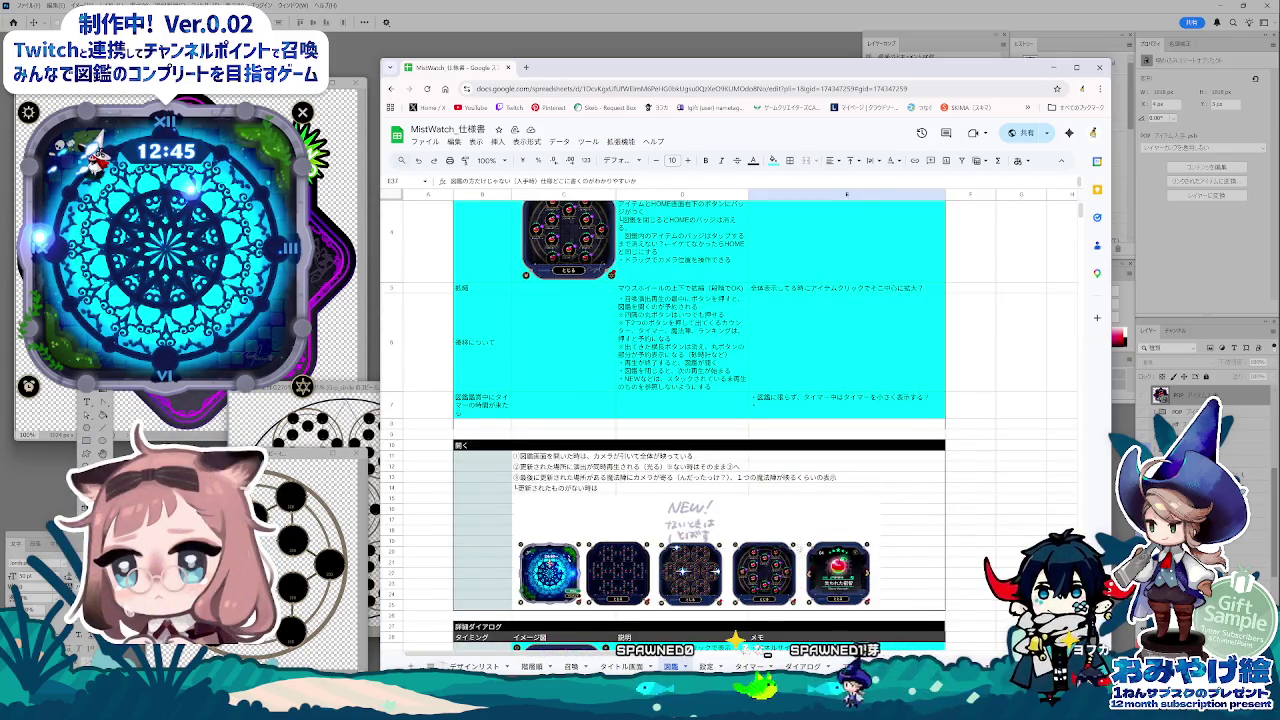
scroll(800, 541, "up", 1)
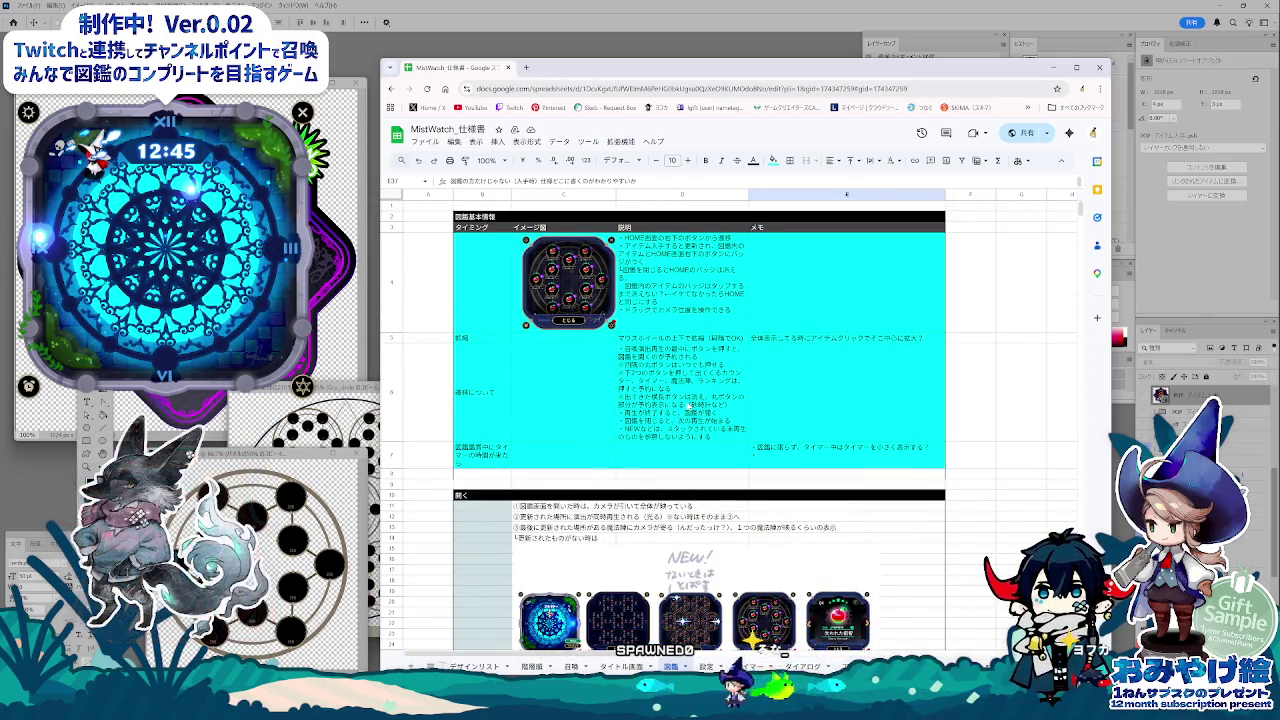
left_click(817, 459)
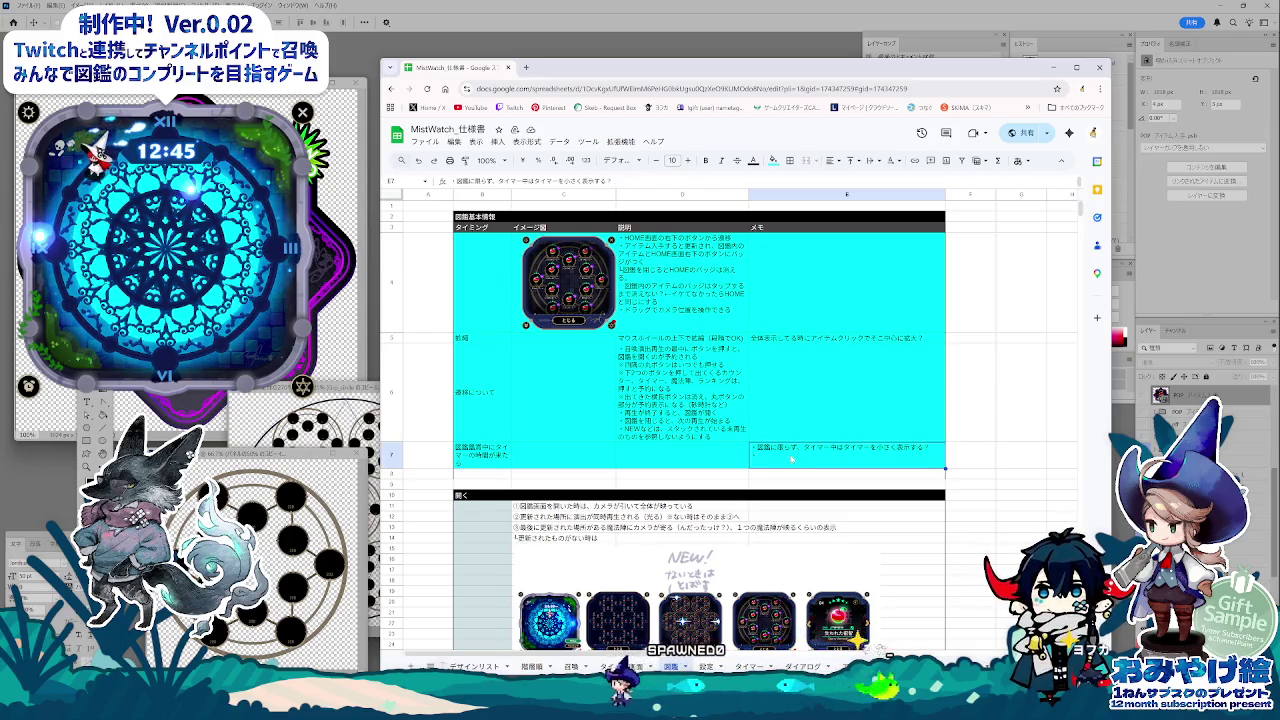
key("alt+Tab")
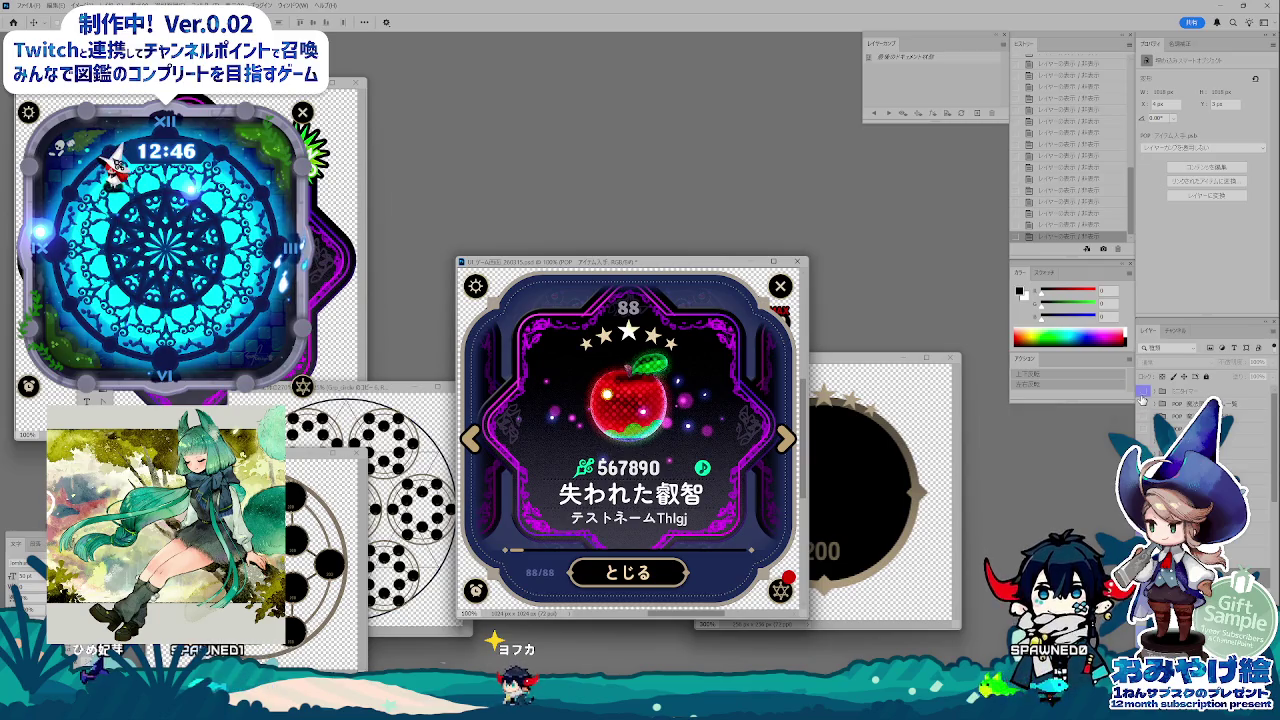
Step: Show the timer layers, select TIMER, and nudge the 99:99:99 text relative to 00:00:00
left_click(1142, 393)
left_click(1190, 391)
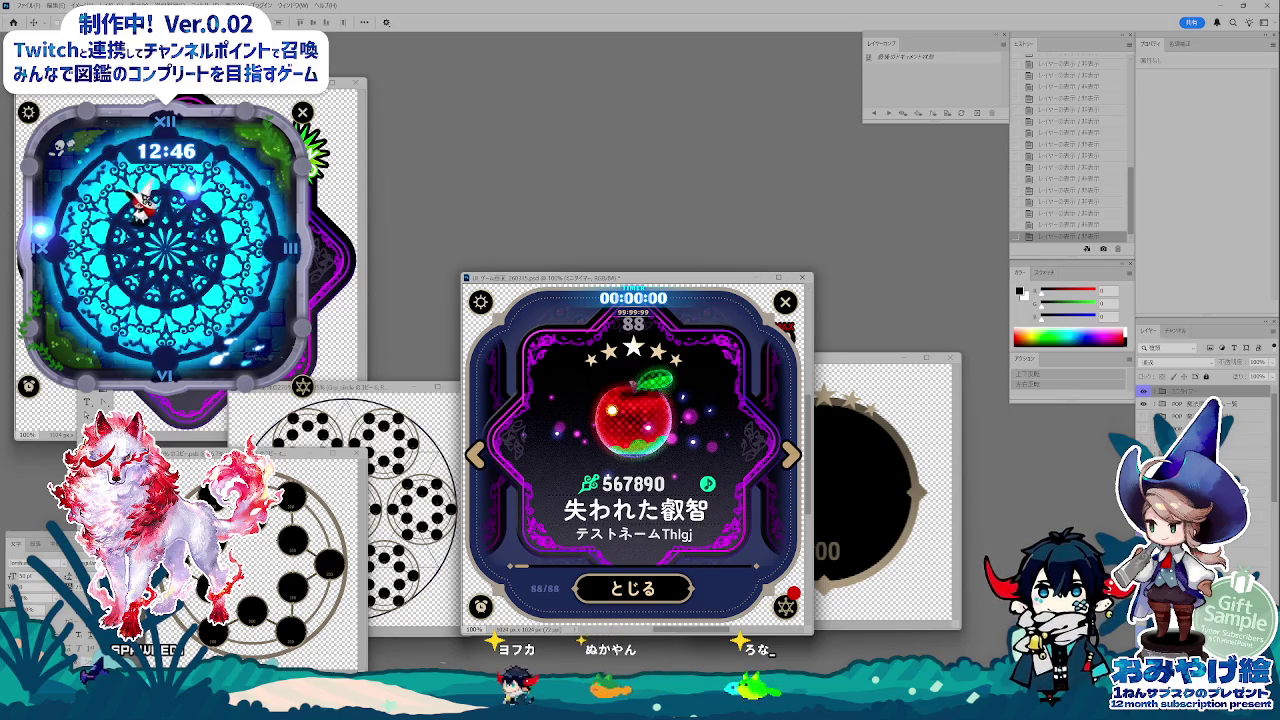
left_click(1158, 403)
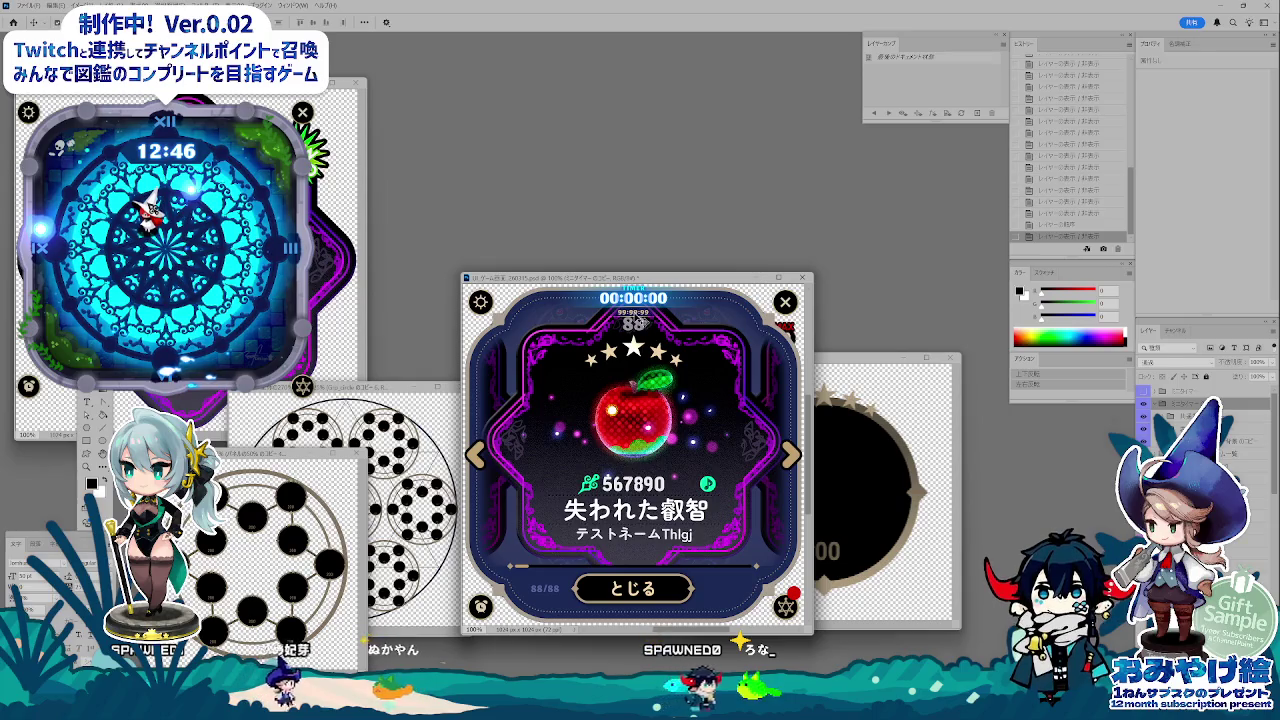
left_click(1145, 430)
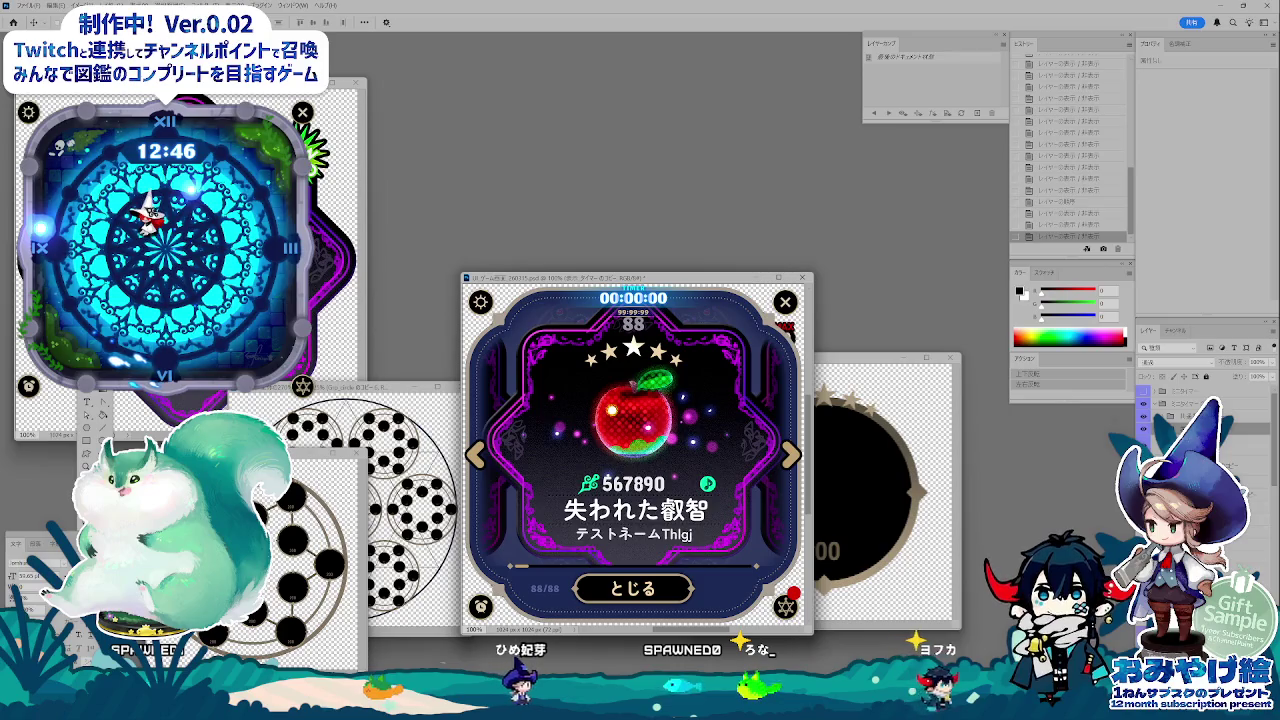
left_click(1180, 442)
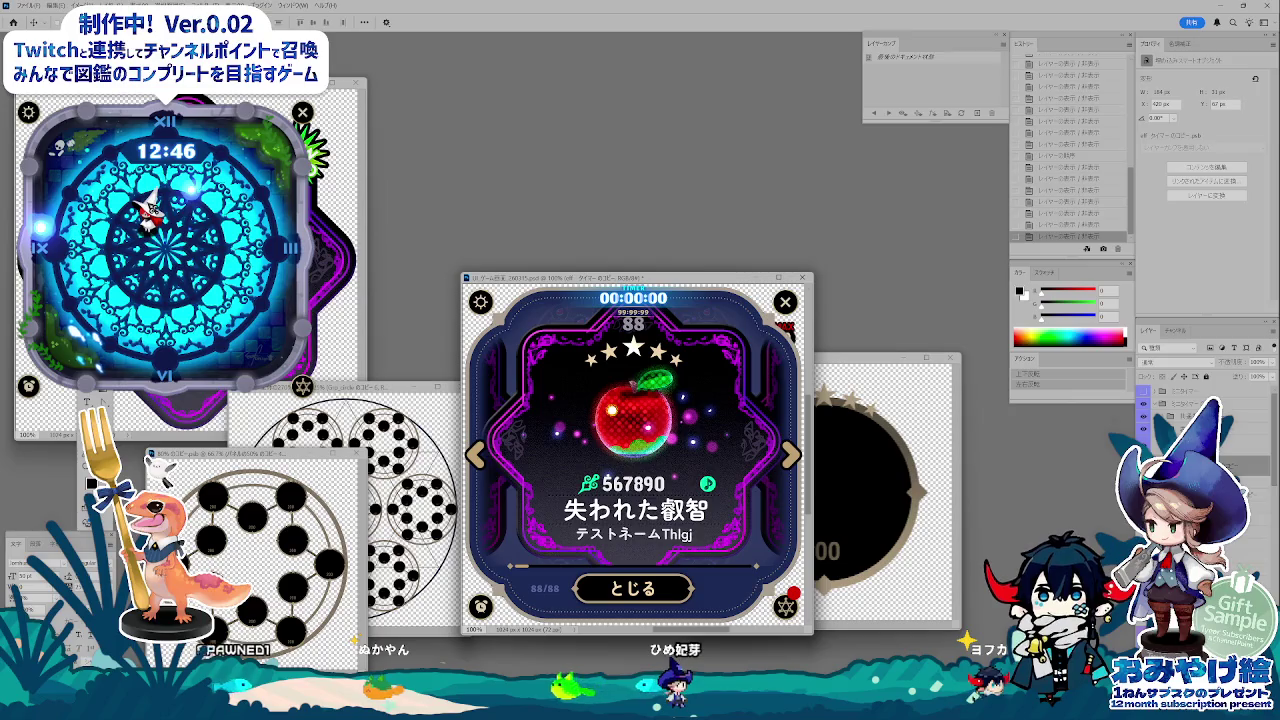
mouse_move(722, 409)
left_mouse_down()
mouse_move(664, 388)
mouse_move(720, 390)
left_mouse_up()
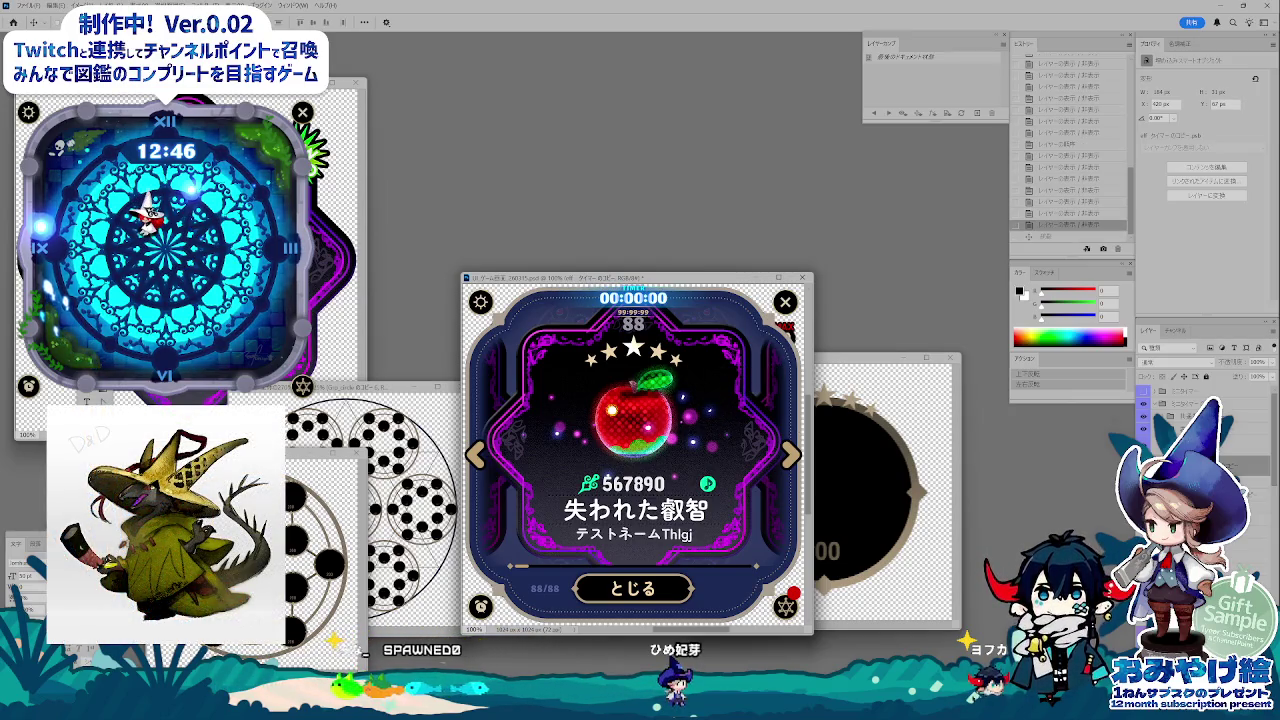
Step: Switch to another layer and reposition the apple-card document window
left_click(1190, 403)
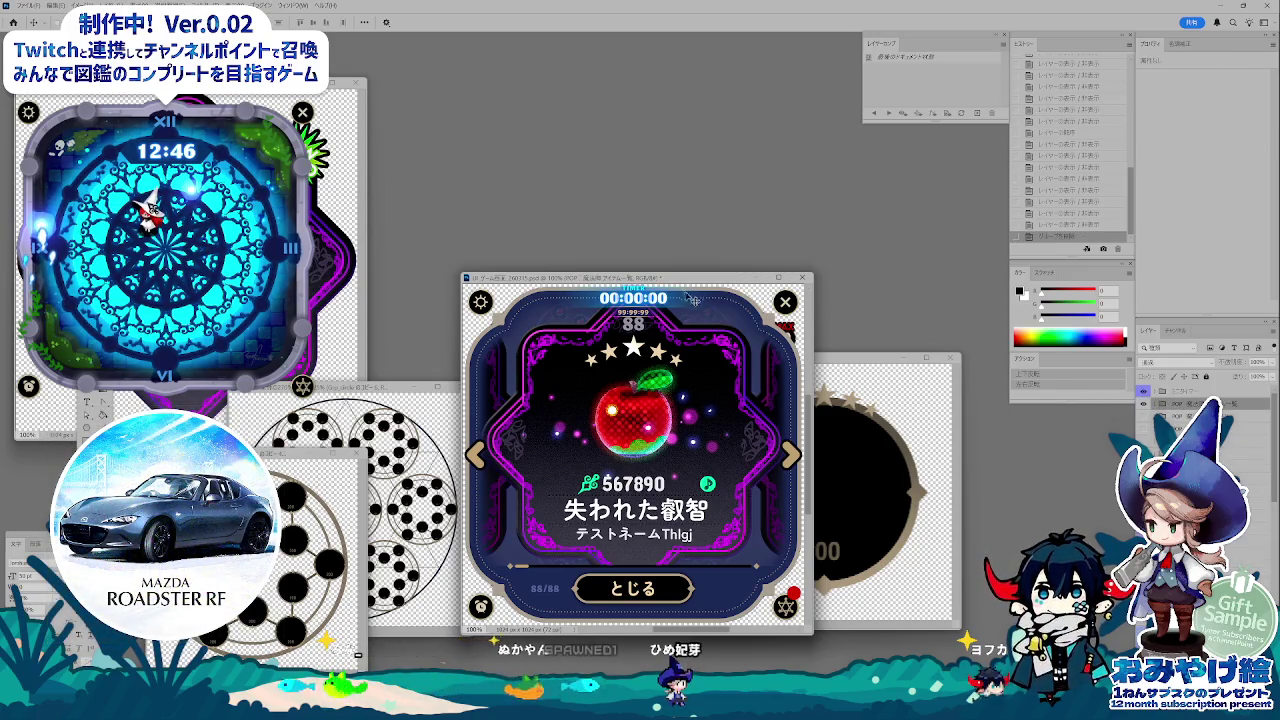
left_click_drag(676, 284, 679, 281)
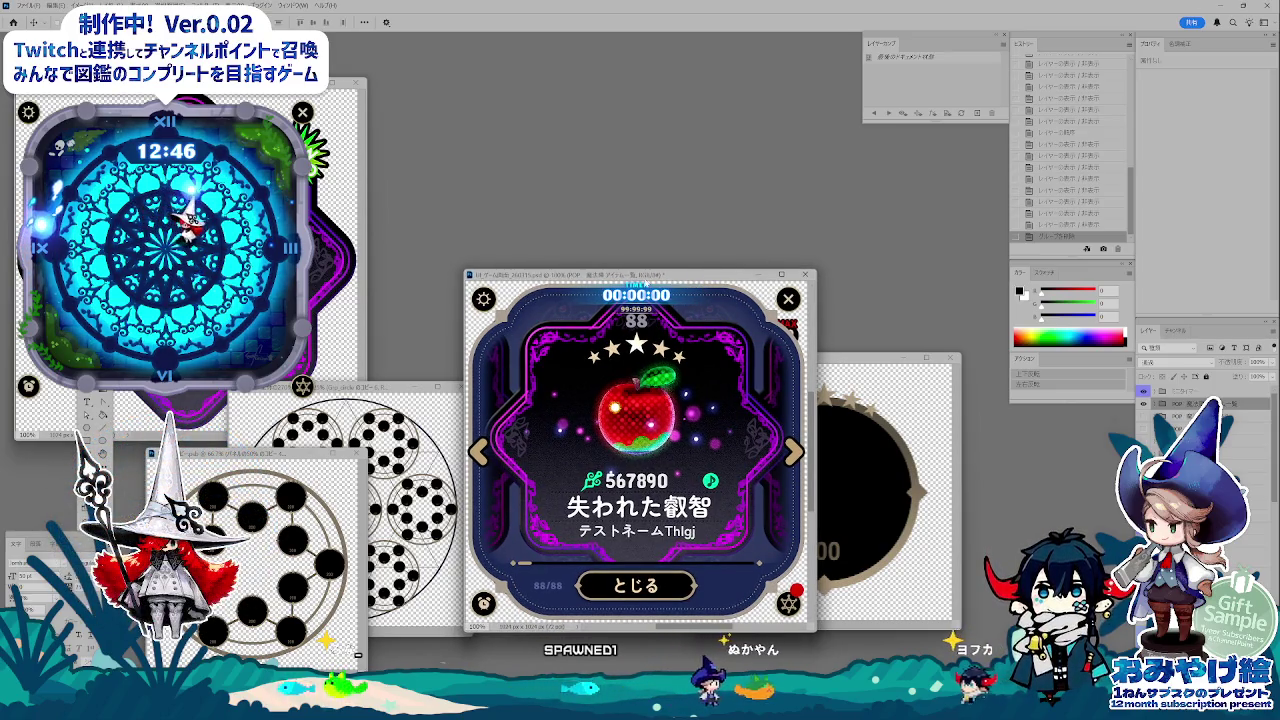
left_click_drag(645, 274, 641, 274)
key("ctrl+alt+shift+s")
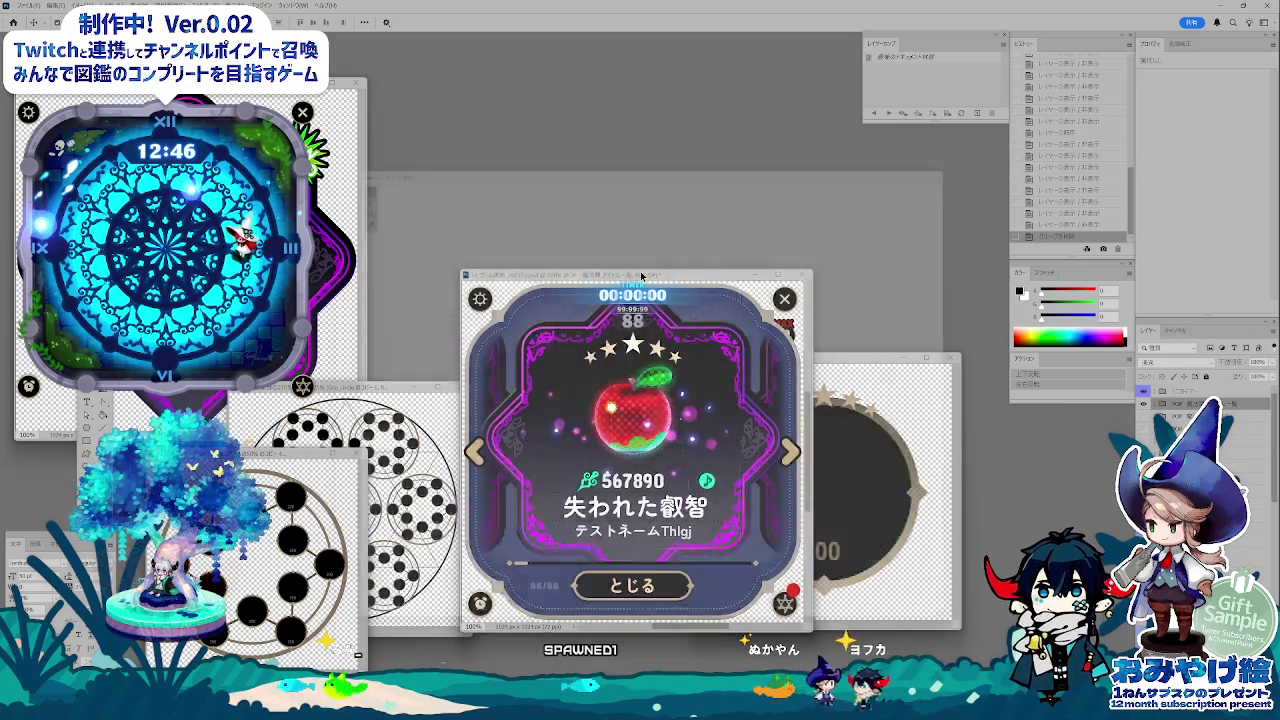
Step: Save the apple item dialog for web as a PNG in the png folder, then restore Google Sheets
key("Return")
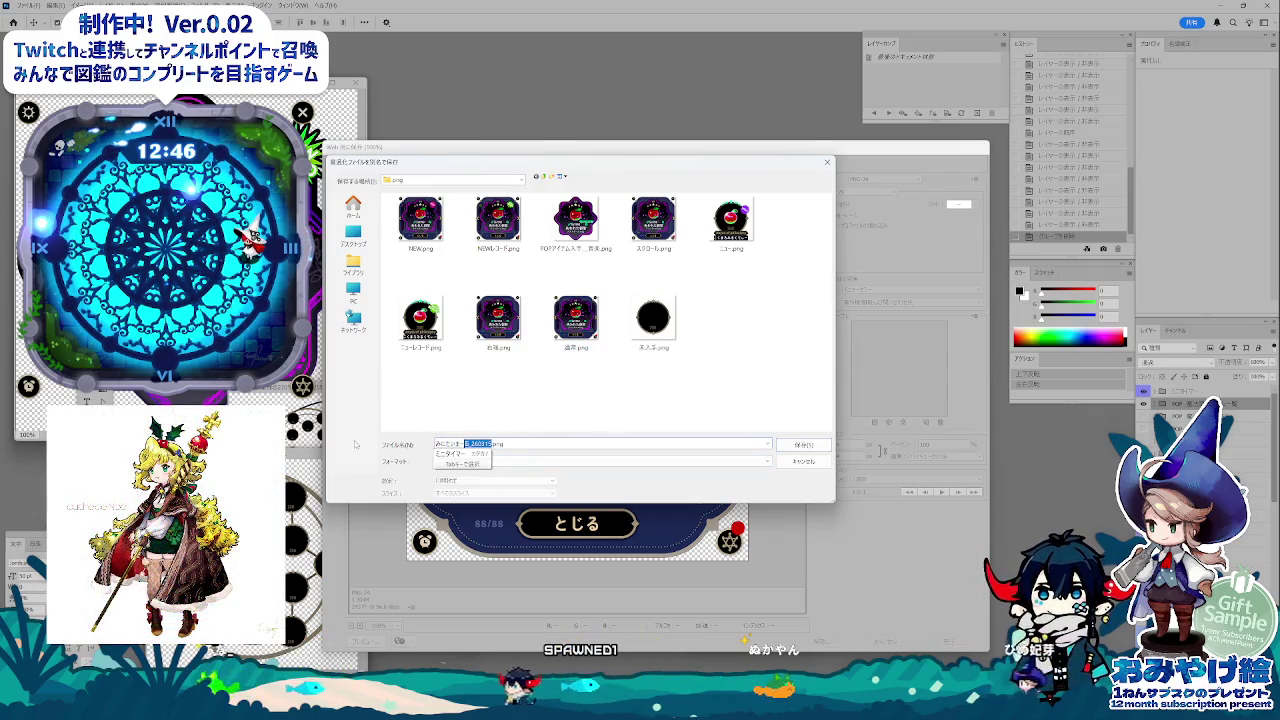
key("Return")
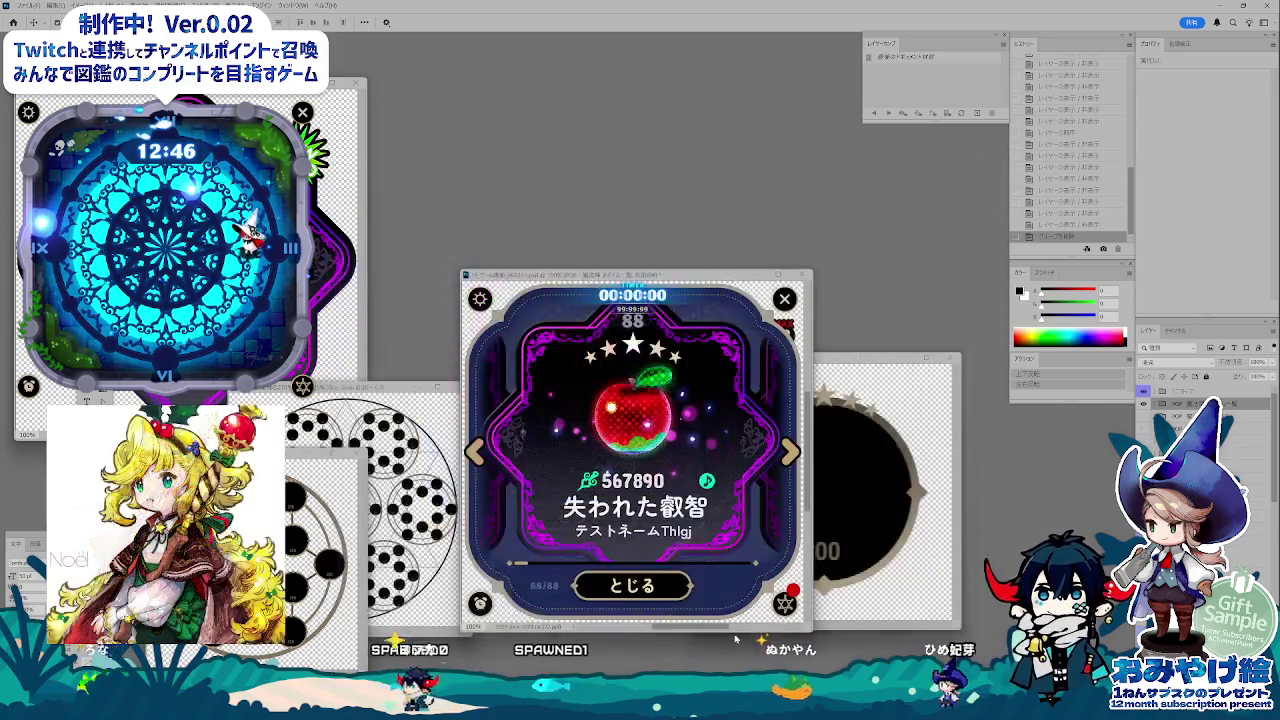
mouse_move(475, 640)
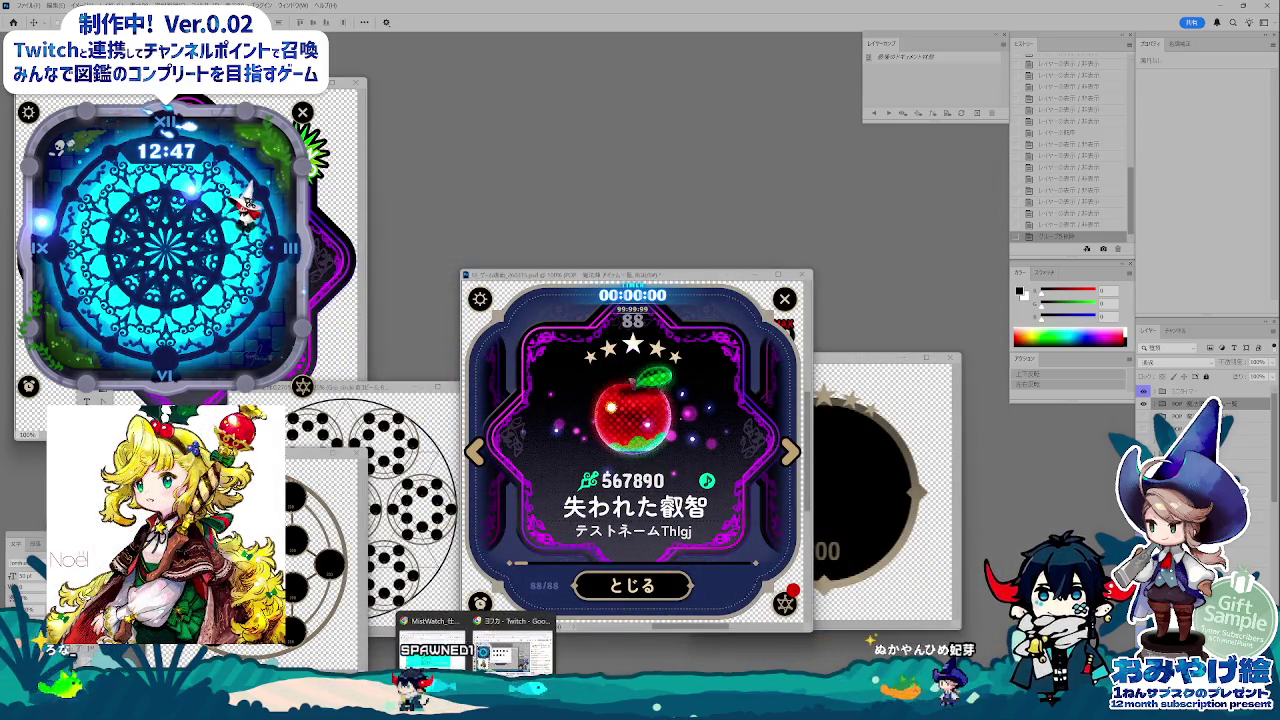
left_click(432, 640)
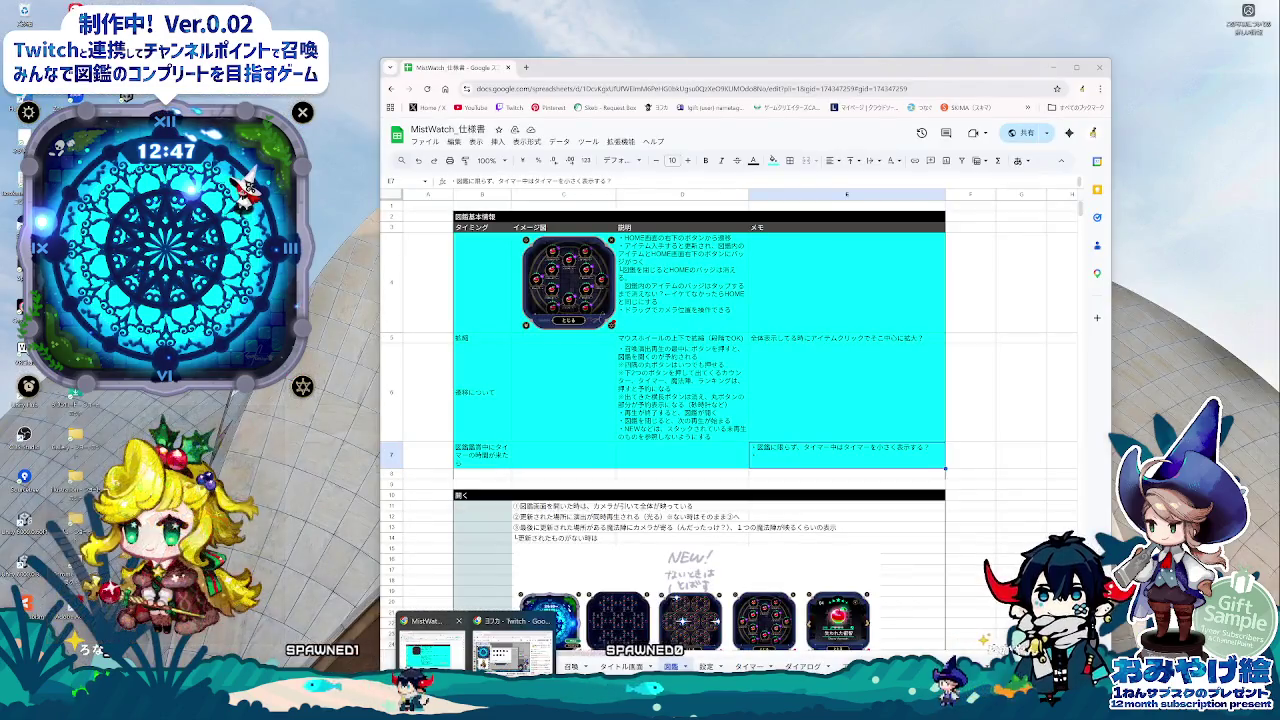
Step: Open the Insert image in cell upload dialog for cell C7 of the 図鑑 sheet
left_click(432, 645)
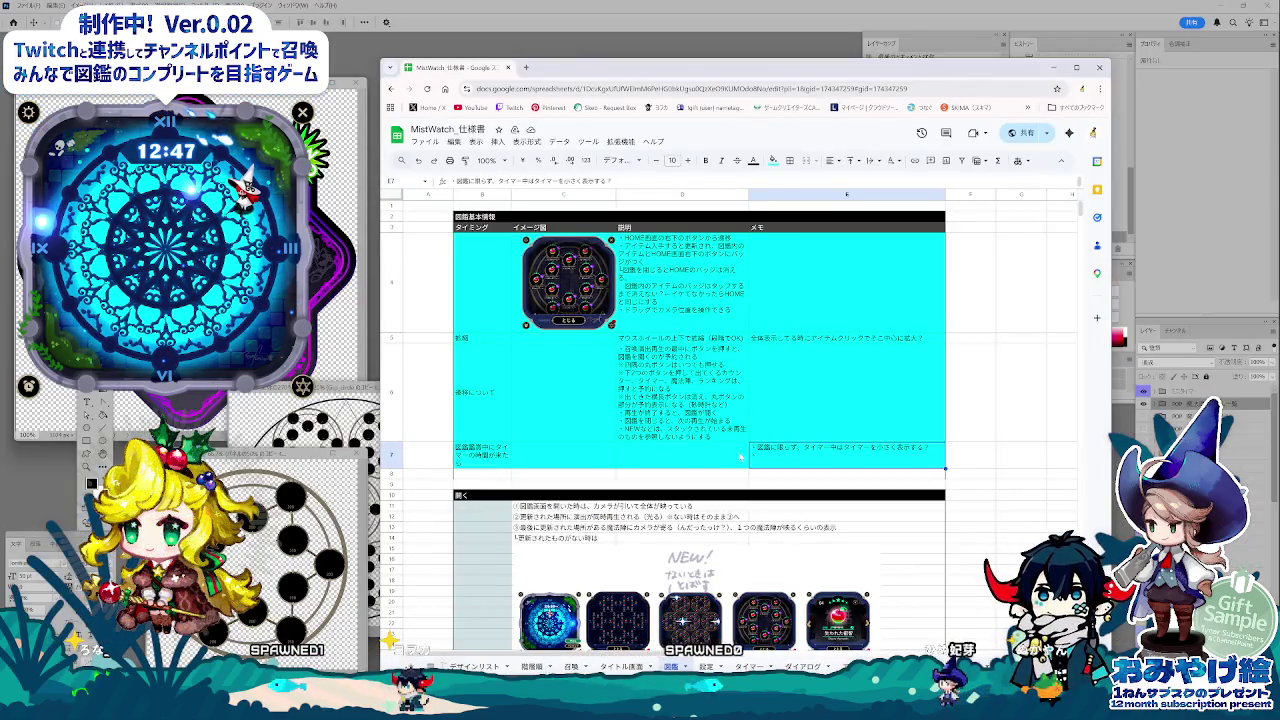
left_click(560, 477)
scroll(575, 490, "down", 1)
scroll(600, 520, "down", 3)
scroll(618, 541, "down", 1)
scroll(618, 541, "up", 3)
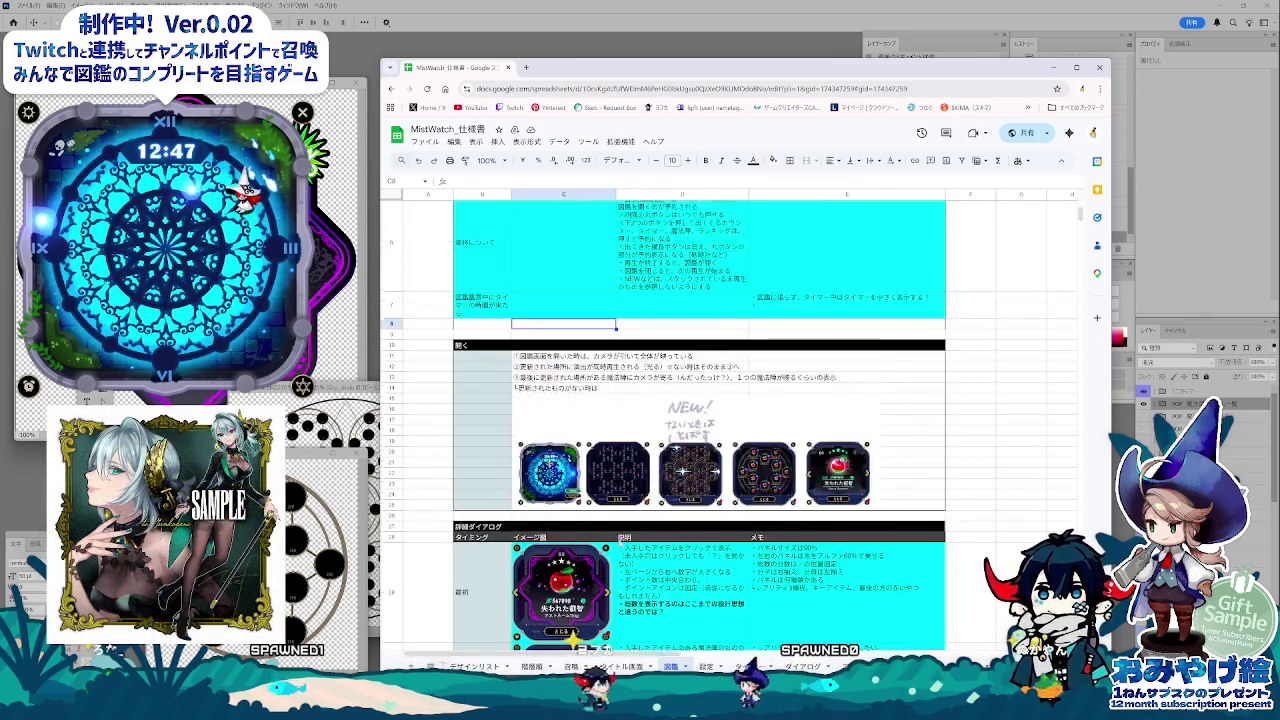
scroll(620, 541, "up", 3)
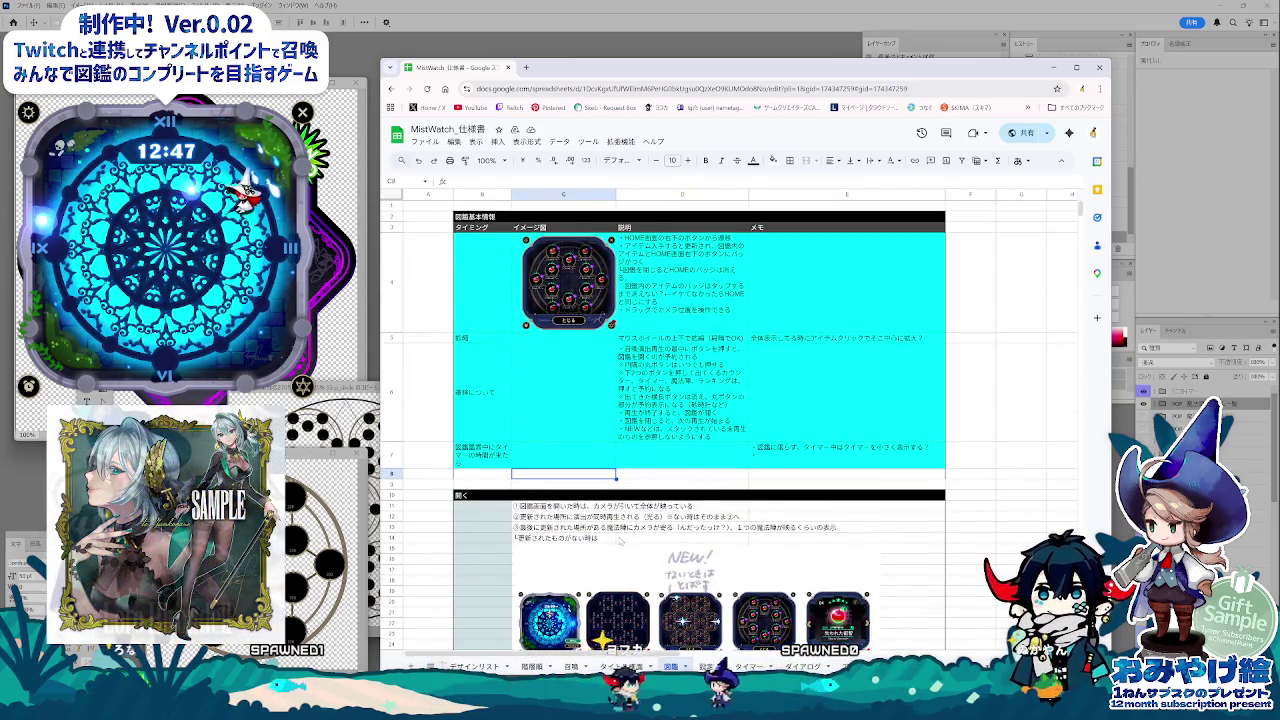
right_click(543, 460)
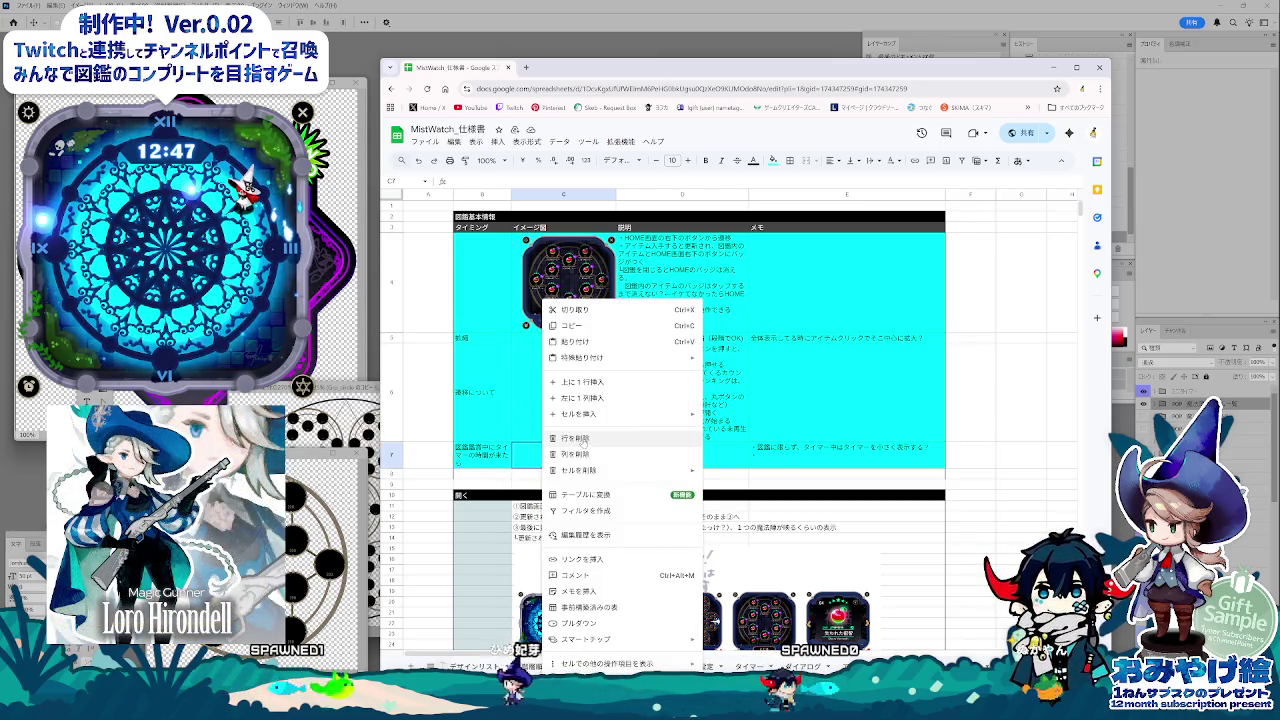
left_click(497, 142)
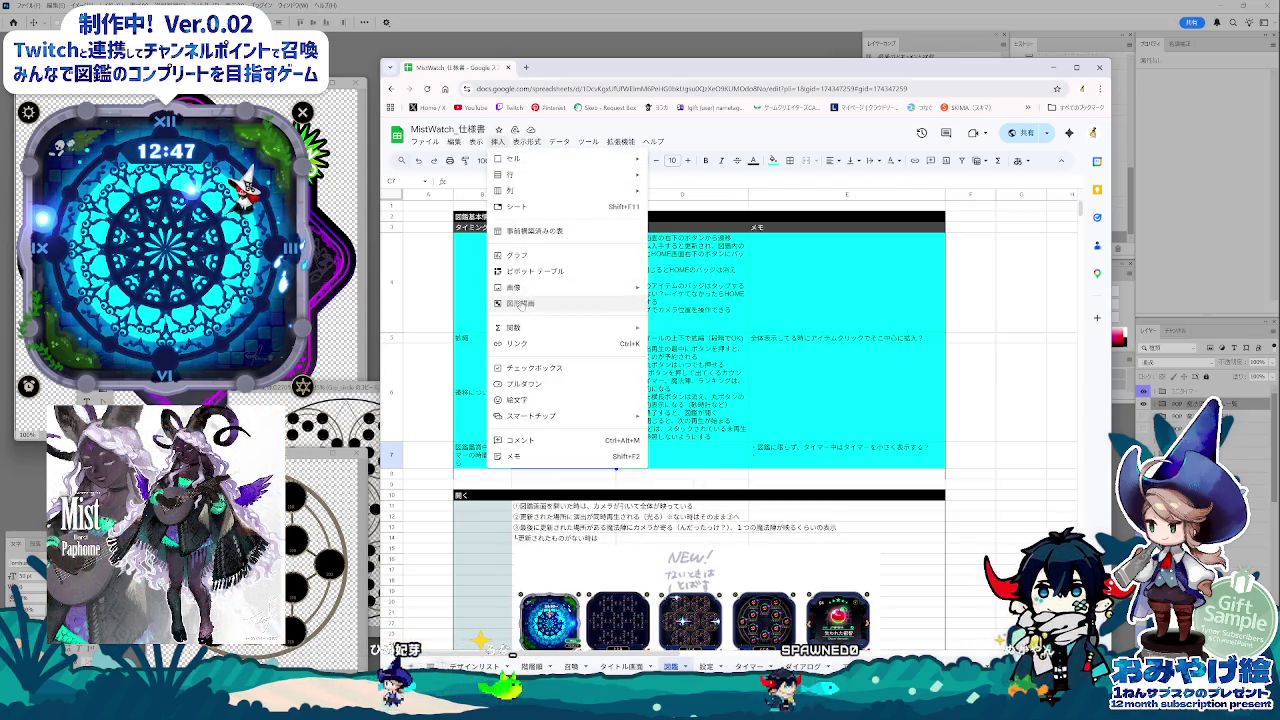
mouse_move(514, 287)
left_click(680, 290)
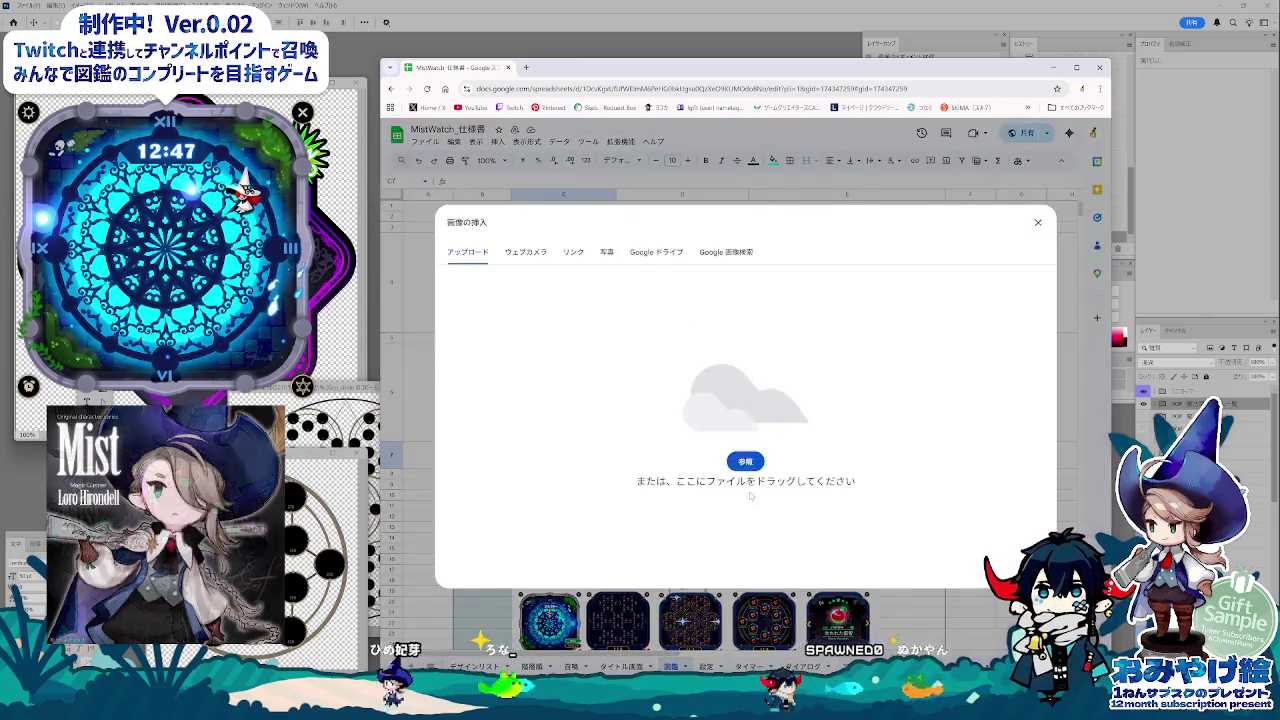
Step: Browse the computer's files, checking 召喚 > psd and returning to the 開発_WMP folder
left_click(745, 461)
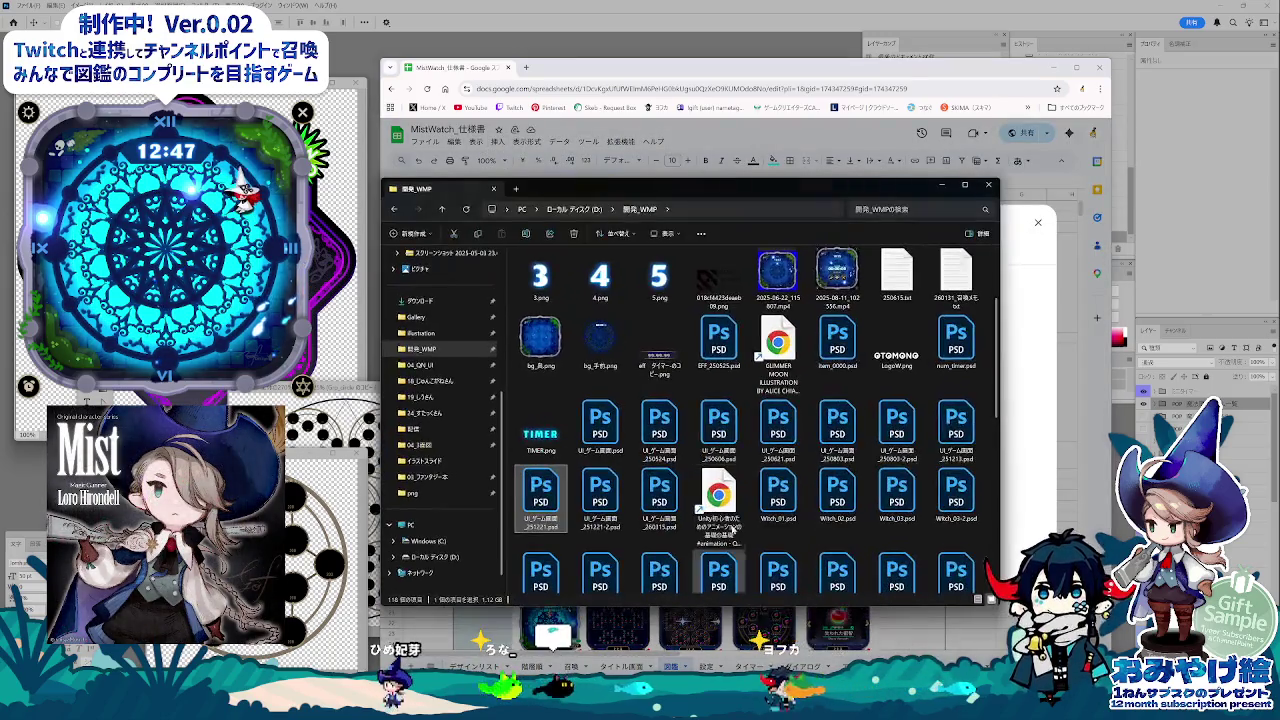
left_click_drag(702, 197, 973, 305)
scroll(960, 509, "down", 5)
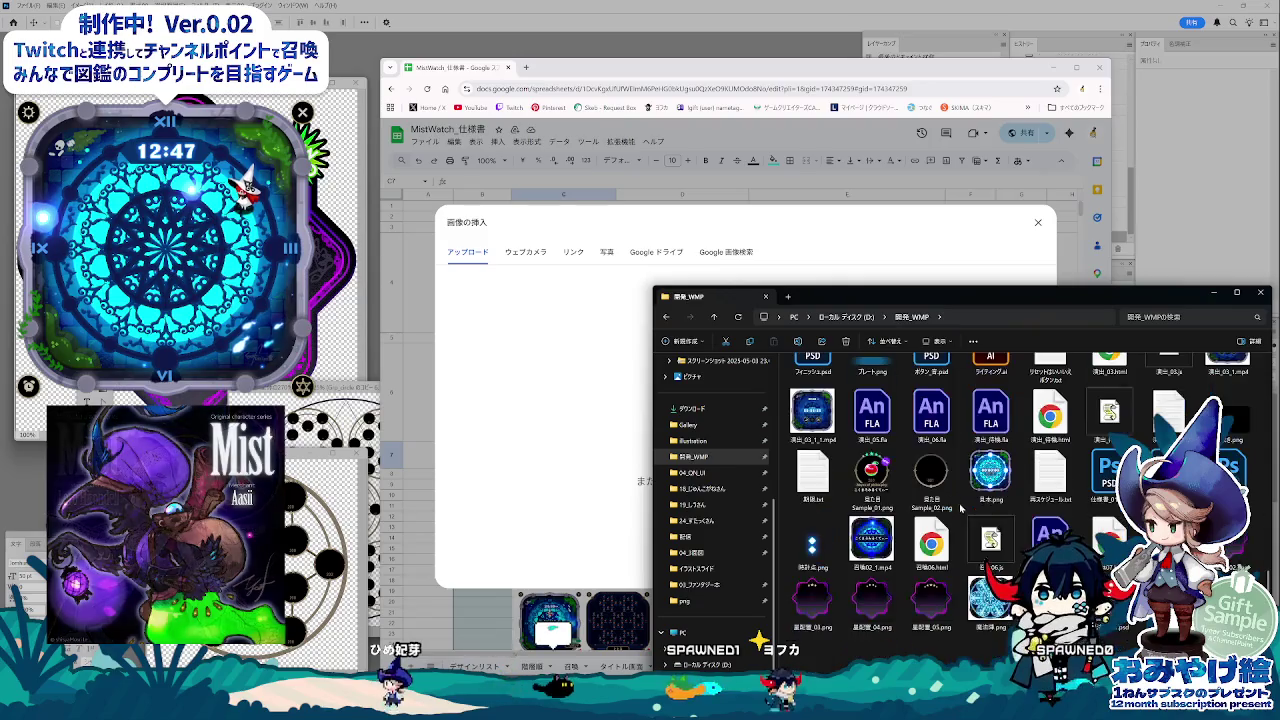
scroll(1010, 533, "up", 10)
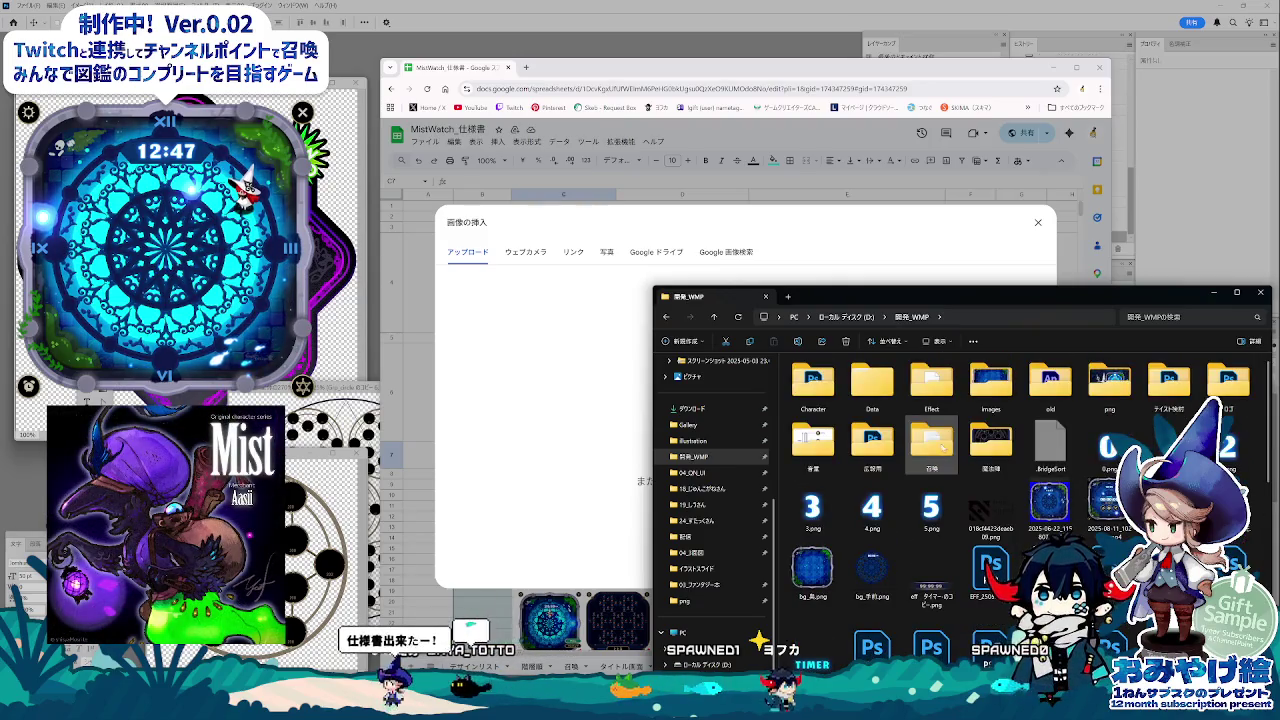
double_click(937, 441)
double_click(813, 385)
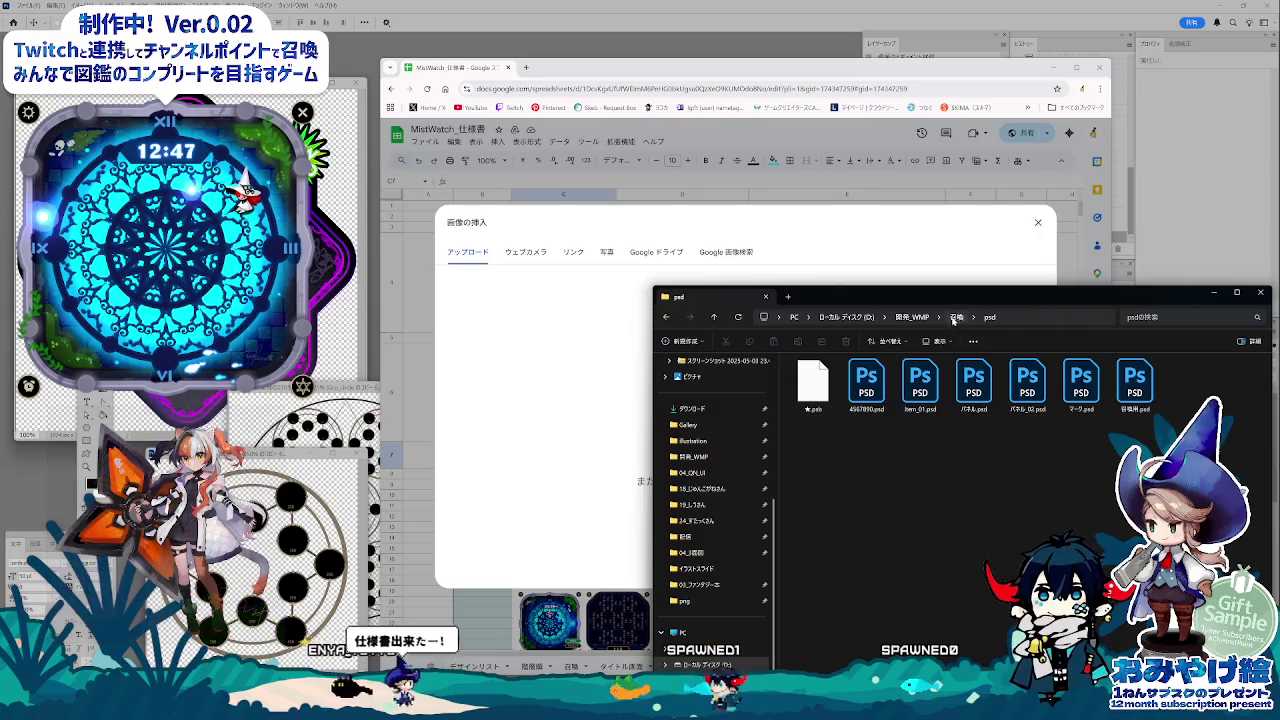
left_click(956, 317)
left_click(912, 317)
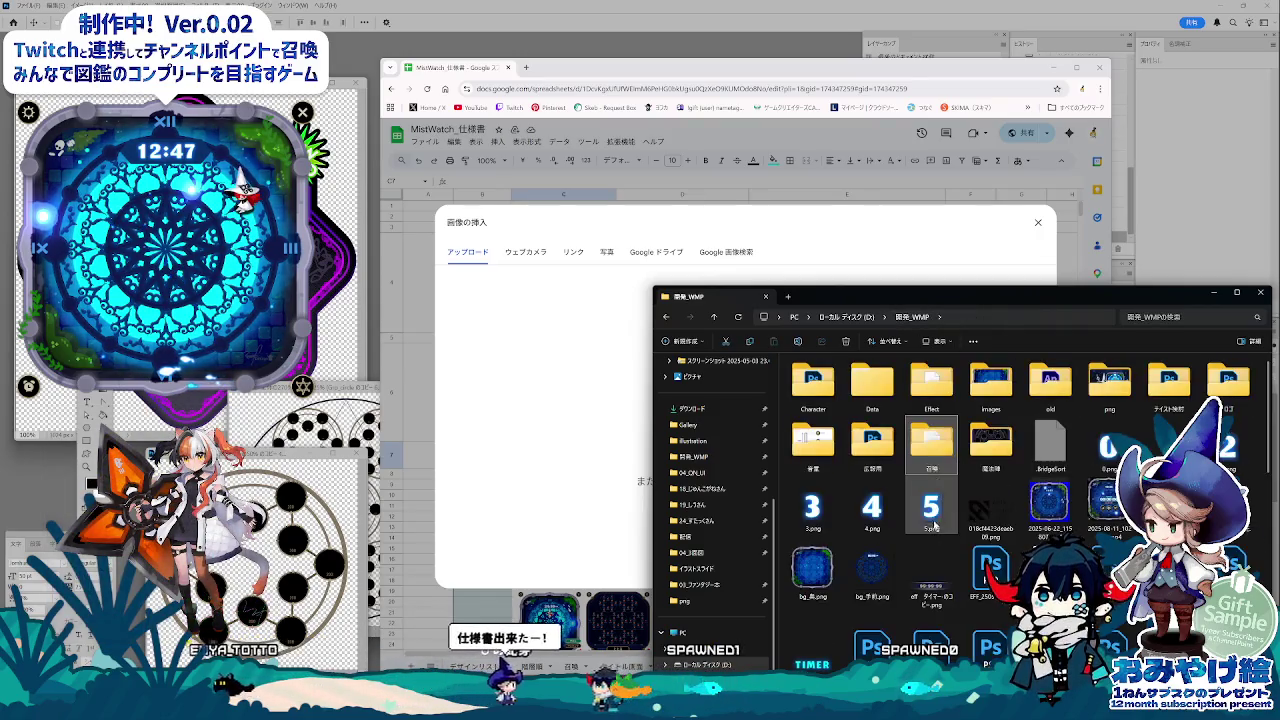
Step: Open 魔法陣 > png and drag the item-dialog PNG into the sheet's image upload area
double_click(978, 452)
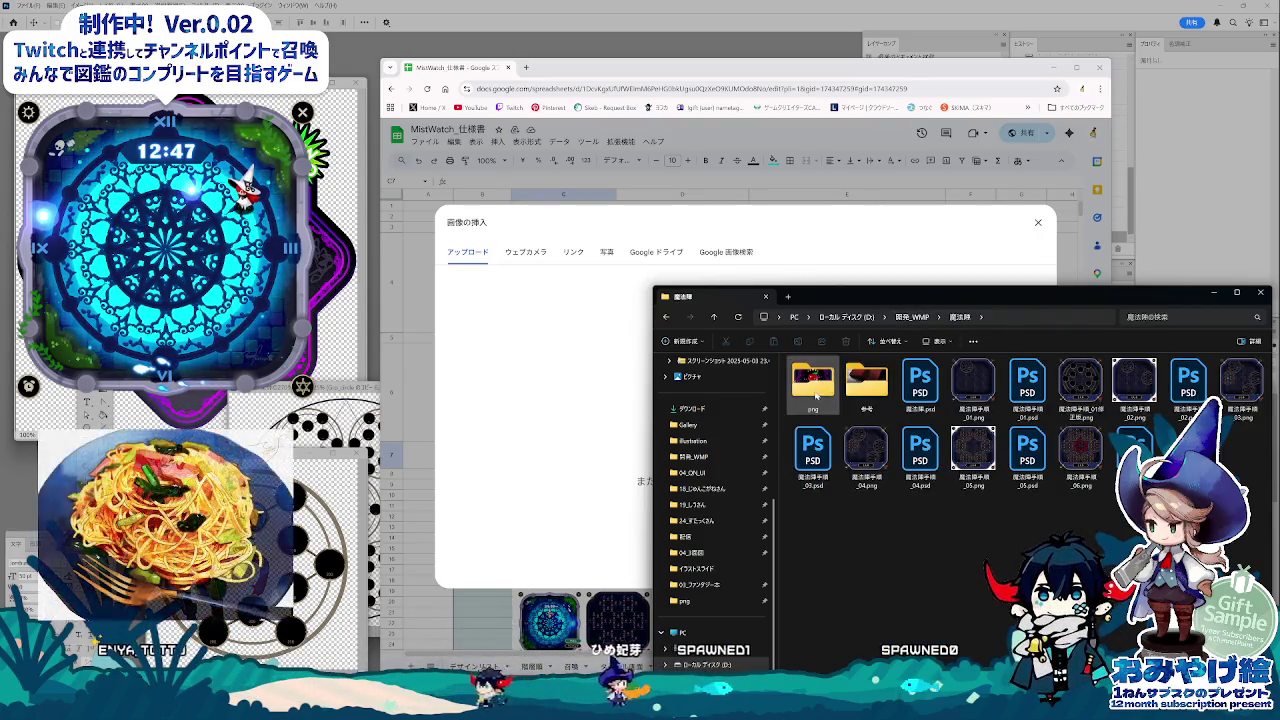
double_click(813, 385)
mouse_move(937, 296)
left_mouse_down()
mouse_move(947, 299)
mouse_move(843, 297)
mouse_move(955, 381)
left_mouse_up()
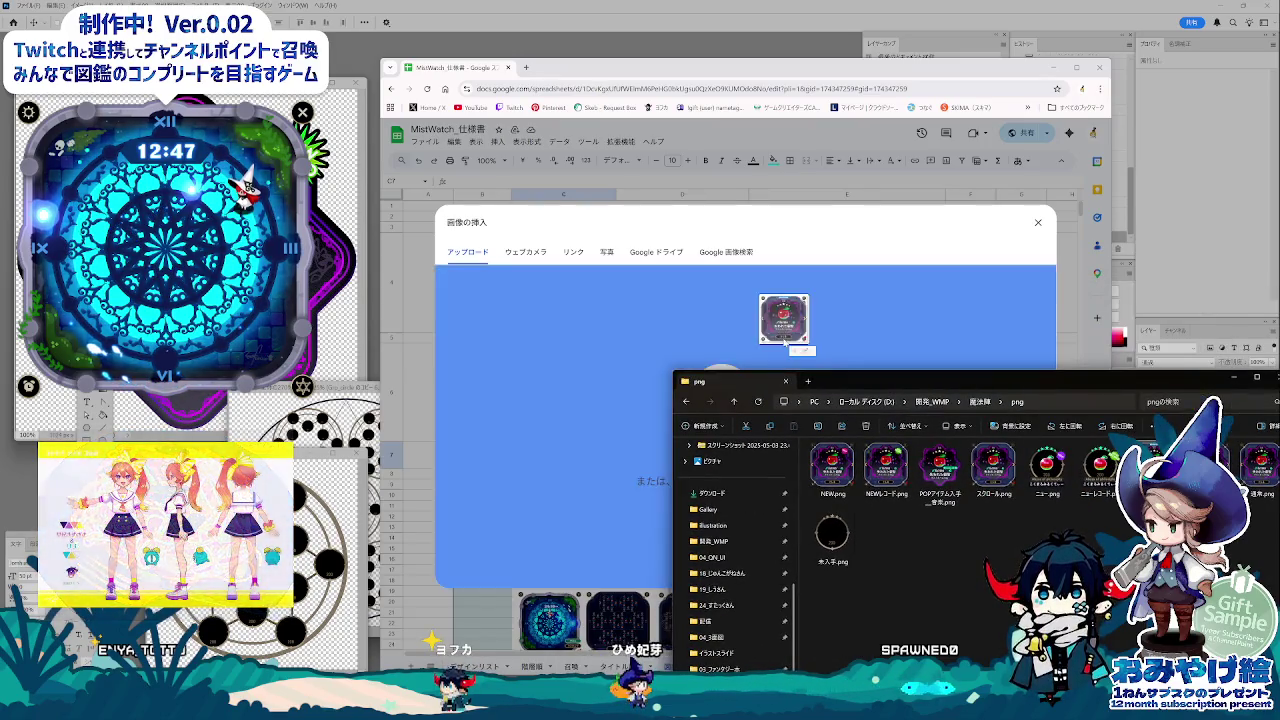
left_click_drag(832, 463, 778, 350)
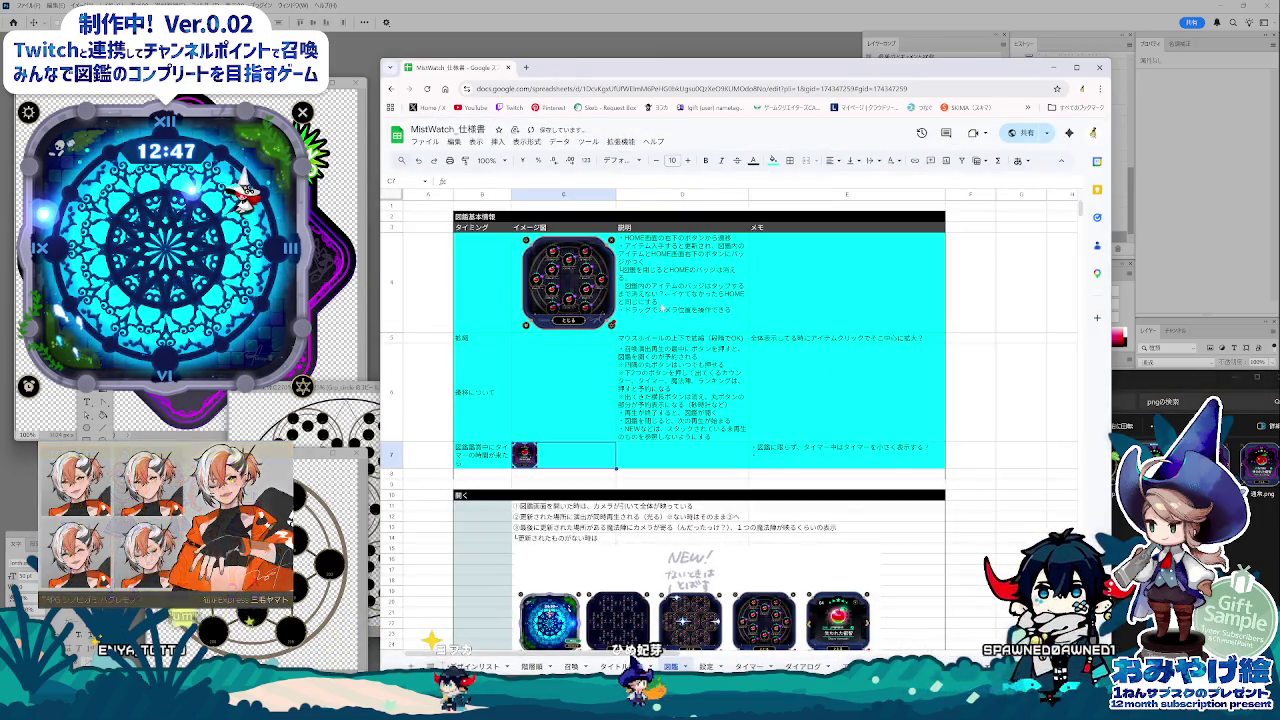
Step: Resize row 7 to a height of 200 pixels
right_click(396, 456)
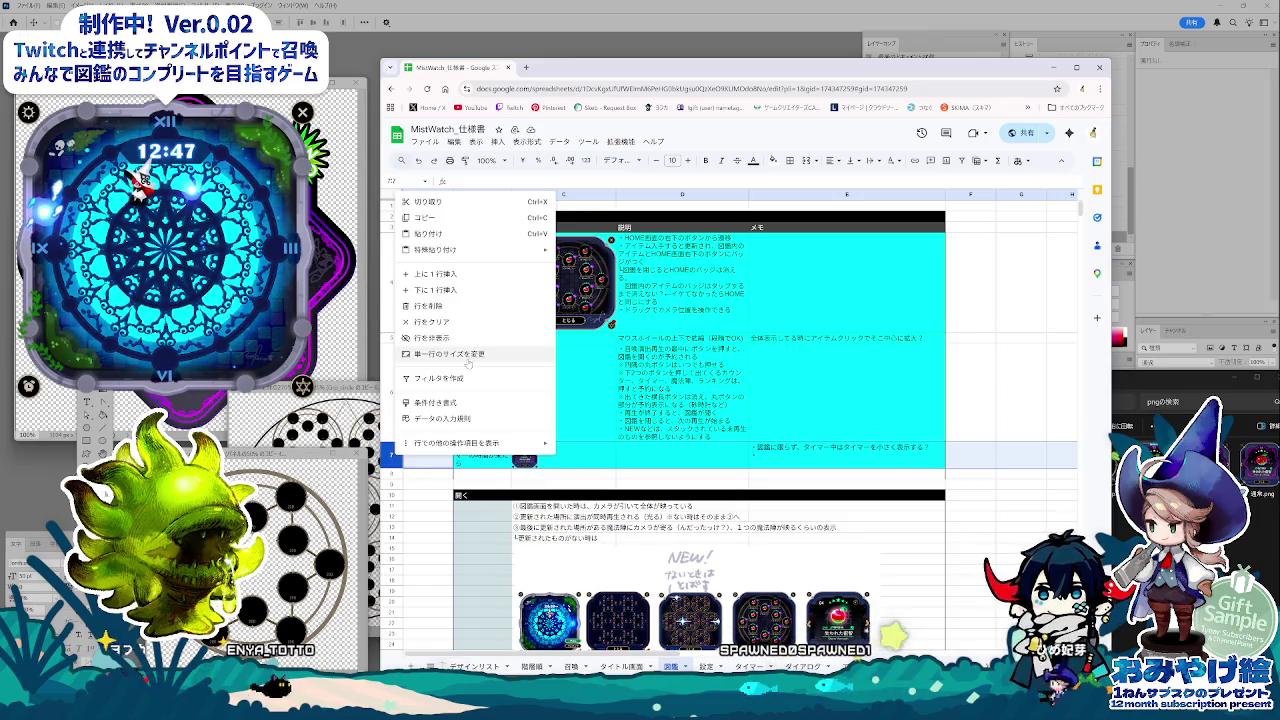
left_click(468, 355)
type("20")
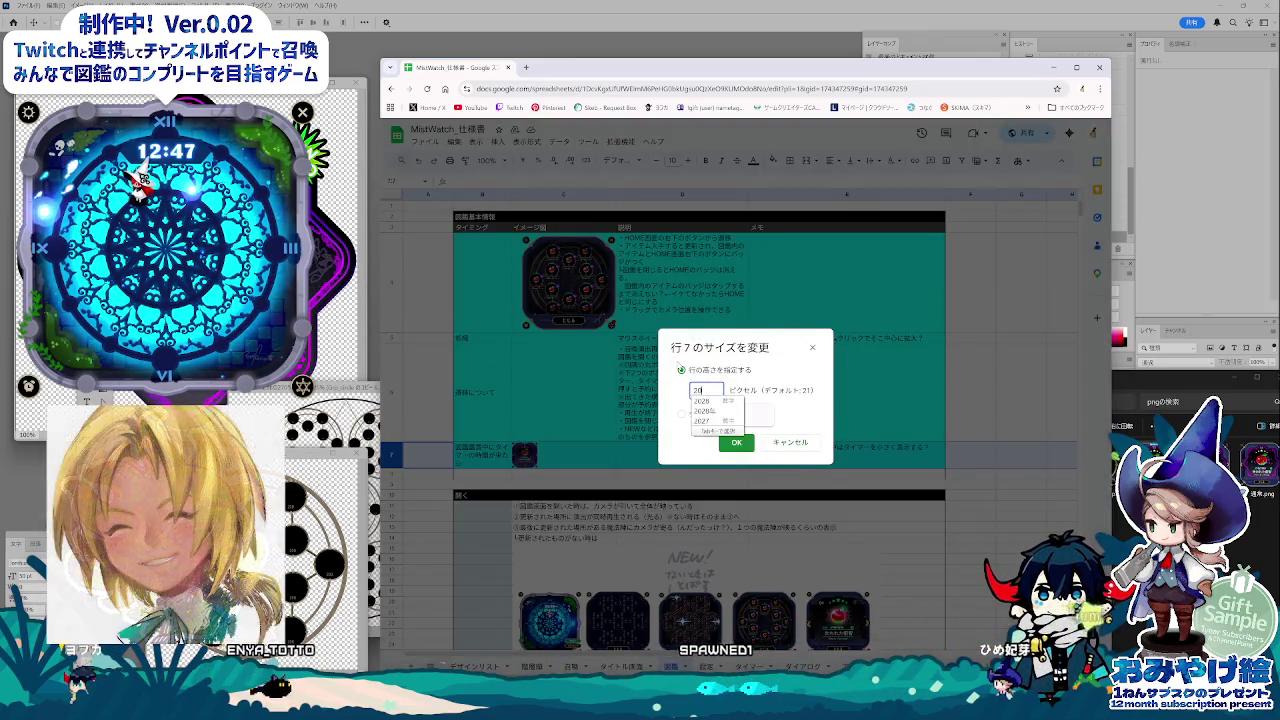
type("0")
key("Return")
Step: Review cells D7 and E7, including E7's memo, beside the new image
left_click(674, 494)
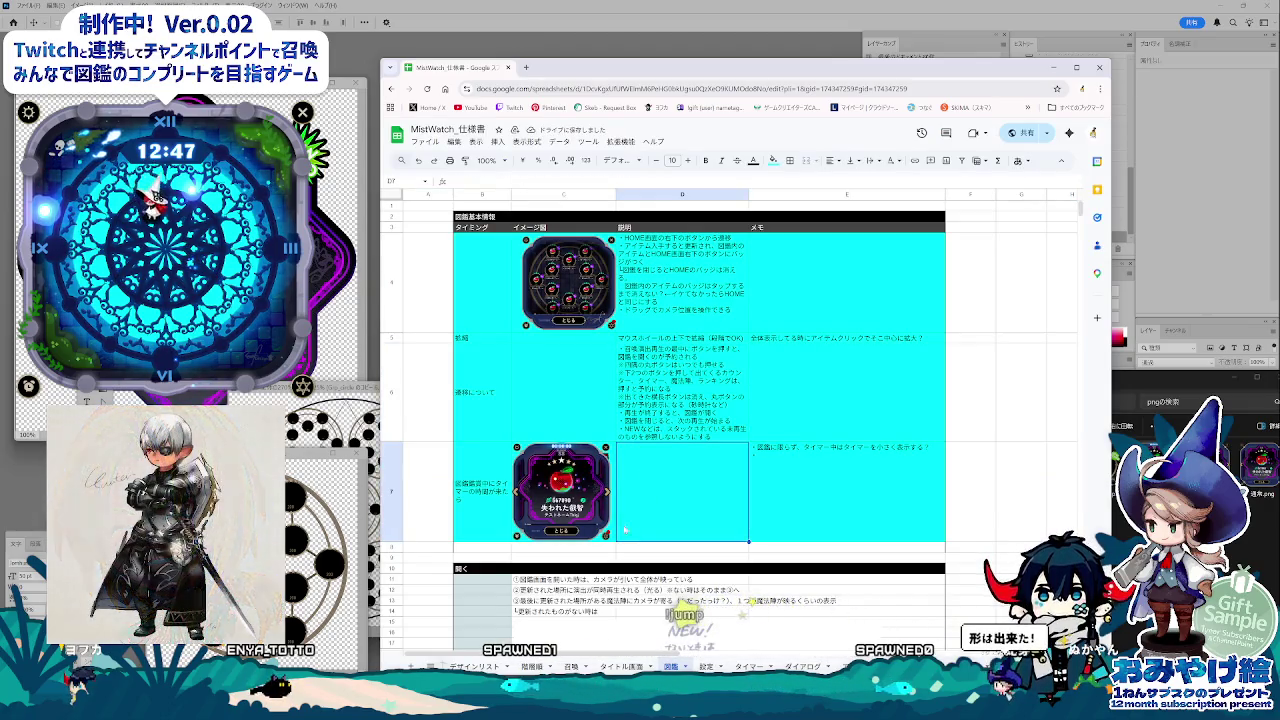
left_click(829, 520)
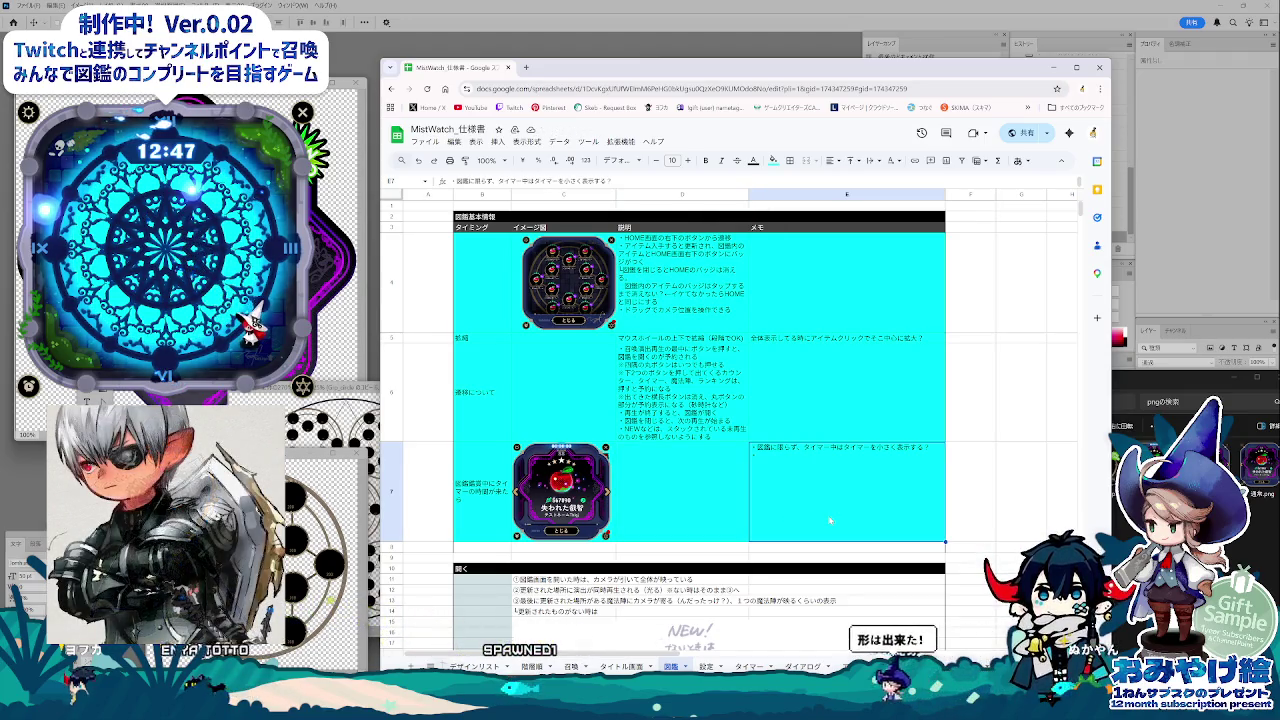
left_click(631, 511)
scroll(631, 511, "down", 3)
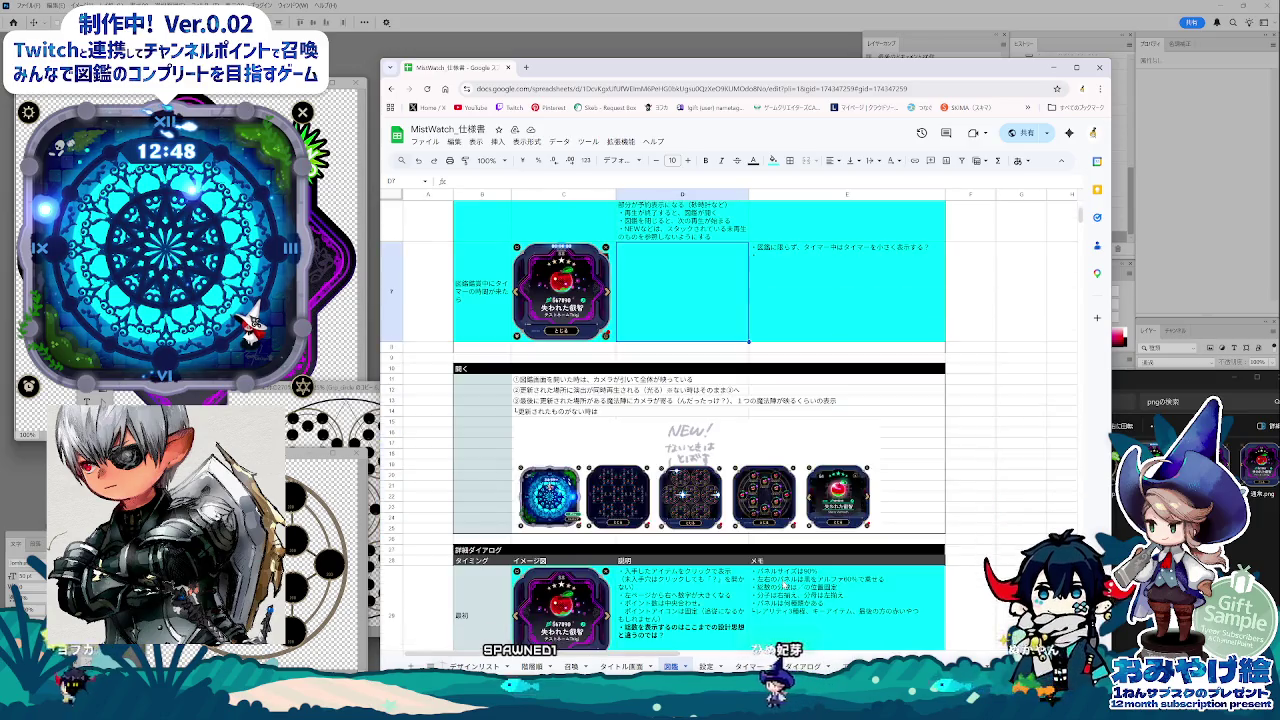
Step: Replace the row 6 label in cell B6 with 召喚中の連続
scroll(783, 585, "up", 3)
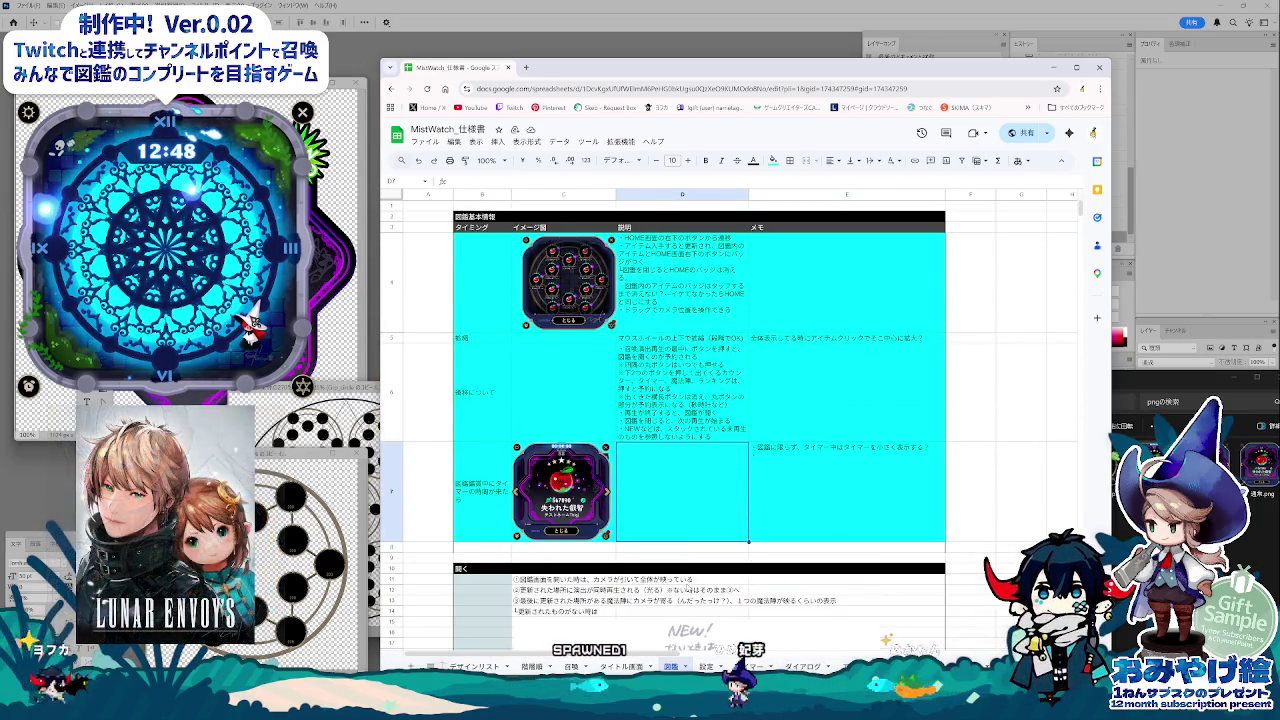
left_click(676, 393)
left_click(683, 486)
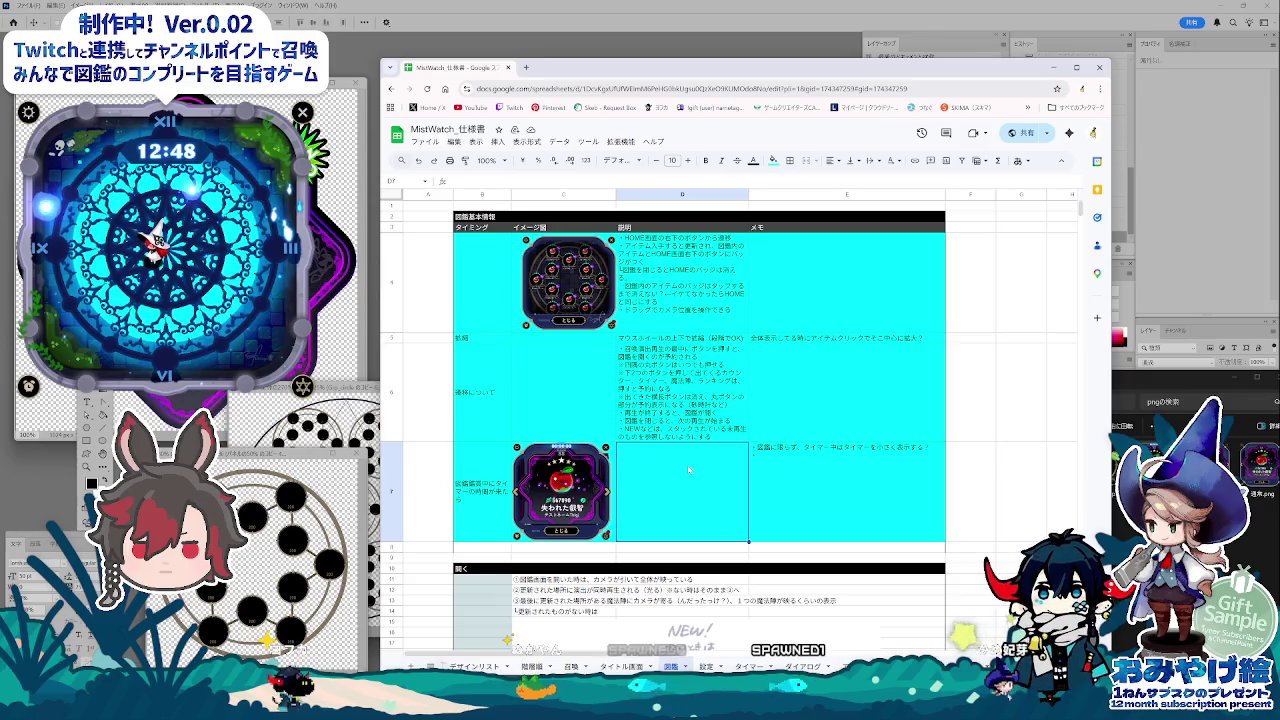
left_click(475, 397)
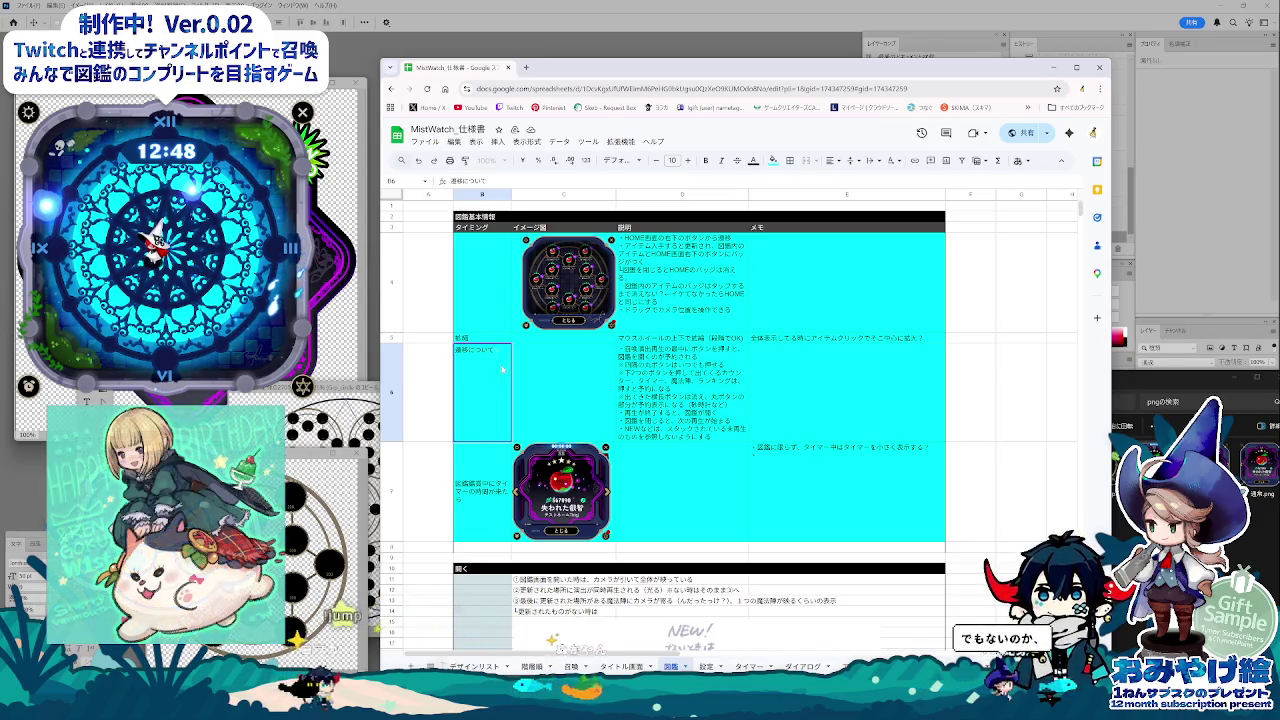
type("しょうかん")
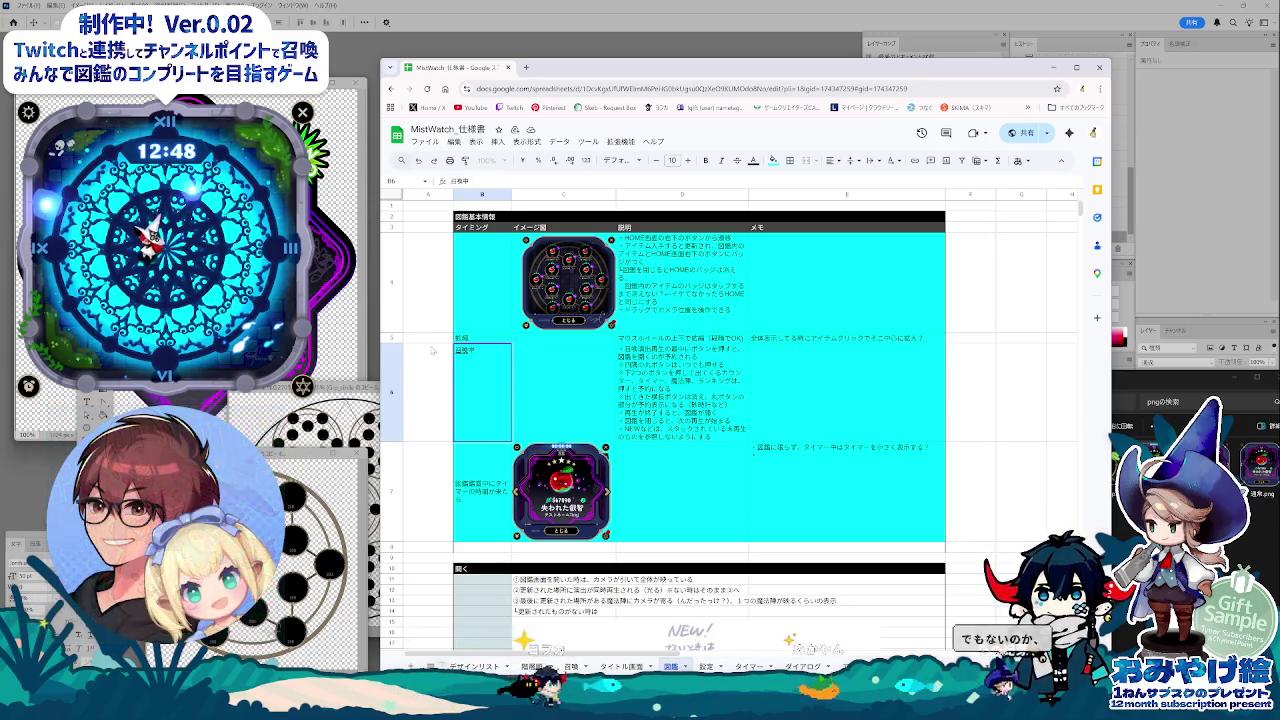
type("召喚中の連続")
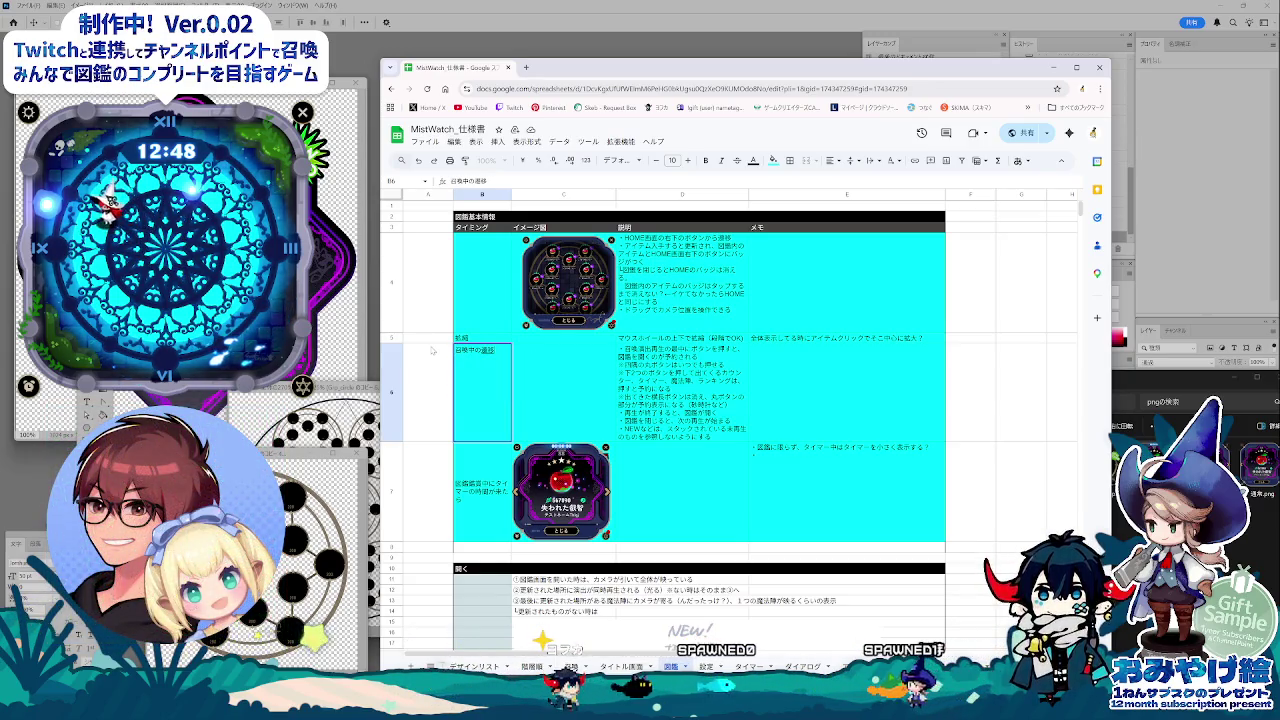
key("Return")
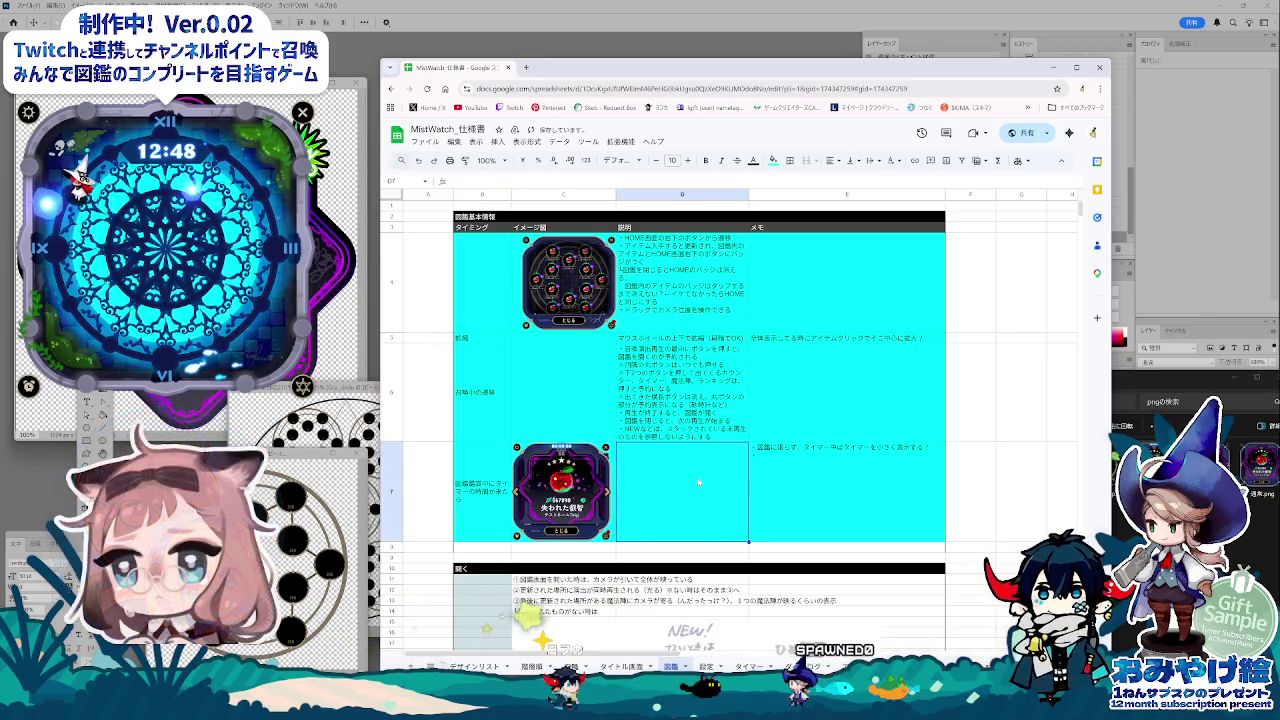
left_click(705, 530)
scroll(713, 545, "down", 2)
scroll(715, 607, "down", 2)
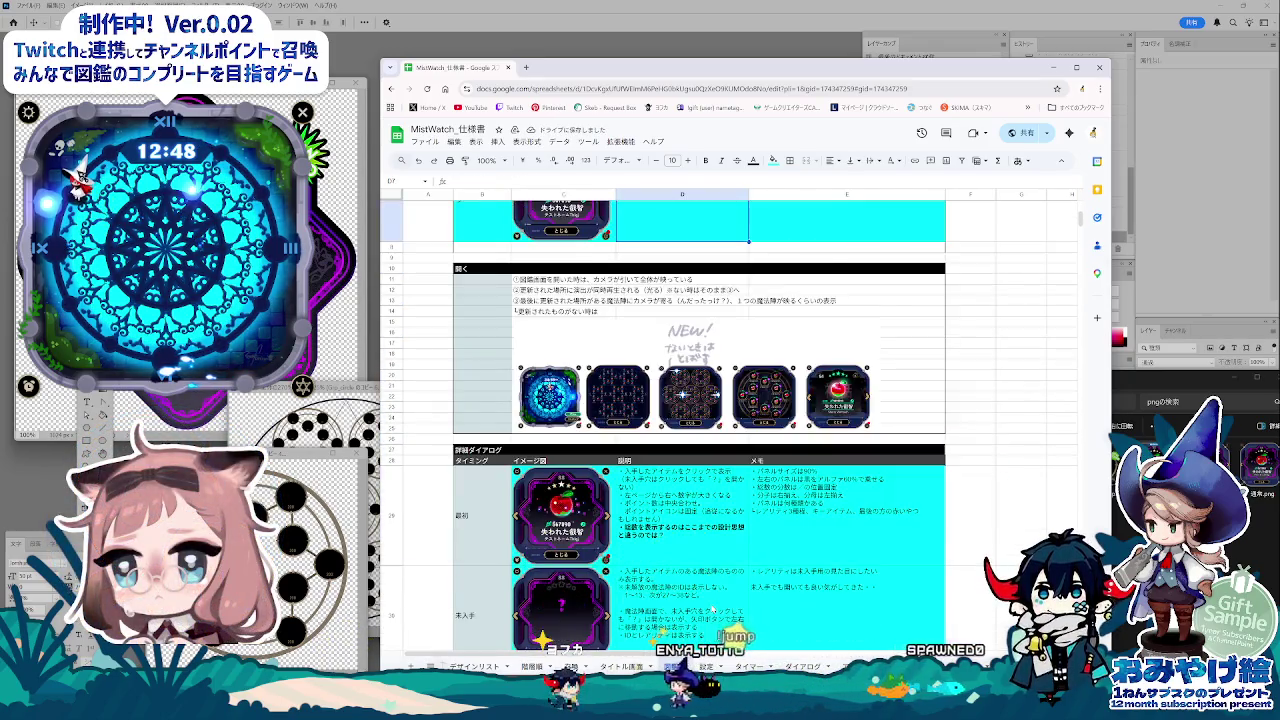
scroll(715, 607, "down", 4)
scroll(715, 607, "down", 3)
scroll(715, 606, "down", 4)
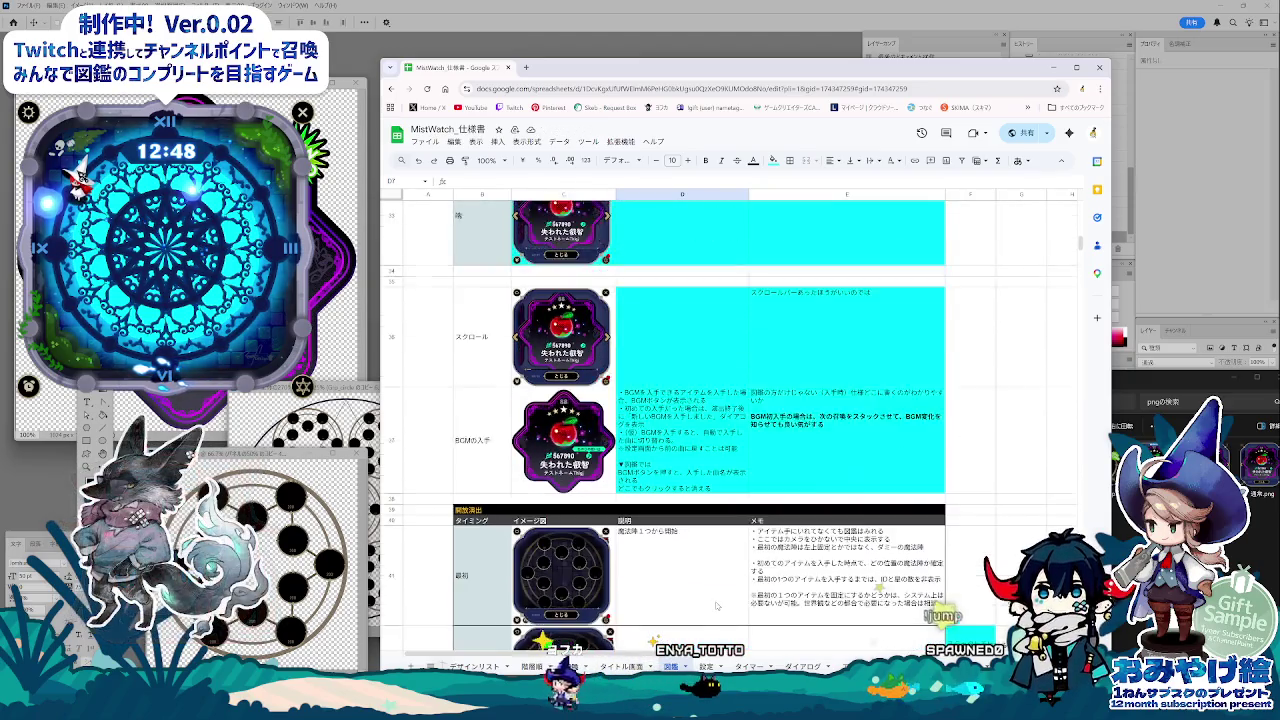
scroll(715, 606, "down", 1)
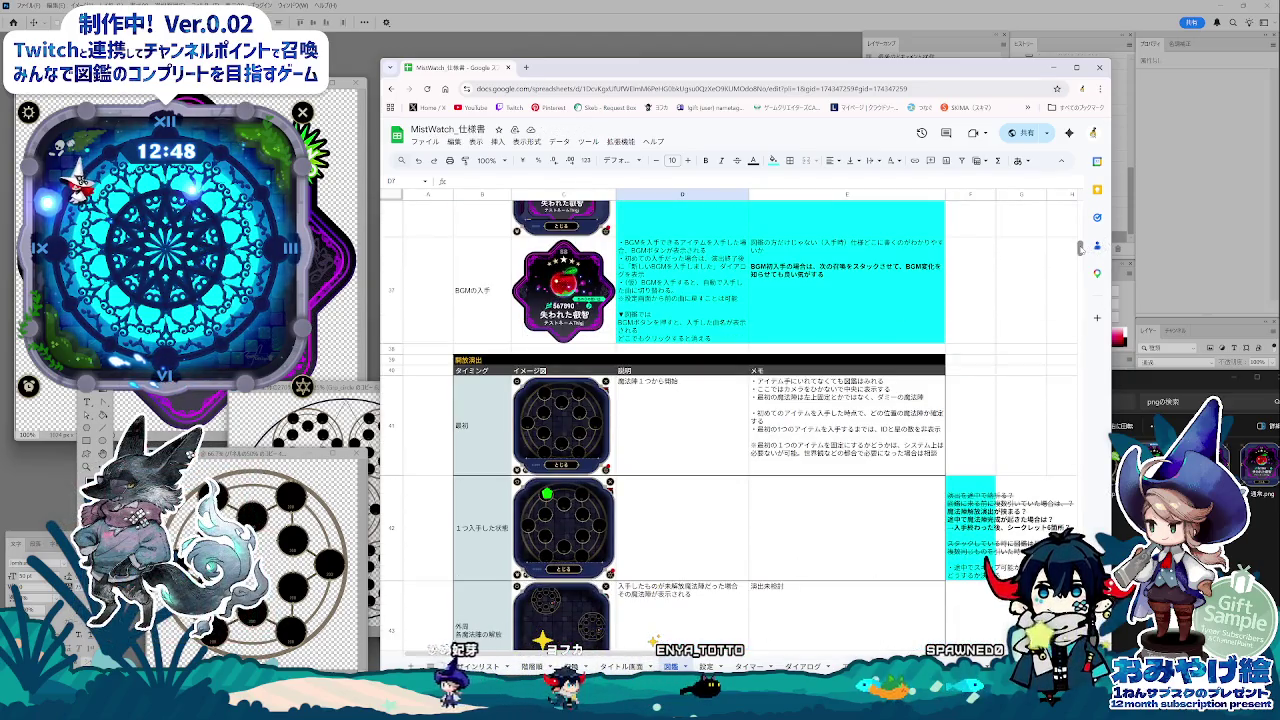
left_click_drag(1080, 248, 1080, 207)
left_click(800, 498)
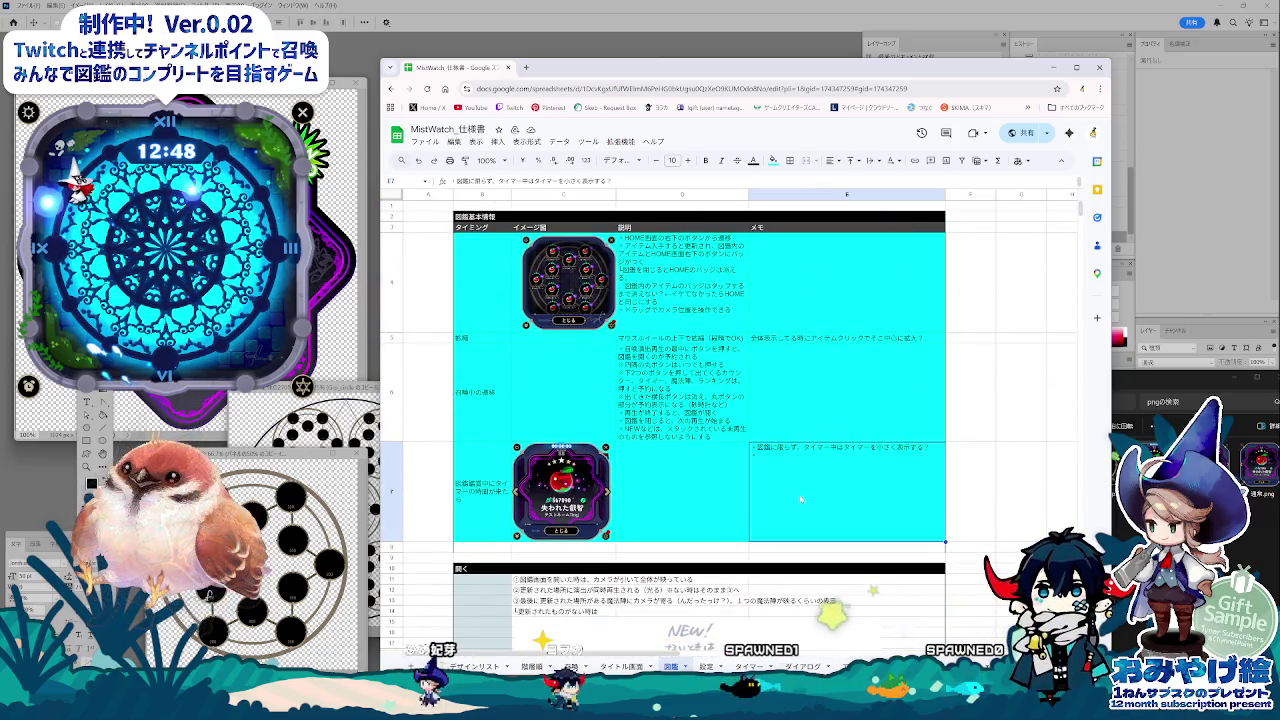
scroll(793, 492, "down", 2)
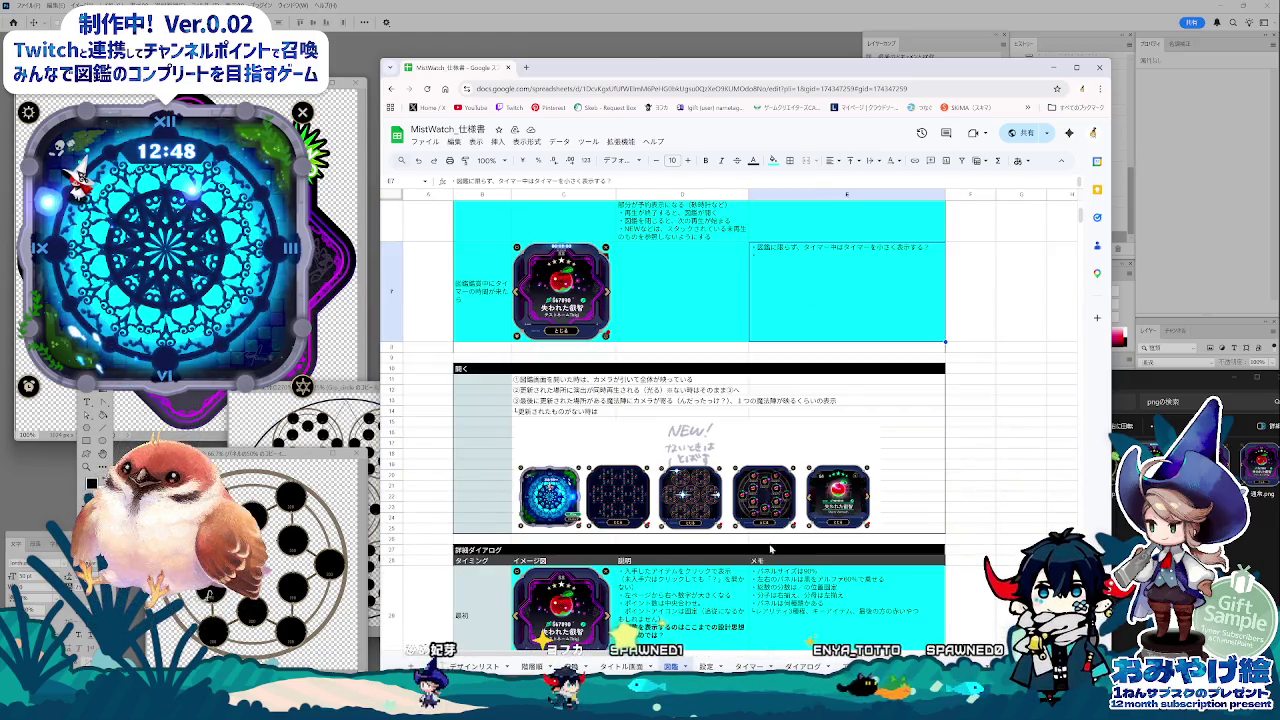
scroll(770, 548, "up", 2)
left_click(827, 358)
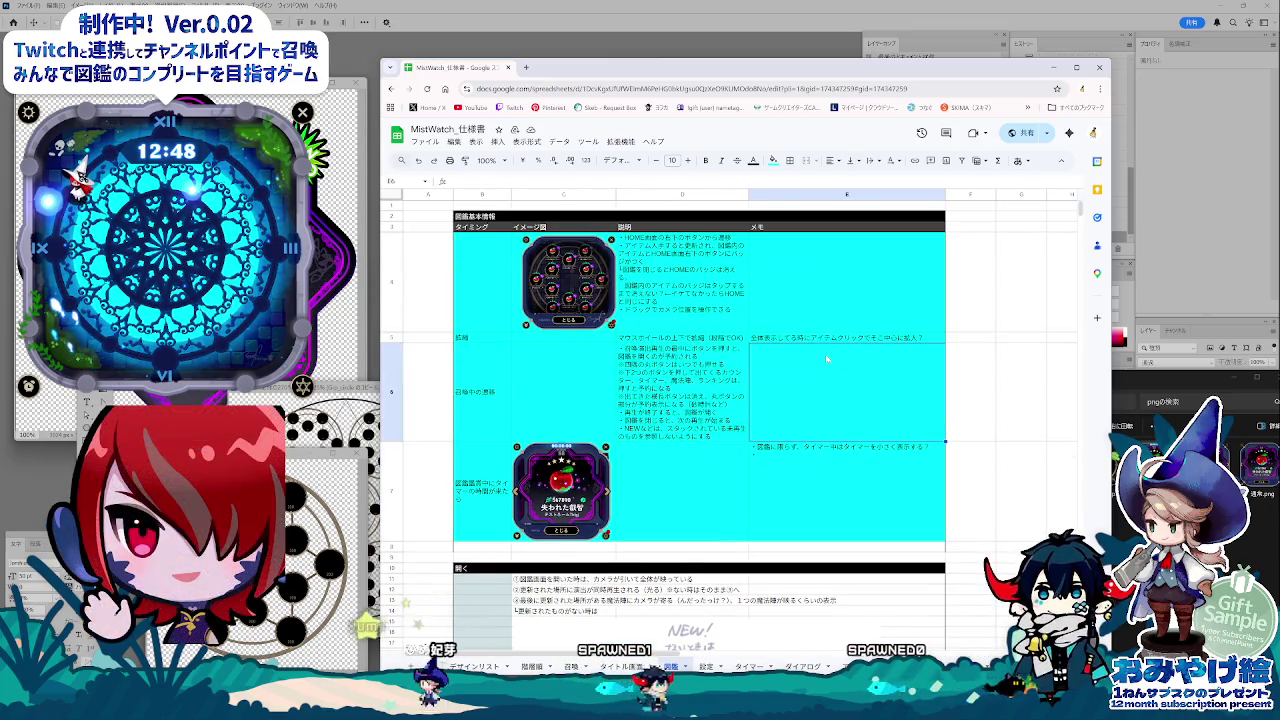
left_click(620, 290)
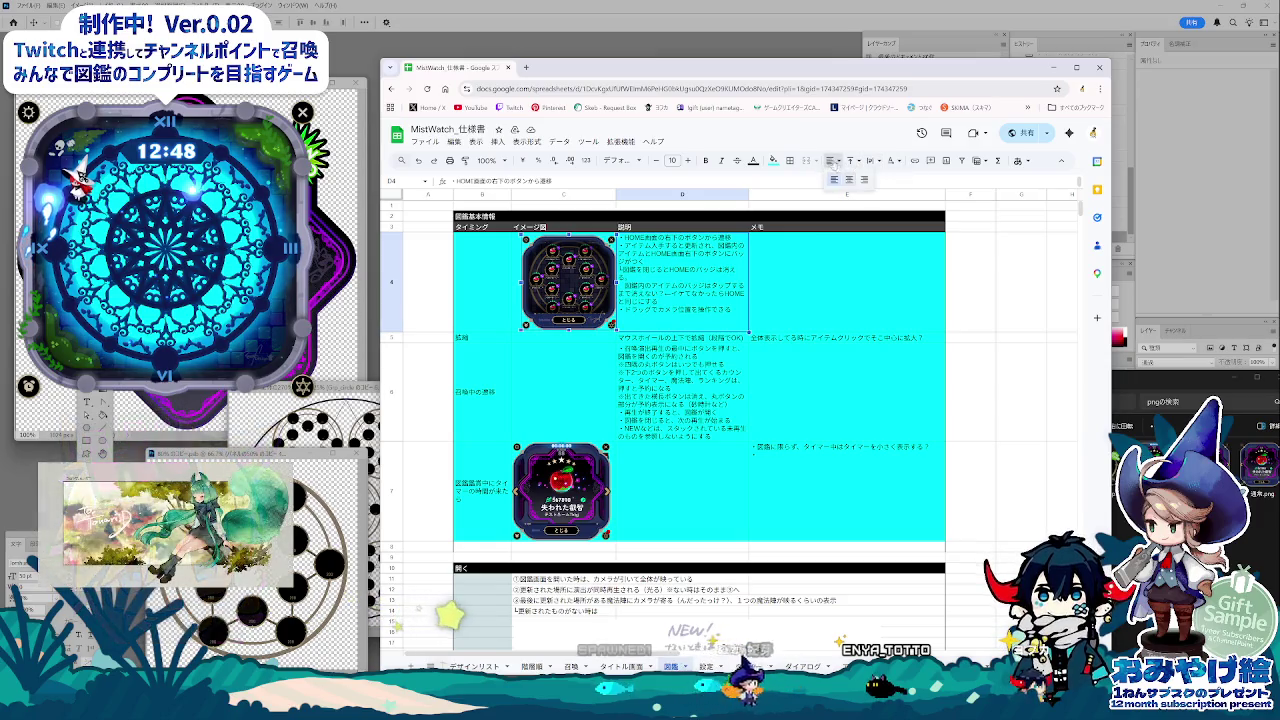
left_click(567, 287)
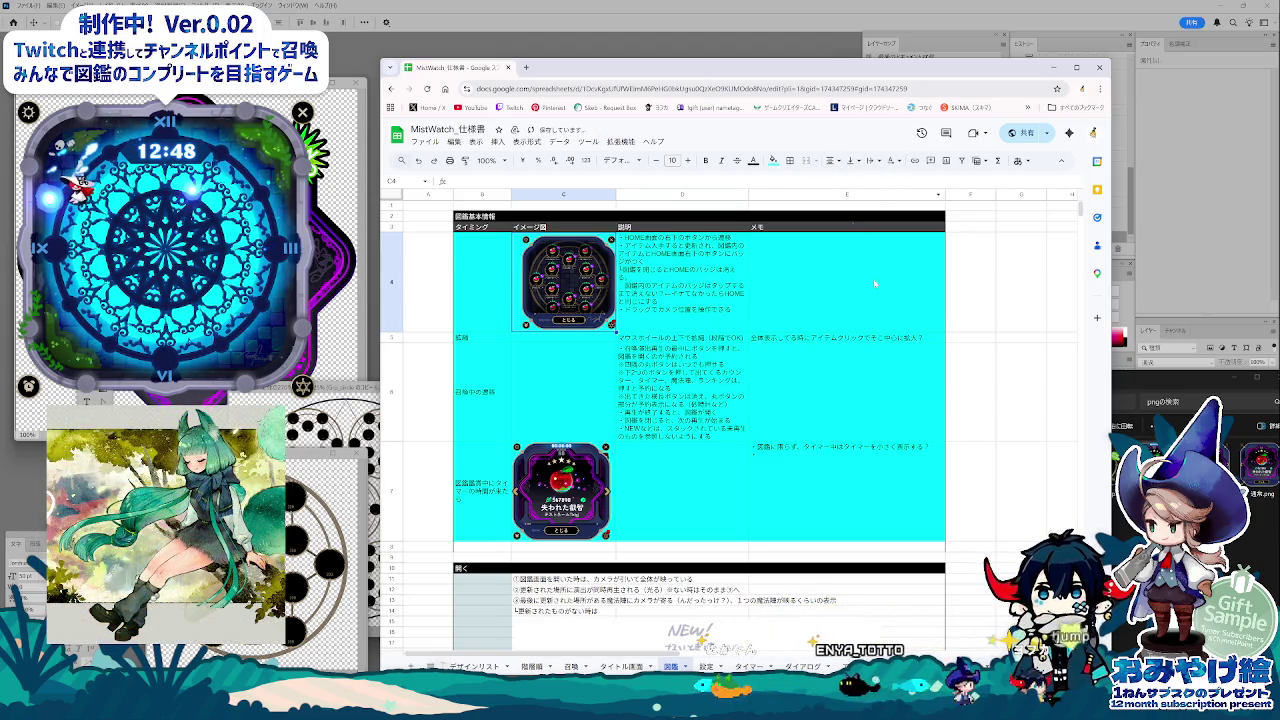
left_click(850, 390)
left_click(830, 161)
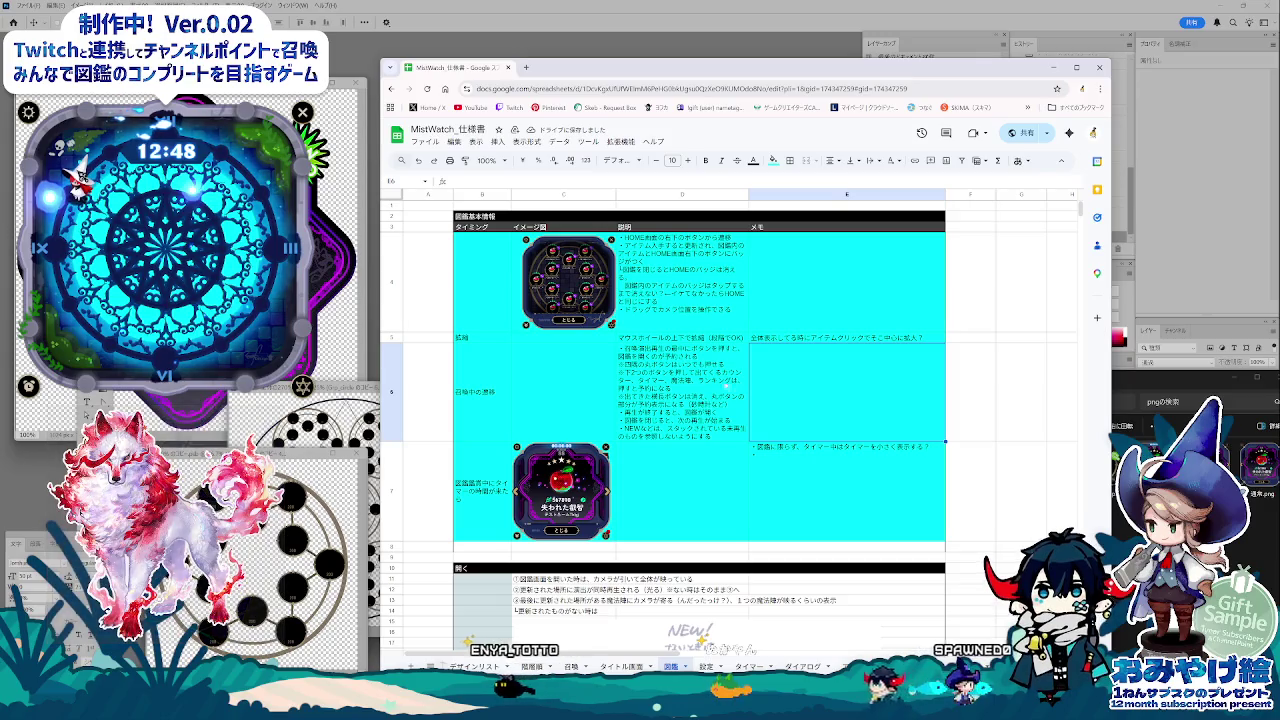
left_click(789, 340)
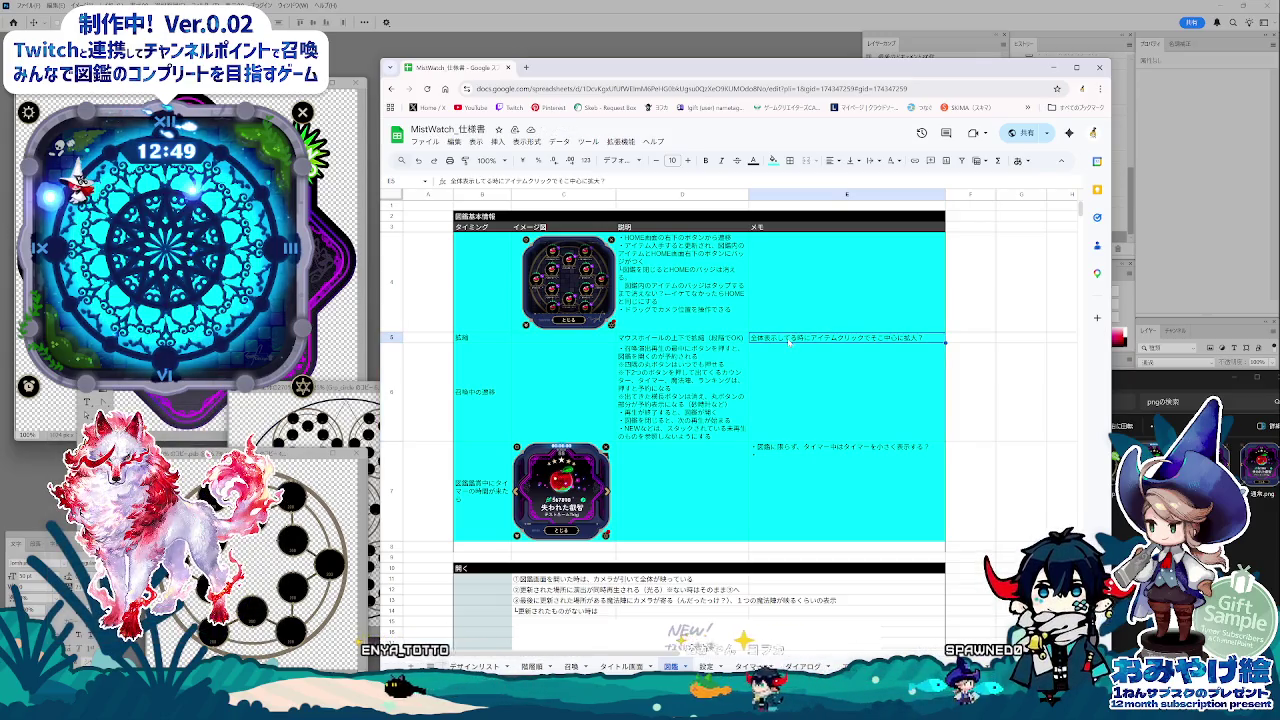